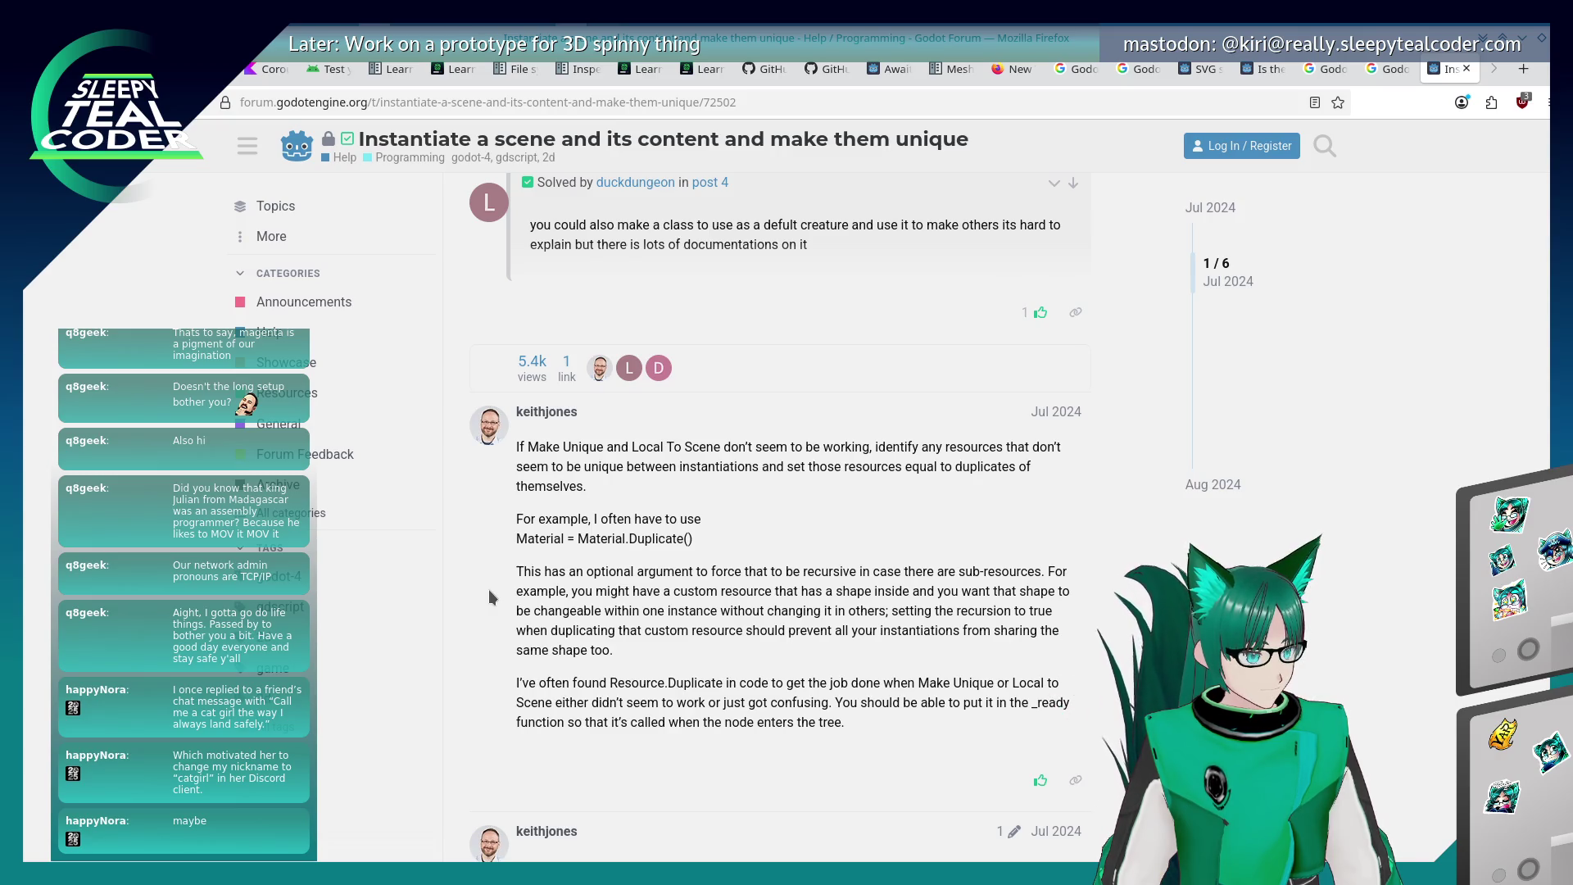
# Step: Read through the forum thread on unique instances, then return to the 'godot make scene unique' Google results
pyautogui.scroll(-3, 639, 491)
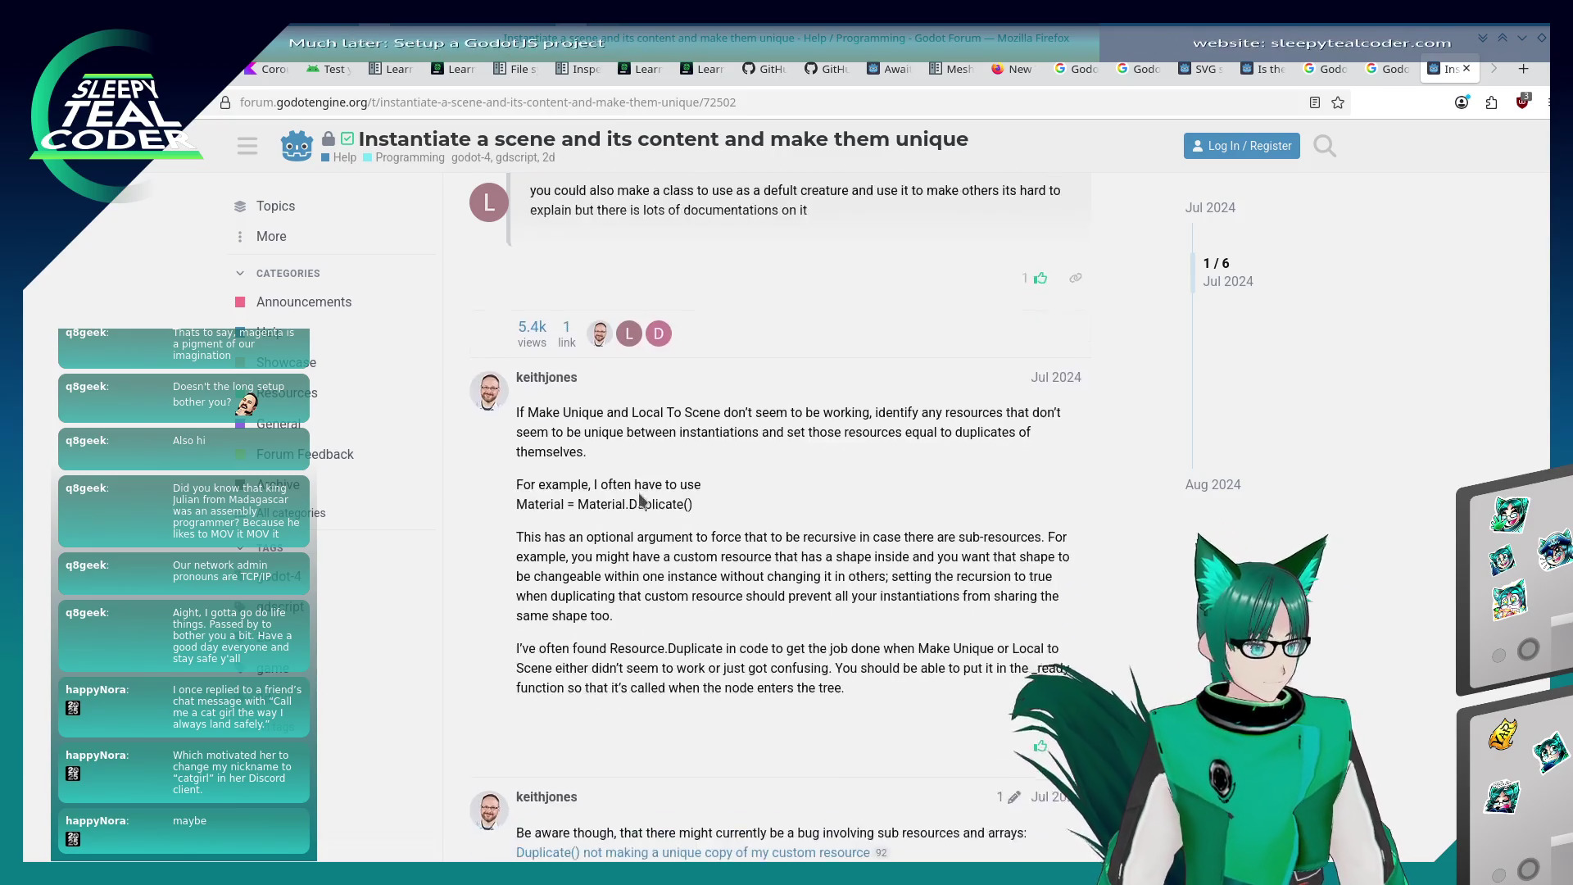
pyautogui.scroll(-2, 640, 492)
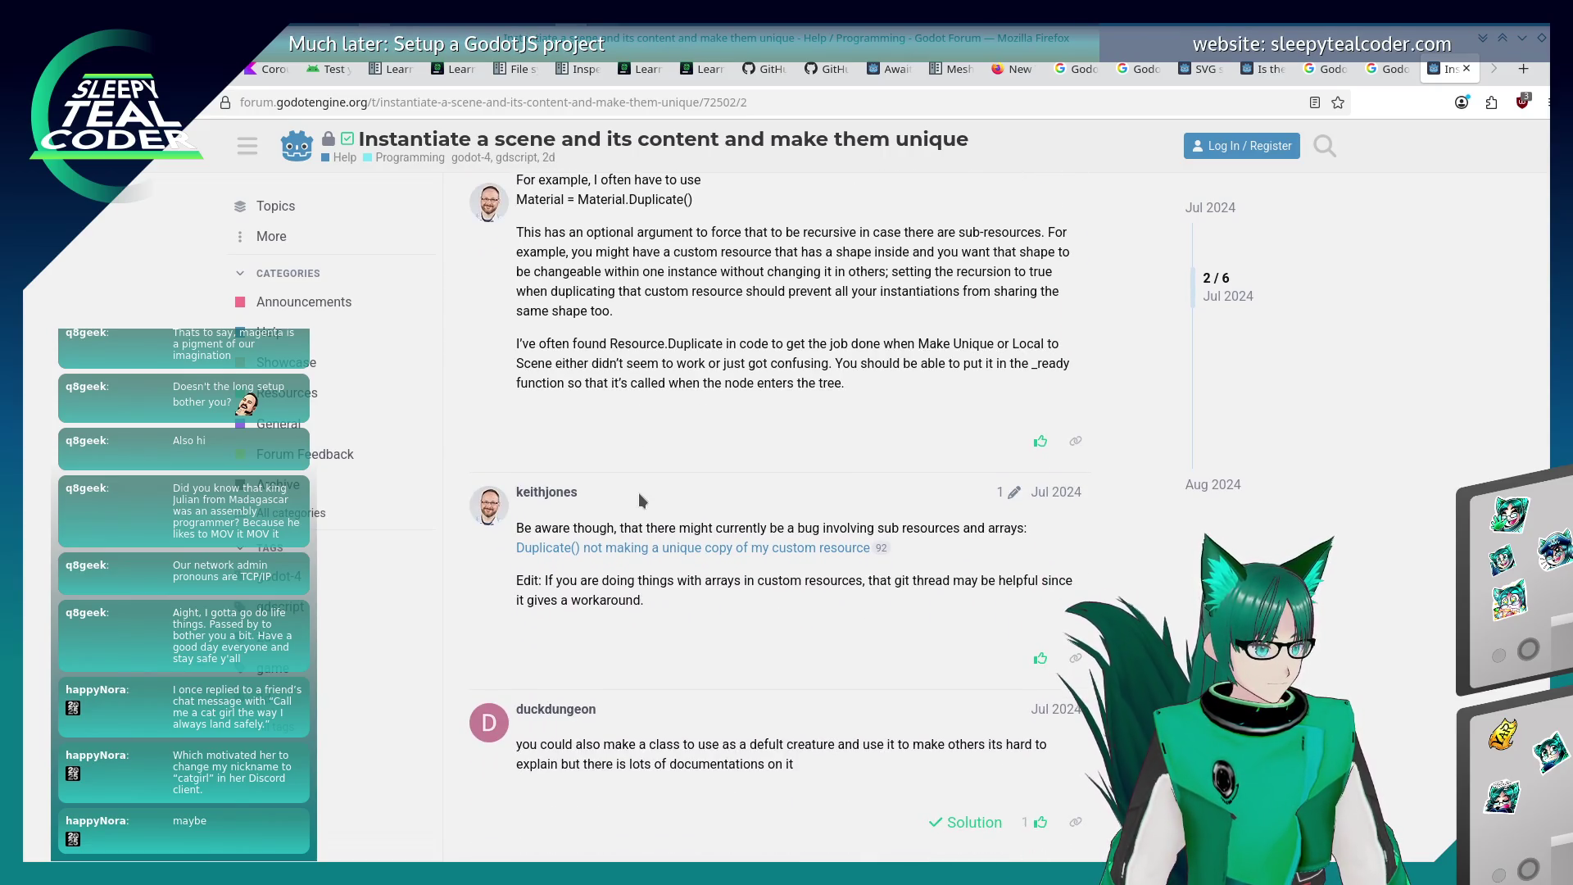
pyautogui.scroll(-2, 639, 495)
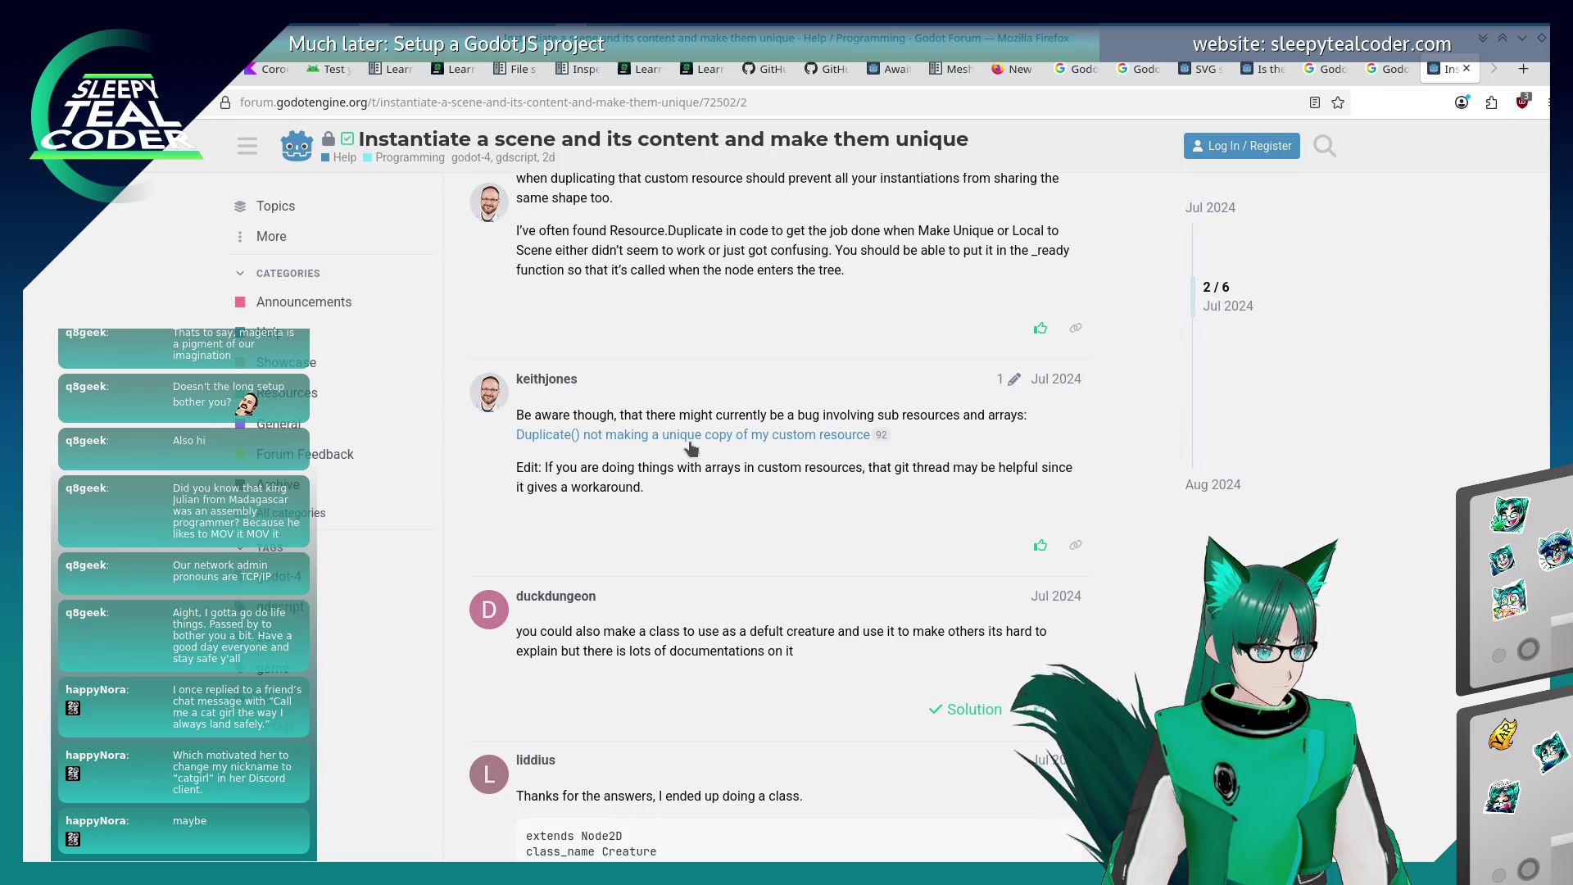
pyautogui.scroll(-10, 690, 447)
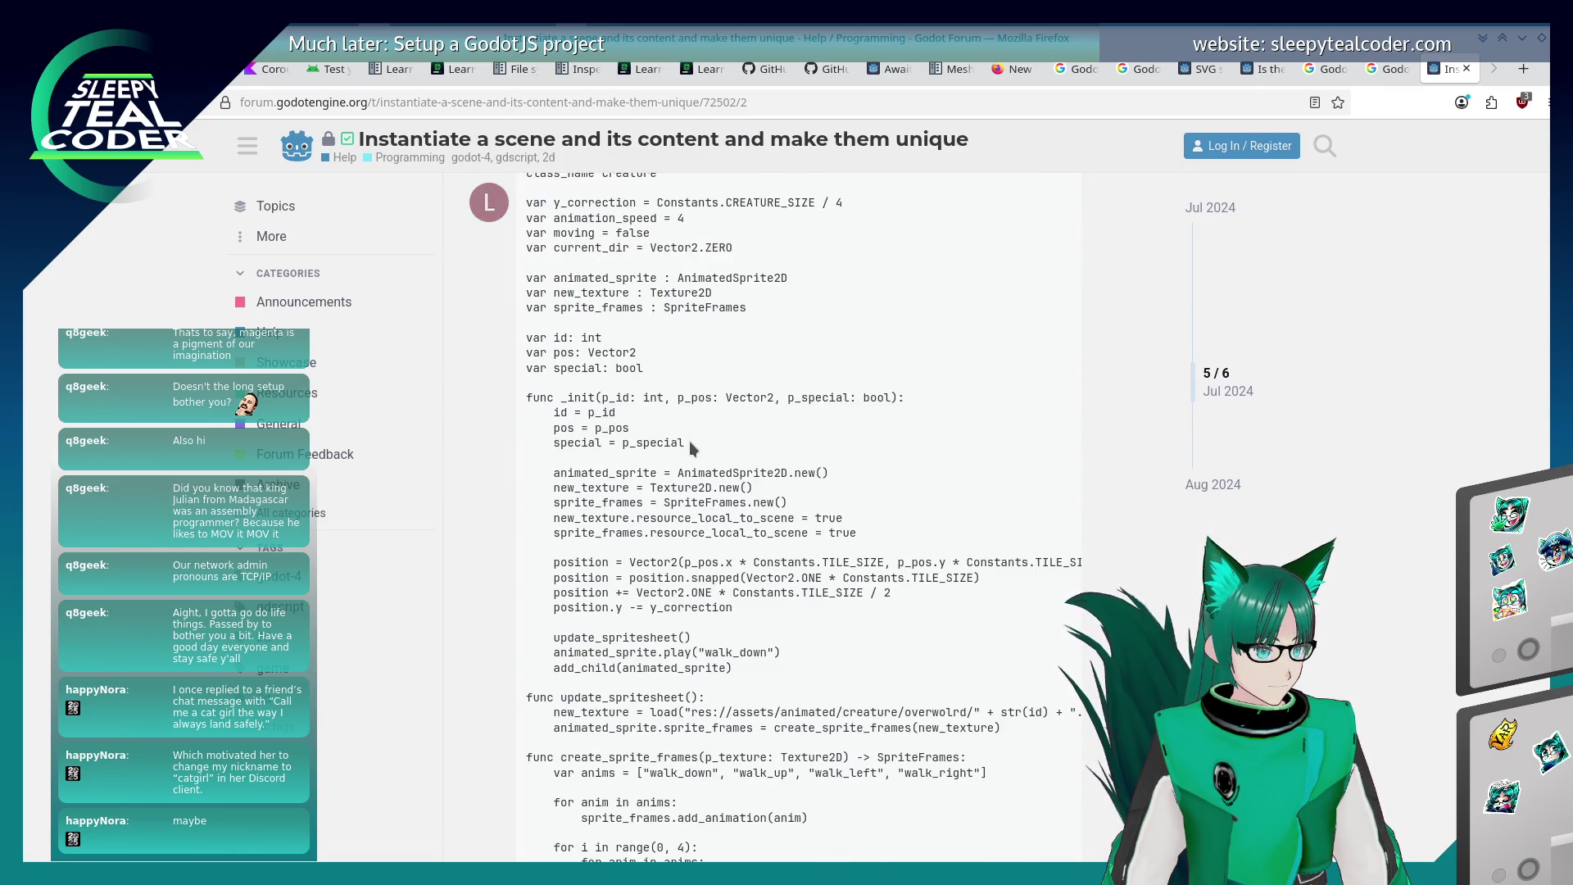
pyautogui.scroll(-15, 690, 447)
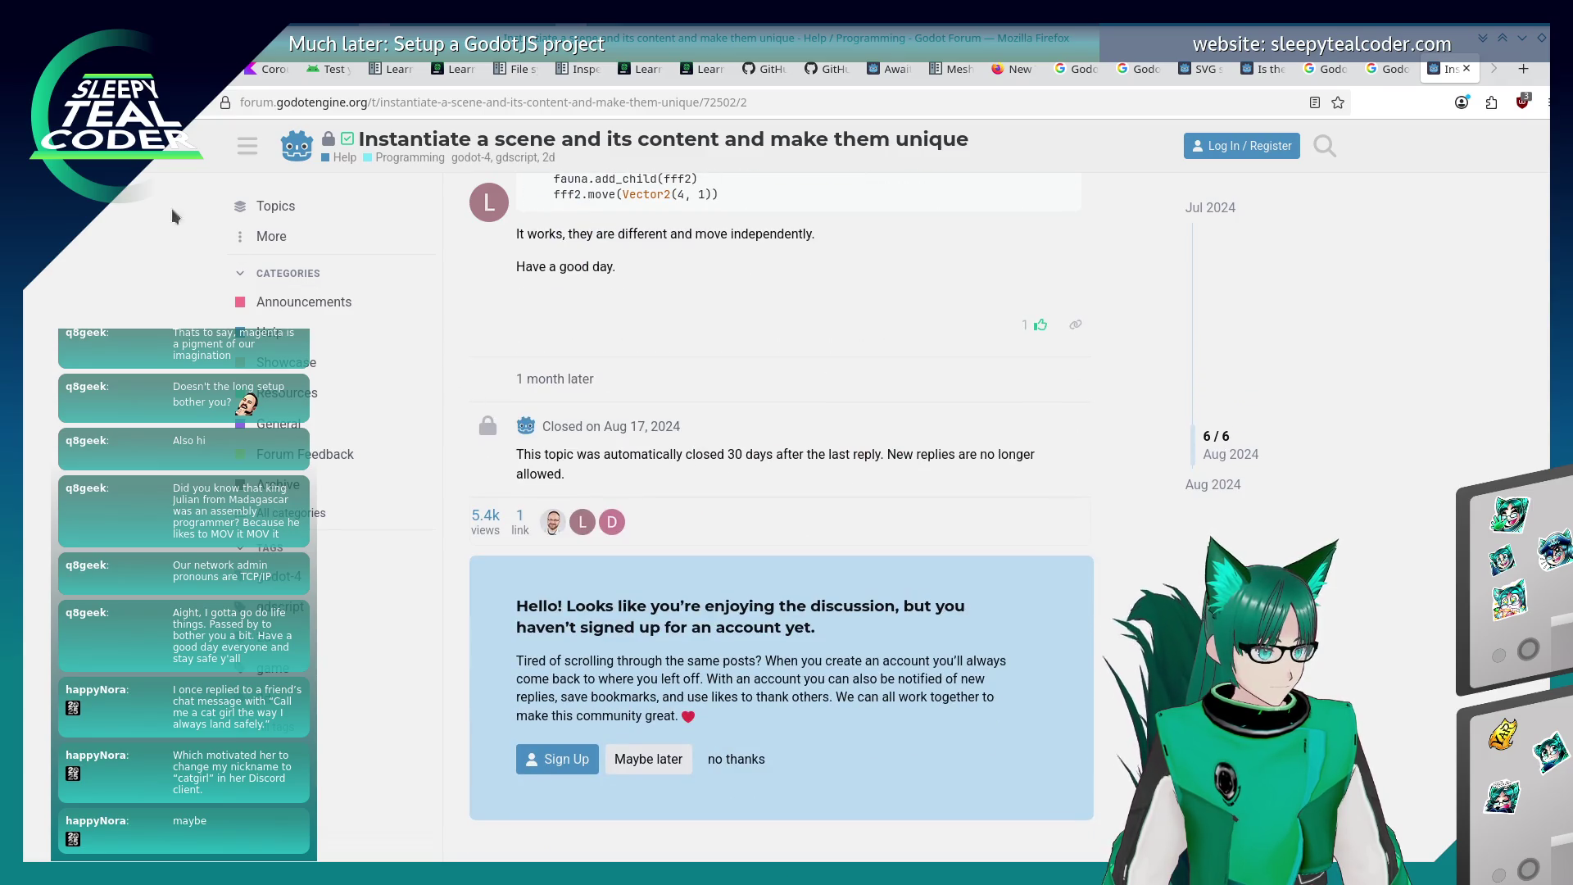
pyautogui.hotkey('alt', 'Left')
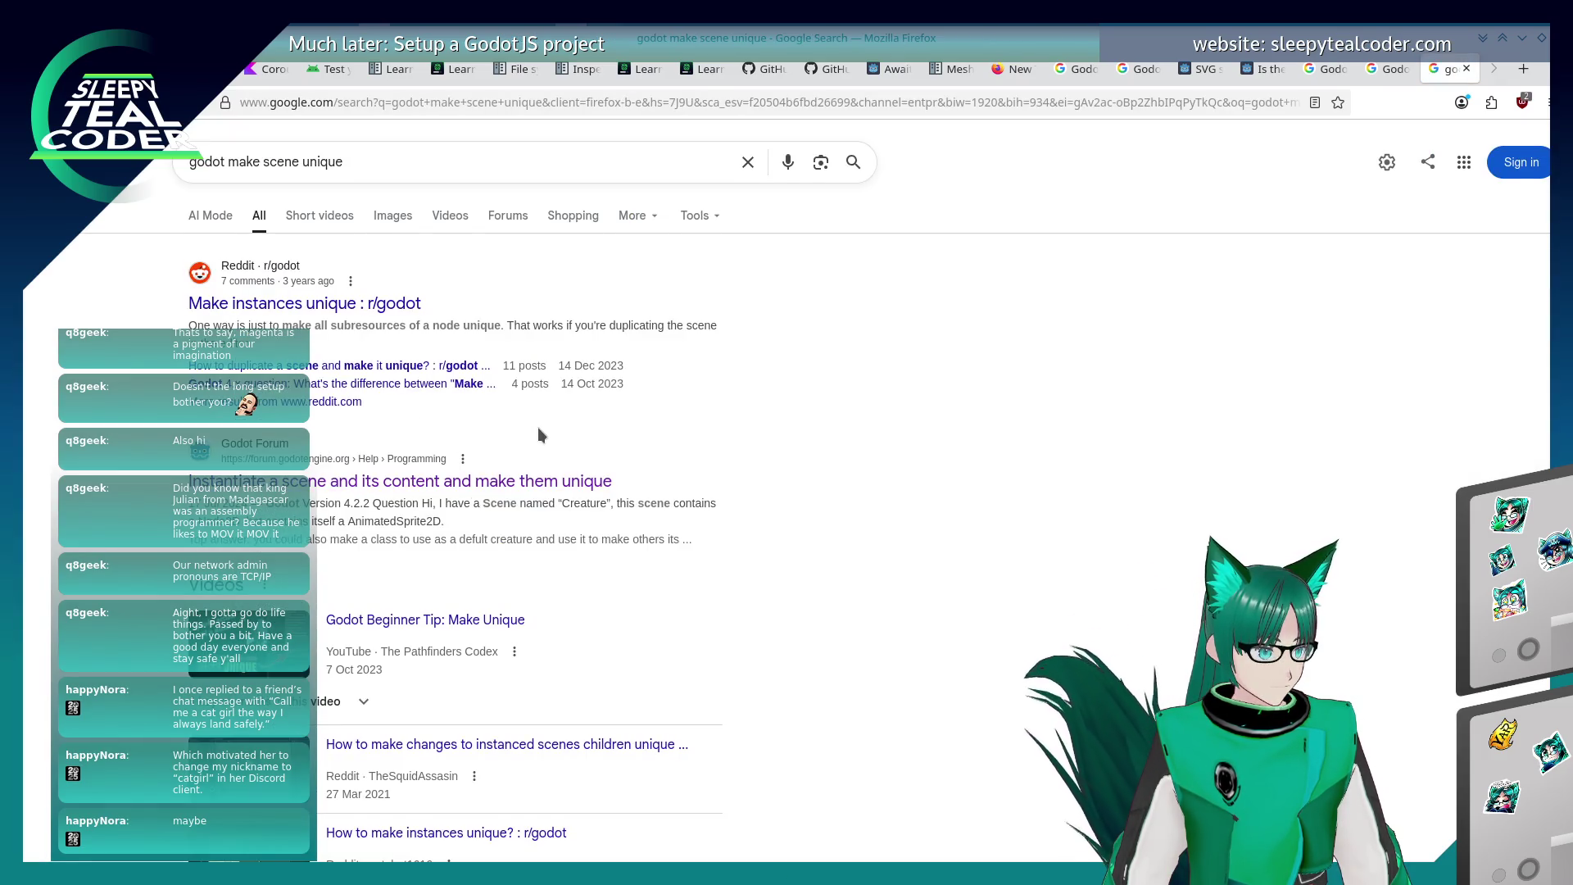
pyautogui.scroll(-7, 538, 431)
# Step: Read the Godot Docs 'Scene Unique Nodes' page on marking and referencing unique nodes, then return to the editor
pyautogui.click(737, 496)
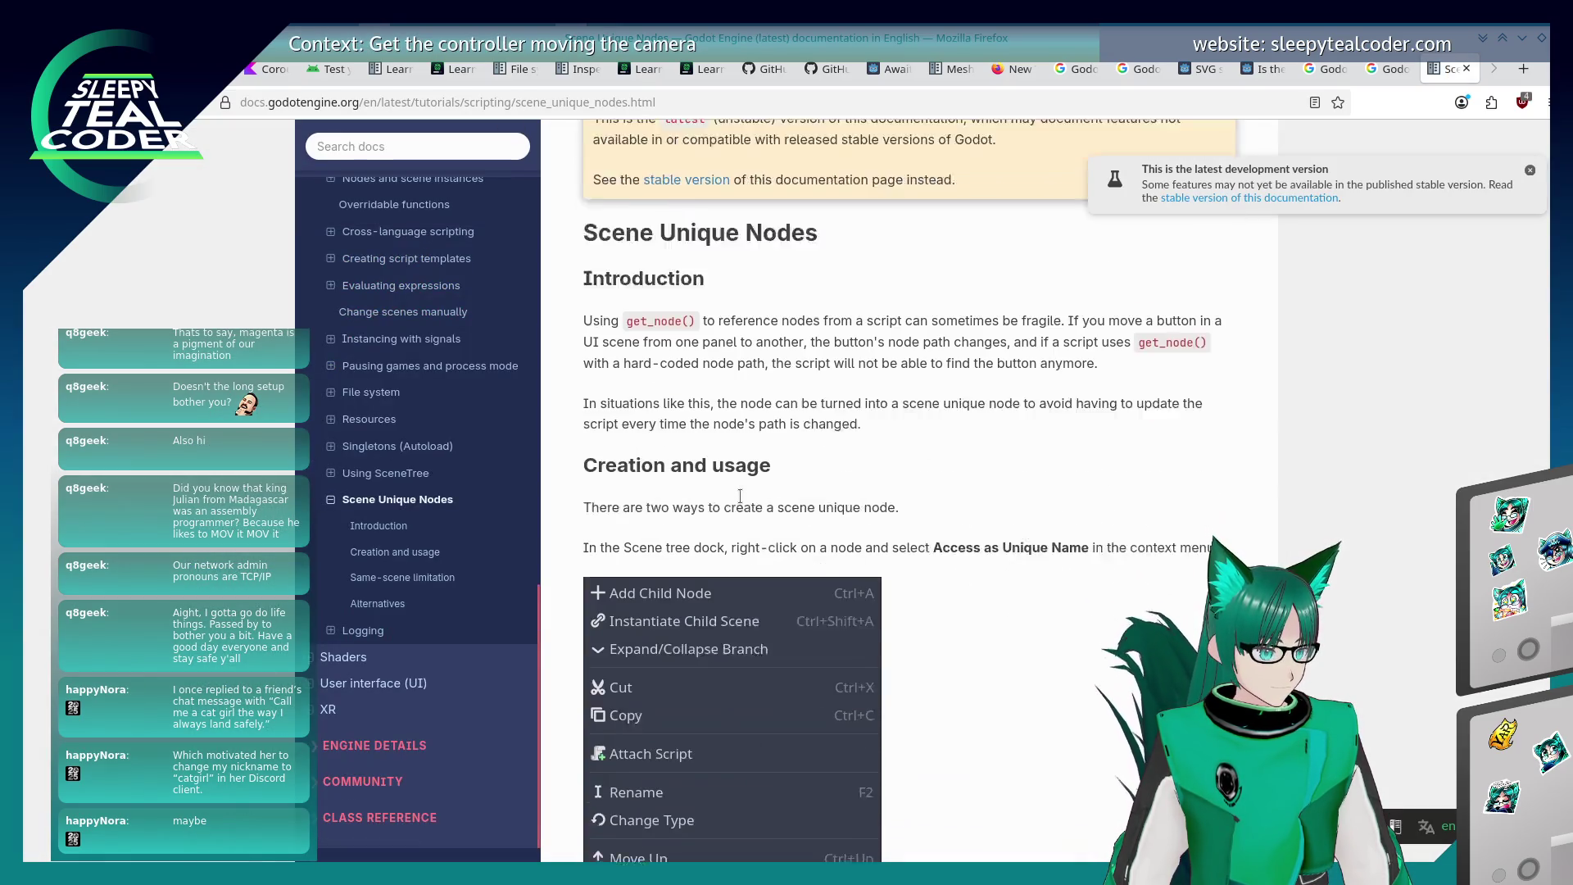
pyautogui.scroll(2, 740, 492)
pyautogui.scroll(4, 444, 574)
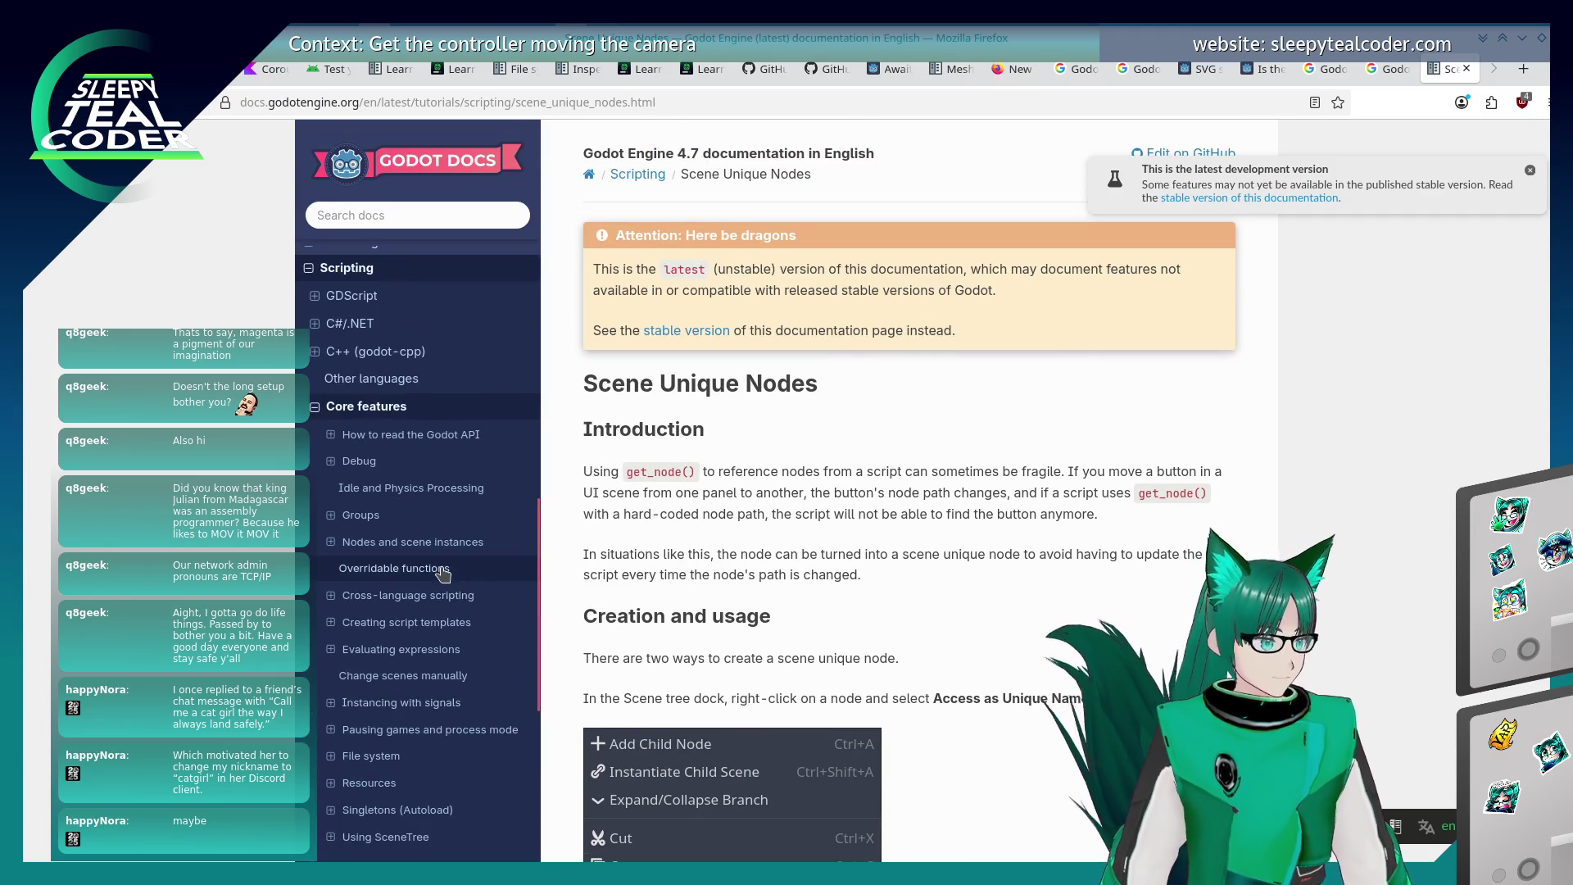
pyautogui.scroll(-4, 872, 662)
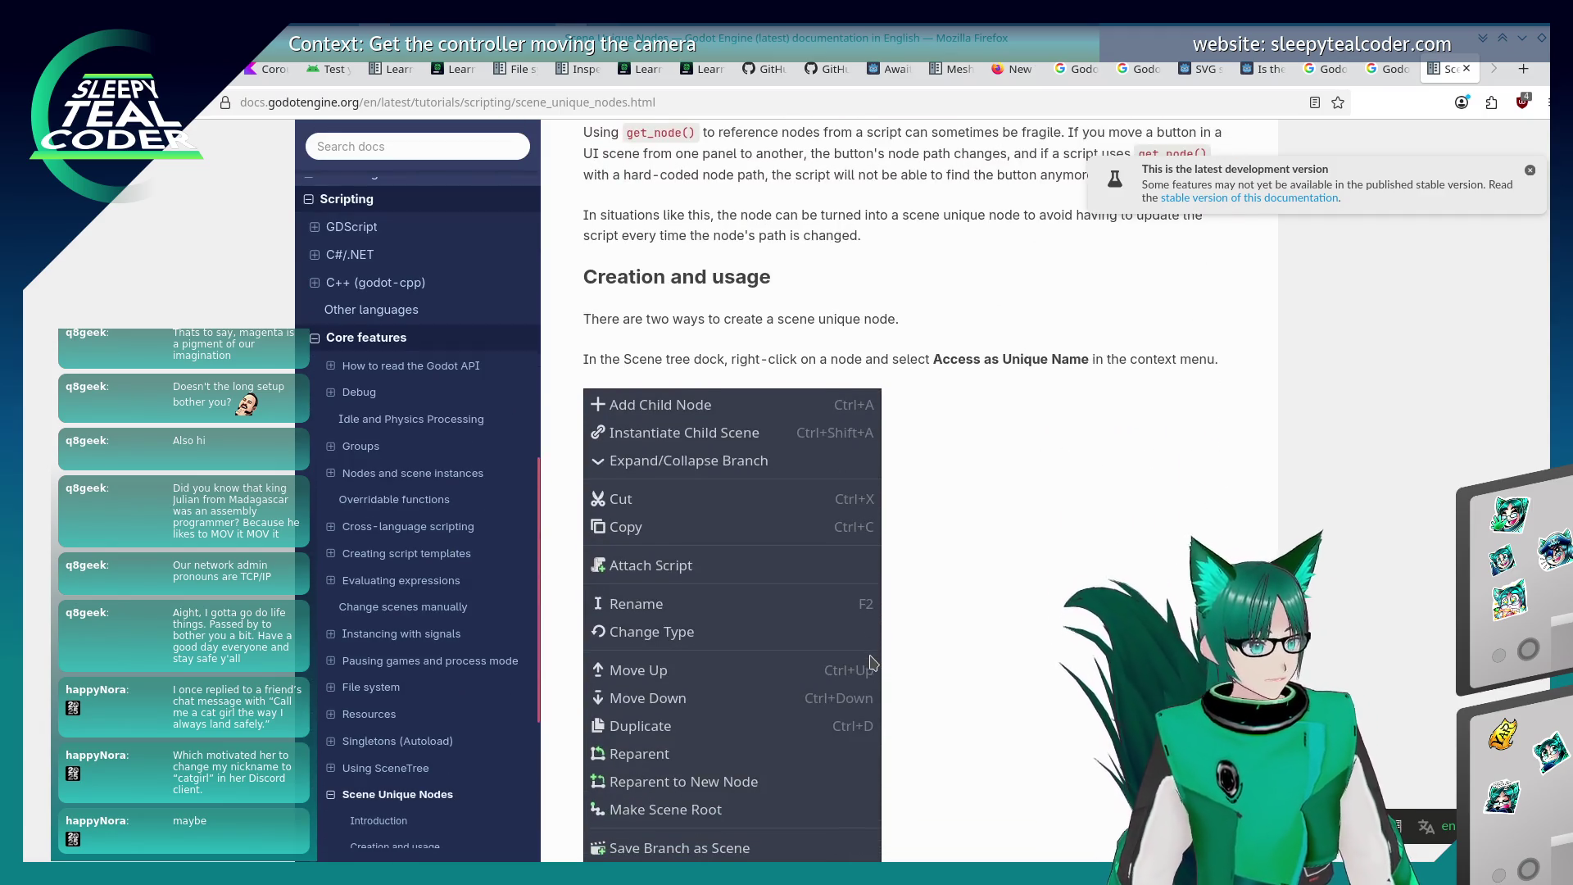
pyautogui.scroll(-3, 852, 574)
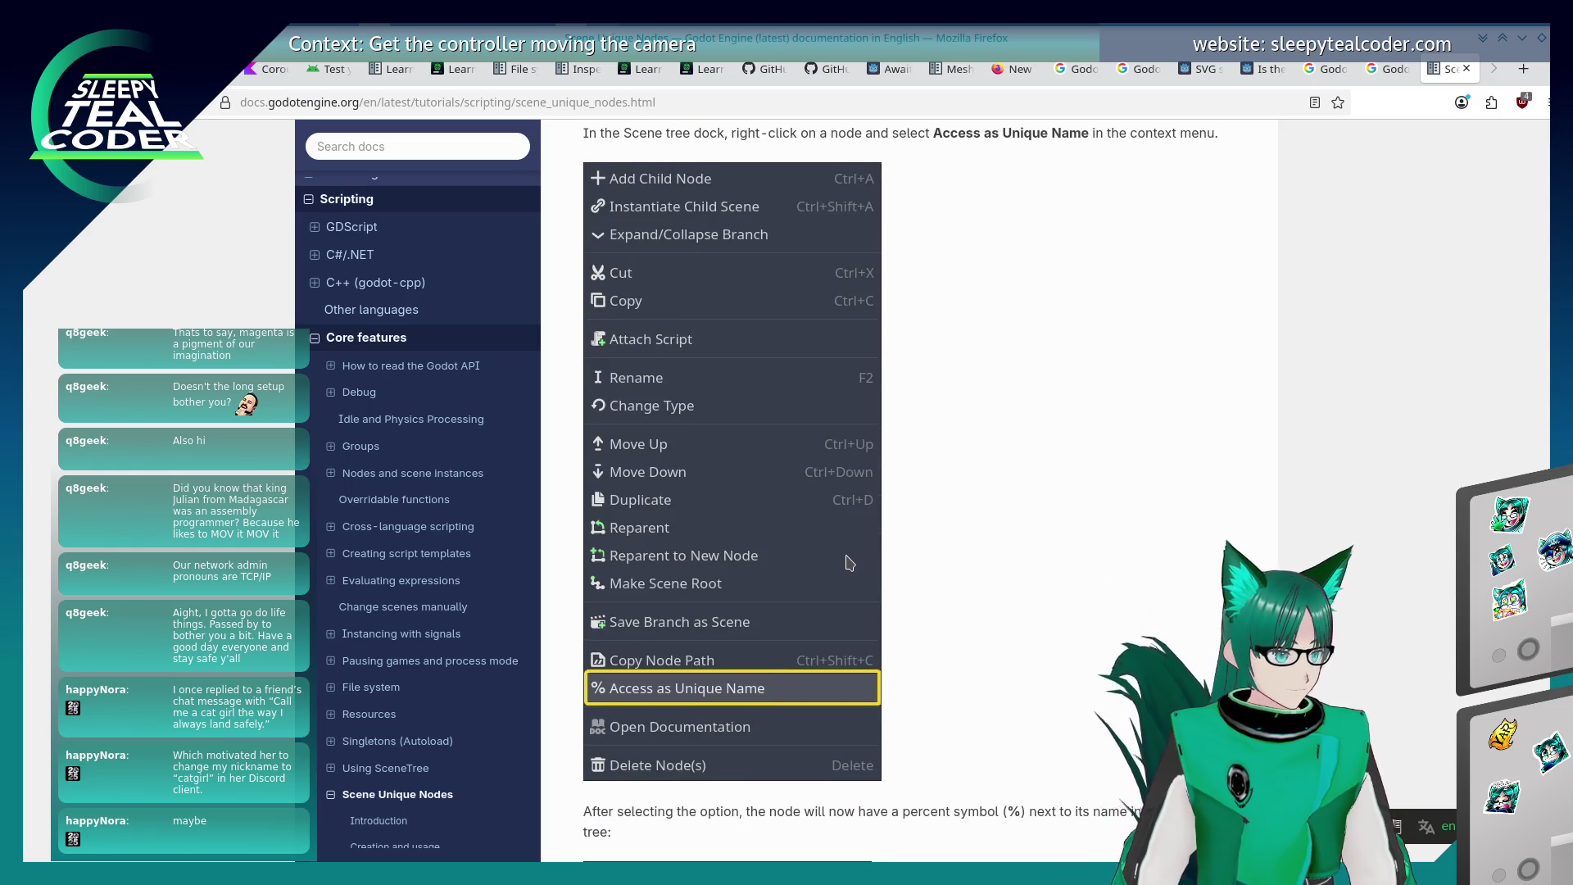
pyautogui.scroll(4, 848, 562)
pyautogui.scroll(-10, 849, 562)
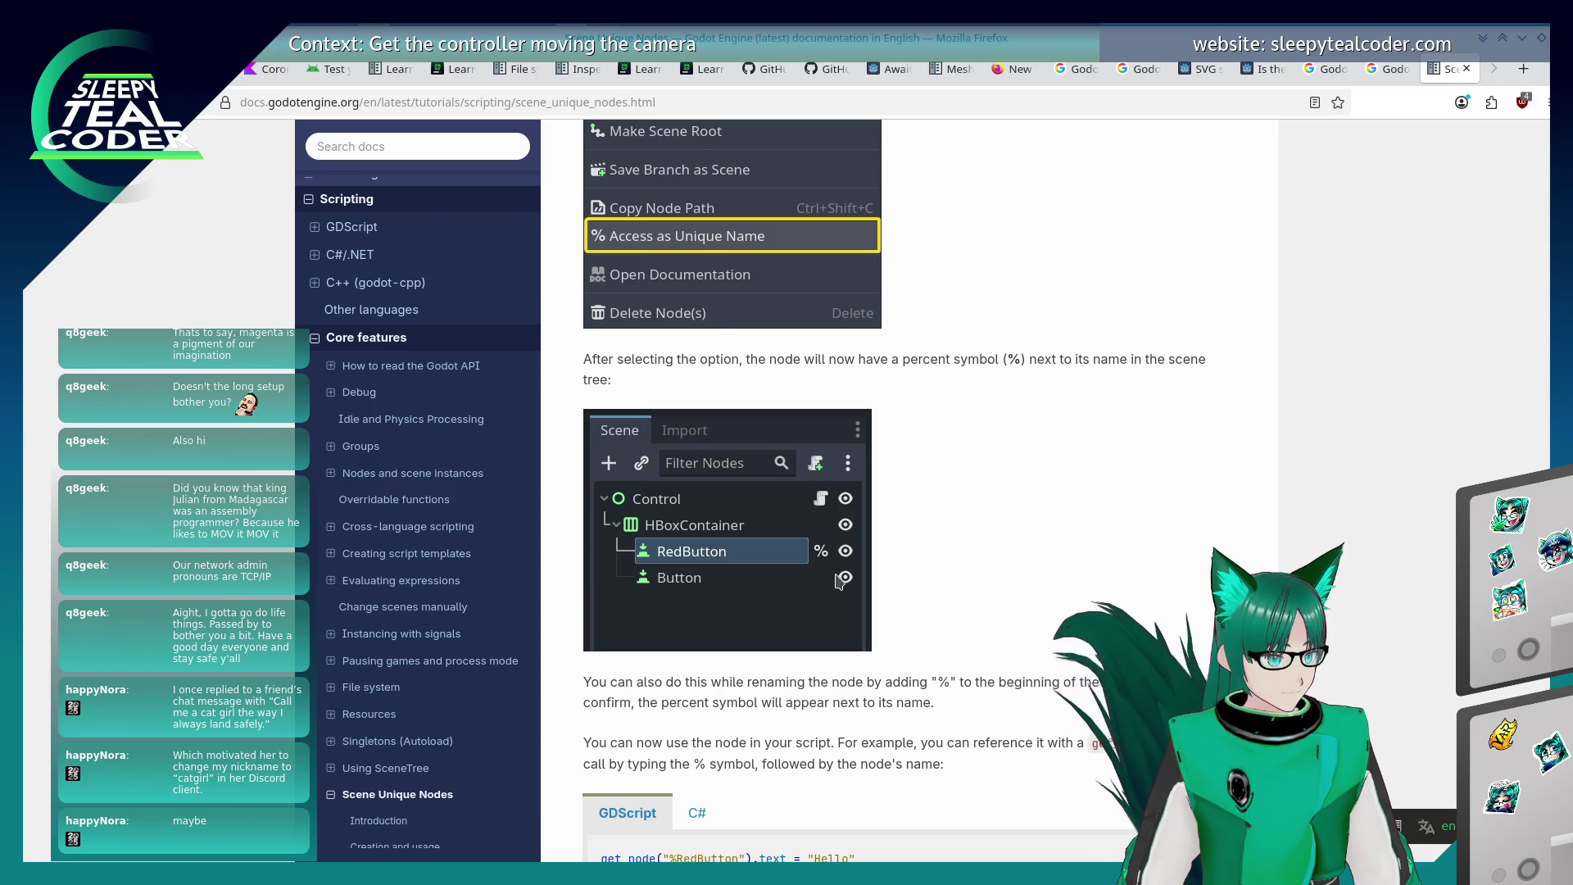
pyautogui.scroll(-5, 838, 580)
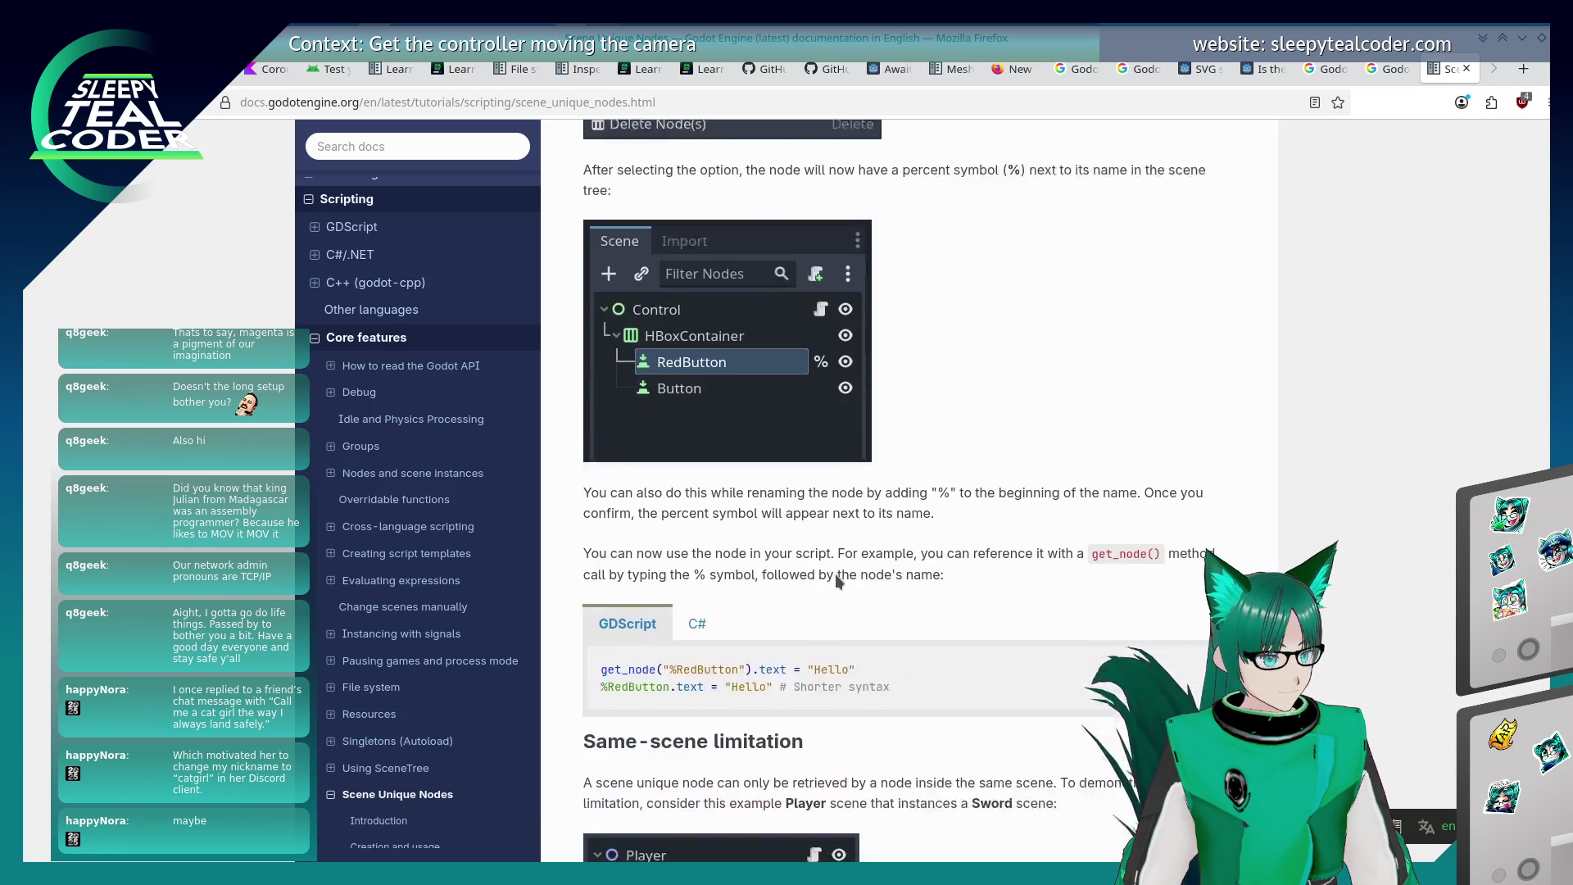
pyautogui.scroll(-3, 838, 581)
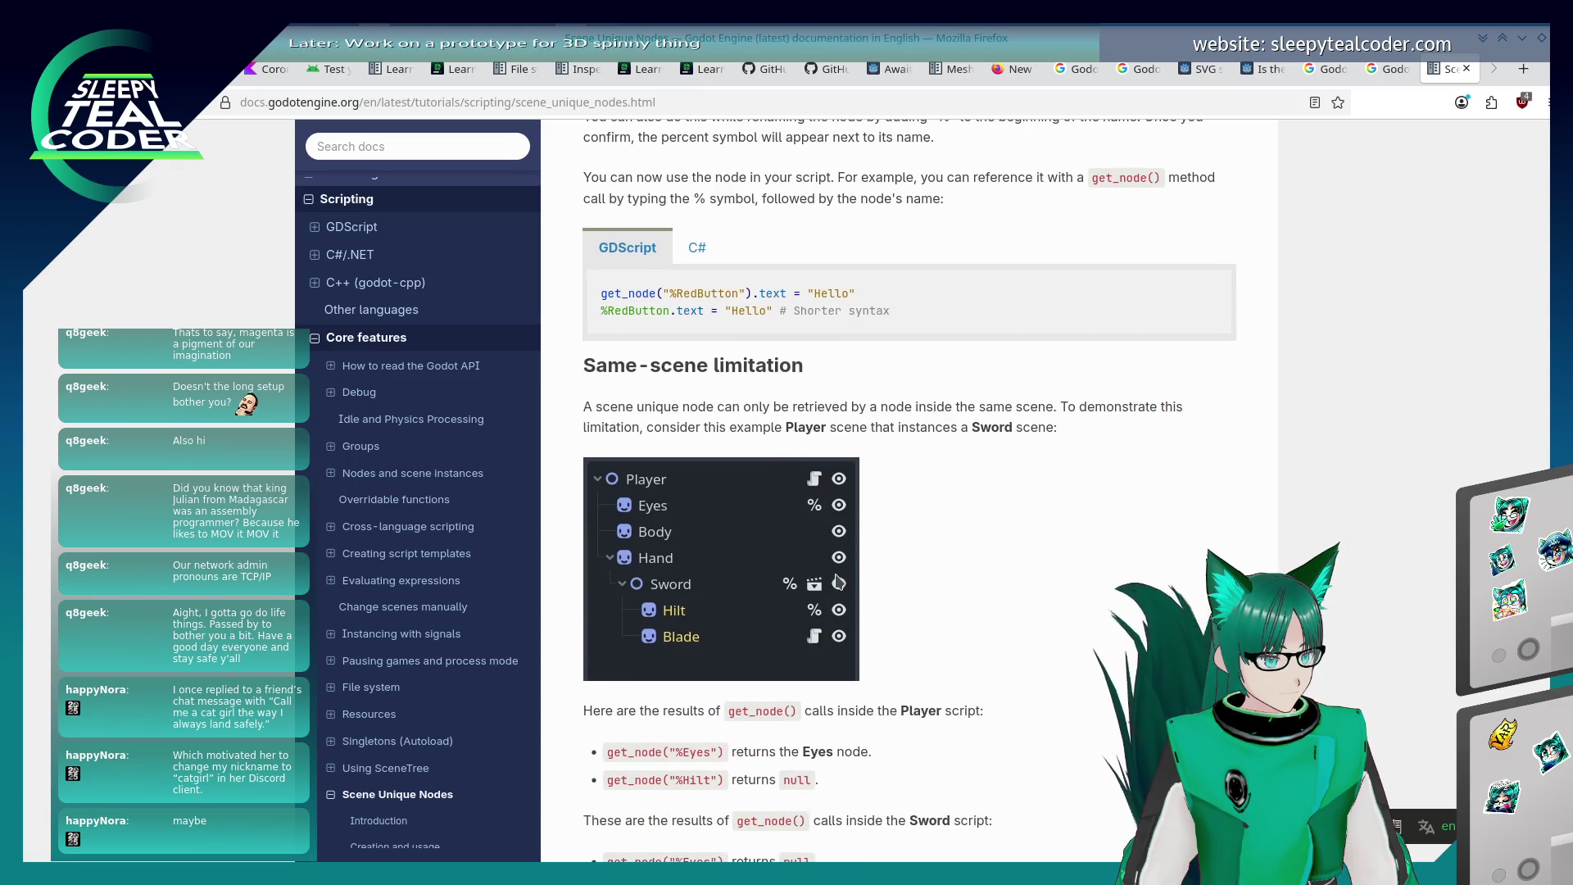
pyautogui.scroll(-5, 837, 580)
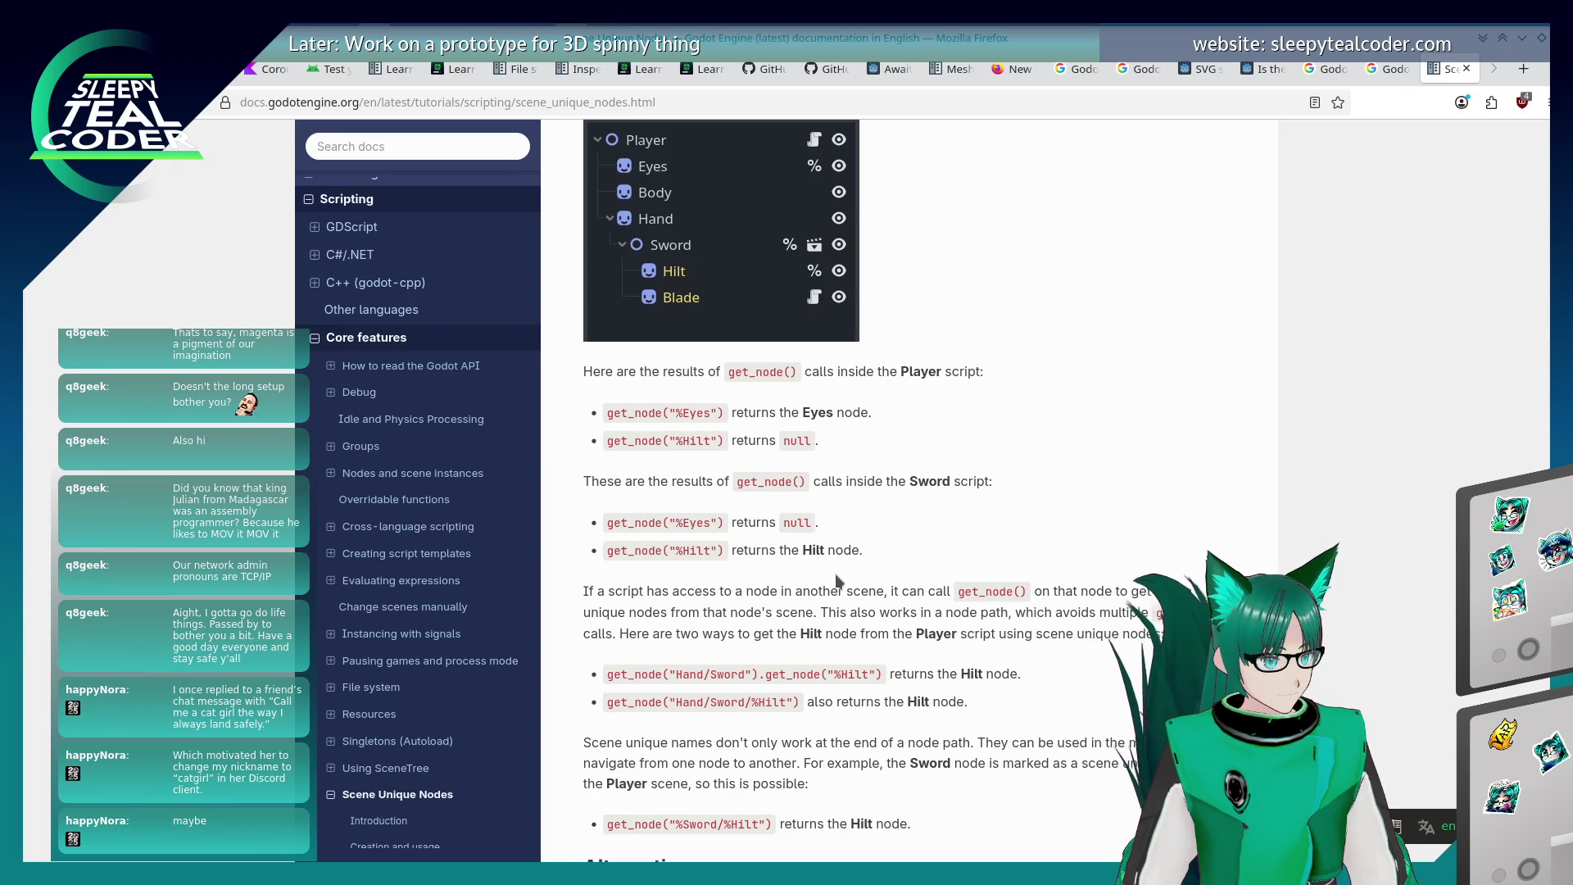
pyautogui.hotkey('alt', 'Tab')
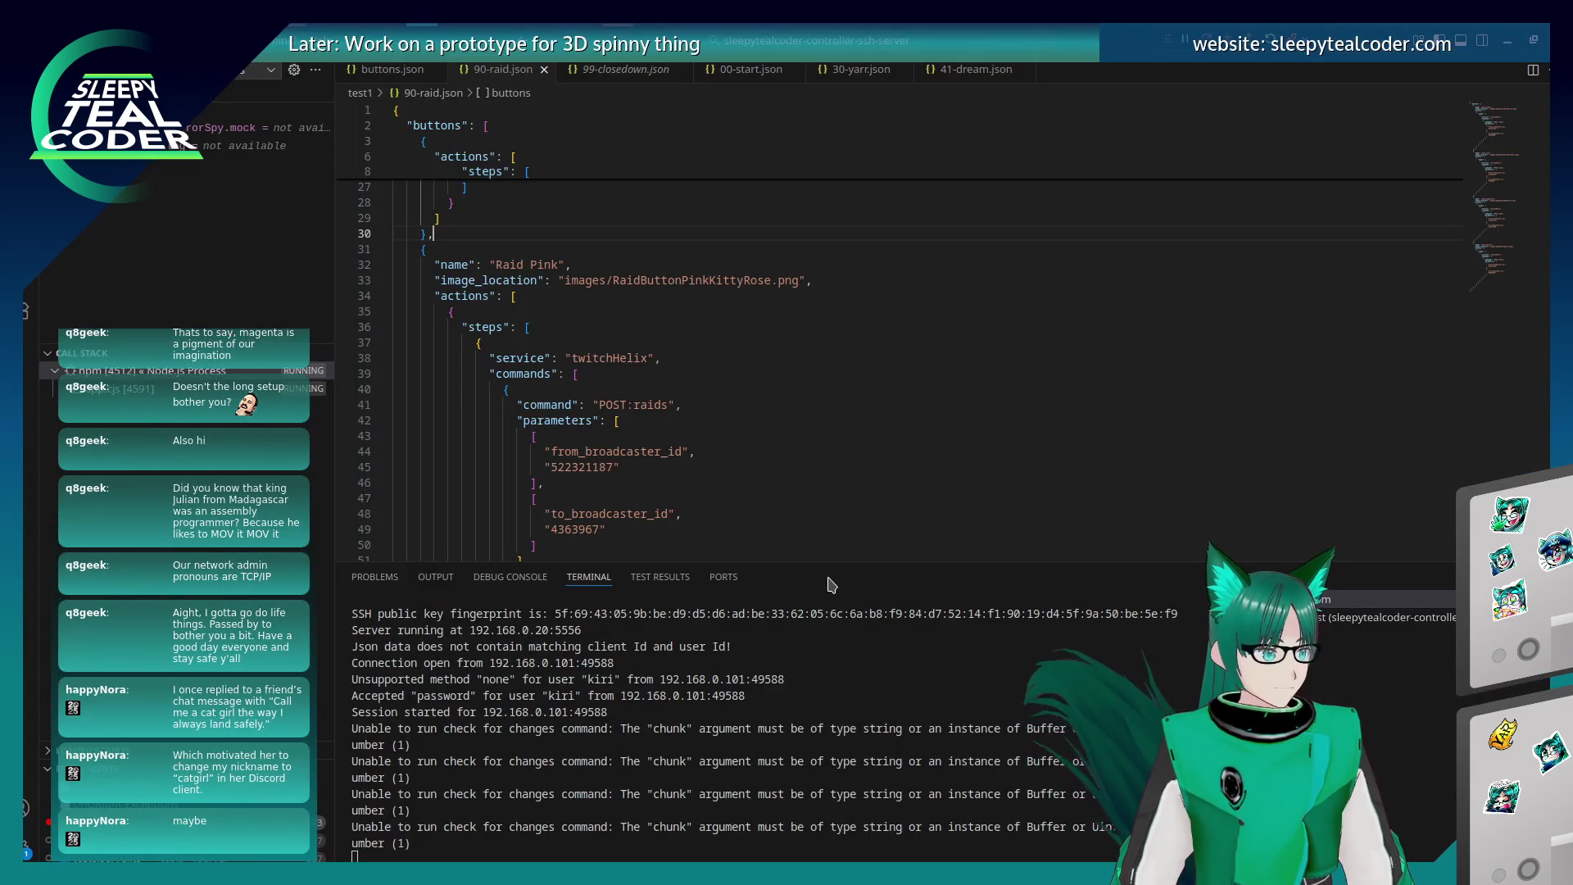
# Step: Set MessageBackground, Message, UsernameBackground and Username to Access as Unique Name
pyautogui.hotkey('alt', 'Tab')
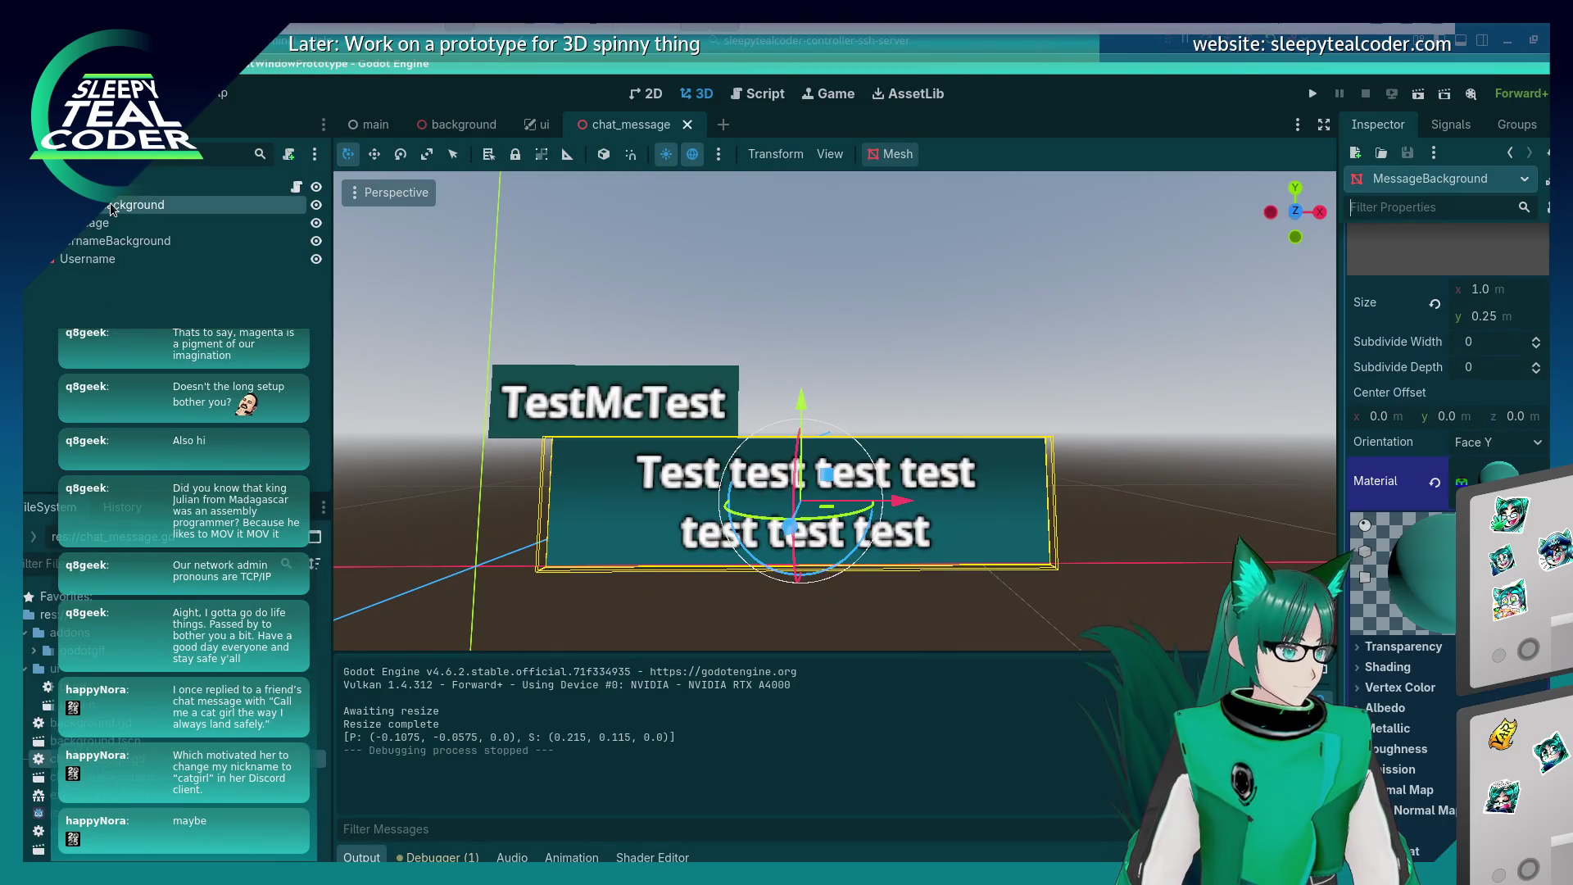
pyautogui.rightClick(113, 207)
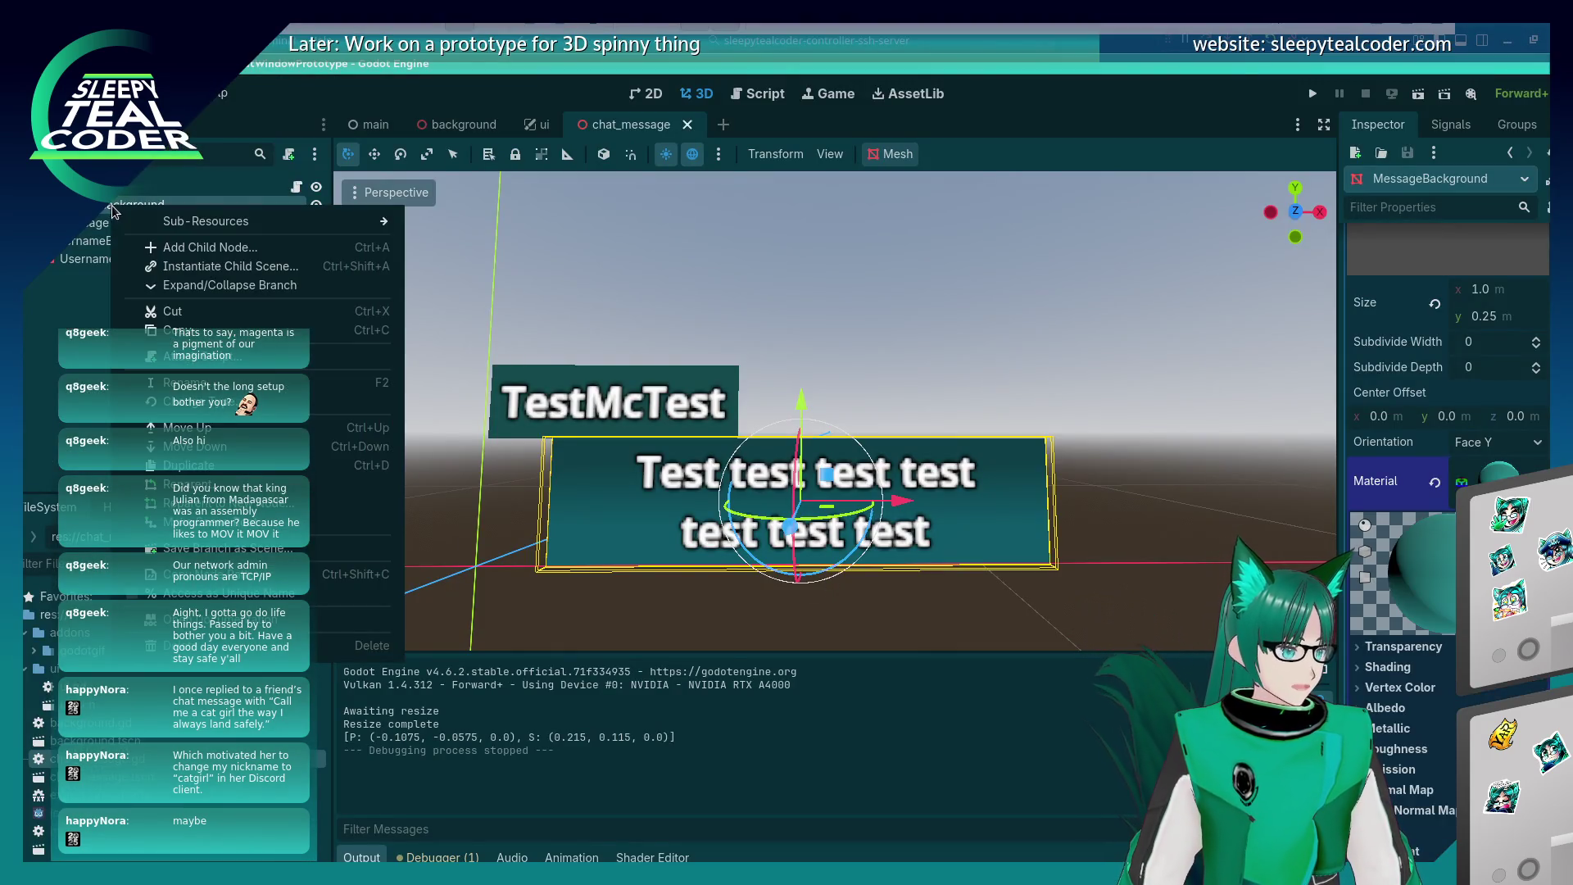
pyautogui.click(225, 593)
pyautogui.rightClick(155, 206)
pyautogui.click(327, 578)
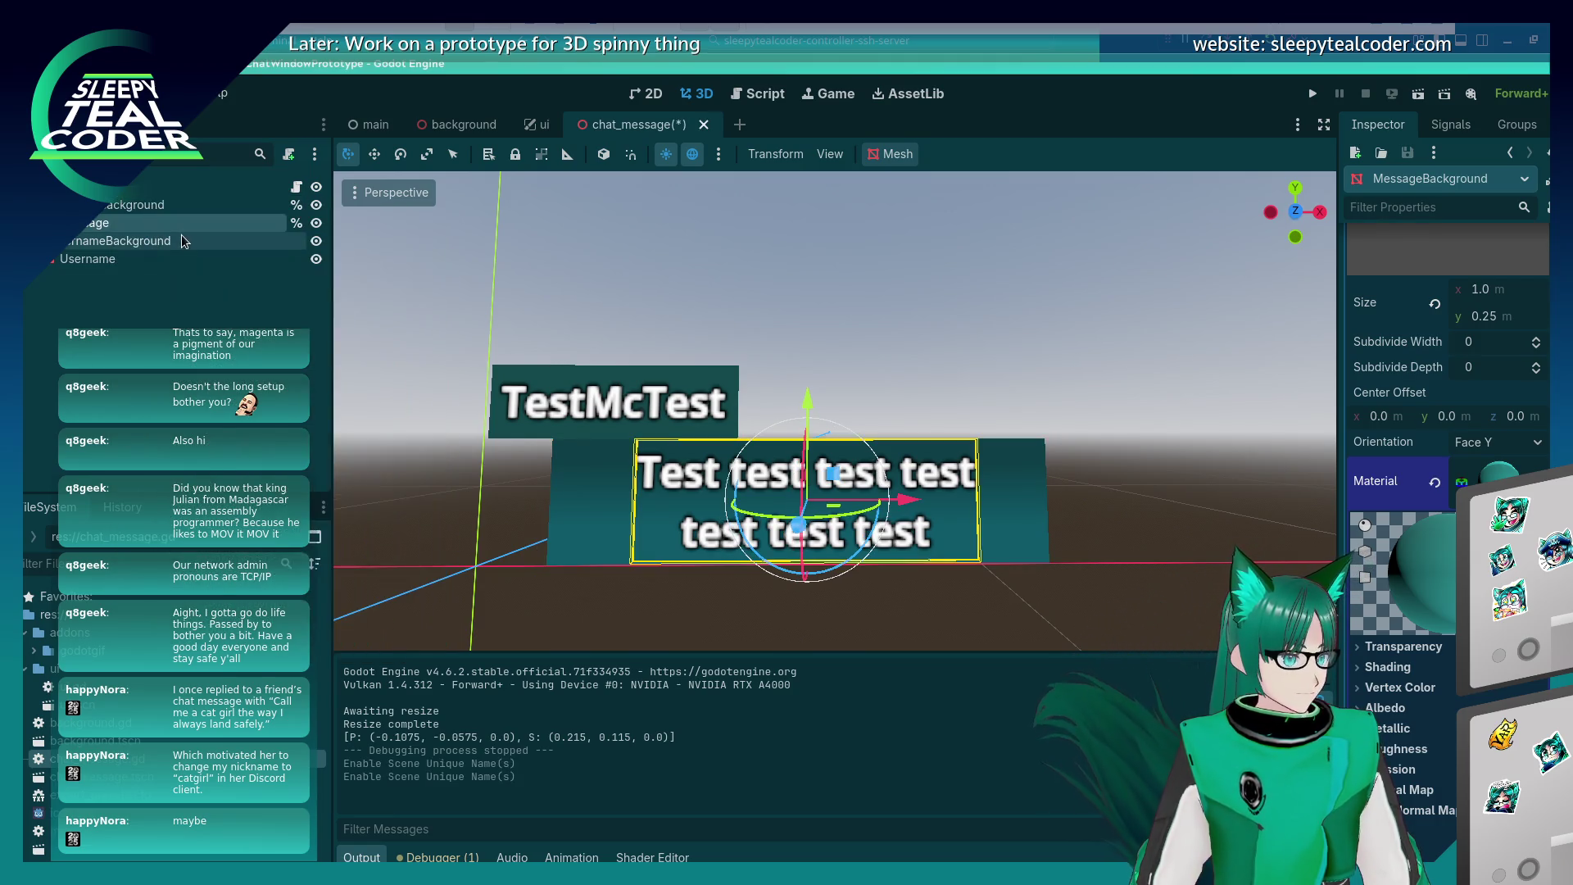
pyautogui.rightClick(184, 241)
pyautogui.click(311, 624)
pyautogui.rightClick(197, 259)
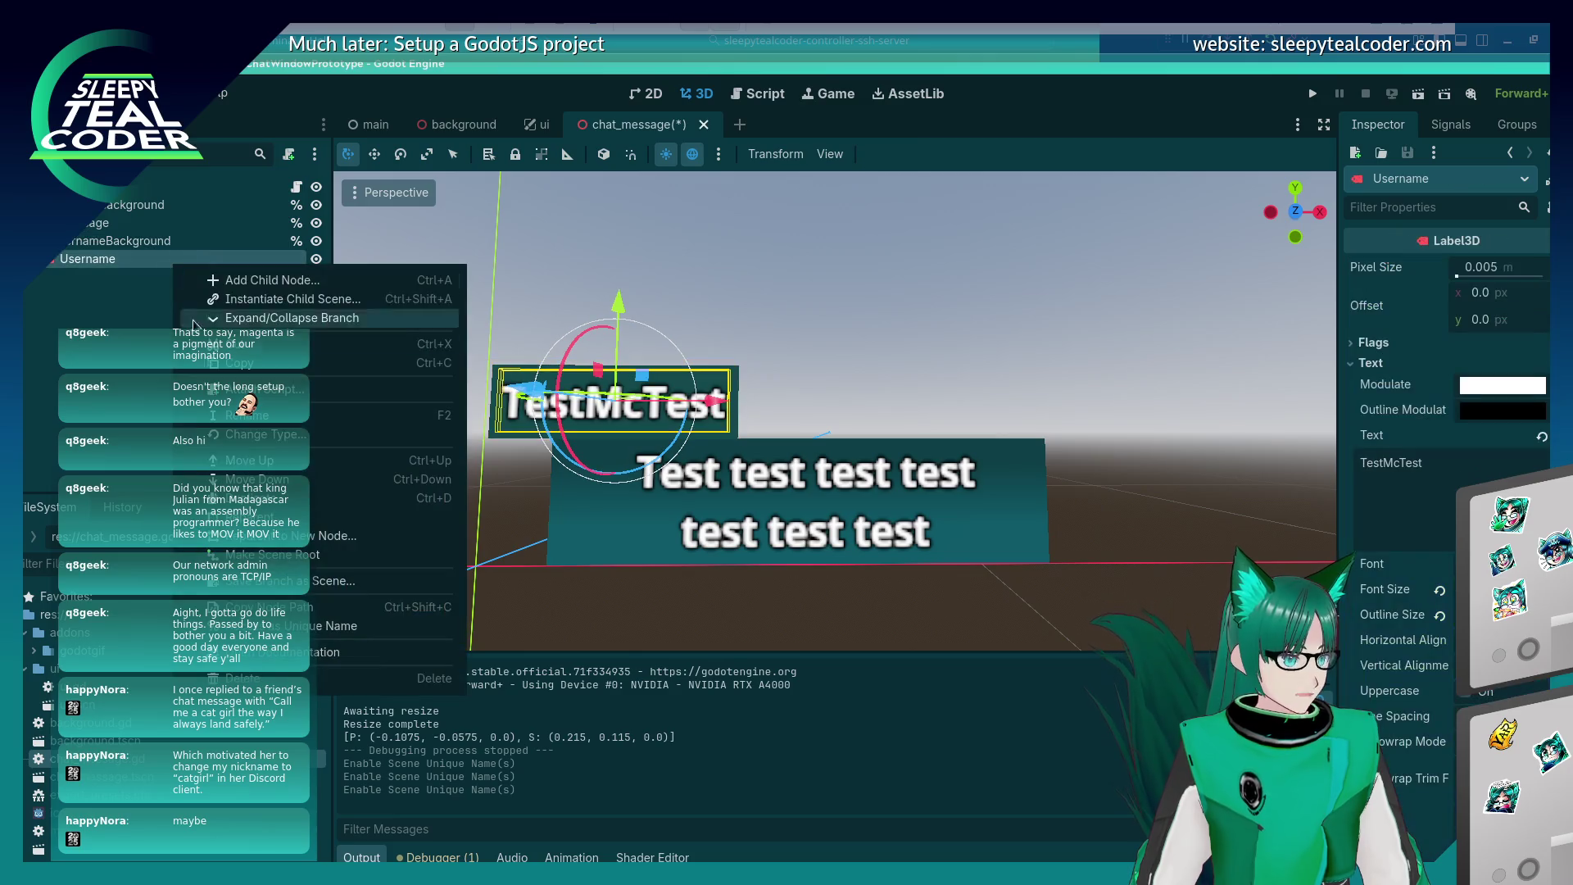
pyautogui.click(312, 642)
# Step: Save the chat_message scene and bring up chat_message.gd in the script editor
pyautogui.click(386, 328)
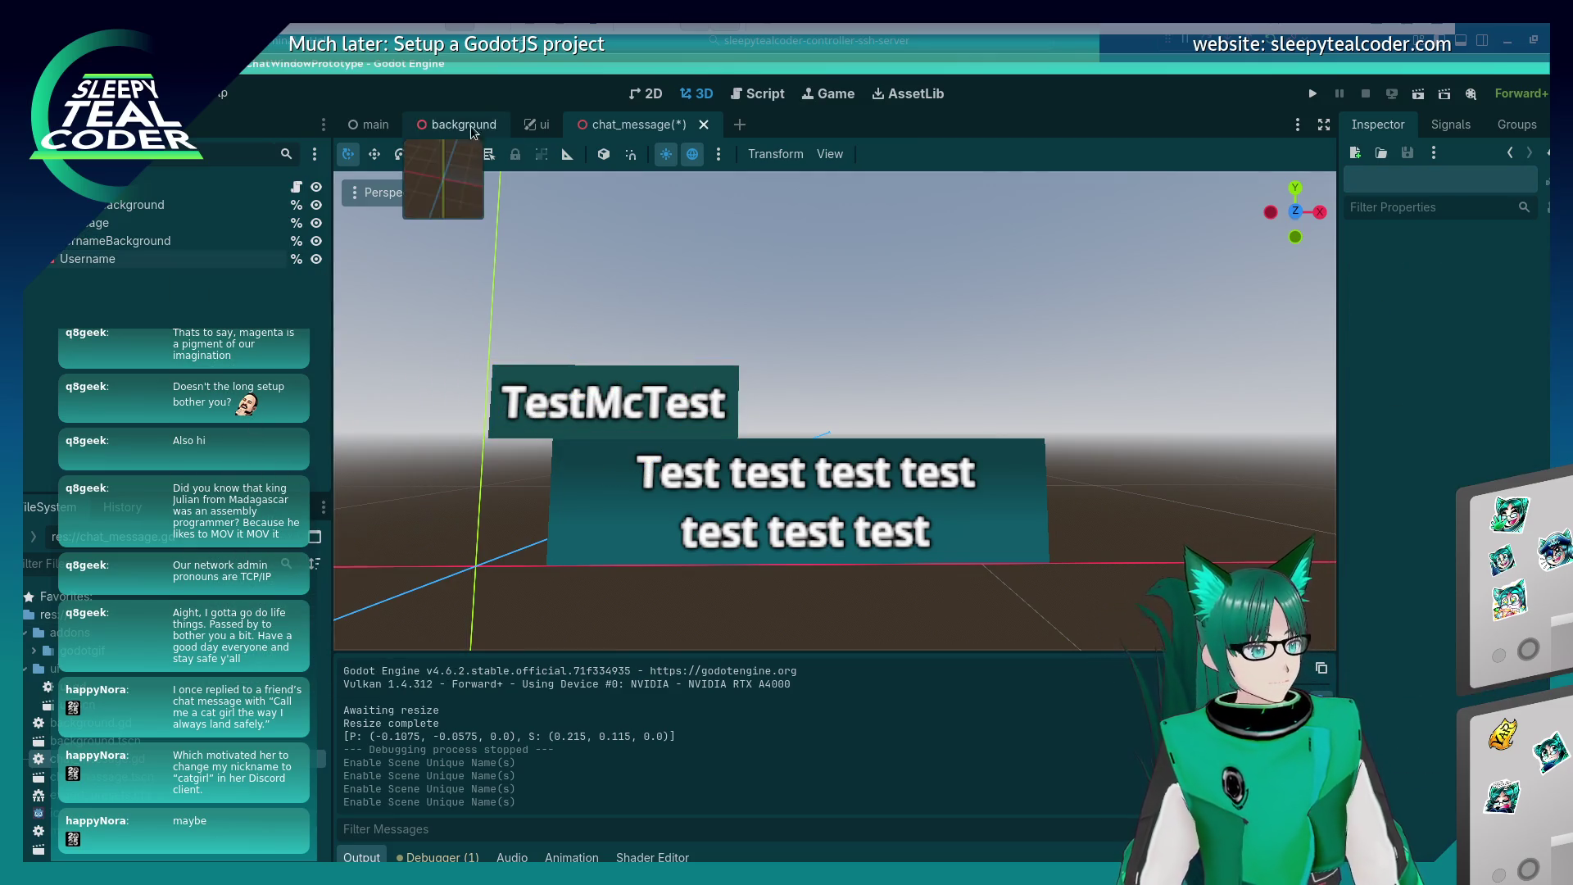
pyautogui.hotkey('ctrl', 's')
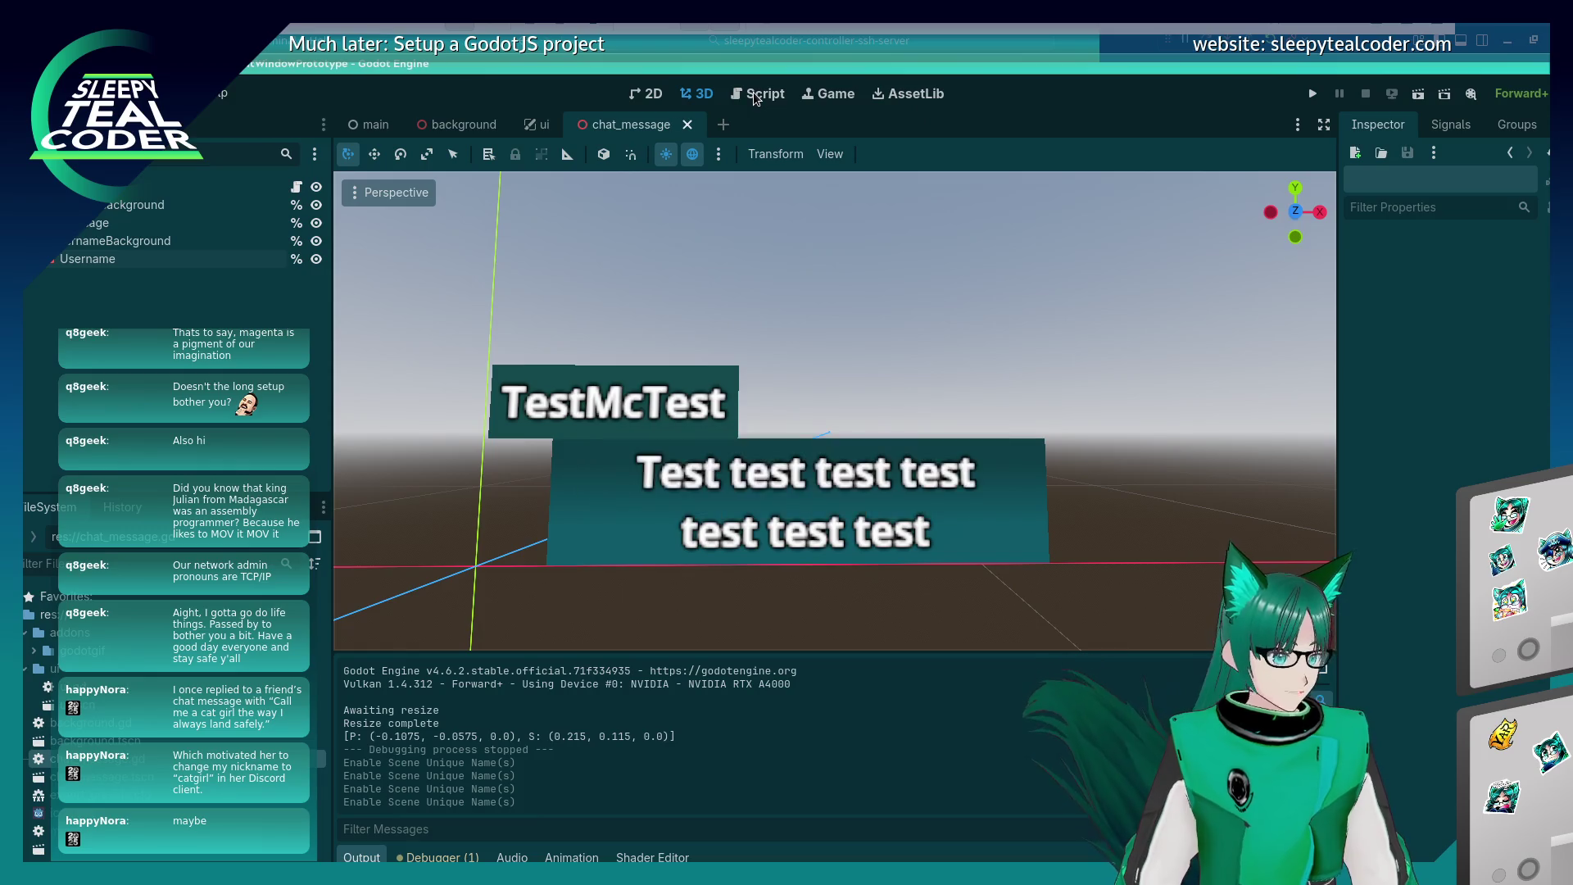
pyautogui.click(756, 99)
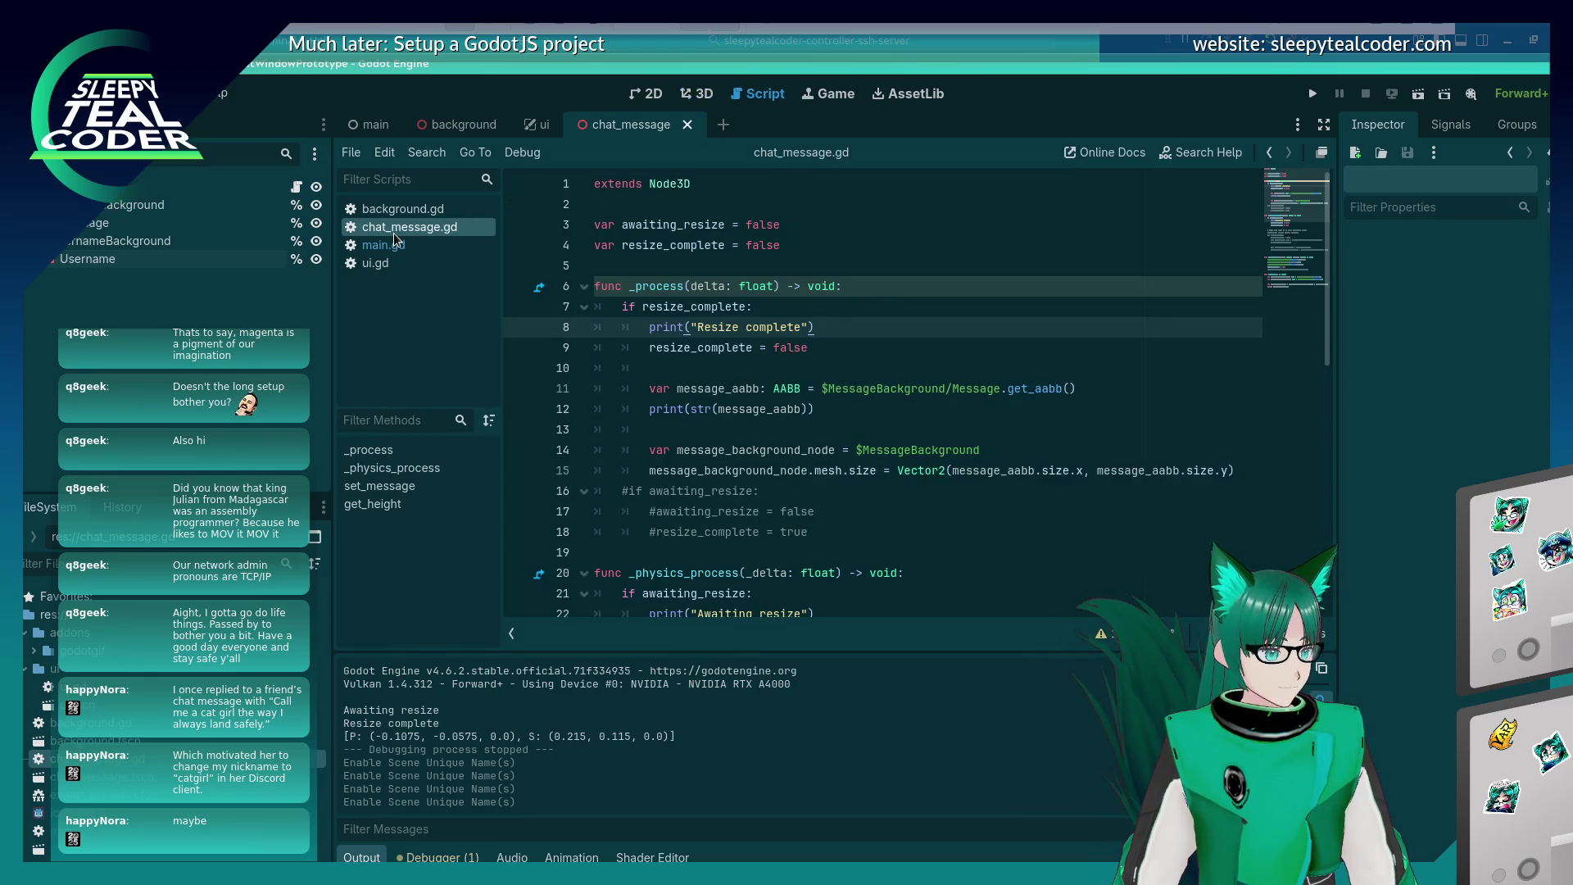
# Step: Change the MessageBackground reference on line 11 from a $ path to %MessageBackground
pyautogui.click(821, 388)
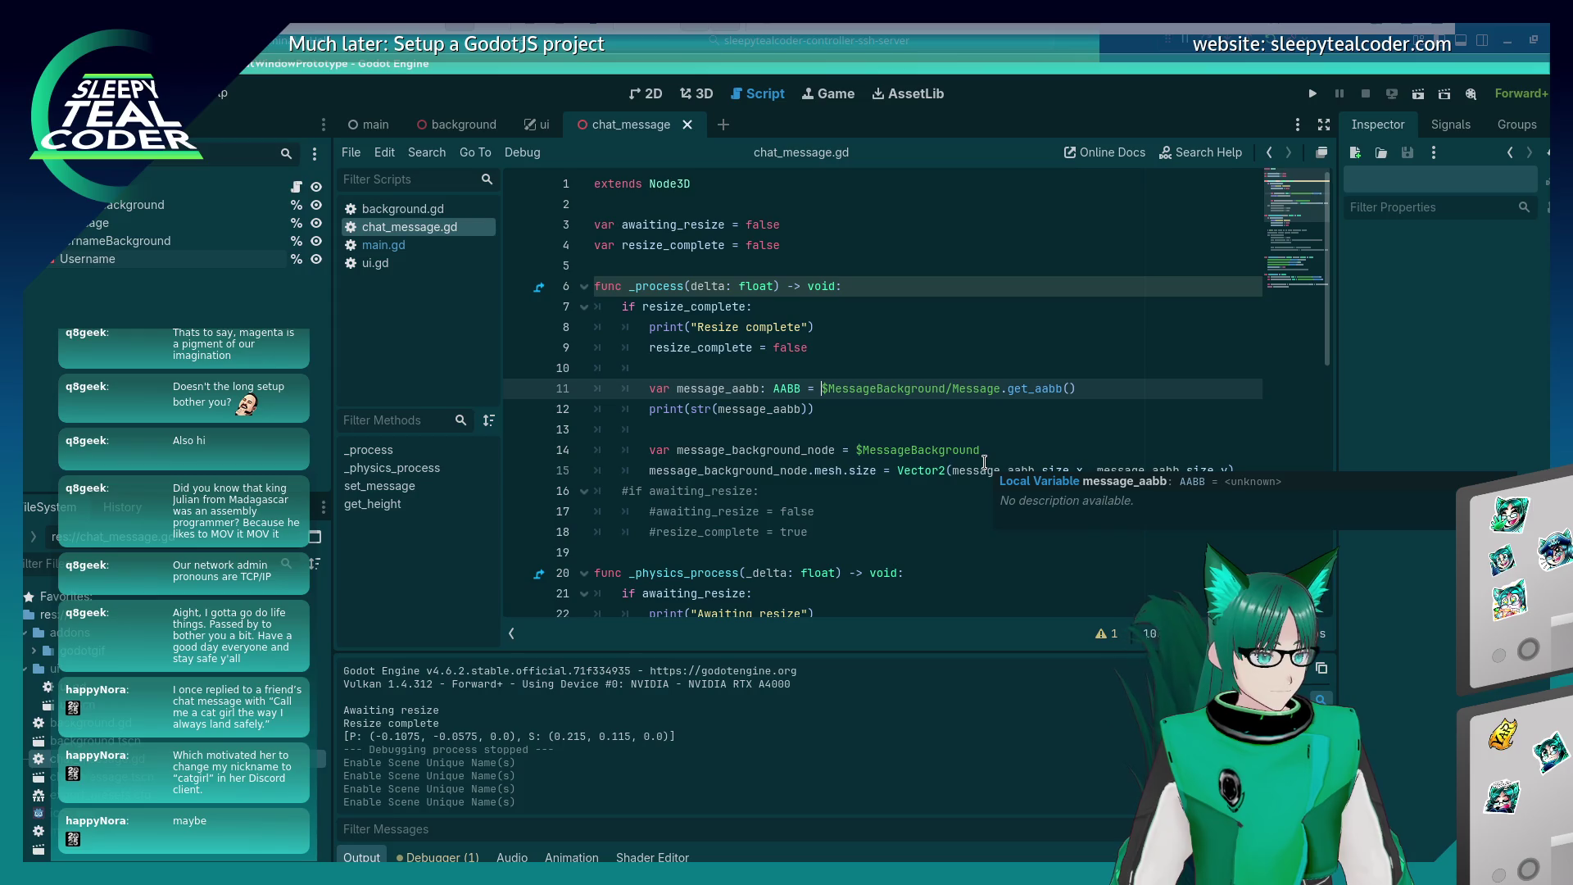
pyautogui.press('Delete')
pyautogui.write('%')
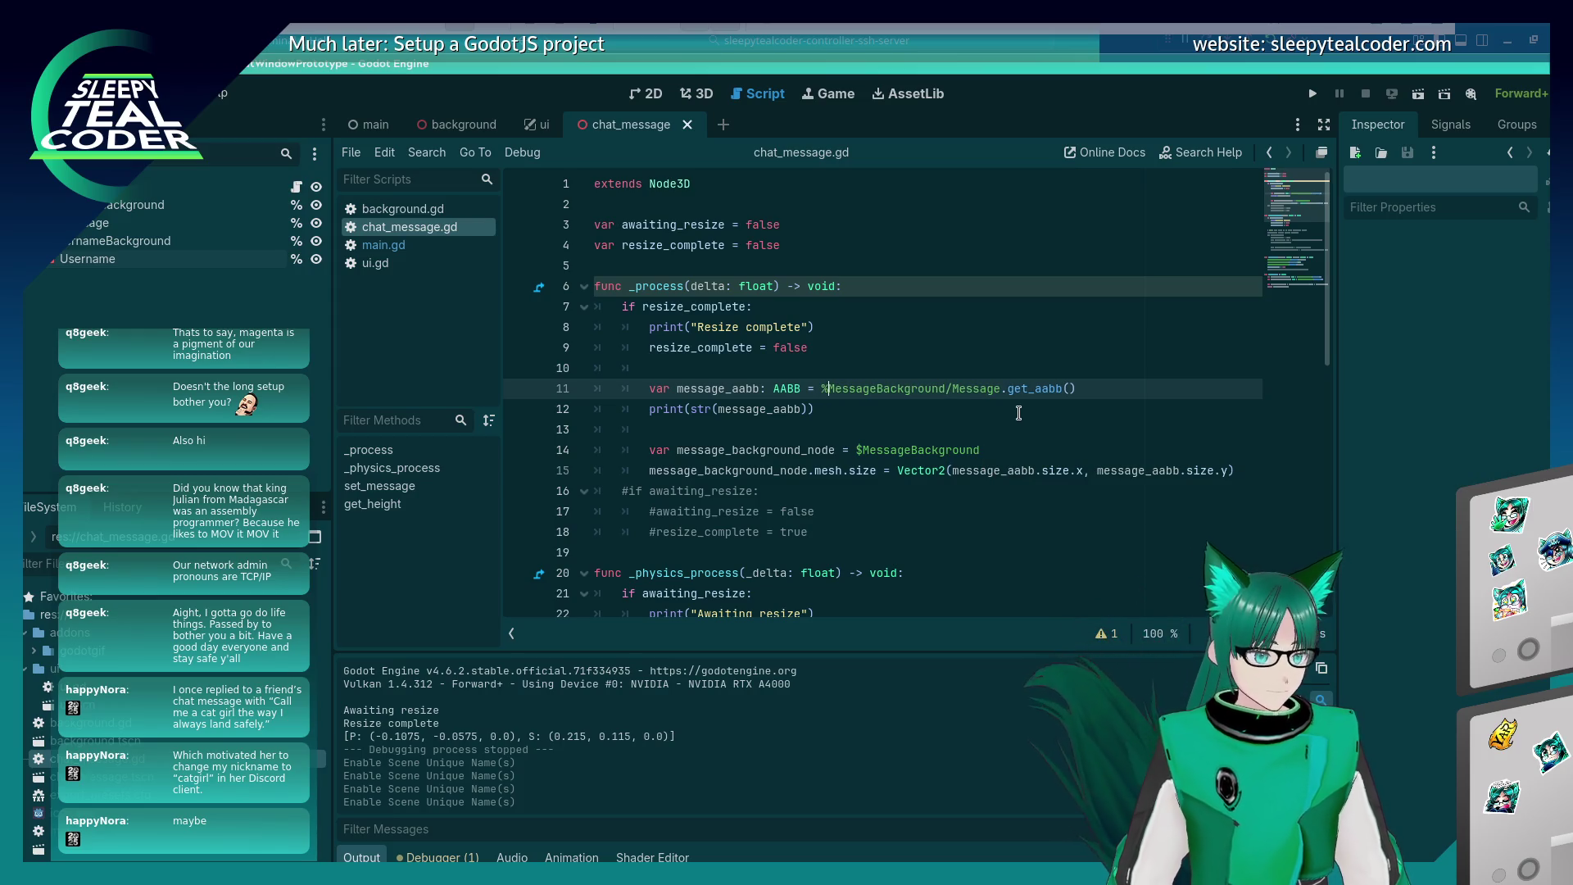
pyautogui.press('Down')
pyautogui.press('Down')
pyautogui.press('Down')
pyautogui.press('Up')
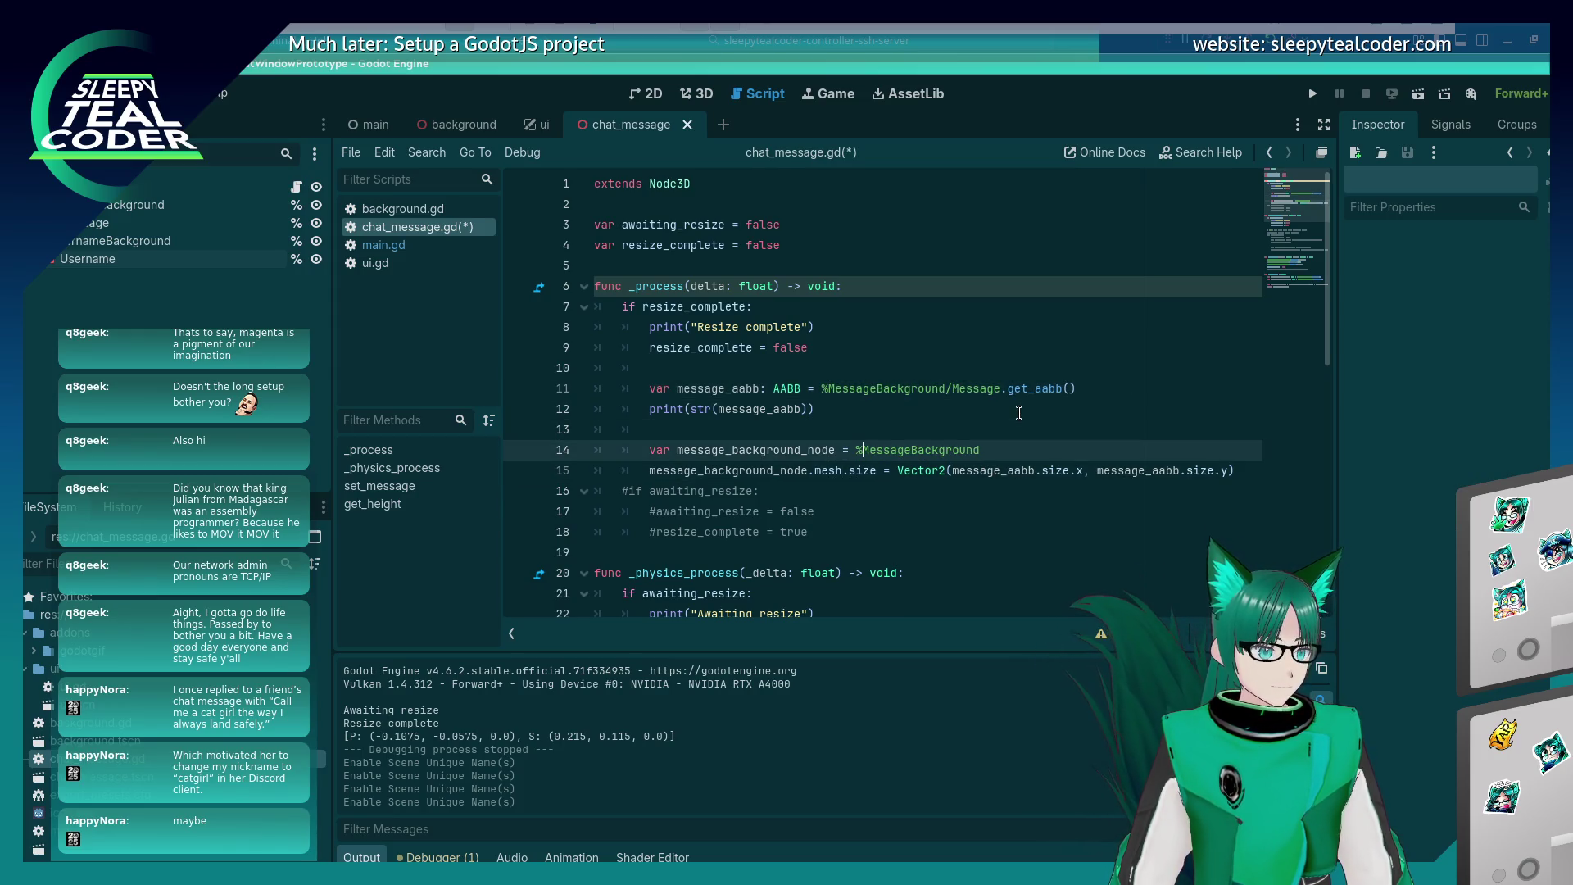
pyautogui.scroll(-9, 655, 324)
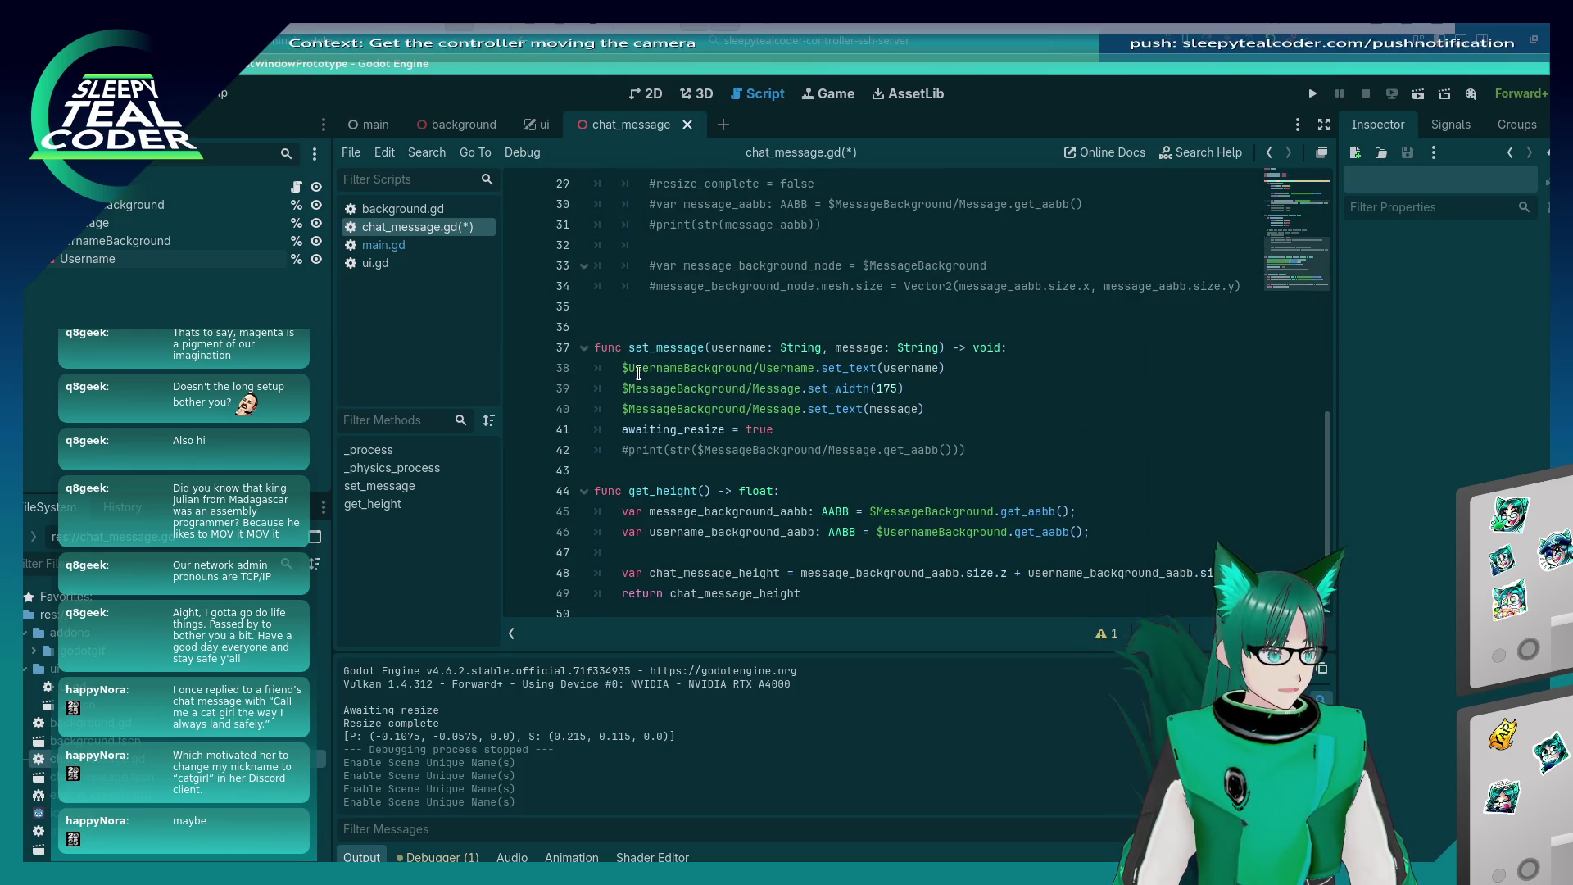
# Step: Replace the $ prefix with % on the node references on lines 38, 39 and 40
pyautogui.click(689, 362)
pyautogui.press('Home')
pyautogui.press('Delete')
pyautogui.write('%')
pyautogui.press('Down')
pyautogui.press('Delete')
pyautogui.write('%')
pyautogui.press('Down')
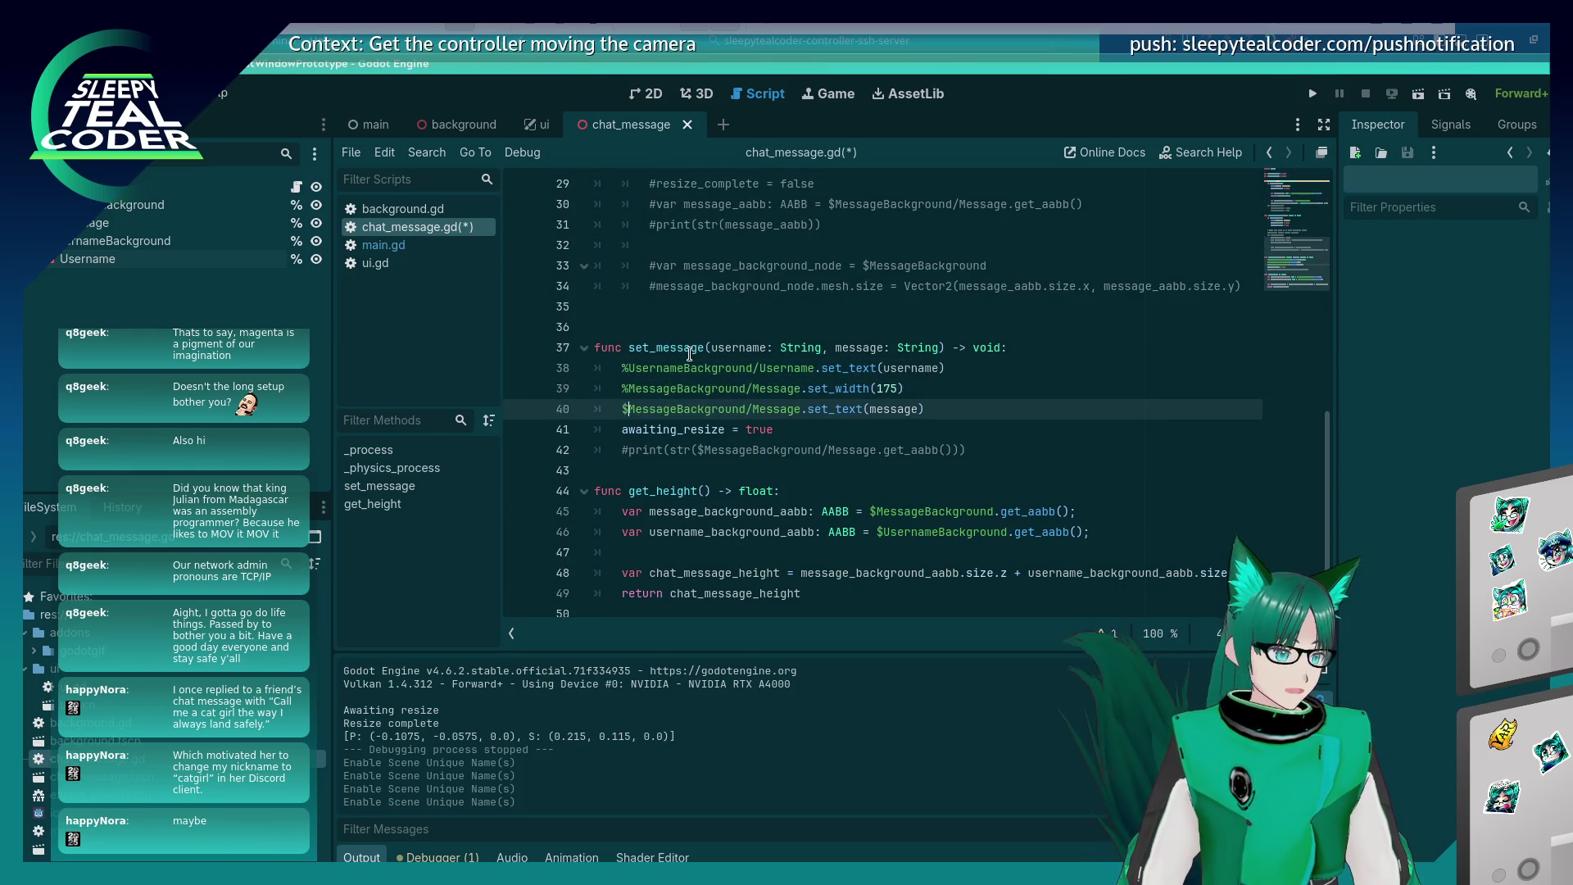
pyautogui.press('Delete')
pyautogui.write('%')
pyautogui.press('Down')
pyautogui.press('Down')
pyautogui.press('Down')
pyautogui.press('Down')
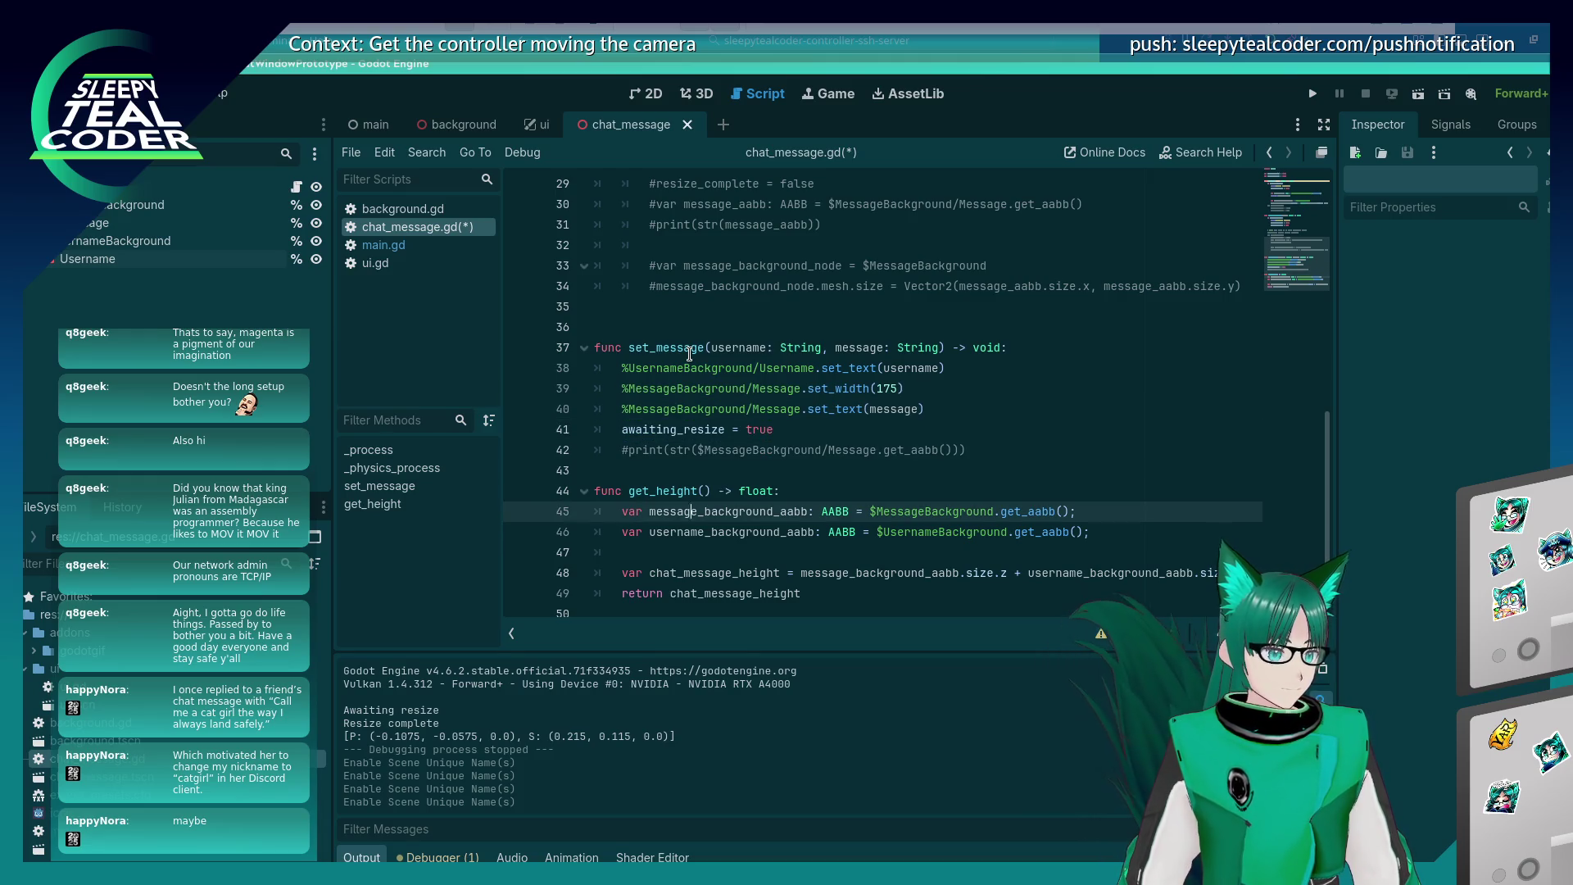
# Step: Switch the MessageBackground and UsernameBackground references on lines 45–46 to % unique names
pyautogui.press('BackSpace')
pyautogui.write('%')
pyautogui.press('Down')
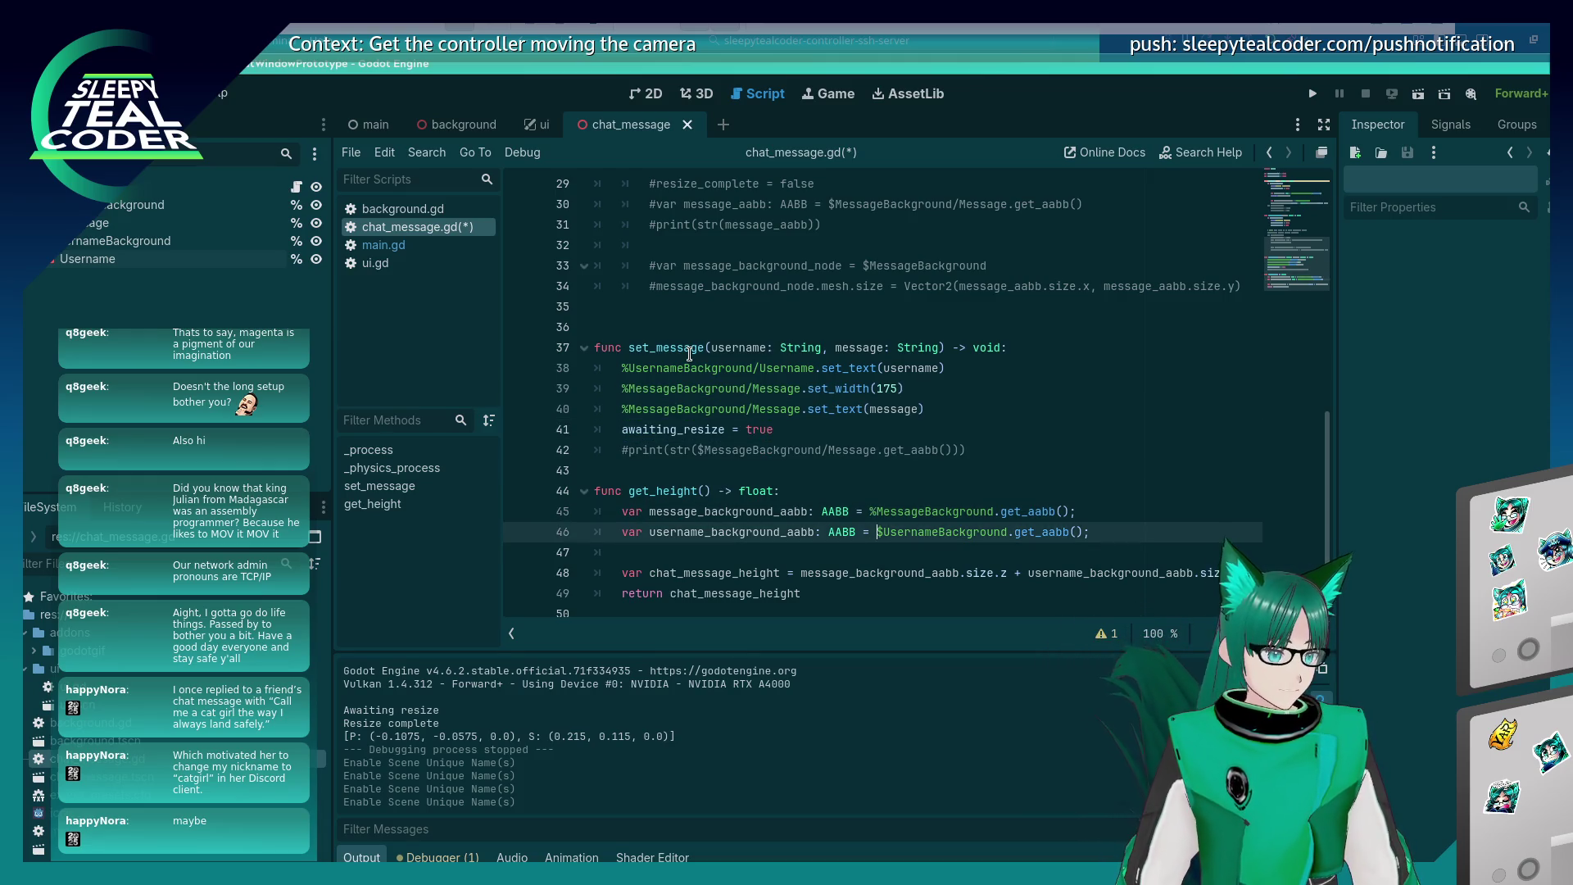
pyautogui.press('Delete')
pyautogui.write('%')
# Step: Save chat_message.gd, test-run the project, and stop the game
pyautogui.hotkey('ctrl', 's')
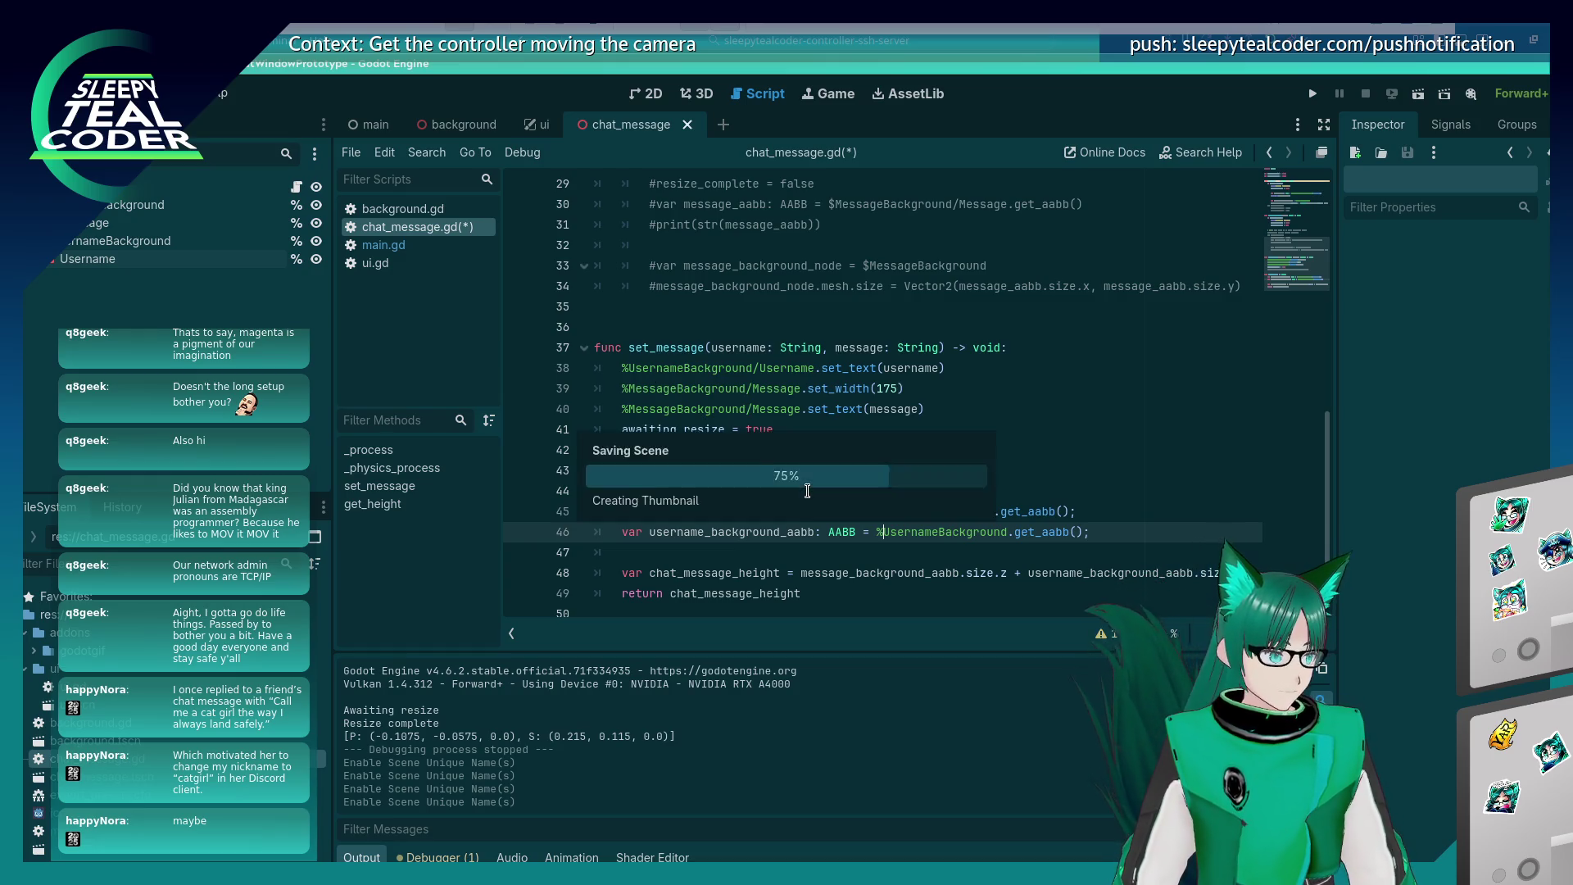
pyautogui.click(1312, 94)
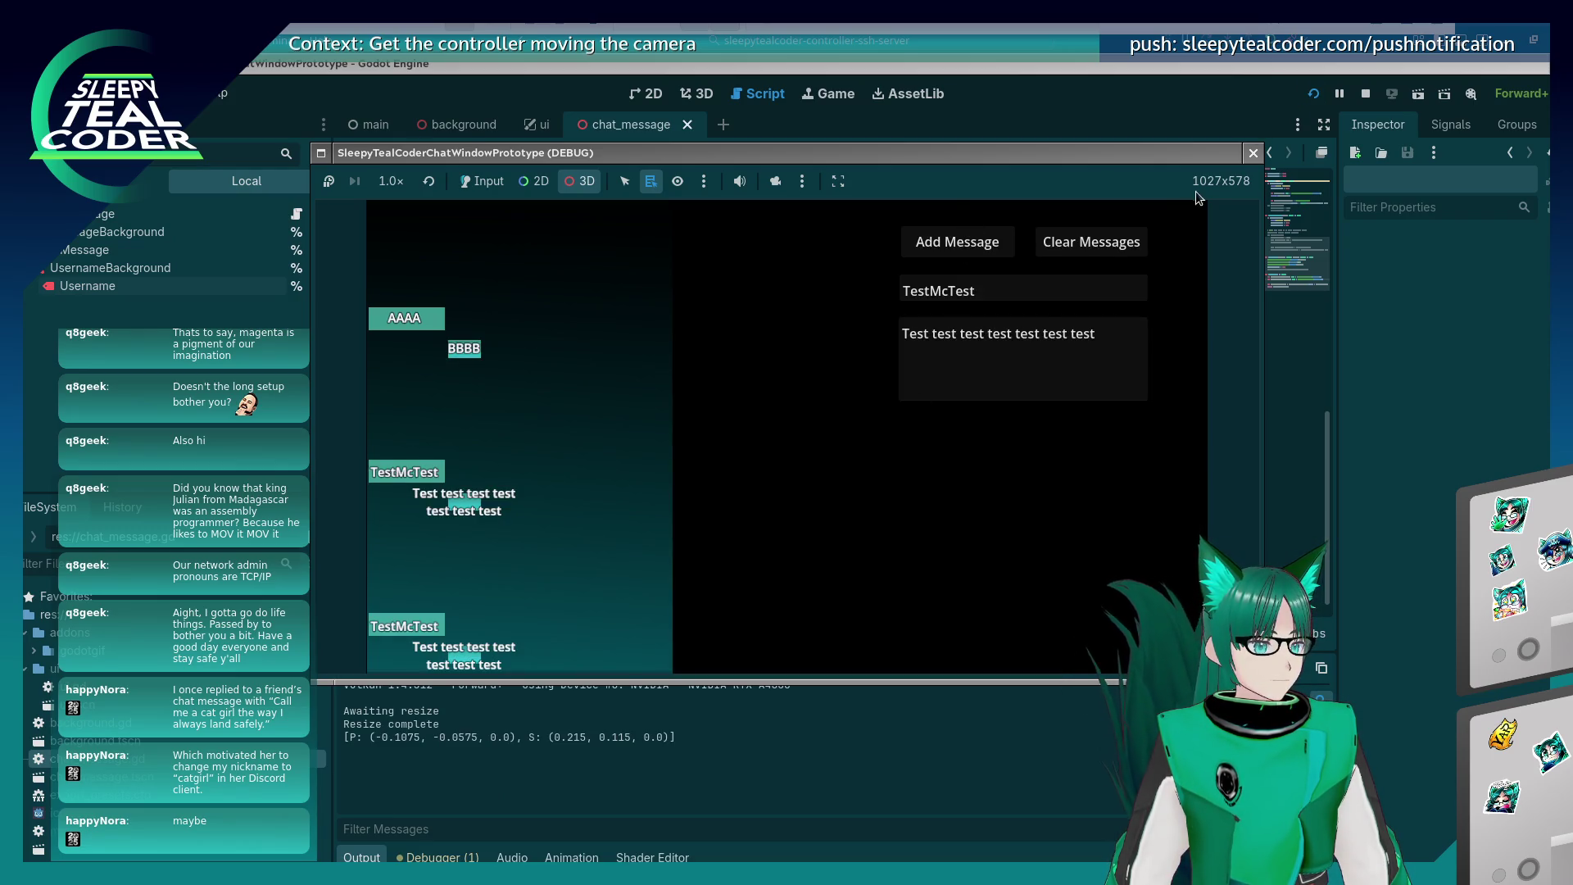
pyautogui.click(1253, 153)
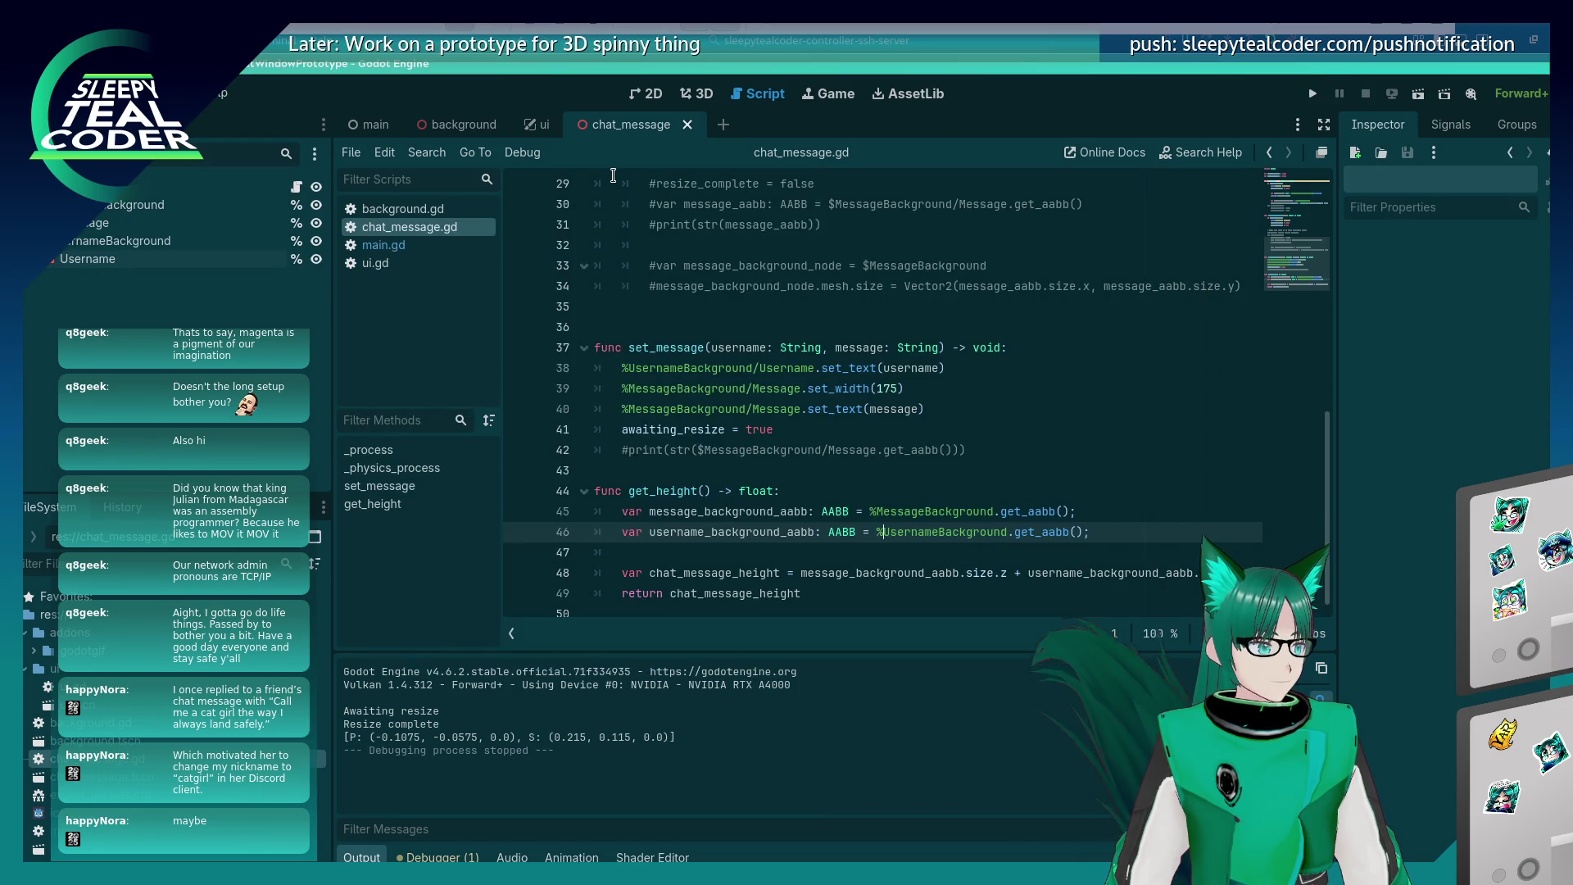
# Step: Delete the ChatMessage, ChatMessage2 and ChatMessage3 nodes from main.tscn
pyautogui.scroll(10, 775, 352)
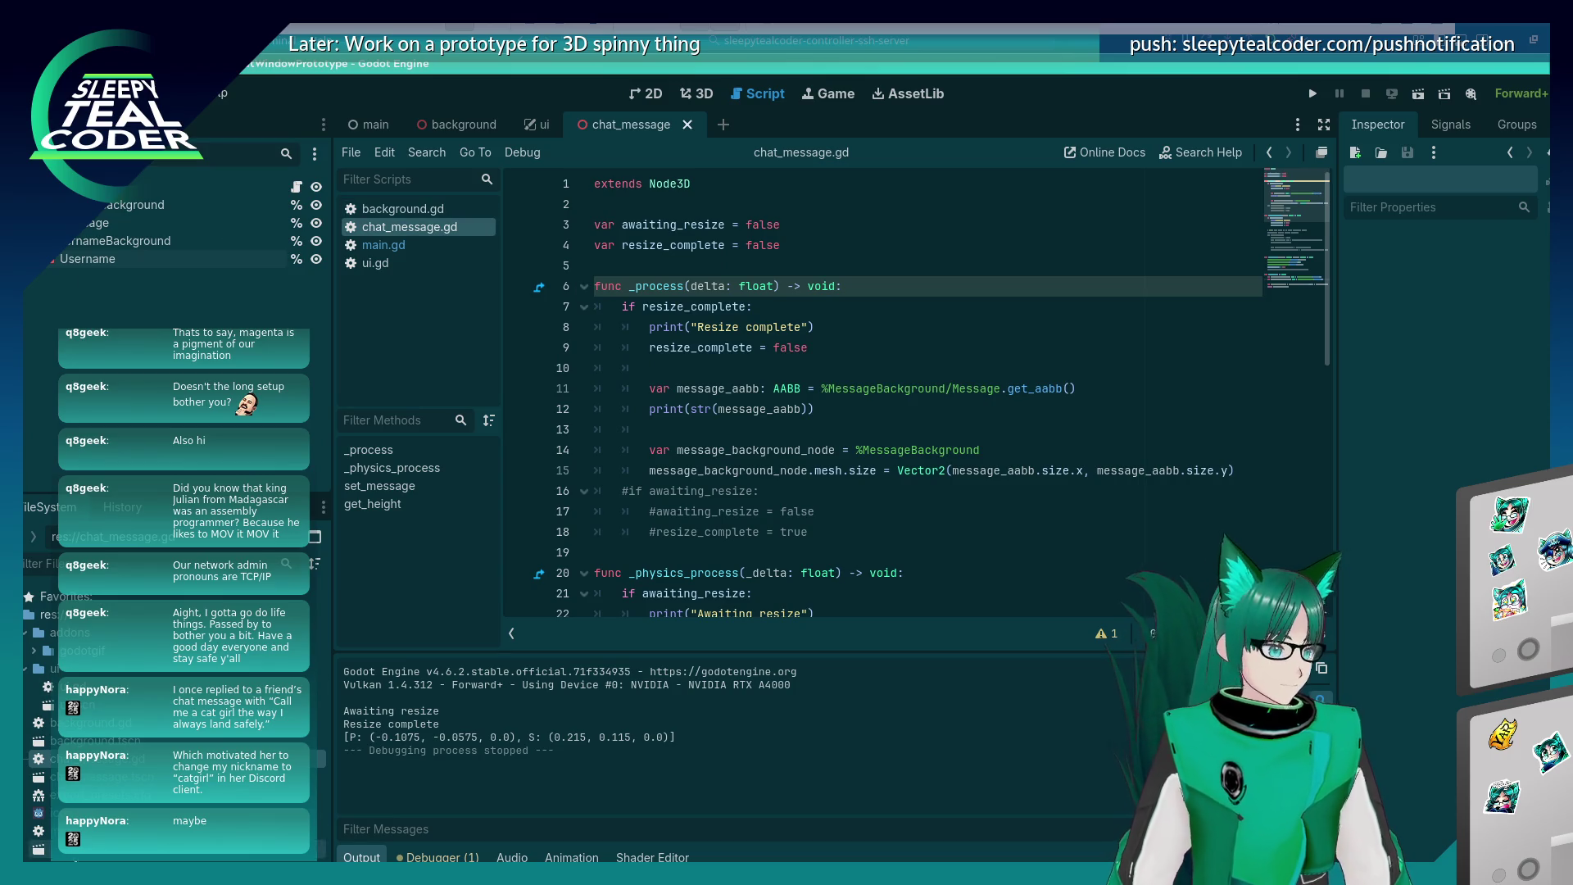
pyautogui.click(41, 849)
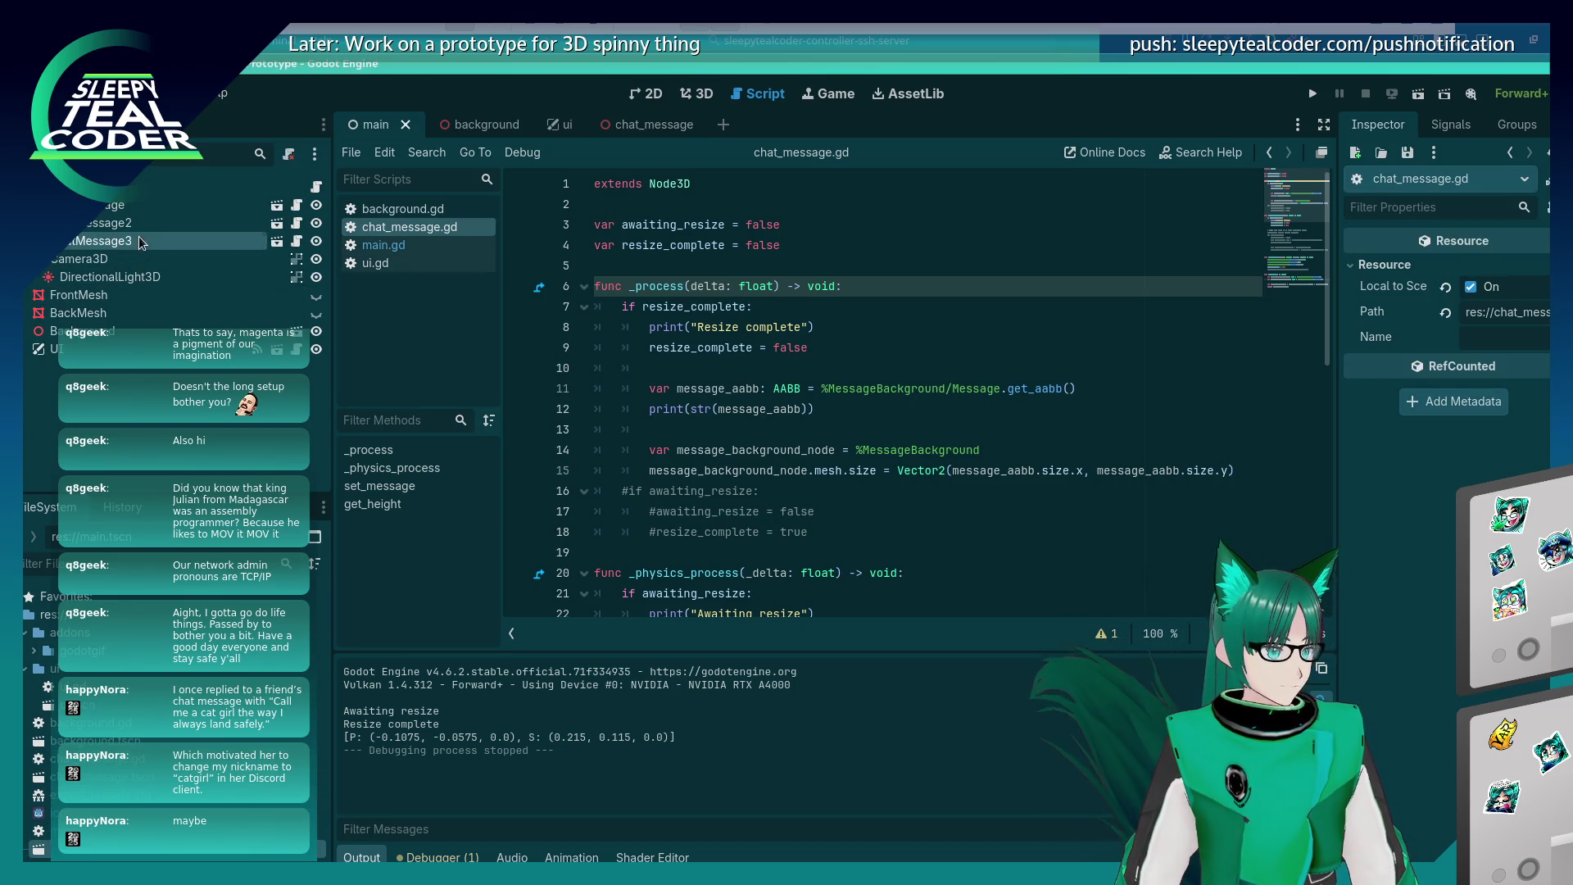
pyautogui.click(144, 240)
pyautogui.keyDown('shift'); pyautogui.click(124, 212); pyautogui.keyUp('shift')
pyautogui.rightClick(125, 212)
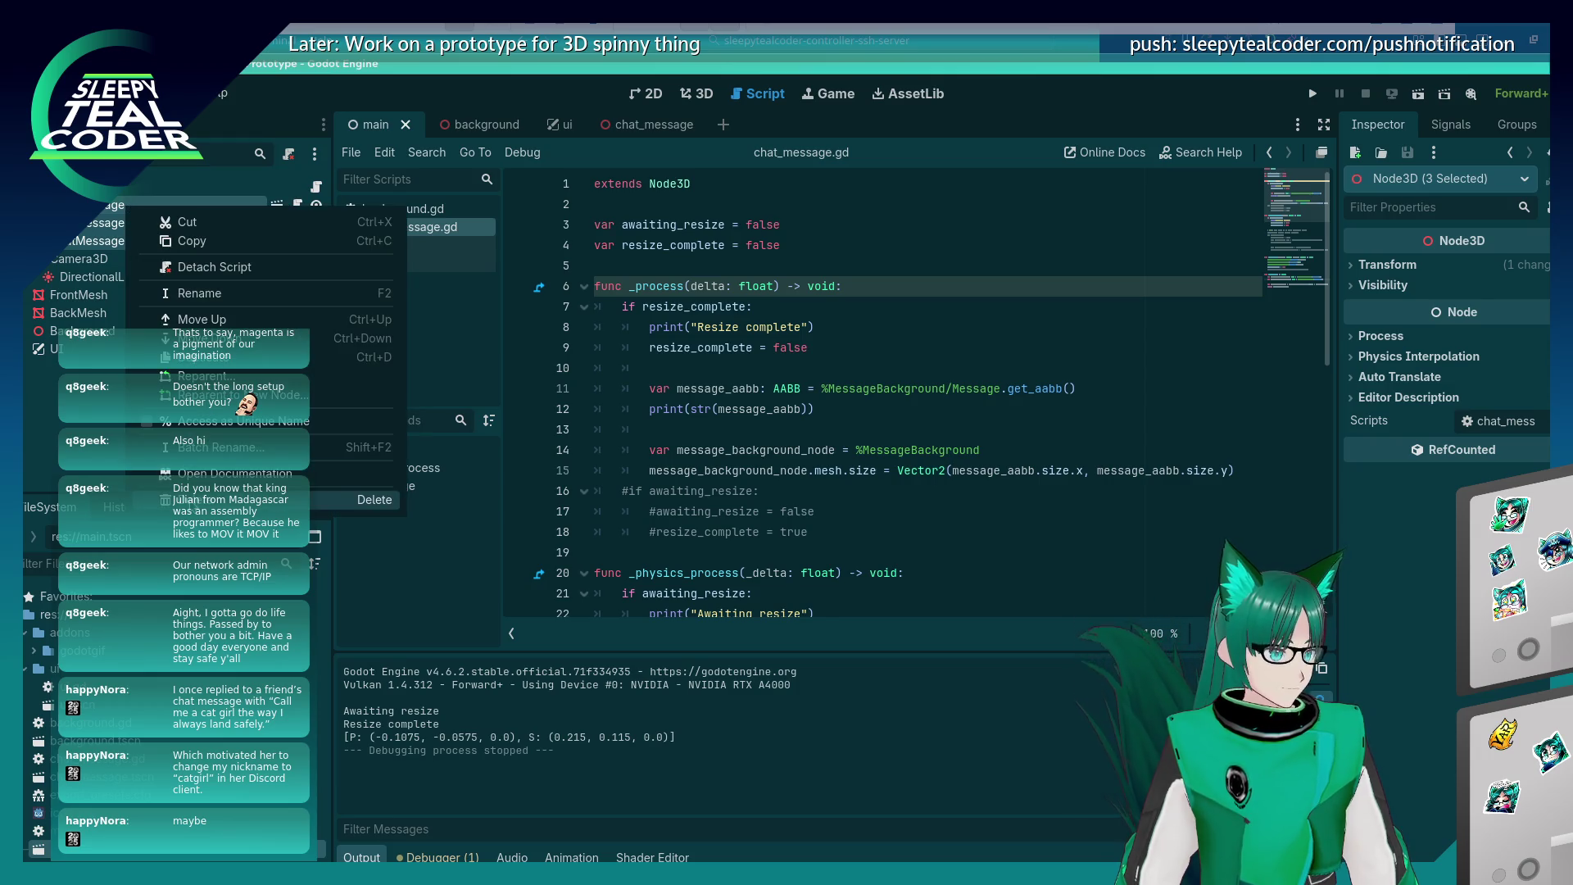
pyautogui.click(353, 500)
pyautogui.click(834, 480)
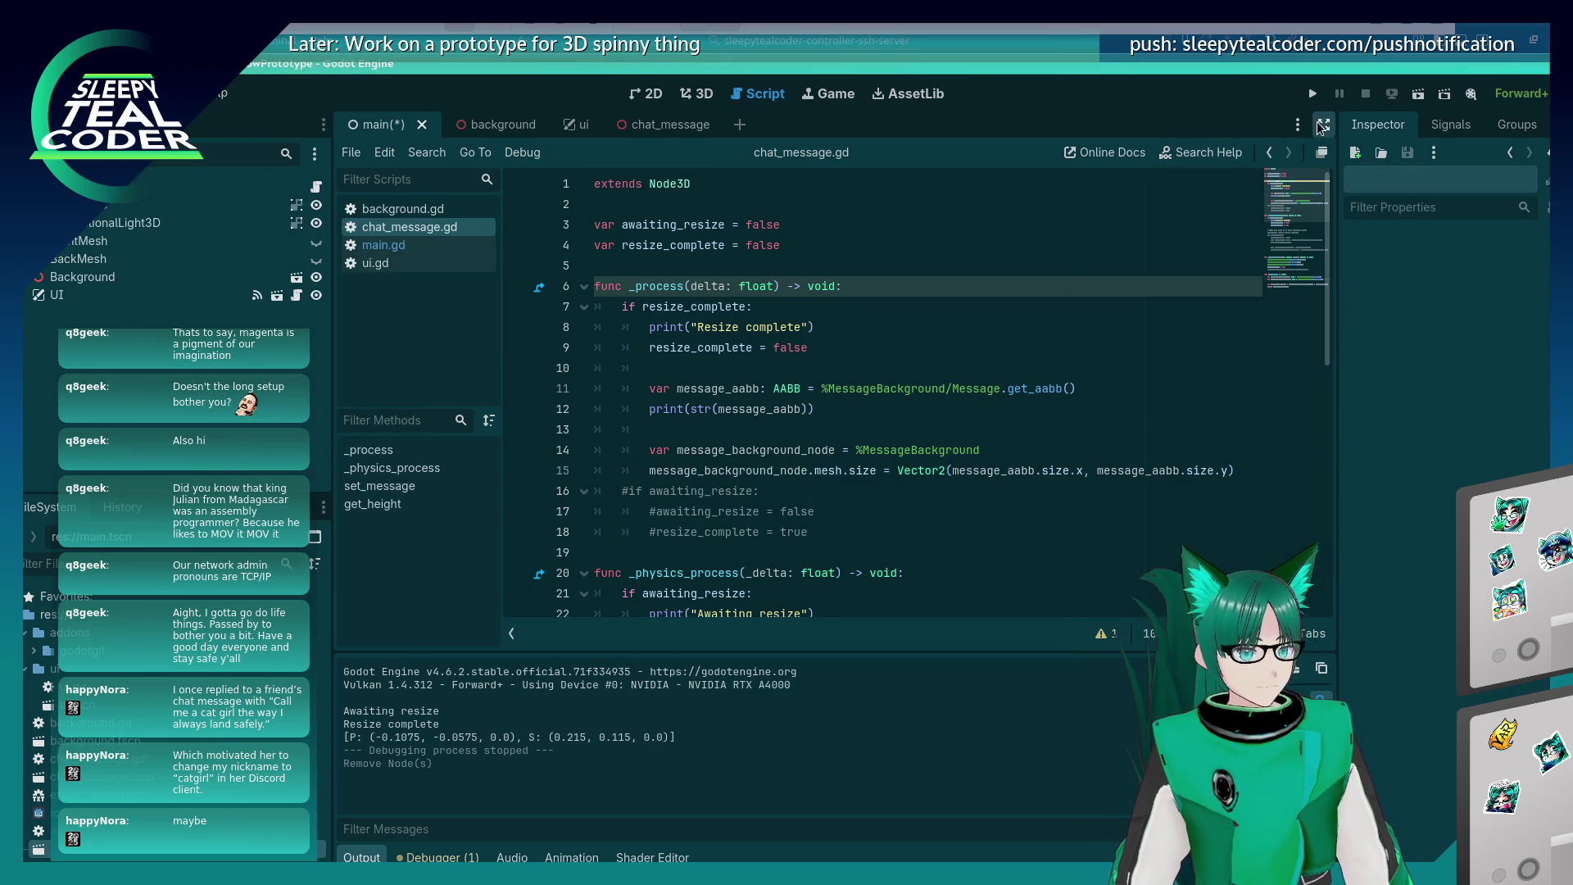
# Step: Run the project, then delete the leftover $ChatMessage3.set_message line from main.gd
pyautogui.click(1312, 93)
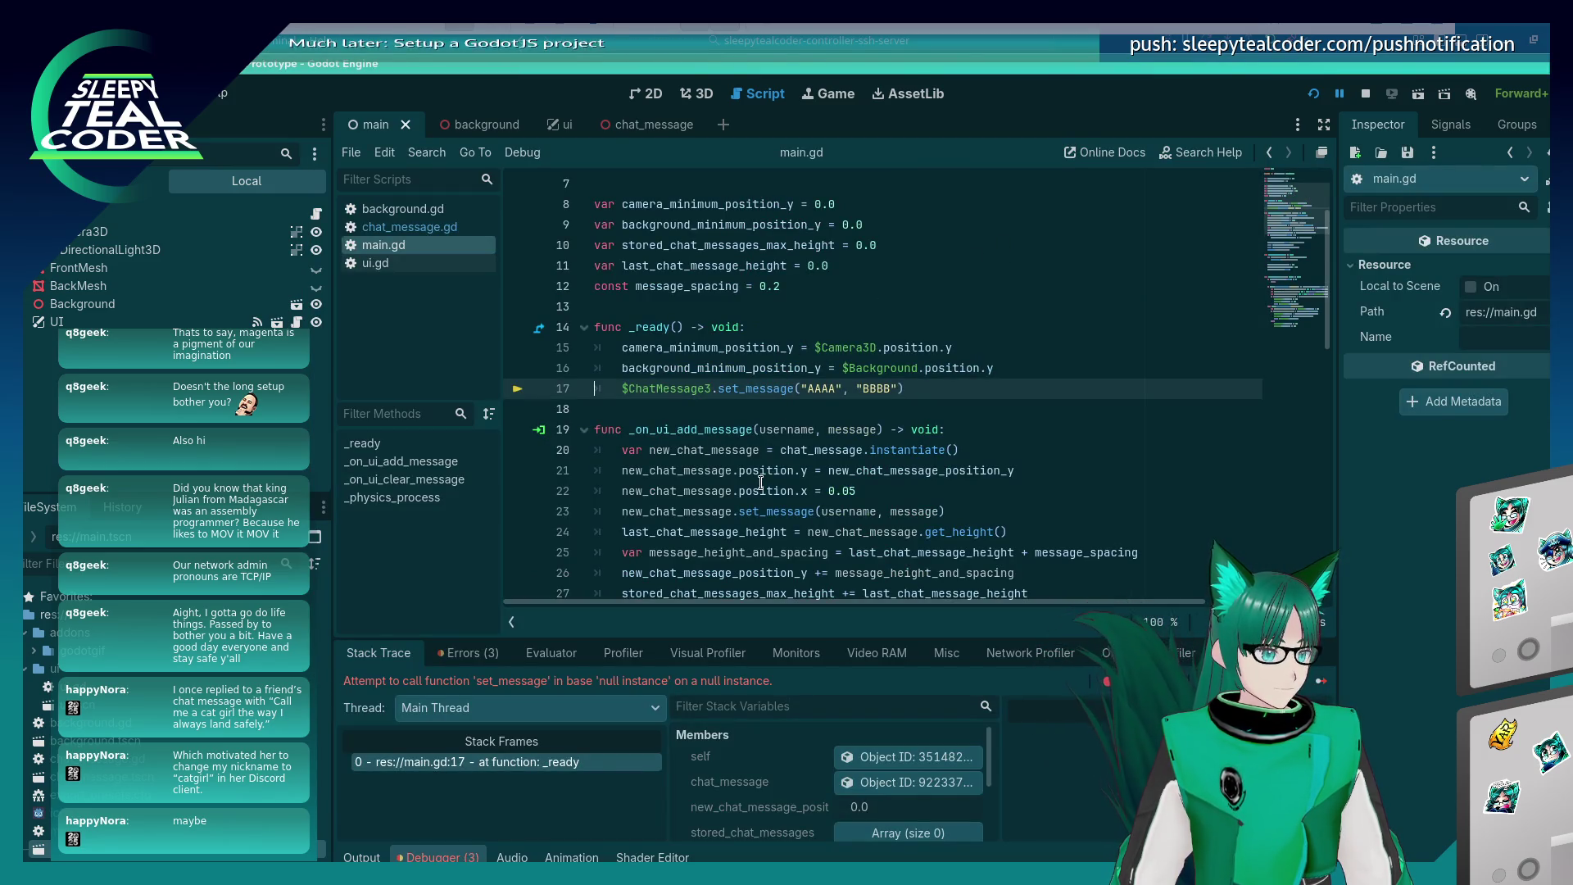
pyautogui.tripleClick(675, 390)
pyautogui.press('BackSpace')
pyautogui.press('BackSpace')
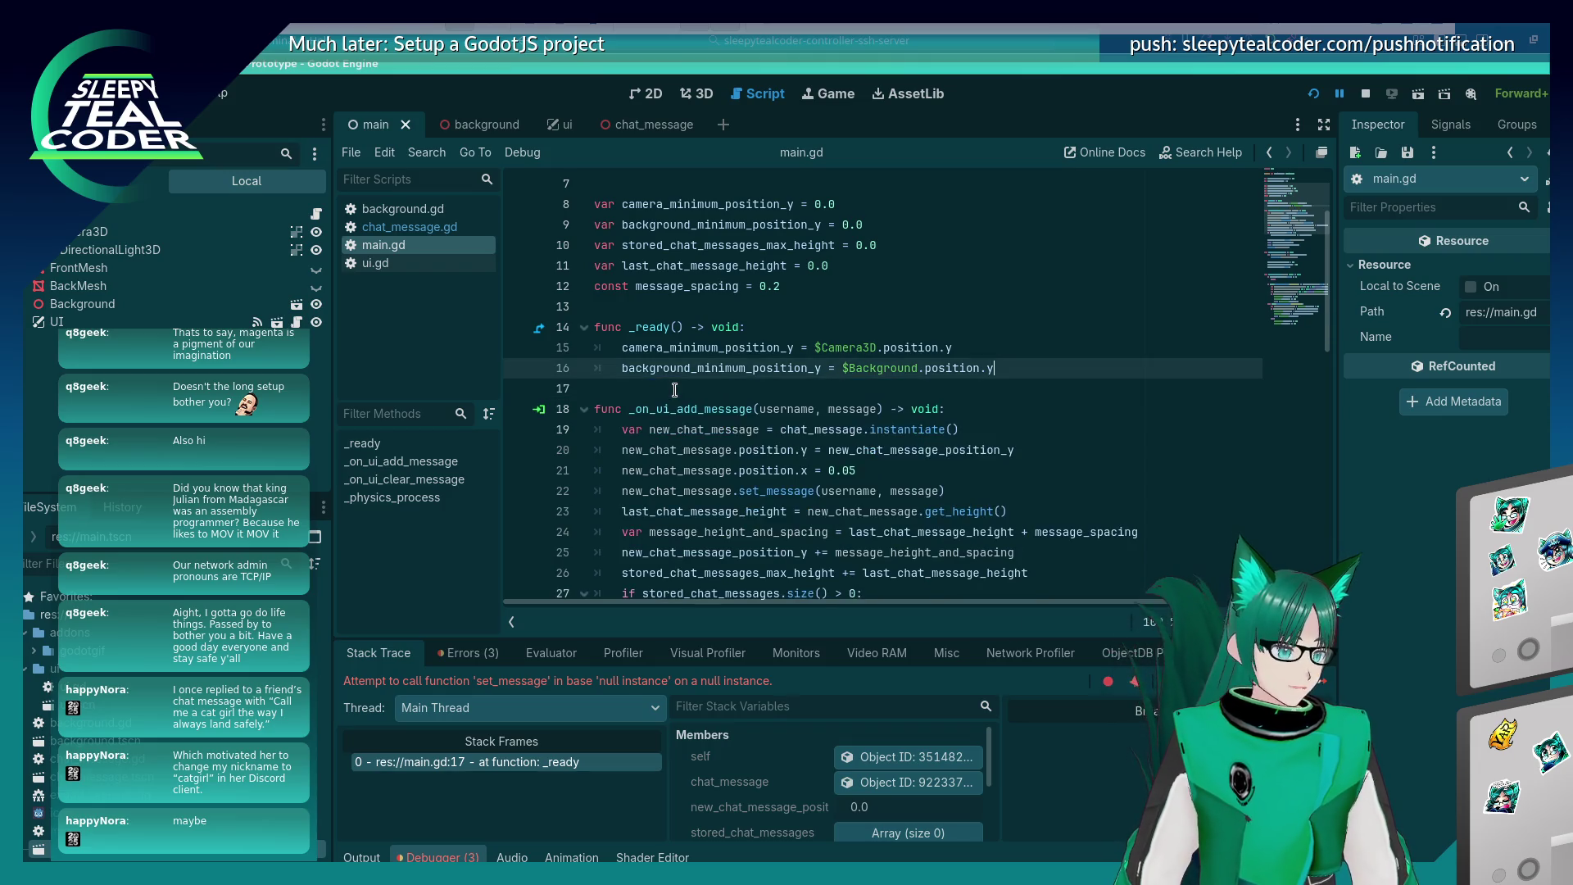
# Step: Restart the game and add three TestMcTest chat messages
pyautogui.click(1321, 681)
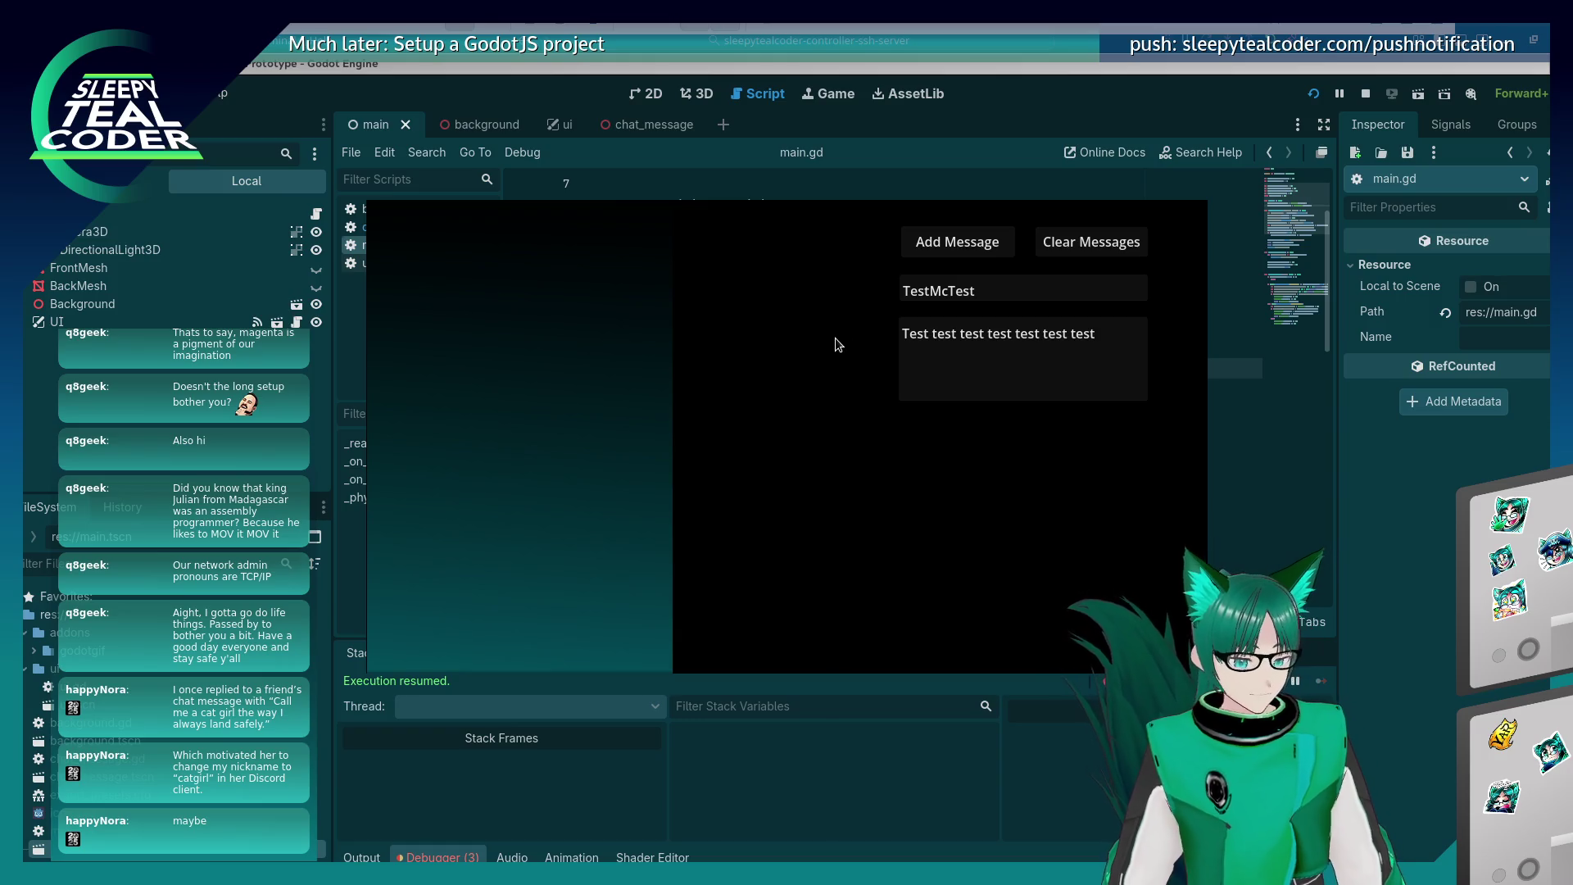
pyautogui.hotkey('alt', 'F4')
pyautogui.click(1313, 95)
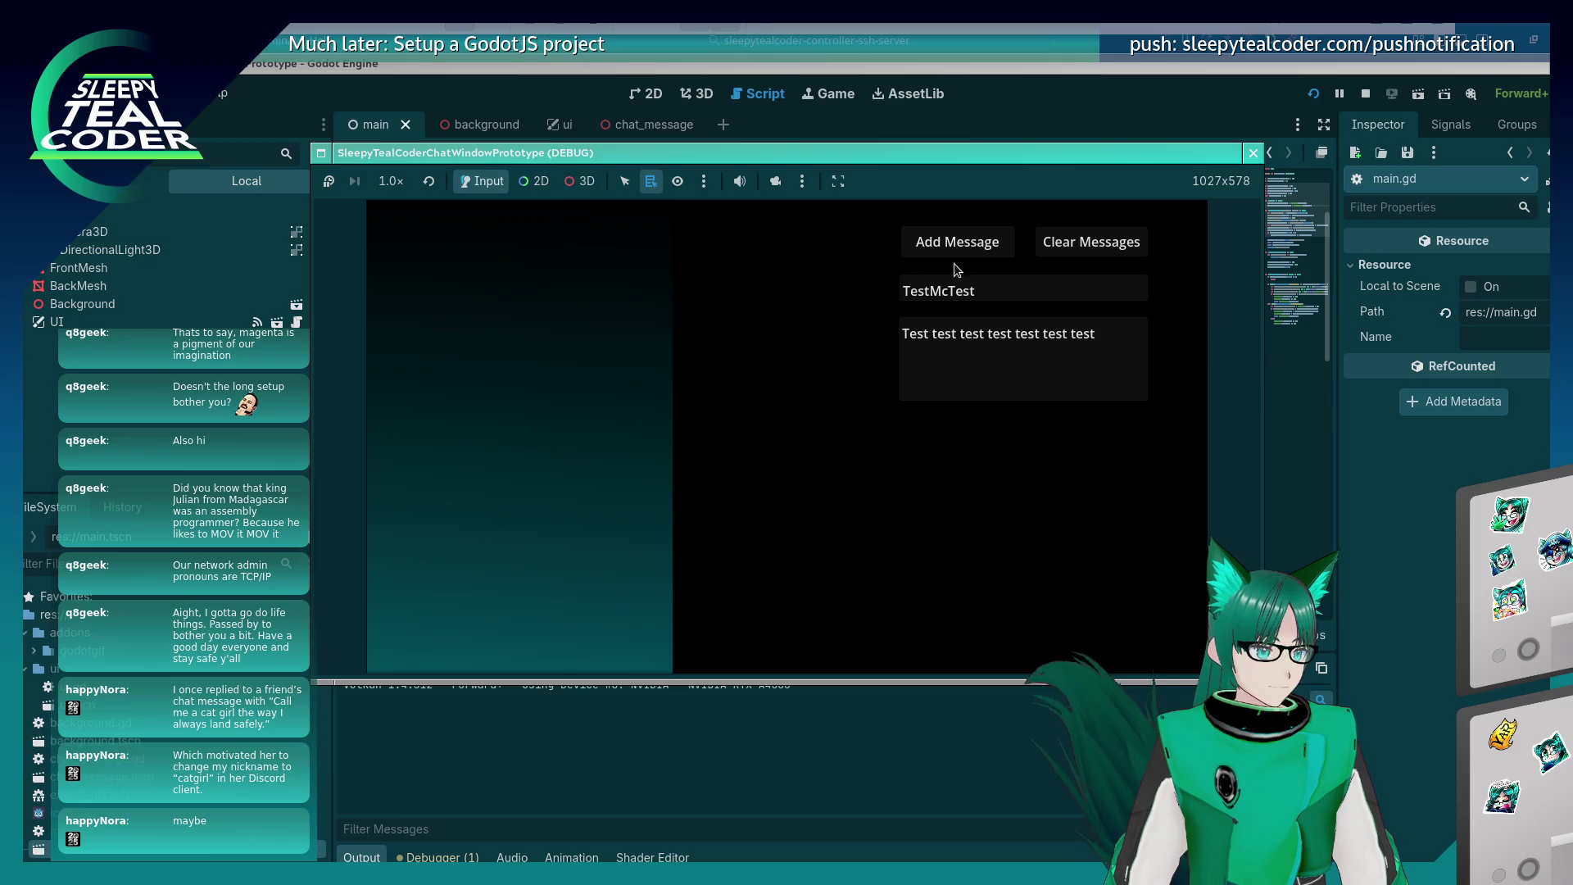
pyautogui.click(965, 250)
pyautogui.click(966, 250)
pyautogui.click(965, 250)
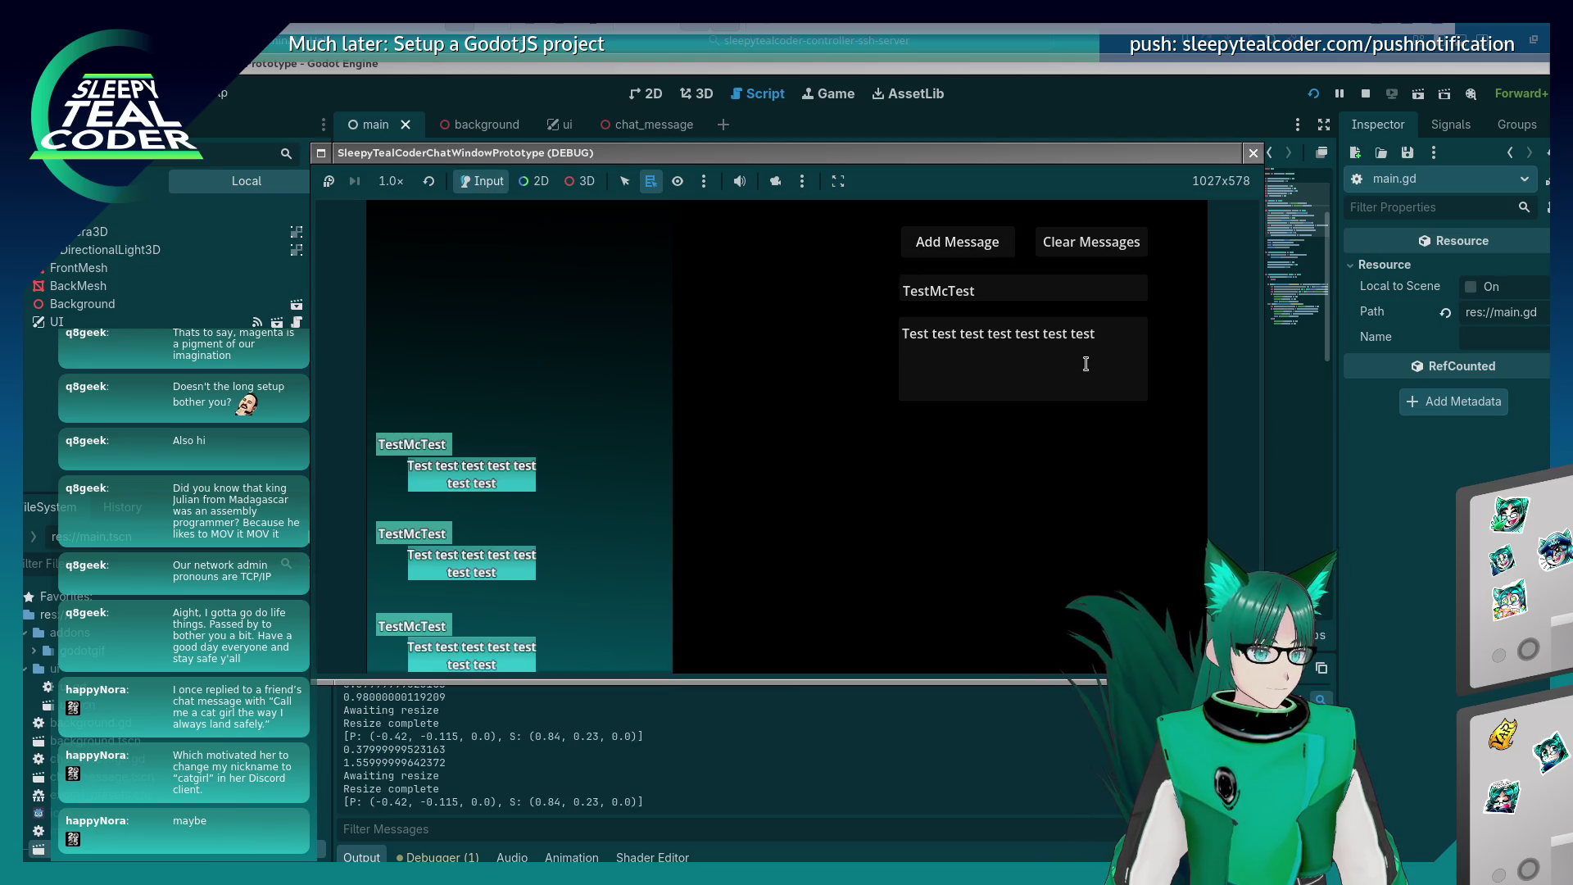
# Step: Post a very long 'Mooo…' message to check the bubble grows, then stop the game
pyautogui.tripleClick(1048, 349)
pyautogui.press('BackSpace')
pyautogui.write('Moooooooooooo')
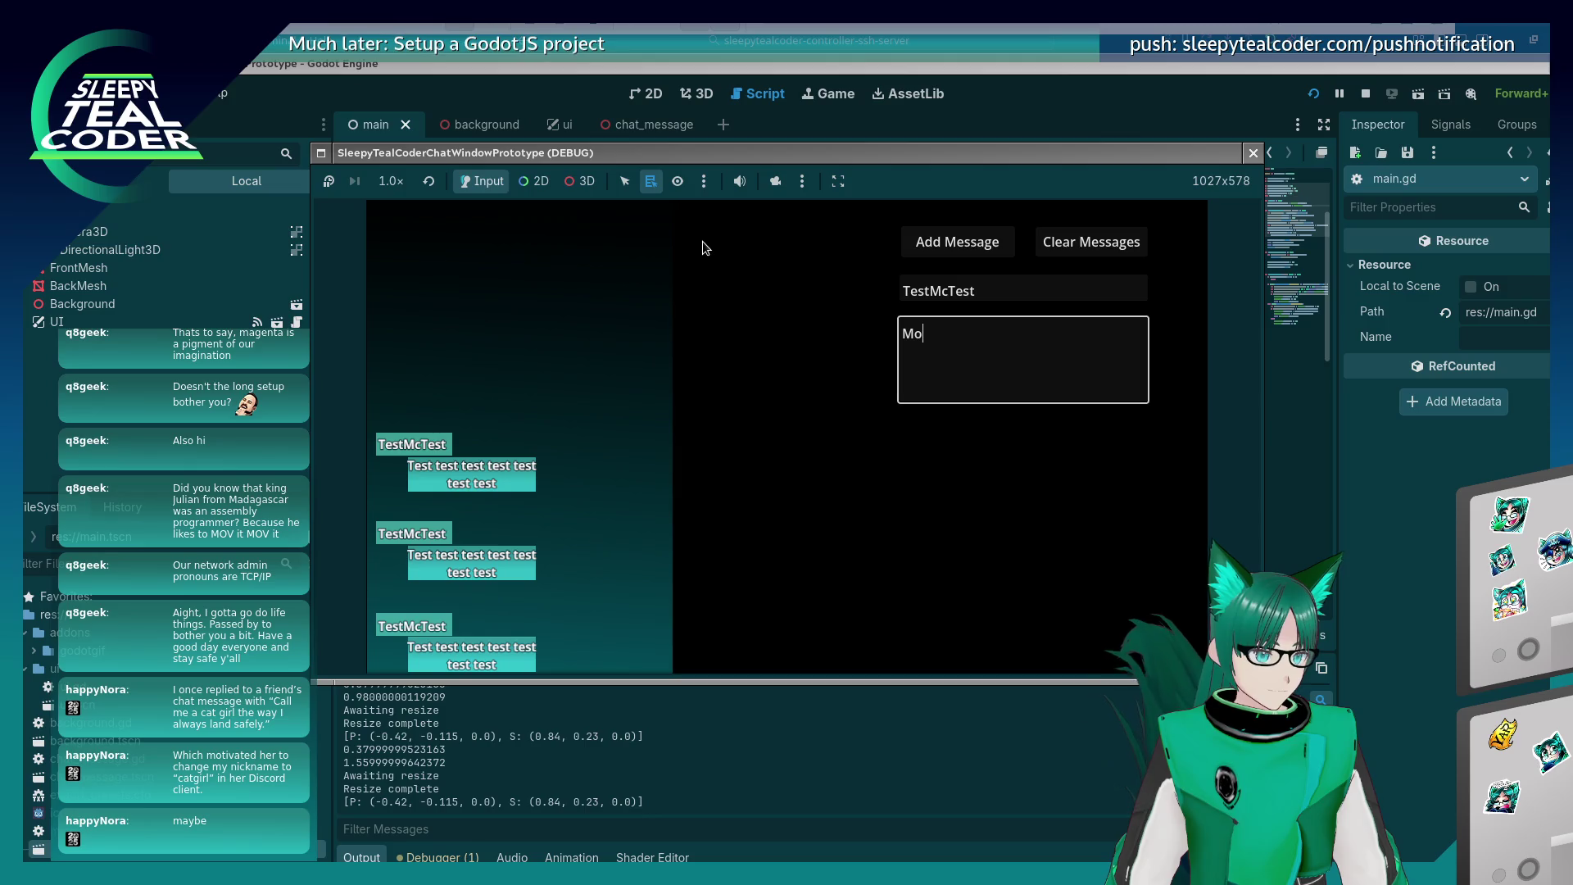
pyautogui.write('oooooooooooooooooooooooooooooooooooooooooooooooooo')
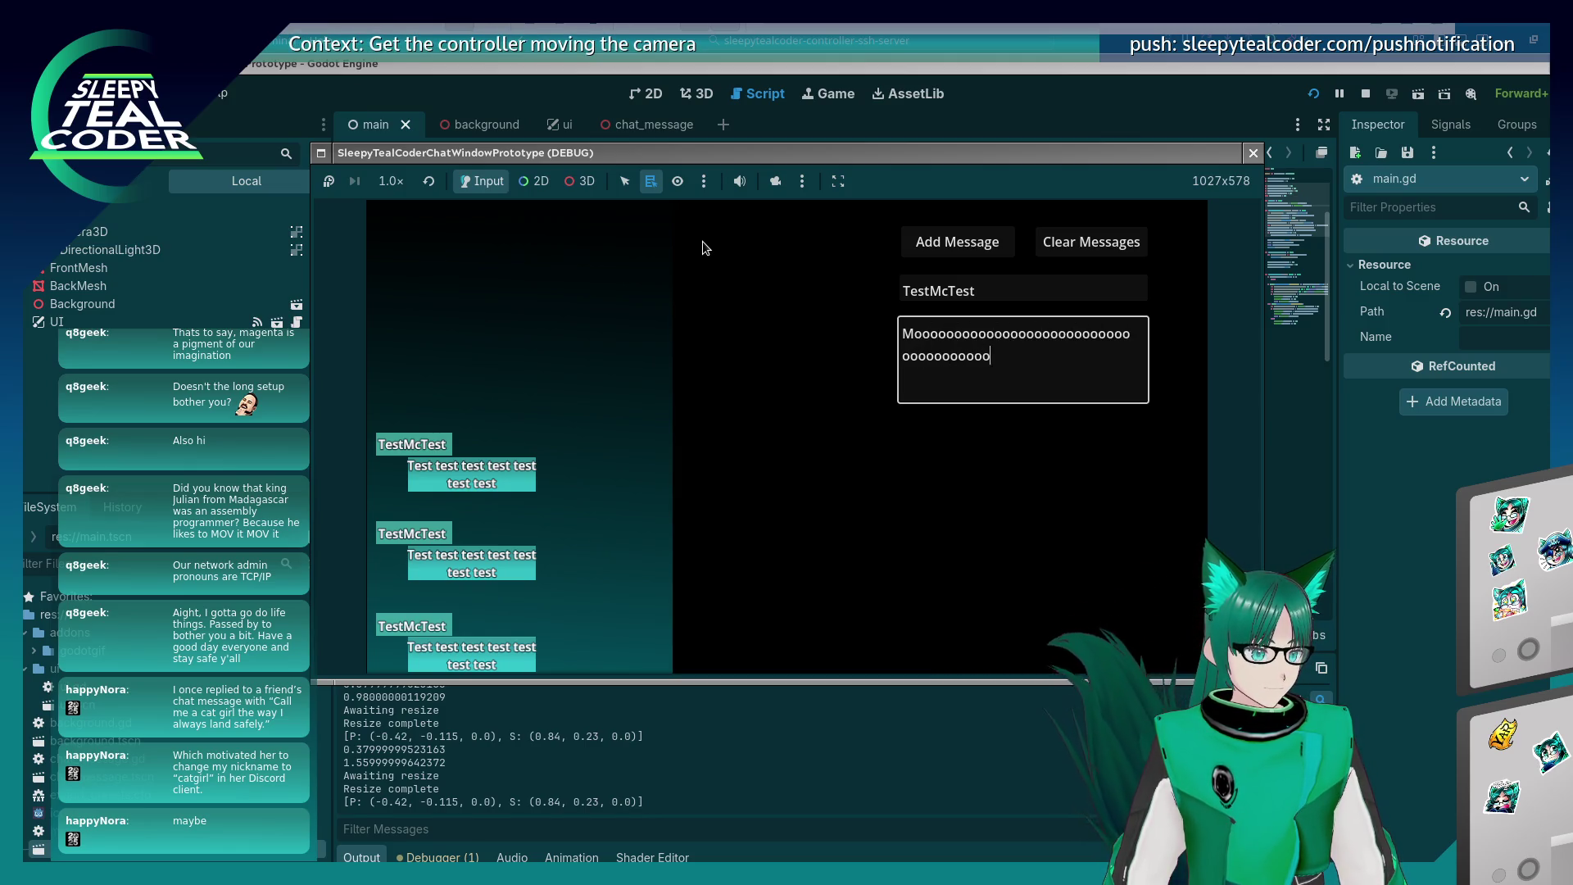
pyautogui.write('ooooooooooooooooooooooooo')
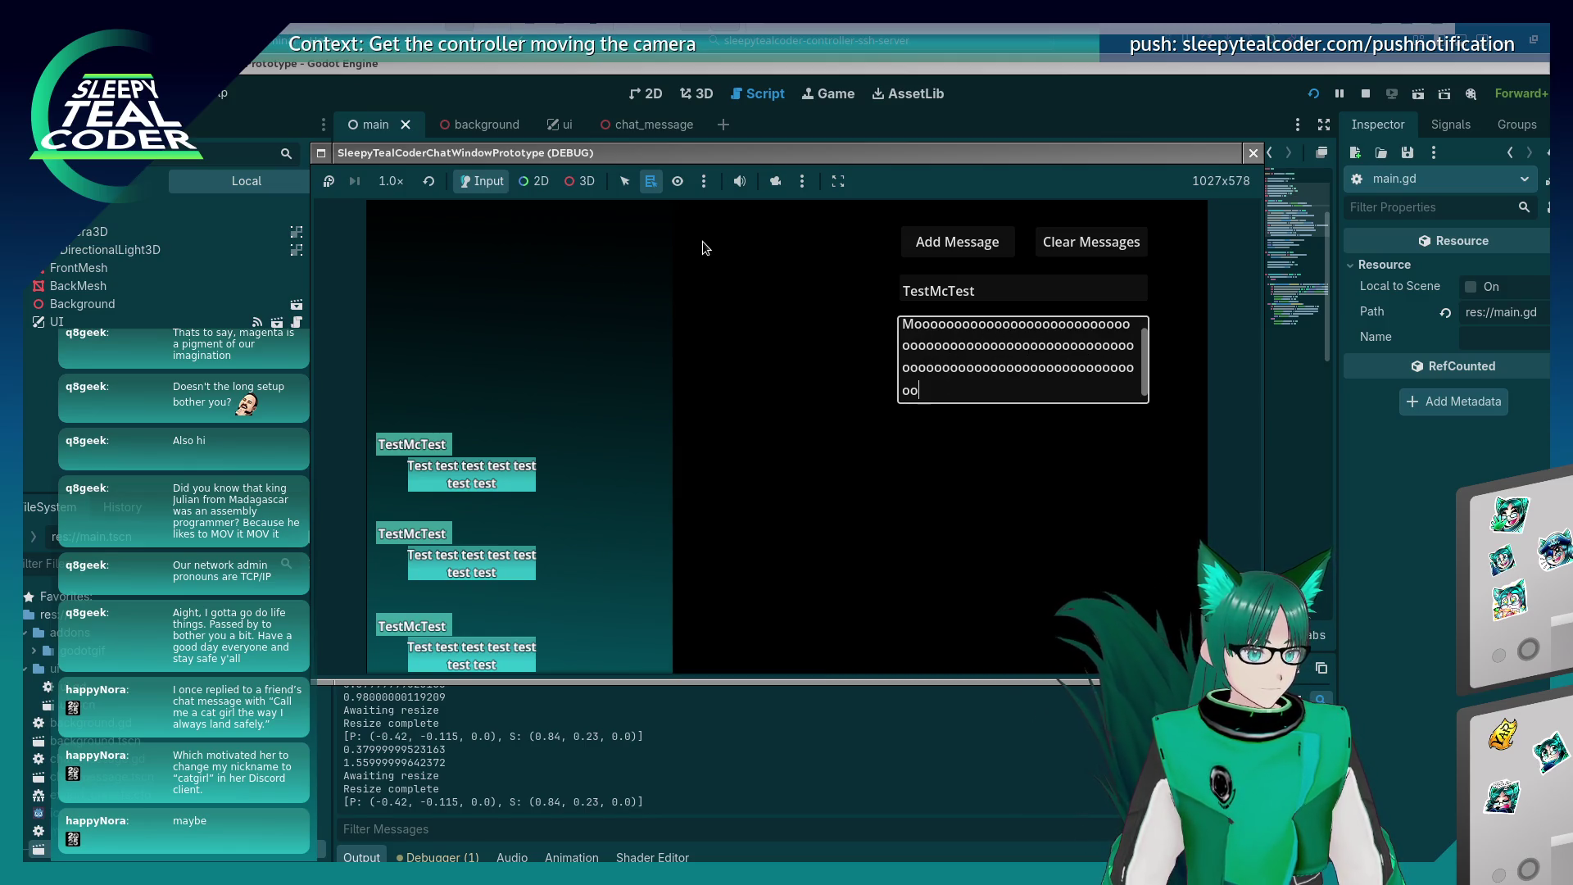
pyautogui.click(957, 242)
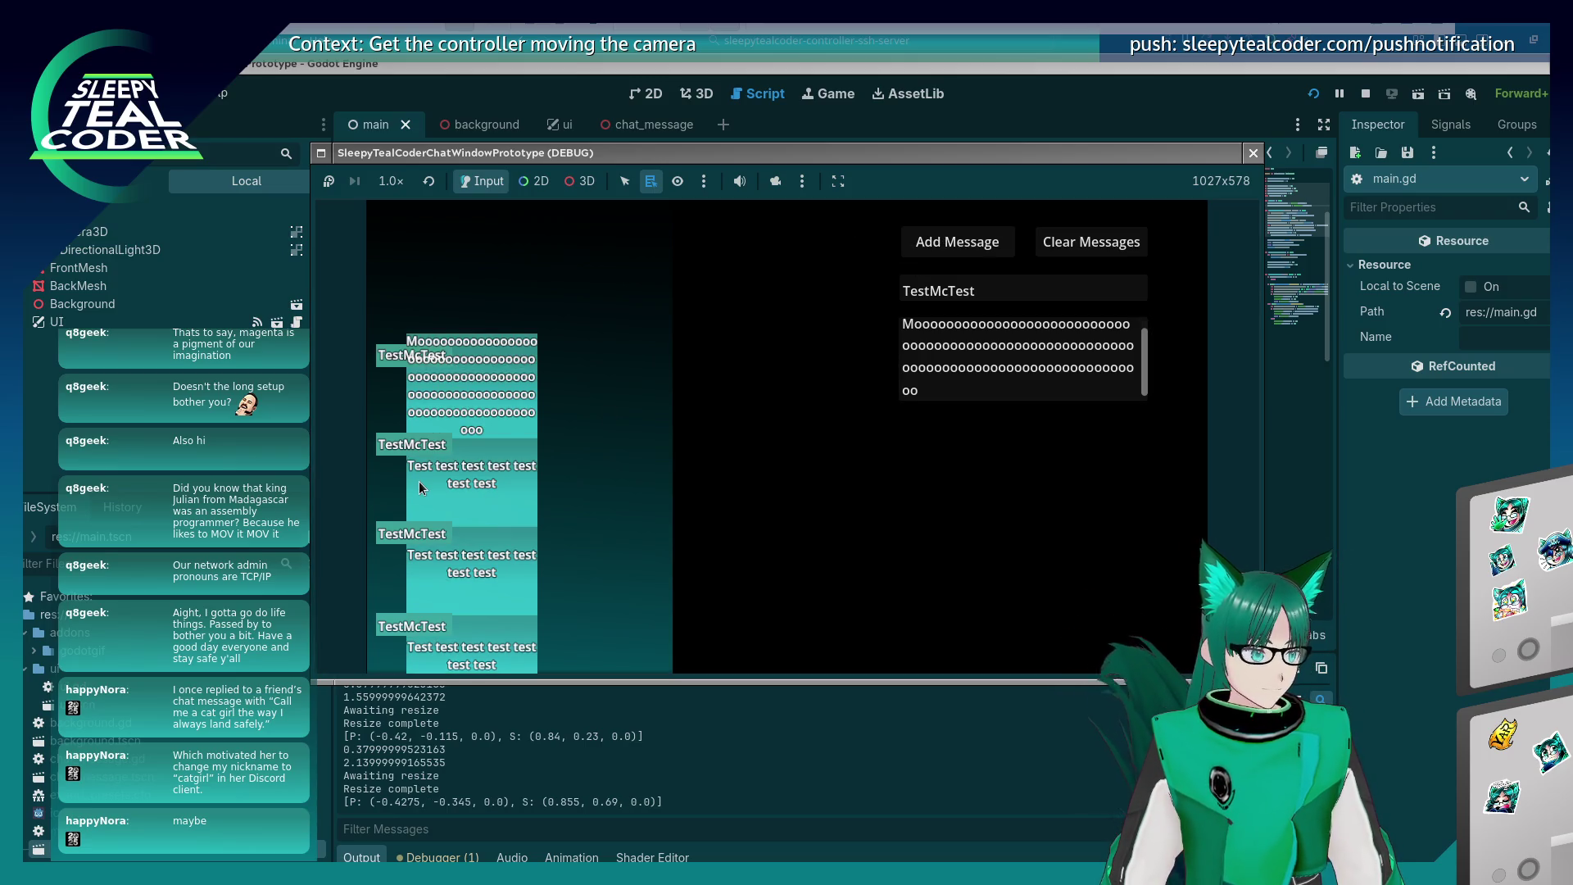
pyautogui.click(1252, 153)
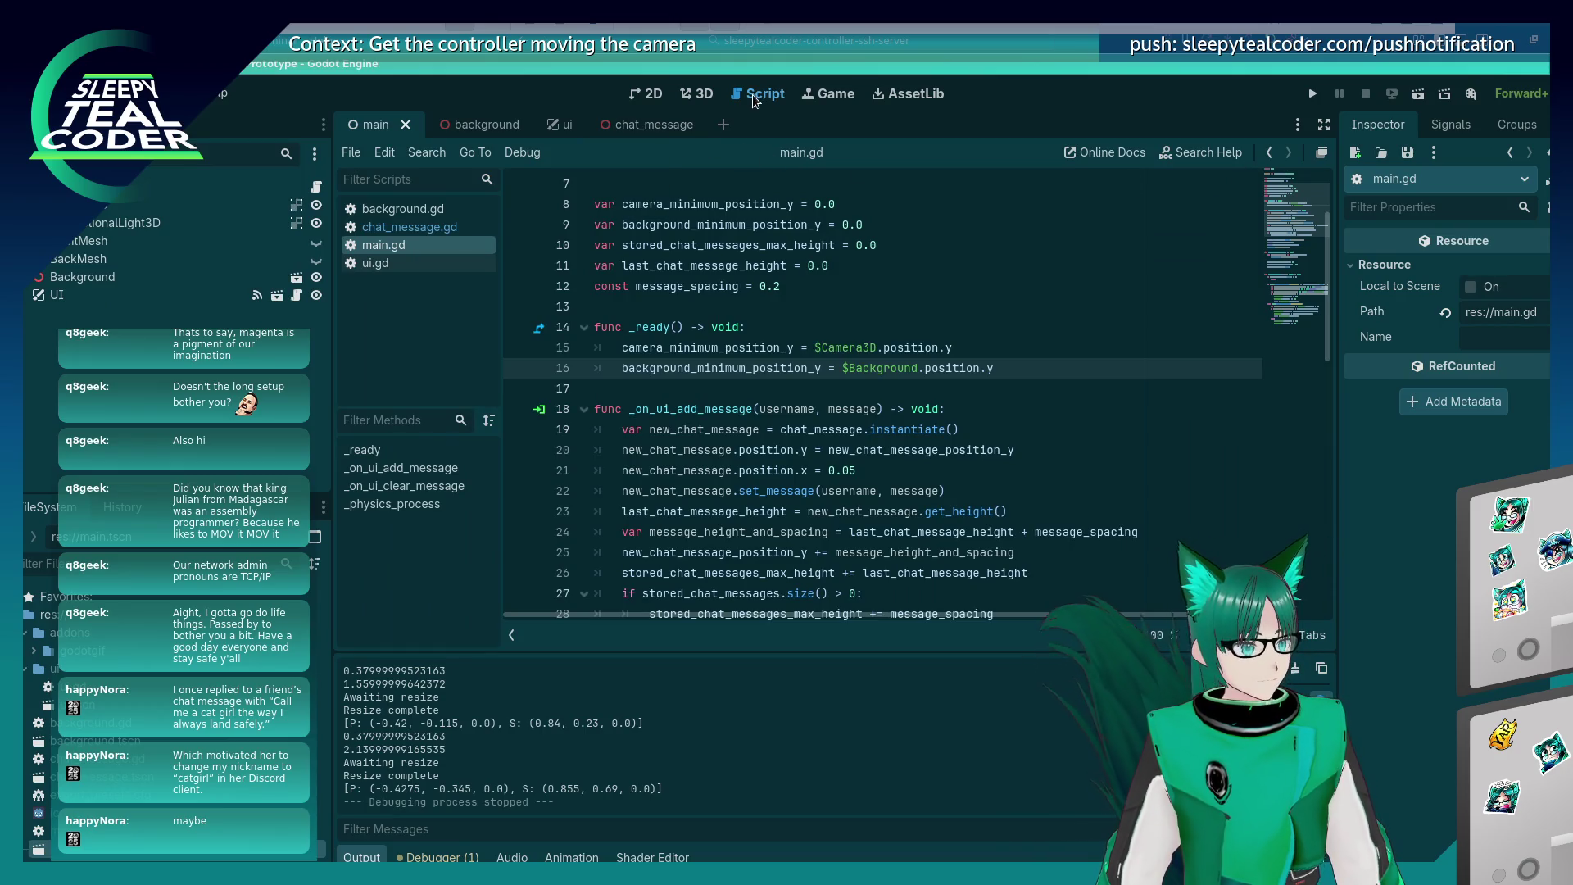
# Step: View chat_message.gd down to get_height, then switch to the chat_message scene
pyautogui.click(433, 226)
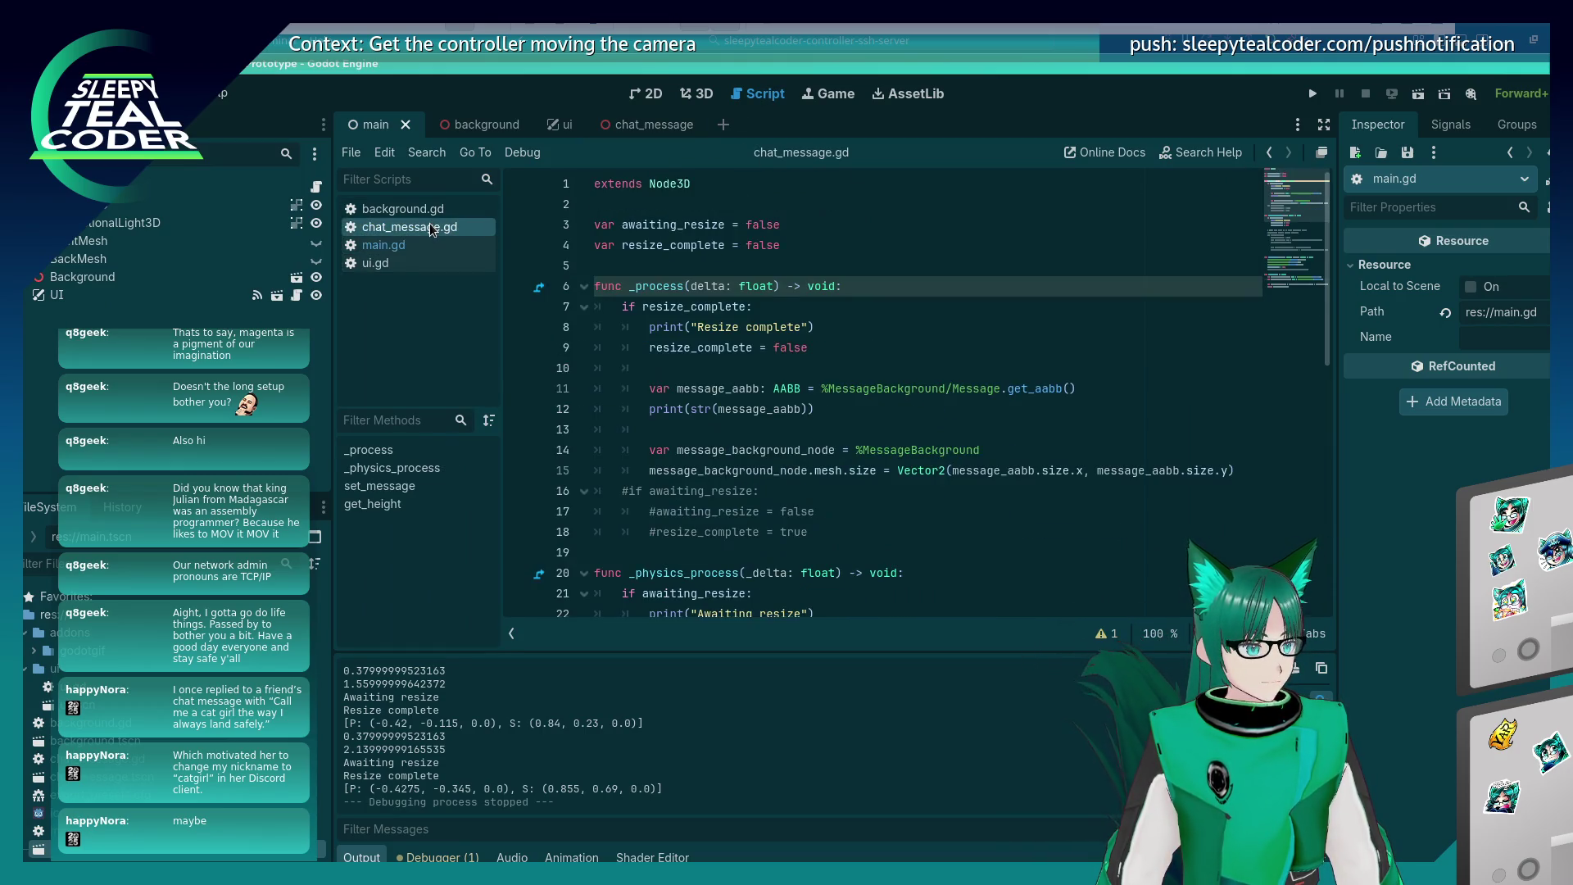
pyautogui.scroll(-5, 946, 446)
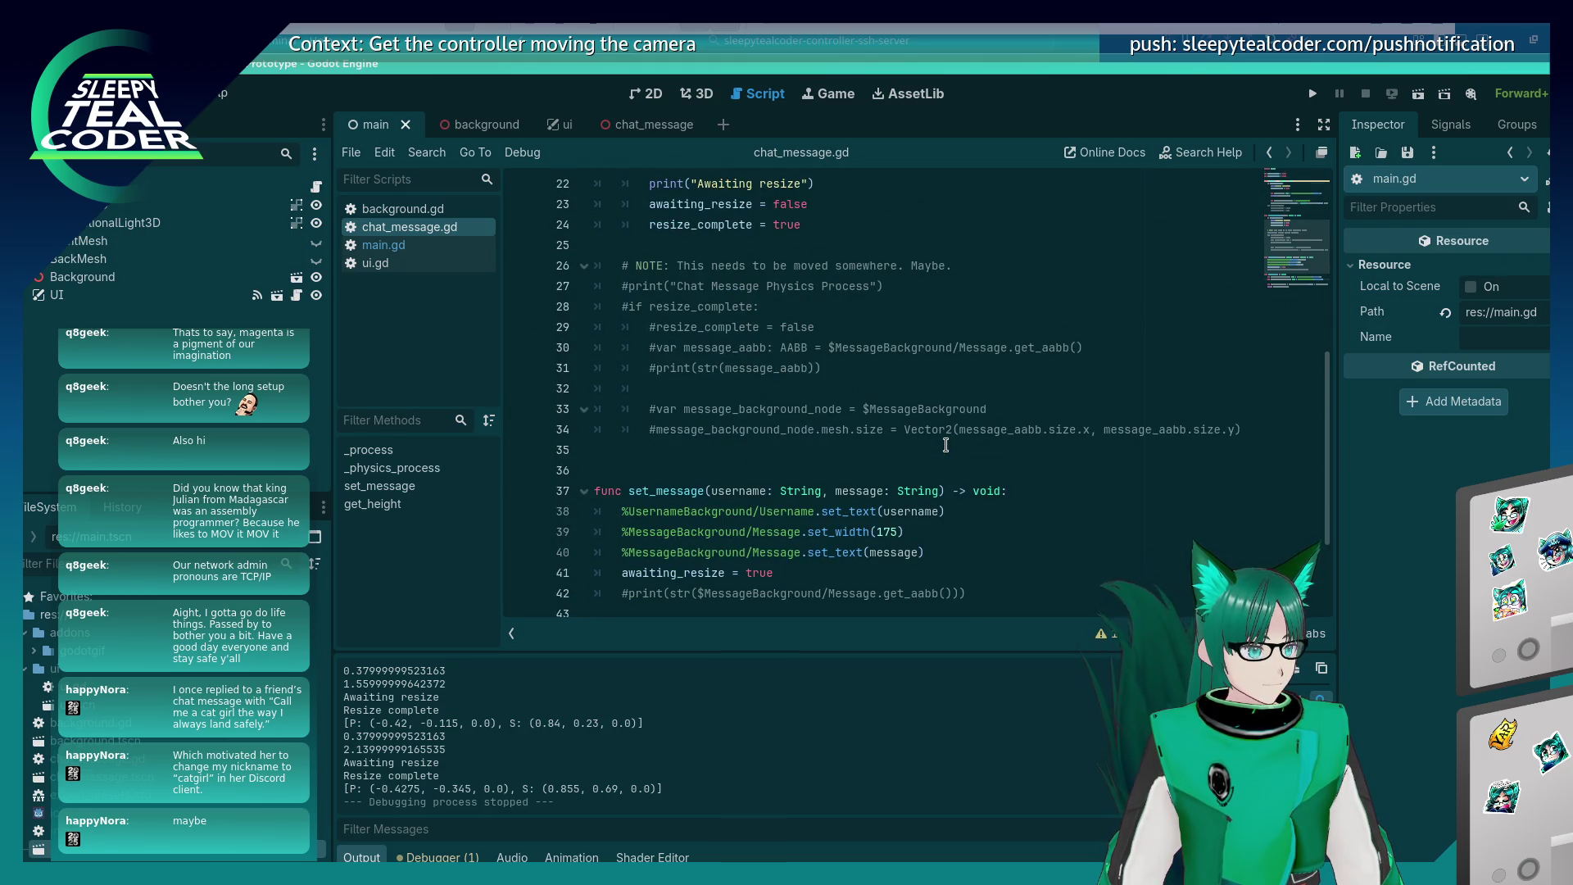
pyautogui.scroll(-3, 945, 445)
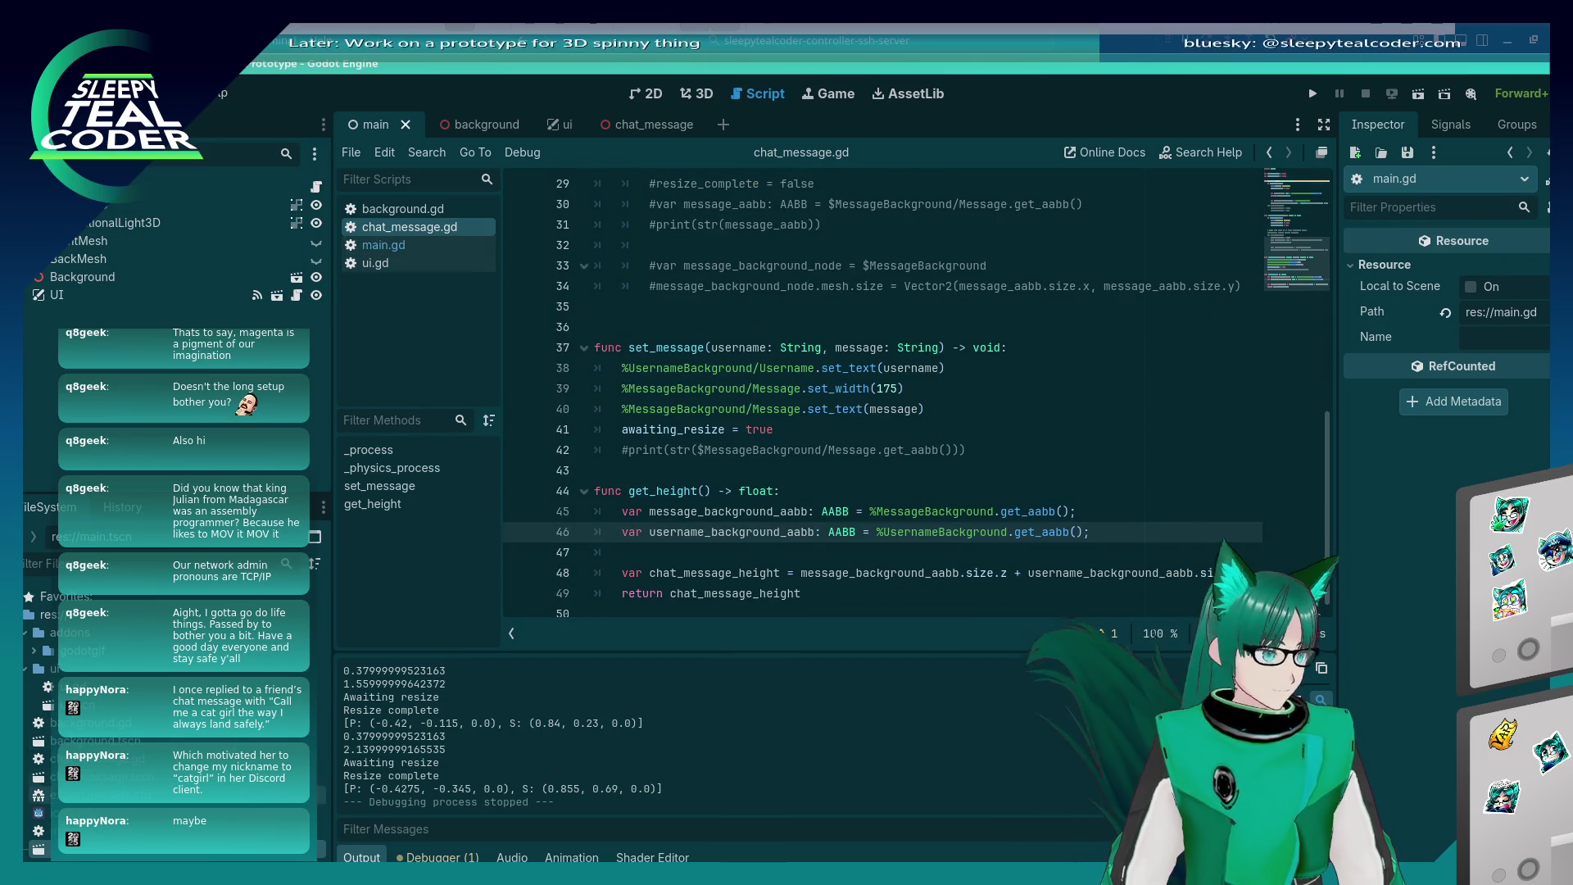
pyautogui.hotkey('ctrl', 'Tab')
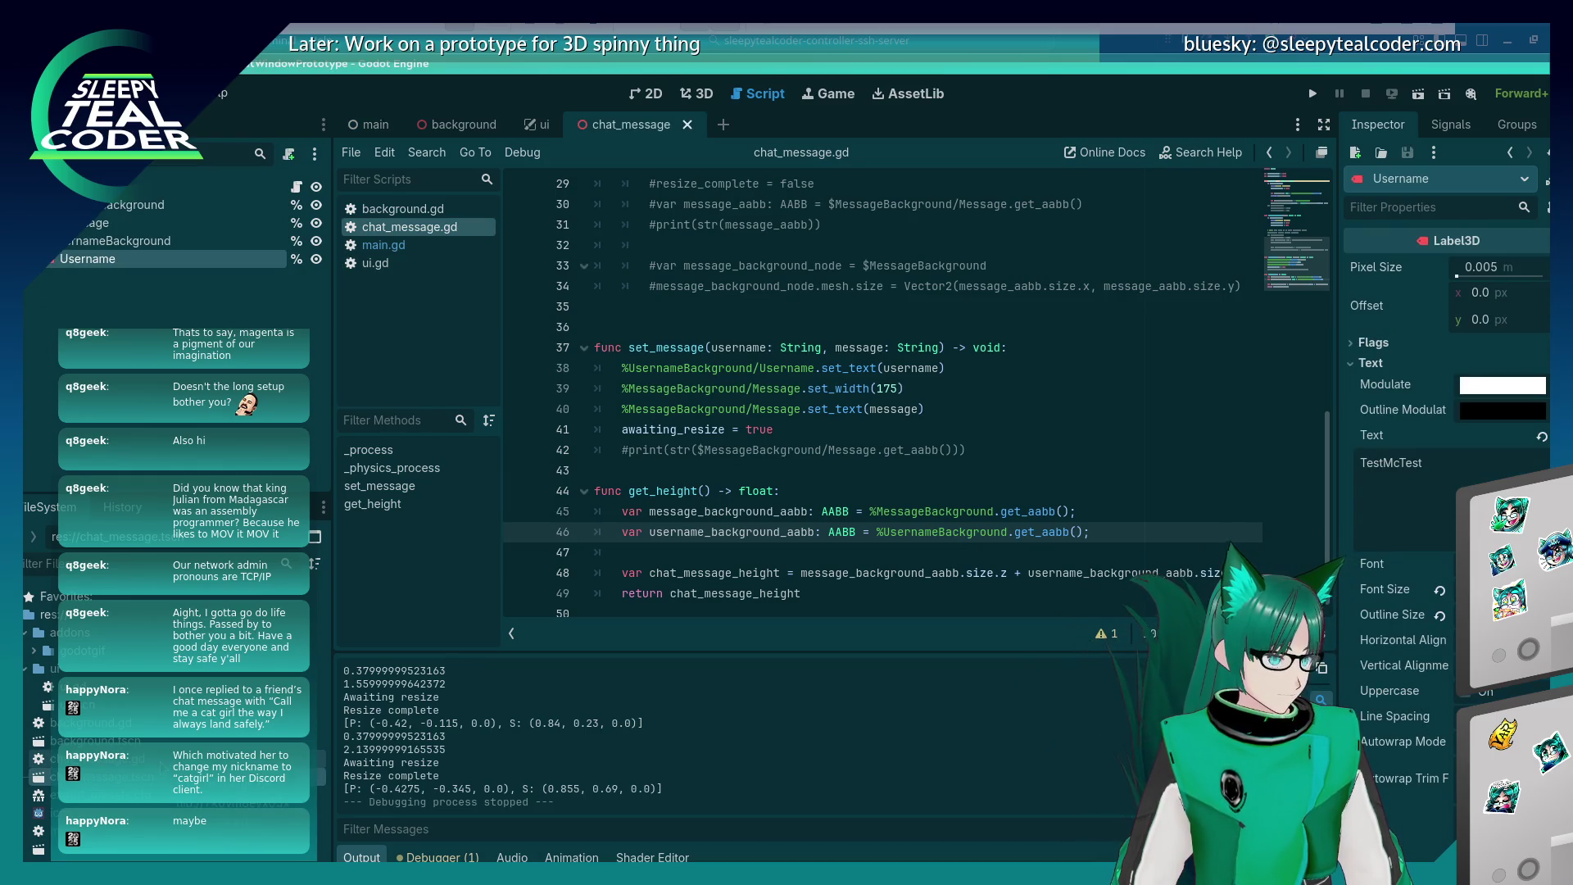
pyautogui.rightClick(168, 187)
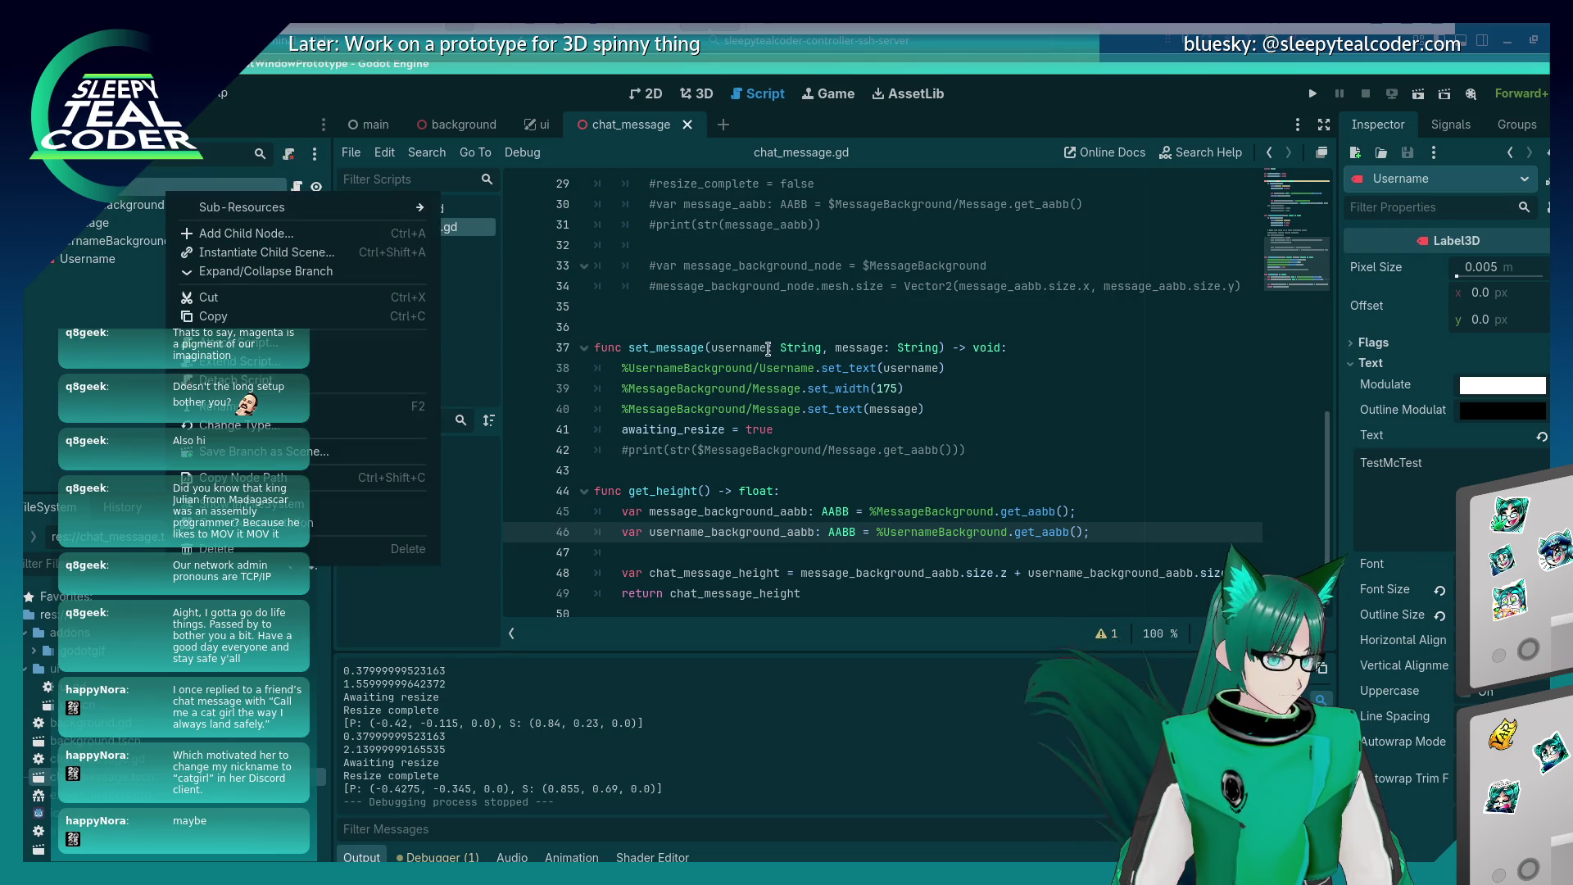
pyautogui.click(756, 396)
pyautogui.scroll(3, 756, 396)
pyautogui.scroll(9, 756, 397)
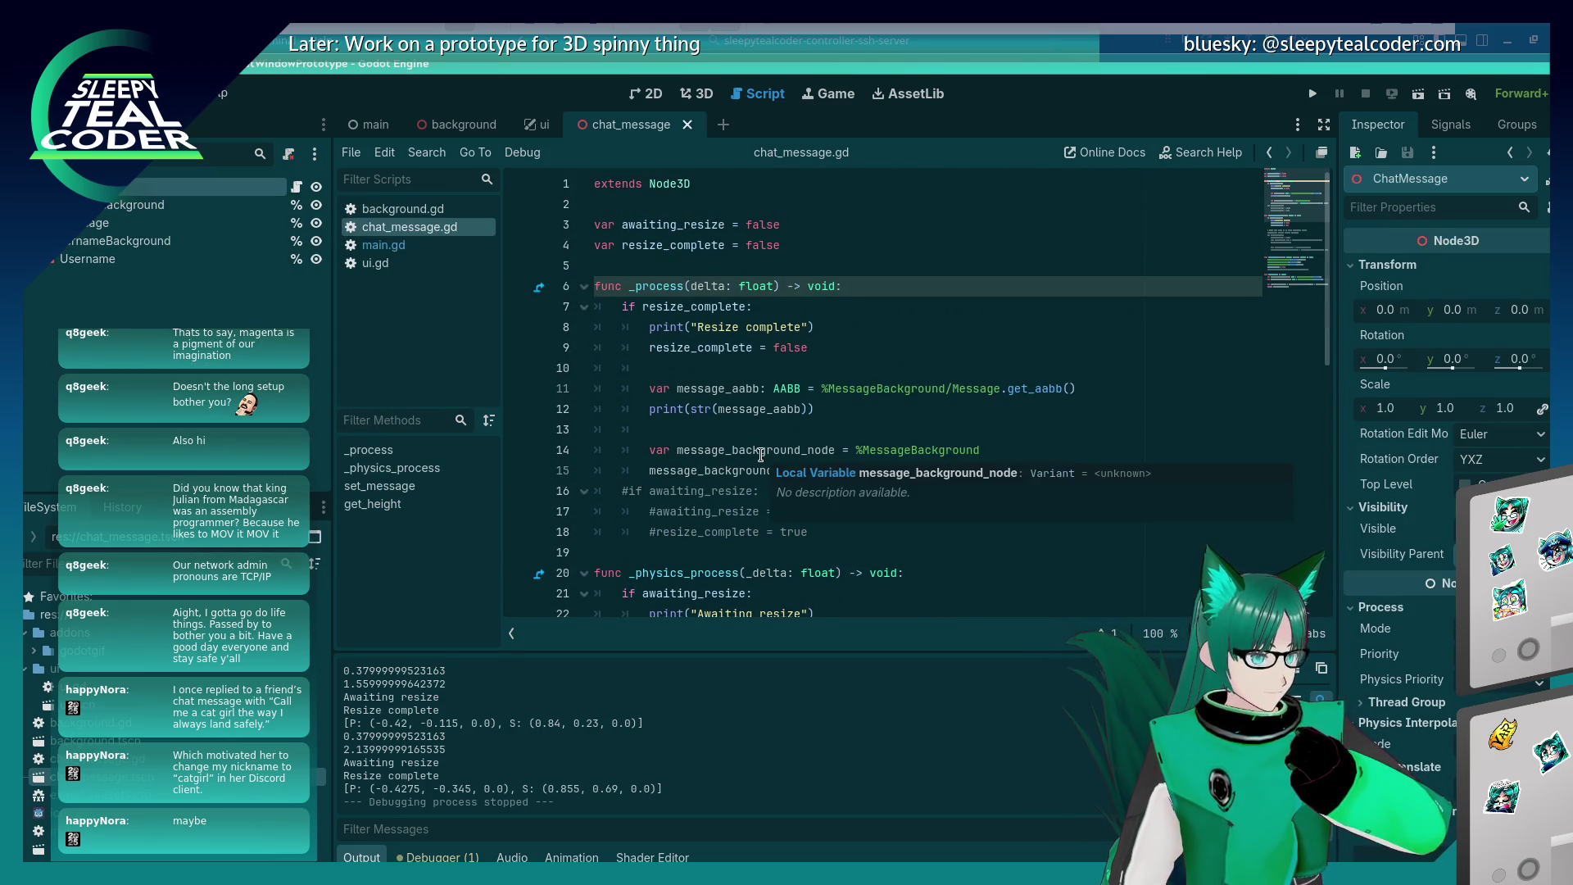
pyautogui.rightClick(121, 188)
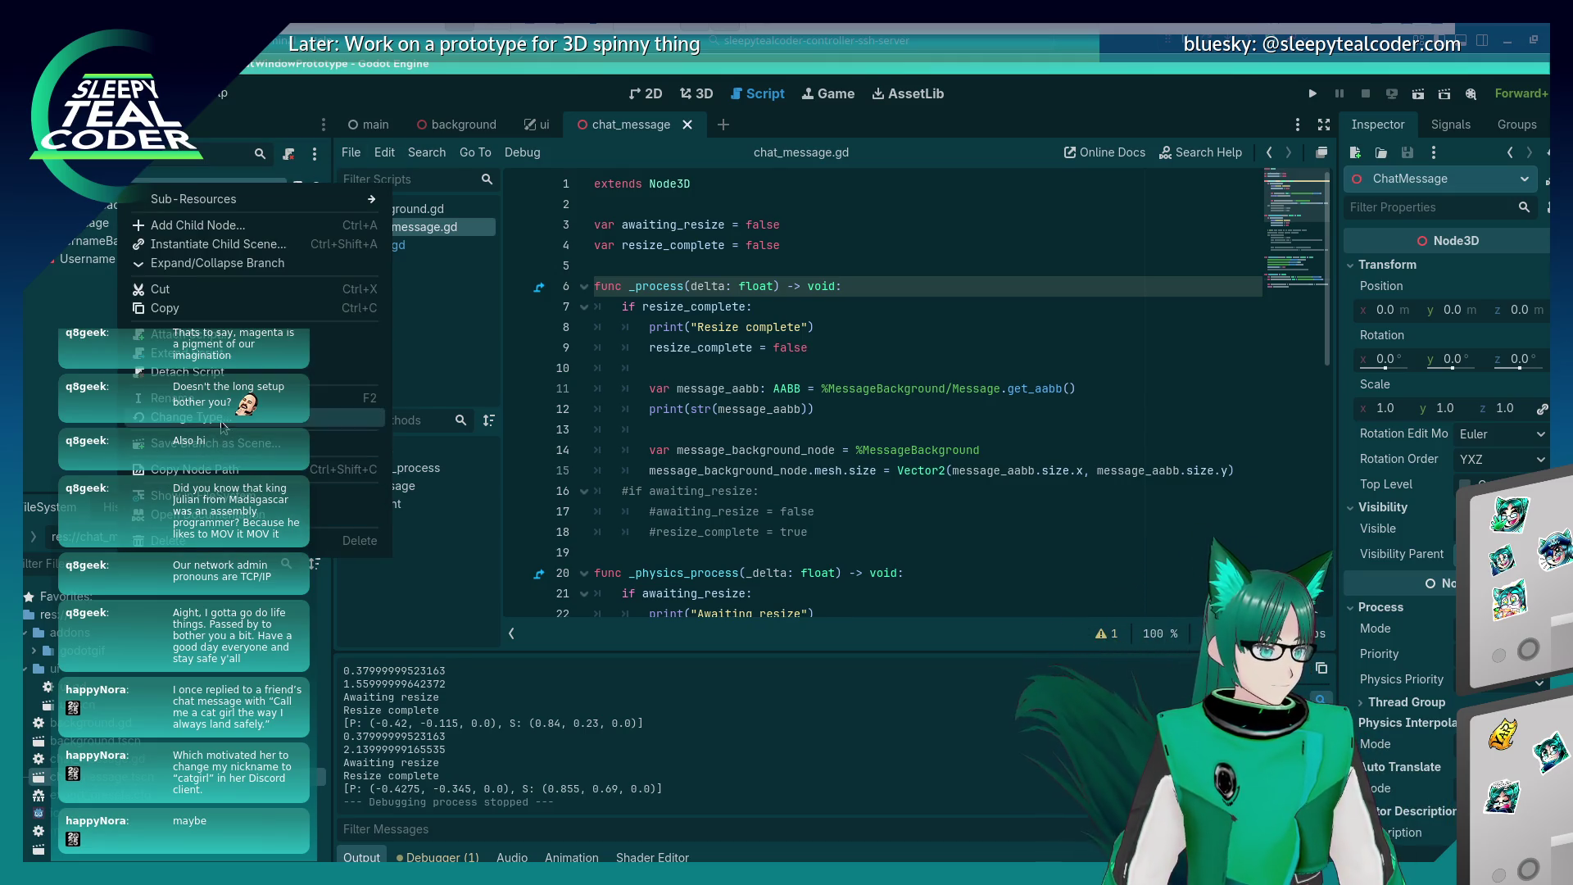
pyautogui.click(180, 398)
pyautogui.rightClick(144, 191)
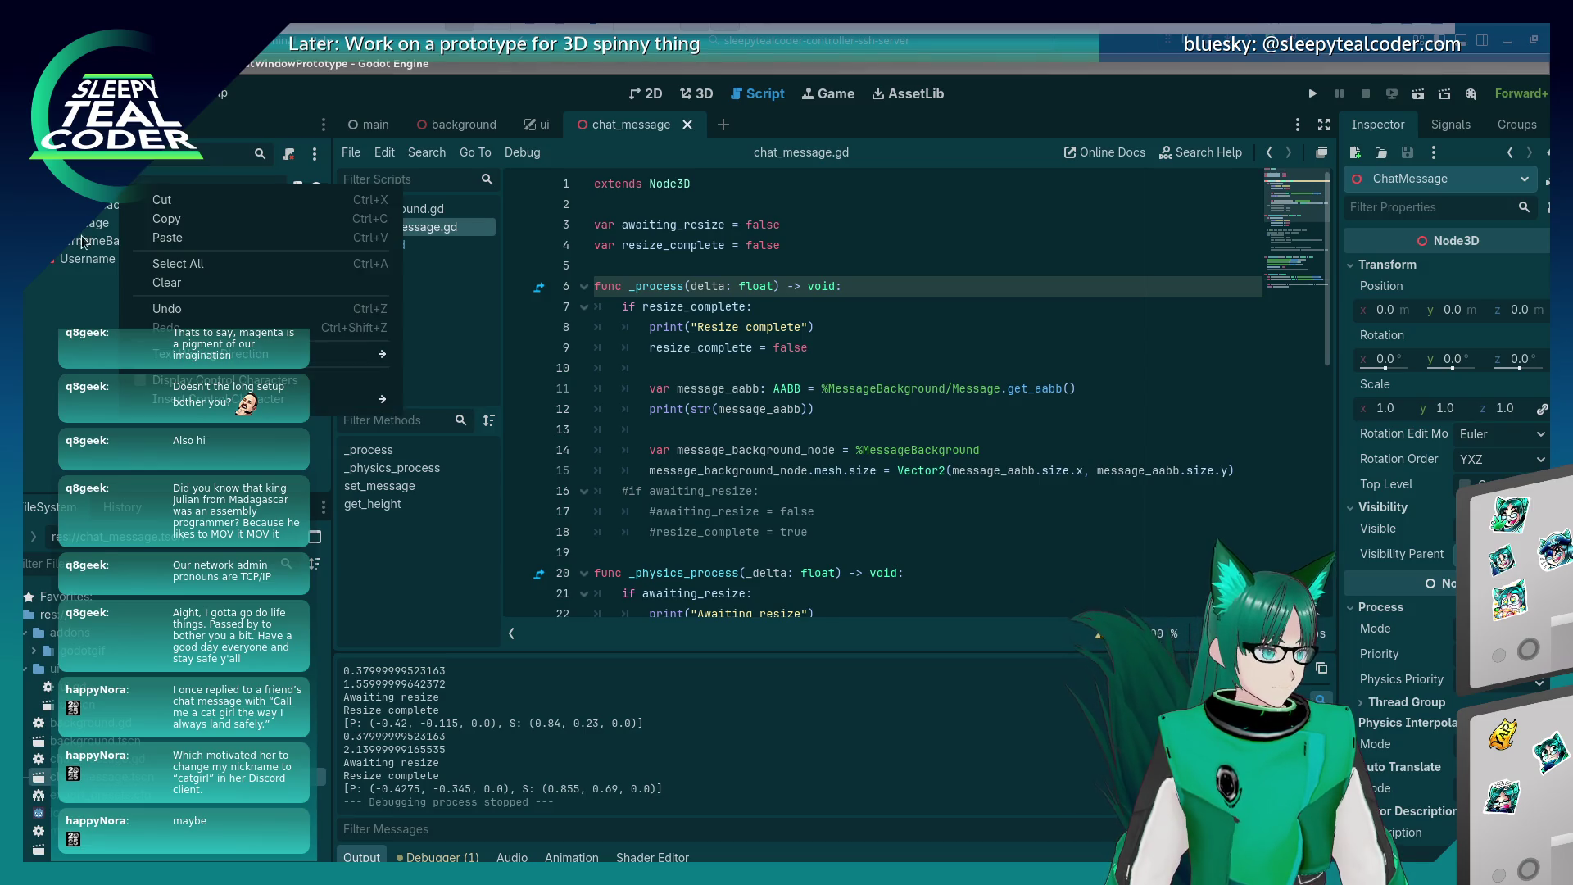
pyautogui.press('Escape')
pyautogui.rightClick(106, 204)
pyautogui.press('Escape')
pyautogui.rightClick(107, 204)
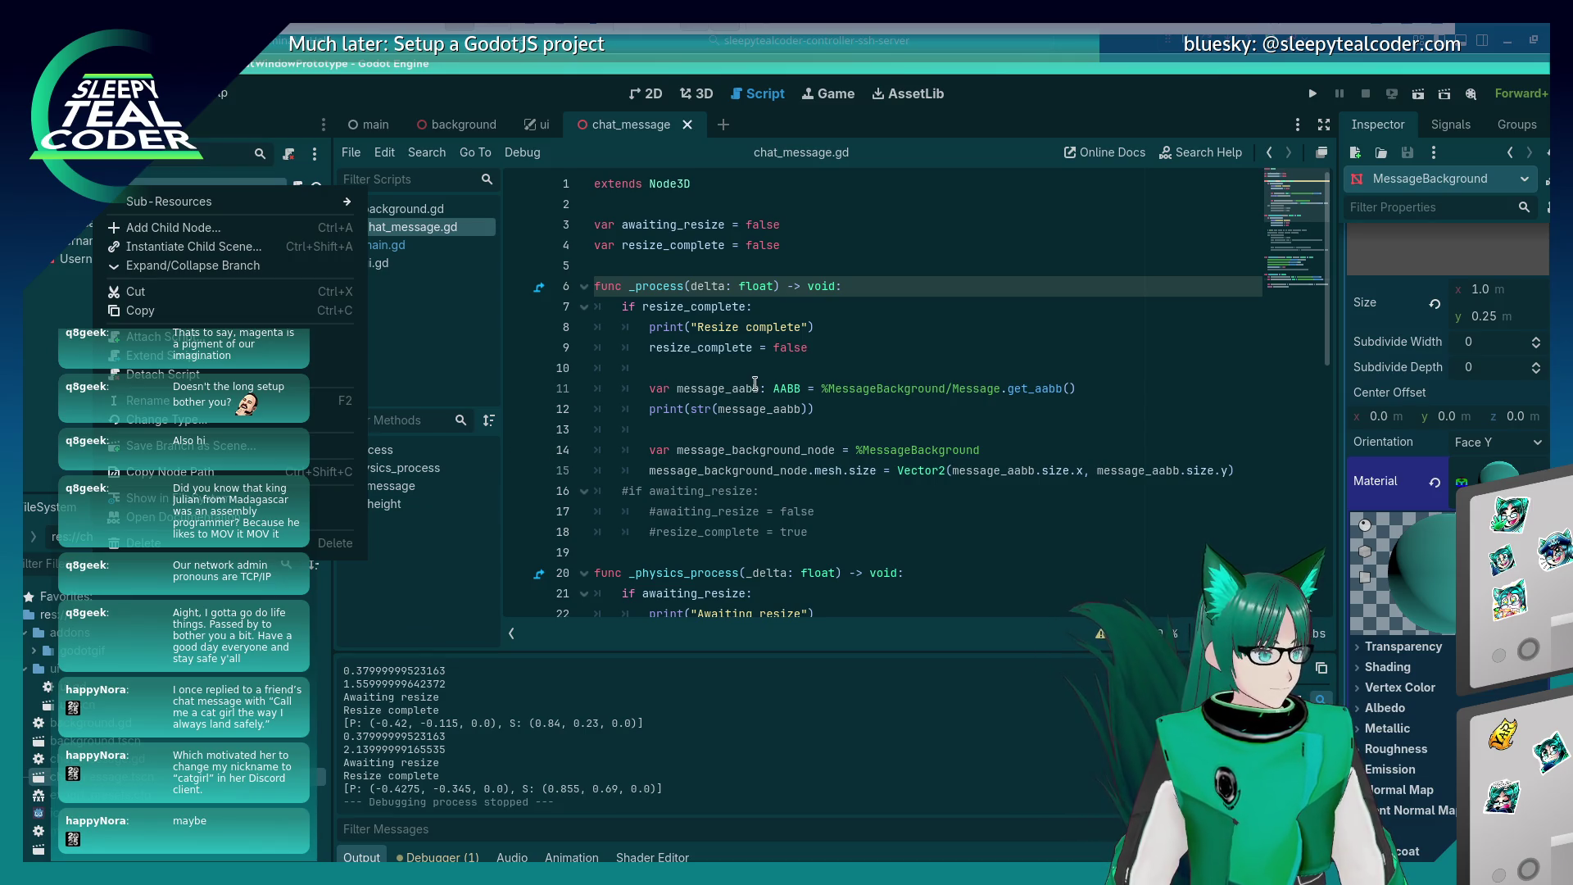
pyautogui.click(755, 385)
pyautogui.click(743, 417)
pyautogui.scroll(-5, 744, 420)
pyautogui.scroll(5, 749, 435)
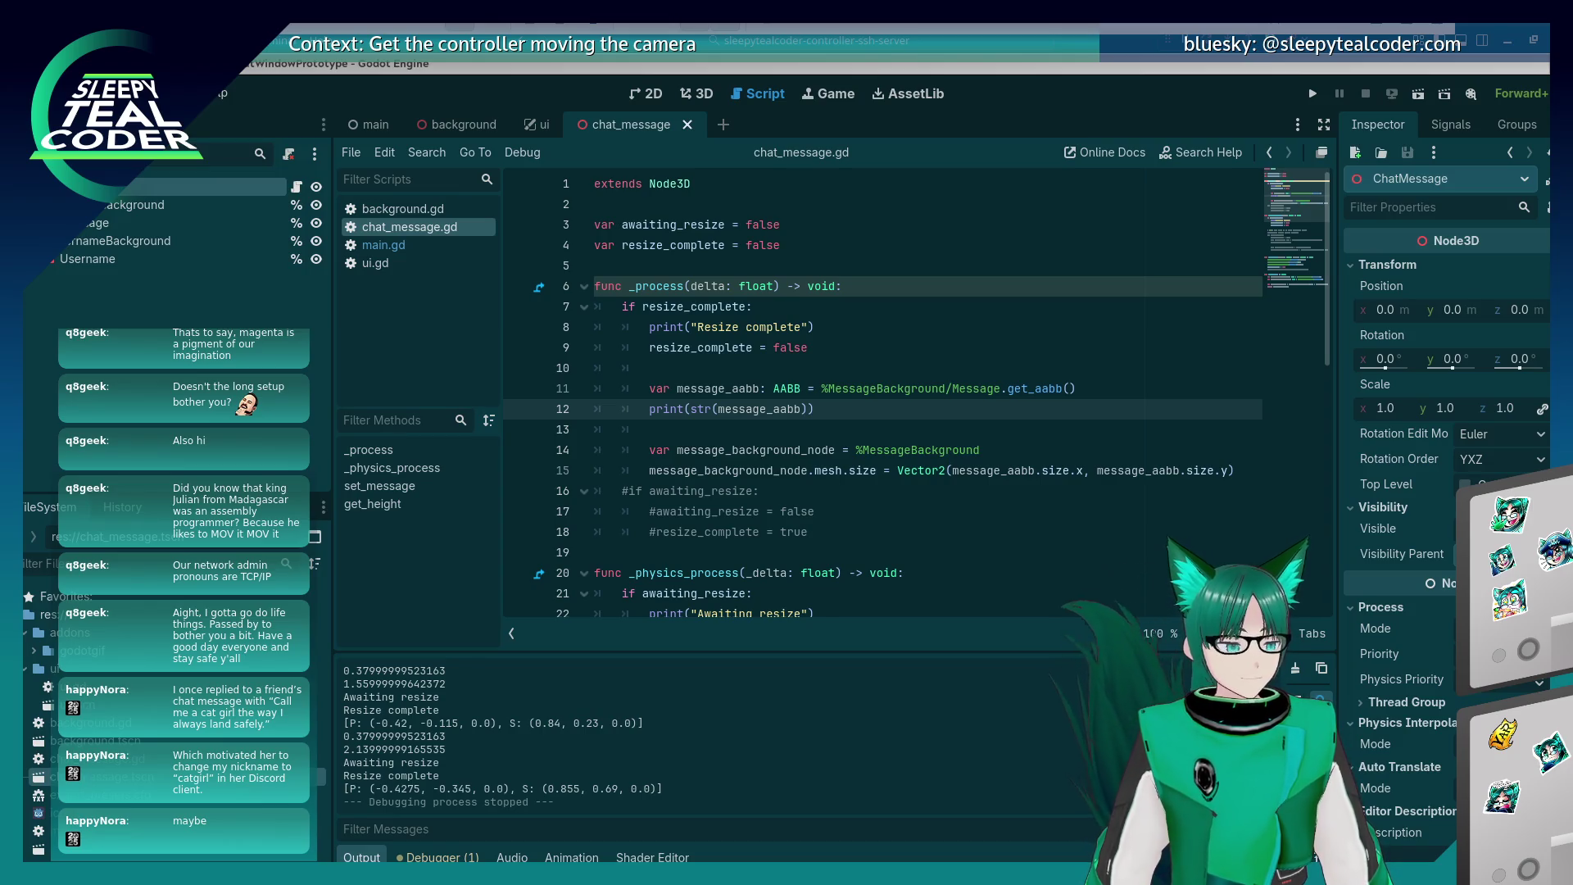
pyautogui.click(821, 427)
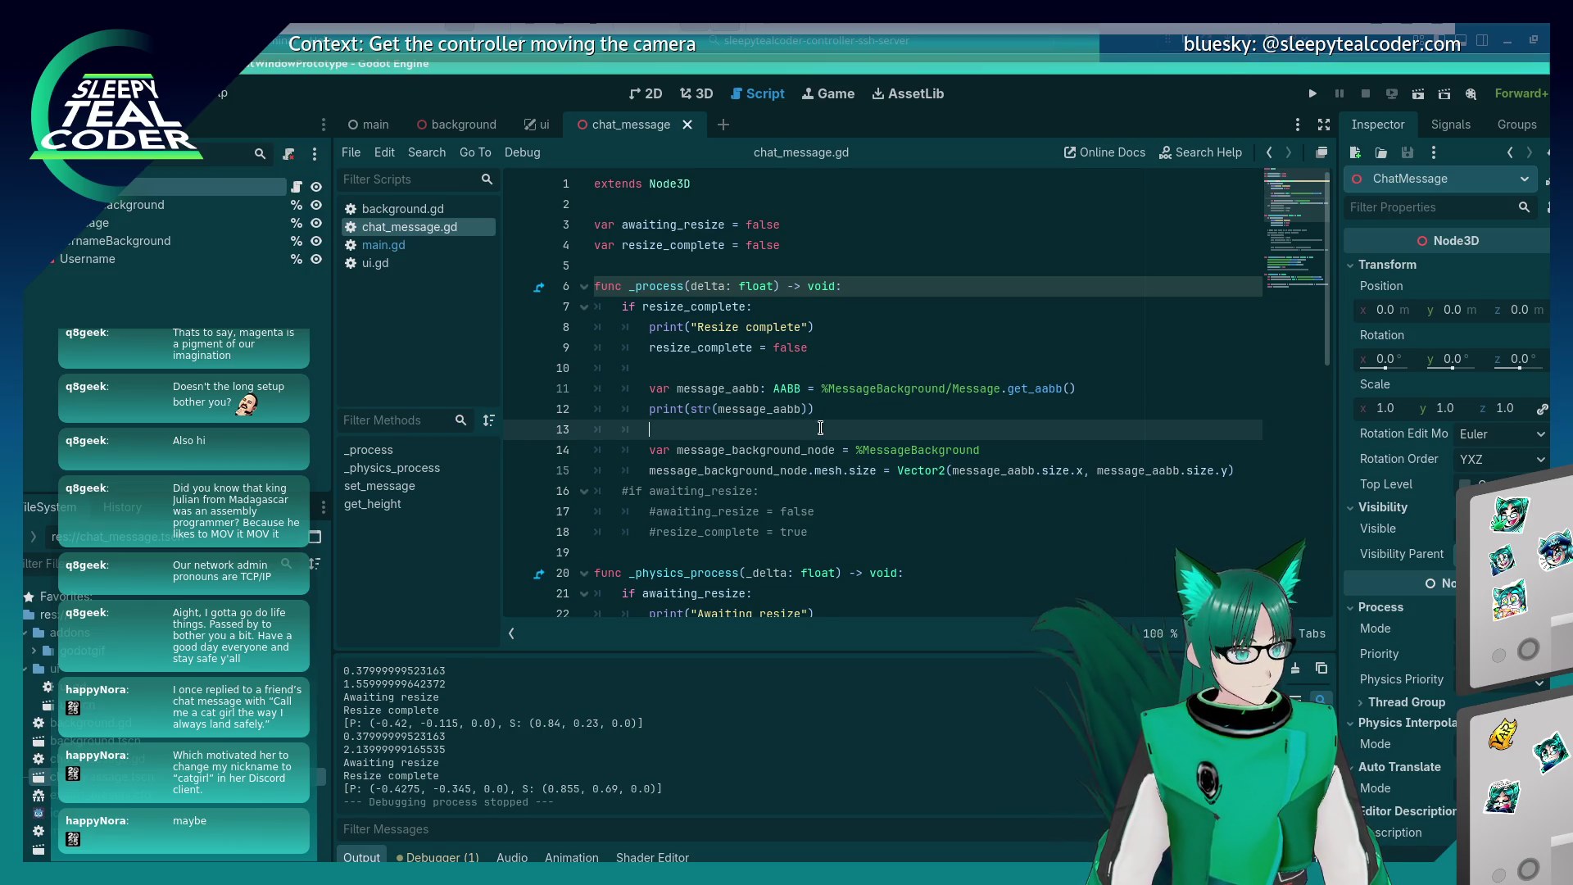
pyautogui.scroll(-1, 821, 427)
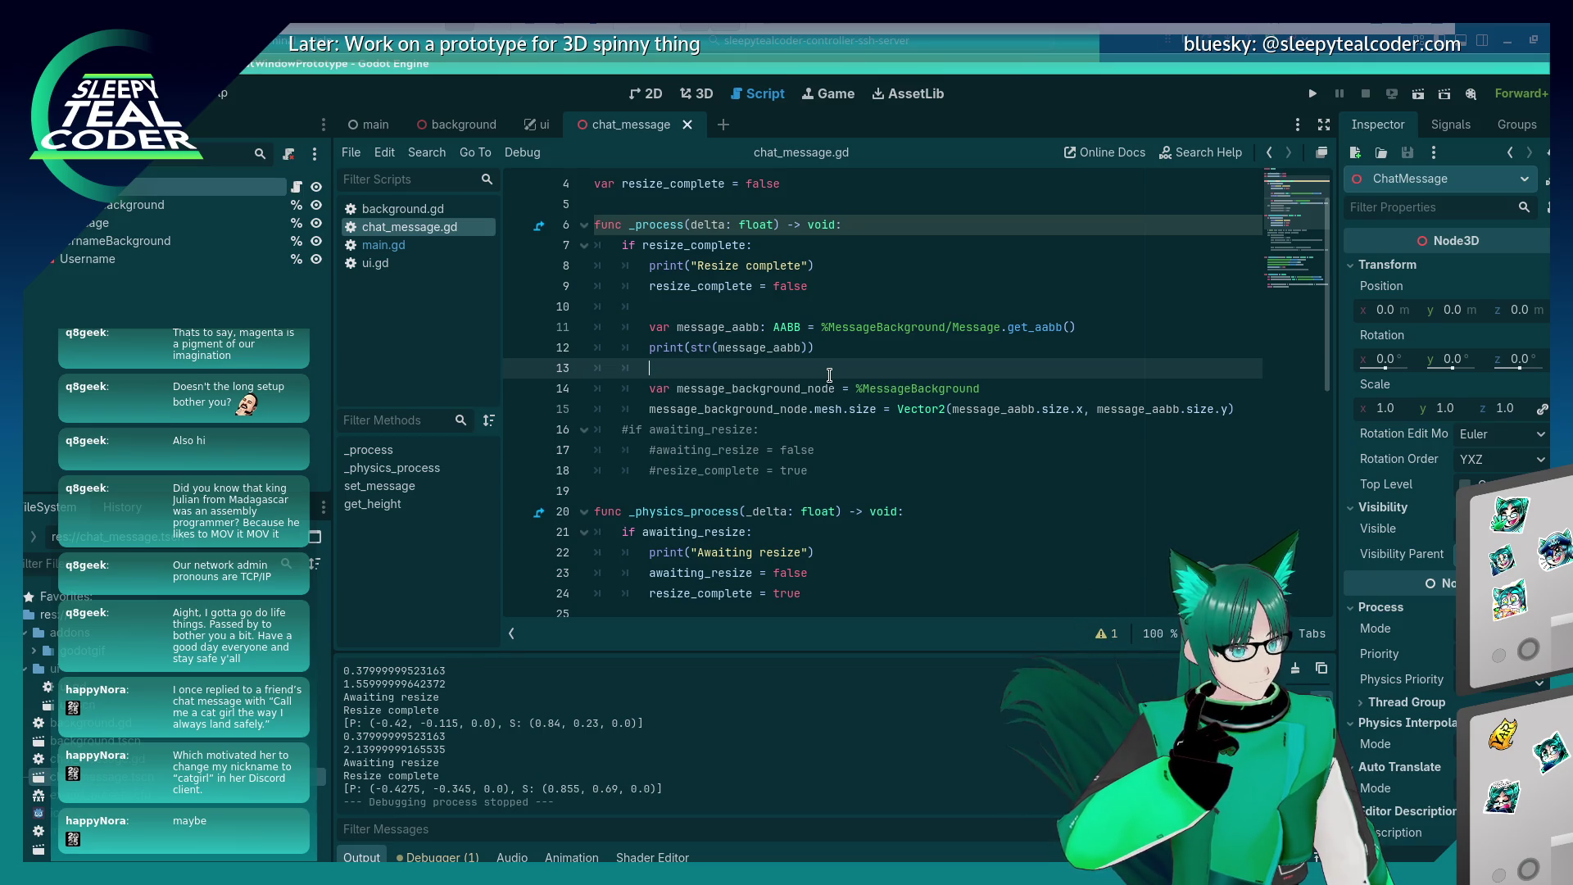
pyautogui.scroll(-7, 828, 393)
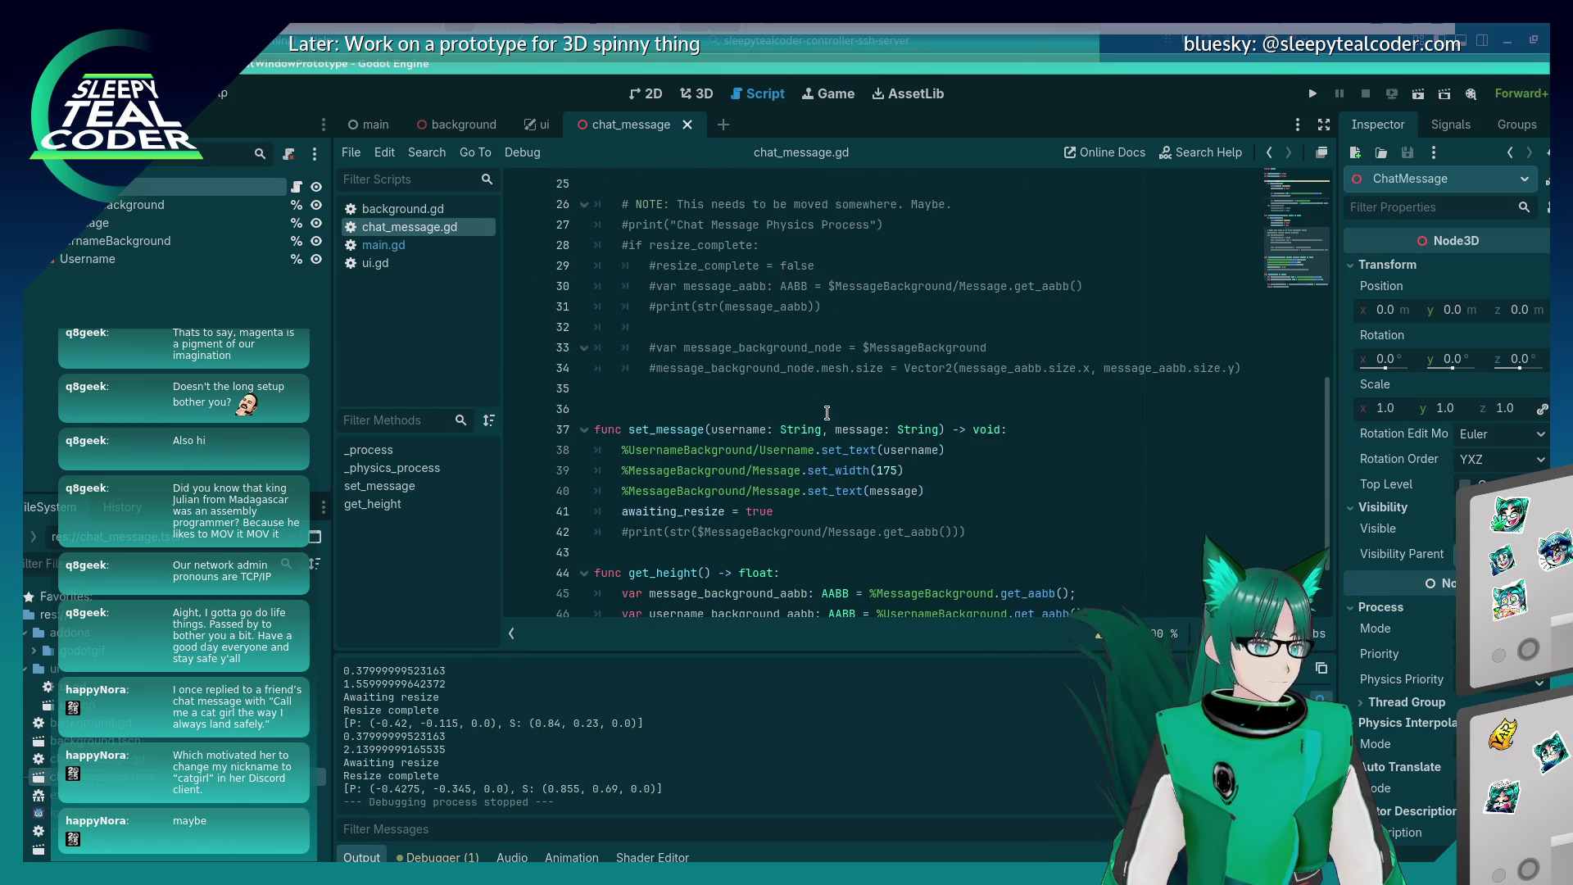
pyautogui.scroll(8, 820, 386)
pyautogui.click(771, 267)
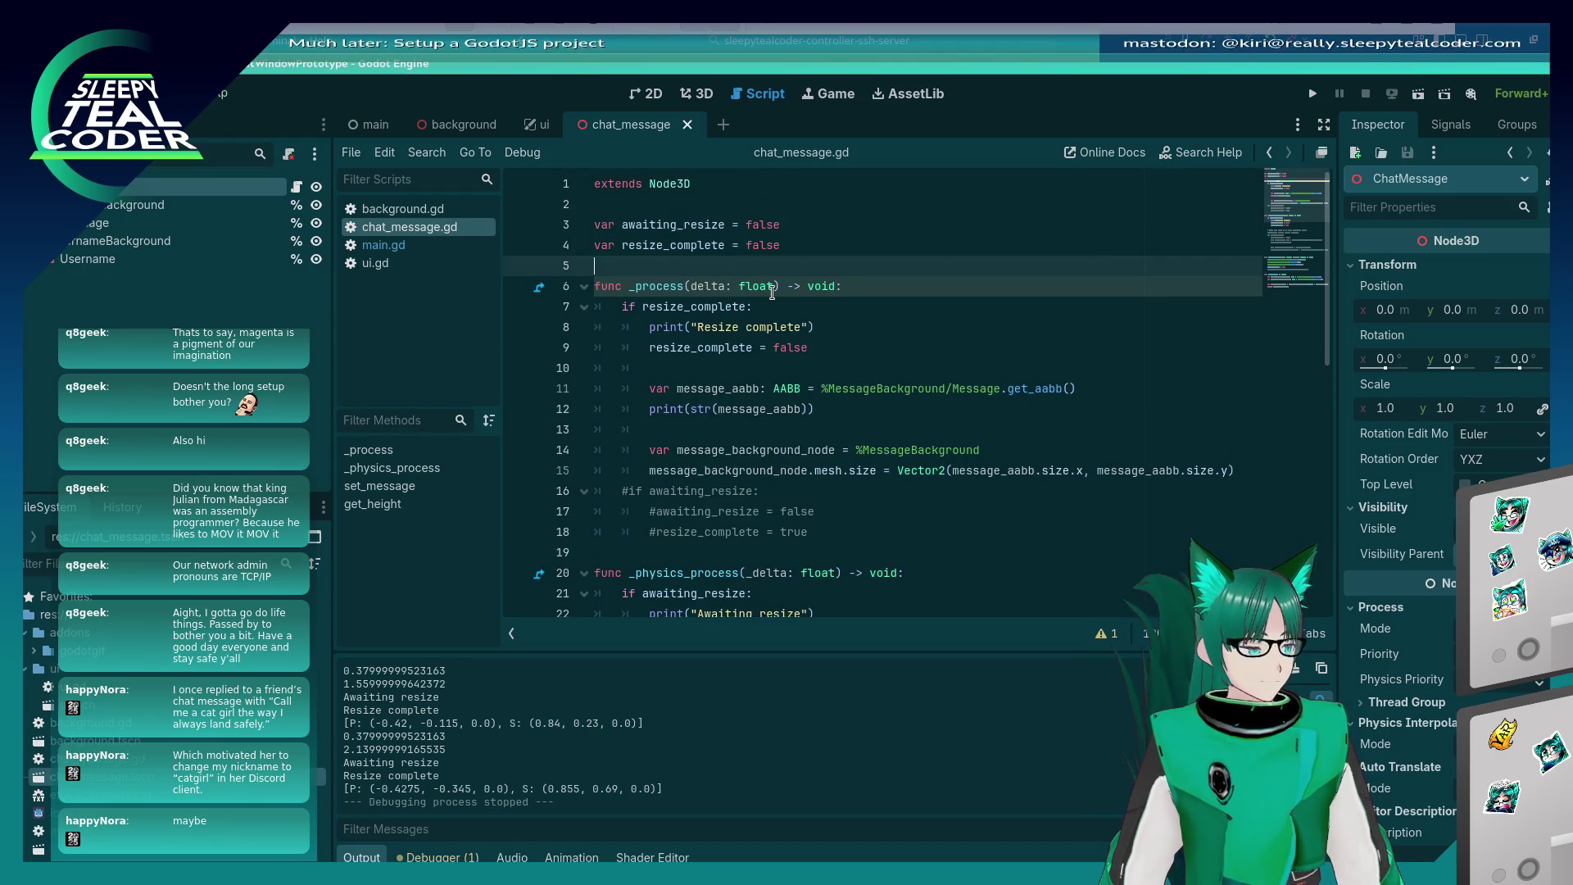
# Step: Add func _ready() -> void: above _process that prints "New thing" instead of pass
pyautogui.press('Return')
pyautogui.press('Return')
pyautogui.press('Up')
pyautogui.write('func _ready() -> v')
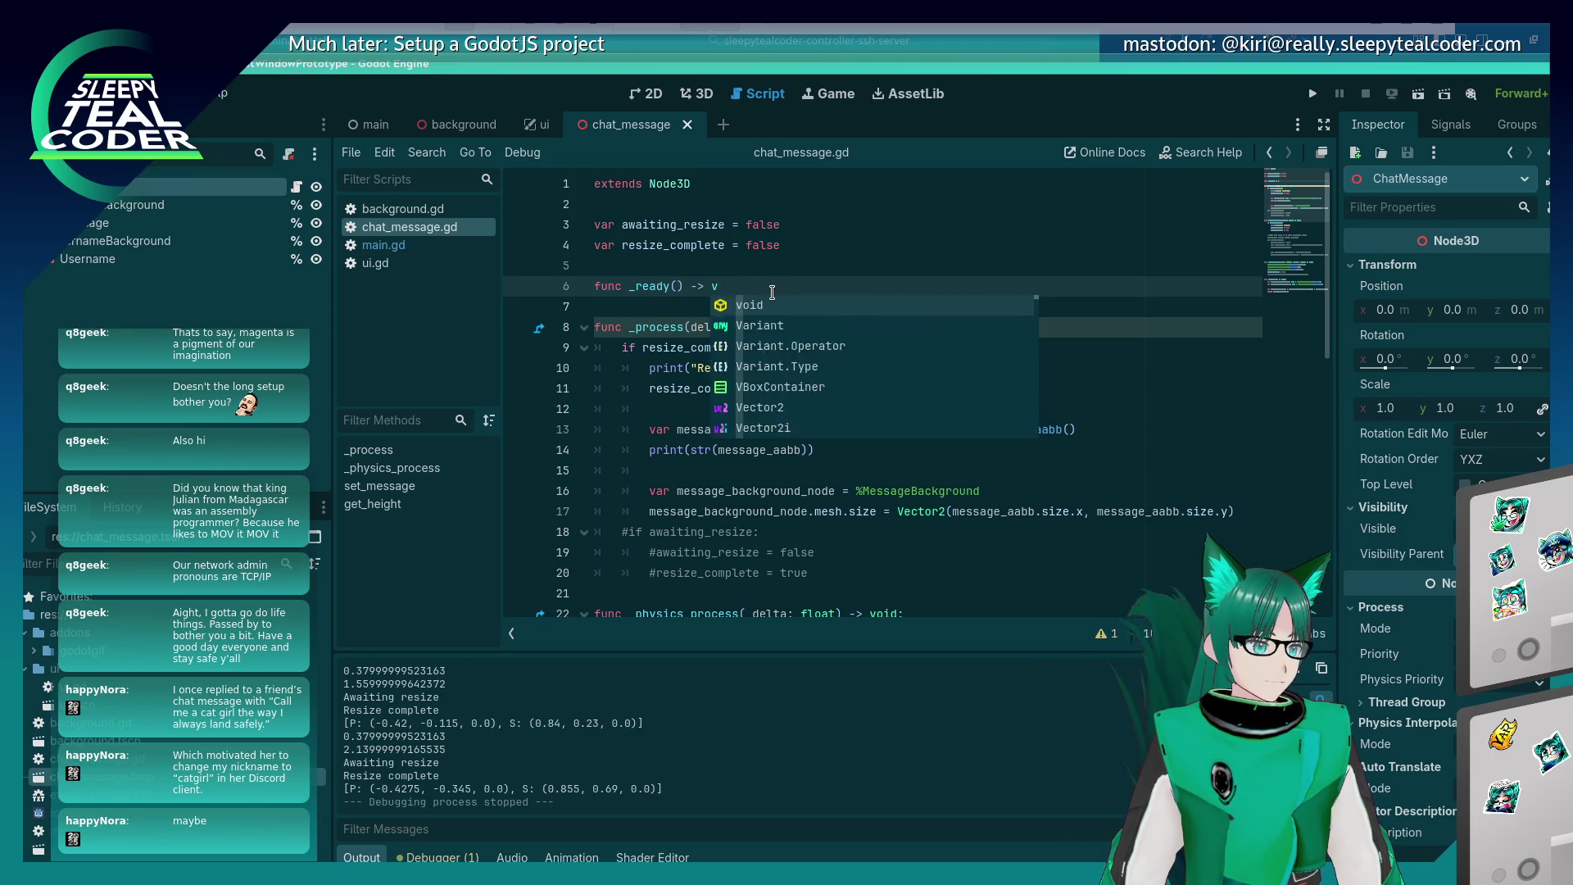
pyautogui.press('Return')
pyautogui.write(':')
pyautogui.press('Return')
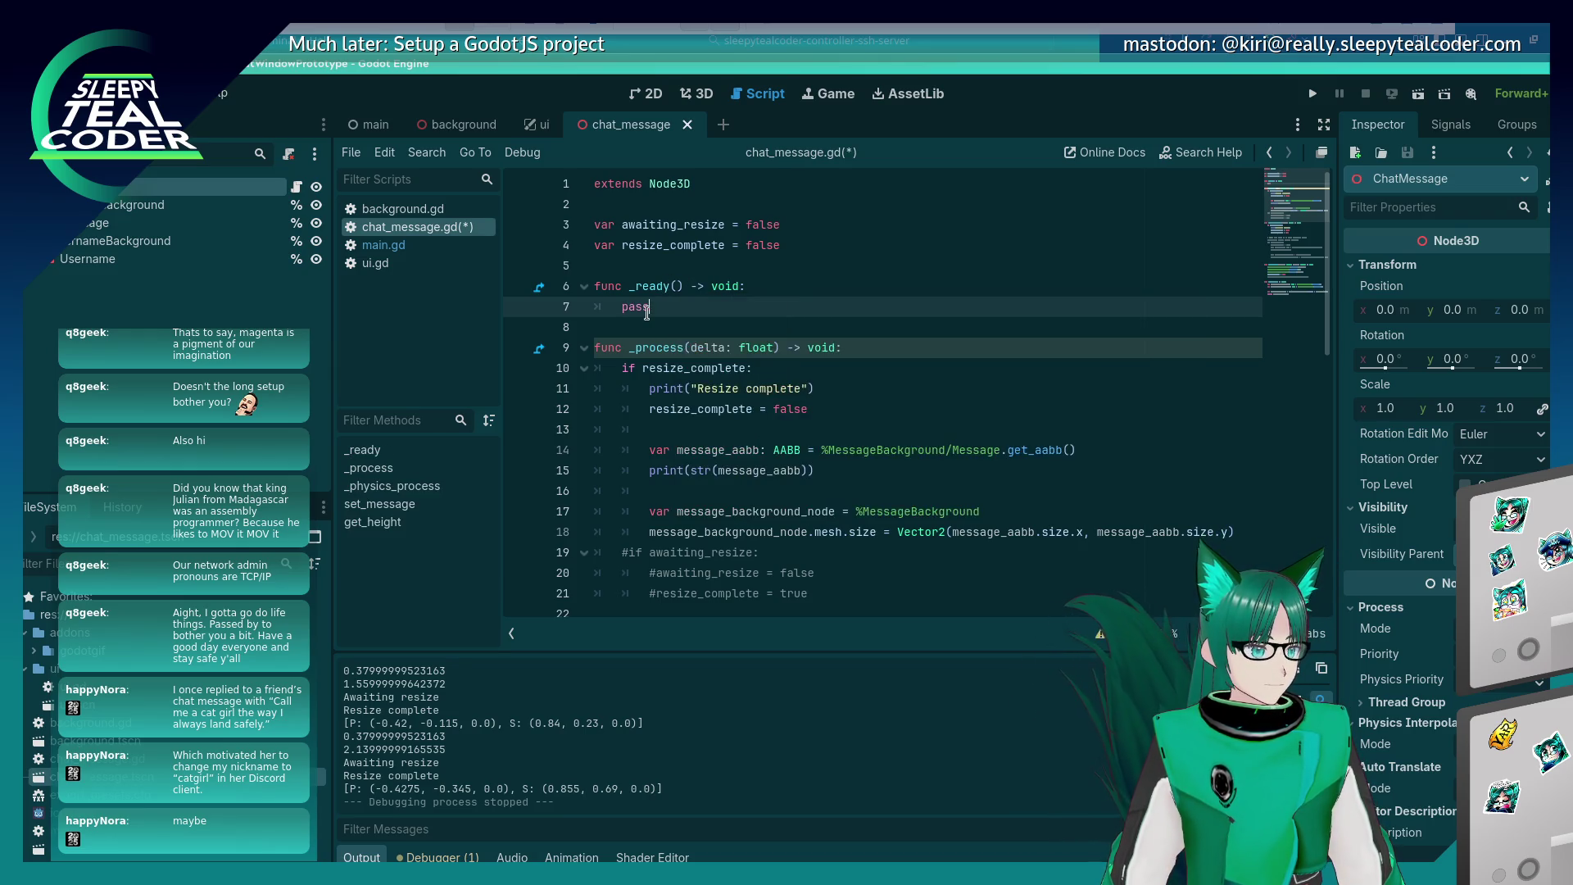
pyautogui.doubleClick(765, 305)
pyautogui.write('print(')
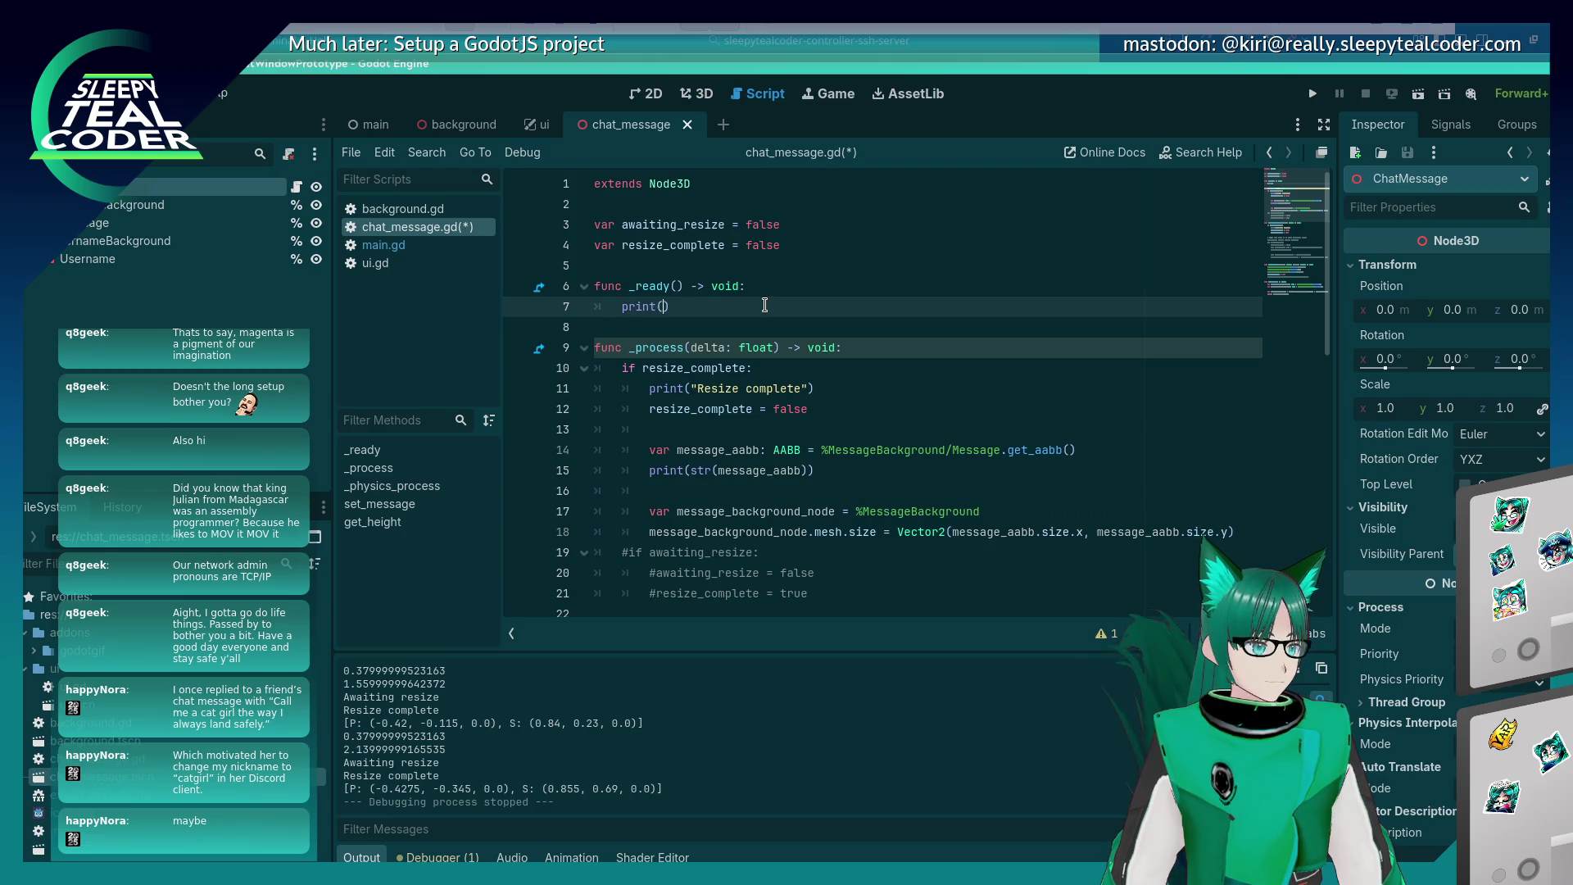
pyautogui.write('"New thing')
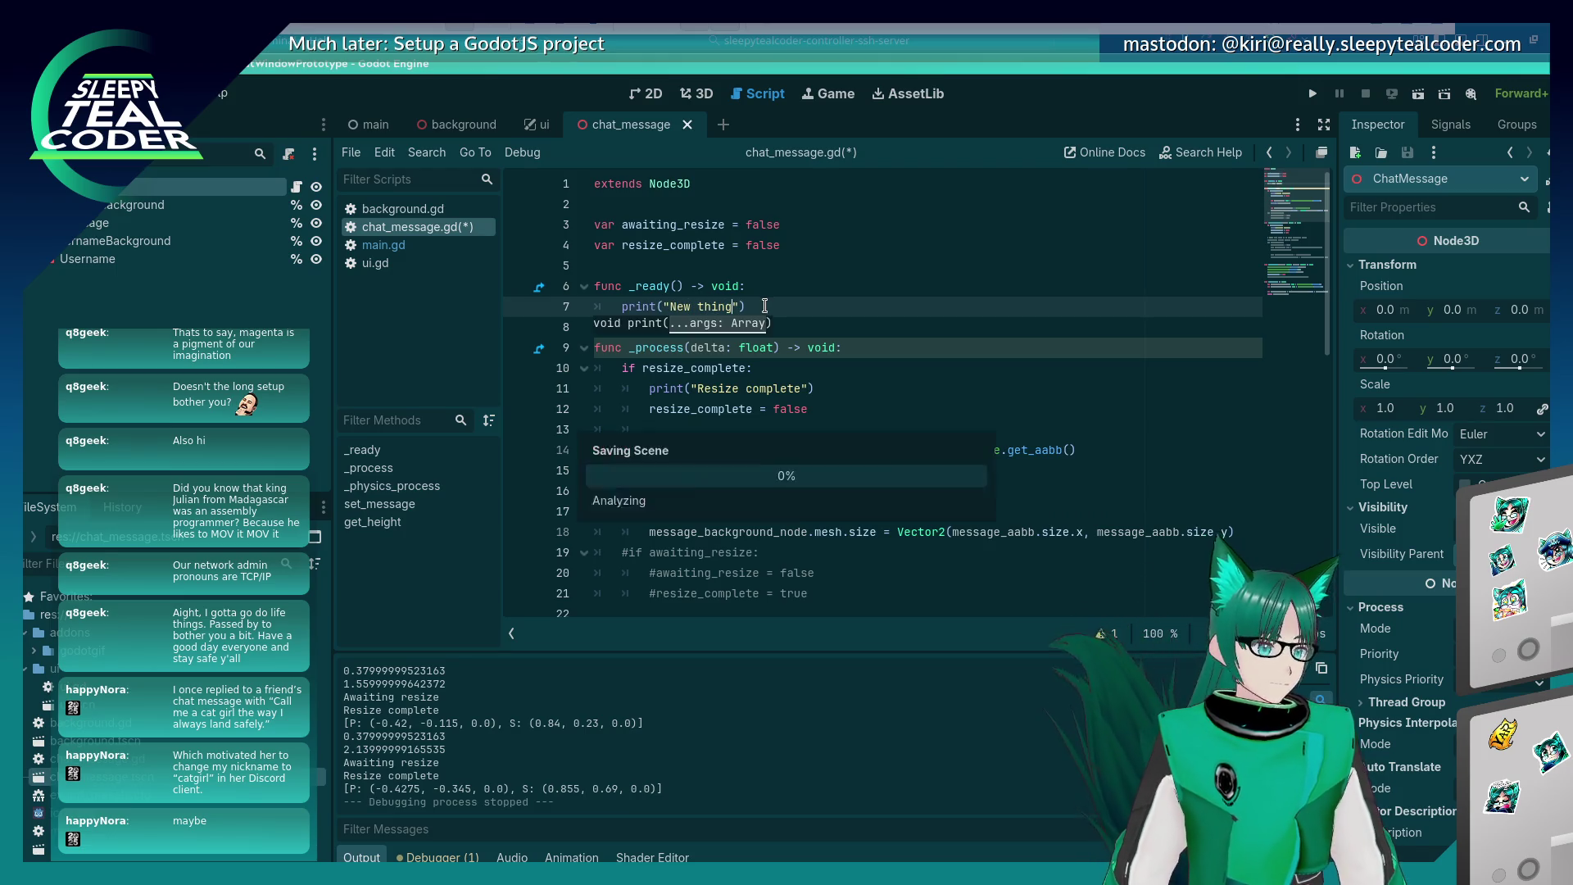
# Step: Save and run the prototype, add two chat messages, then close the game
pyautogui.hotkey('ctrl', 's')
pyautogui.click(1313, 93)
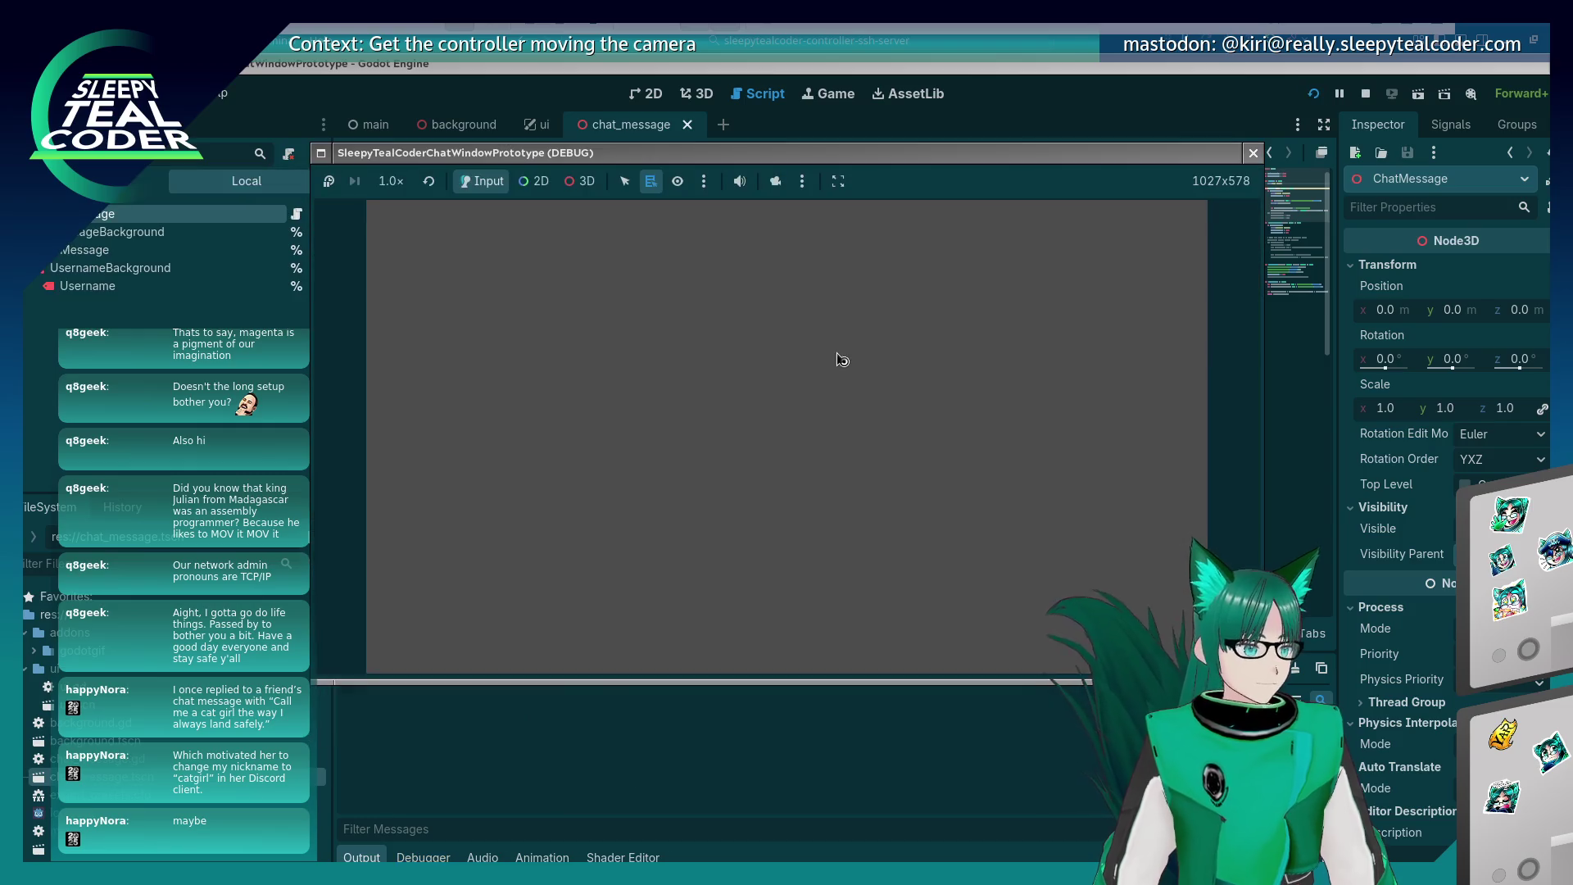
pyautogui.click(936, 247)
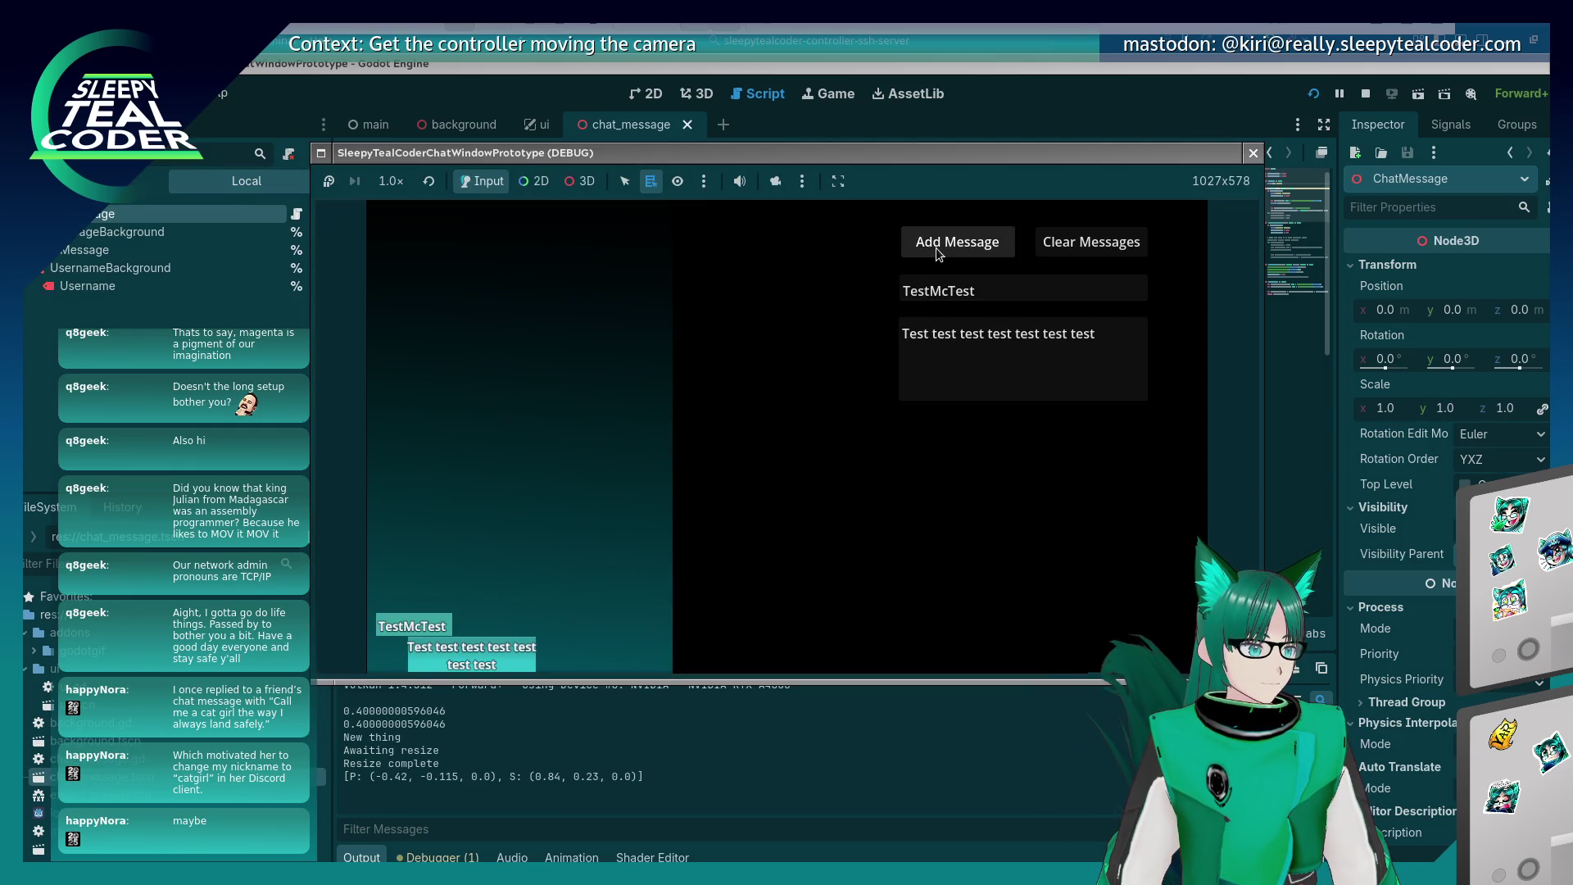
pyautogui.click(936, 247)
pyautogui.click(1241, 164)
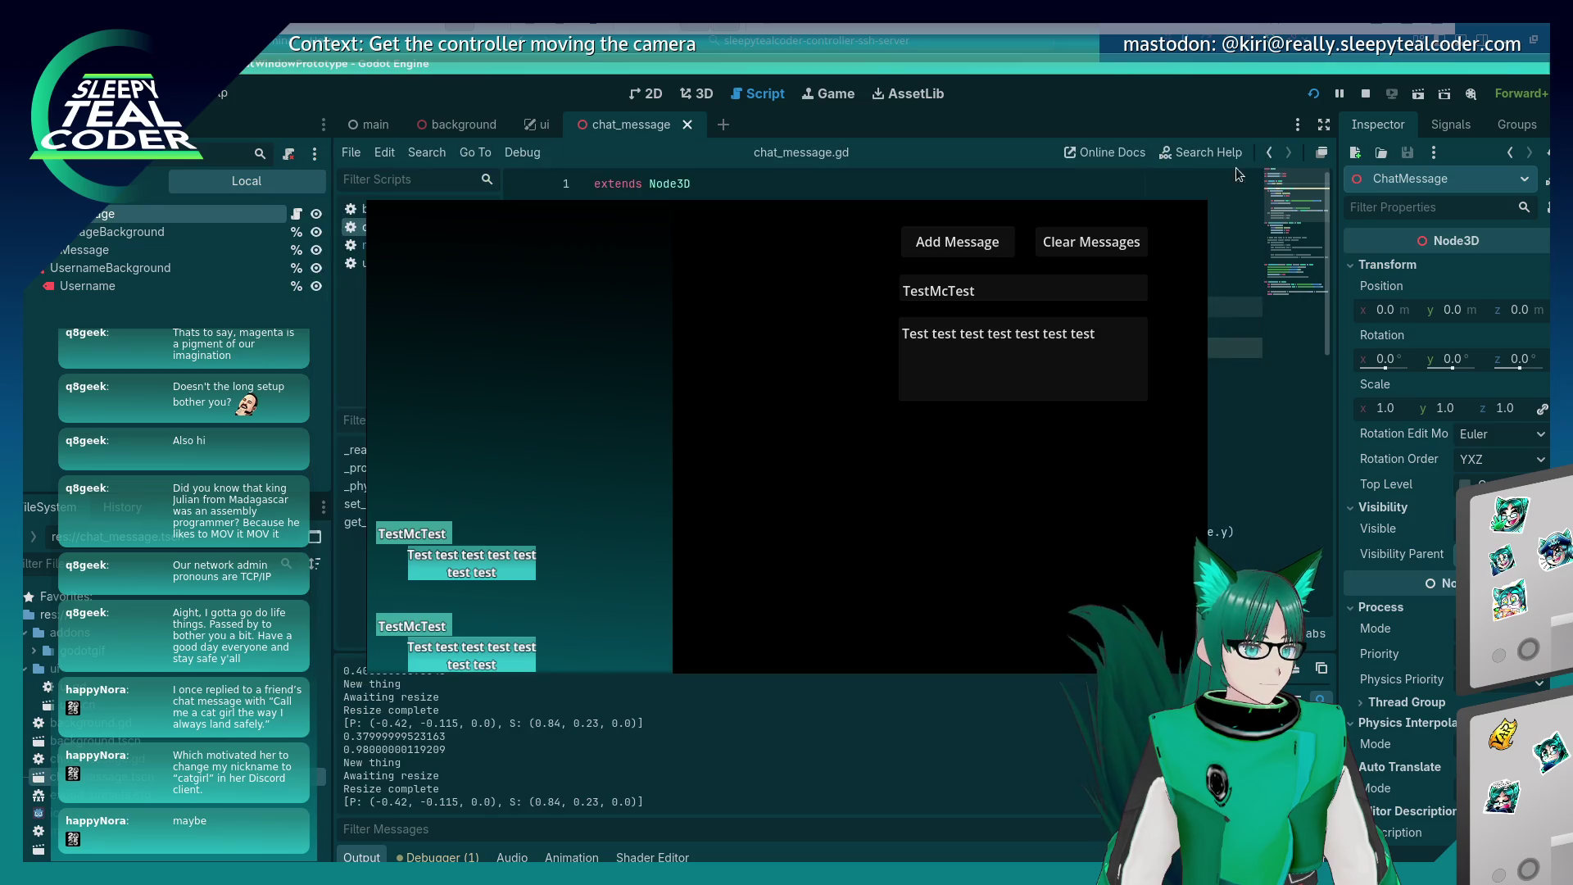
pyautogui.click(769, 307)
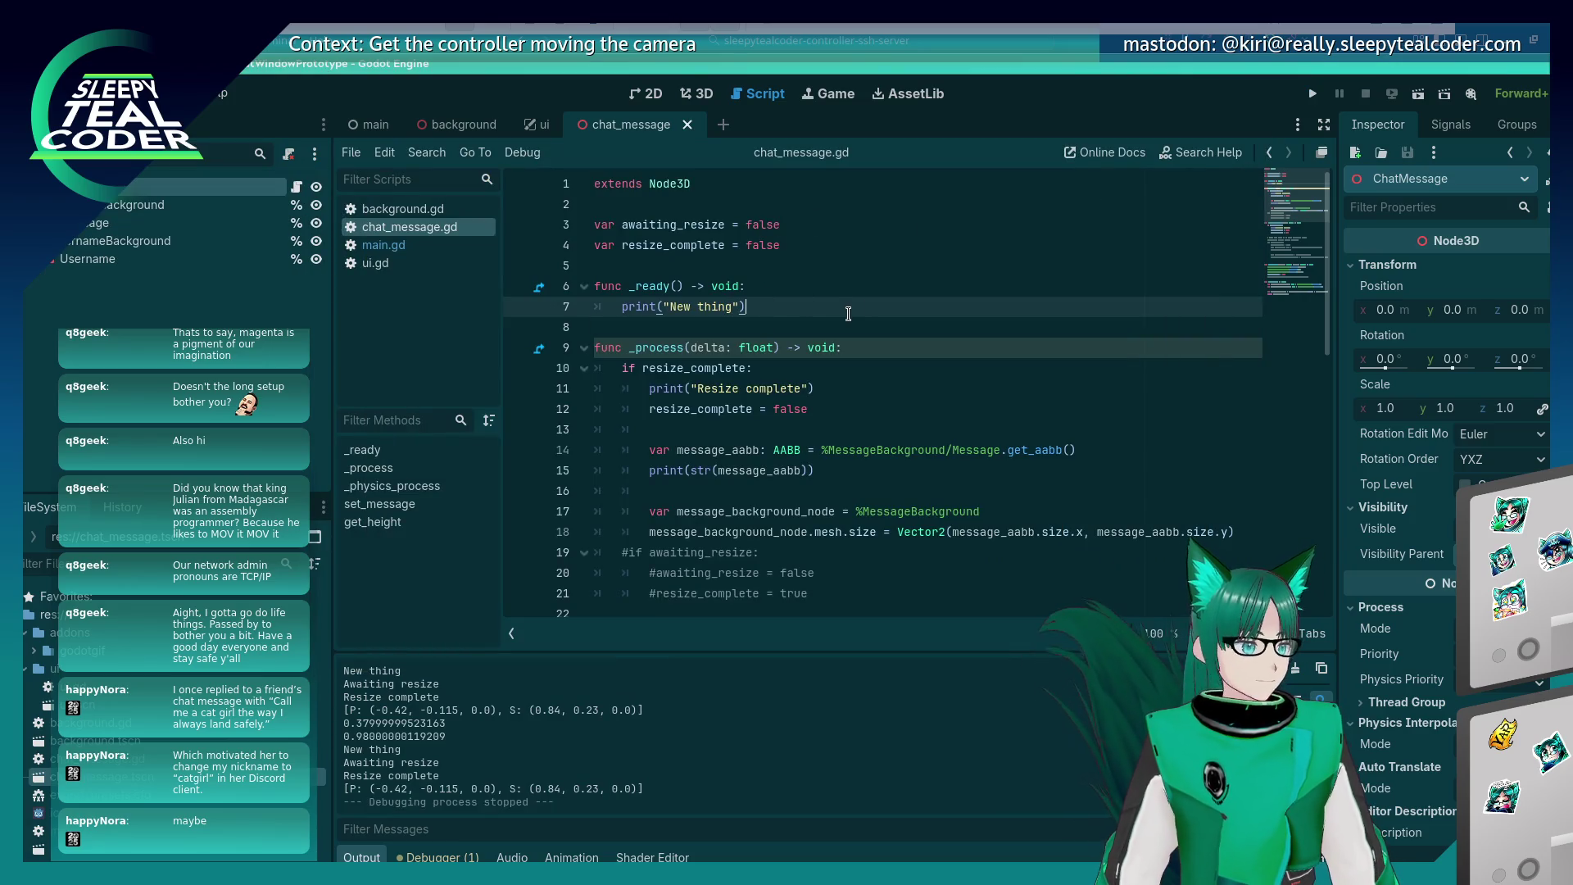
# Step: Add a line in _ready assigning %MessageBackground.duplicate() to a variable, and save
pyautogui.press('Return')
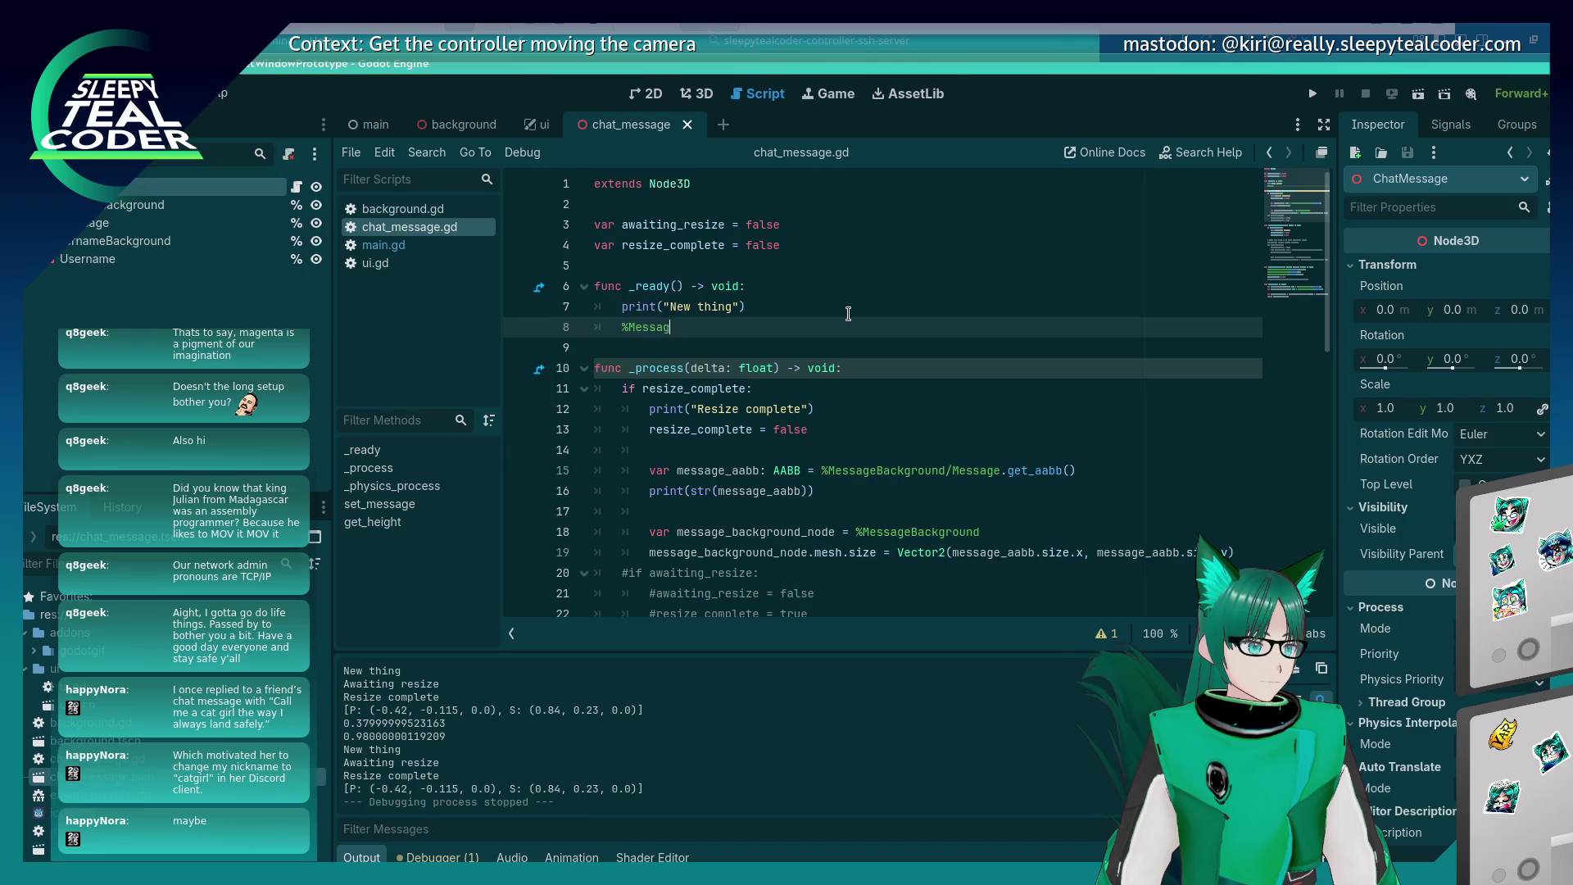
pyautogui.write('eBackground = %Me')
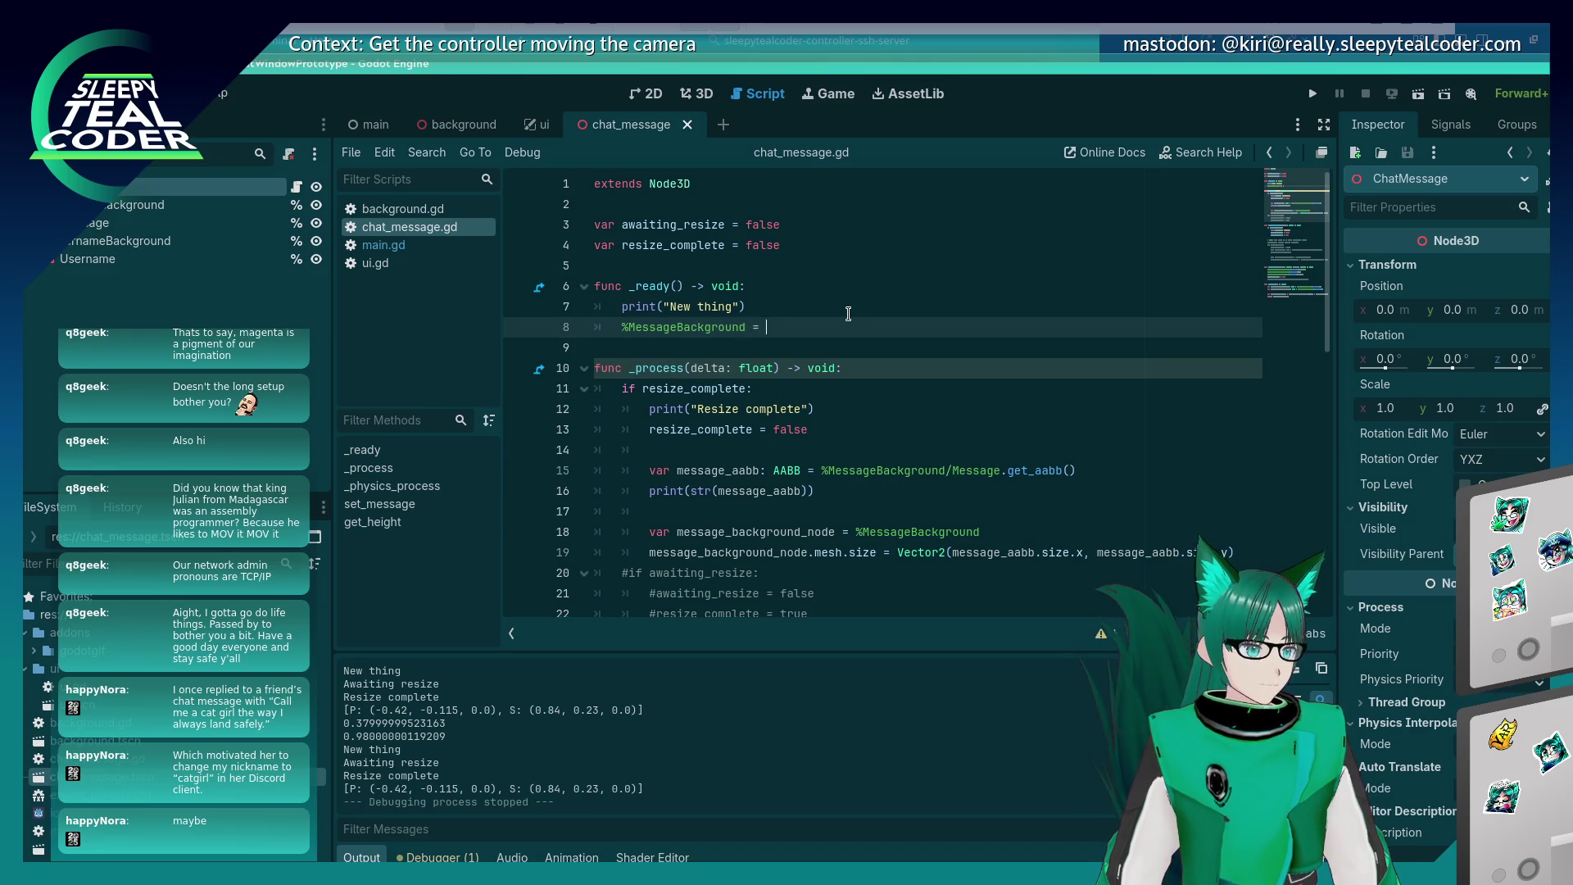
pyautogui.write('ssageBack')
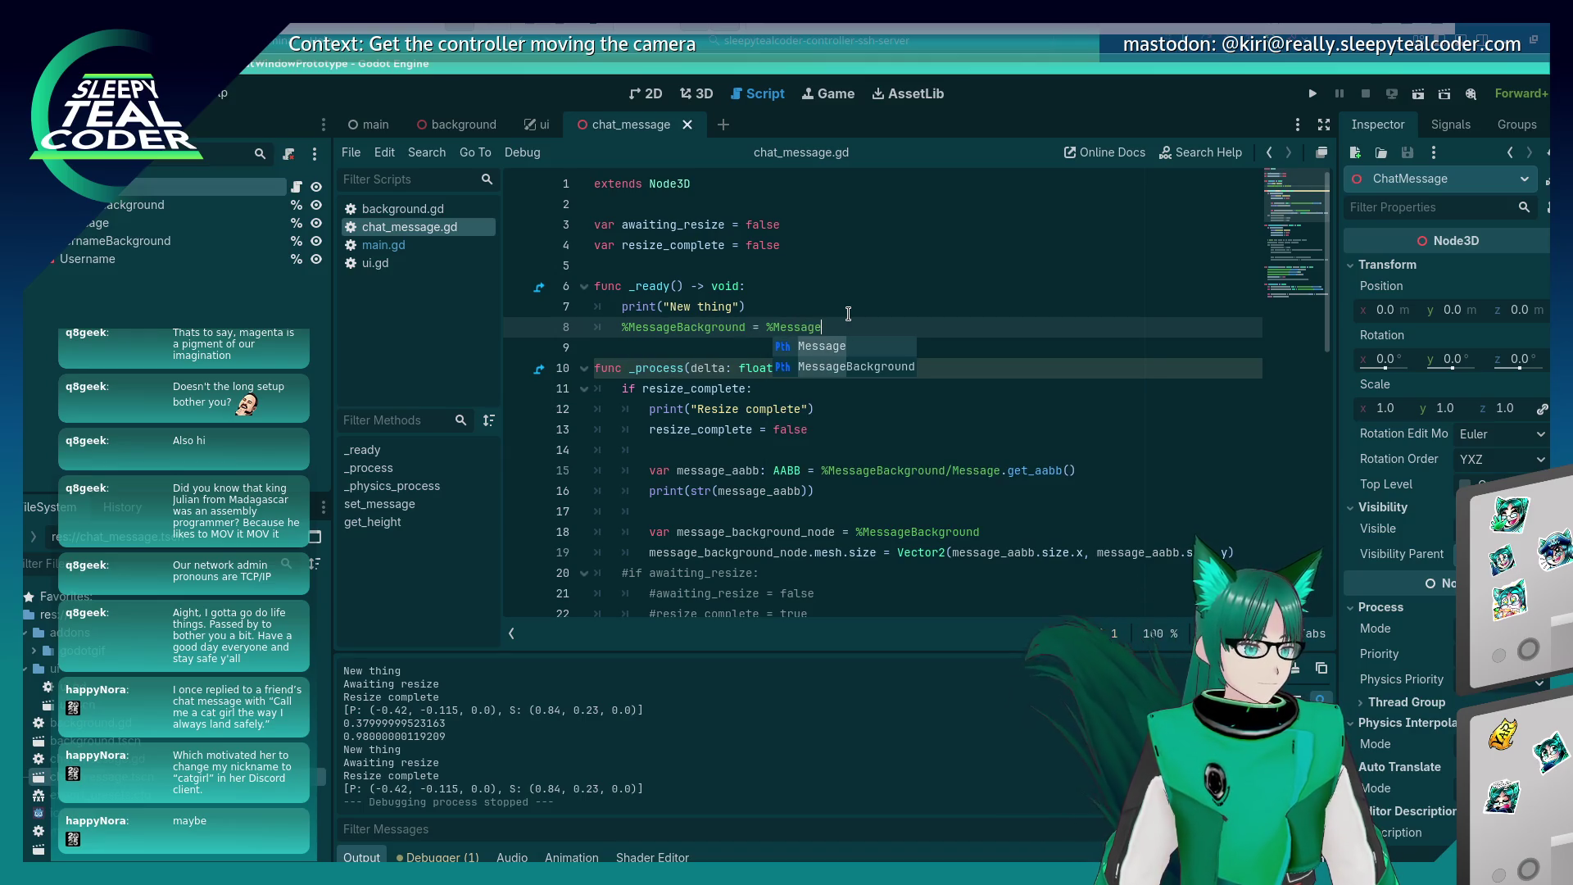
pyautogui.press('Return')
pyautogui.write('.D')
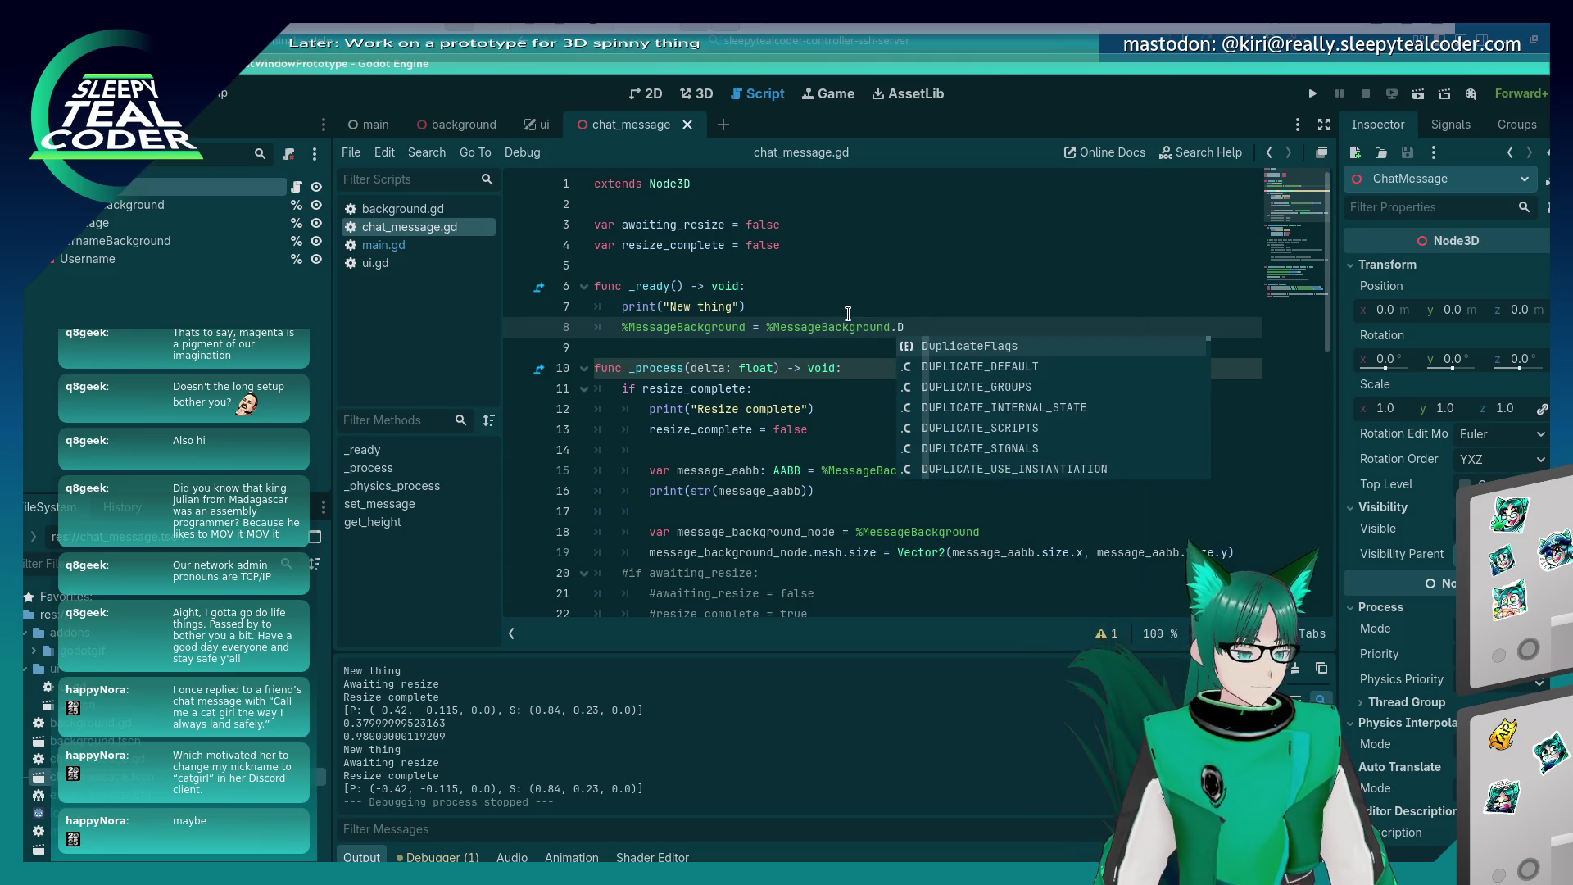
pyautogui.write('uplicate(')
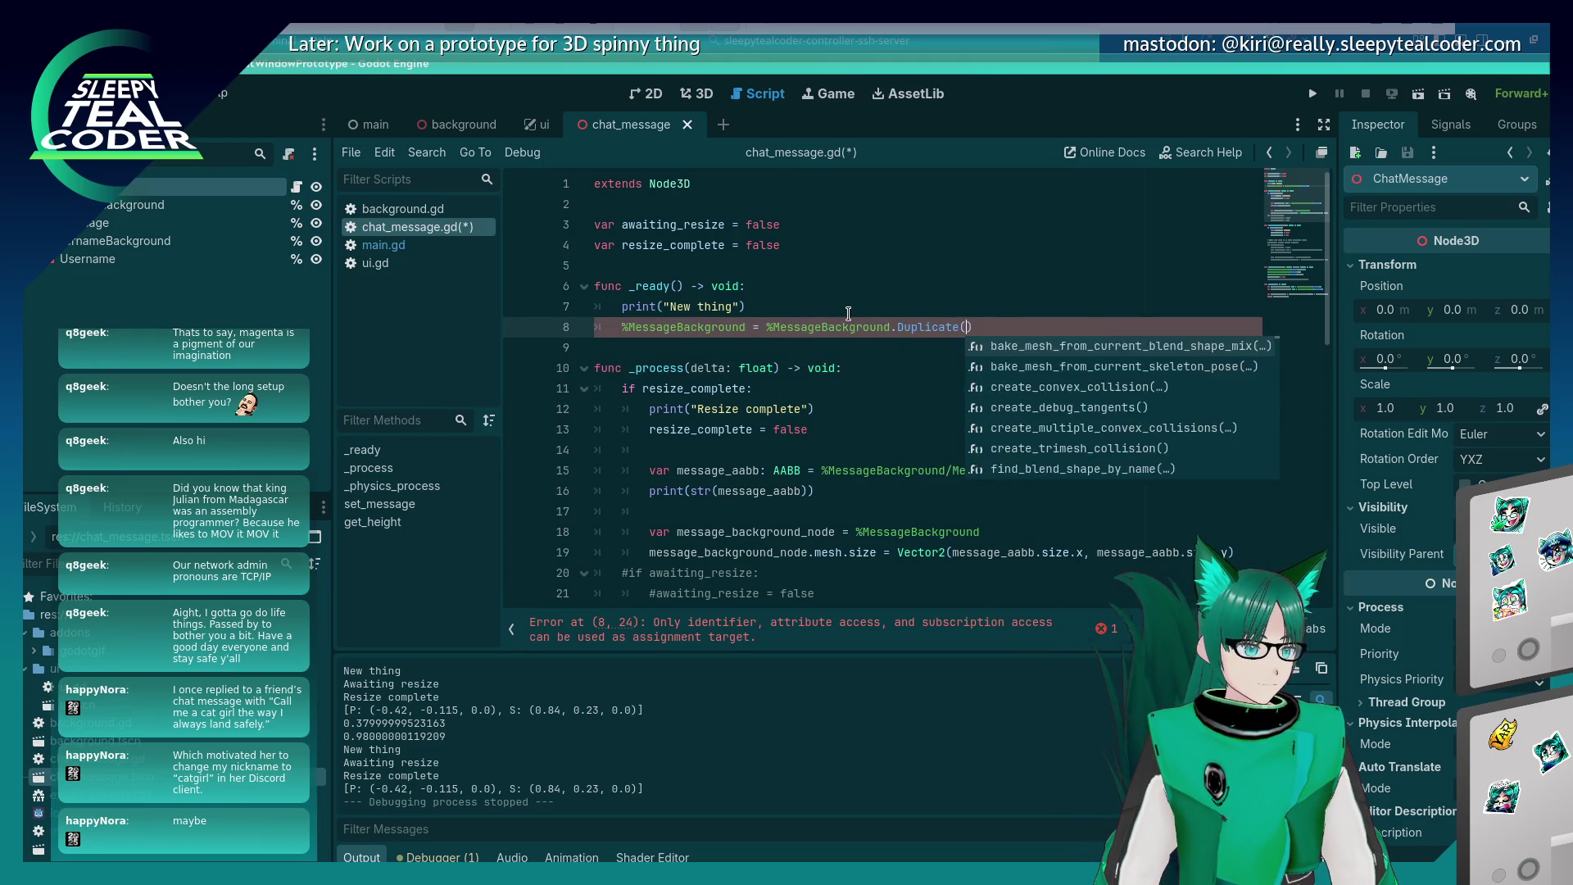
pyautogui.press('BackSpace')
pyautogui.press('BackSpace')
pyautogui.press('BackSpace')
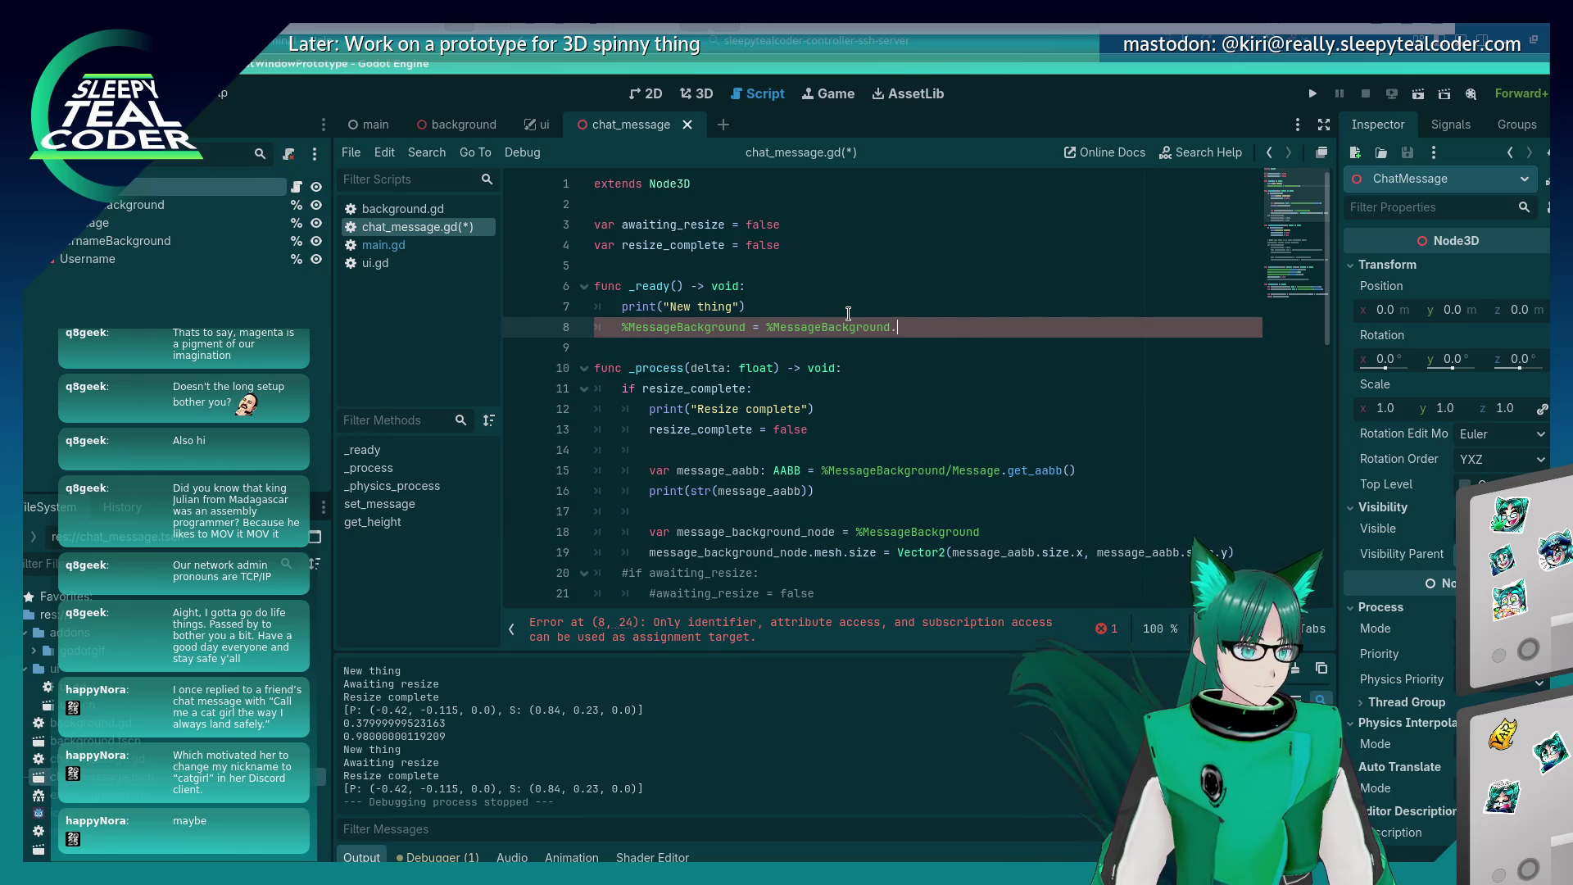
pyautogui.write('dup')
pyautogui.press('Return')
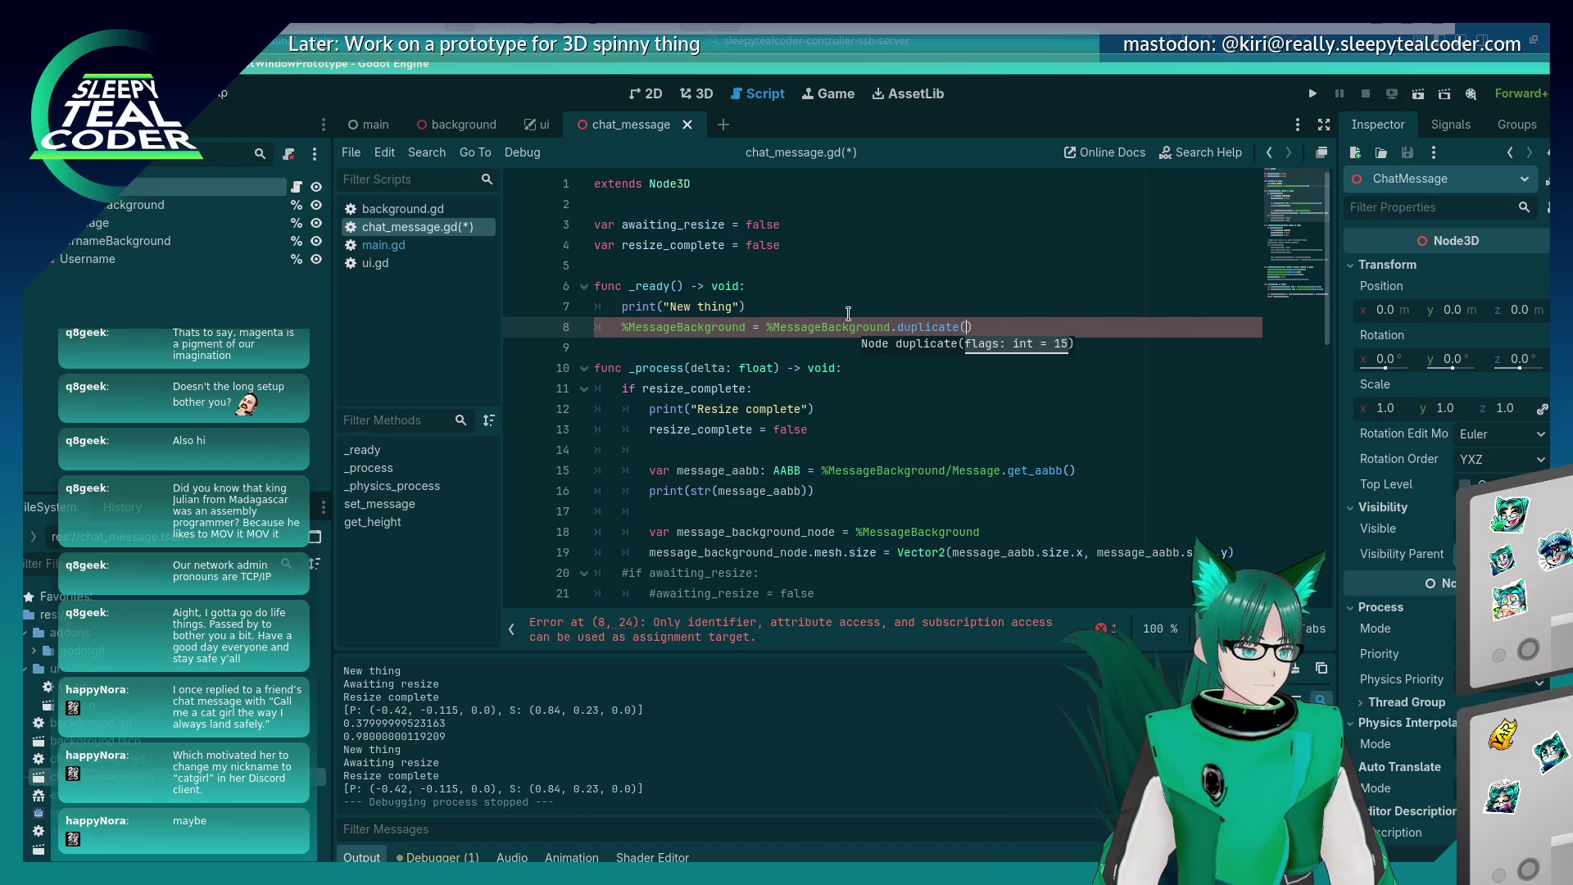
pyautogui.press('Up')
pyautogui.hotkey('ctrl', 's')
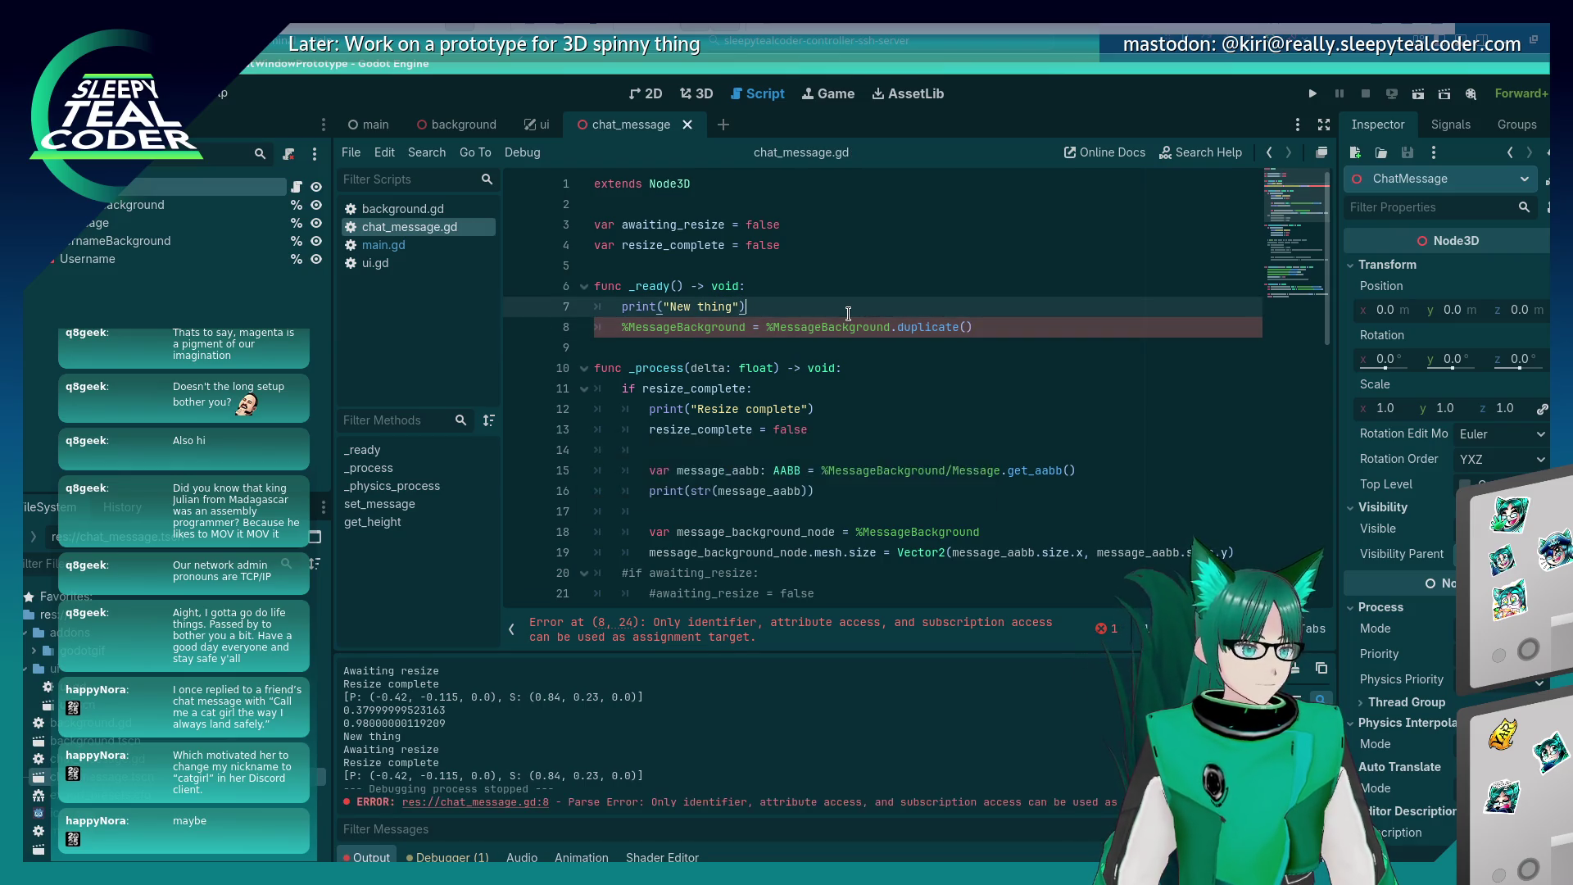
# Step: Rework the brackets of the duplicate() call across lines and save the script
pyautogui.press('Down')
pyautogui.press('End')
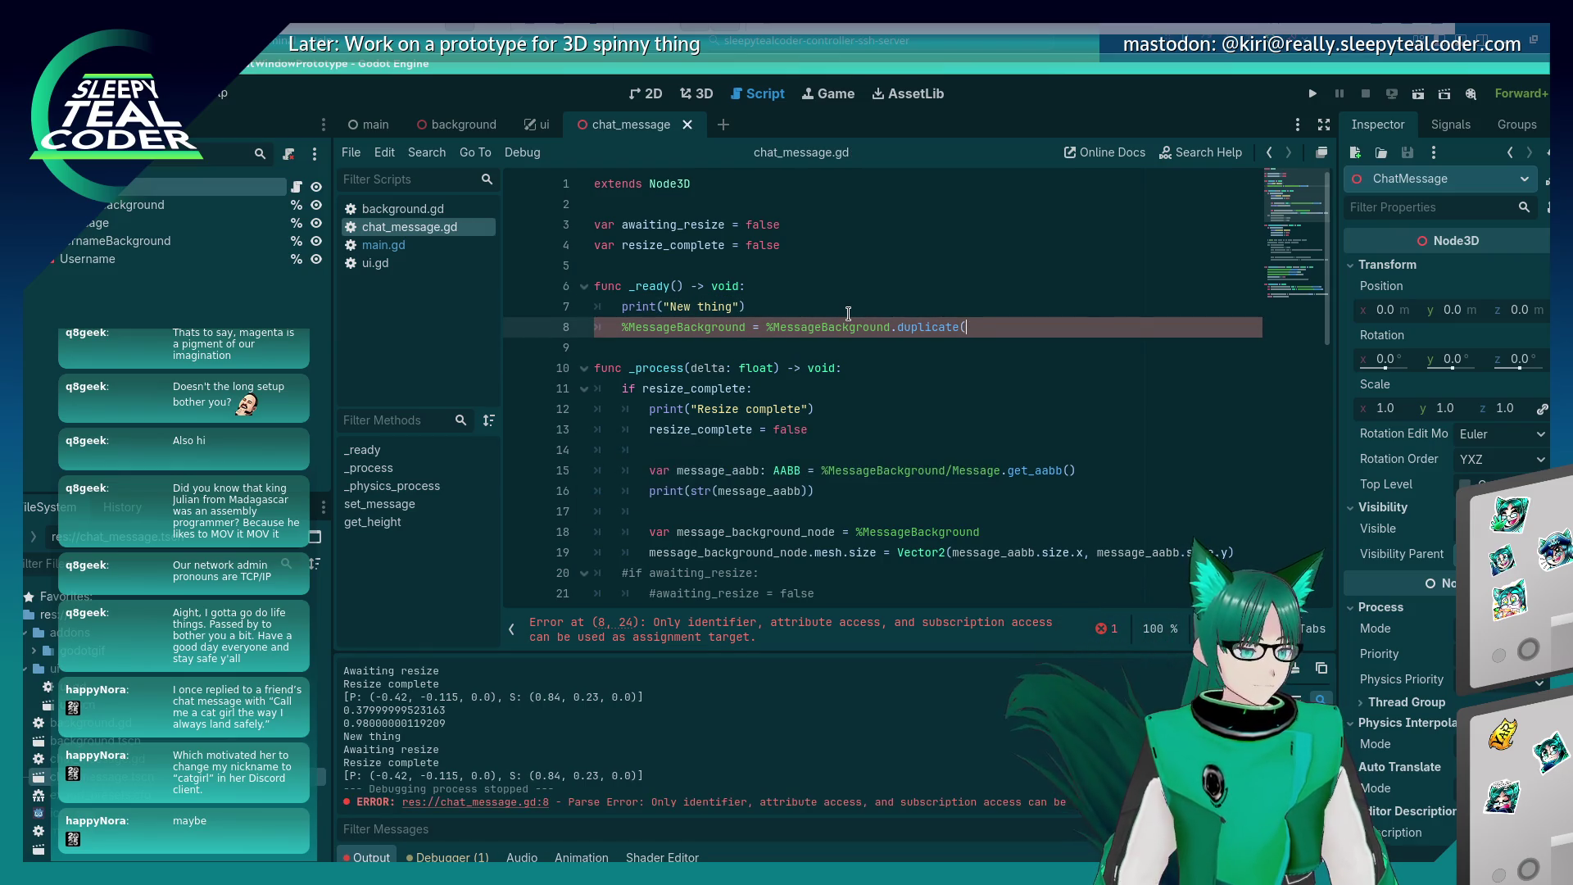
pyautogui.press('BackSpace')
pyautogui.press('BackSpace')
pyautogui.write('(')
pyautogui.press('Return')
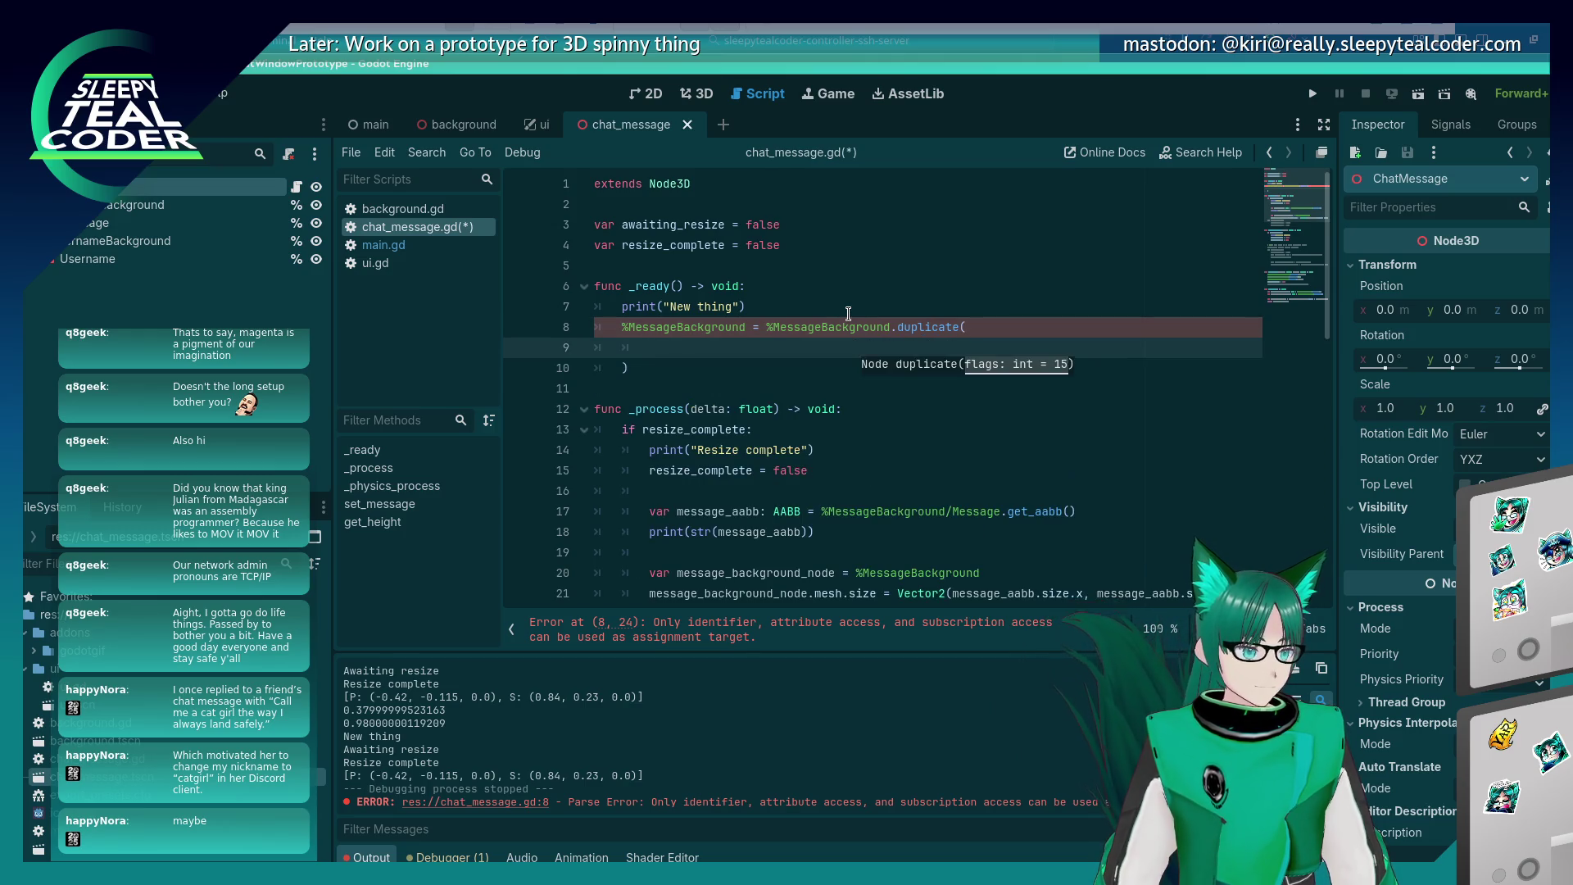
pyautogui.press('BackSpace')
pyautogui.press('BackSpace')
pyautogui.press('BackSpace')
pyautogui.press('BackSpace')
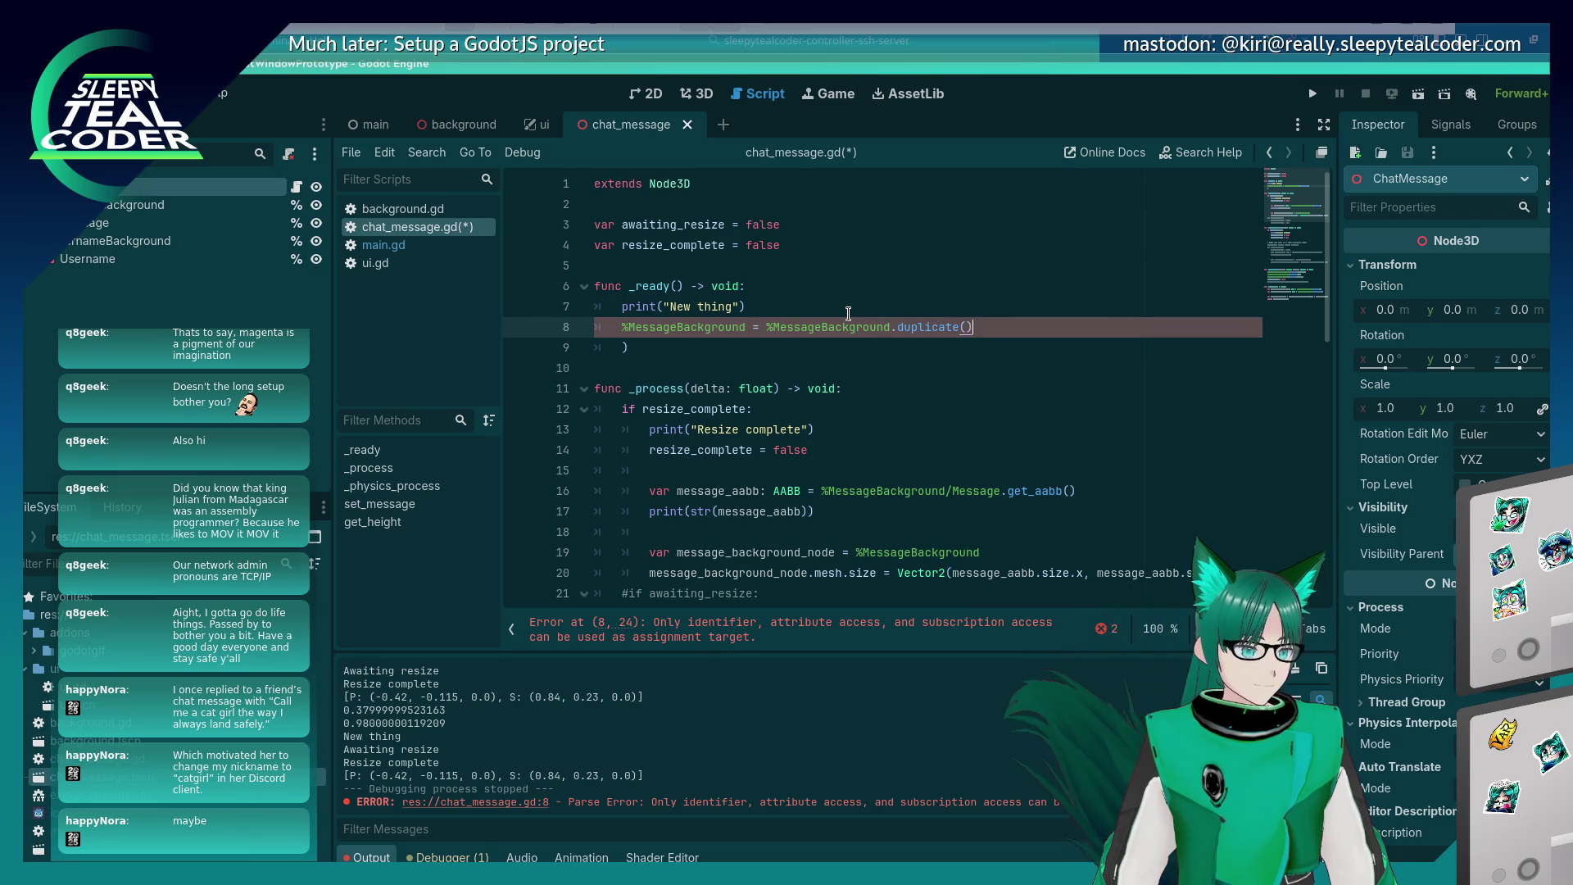
pyautogui.click(848, 314)
pyautogui.hotkey('ctrl', 's')
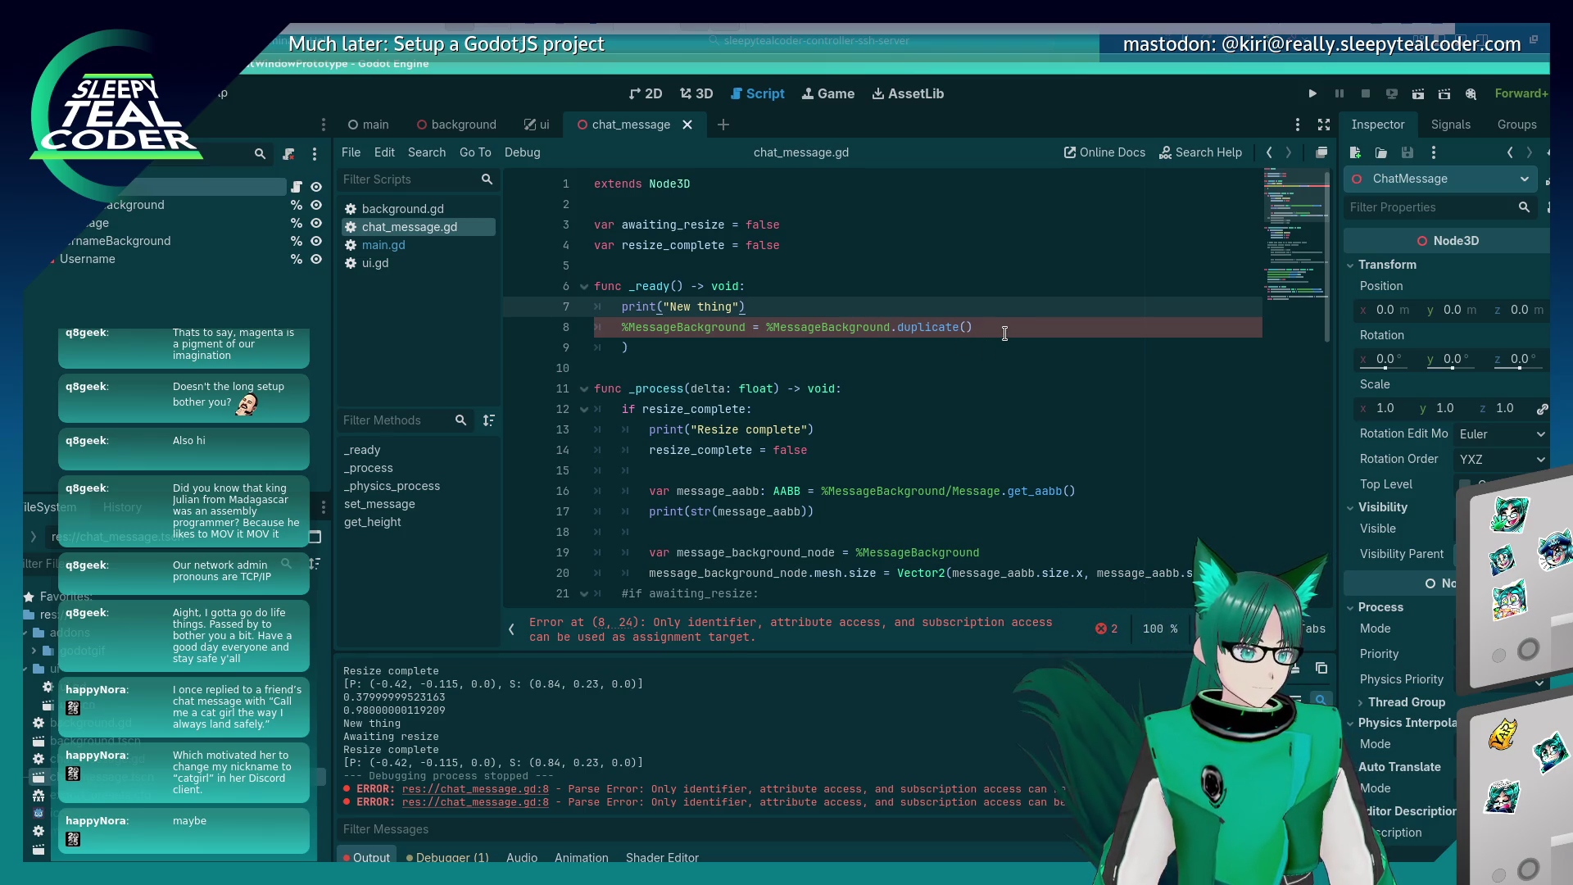
# Step: Declare the duplicate as var Message on line 8
pyautogui.click(753, 321)
pyautogui.hotkey('shift', 'Home')
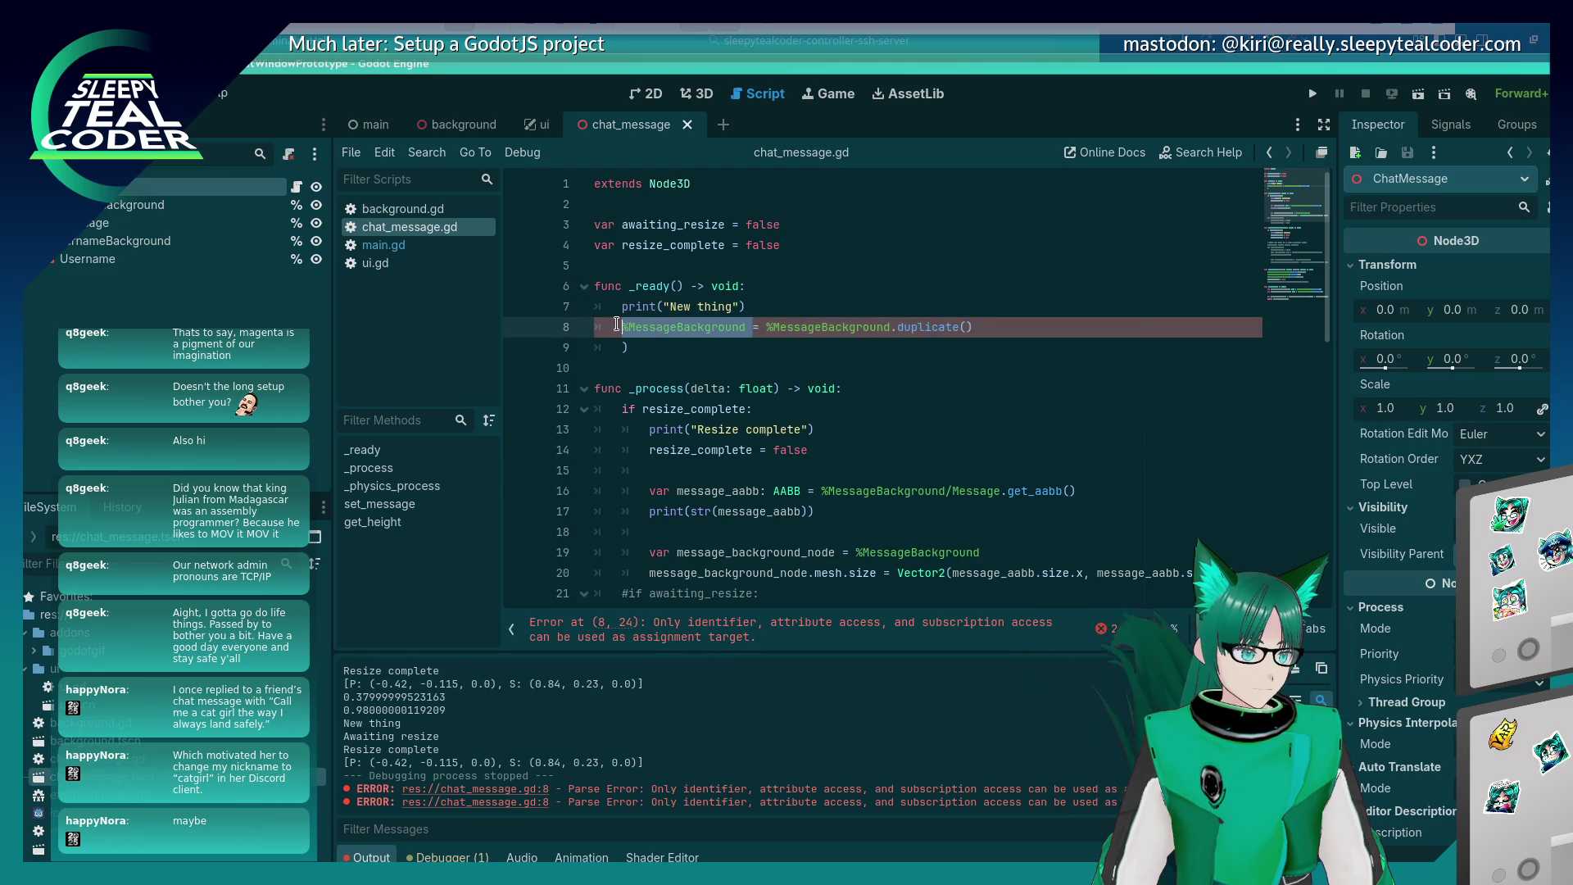
pyautogui.write('vat')
pyautogui.press('BackSpace')
pyautogui.write('r Message')
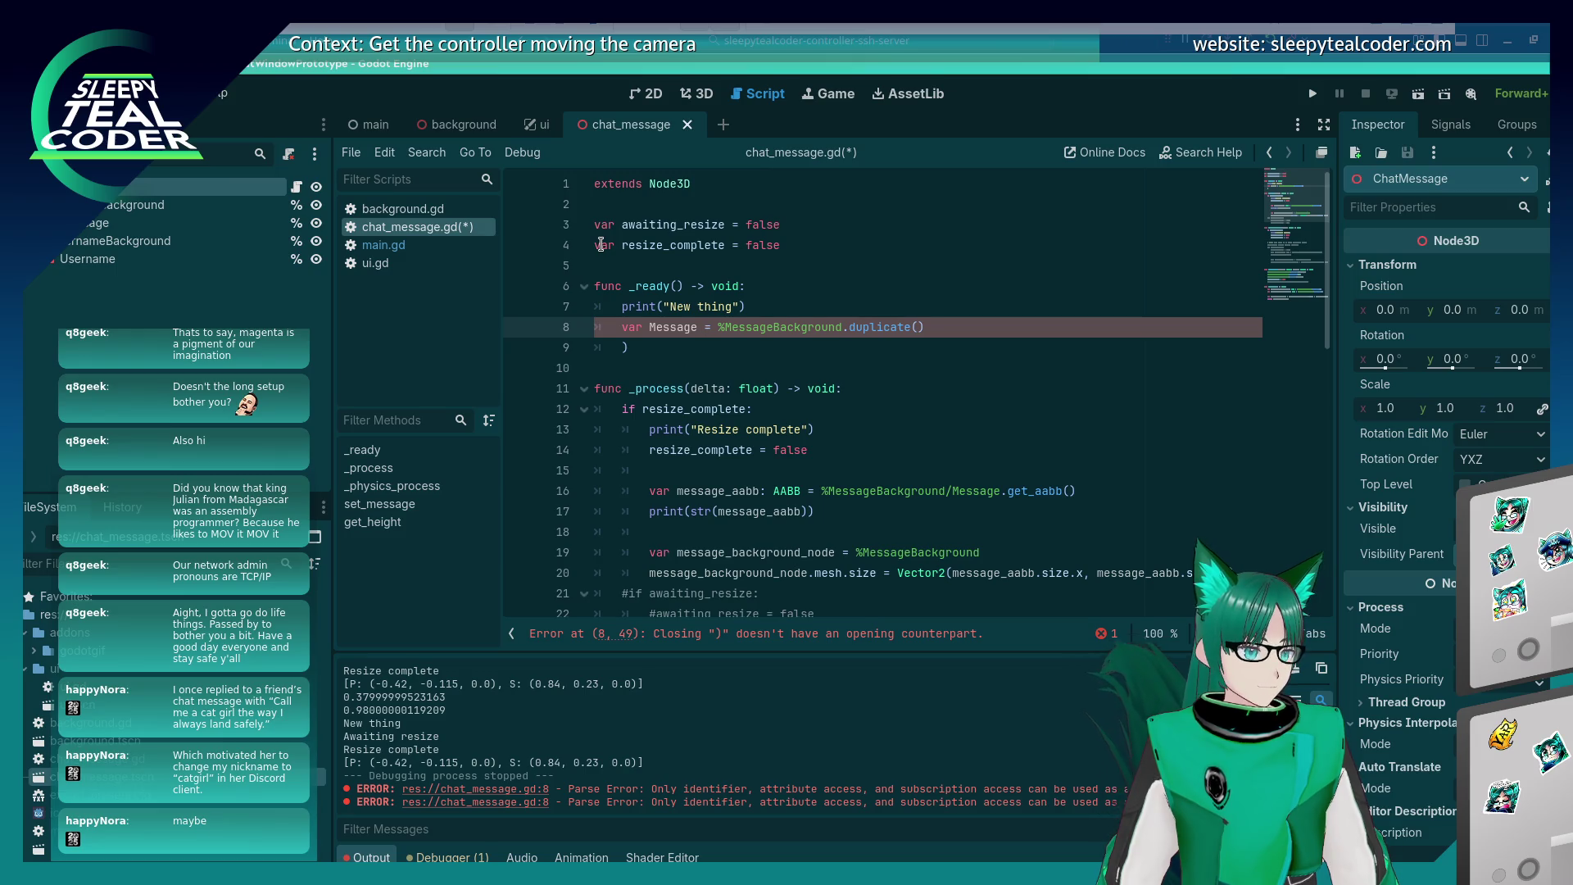
# Step: Delete the stray ')' line 9 to clear the parse error, then run the prototype
pyautogui.click(845, 301)
pyautogui.hotkey('ctrl', 's')
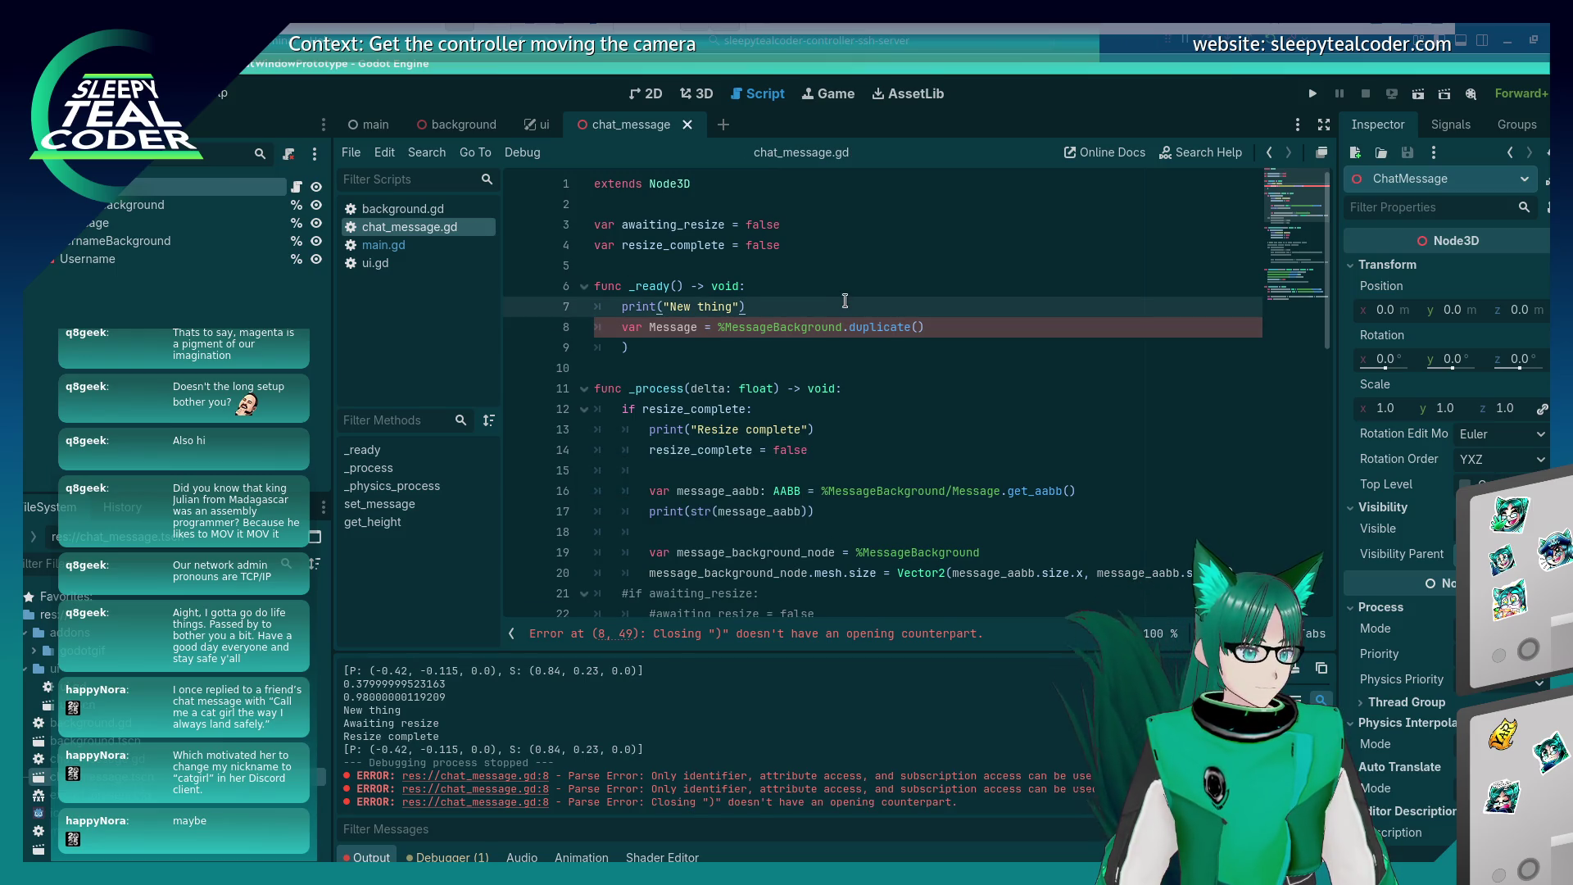
pyautogui.click(727, 350)
pyautogui.press('BackSpace')
pyautogui.press('BackSpace')
pyautogui.press('BackSpace')
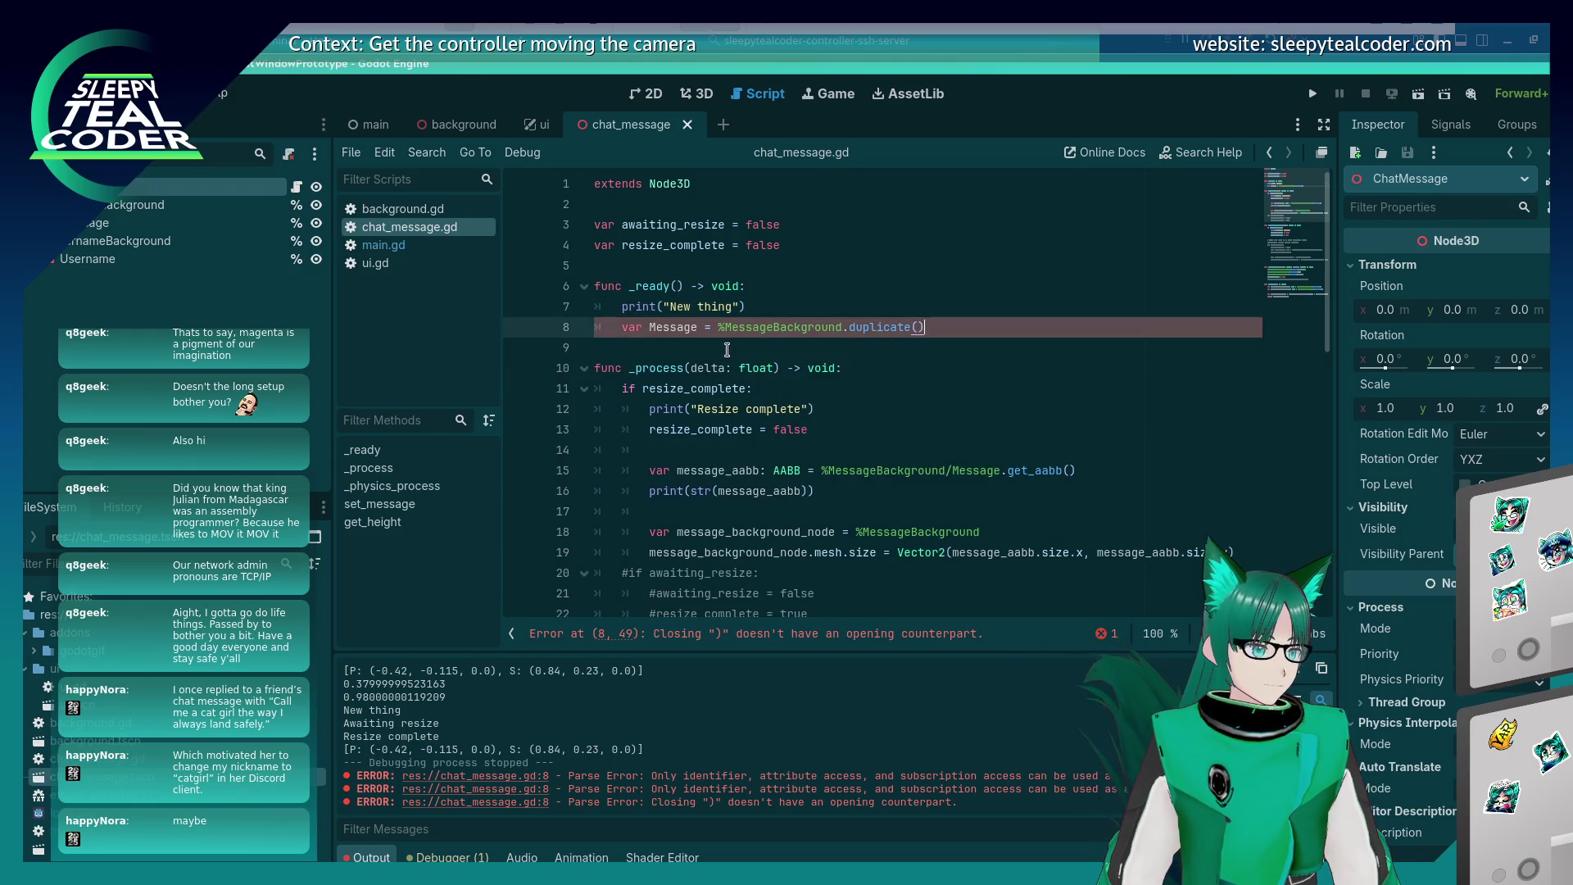
pyautogui.click(780, 295)
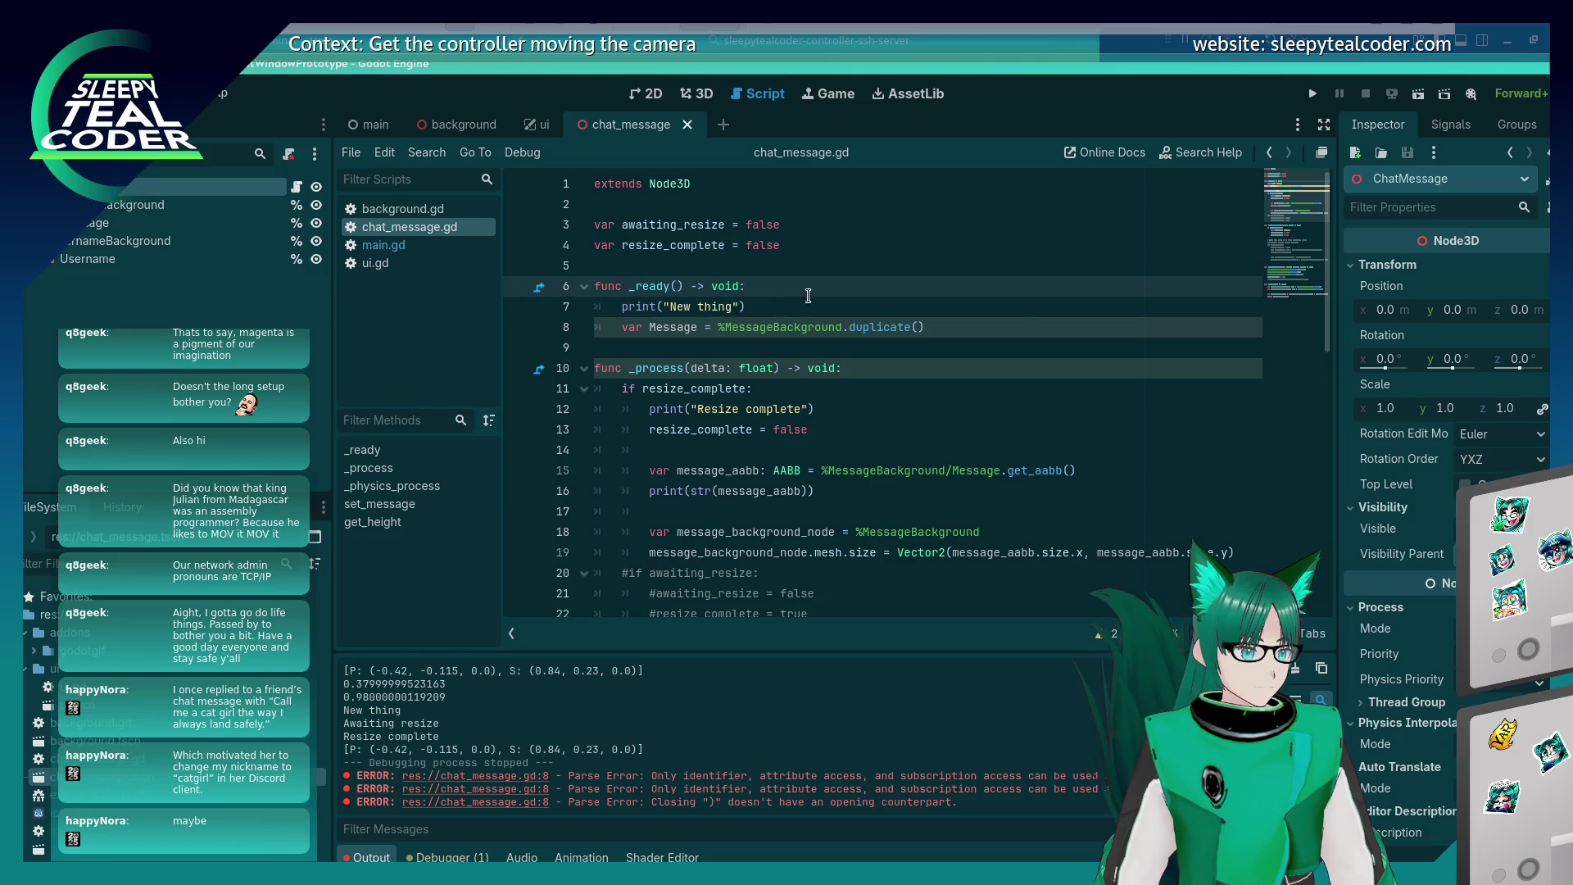
pyautogui.click(1311, 95)
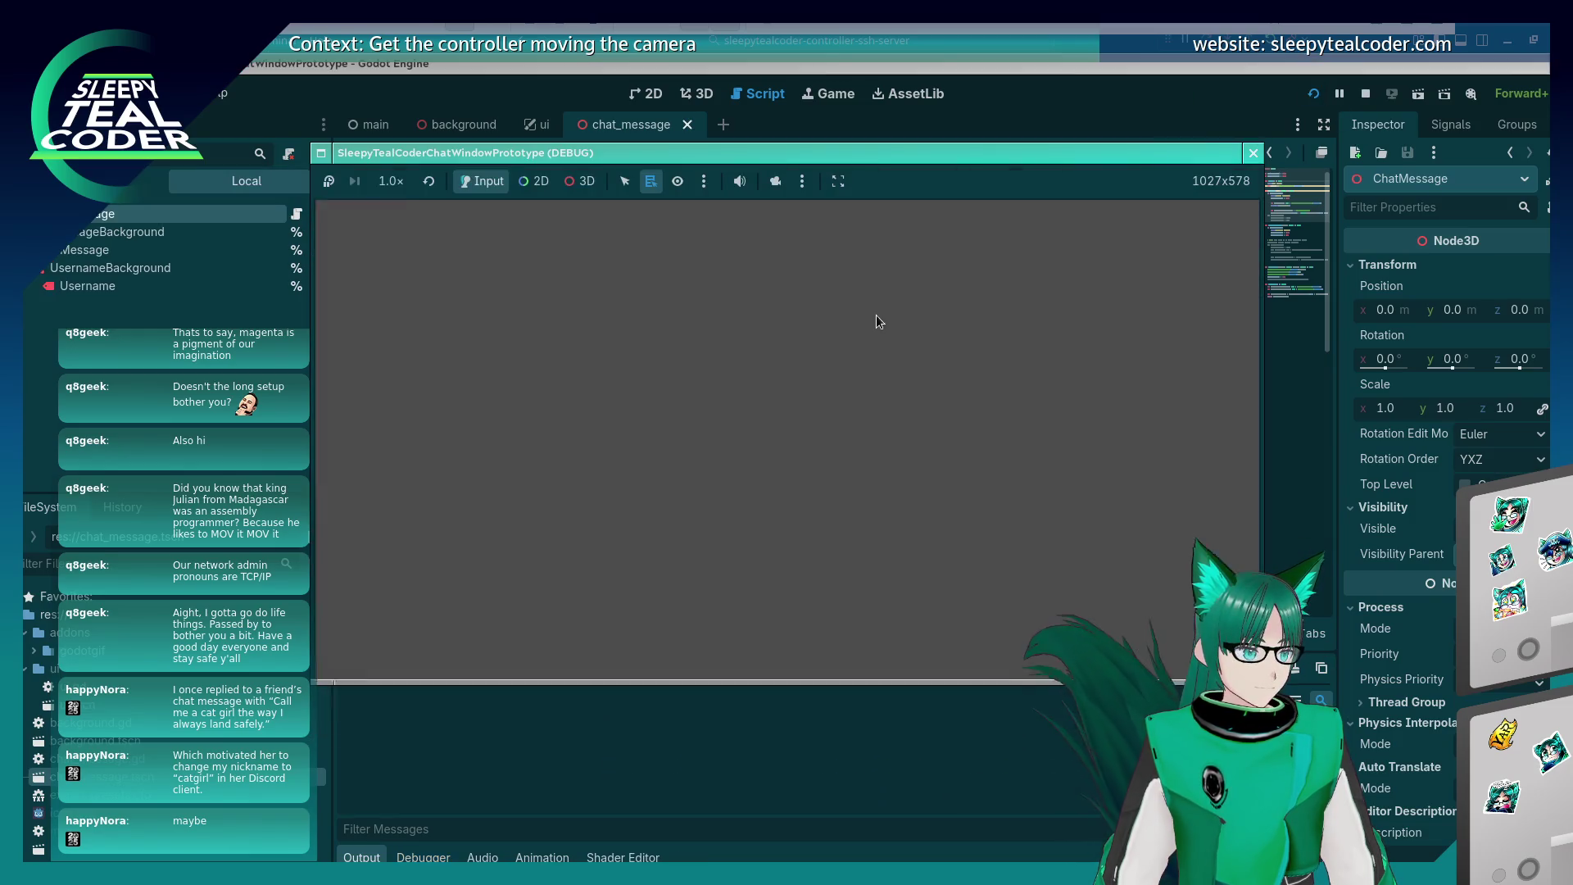
# Step: Add three TestMcTest messages, close the running game, and hide the MessageBackground and Message nodes
pyautogui.click(971, 243)
pyautogui.click(967, 249)
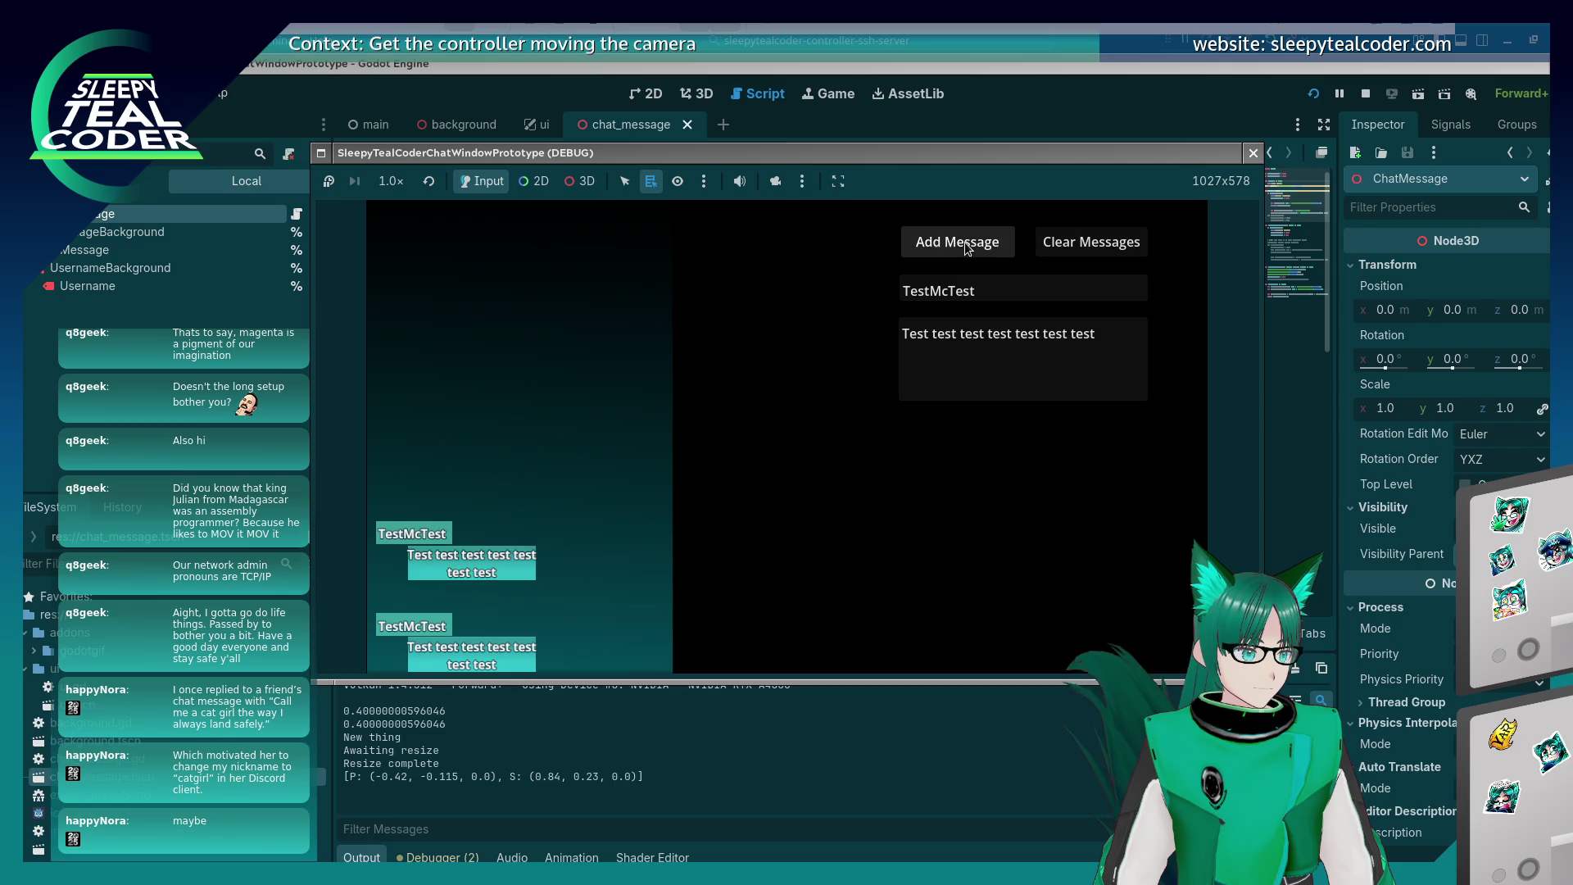
pyautogui.click(968, 248)
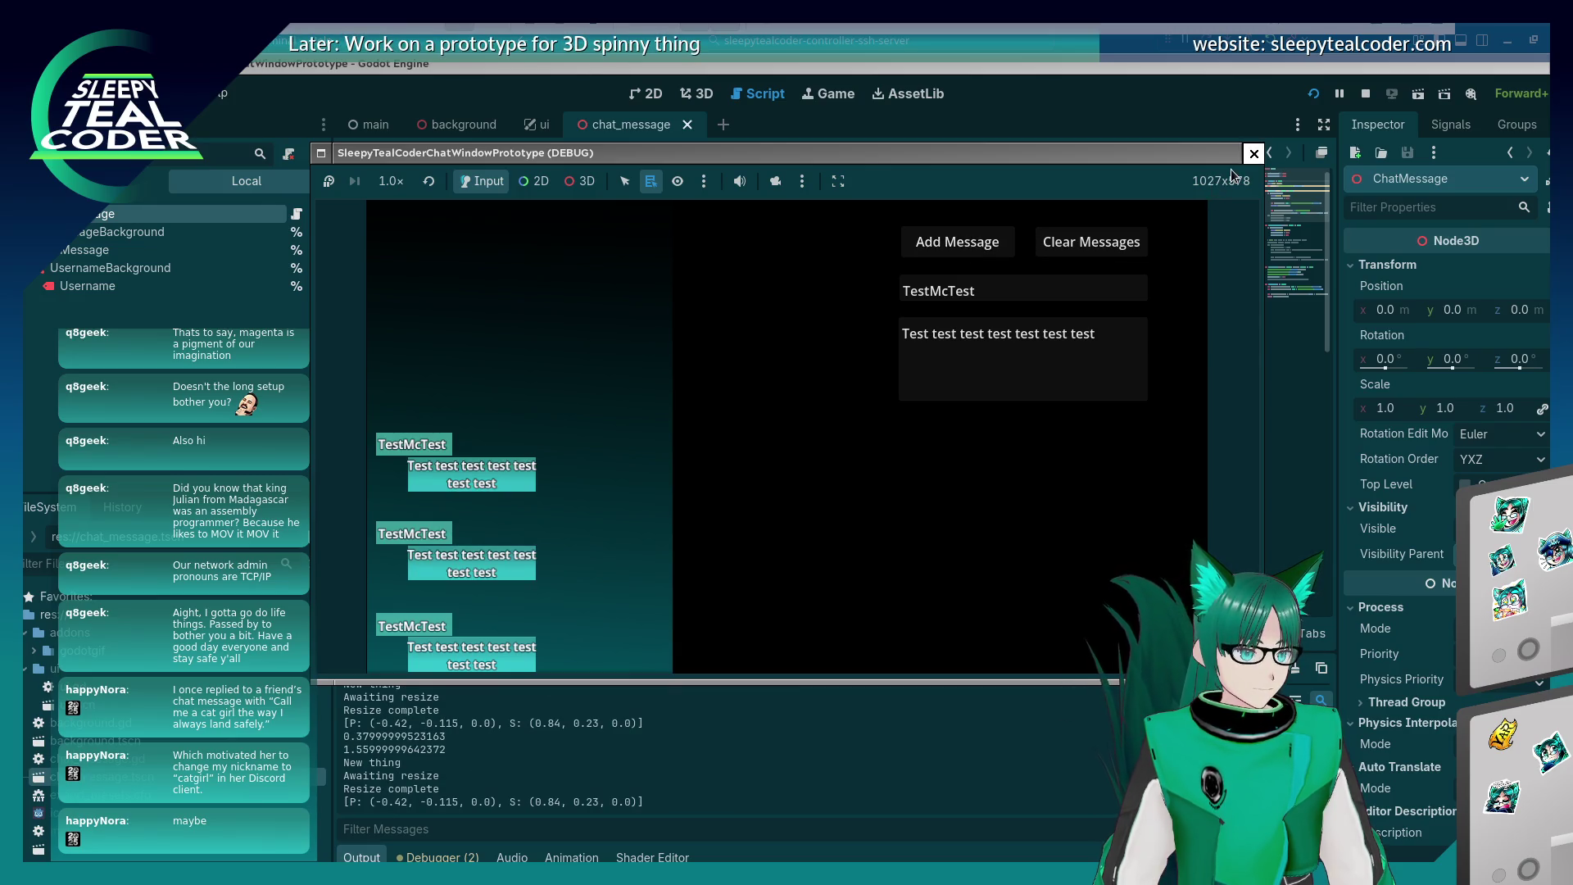
pyautogui.click(1253, 153)
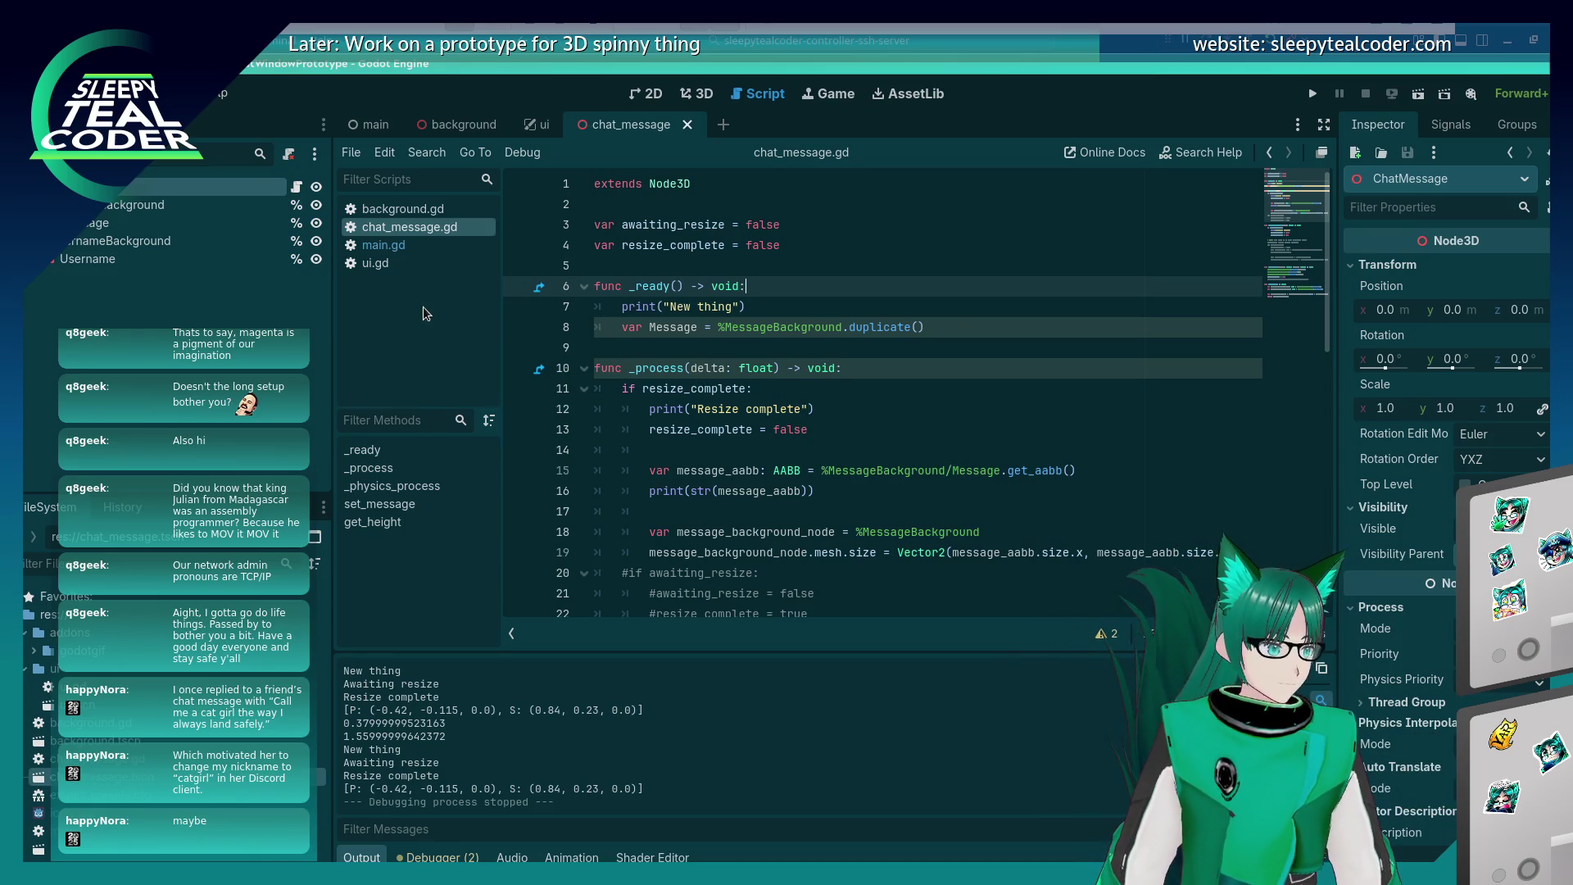
pyautogui.click(316, 205)
pyautogui.click(317, 222)
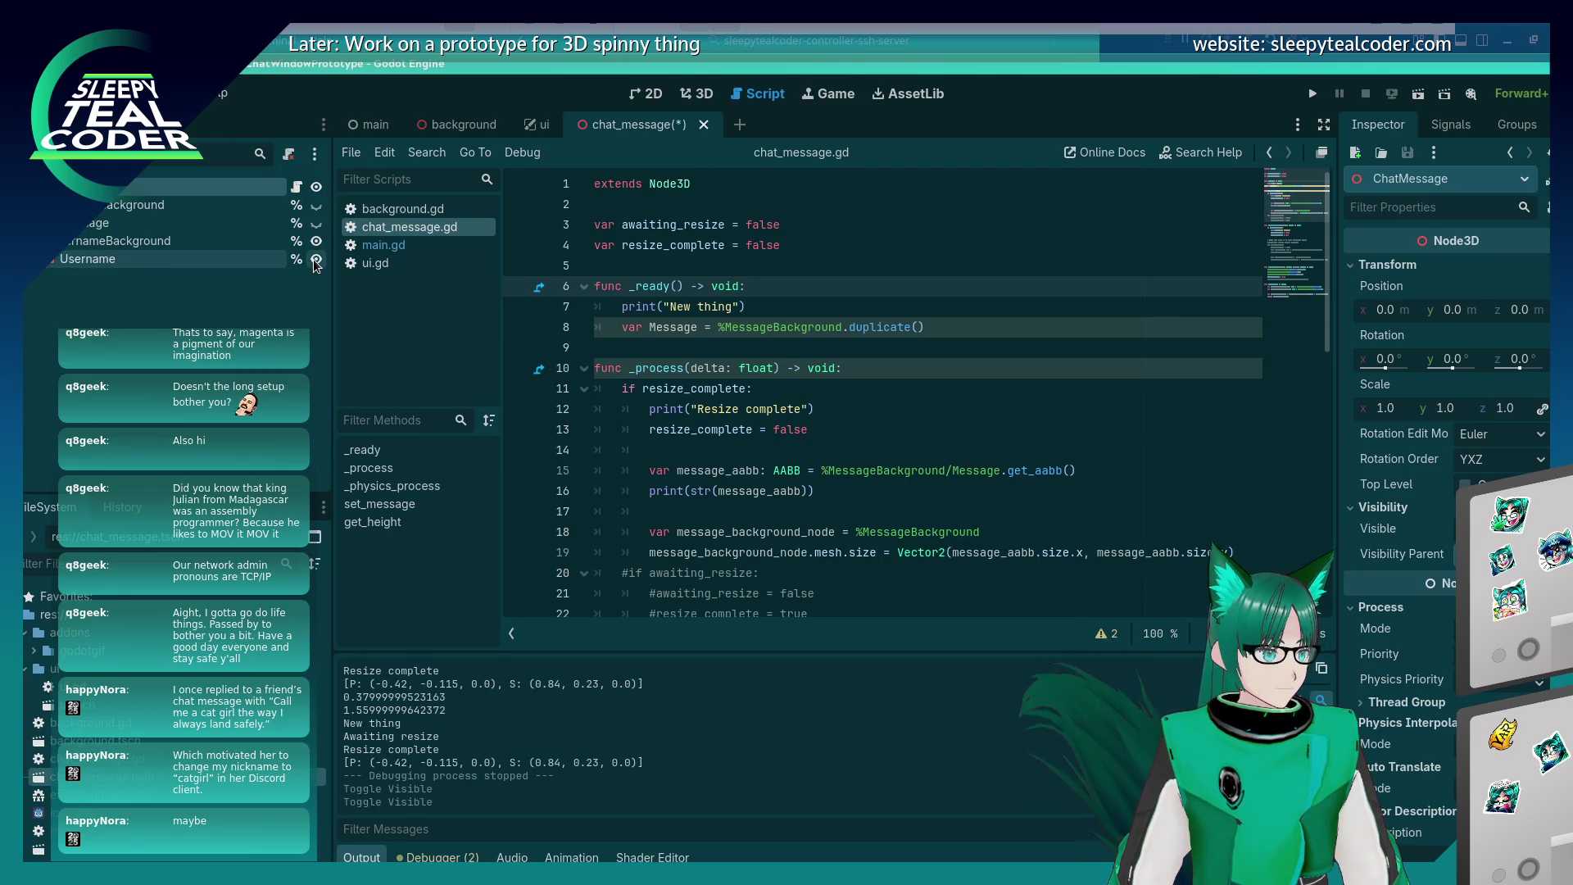
# Step: Hide the Username and UsernameBackground nodes and start a Message line below the duplicate() call
pyautogui.click(316, 261)
pyautogui.click(316, 241)
pyautogui.click(949, 328)
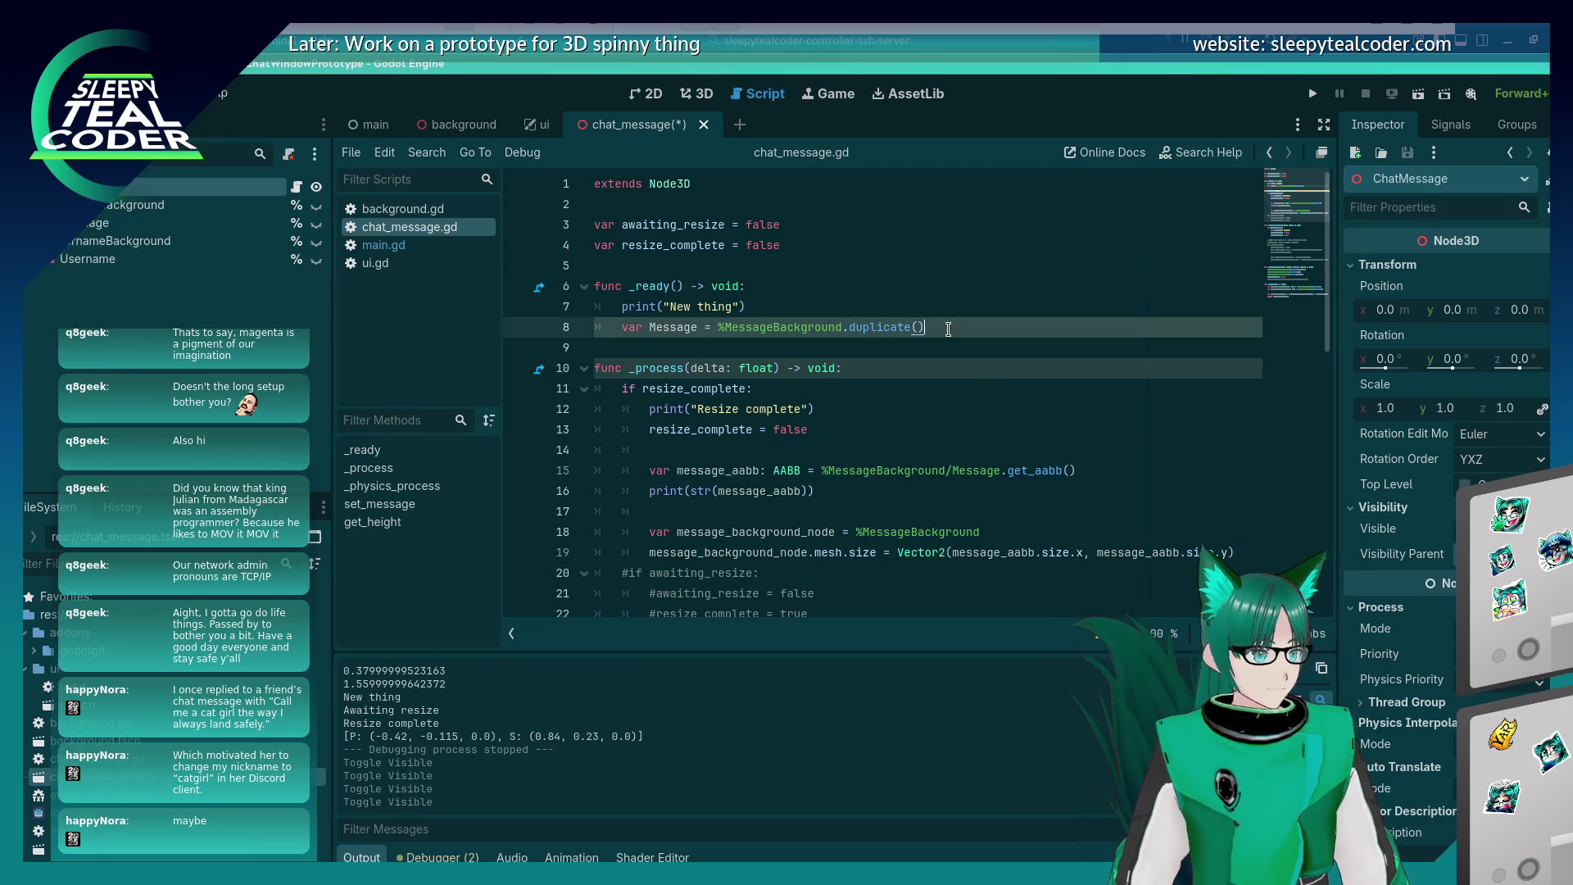
pyautogui.press('Return')
pyautogui.write('Message.v')
pyautogui.press('Escape')
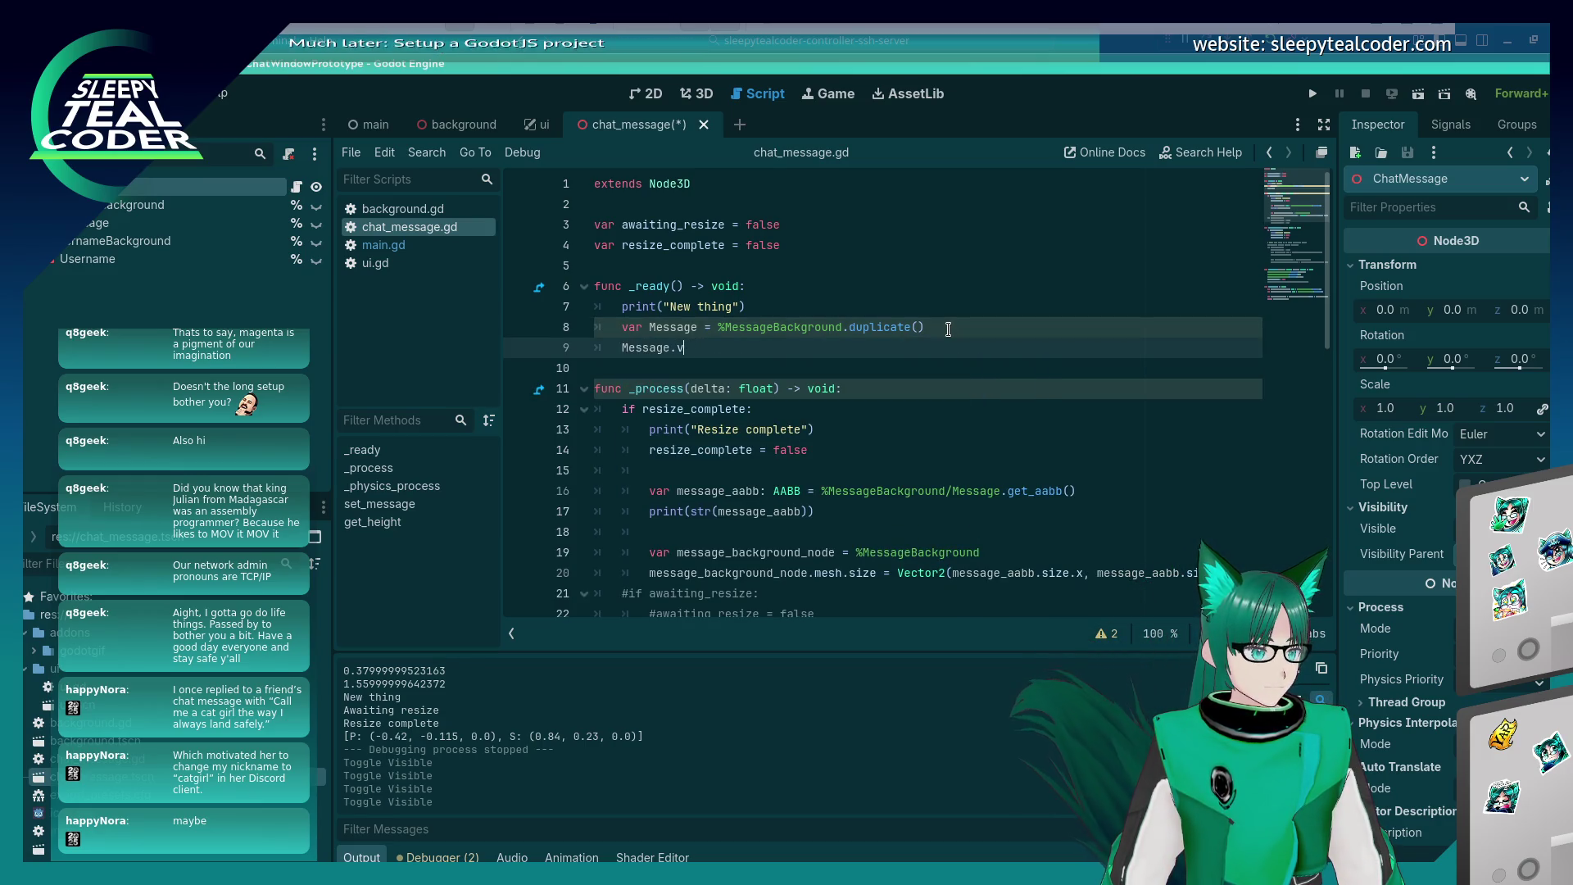
pyautogui.press('BackSpace')
pyautogui.write('set_vi')
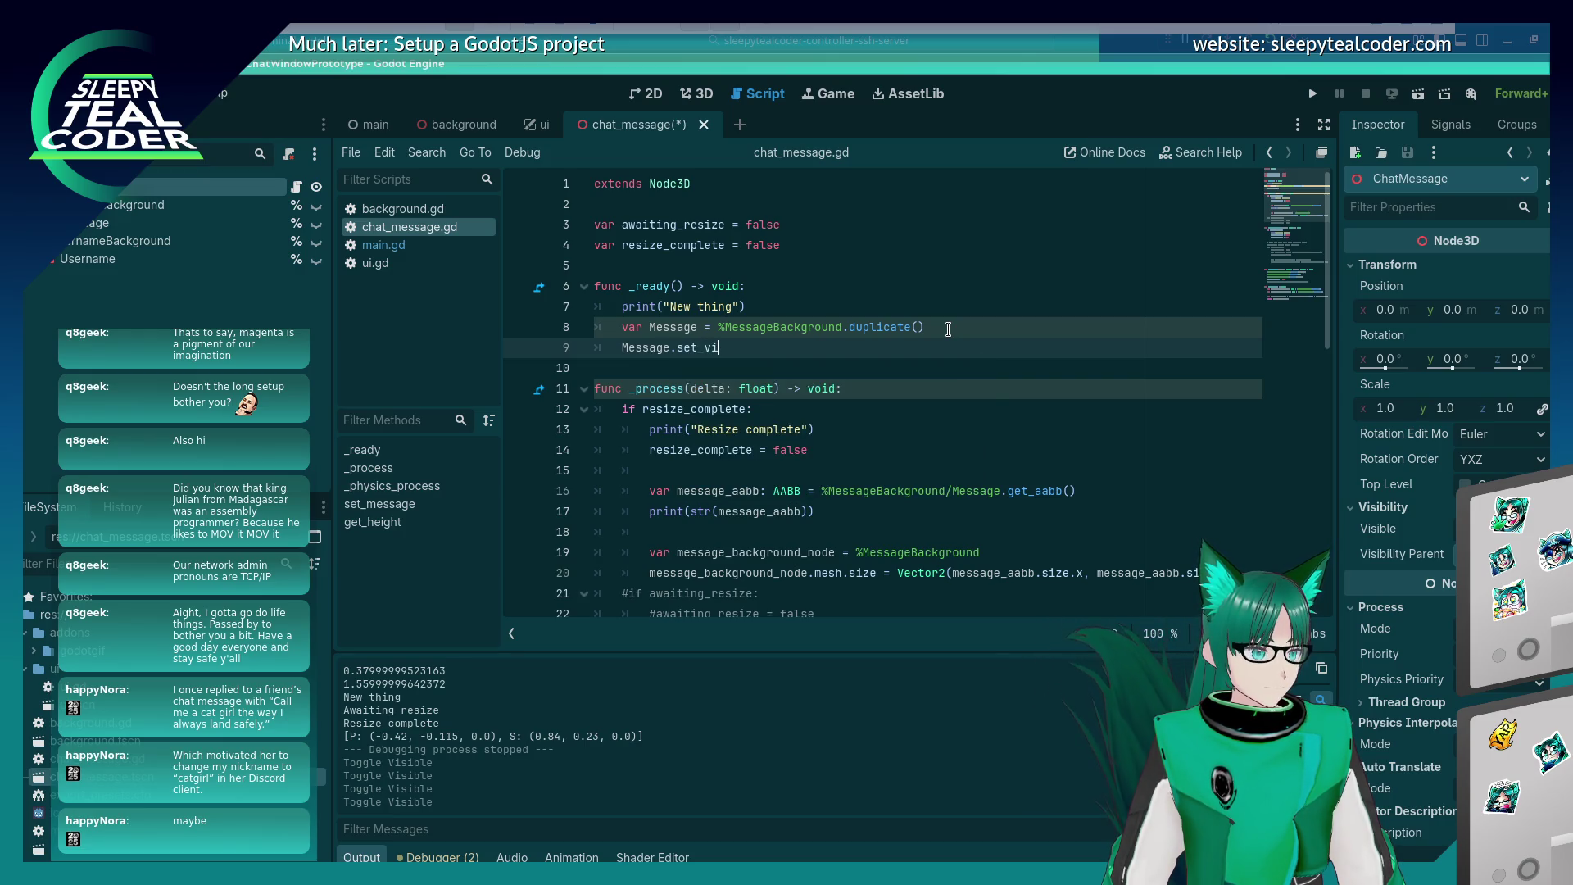
pyautogui.press('BackSpace')
pyautogui.write('_')
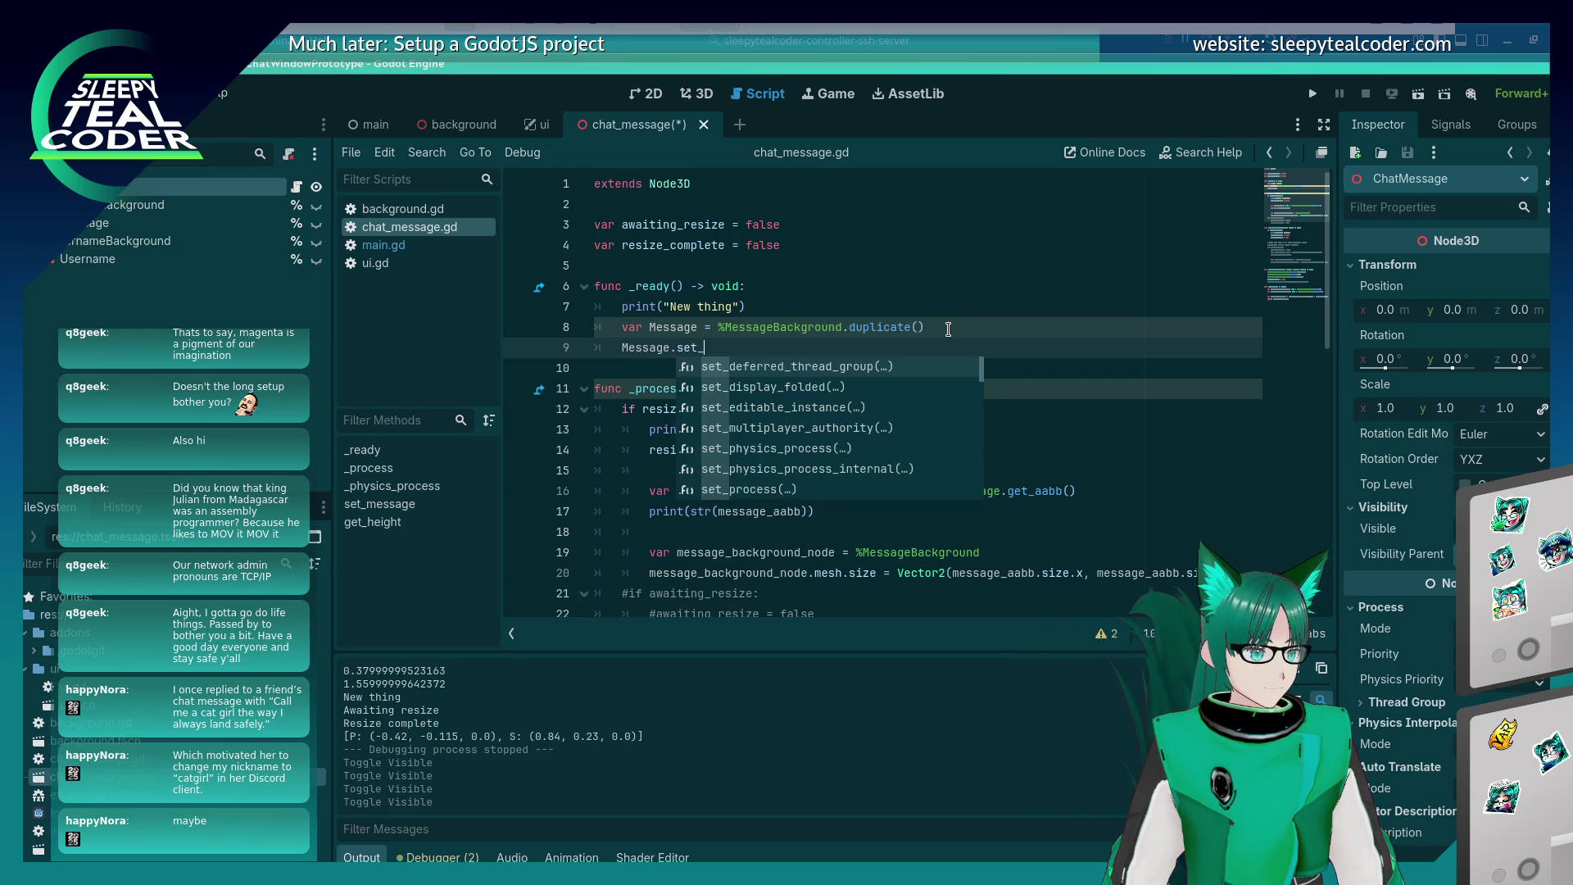
pyautogui.press('BackSpace')
pyautogui.press('BackSpace')
pyautogui.press('BackSpace')
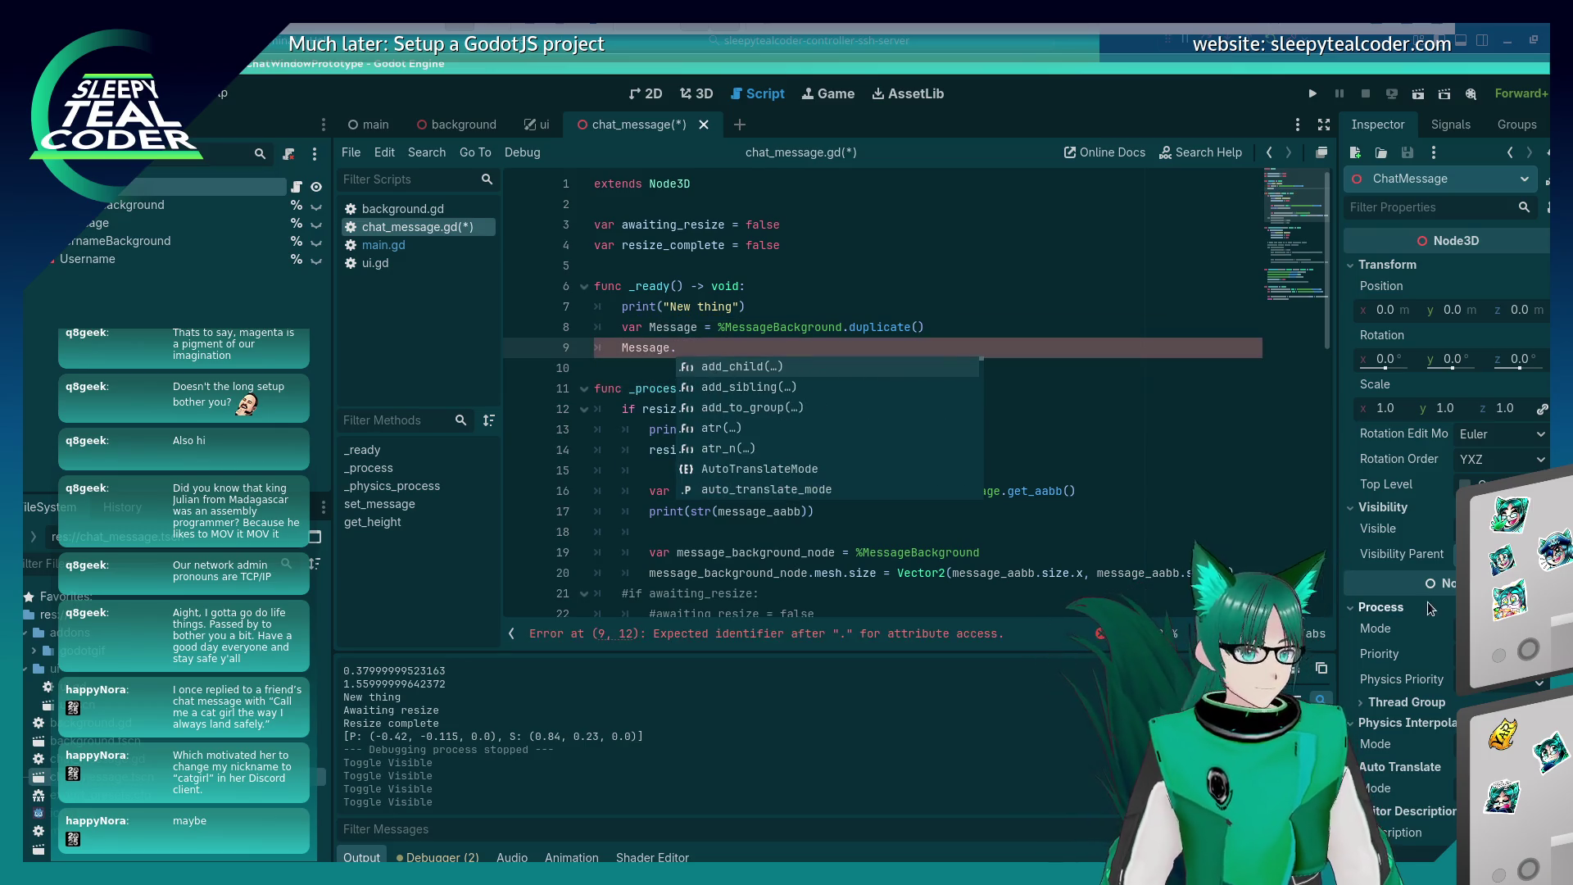
# Step: Finish the line as 'Message.visible = true' and save chat_message.gd
pyautogui.moveTo(1377, 533)
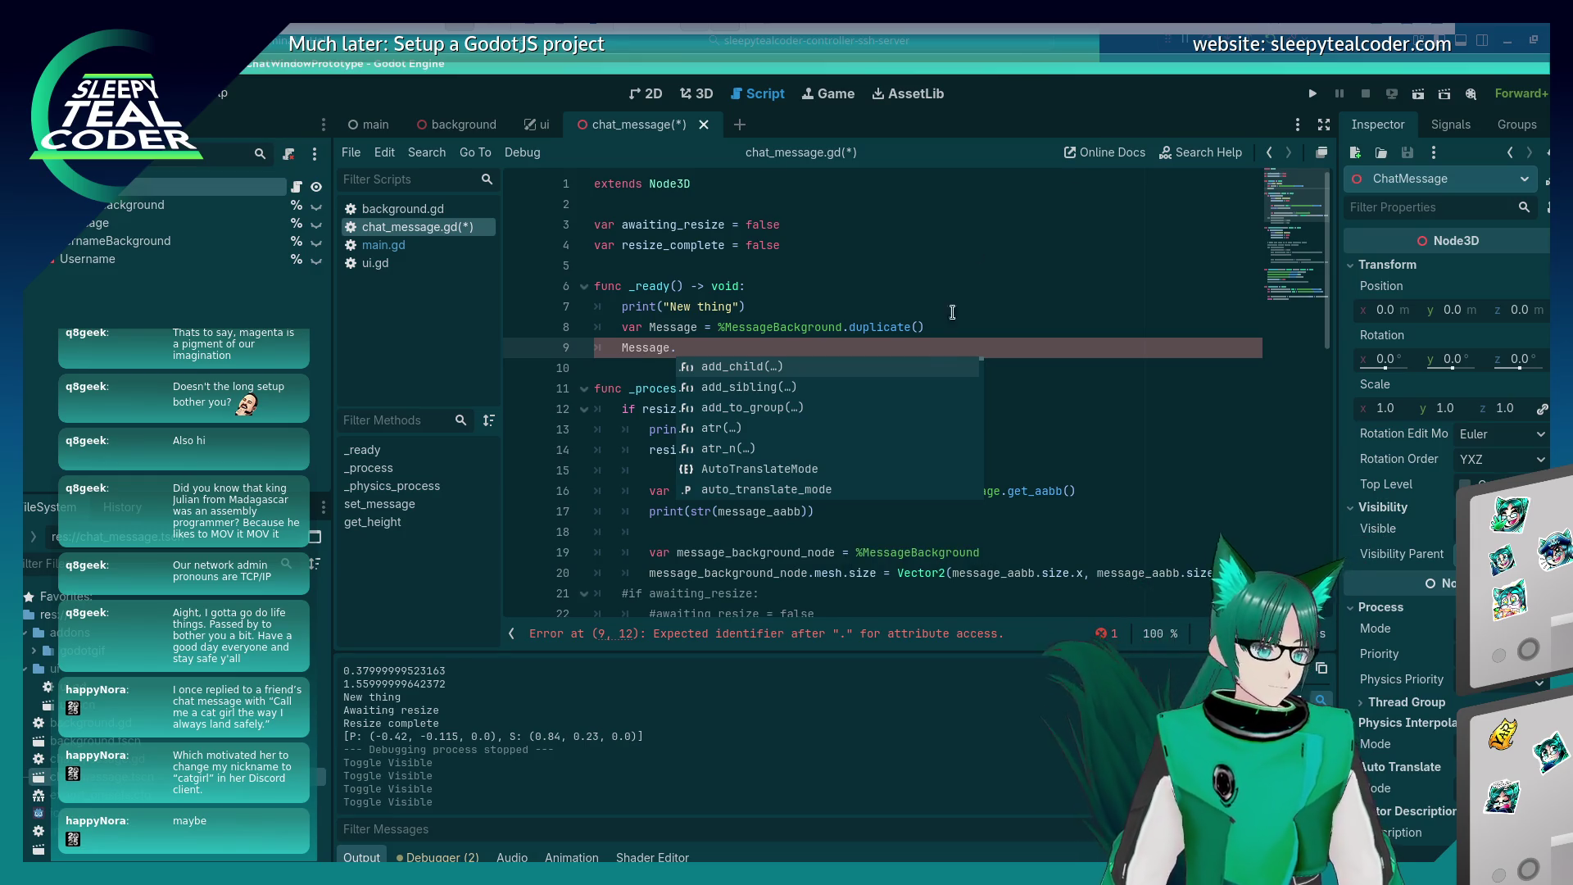
pyautogui.click(944, 335)
pyautogui.press('Down')
pyautogui.write('visible = ')
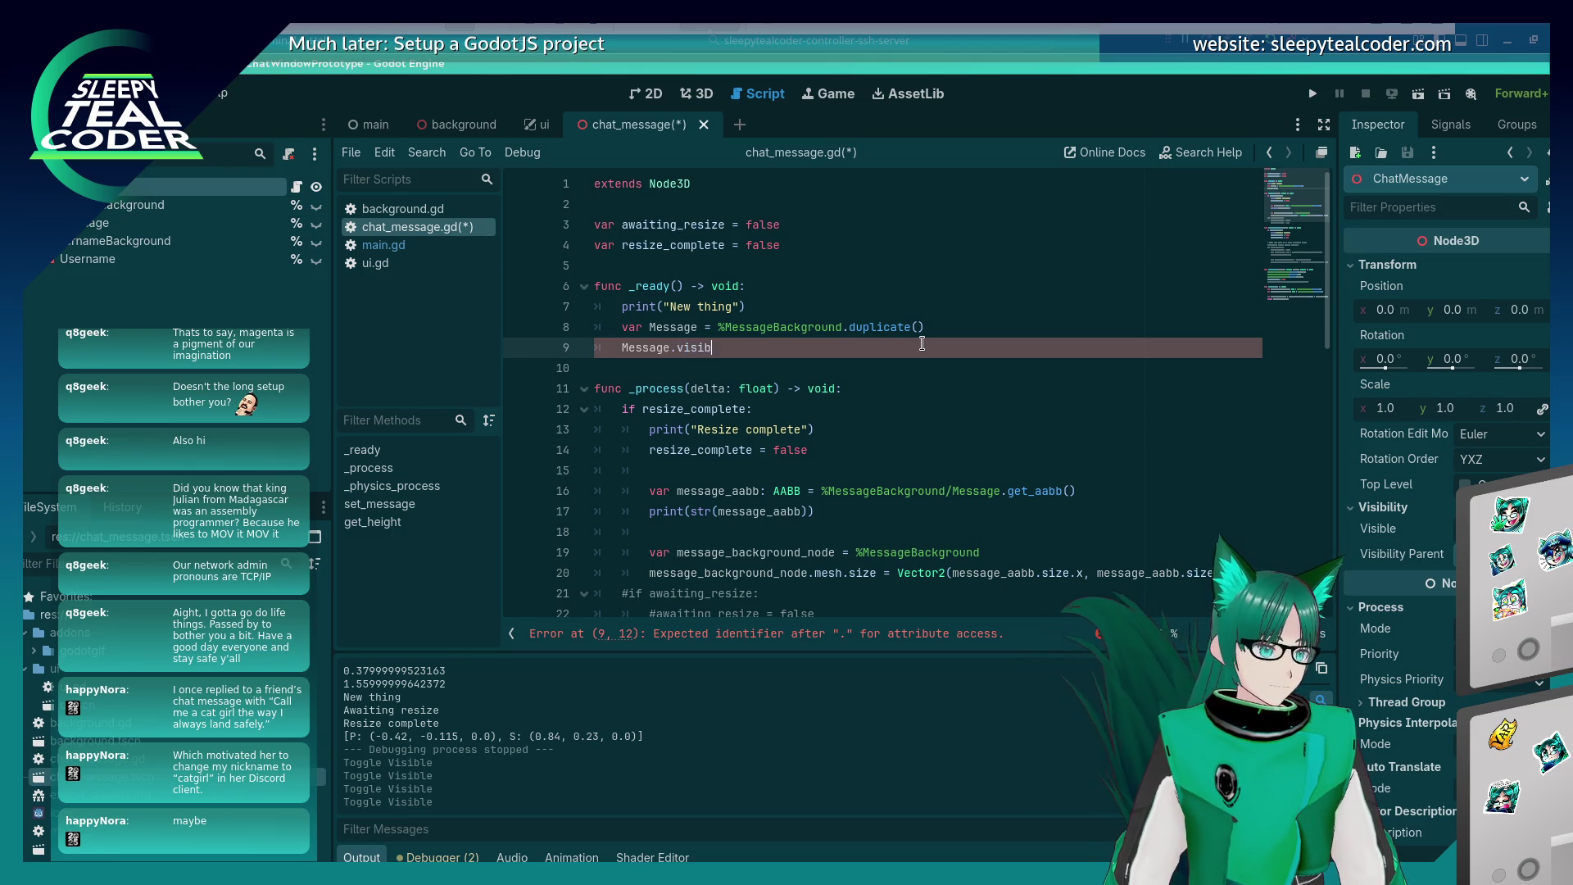
pyautogui.write('true')
pyautogui.hotkey('ctrl', 's')
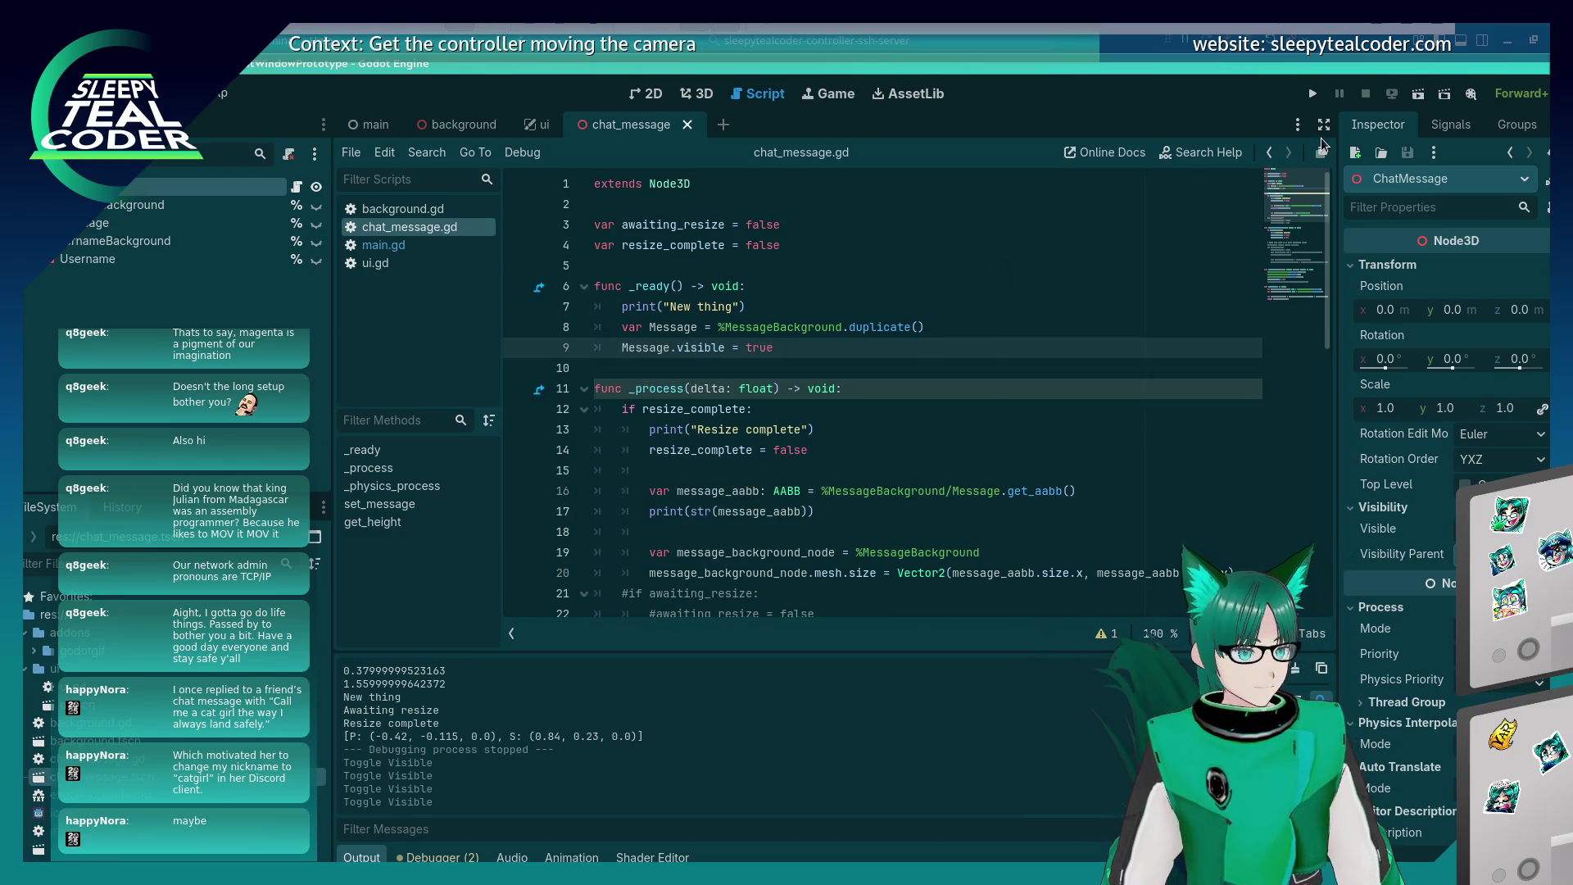
# Step: Run the project, add two test messages, and close the game window
pyautogui.click(1312, 95)
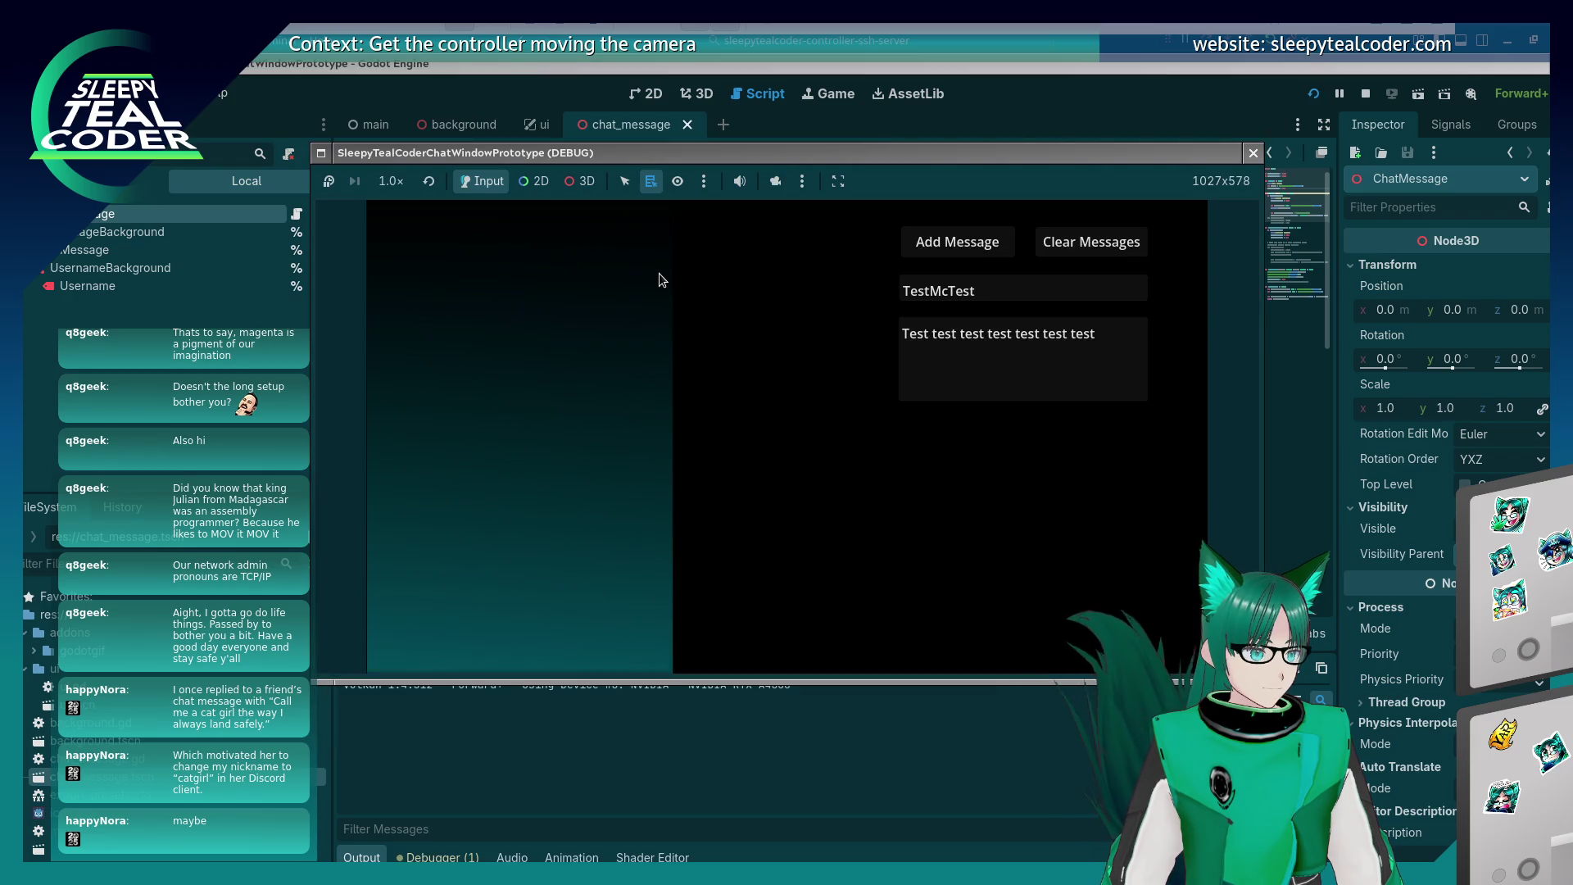
pyautogui.click(923, 245)
pyautogui.click(923, 246)
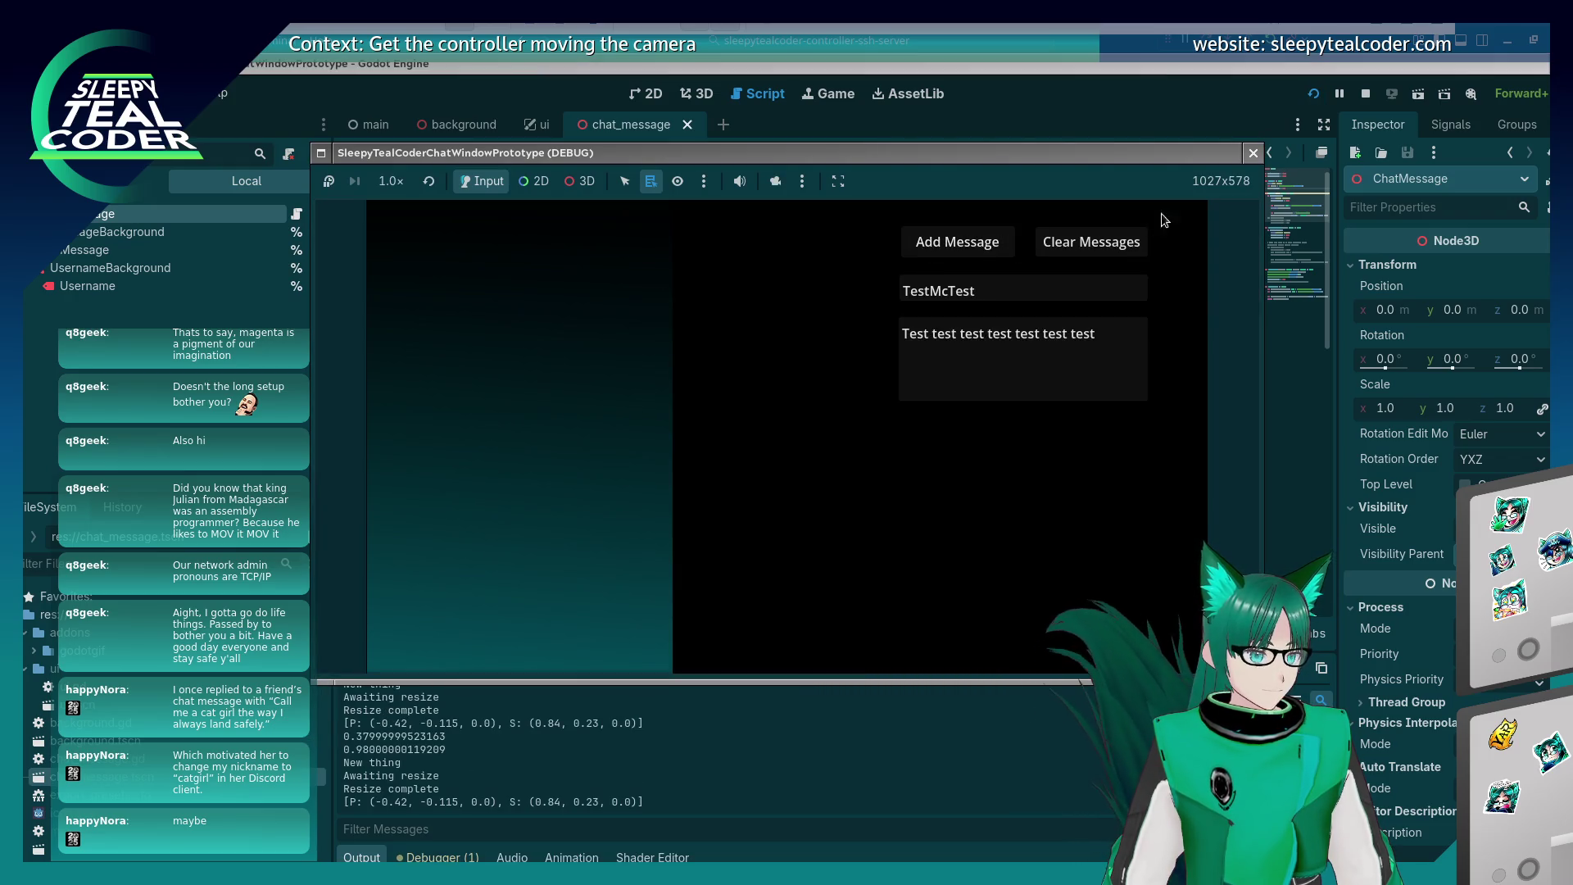
pyautogui.click(1253, 154)
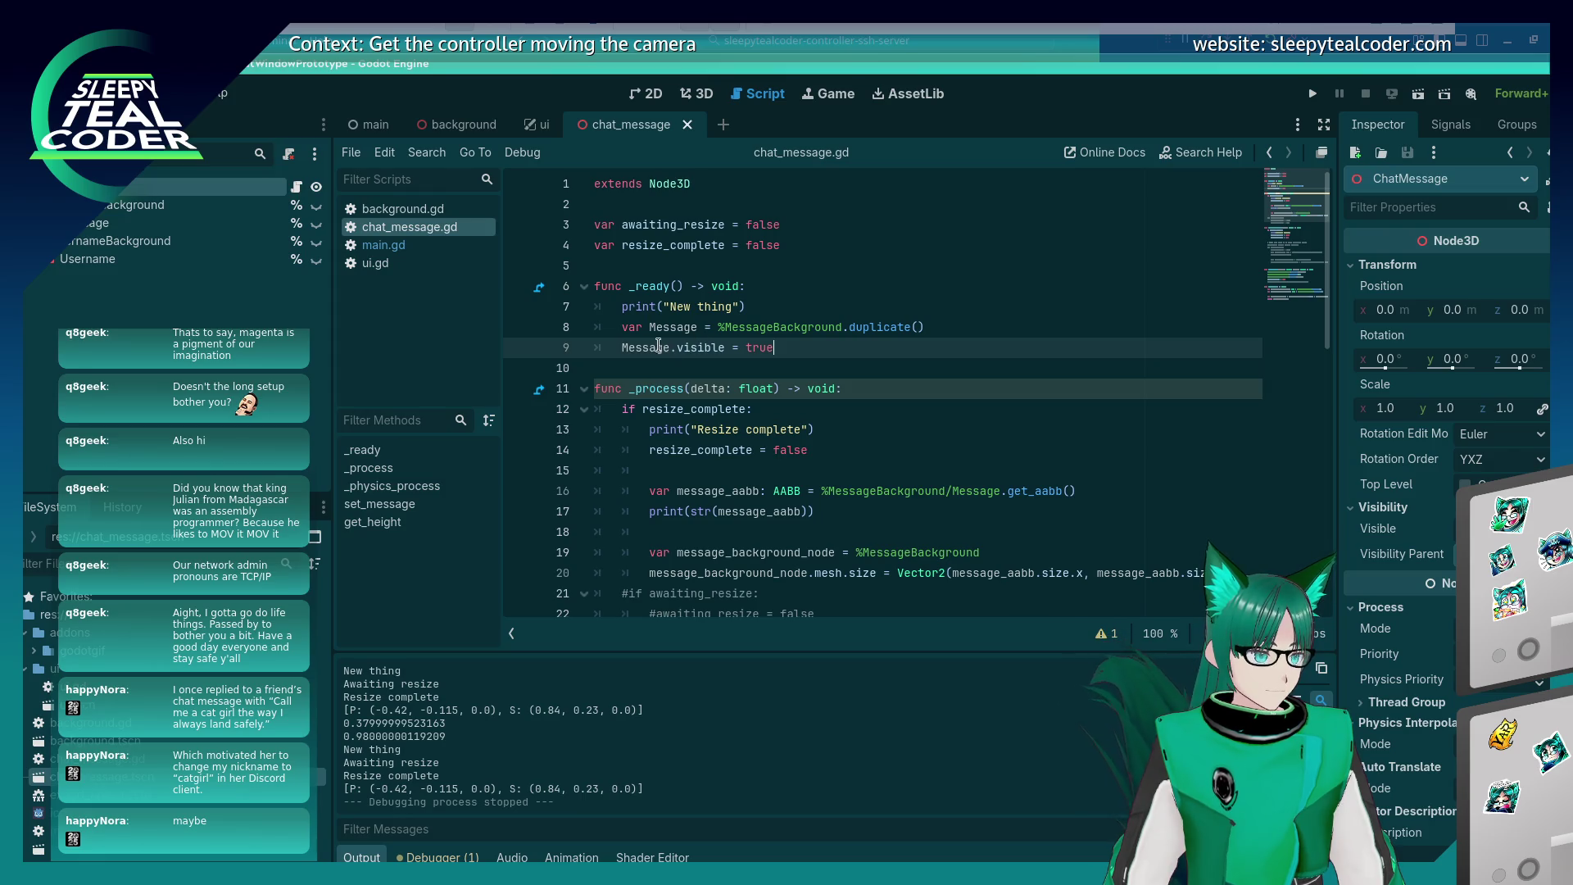
# Step: Declare a new Message variable on line 5 of chat_message.gd
pyautogui.click(827, 247)
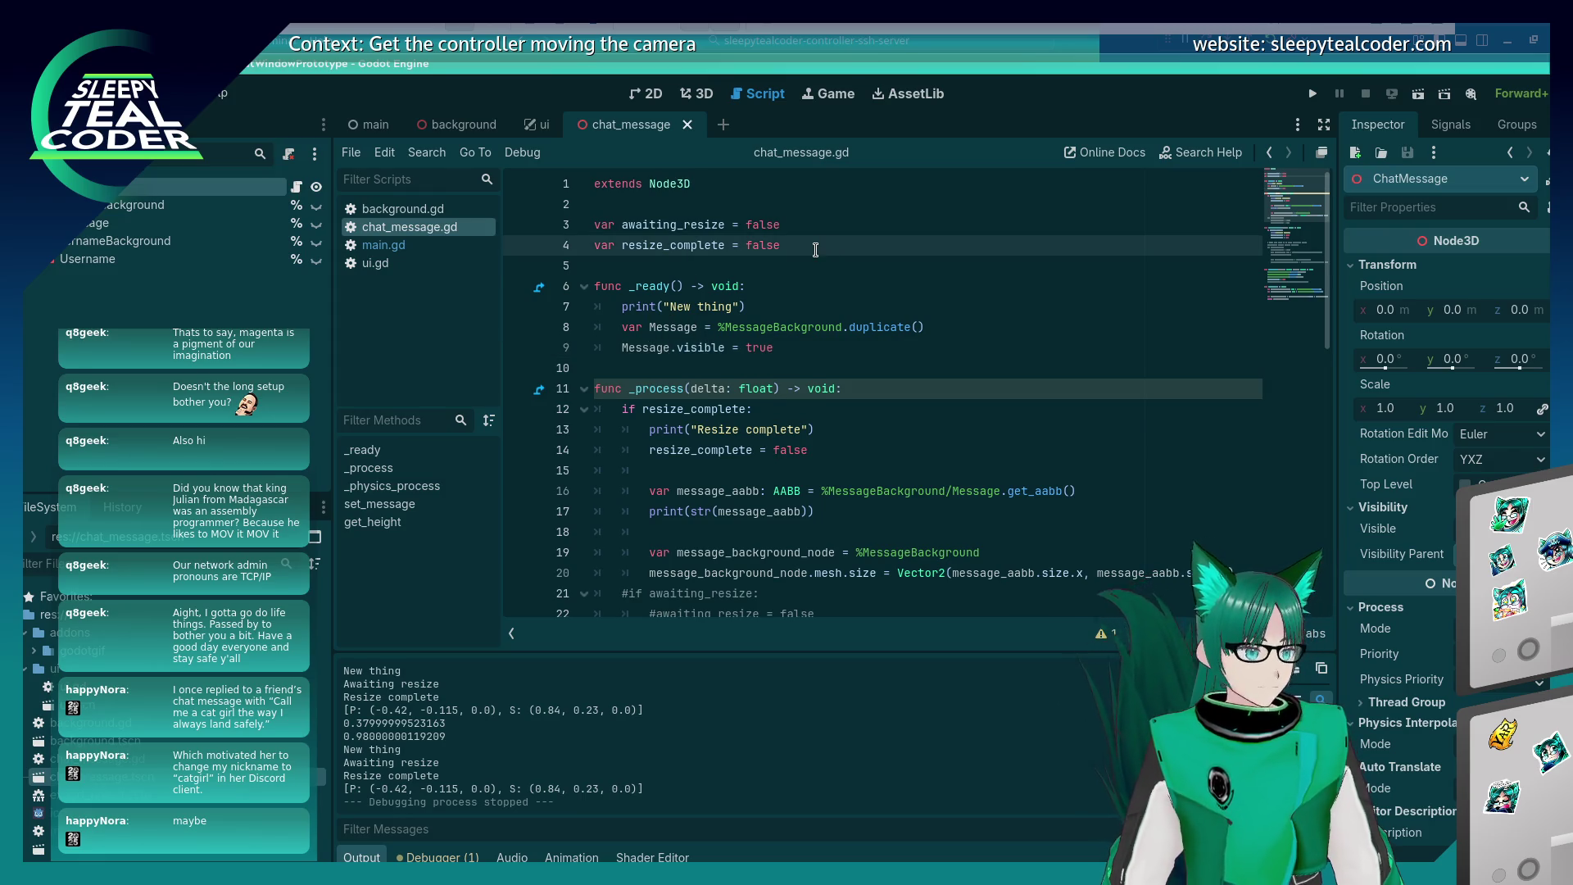
pyautogui.press('Return')
pyautogui.write('var Message:')
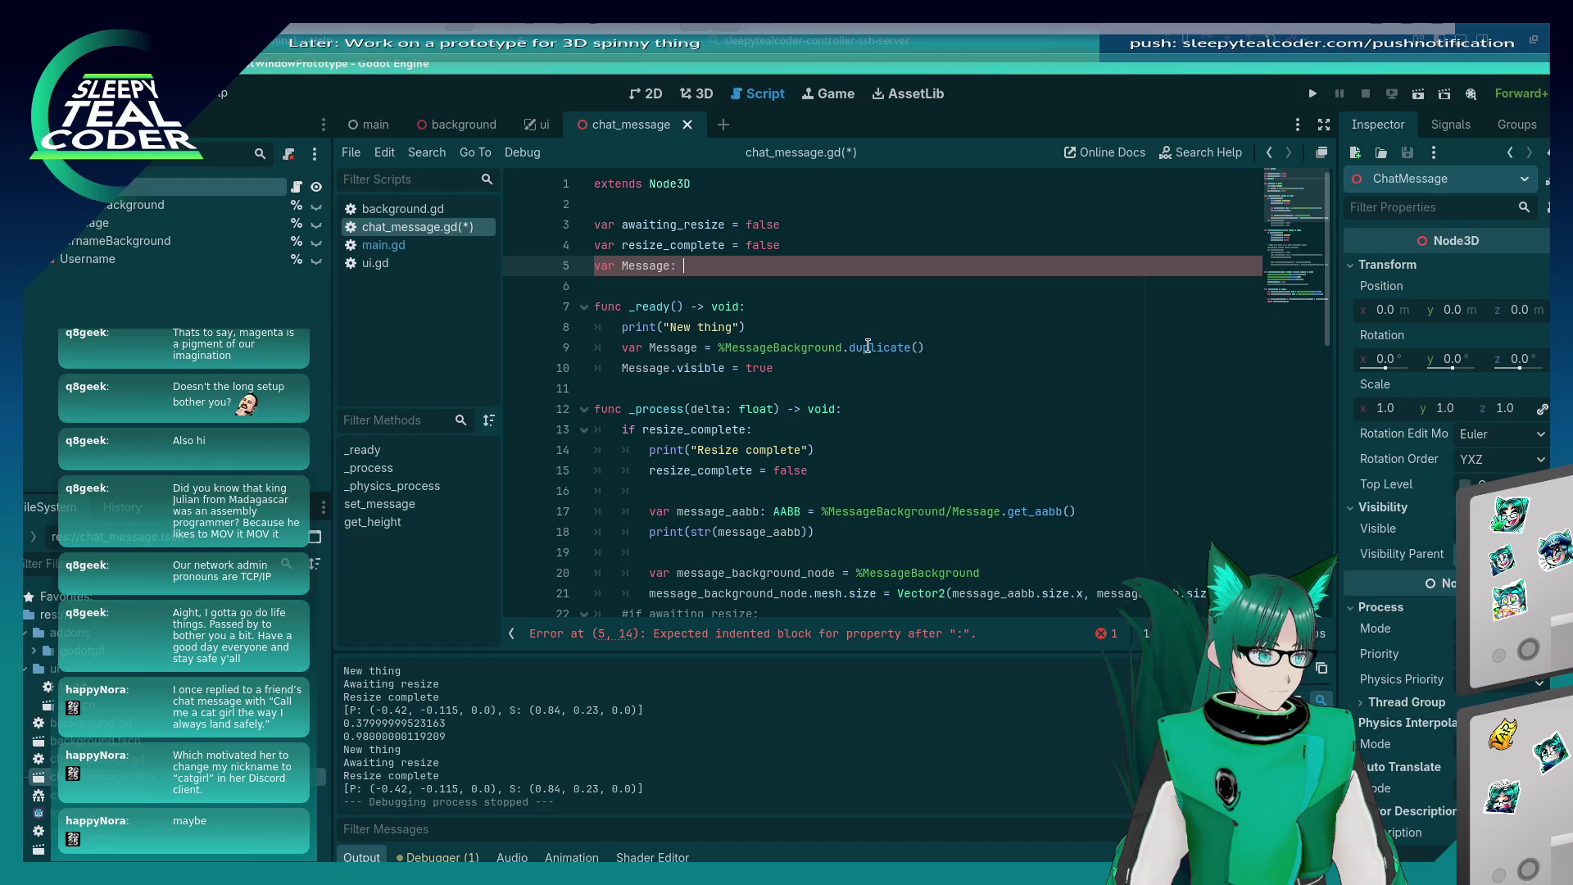
pyautogui.moveTo(868, 346)
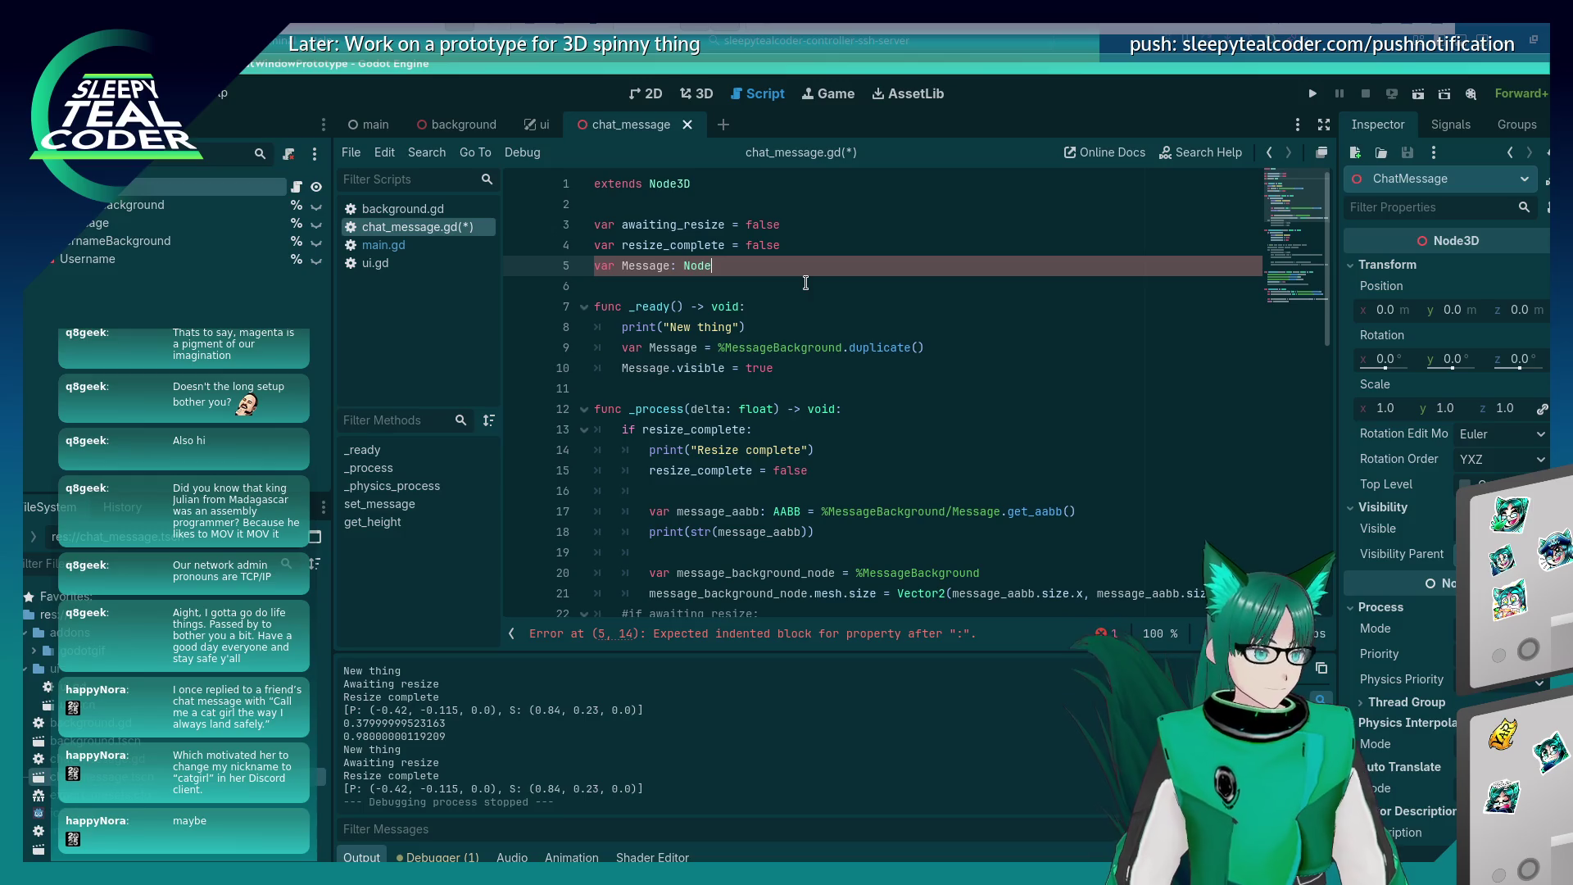
pyautogui.doubleClick(648, 266)
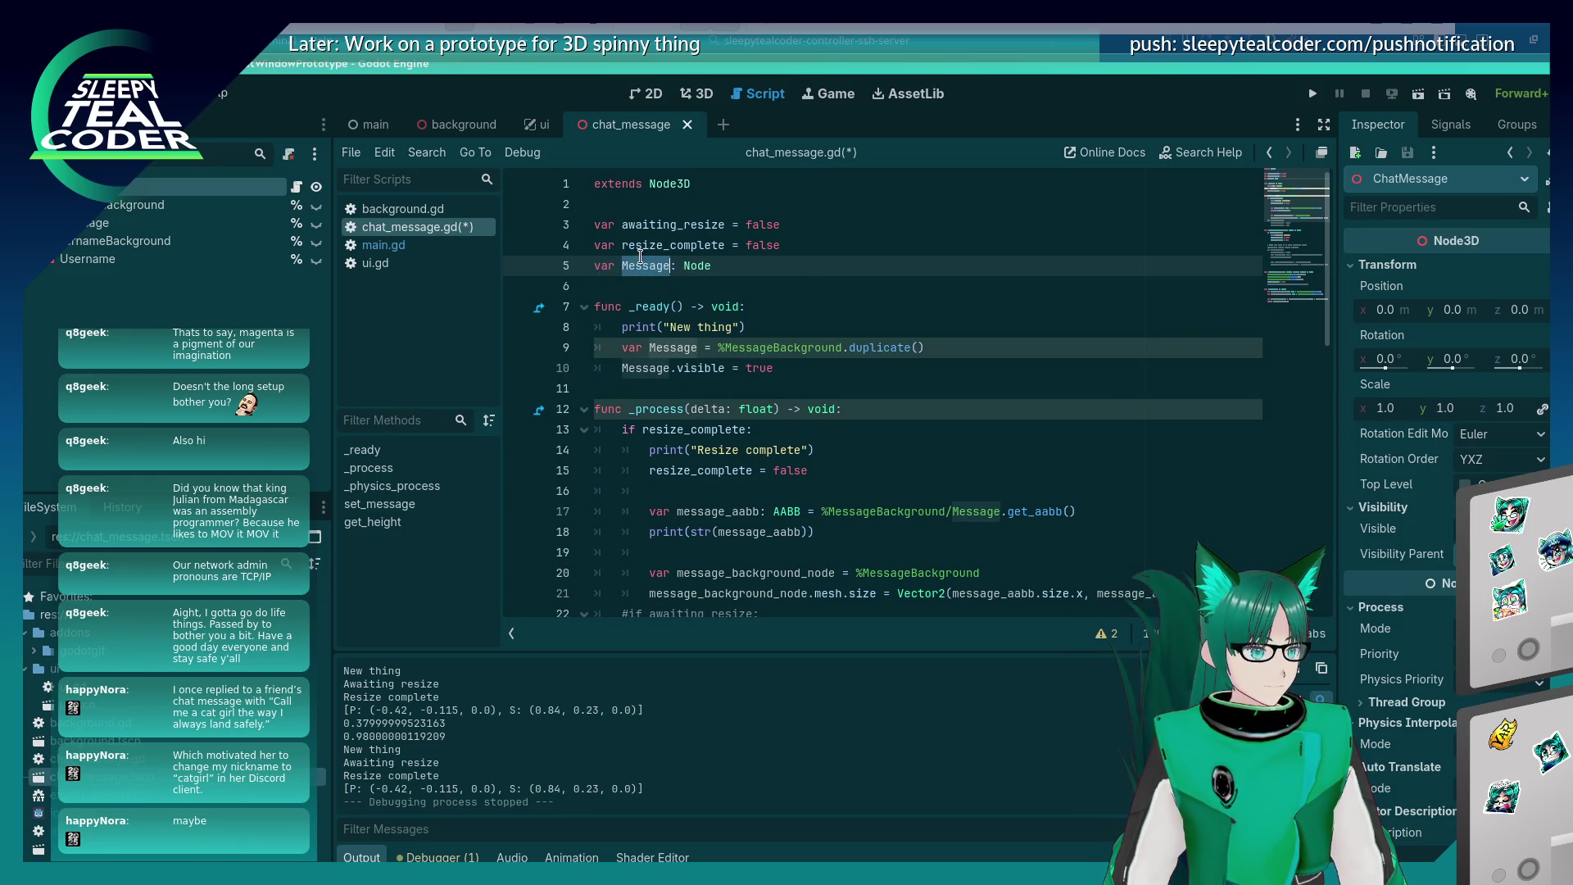
pyautogui.scroll(-3, 818, 414)
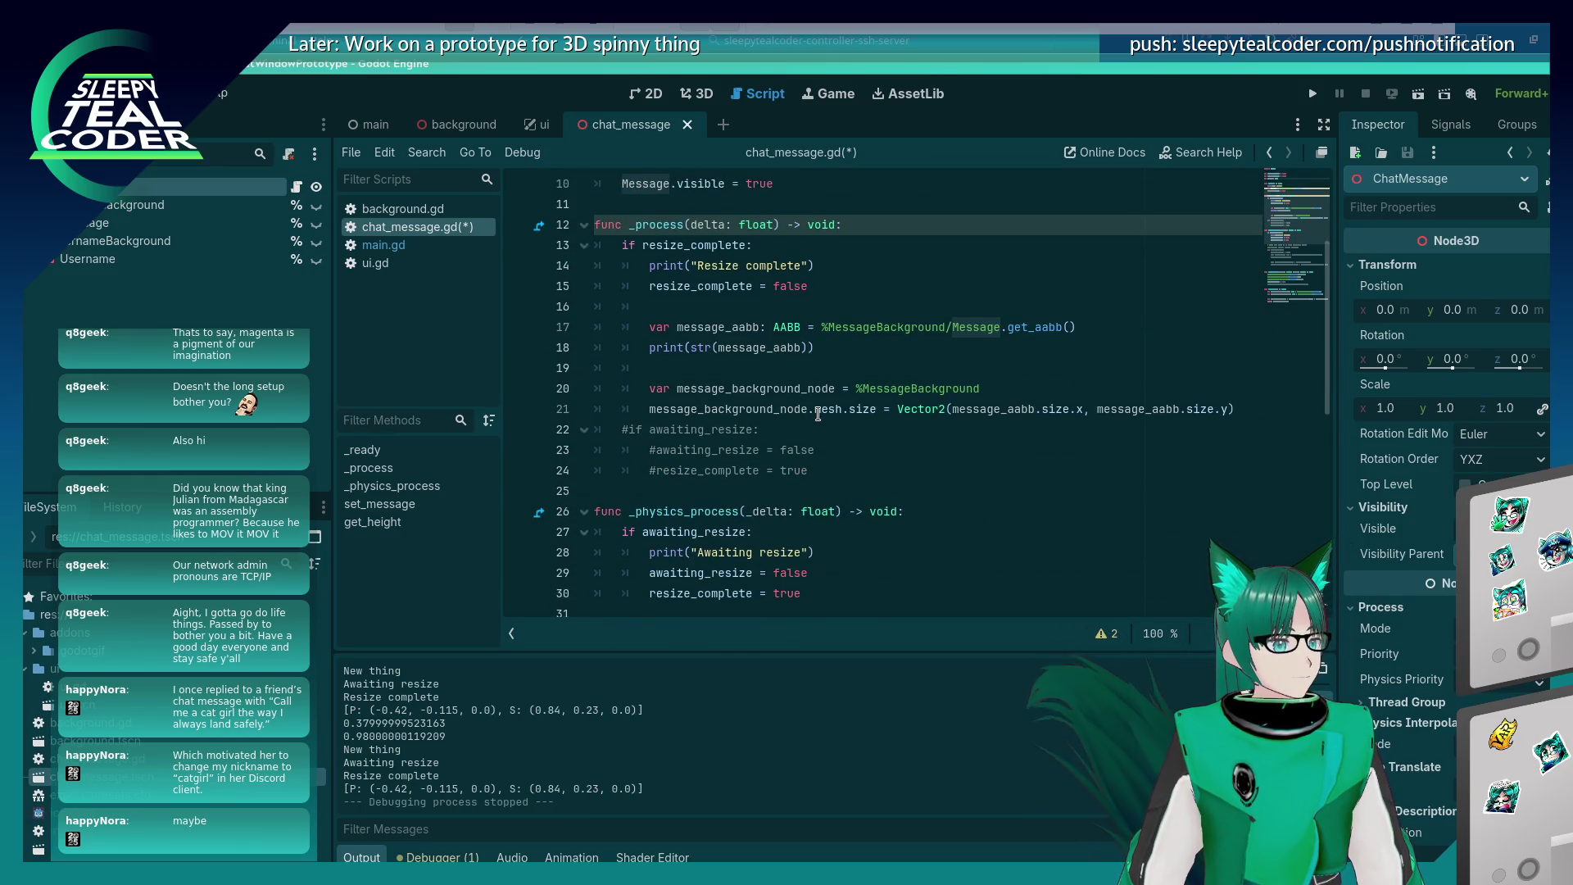
pyautogui.scroll(2, 818, 413)
# Step: Save, then change the duplicate line to copy %Message instead of %MessageBackground
pyautogui.click(901, 302)
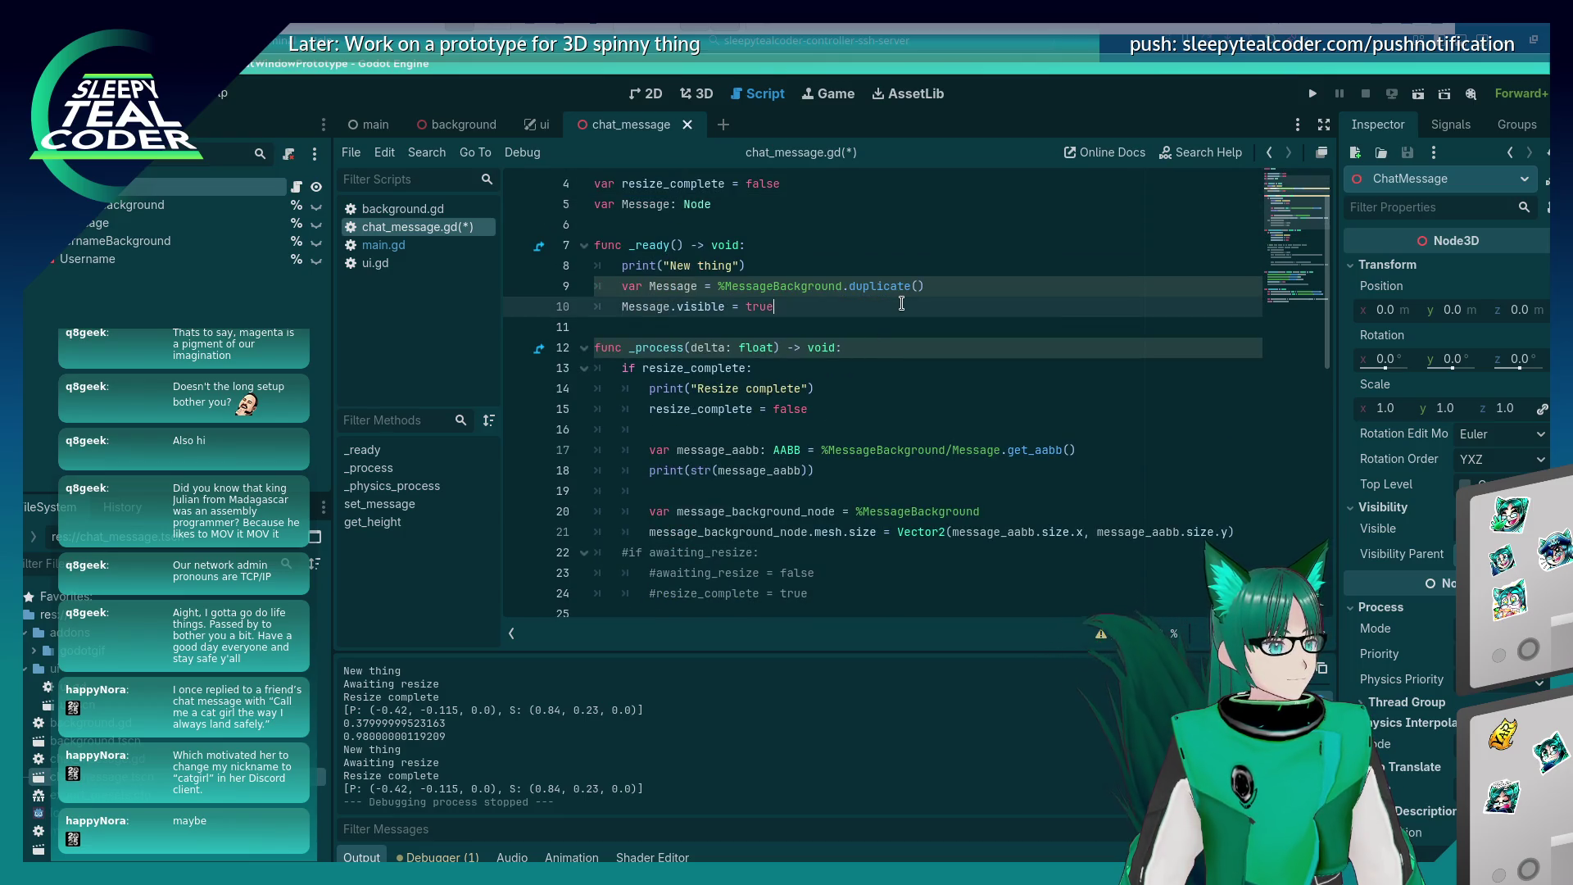
pyautogui.press('Return')
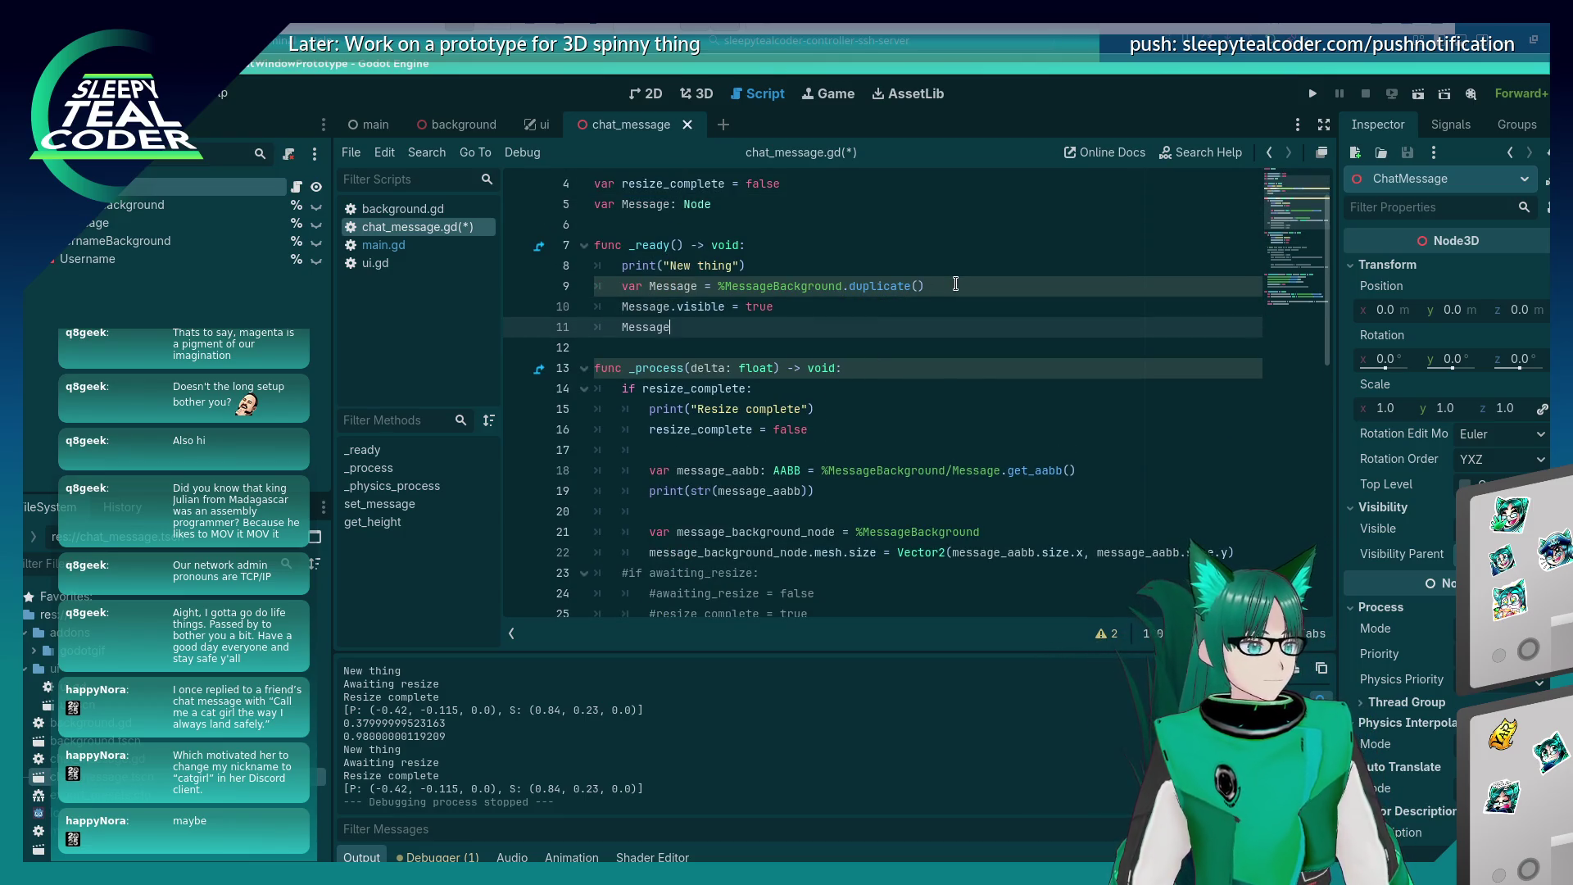
pyautogui.write('.')
pyautogui.press('BackSpace')
pyautogui.press('BackSpace')
pyautogui.press('BackSpace')
pyautogui.hotkey('ctrl', 's')
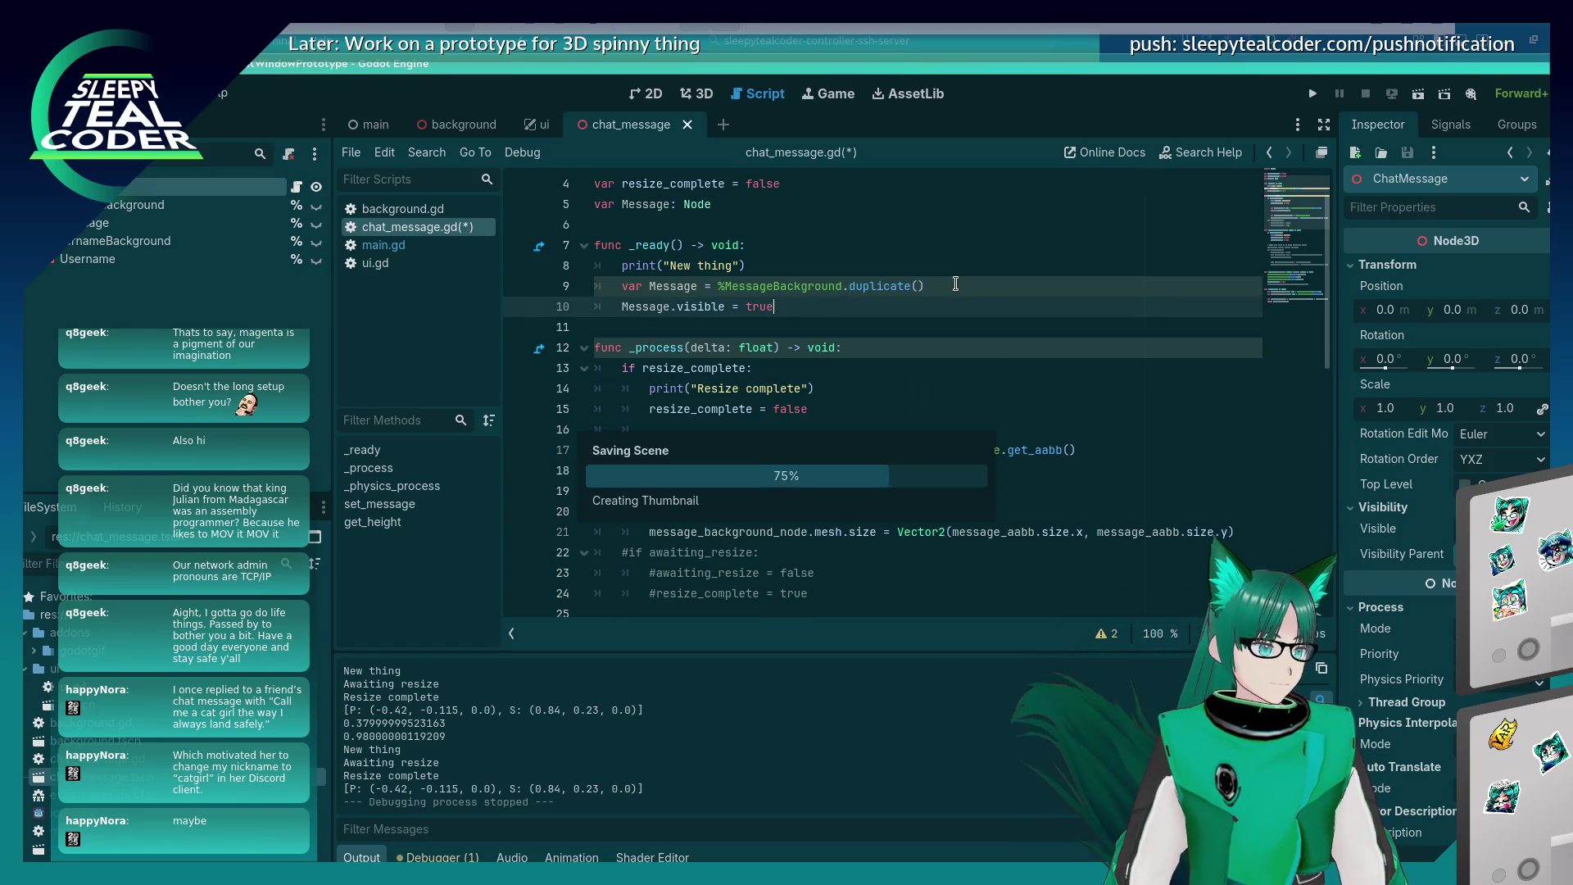
pyautogui.moveTo(780, 286); pyautogui.dragTo(835, 279)
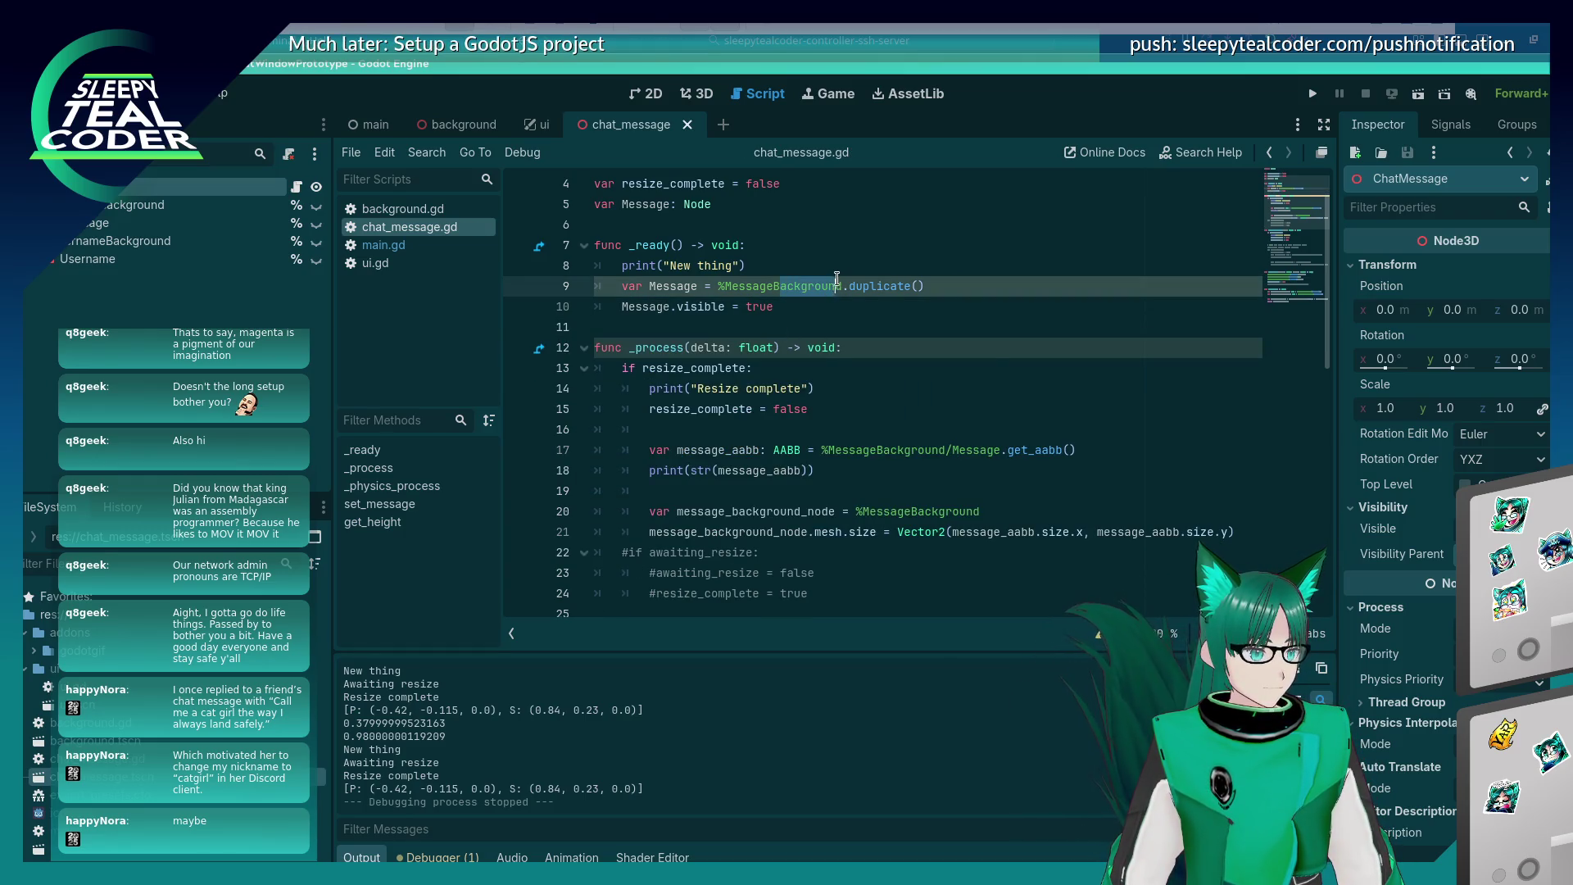
pyautogui.press('BackSpace')
pyautogui.press('BackSpace')
pyautogui.press('Down')
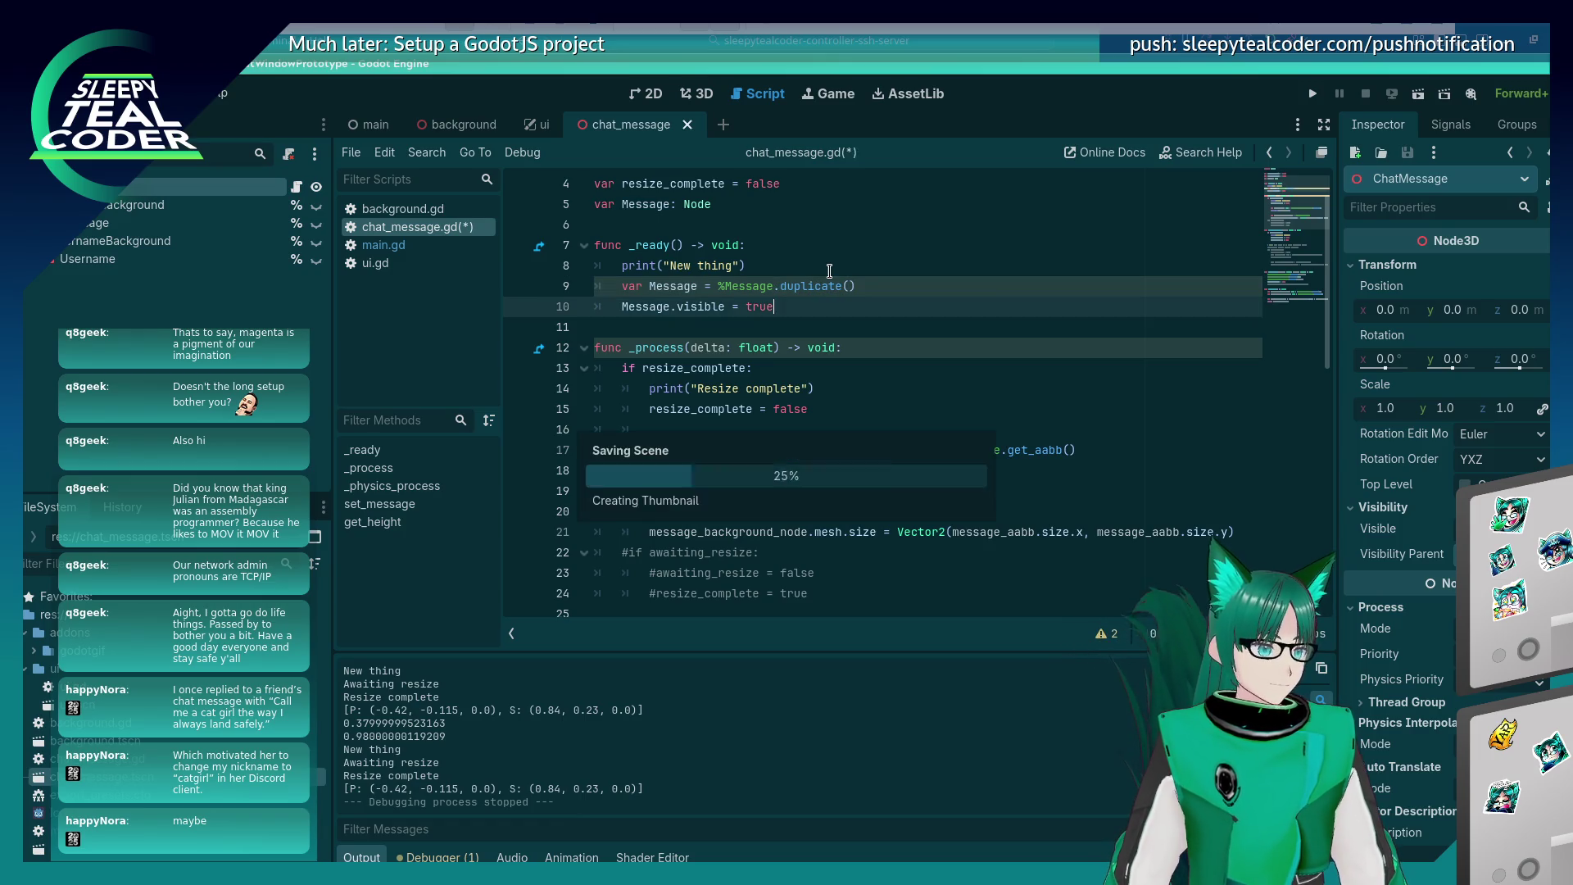
# Step: Run the project, add a test message, close the game, and select the two Message lines
pyautogui.click(1315, 97)
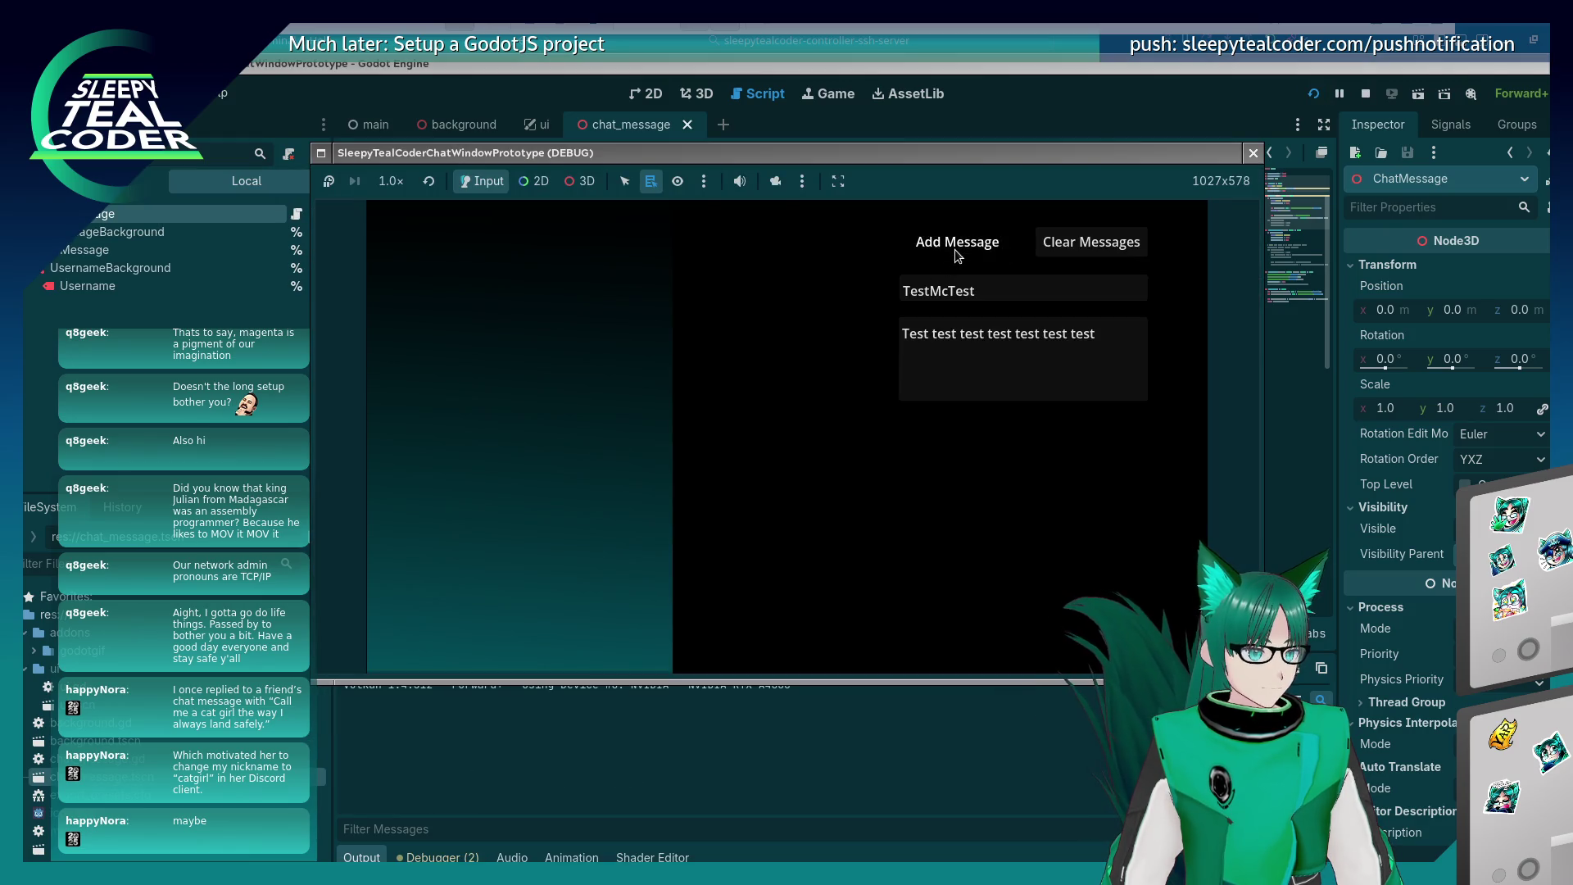
pyautogui.click(957, 257)
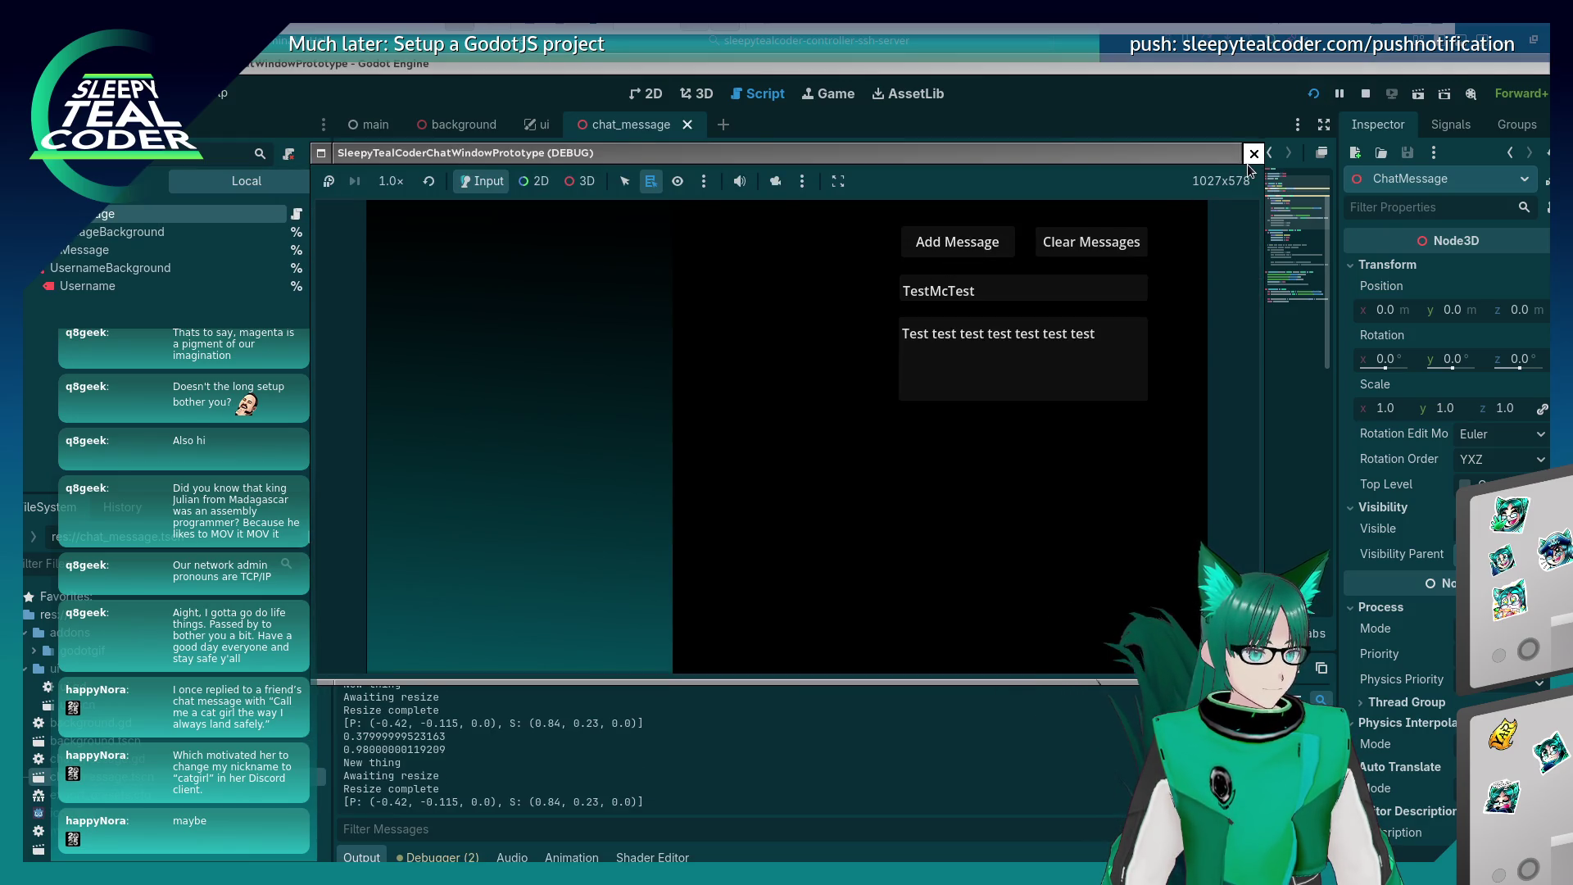
pyautogui.click(1253, 153)
pyautogui.hotkey('shift', 'Home')
pyautogui.hotkey('shift', 'Home')
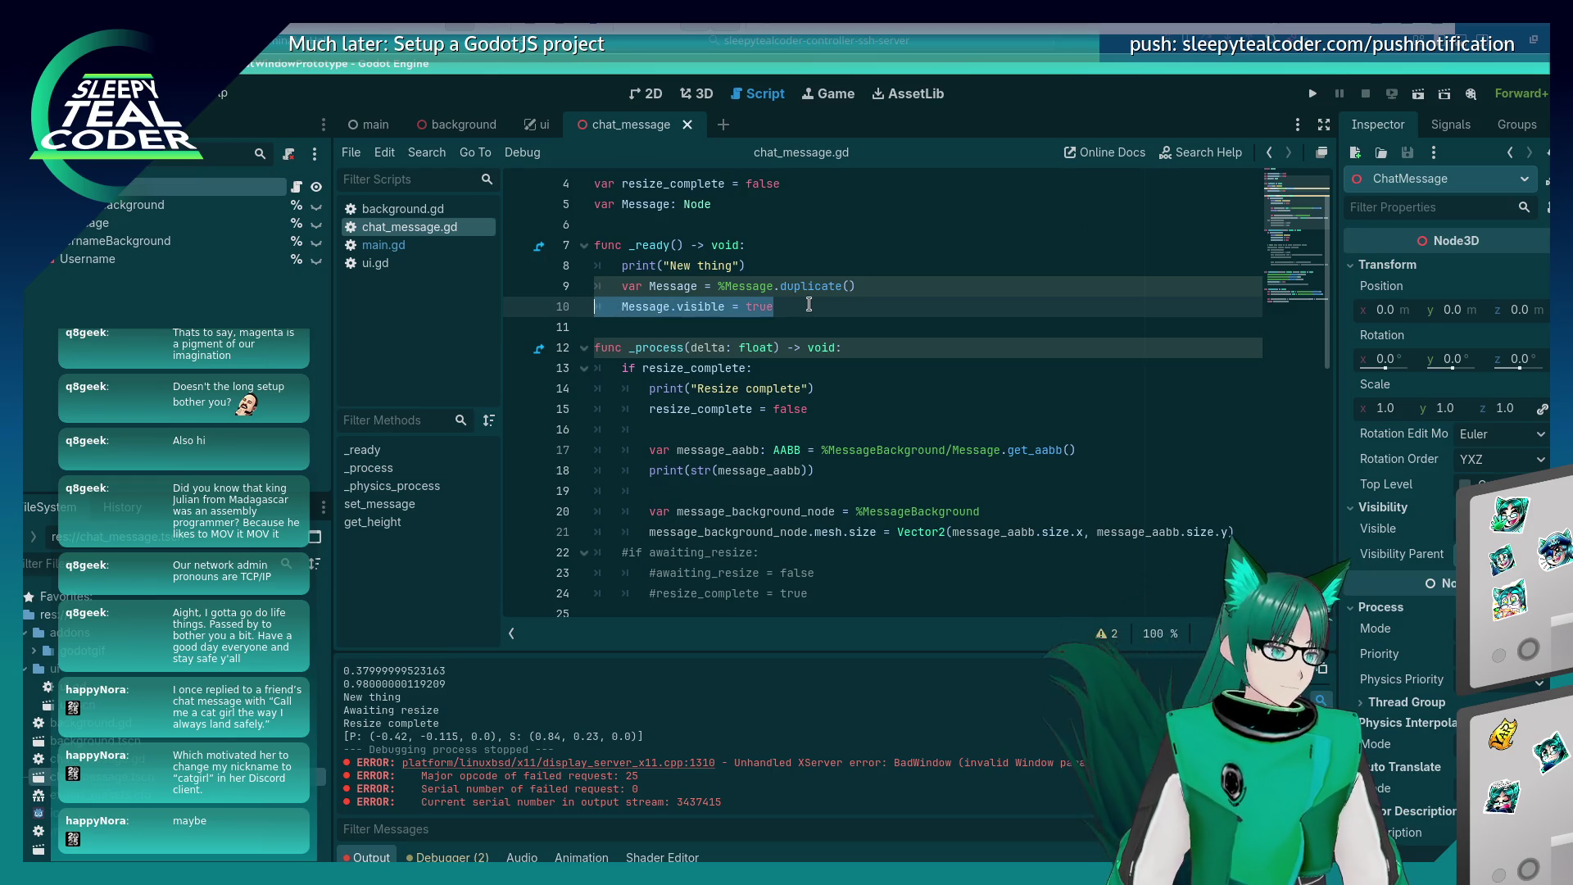
# Step: Move the two Message lines from _ready into set_message, using the path MessageBackground/
pyautogui.hotkey('shift', 'Up')
pyautogui.hotkey('ctrl', 'c')
pyautogui.press('BackSpace')
pyautogui.press('BackSpace')
pyautogui.scroll(-2, 811, 347)
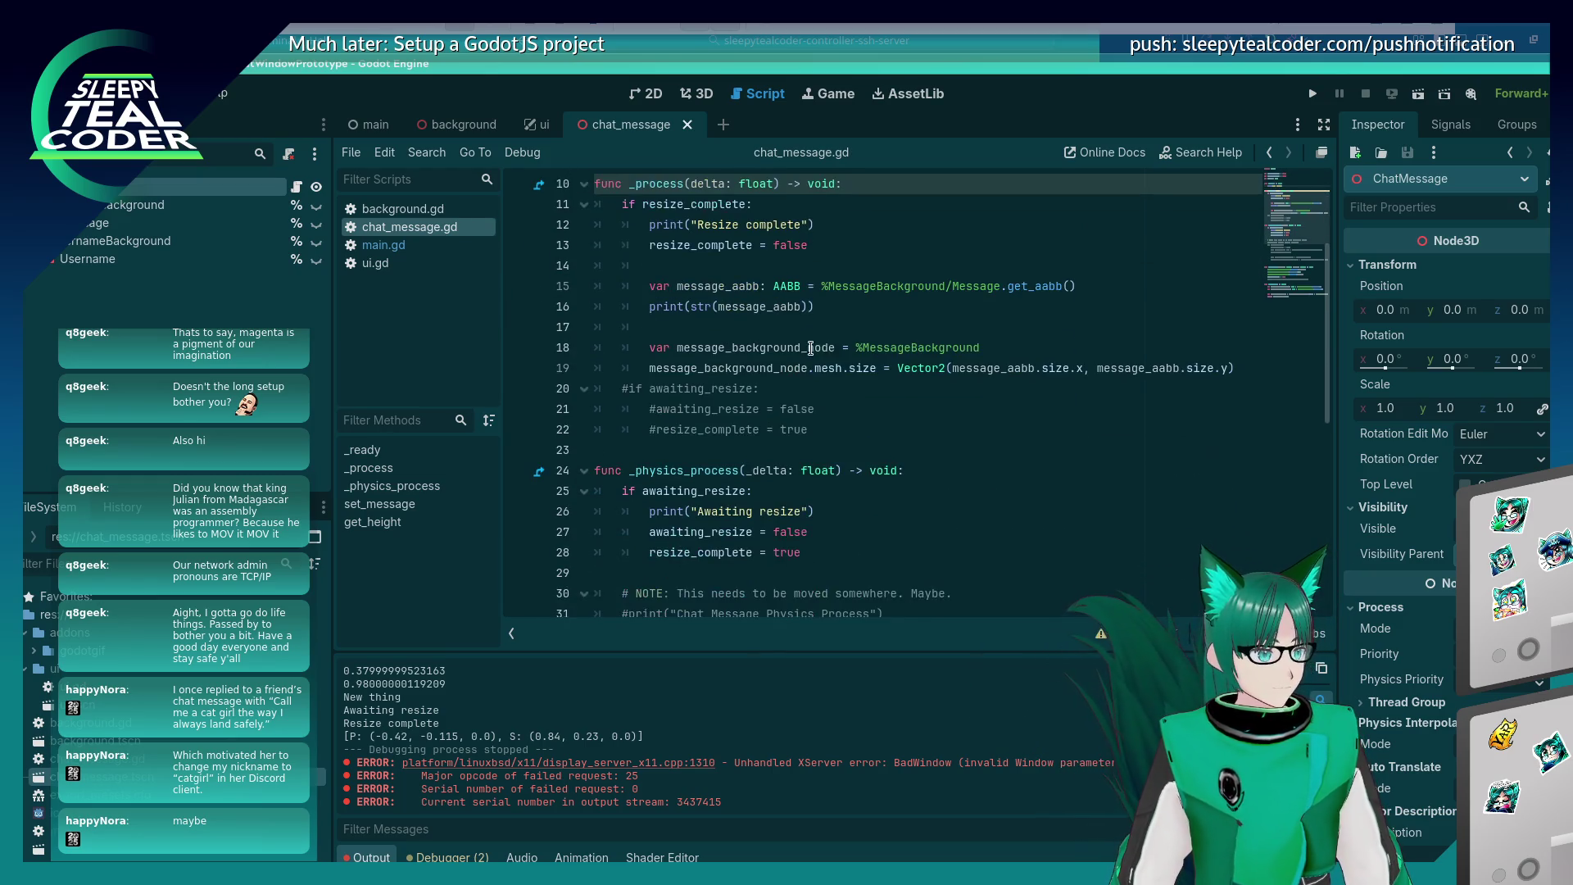
pyautogui.scroll(-8, 830, 427)
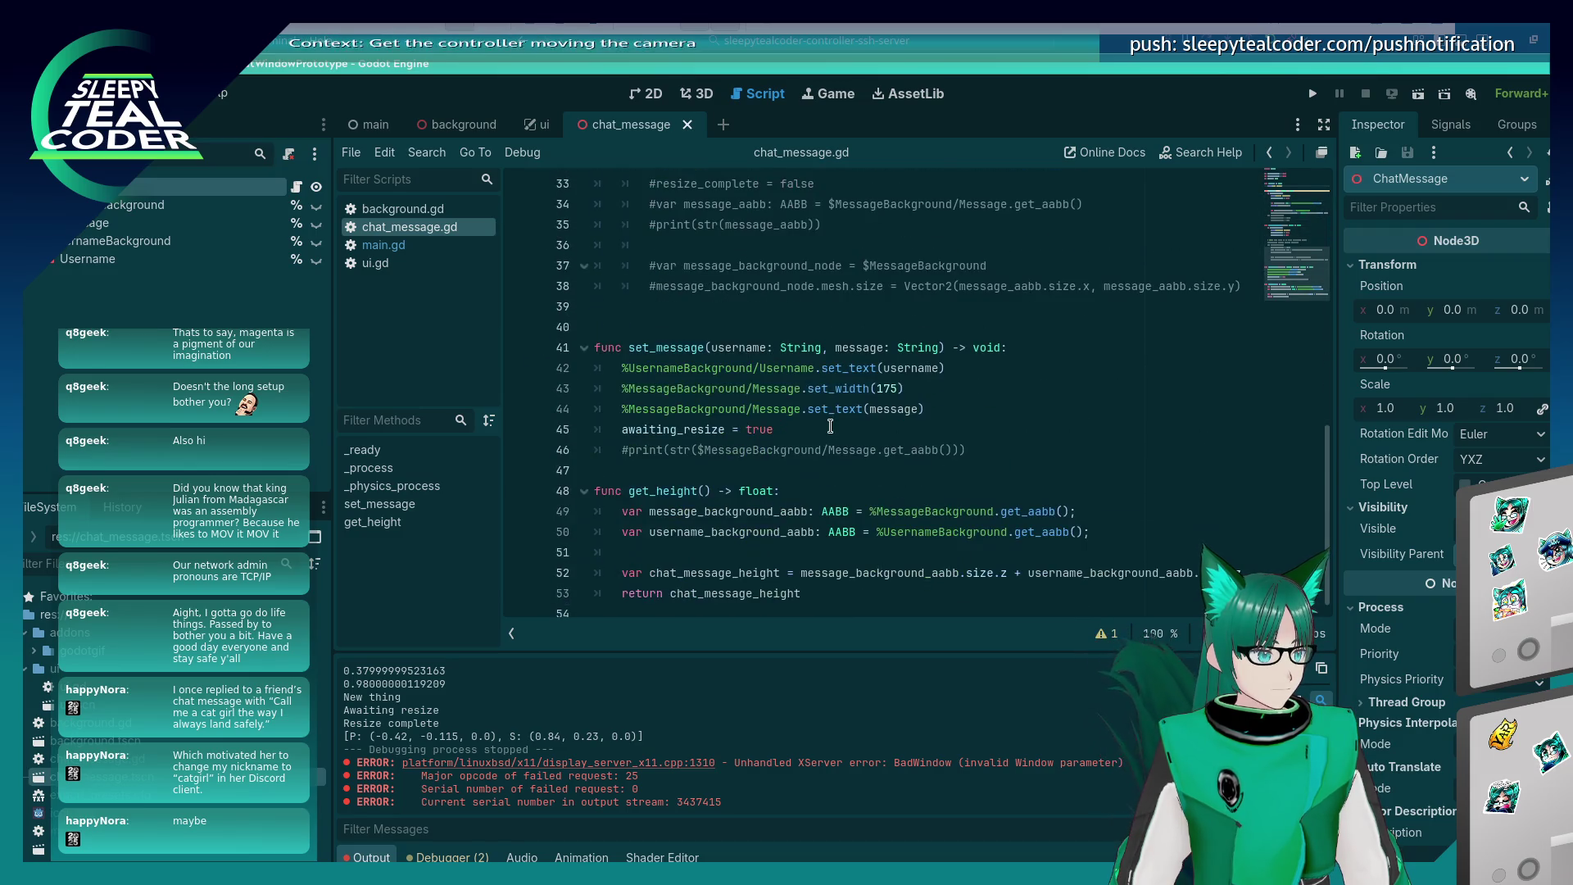
pyautogui.click(812, 422)
pyautogui.press('Return')
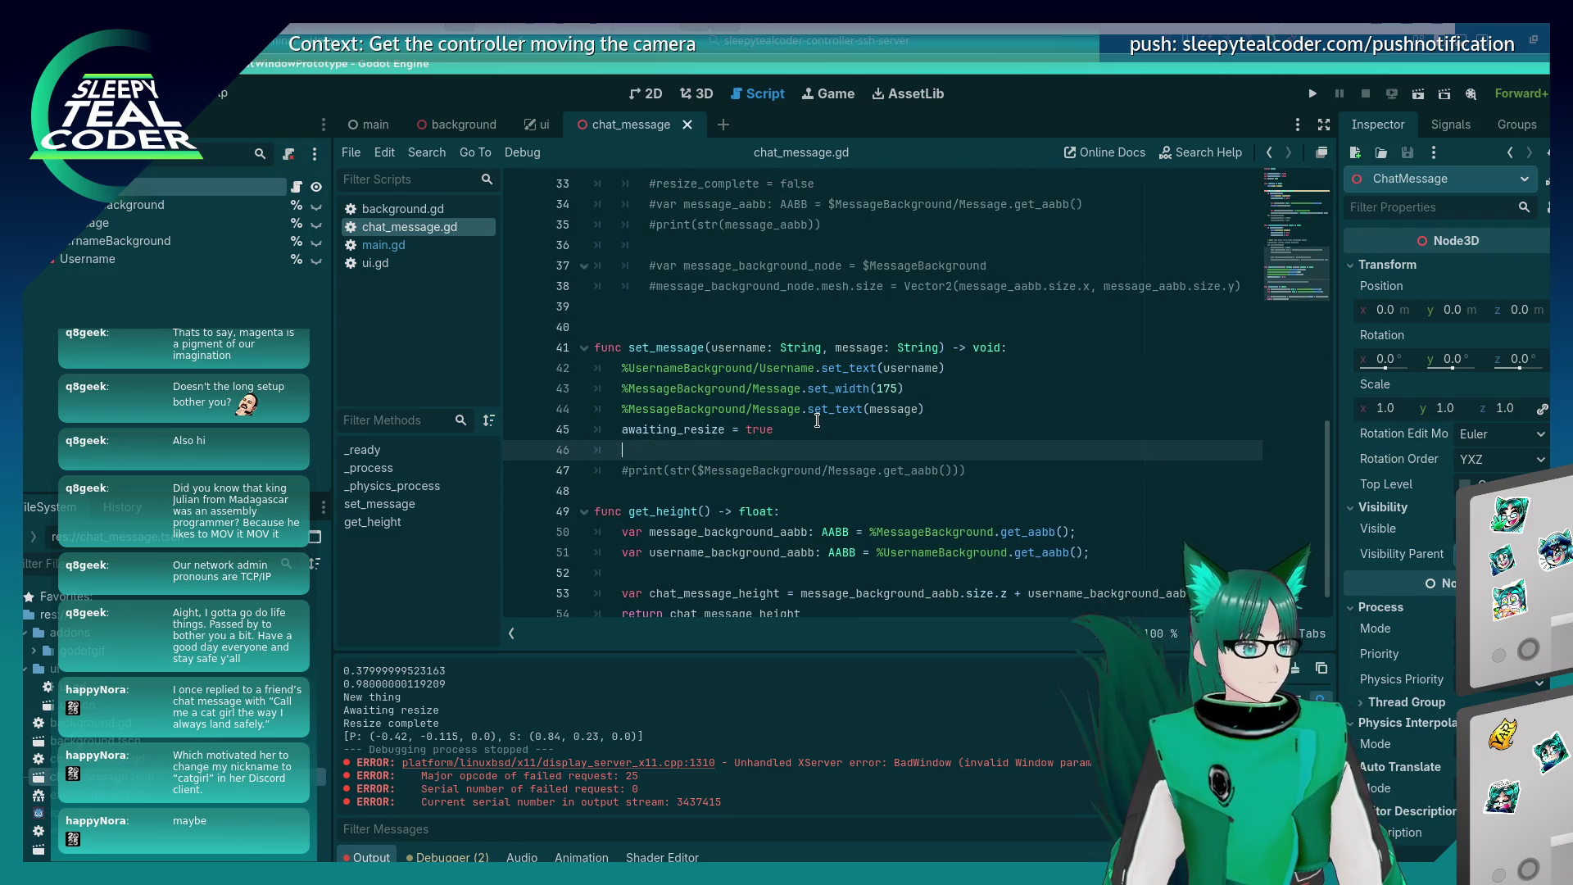
pyautogui.hotkey('ctrl', 'v')
pyautogui.hotkey('shift', 'Up')
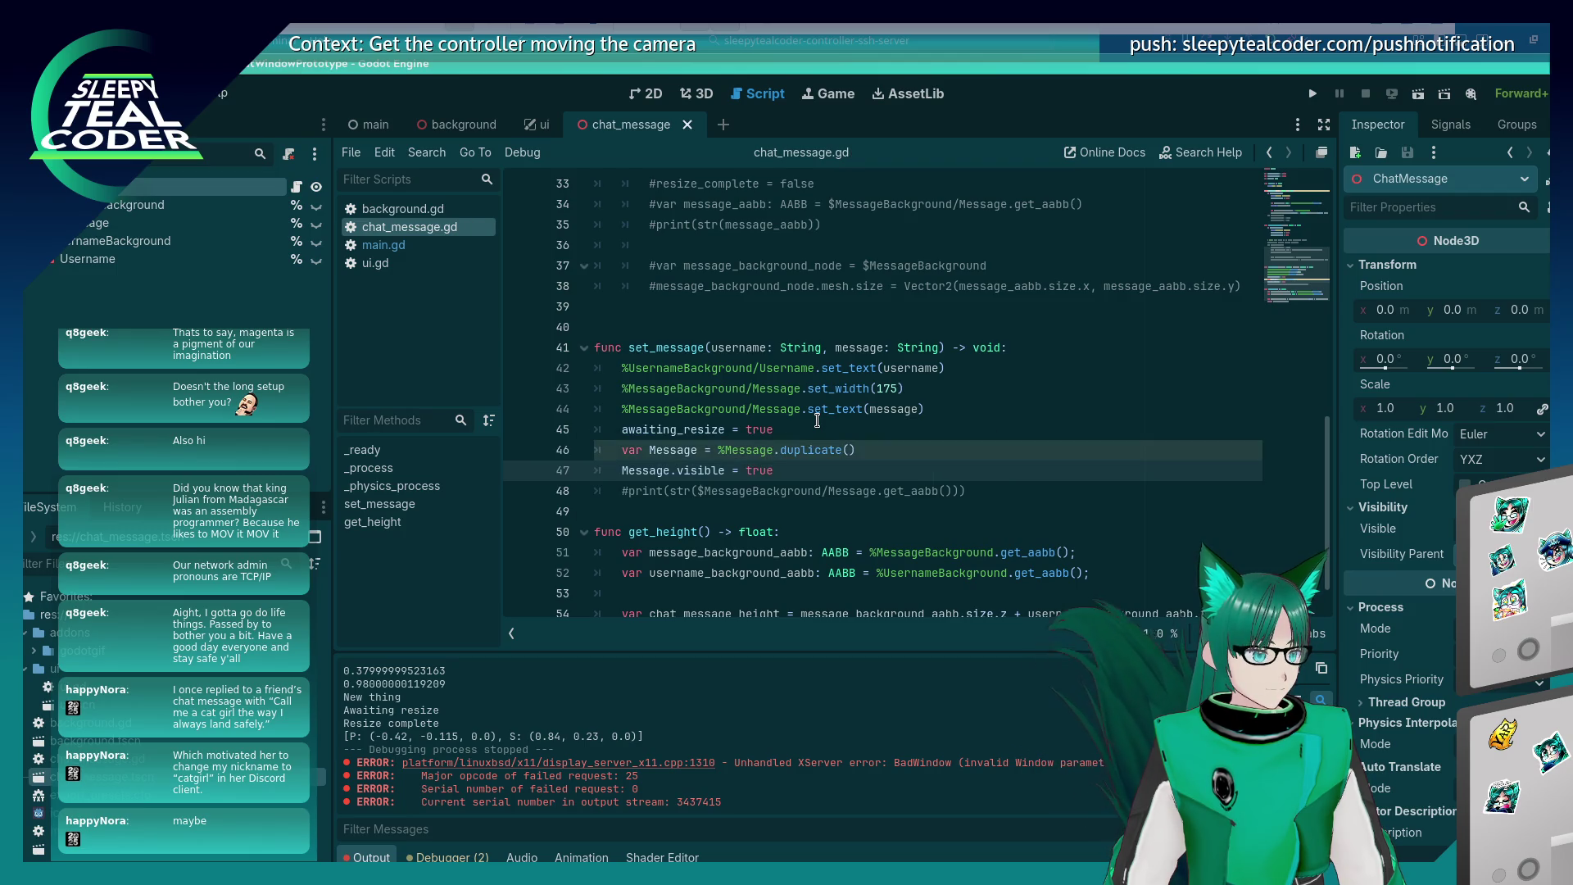
pyautogui.press('Up')
pyautogui.write('MessageBackgr')
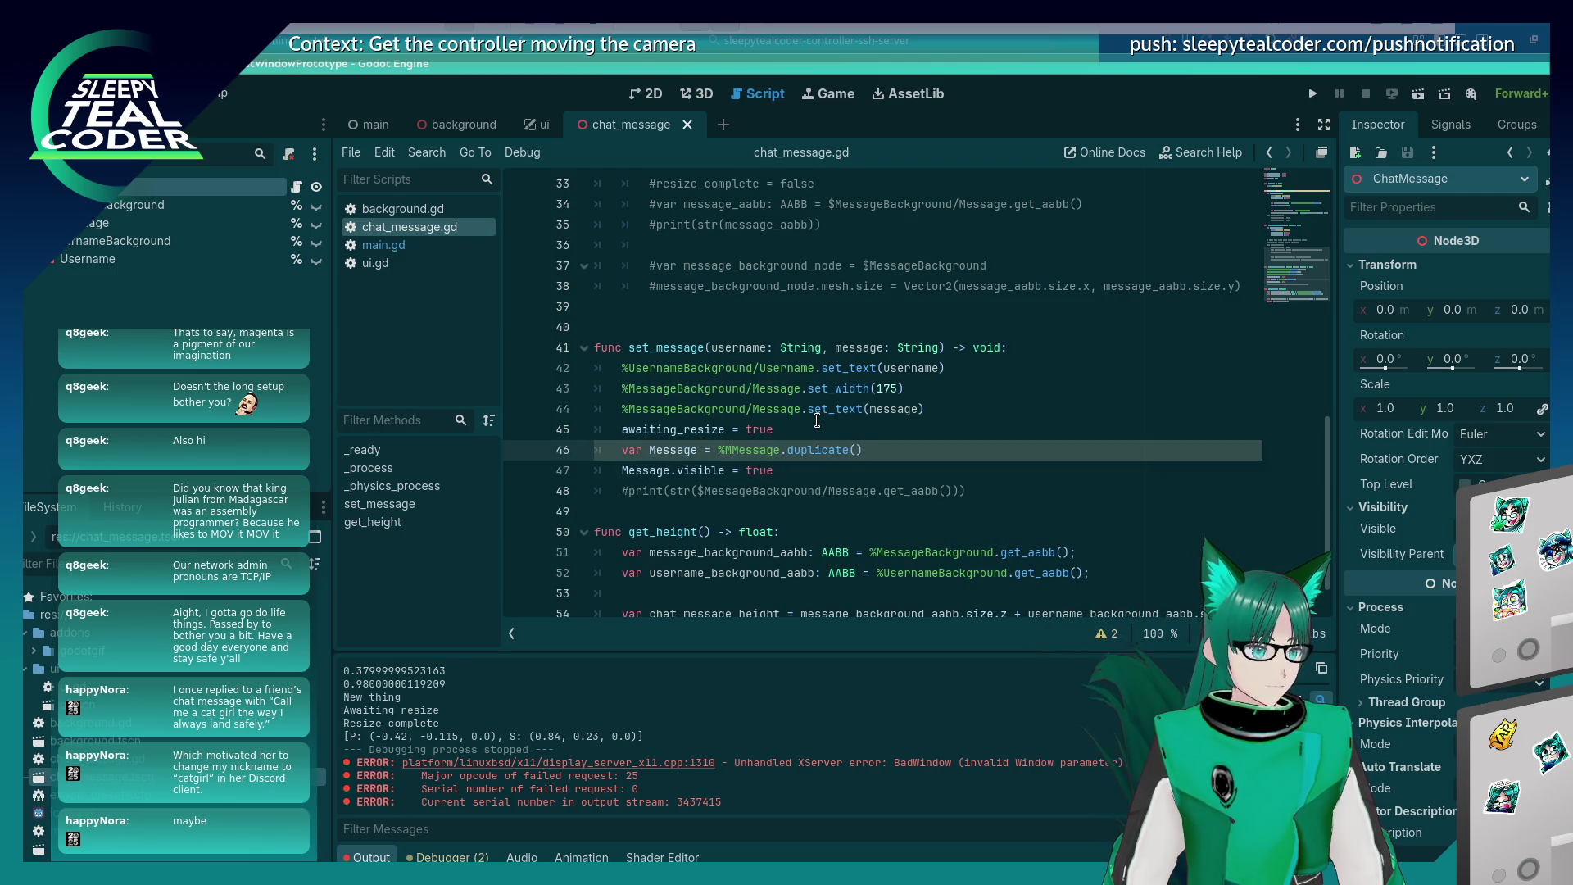
pyautogui.write('ound/Message')
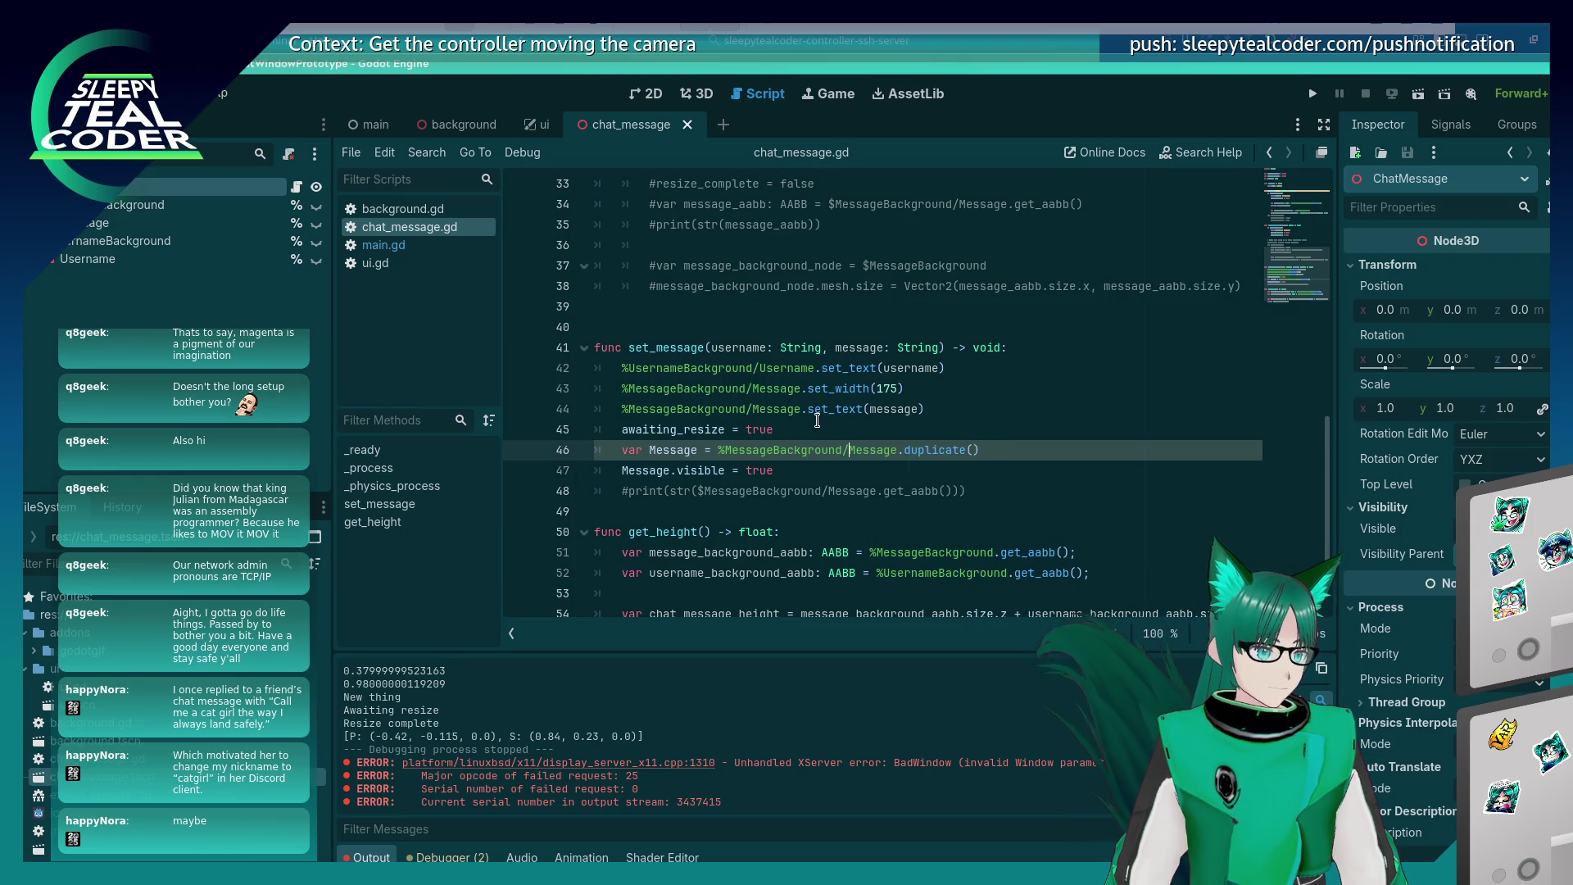
# Step: Run with F5, add a message, orbit the free camera around its background quad, then stop
pyautogui.press('F5')
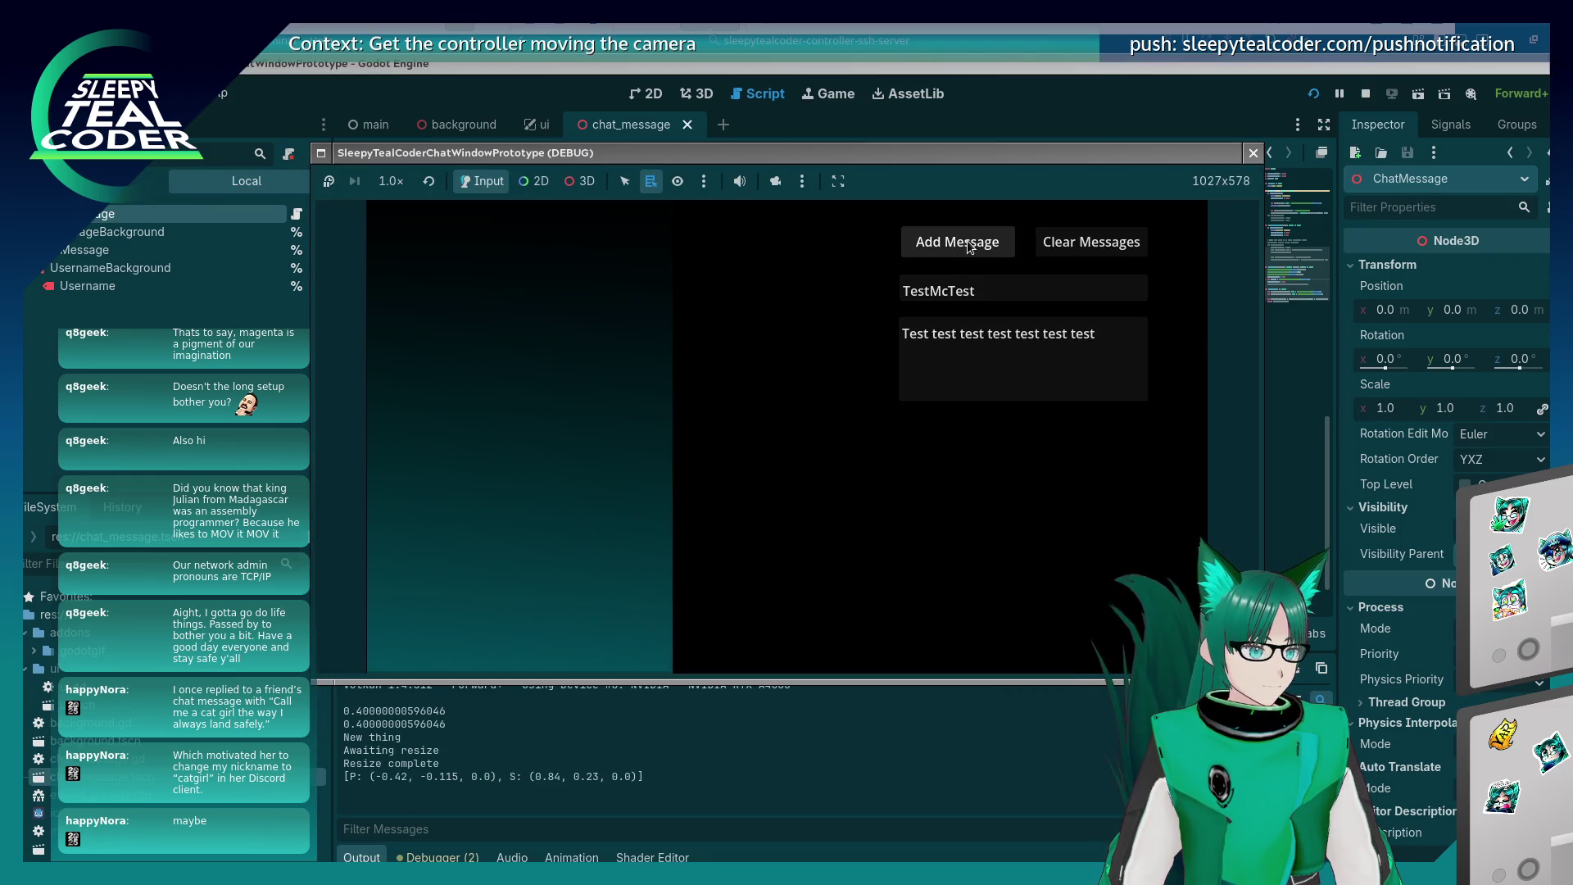
pyautogui.click(970, 247)
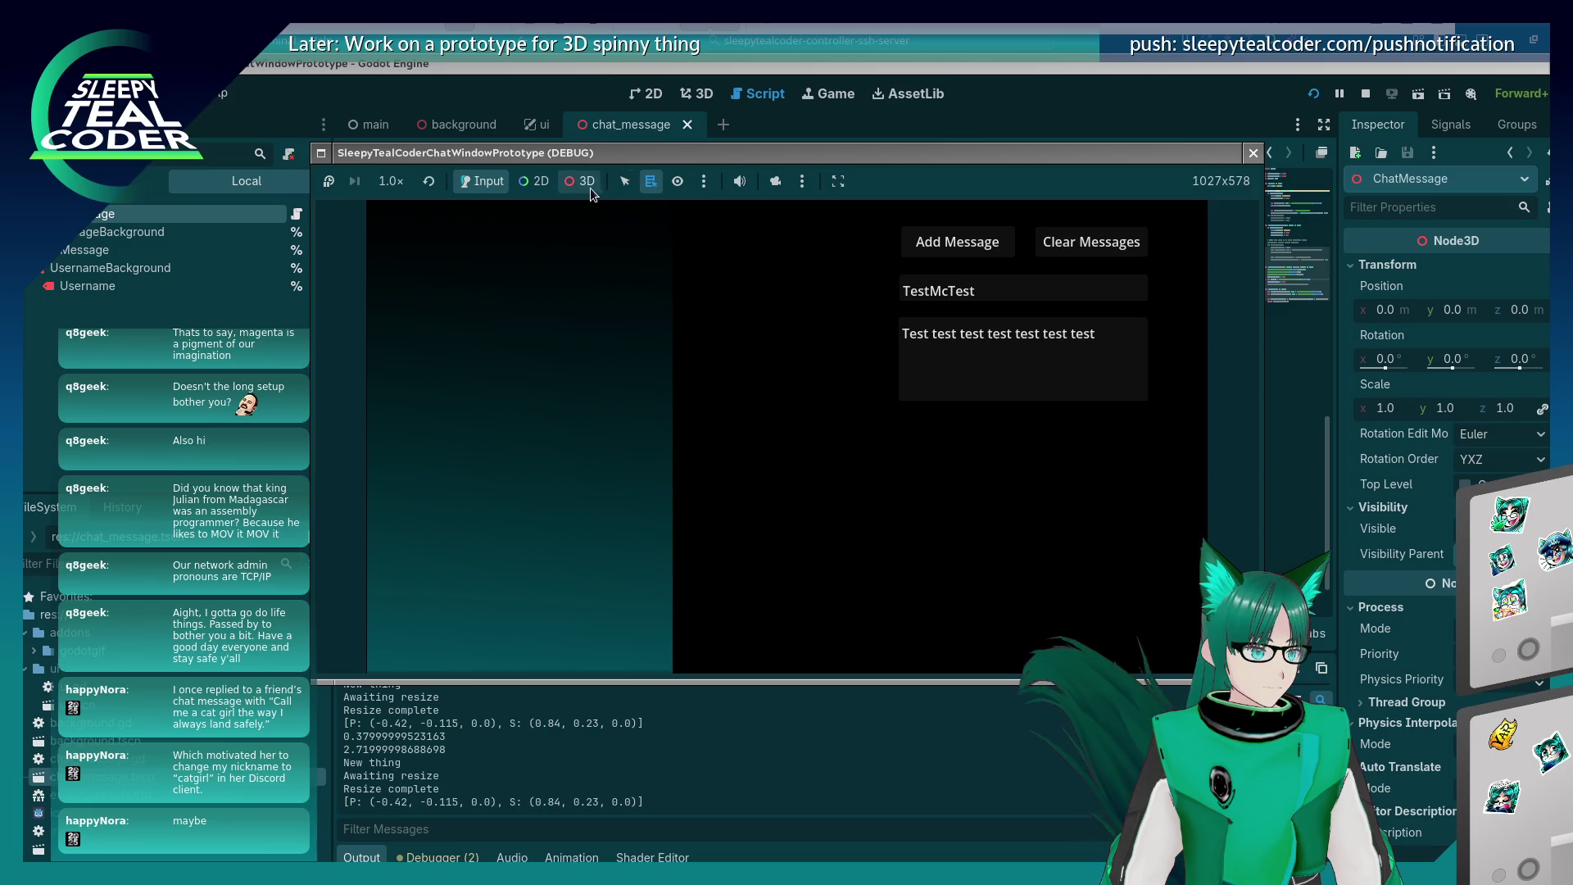
pyautogui.click(775, 181)
pyautogui.moveTo(570, 391); pyautogui.dragTo(686, 460)
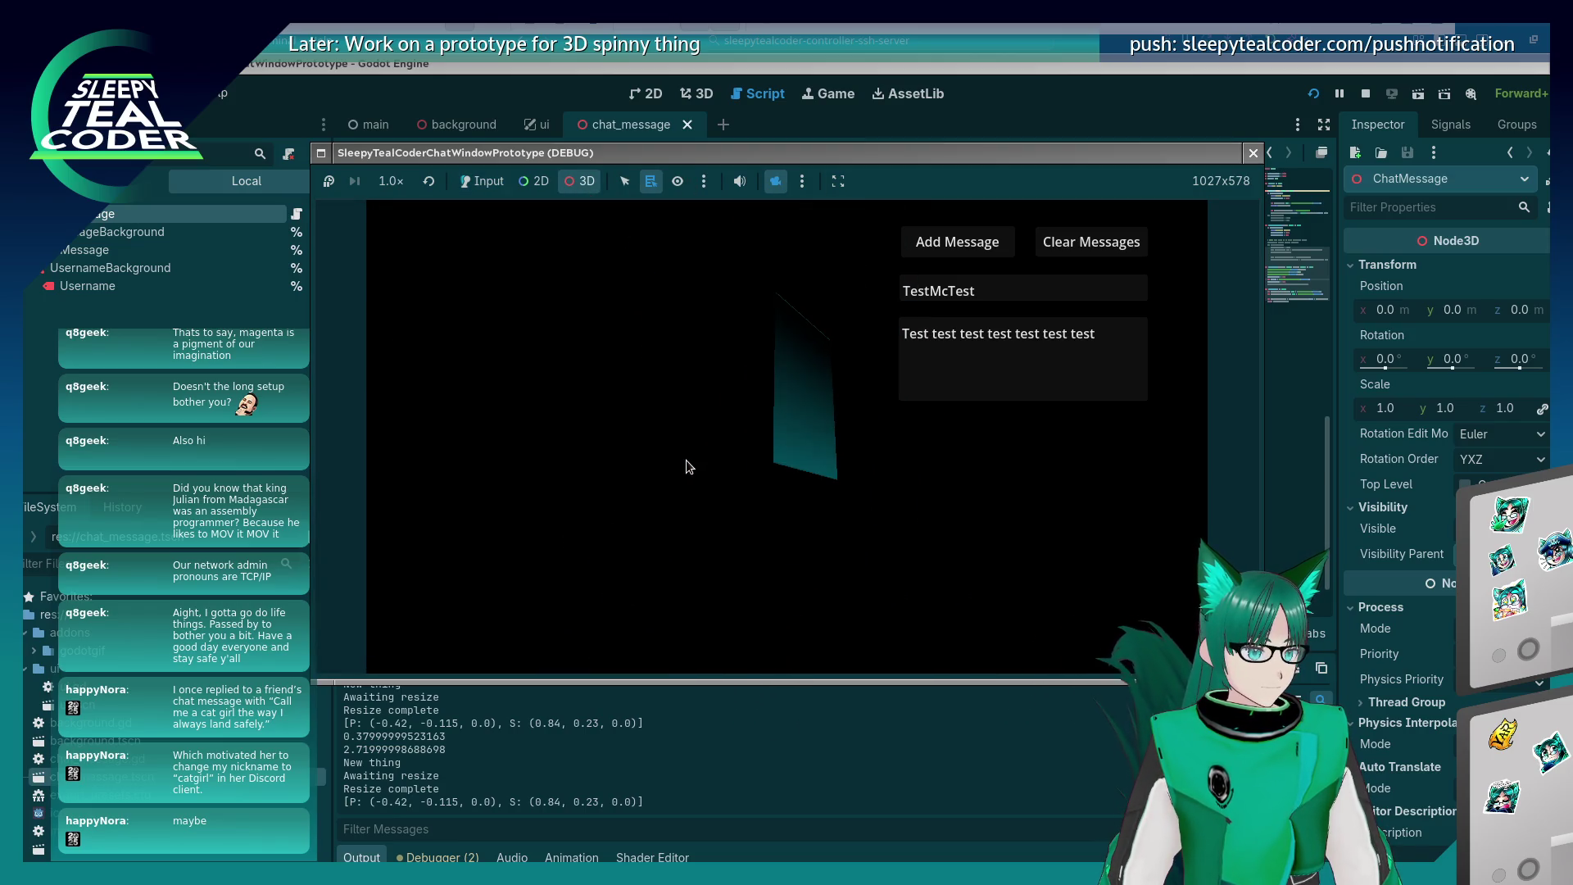
pyautogui.click(1253, 153)
pyautogui.click(881, 430)
pyautogui.press('Down')
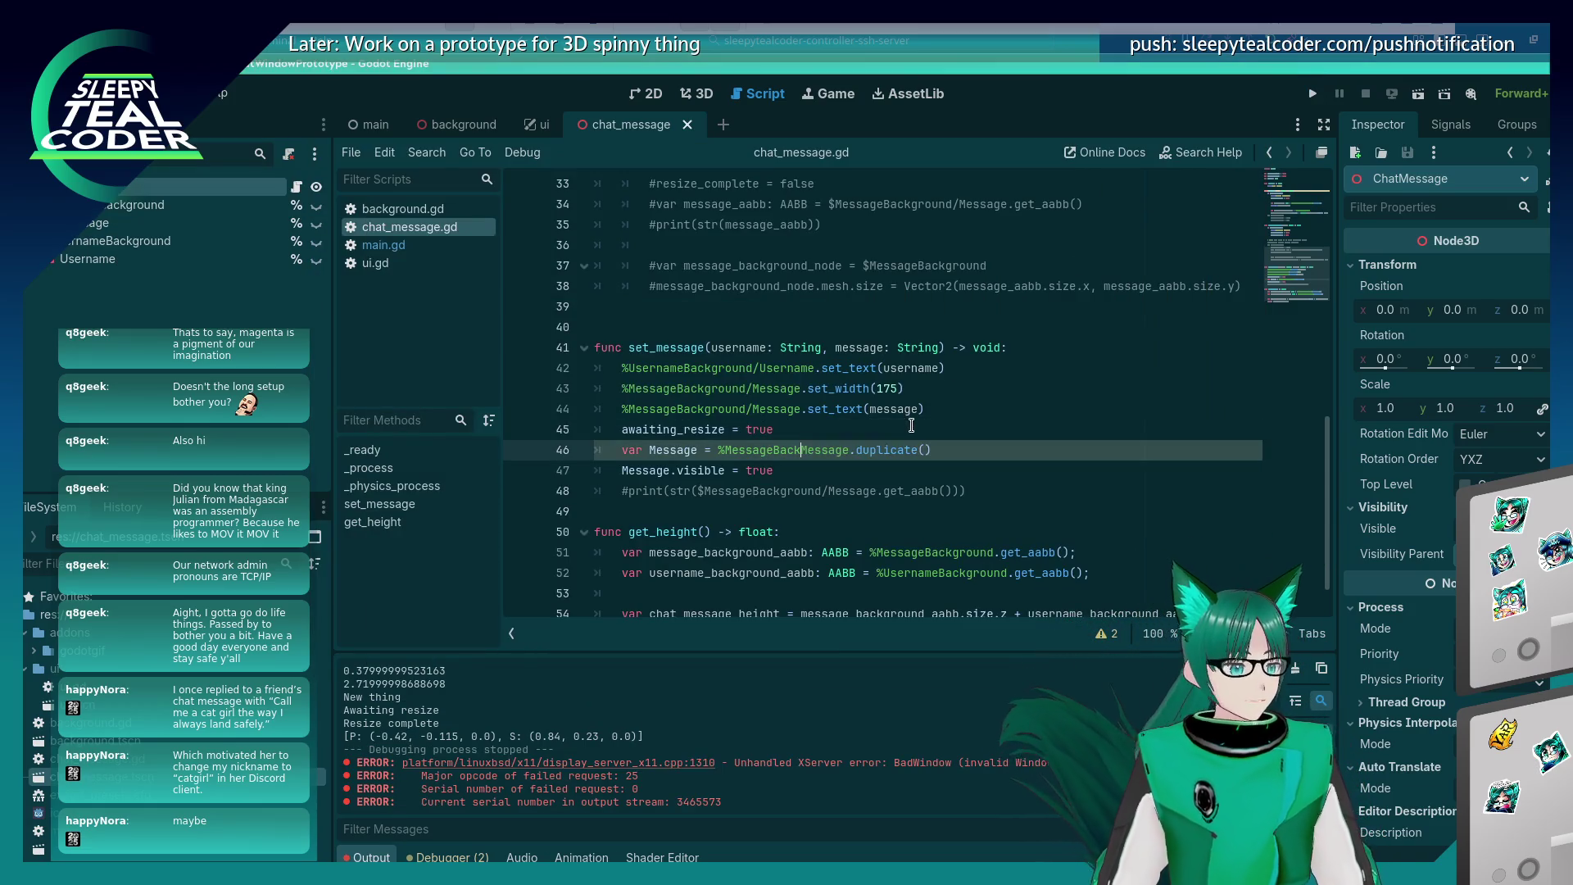
# Step: Move the duplicate and visibility lines back up into _ready, with the path %MessageBackground
pyautogui.press('BackSpace')
pyautogui.press('BackSpace')
pyautogui.press('BackSpace')
pyautogui.write('f')
pyautogui.press('BackSpace')
pyautogui.press('BackSpace')
pyautogui.press('BackSpace')
pyautogui.press('Down')
pyautogui.press('End')
pyautogui.hotkey('shift', 'Up')
pyautogui.hotkey('shift', 'Home')
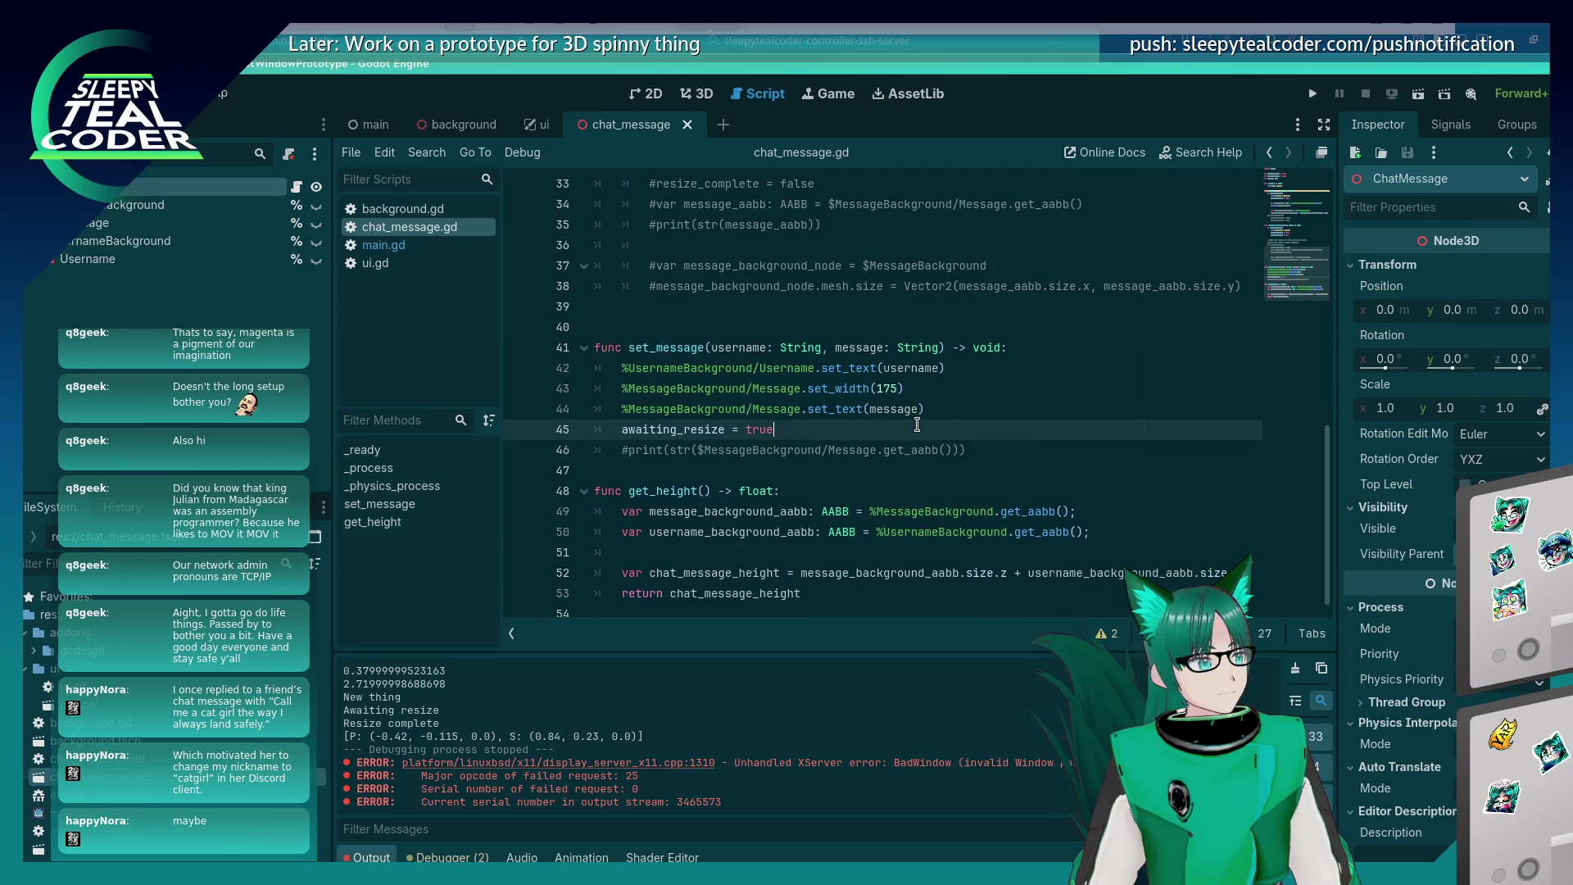
pyautogui.hotkey('alt', 'Up')
pyautogui.hotkey('alt', 'Up')
pyautogui.hotkey('alt', 'Up')
pyautogui.write('Background.duplicate(')
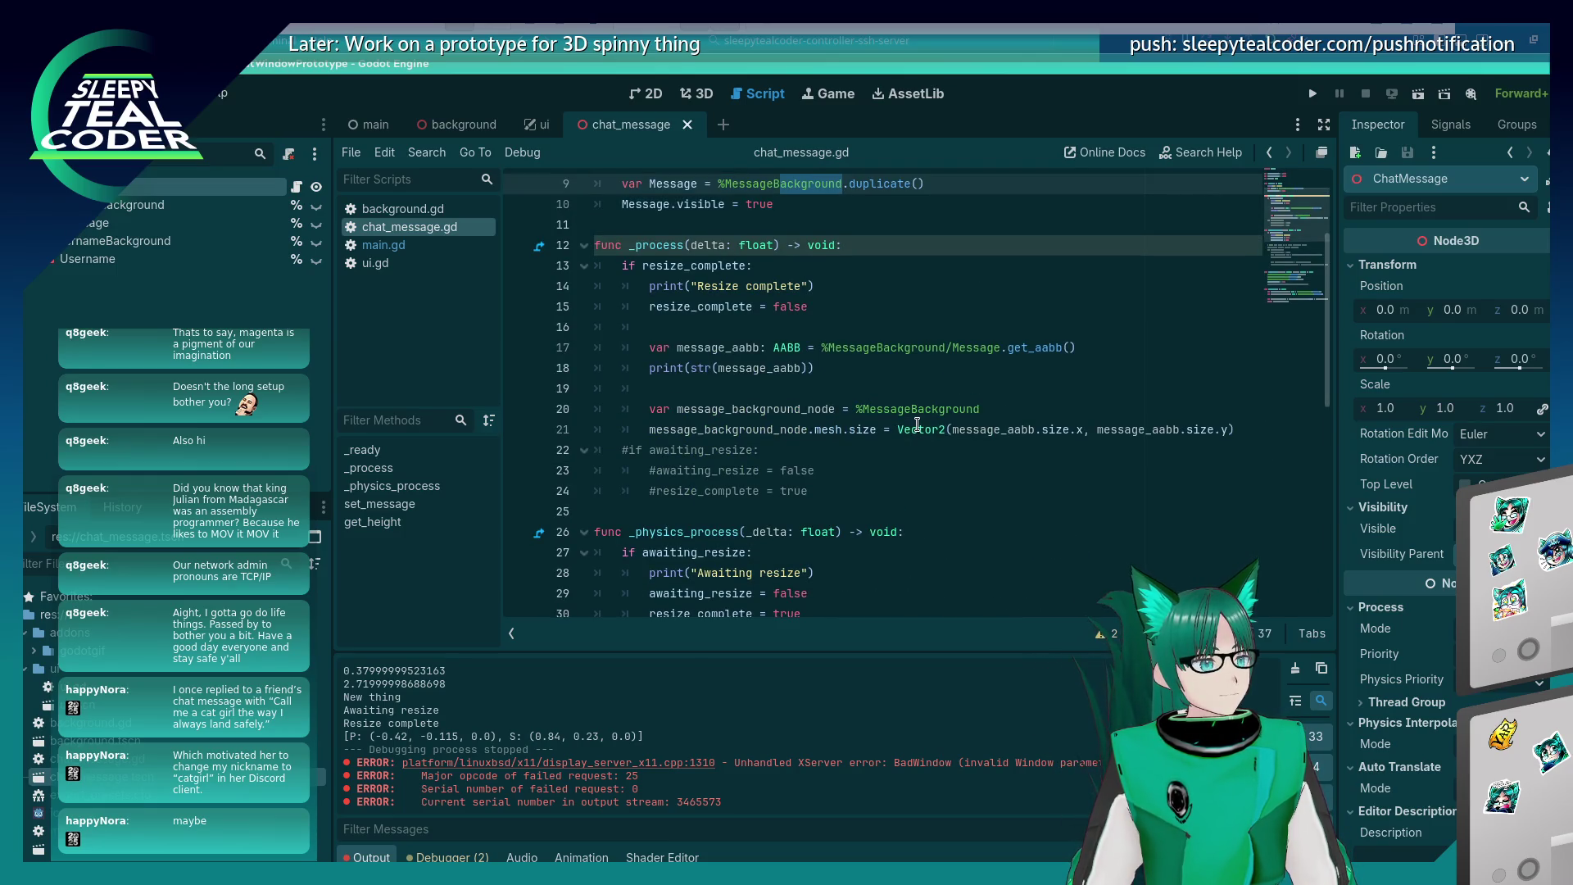
# Step: Delete both duplicate lines from _ready and save chat_message.gd
pyautogui.press('Down')
pyautogui.press('End')
pyautogui.hotkey('shift', 'Up')
pyautogui.hotkey('shift', 'Home')
pyautogui.hotkey('alt', 'Up')
pyautogui.hotkey('alt', 'Down')
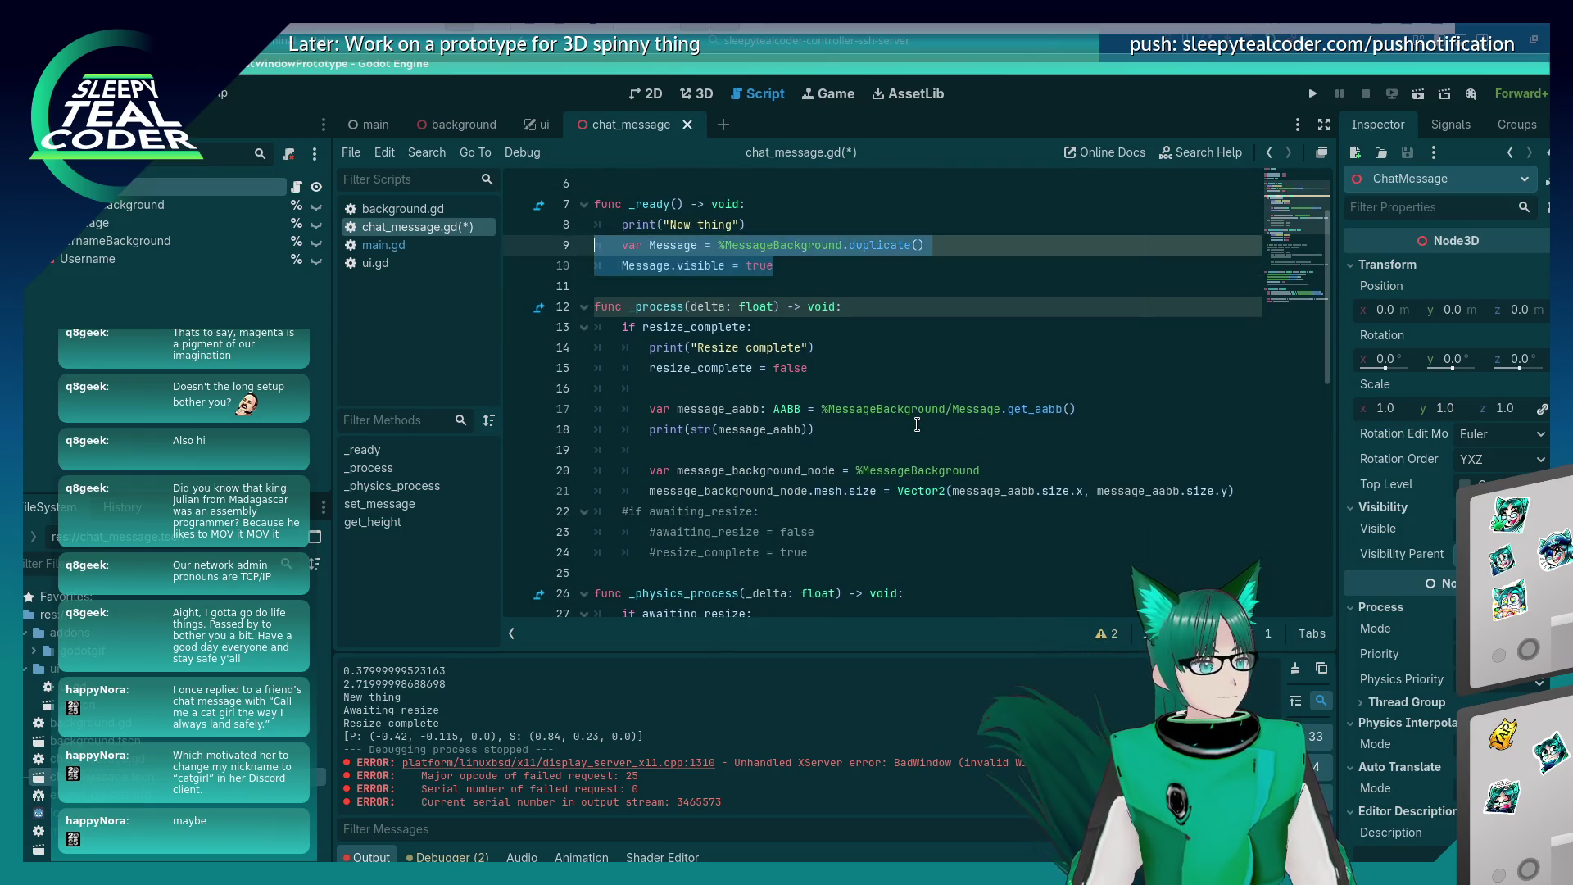
pyautogui.press('BackSpace')
pyautogui.press('BackSpace')
pyautogui.hotkey('ctrl', 's')
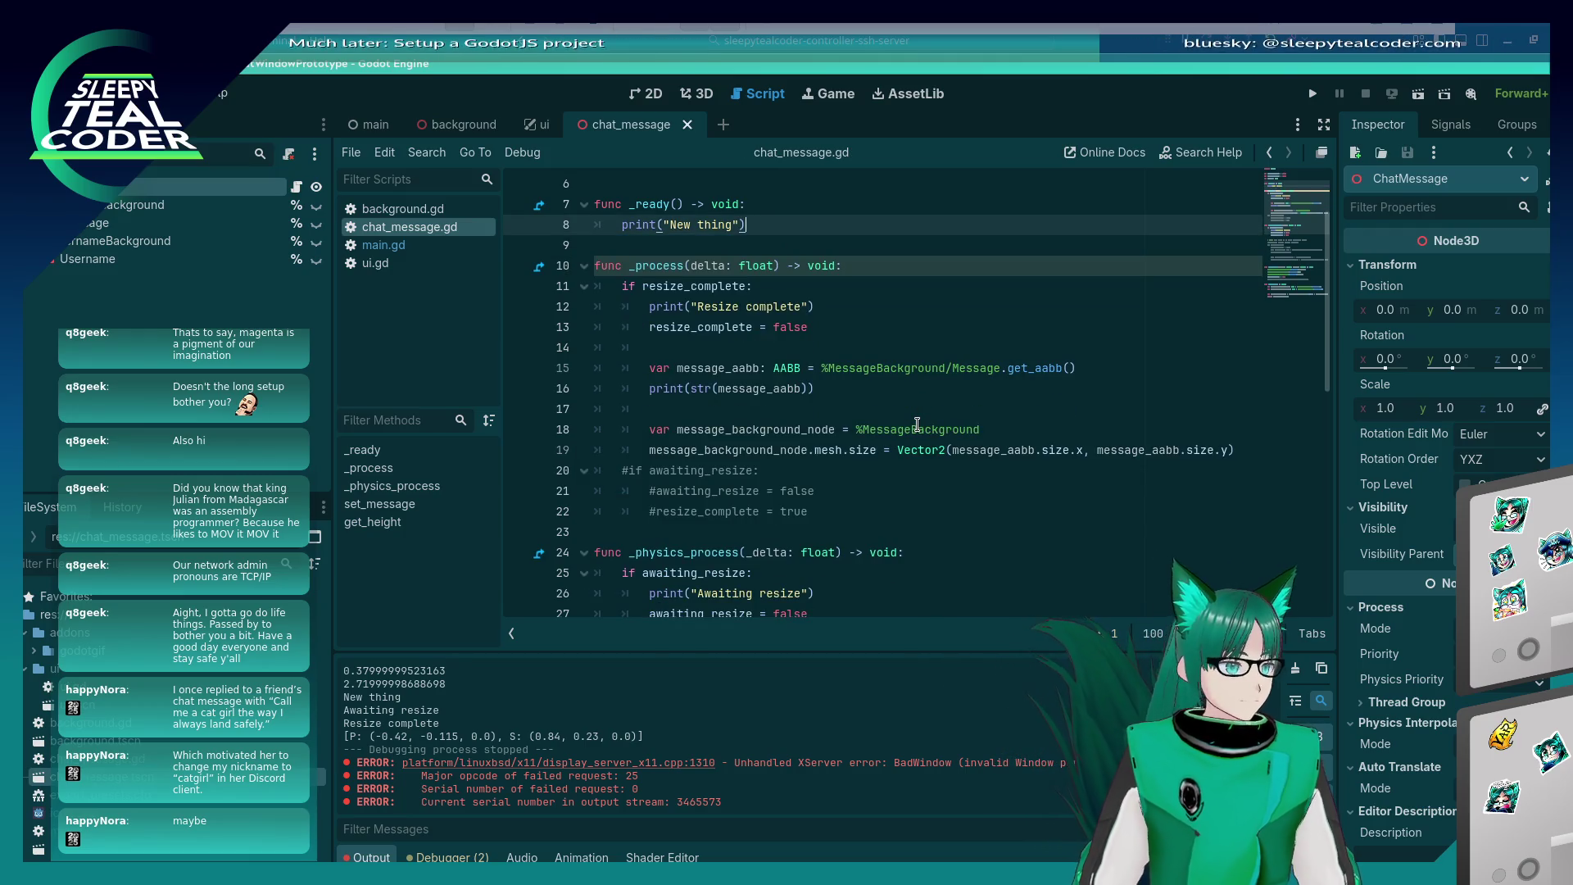
pyautogui.click(316, 187)
pyautogui.click(316, 188)
# Step: Unhide MessageBackground, Message, UsernameBackground and Username, then save and run the project
pyautogui.click(316, 205)
pyautogui.click(316, 223)
pyautogui.click(317, 259)
pyautogui.click(319, 243)
pyautogui.click(1313, 93)
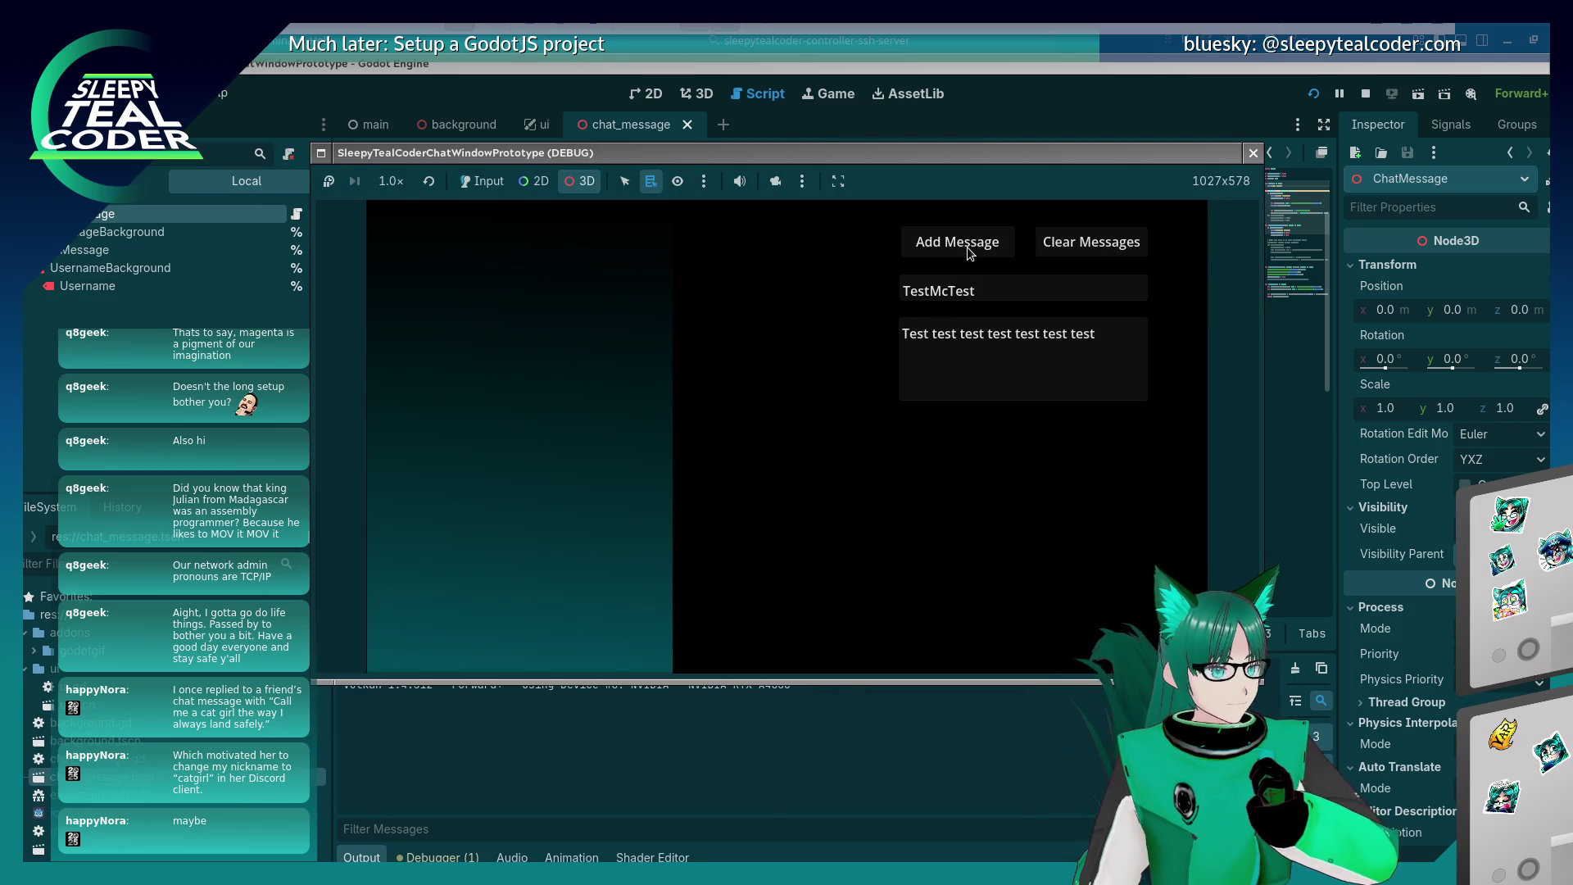
# Step: Add three test messages, then post a long 'Moooo…' message
pyautogui.click(957, 242)
pyautogui.click(957, 241)
pyautogui.click(957, 242)
pyautogui.click(957, 242)
pyautogui.click(957, 242)
pyautogui.click(1122, 334)
pyautogui.hotkey('ctrl', 'a')
pyautogui.write('Moooooooooooooooooooooooooooooooooooooooooooooooooo')
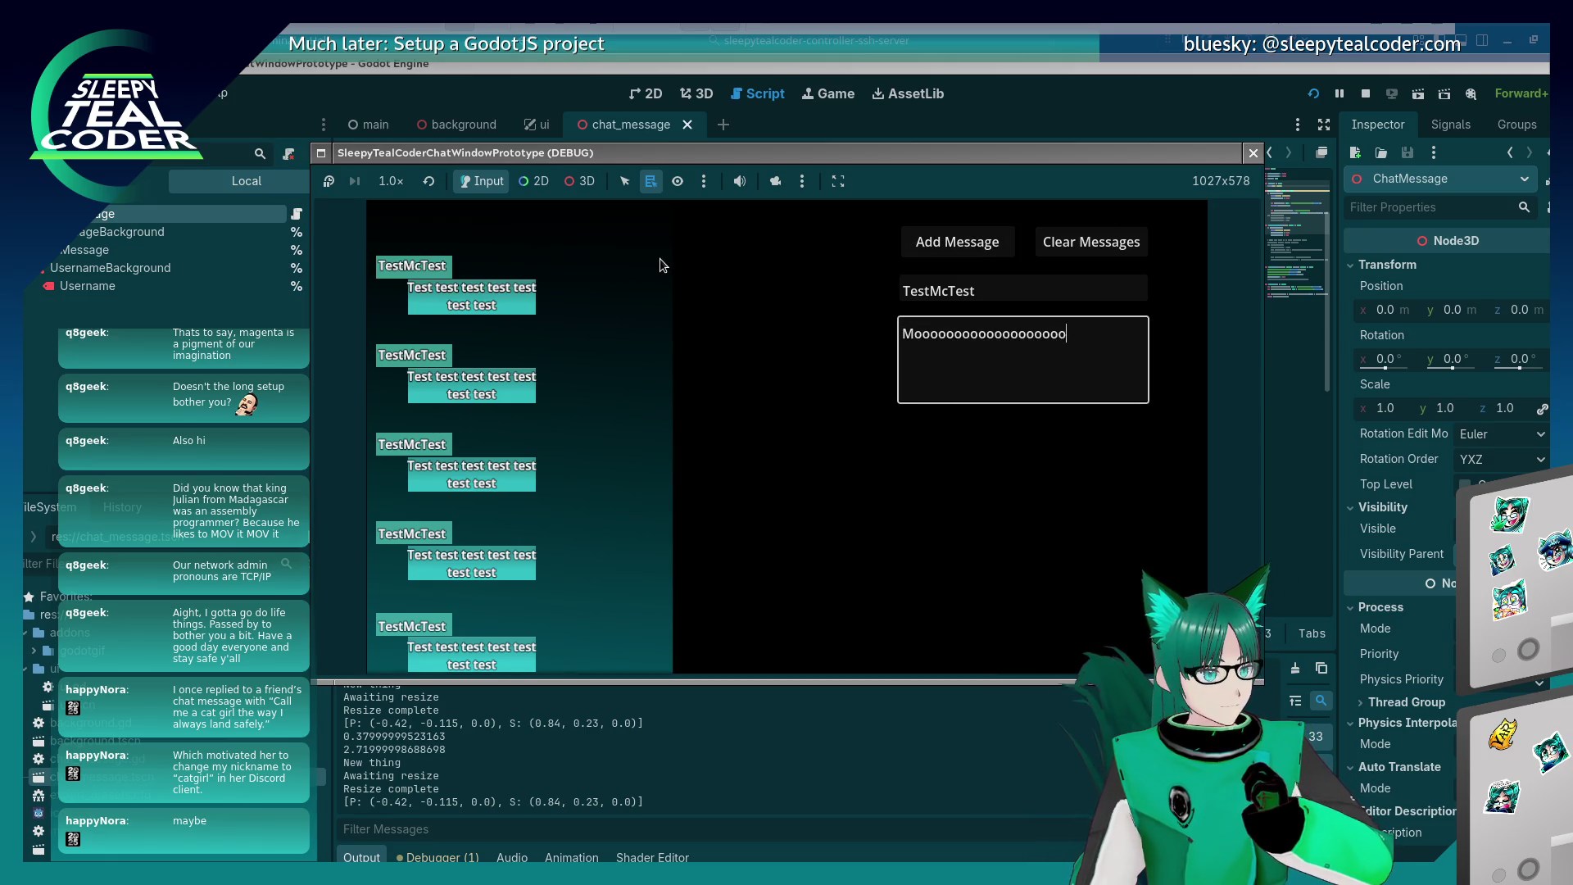
pyautogui.write('ooooooooooooooooooooooooo')
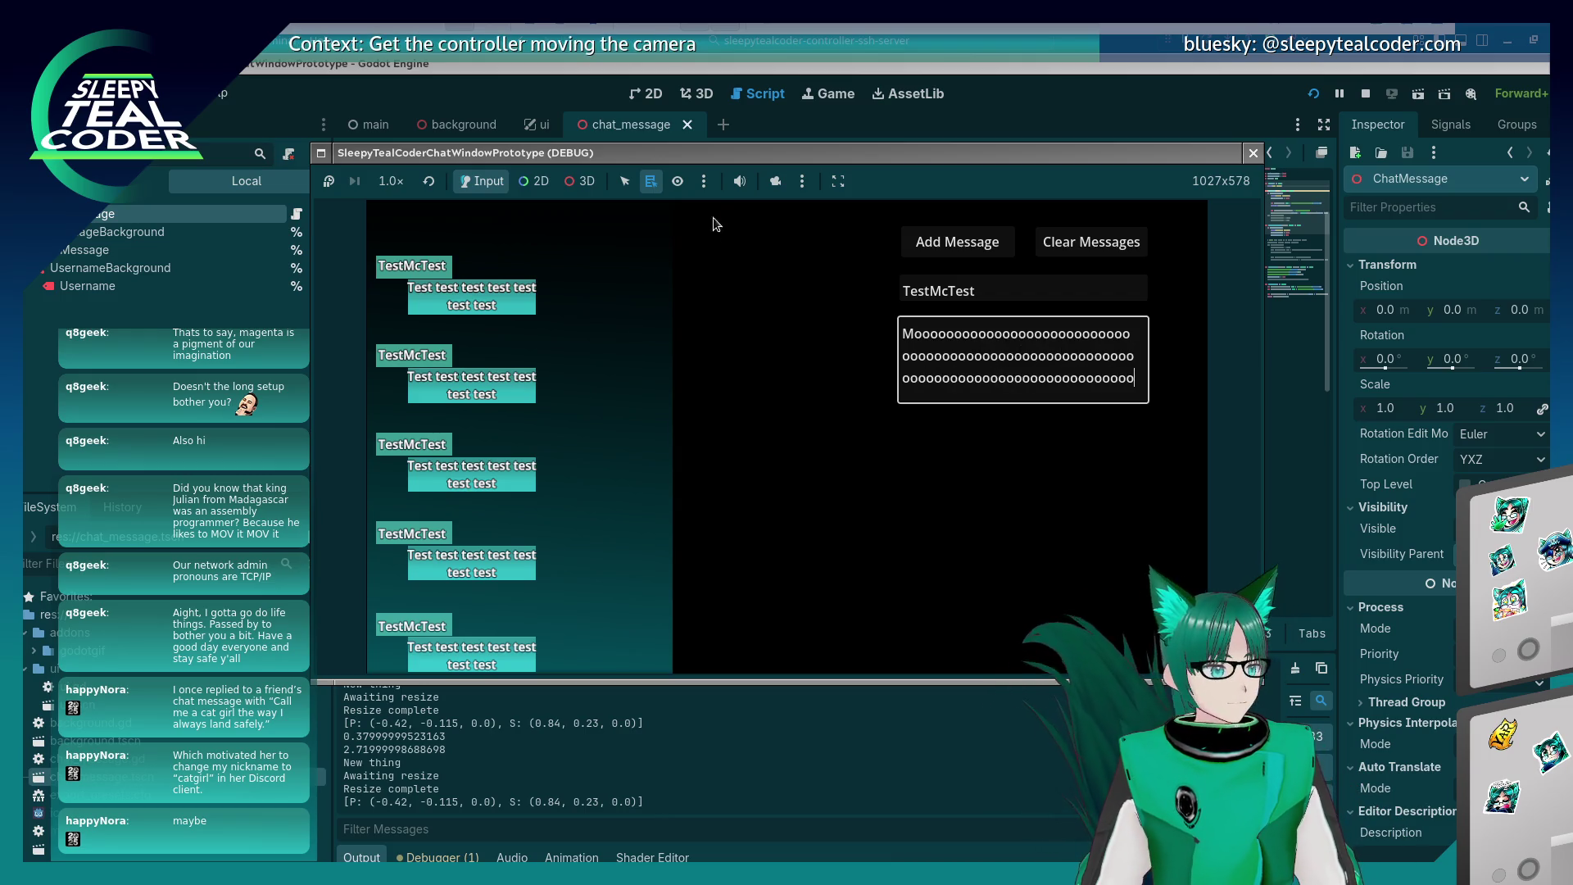
pyautogui.click(941, 250)
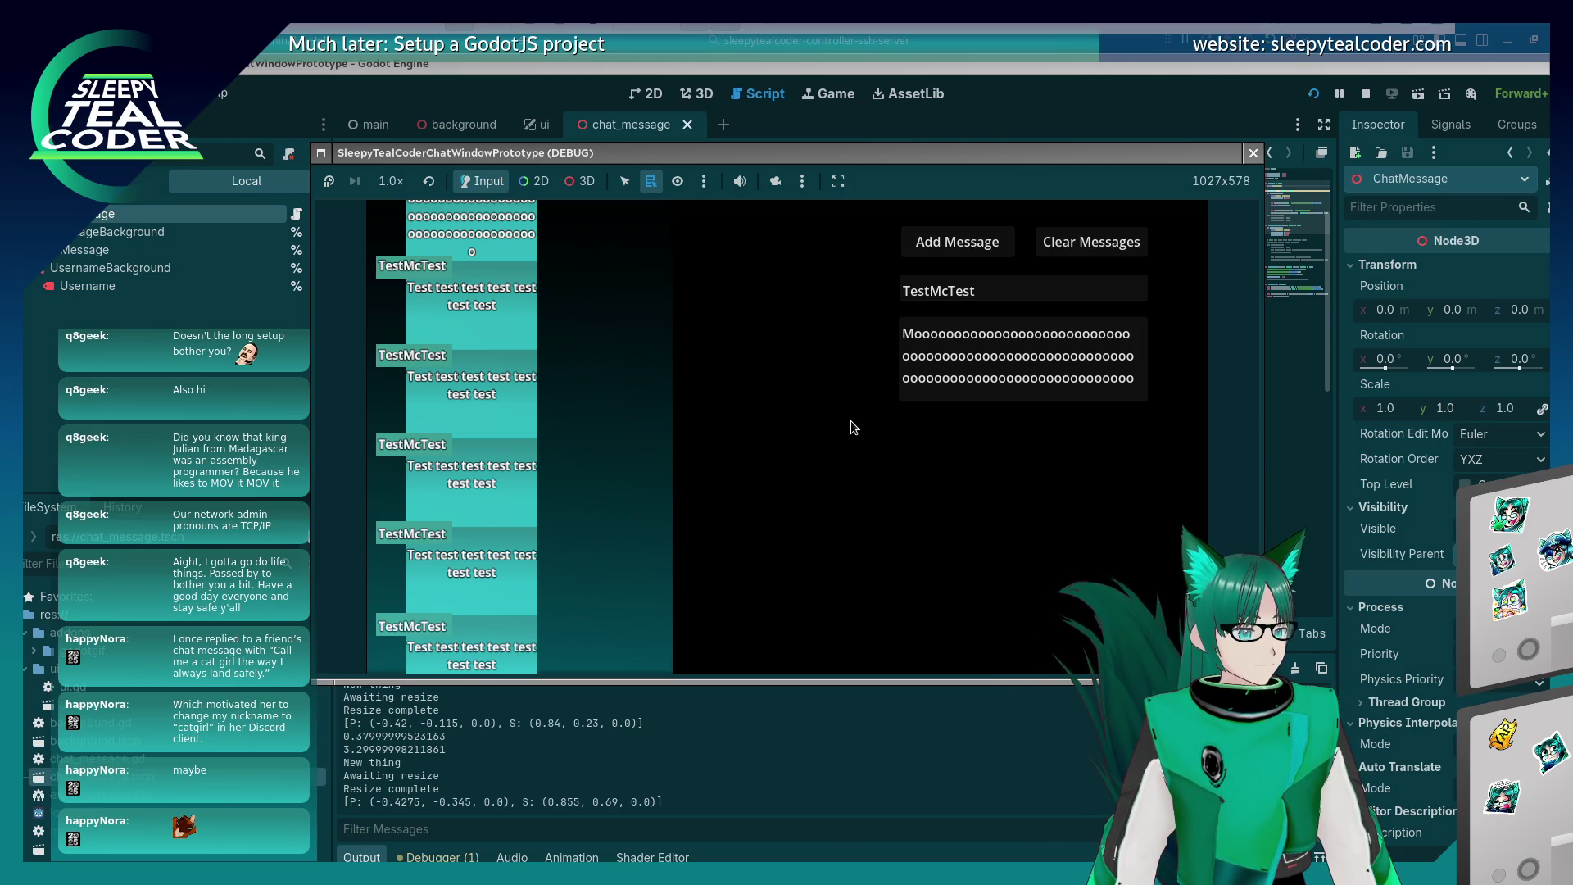
# Step: Clear the chat, post two long Mooo messages and a short 'Moooooo', then stop the game
pyautogui.click(1090, 245)
pyautogui.click(975, 249)
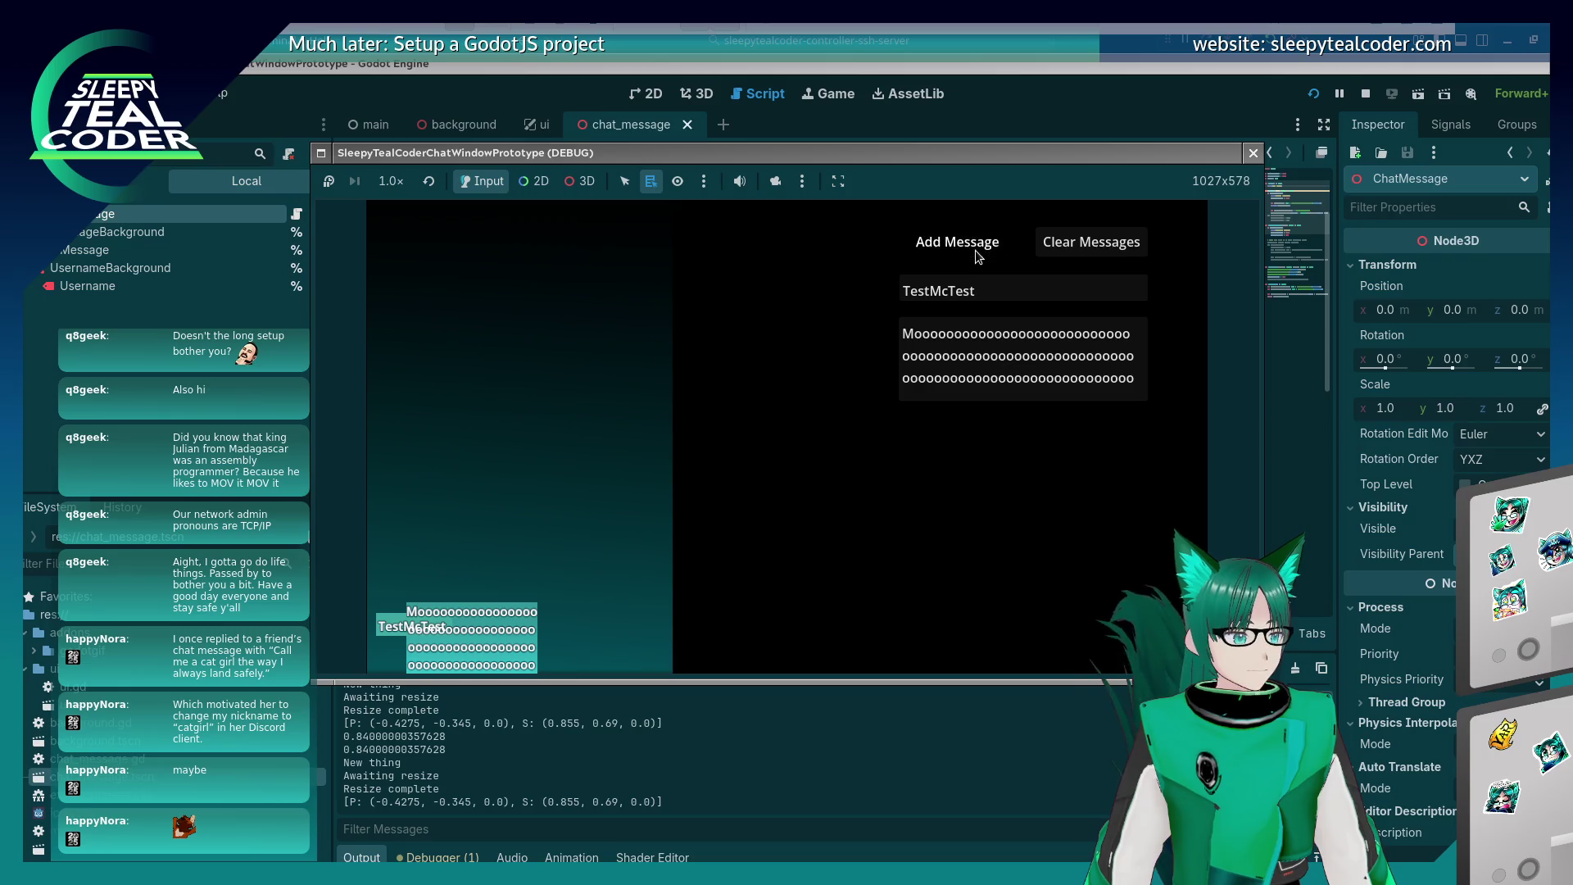
pyautogui.click(975, 249)
pyautogui.moveTo(1147, 386)
pyautogui.mouseDown()
pyautogui.moveTo(937, 334)
pyautogui.moveTo(971, 333)
pyautogui.mouseUp()
pyautogui.press('BackSpace')
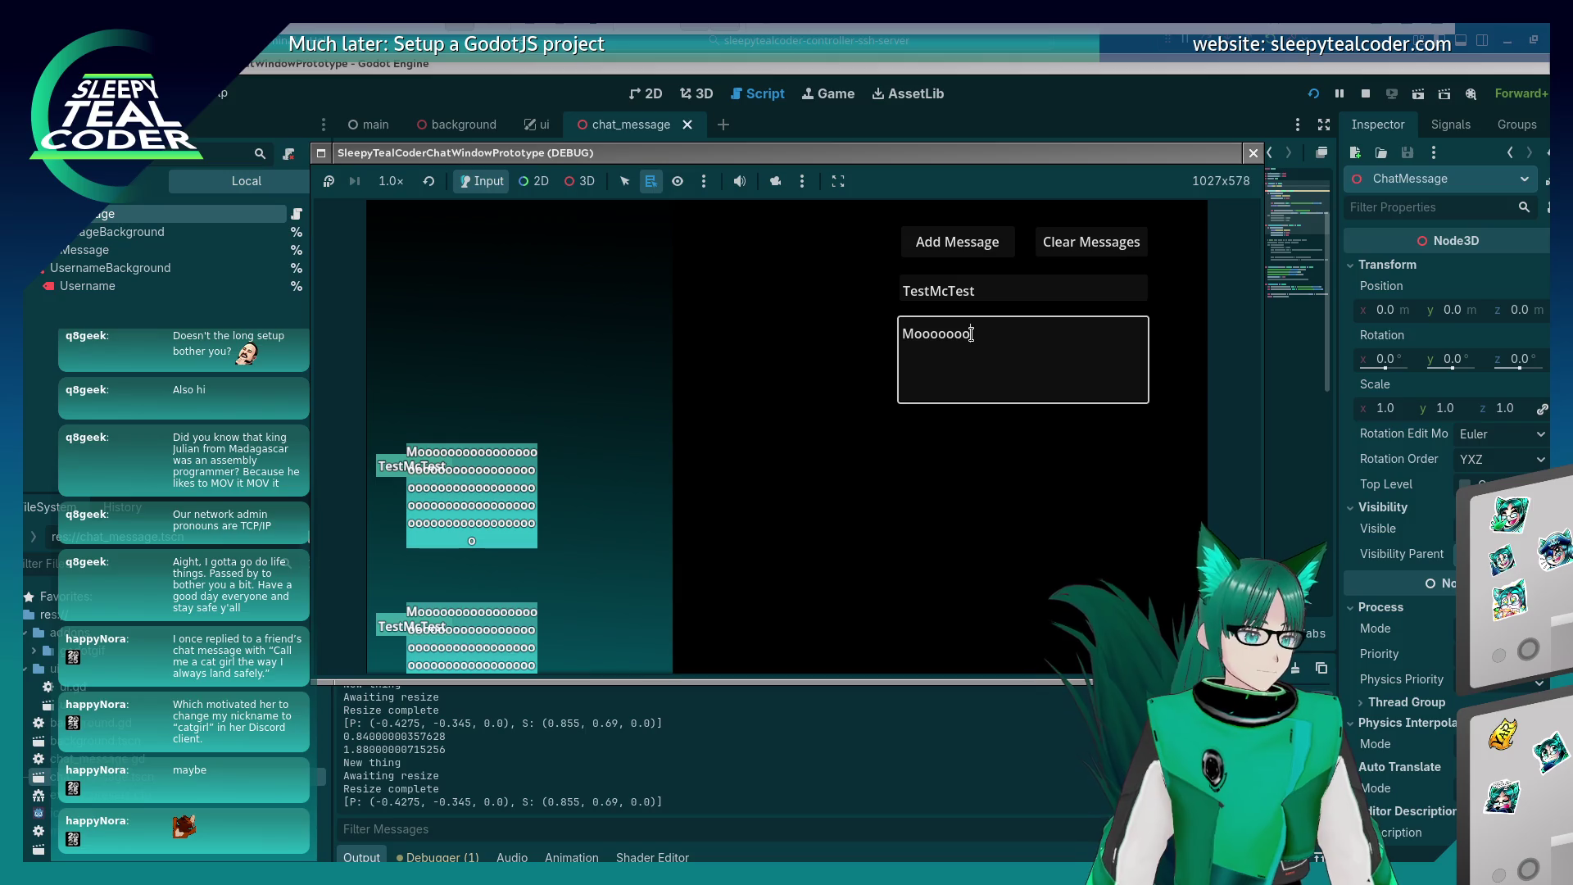
pyautogui.click(957, 246)
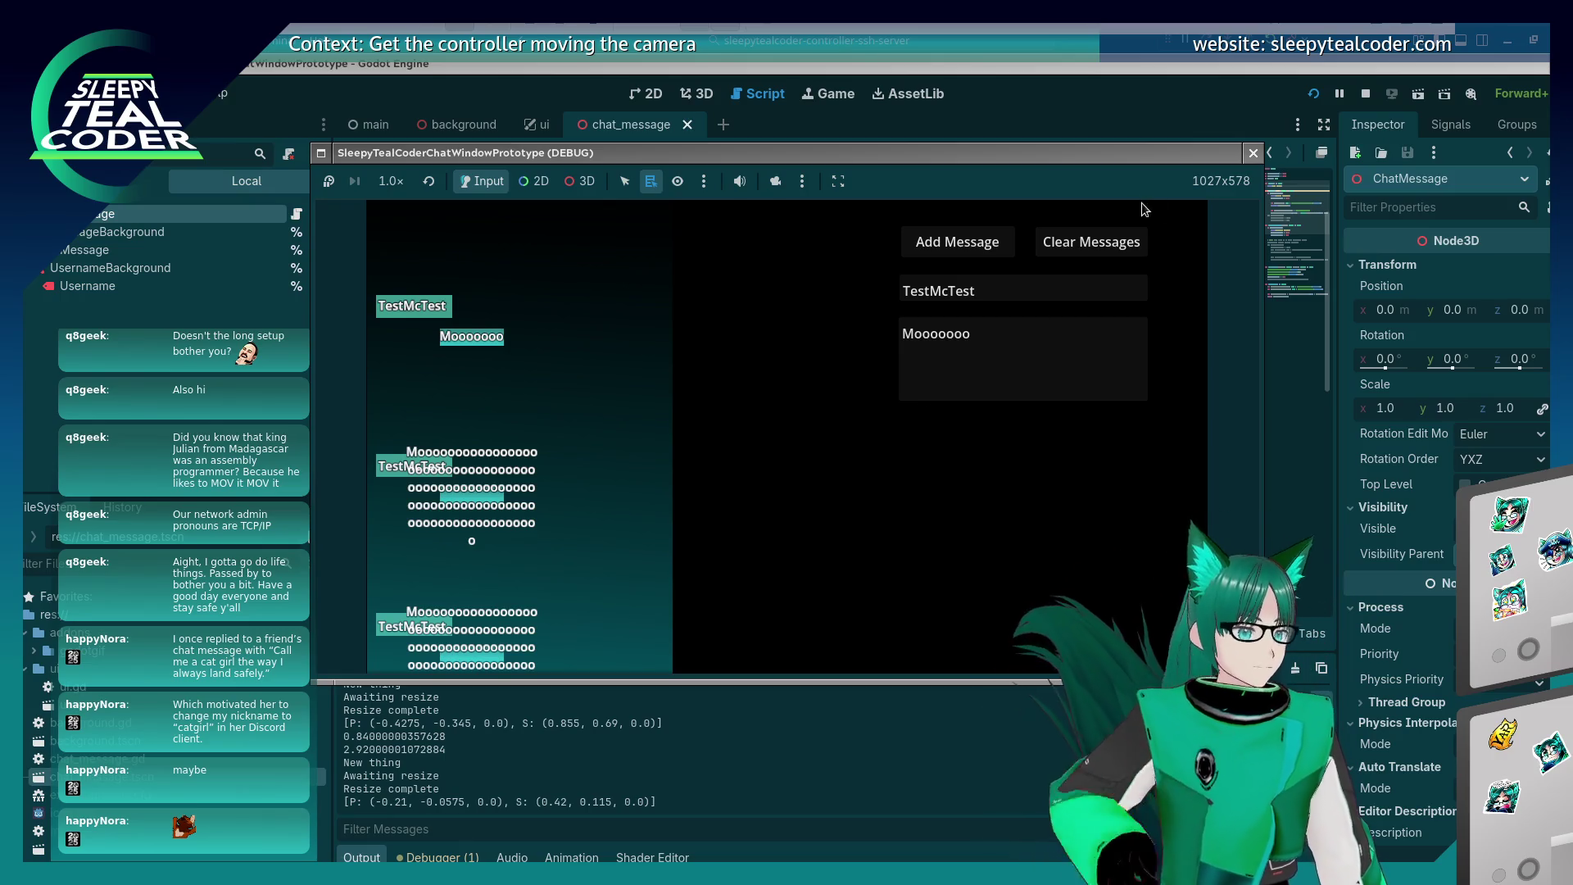
pyautogui.click(1251, 154)
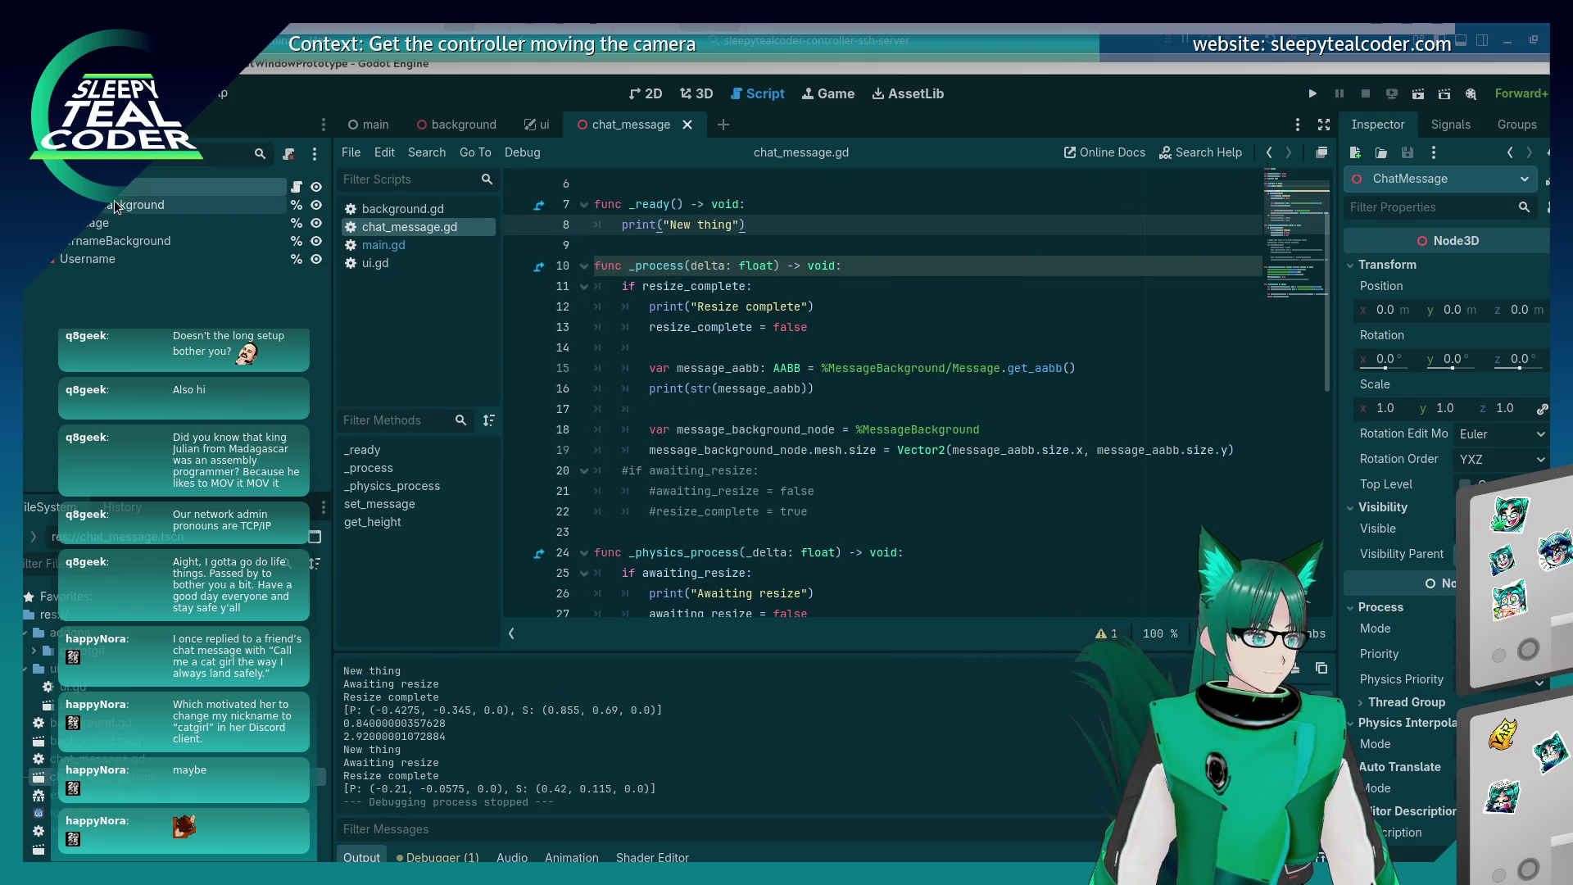
pyautogui.hotkey('alt', 'Tab')
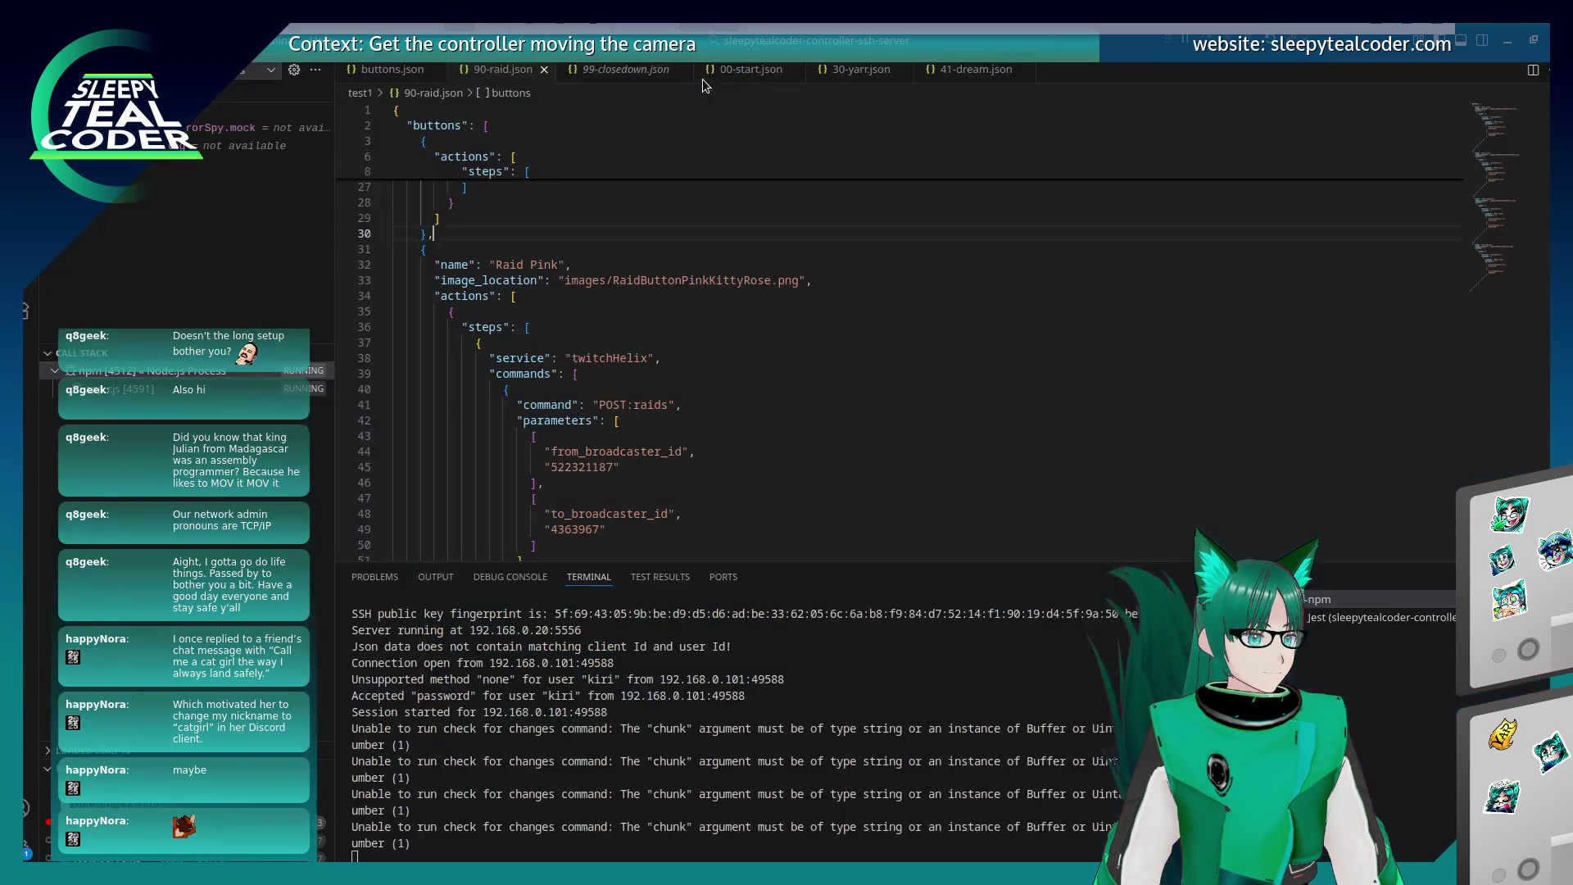
# Step: Search Google in Firefox for 'Make MeshInstance3D unique'
pyautogui.hotkey('alt', 'Tab')
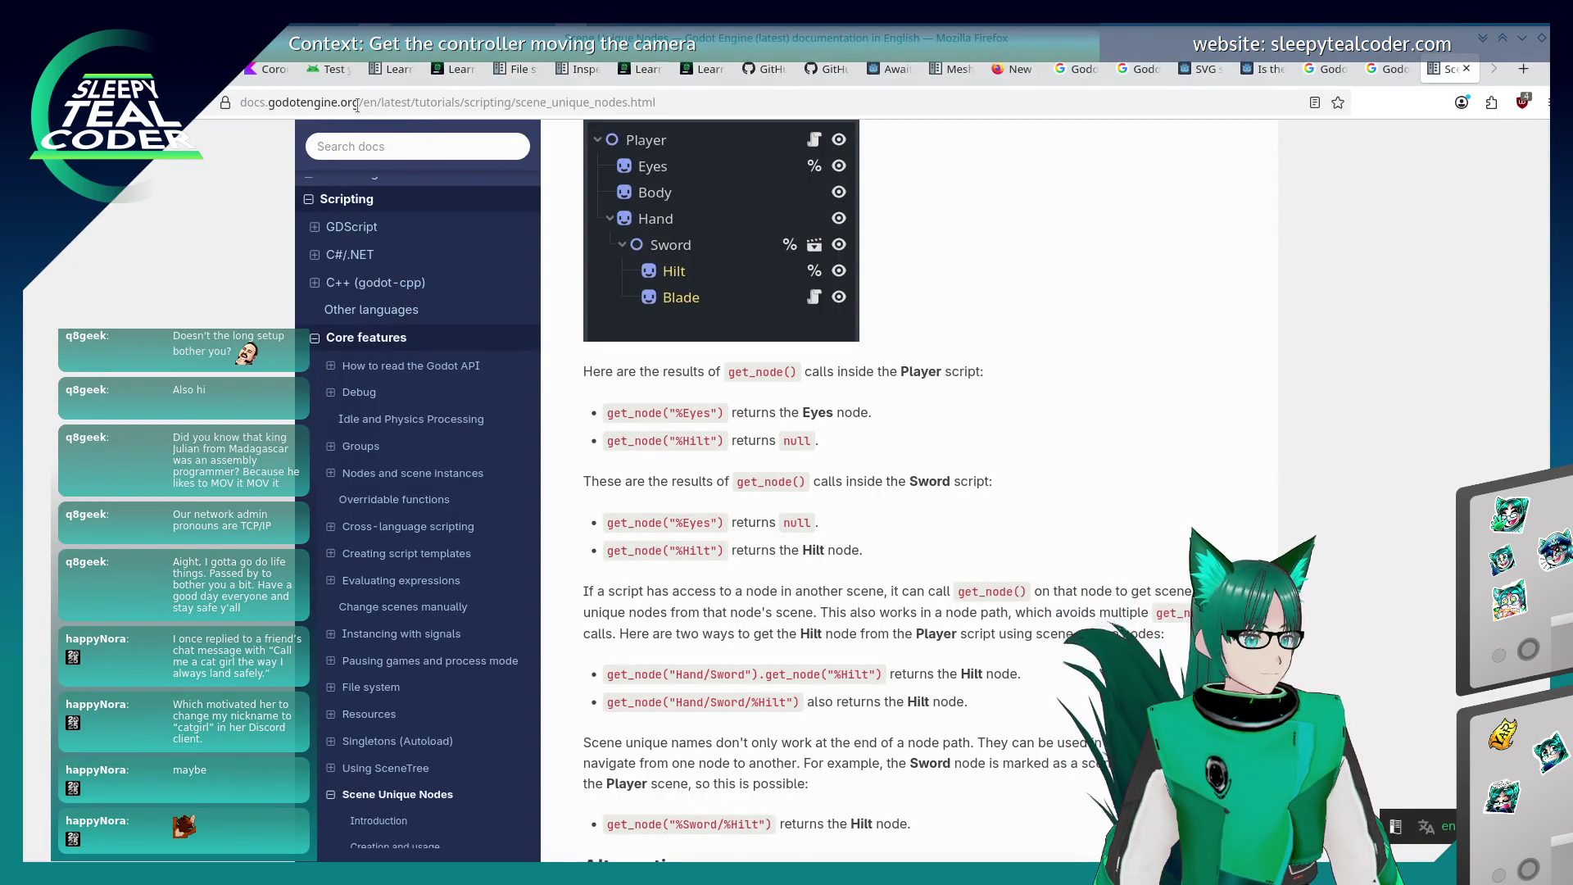
pyautogui.click(1387, 69)
pyautogui.tripleClick(260, 161)
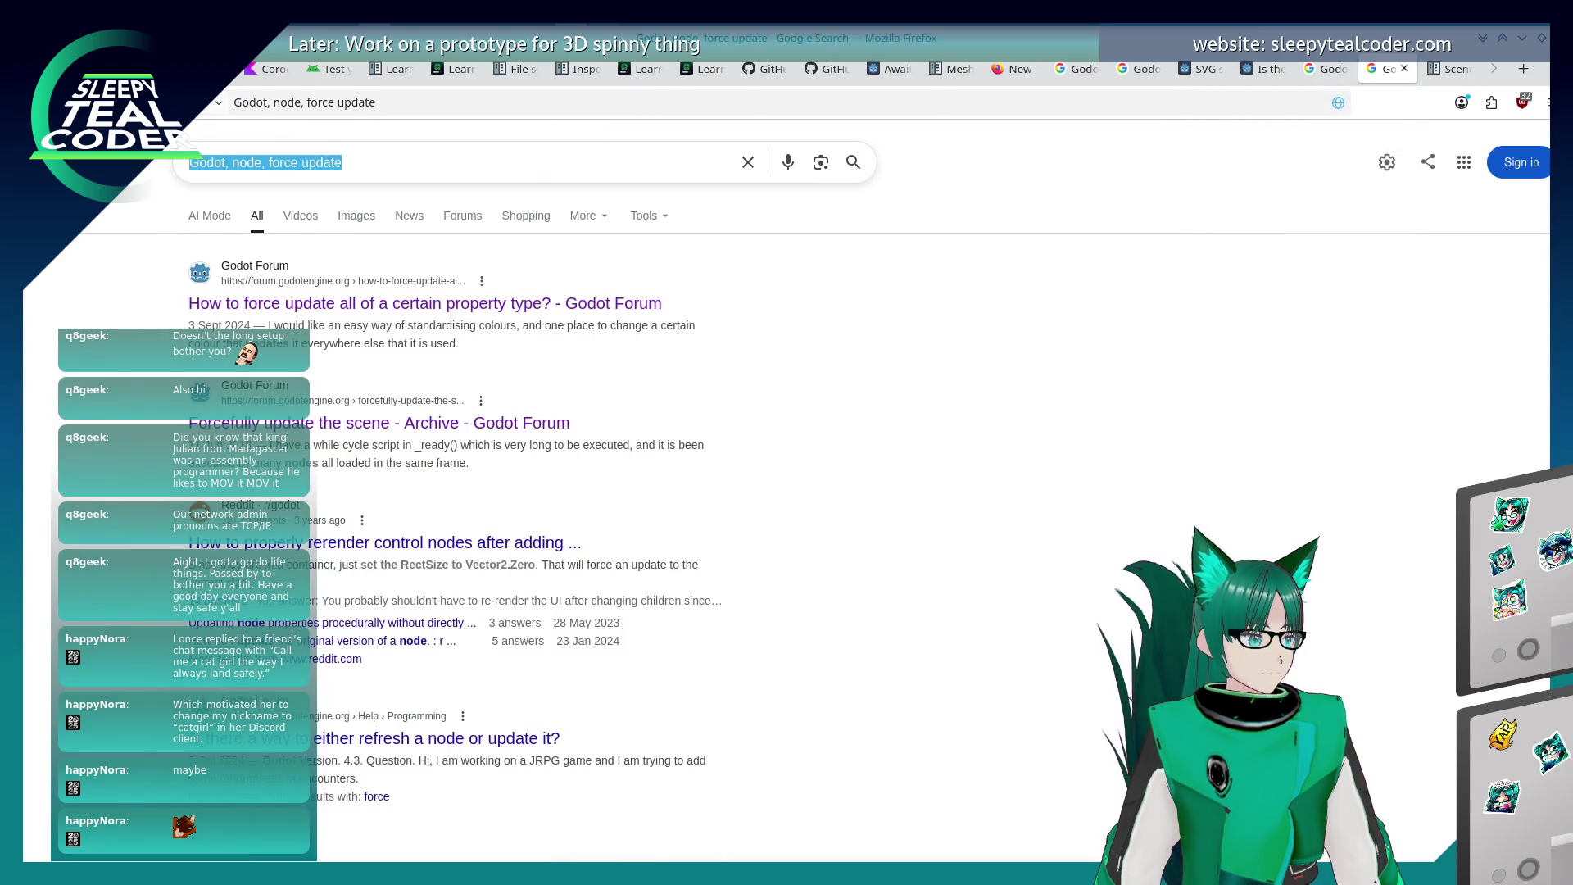
pyautogui.write('Make MeshInstanc')
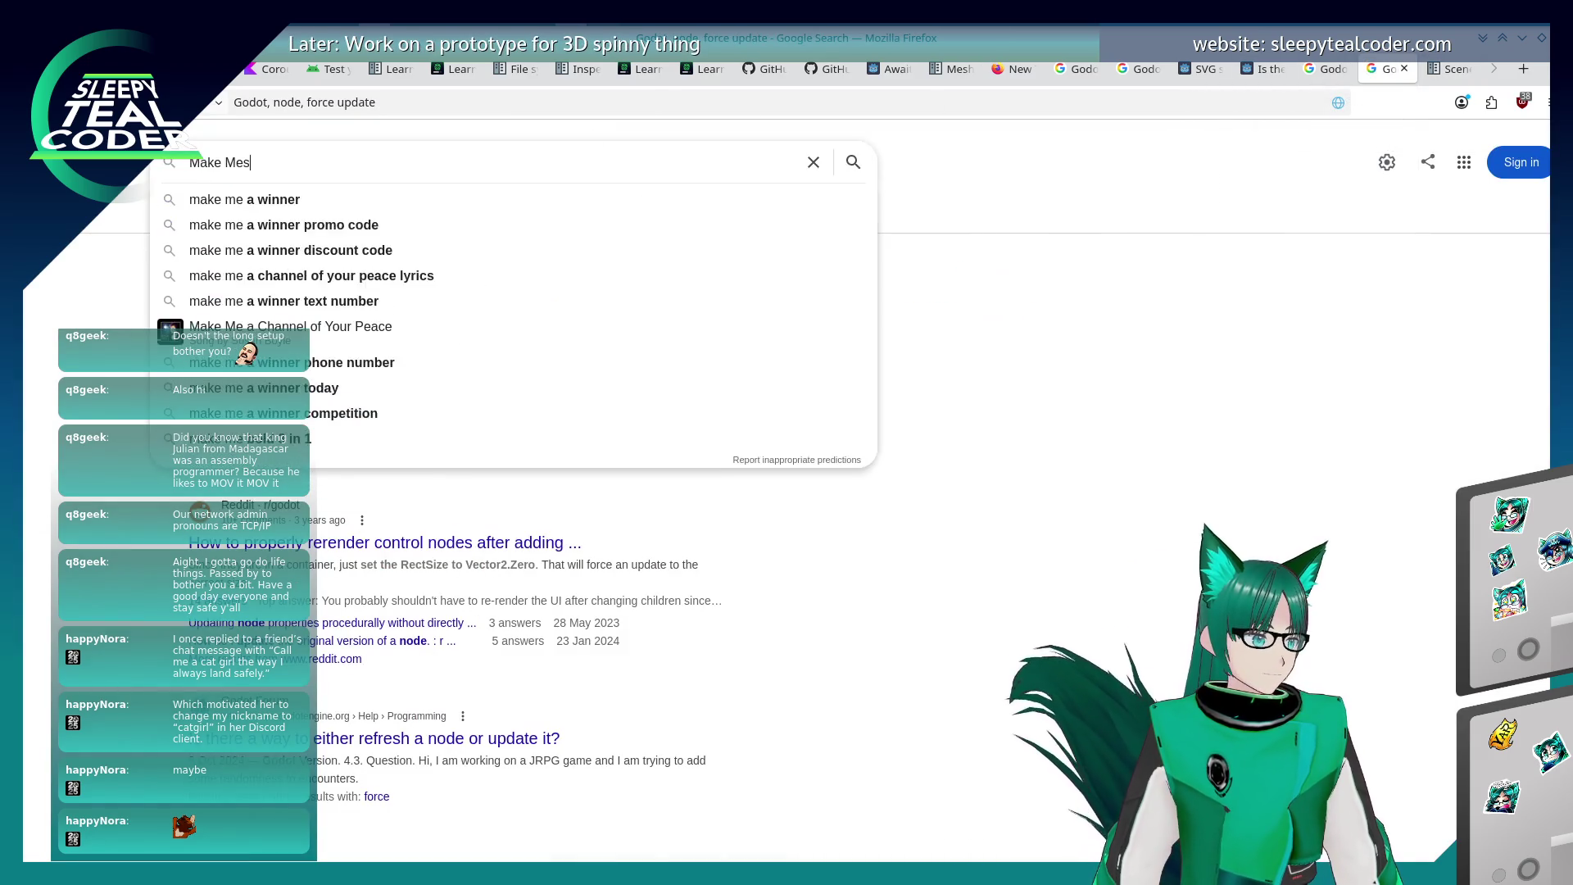
pyautogui.write('e3D uniqu')
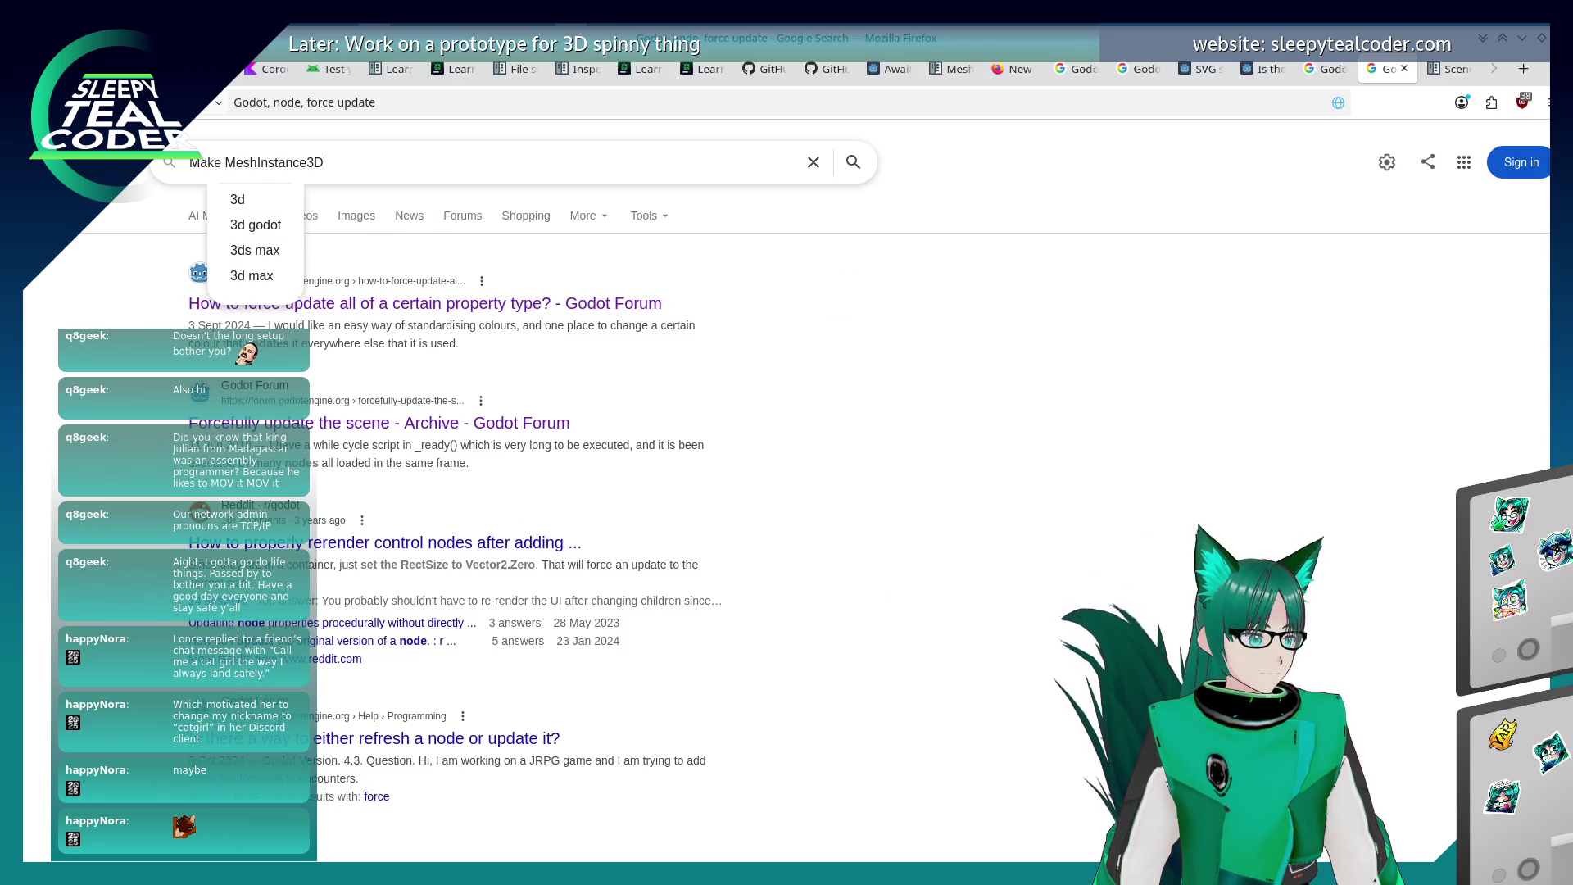
pyautogui.write('e')
pyautogui.press('Return')
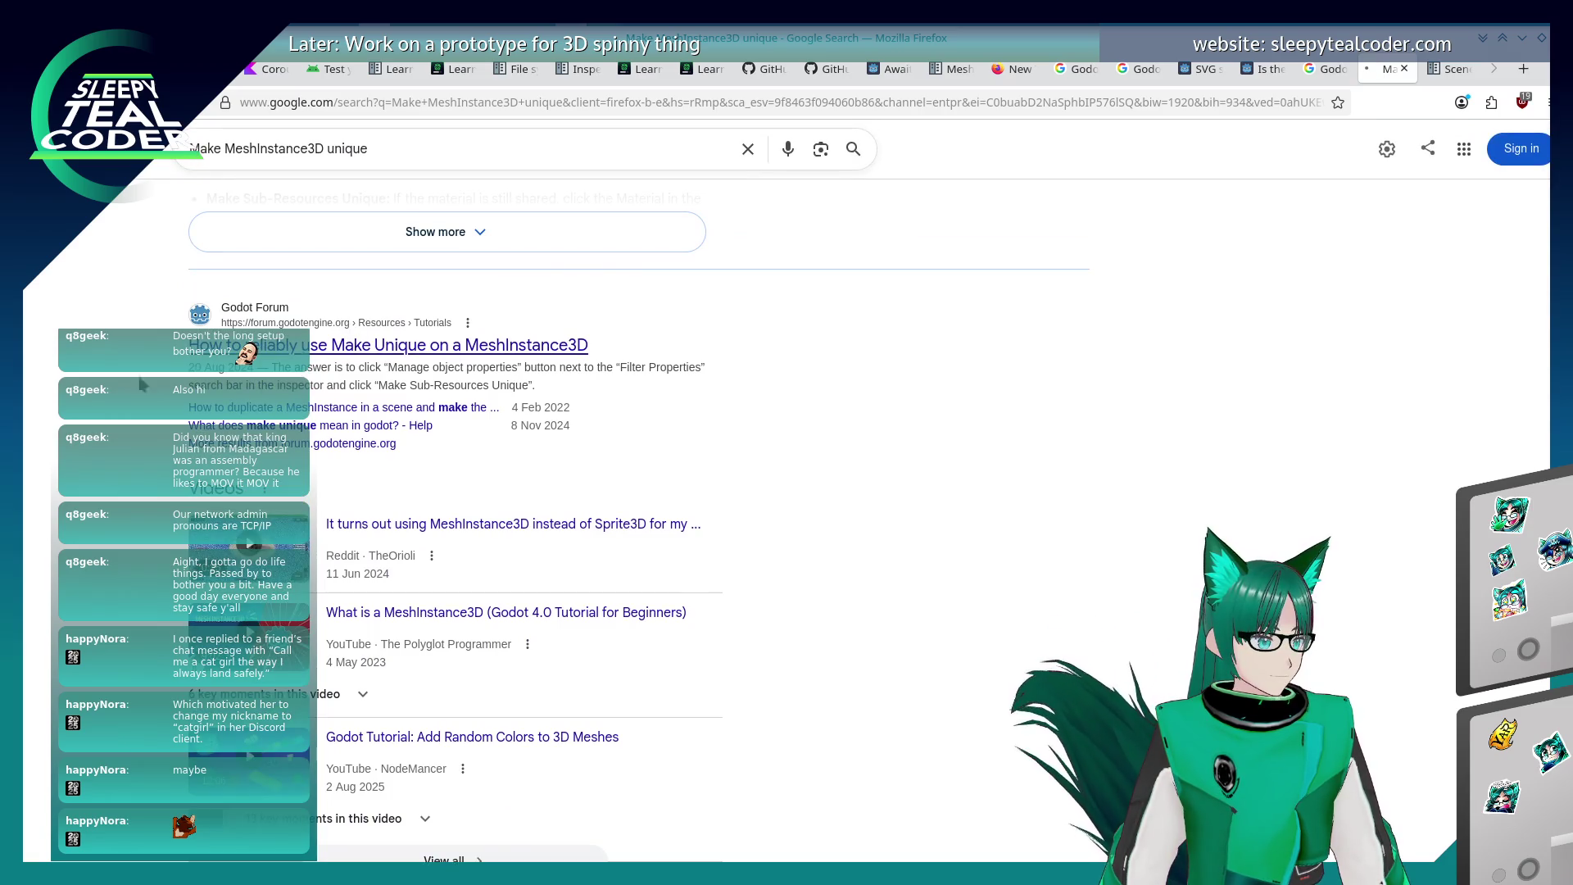
# Step: Open the Godot Forum topic on reliably using Make Unique and read down through the answer
pyautogui.click(349, 341)
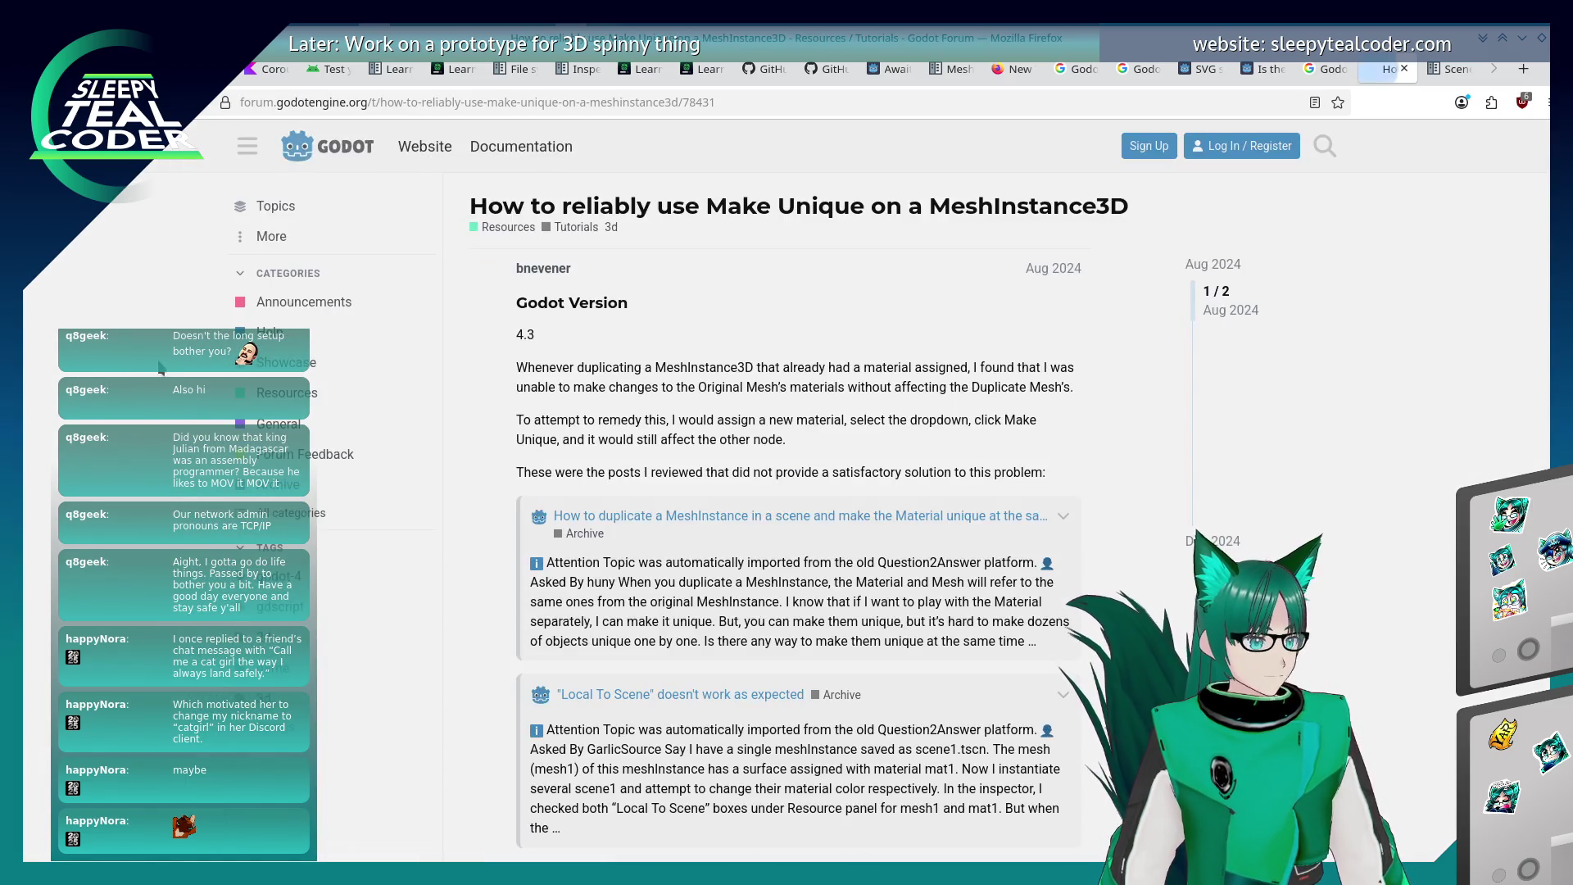
pyautogui.scroll(-3, 160, 368)
pyautogui.scroll(-8, 160, 368)
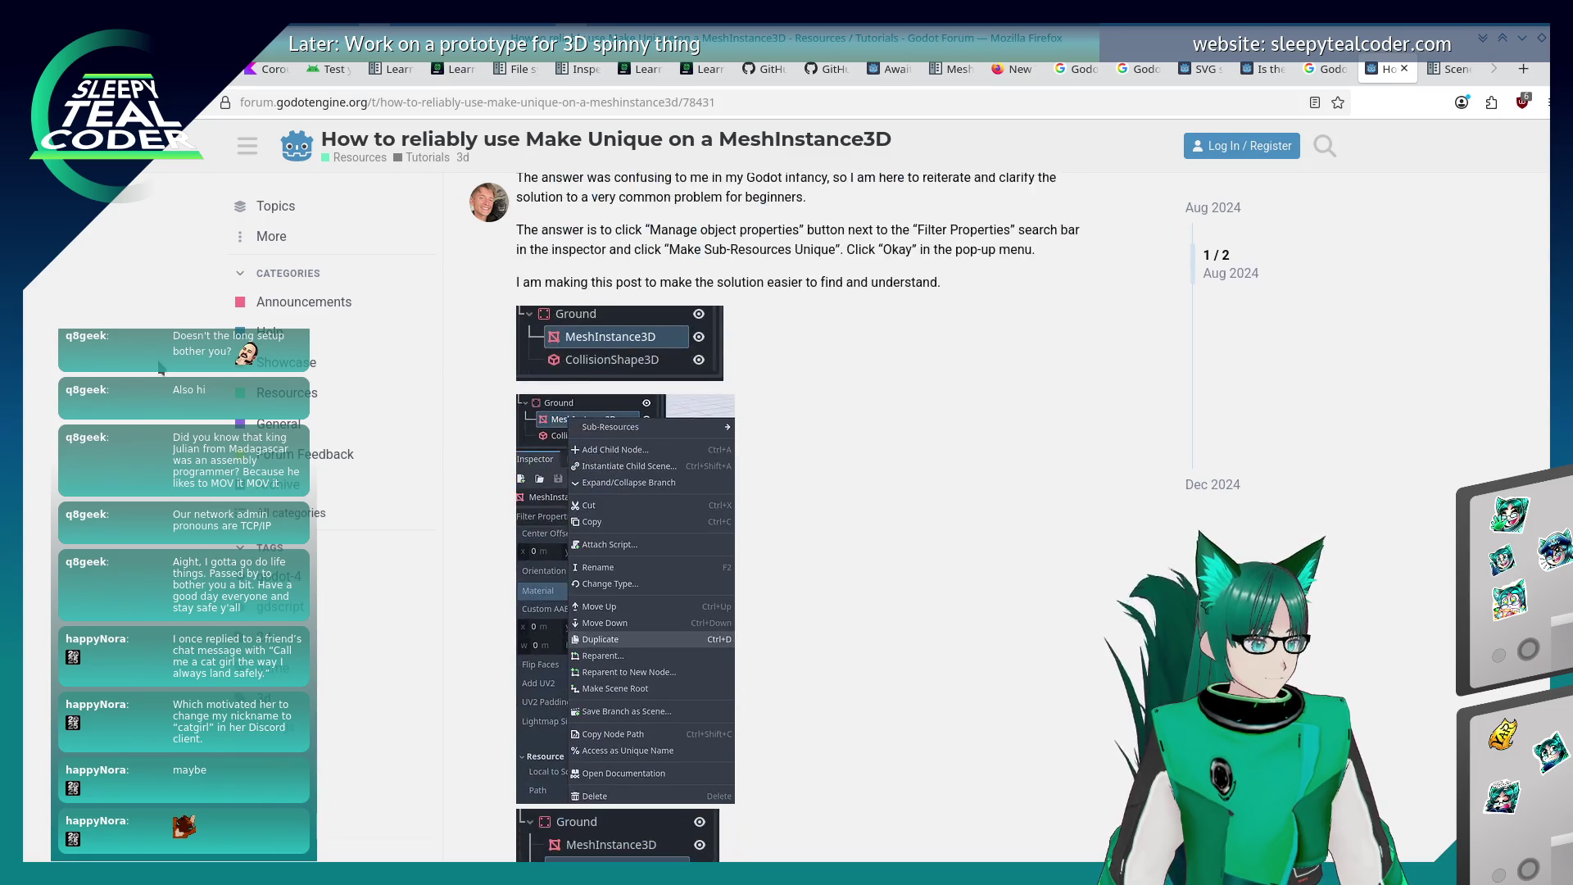
pyautogui.scroll(-2, 161, 368)
pyautogui.scroll(-3, 161, 368)
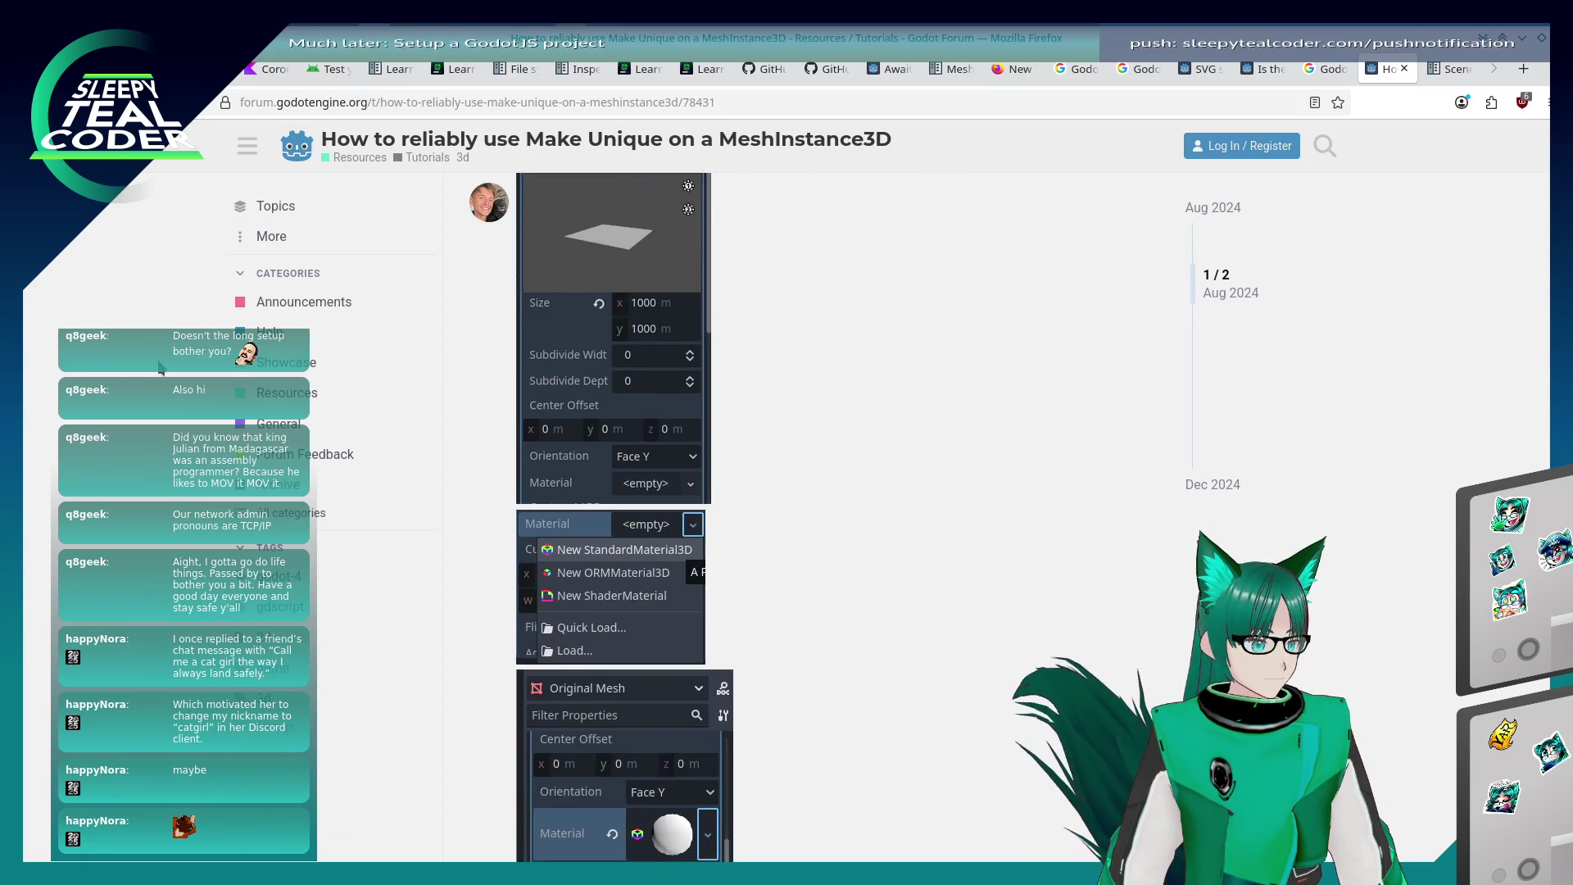
pyautogui.scroll(-3, 160, 368)
pyautogui.scroll(-3, 161, 368)
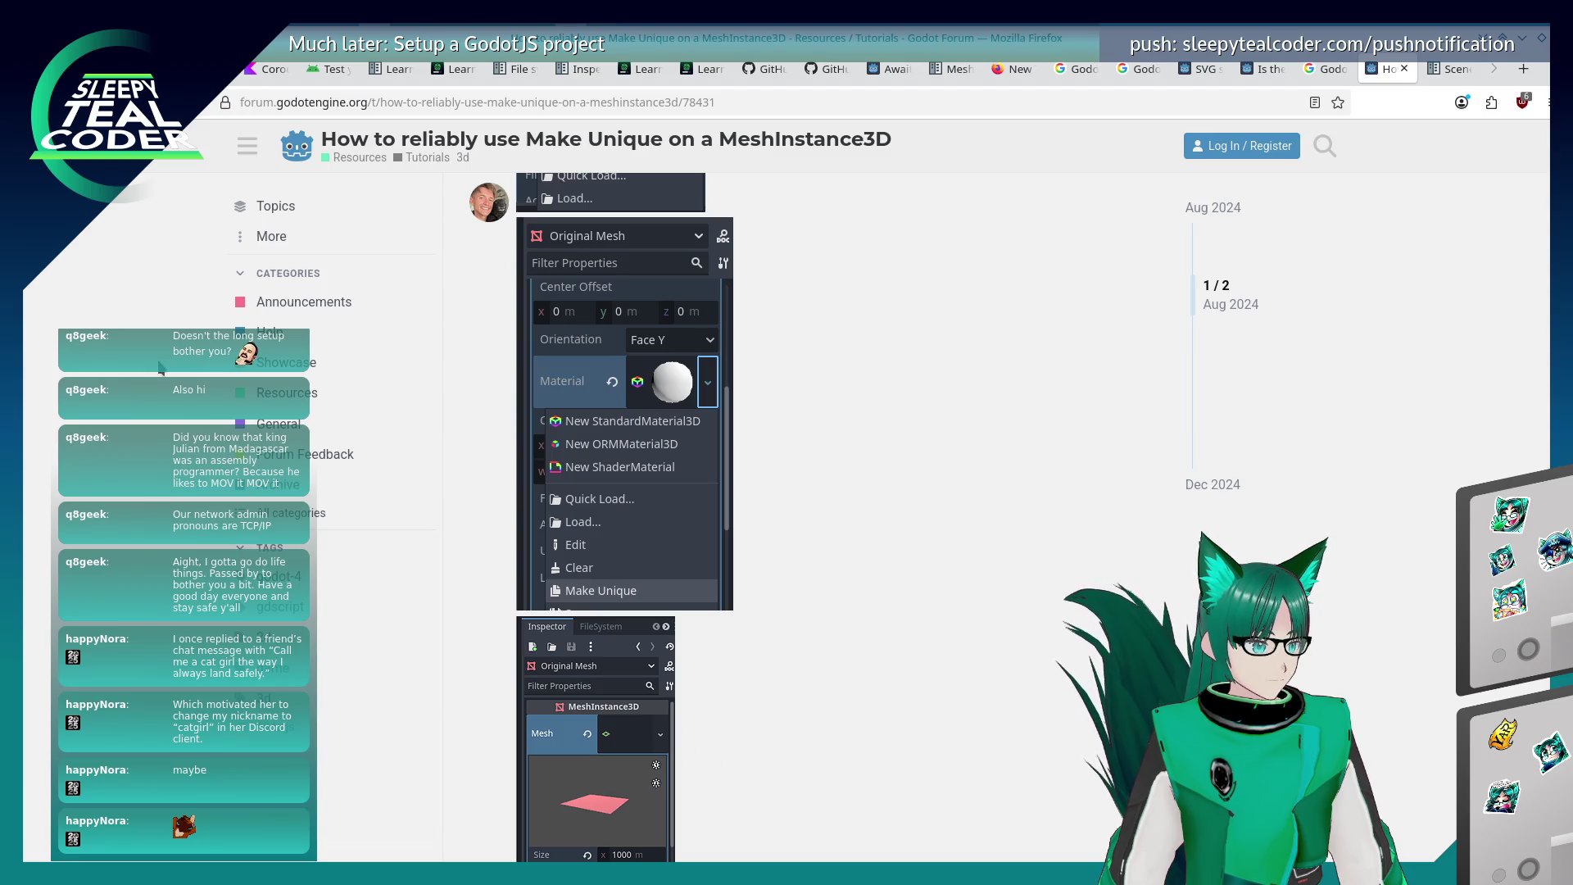
pyautogui.scroll(-2, 160, 368)
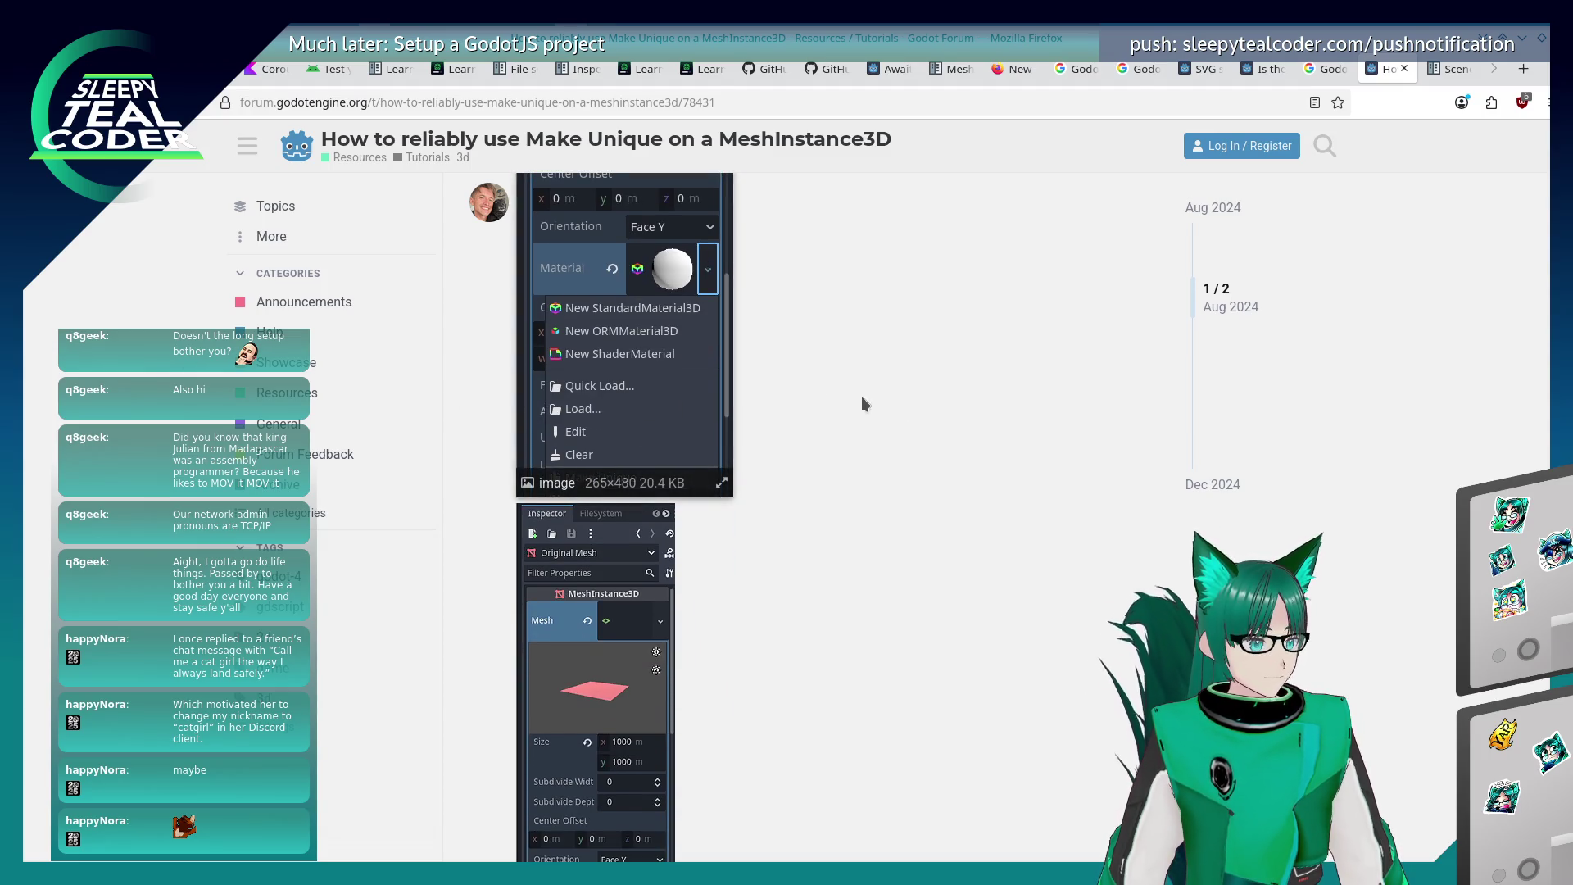
pyautogui.hotkey('alt', 'Tab')
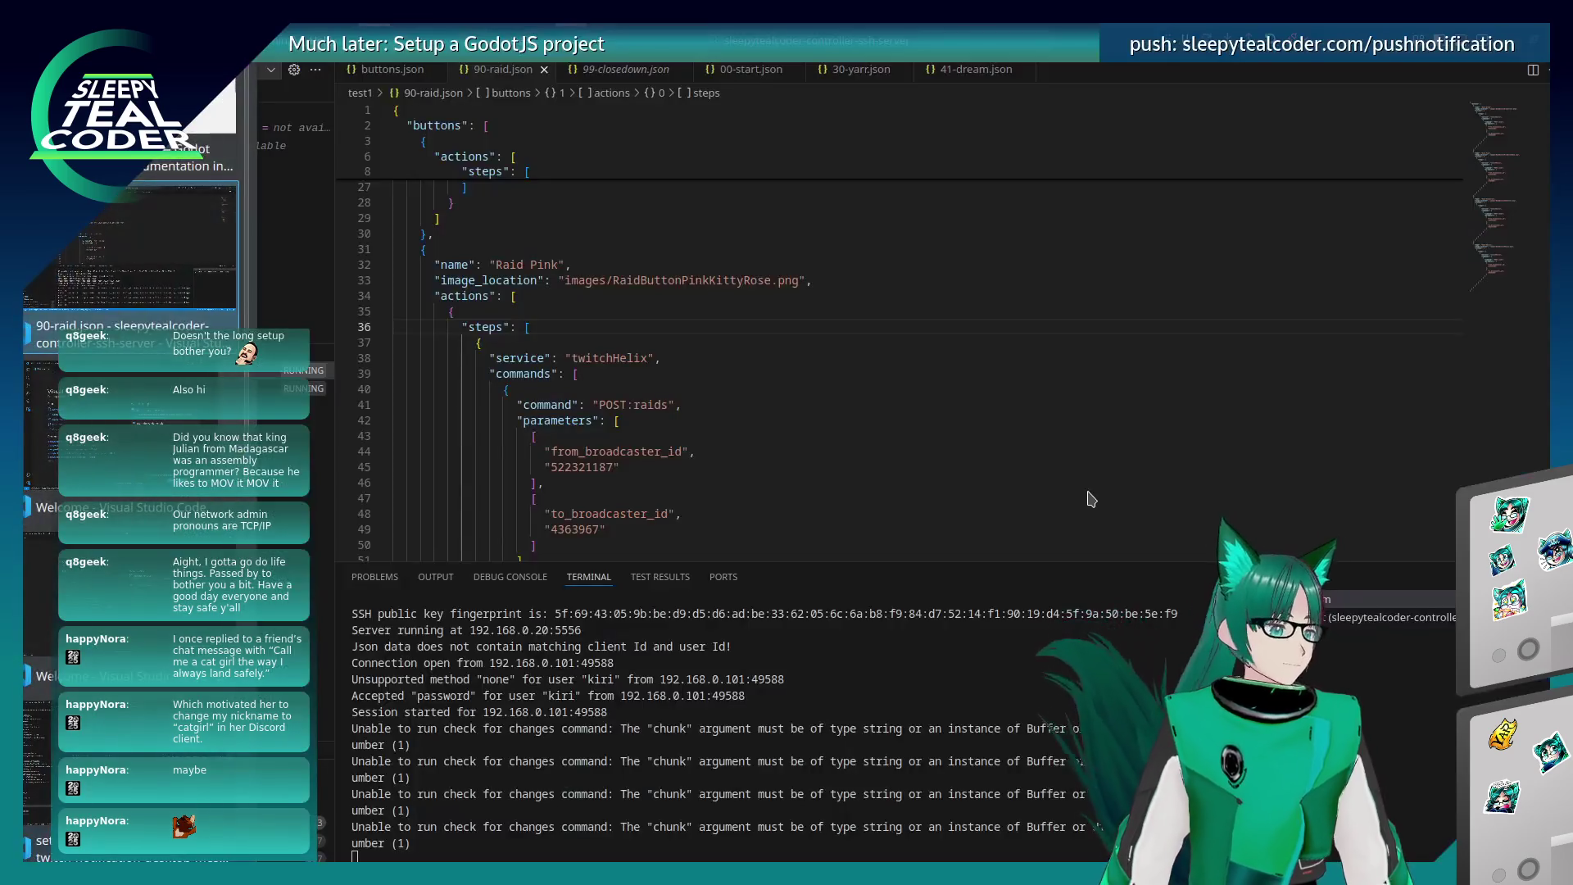
# Step: Cycle past the VS Code windows back to Godot and select the MessageBackground node
pyautogui.hotkey('alt', 'Tab')
pyautogui.hotkey('alt', 'Tab')
pyautogui.hotkey('alt', 'Tab')
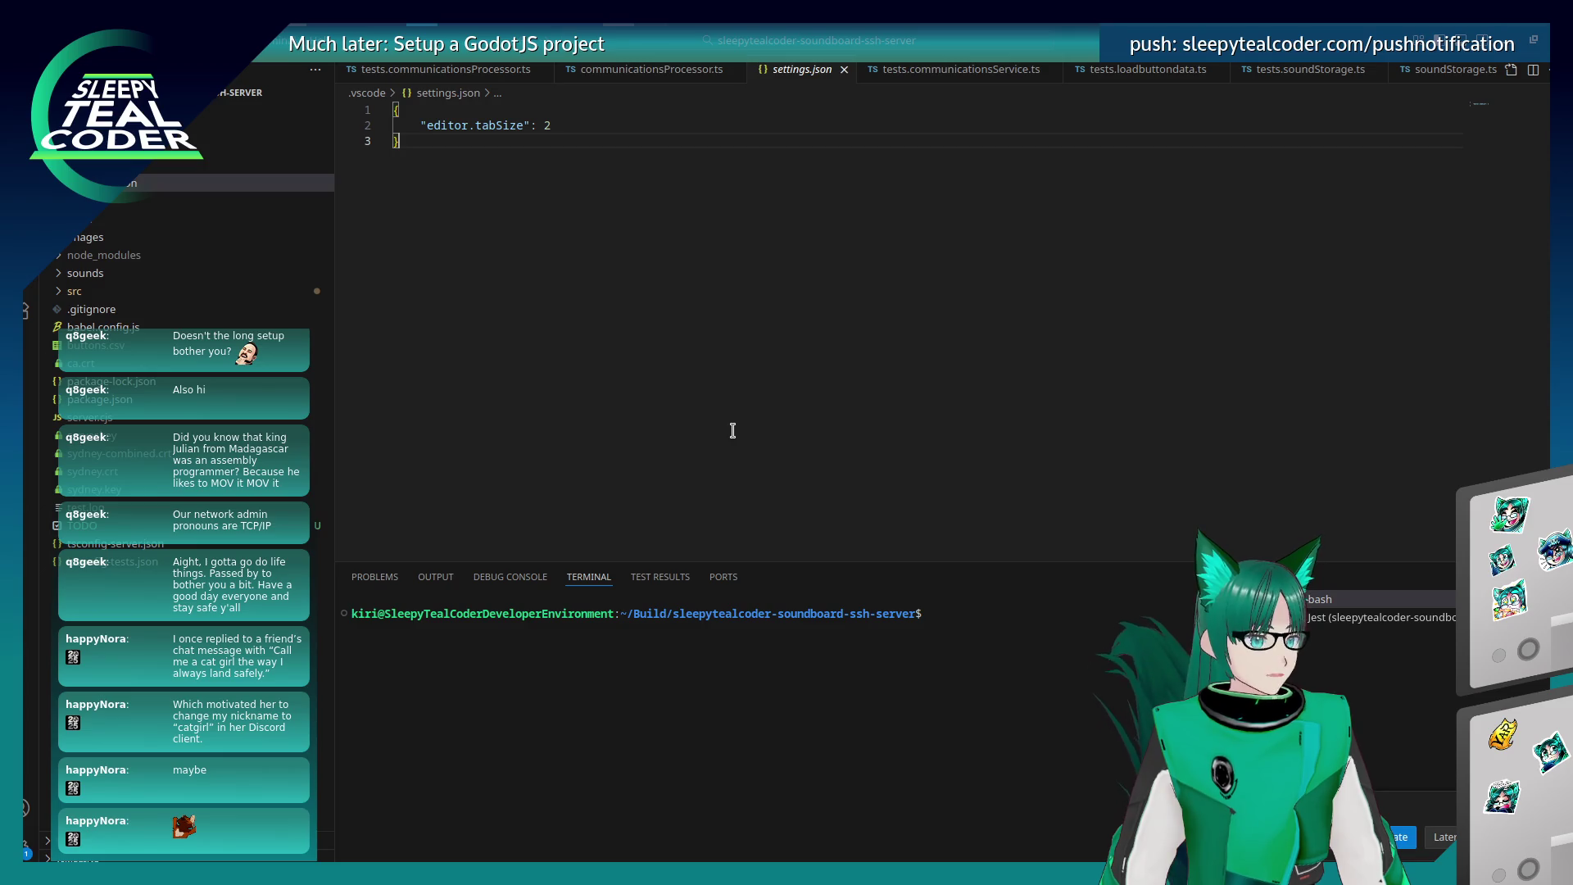
pyautogui.hotkey('alt', 'Tab')
pyautogui.hotkey('alt', 'Tab')
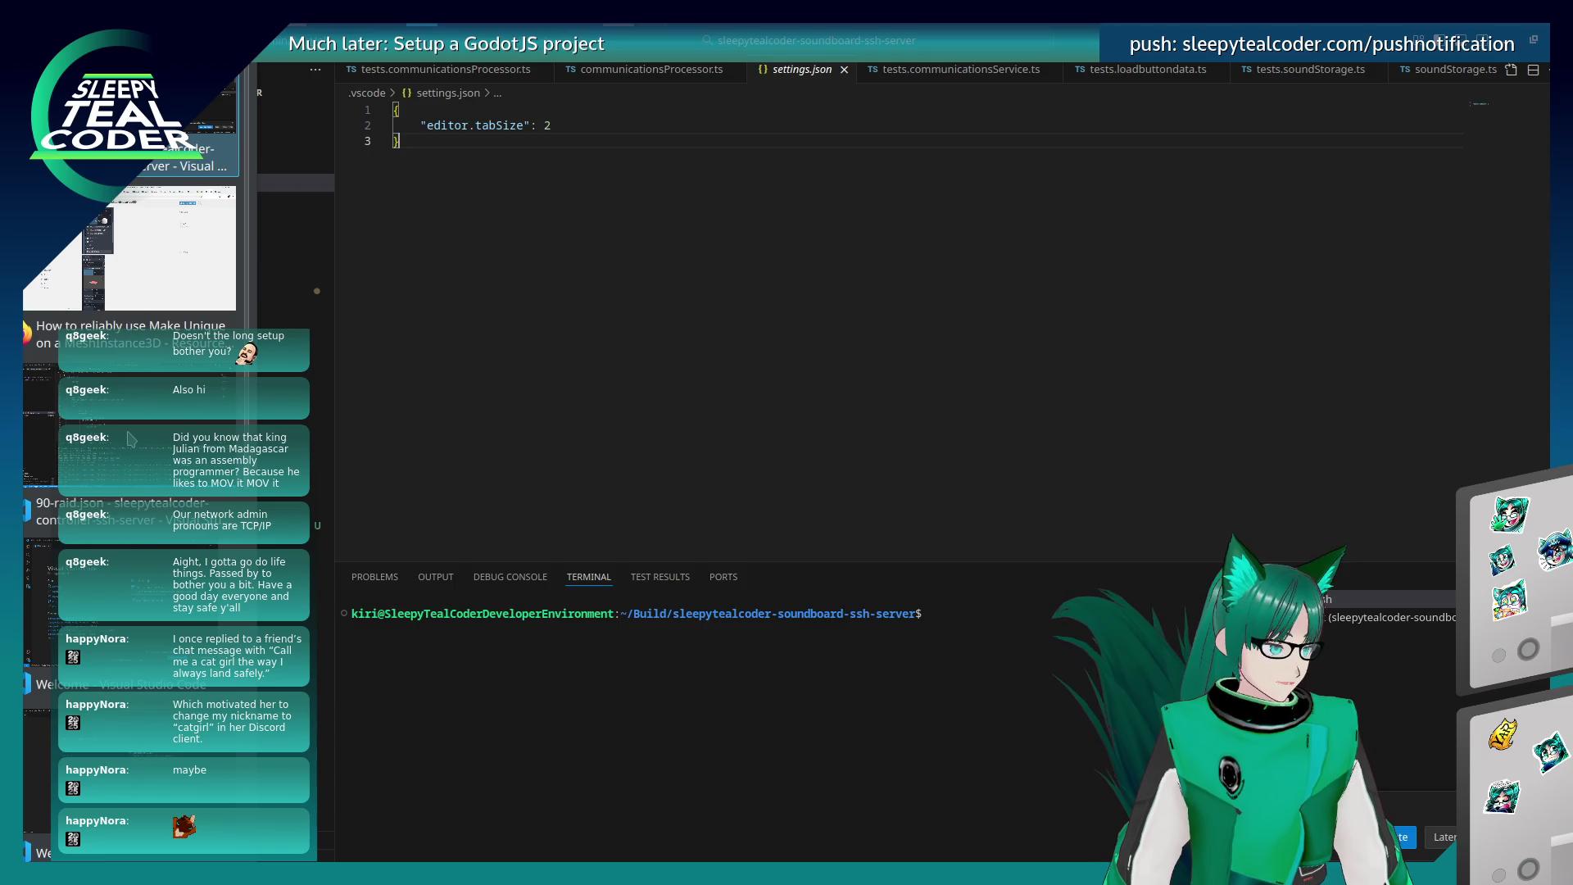
pyautogui.click(131, 512)
pyautogui.hotkey('alt', 'Tab')
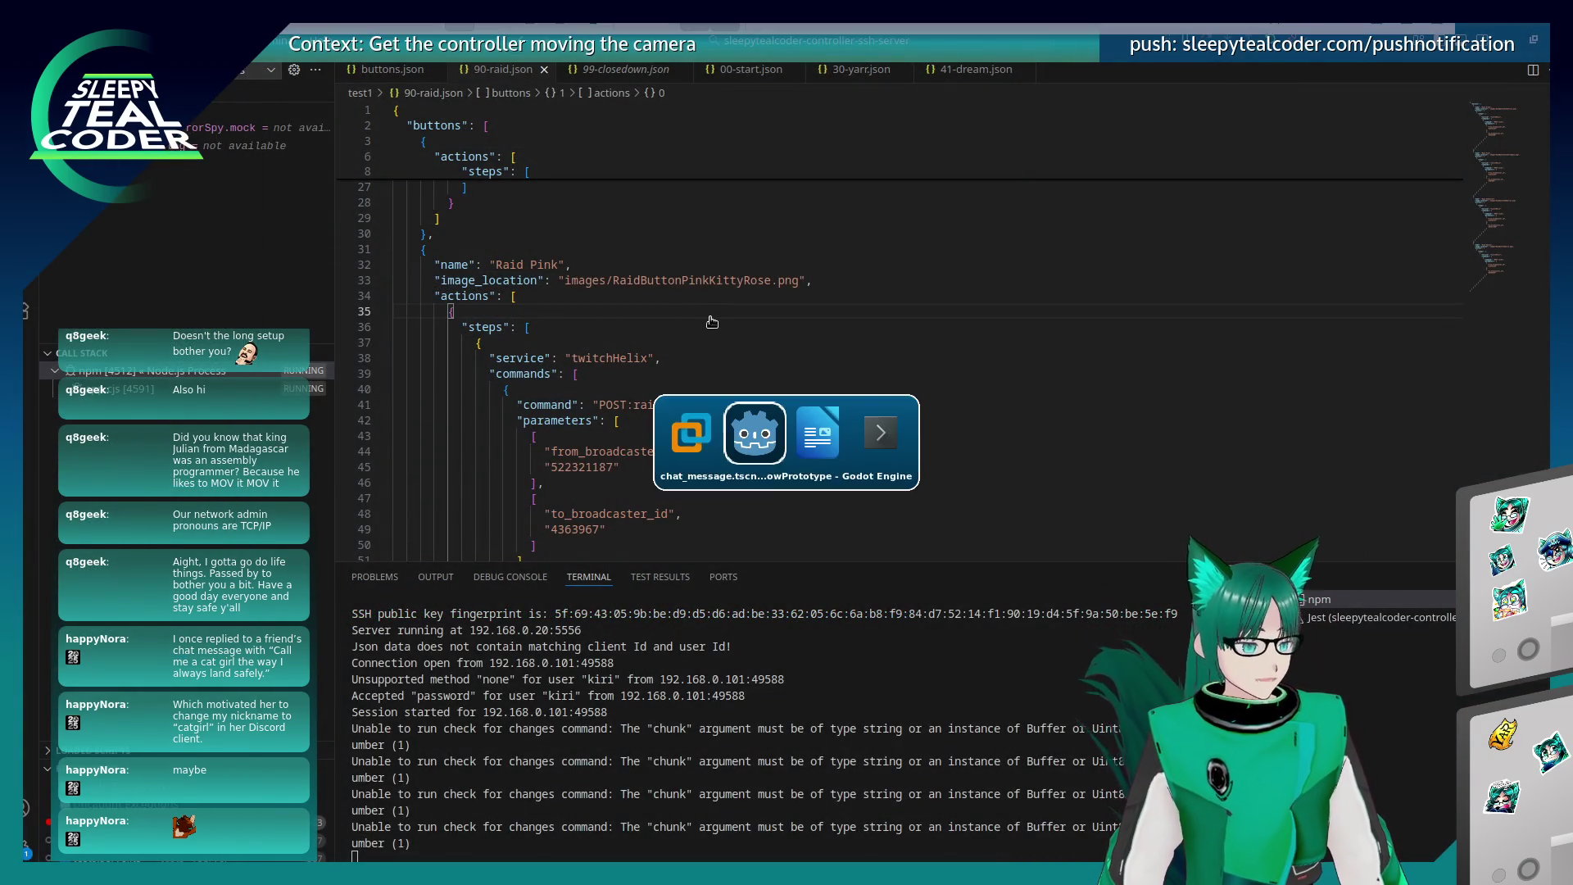
pyautogui.click(164, 205)
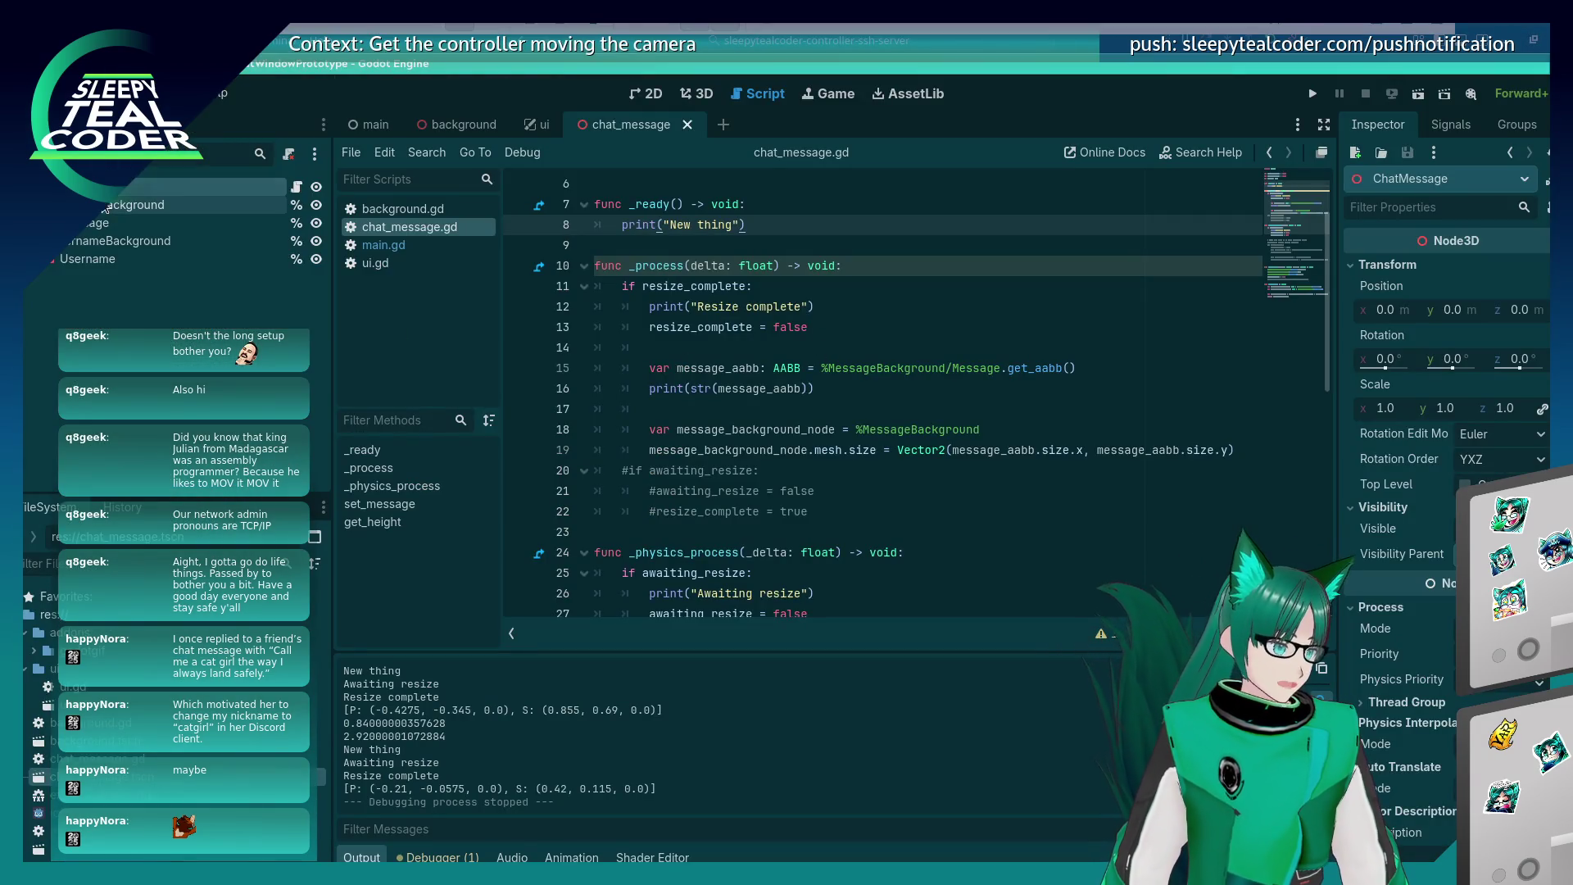
# Step: Inspect the MessageBackground material's settings and its resource options menu
pyautogui.click(1539, 483)
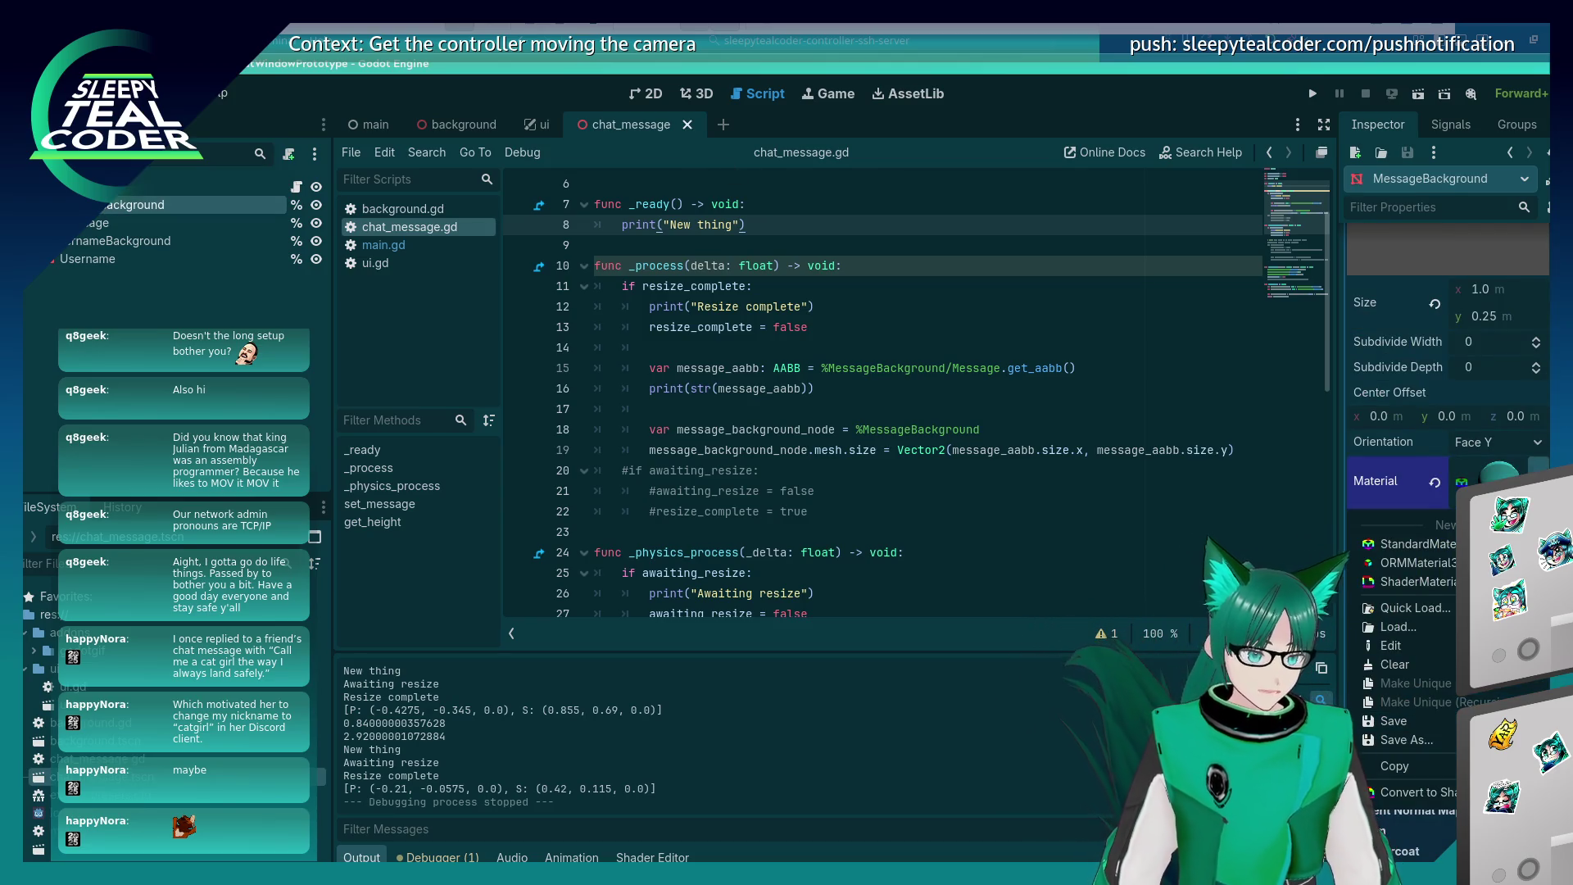
pyautogui.click(1418, 544)
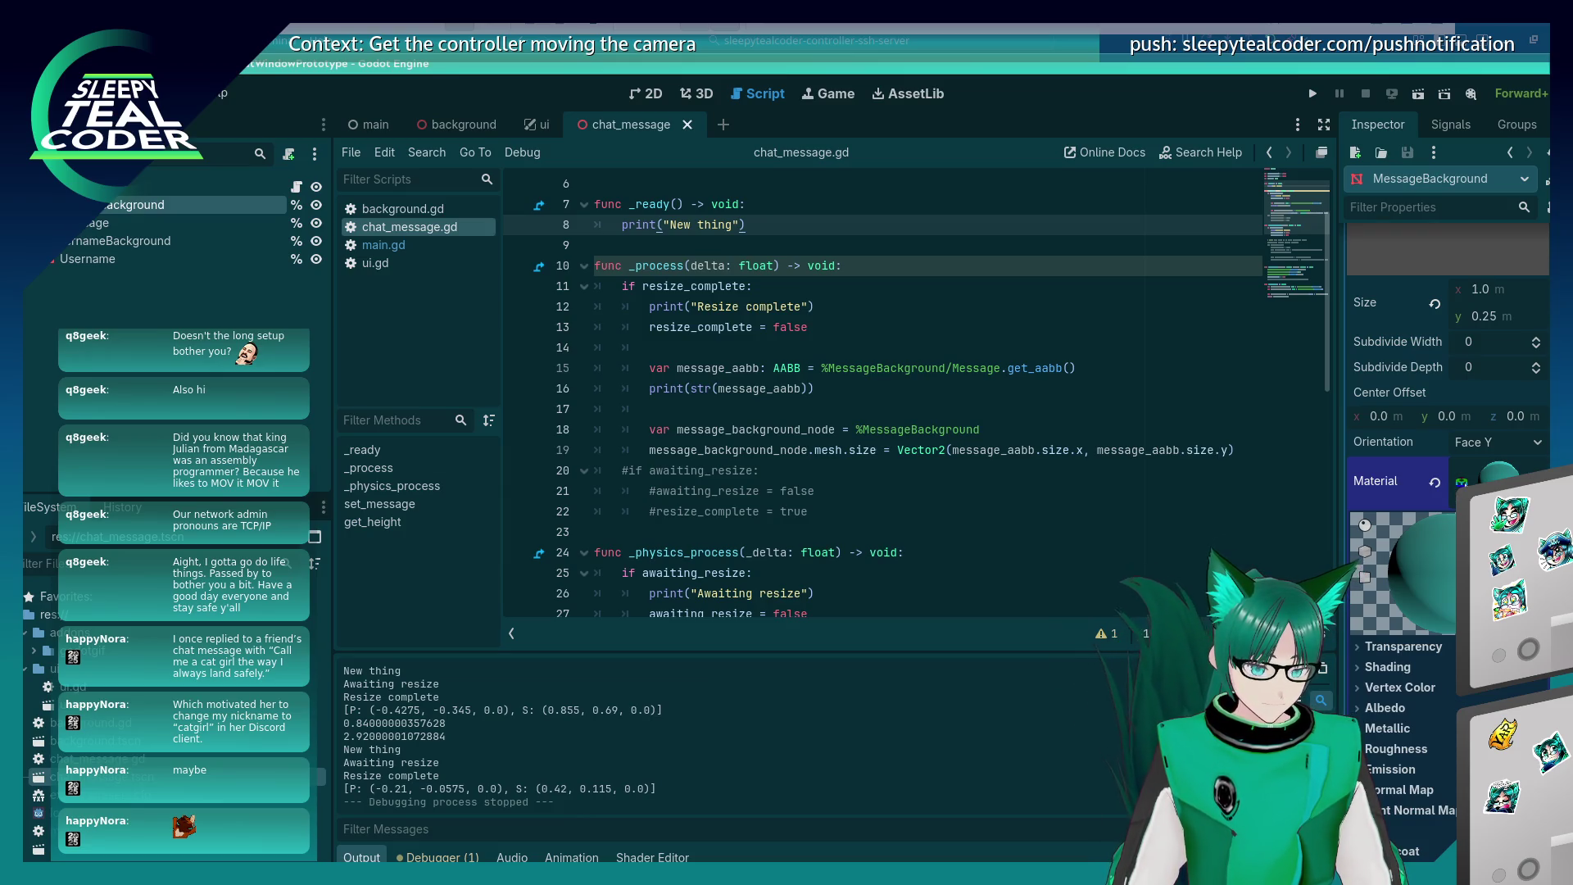
pyautogui.click(1463, 483)
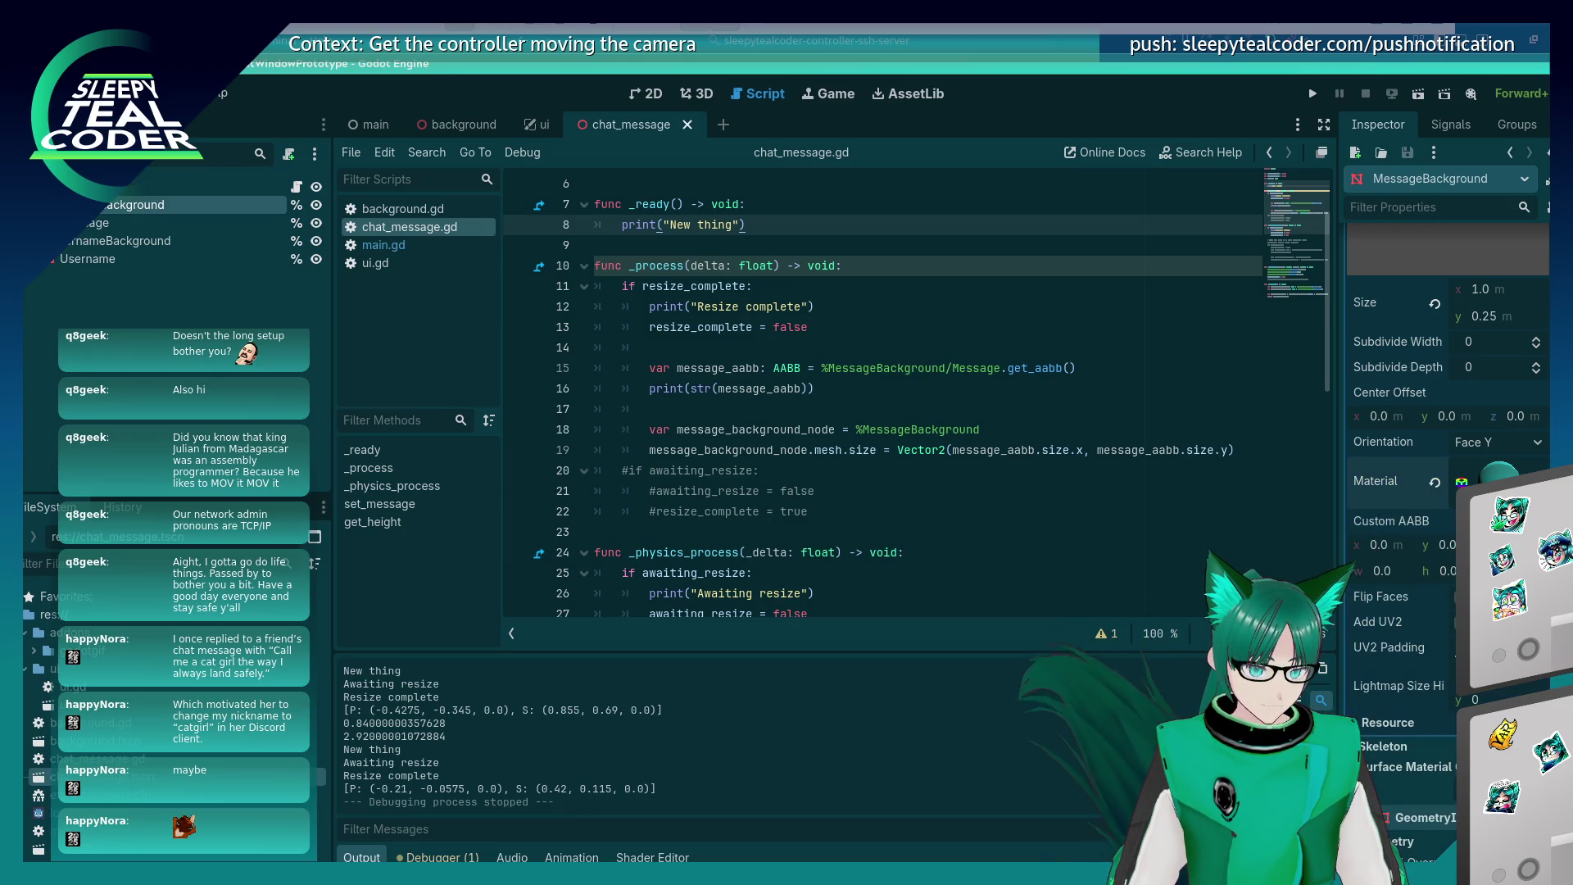
pyautogui.click(1463, 484)
pyautogui.click(1539, 466)
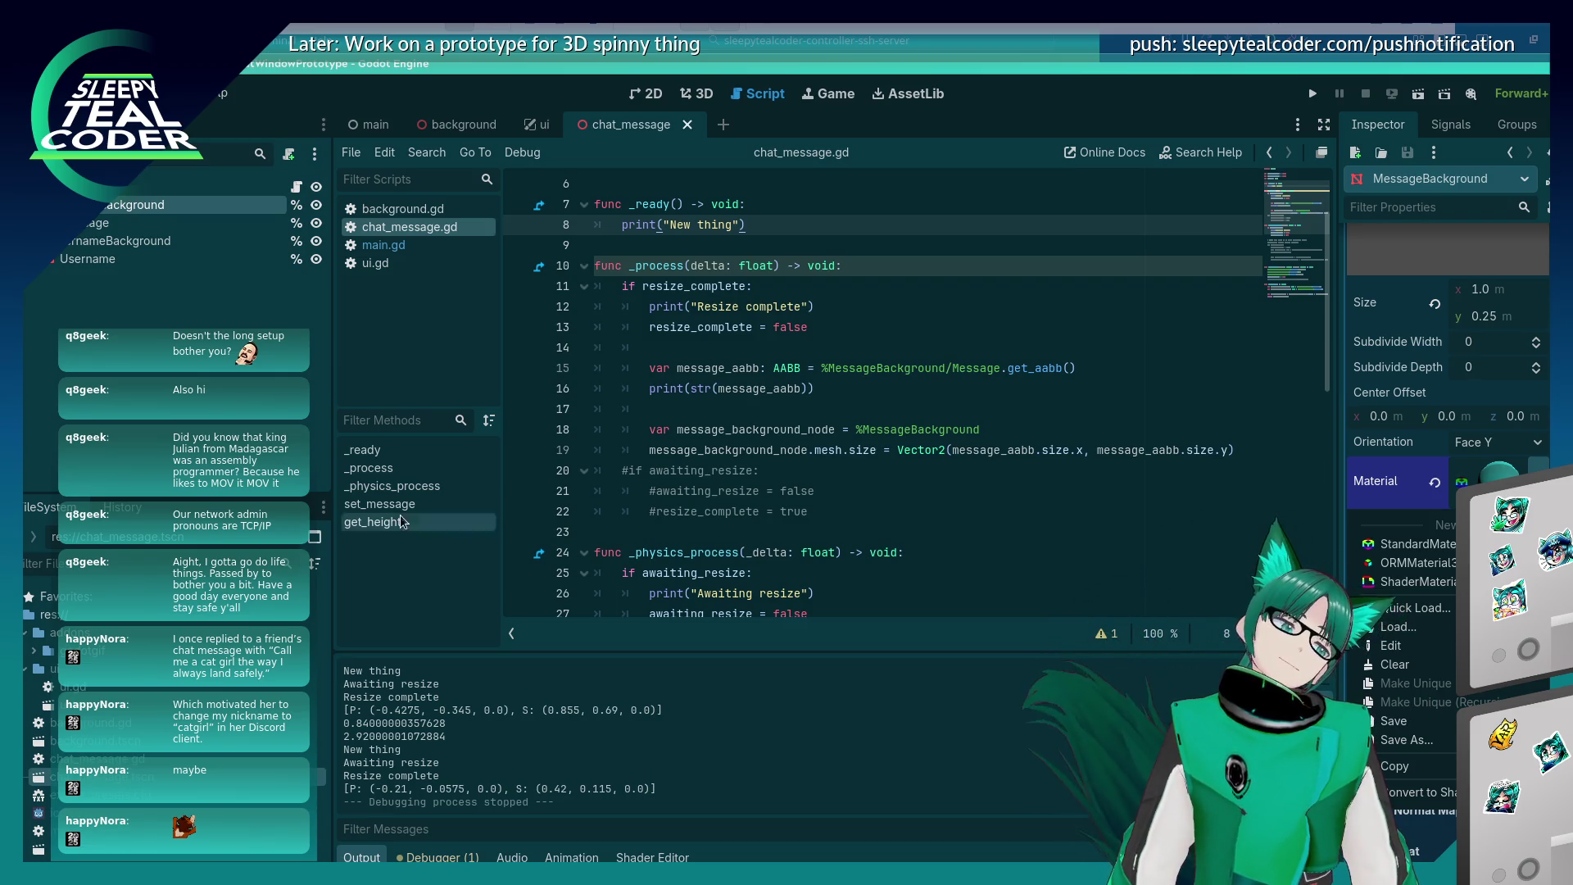
# Step: Reselect MessageBackground via the Message node and check the material's resource options again
pyautogui.click(102, 228)
pyautogui.click(102, 228)
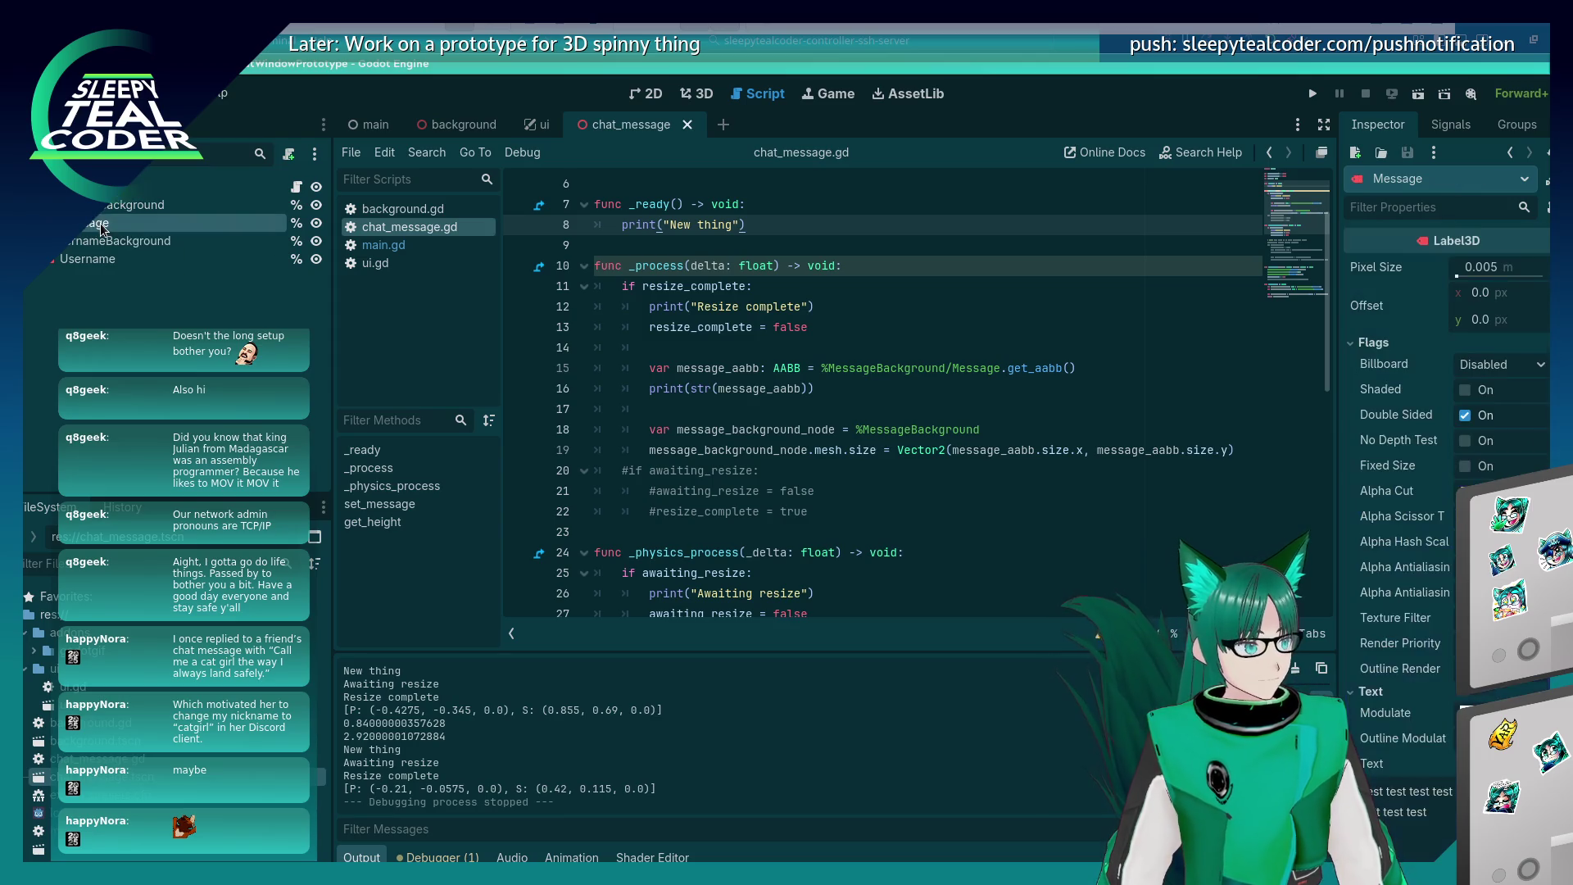
pyautogui.click(122, 206)
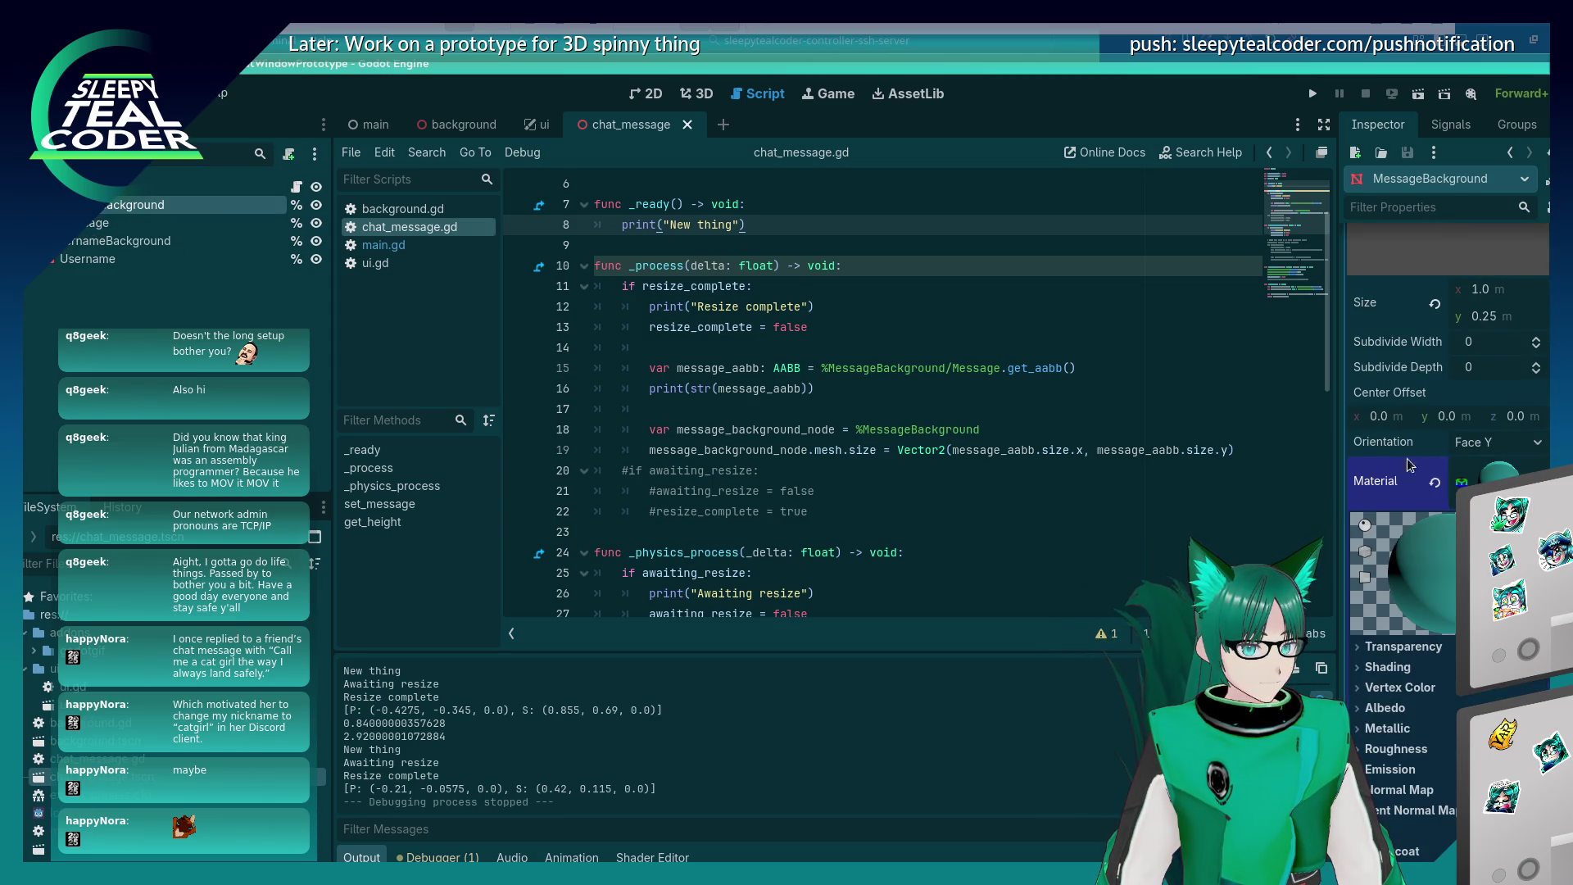
pyautogui.click(1538, 464)
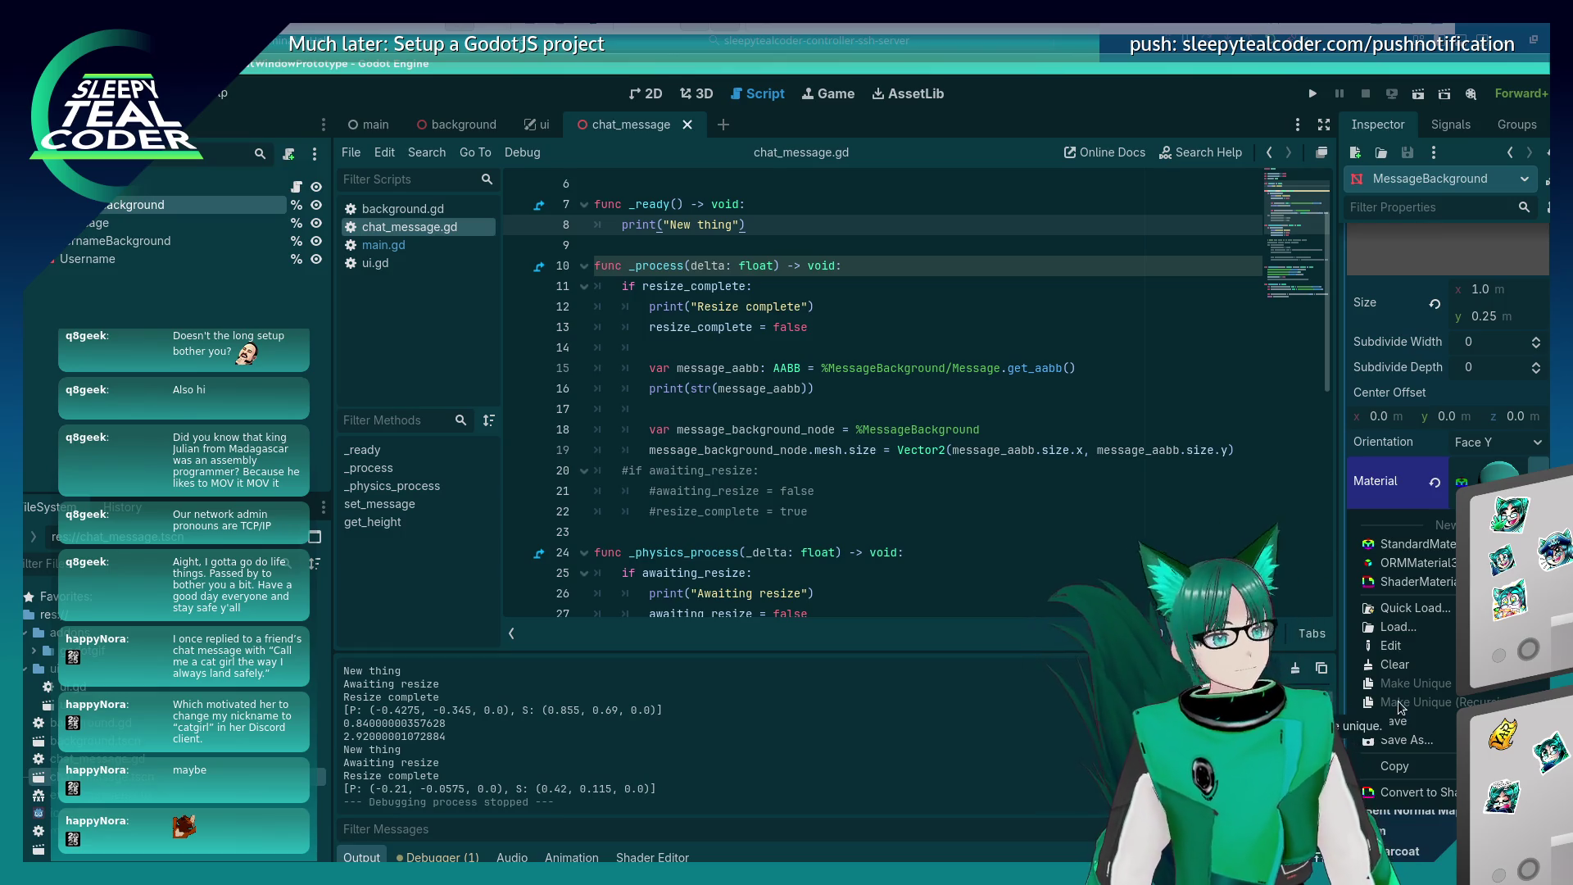
pyautogui.click(1011, 537)
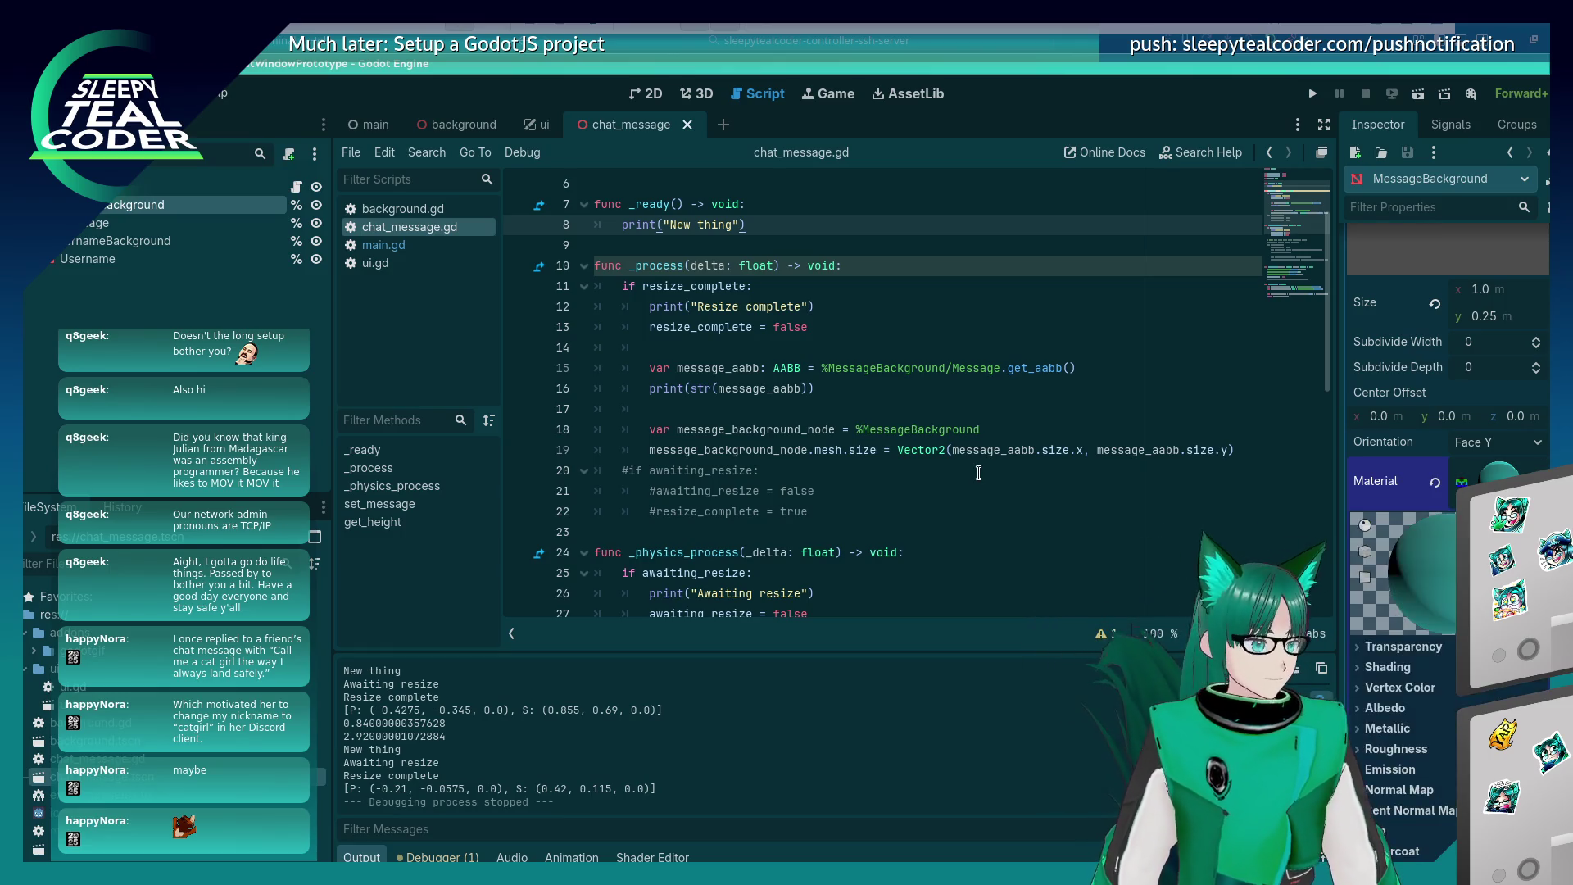
pyautogui.hotkey('alt', 'Tab')
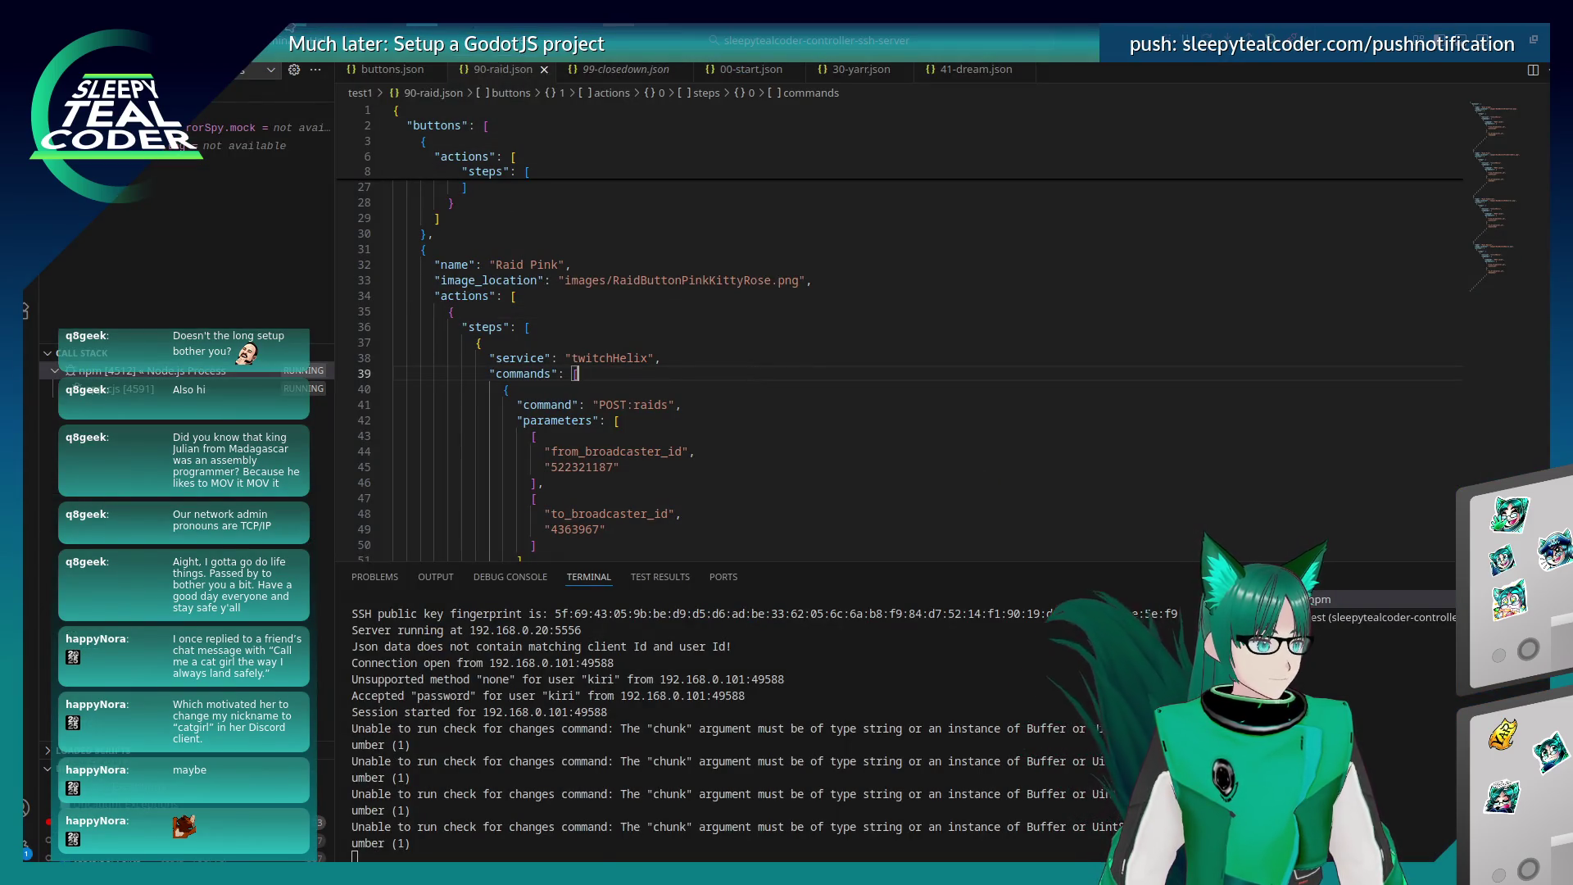
# Step: Read the Firefox forum thread on Make Sub-Resources Unique via Manage object properties, then return to Godot
pyautogui.hotkey('alt', 'Tab')
pyautogui.scroll(-6, 519, 408)
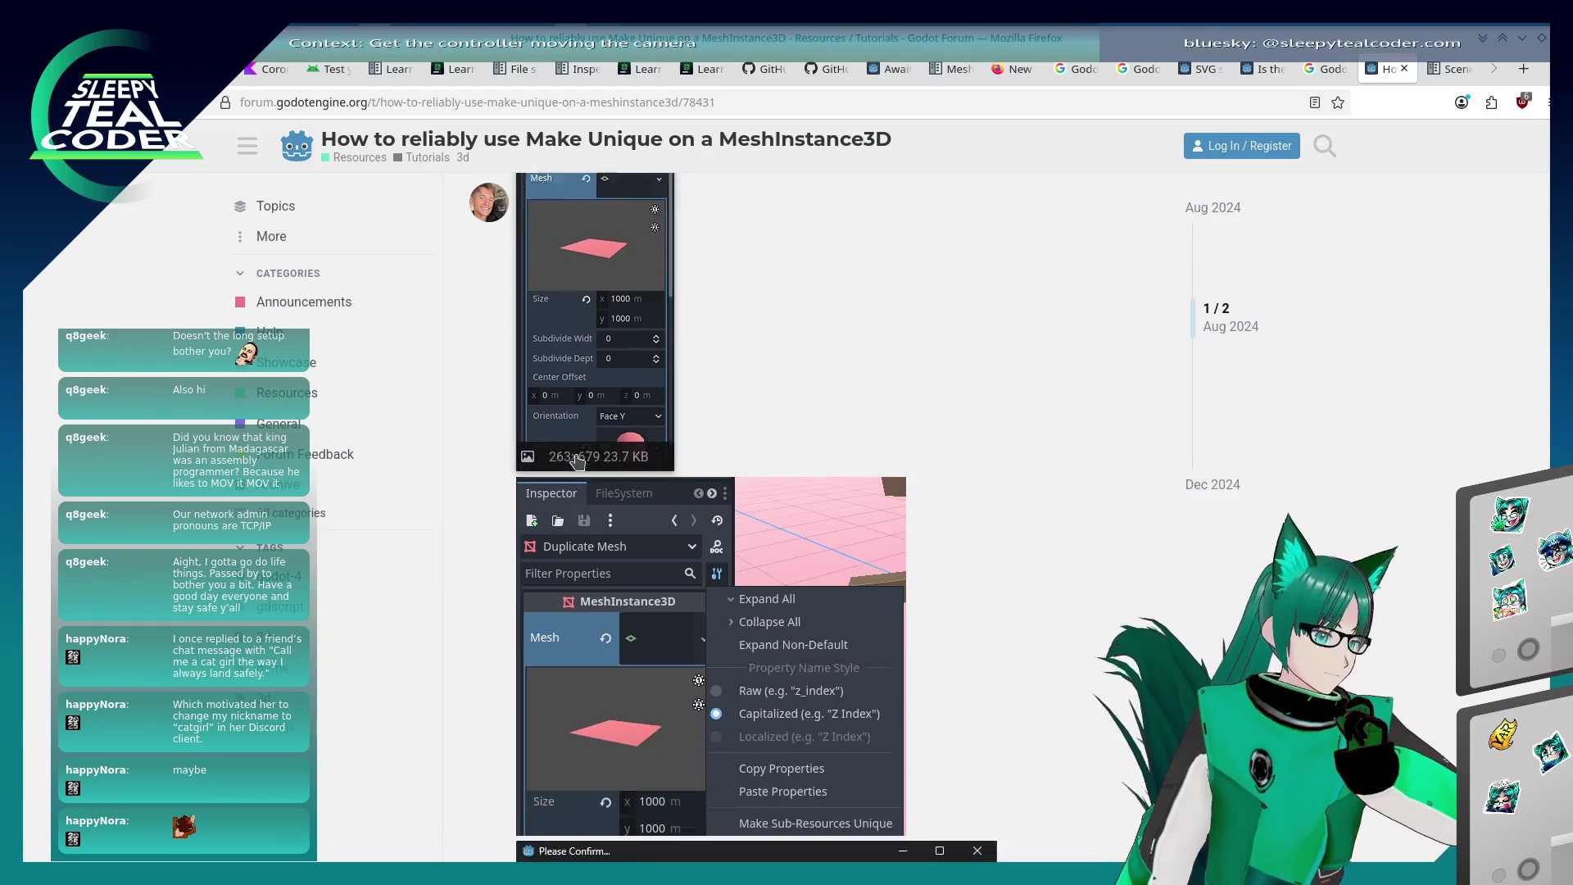
pyautogui.scroll(-1, 578, 460)
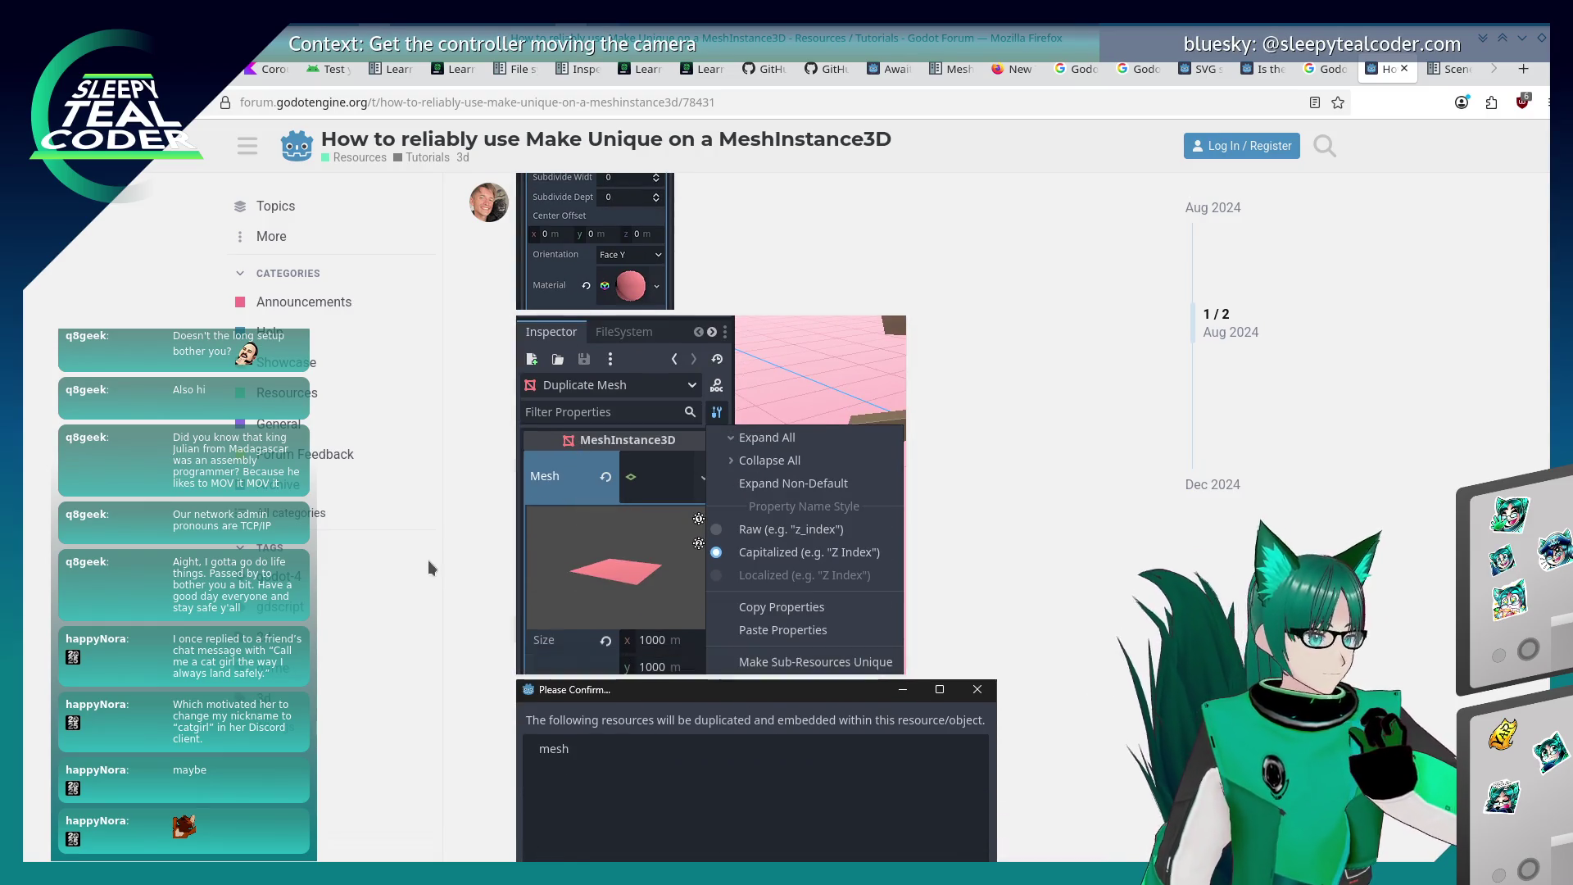
pyautogui.scroll(-2, 436, 533)
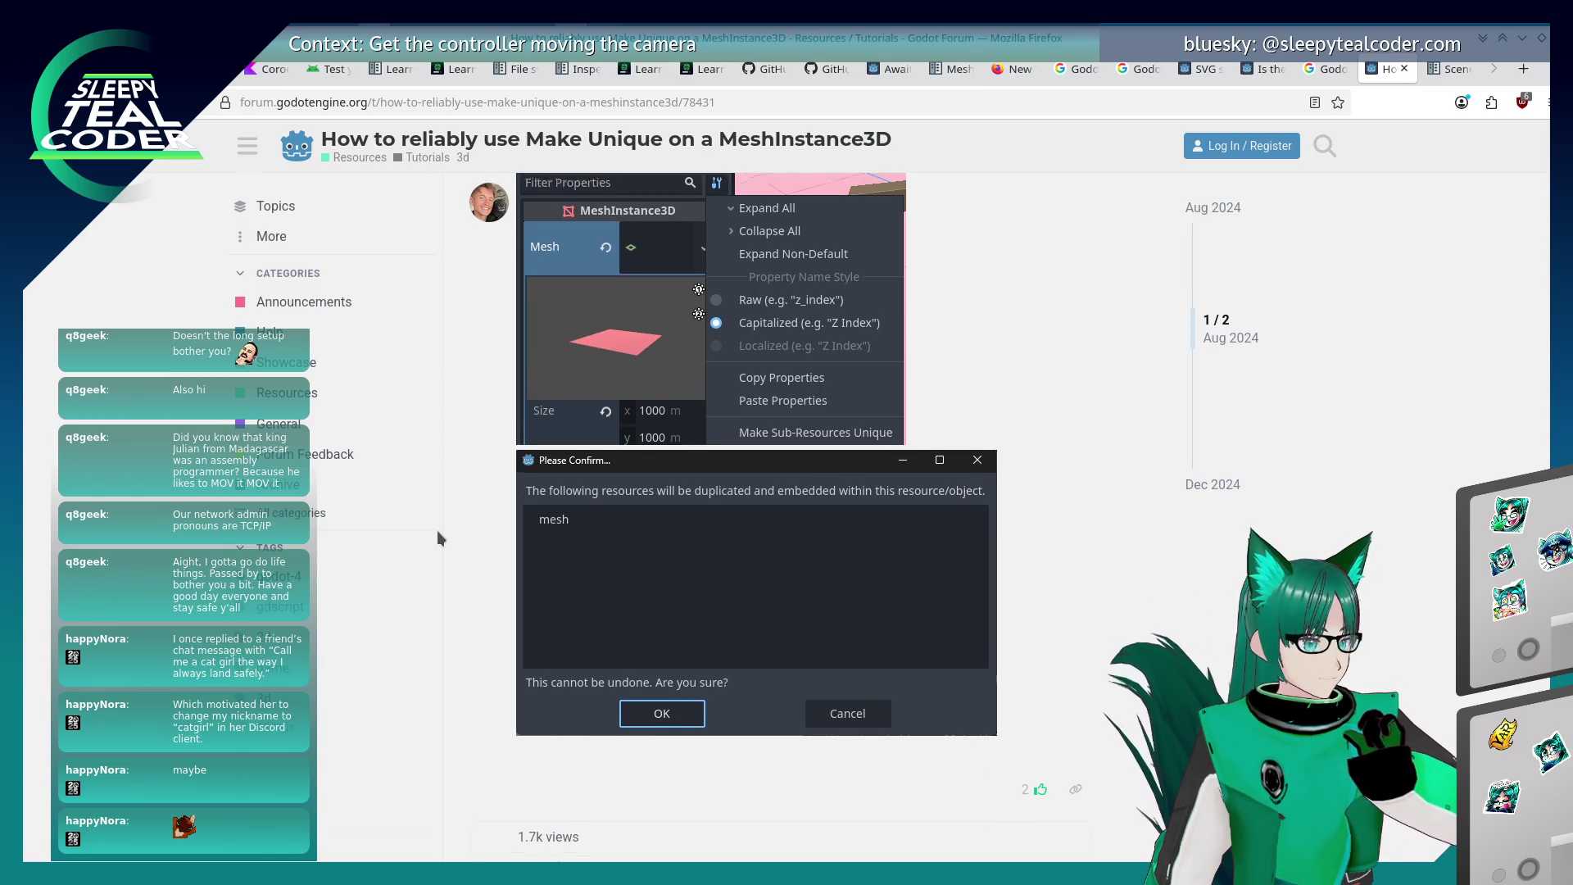
pyautogui.scroll(-1, 440, 539)
pyautogui.scroll(-2, 438, 533)
pyautogui.scroll(5, 438, 532)
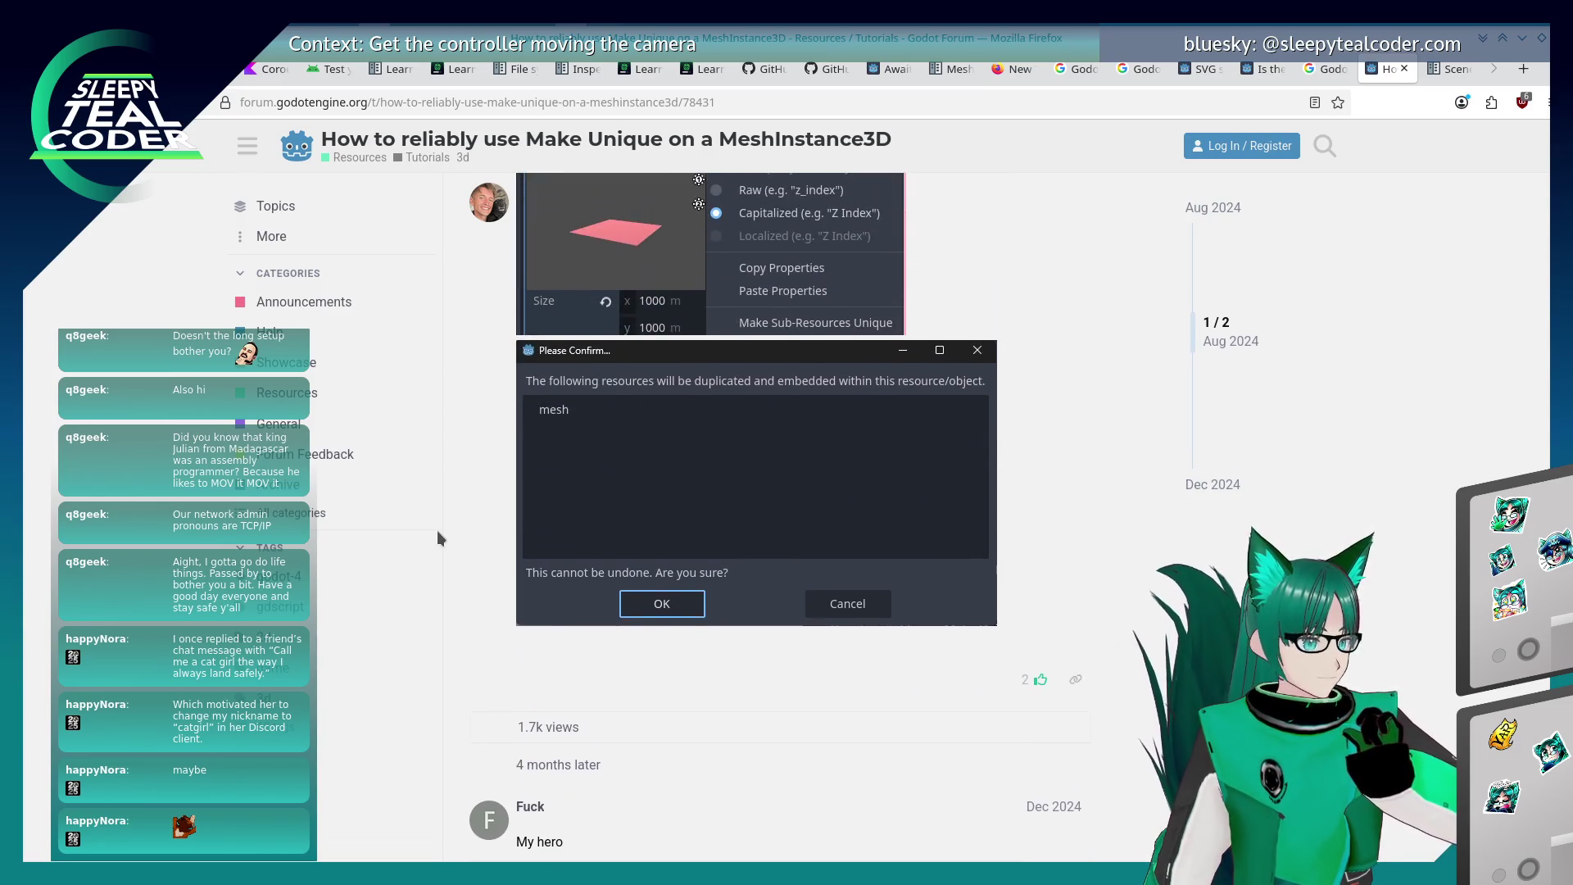
pyautogui.scroll(10, 439, 538)
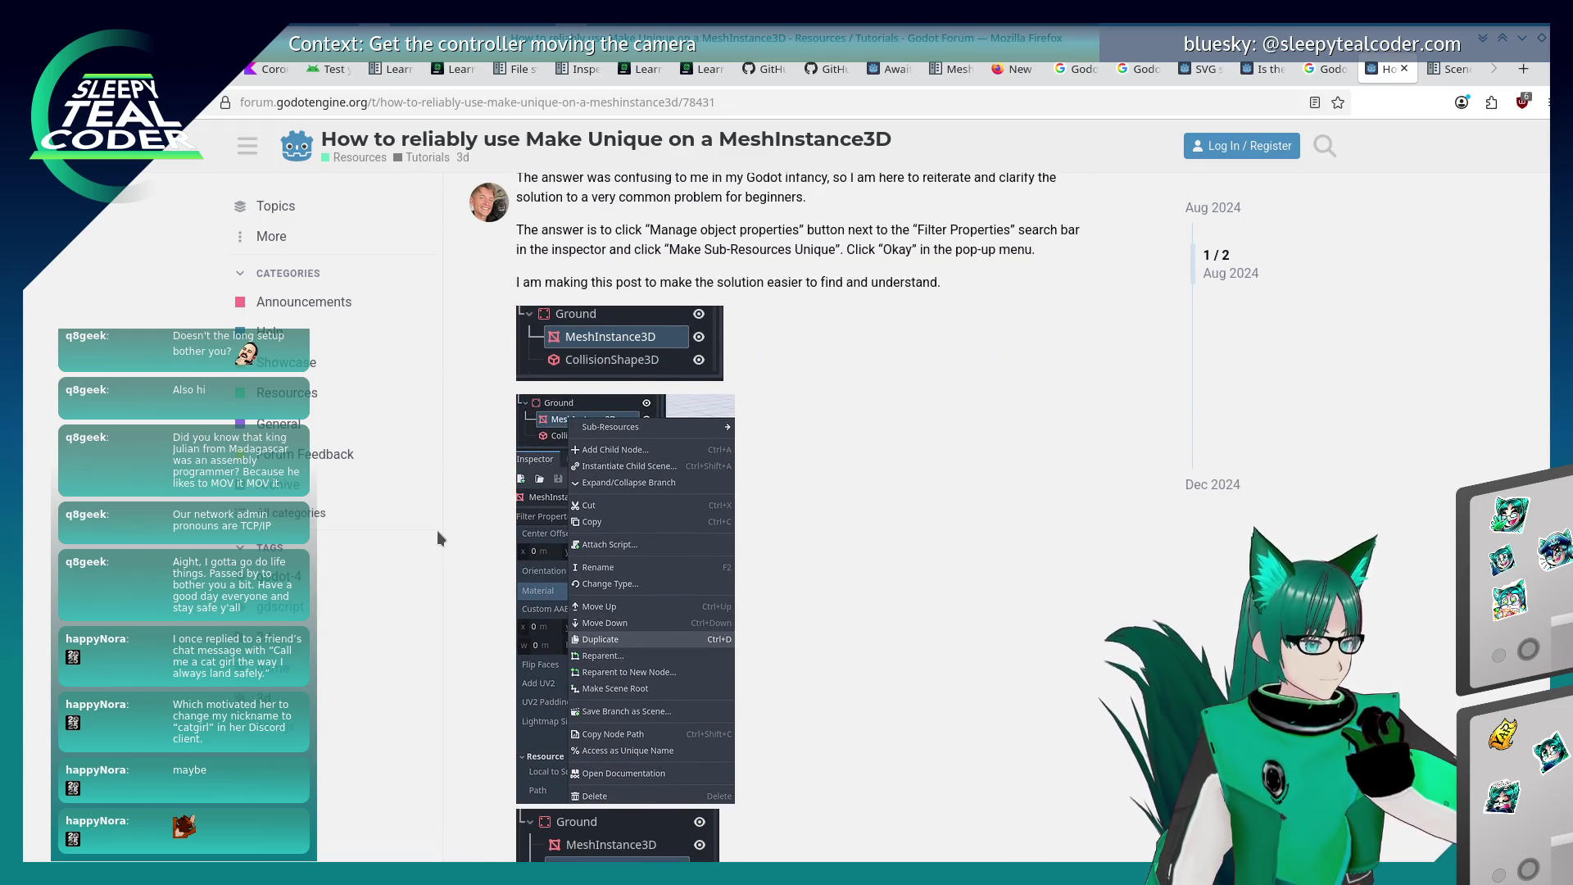
pyautogui.scroll(2, 439, 539)
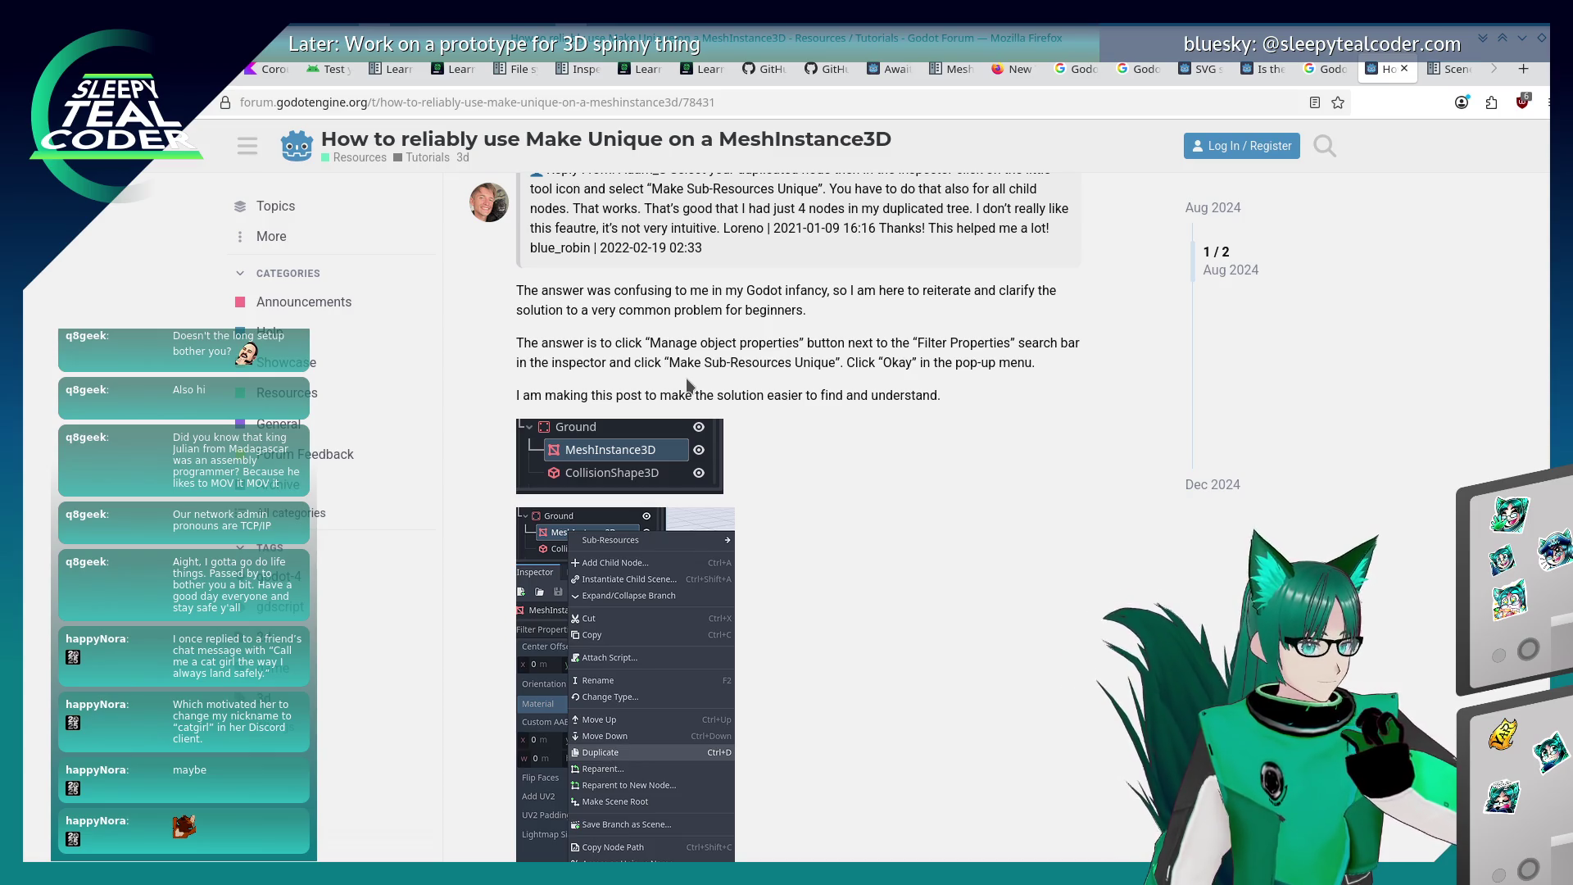
pyautogui.scroll(2, 688, 383)
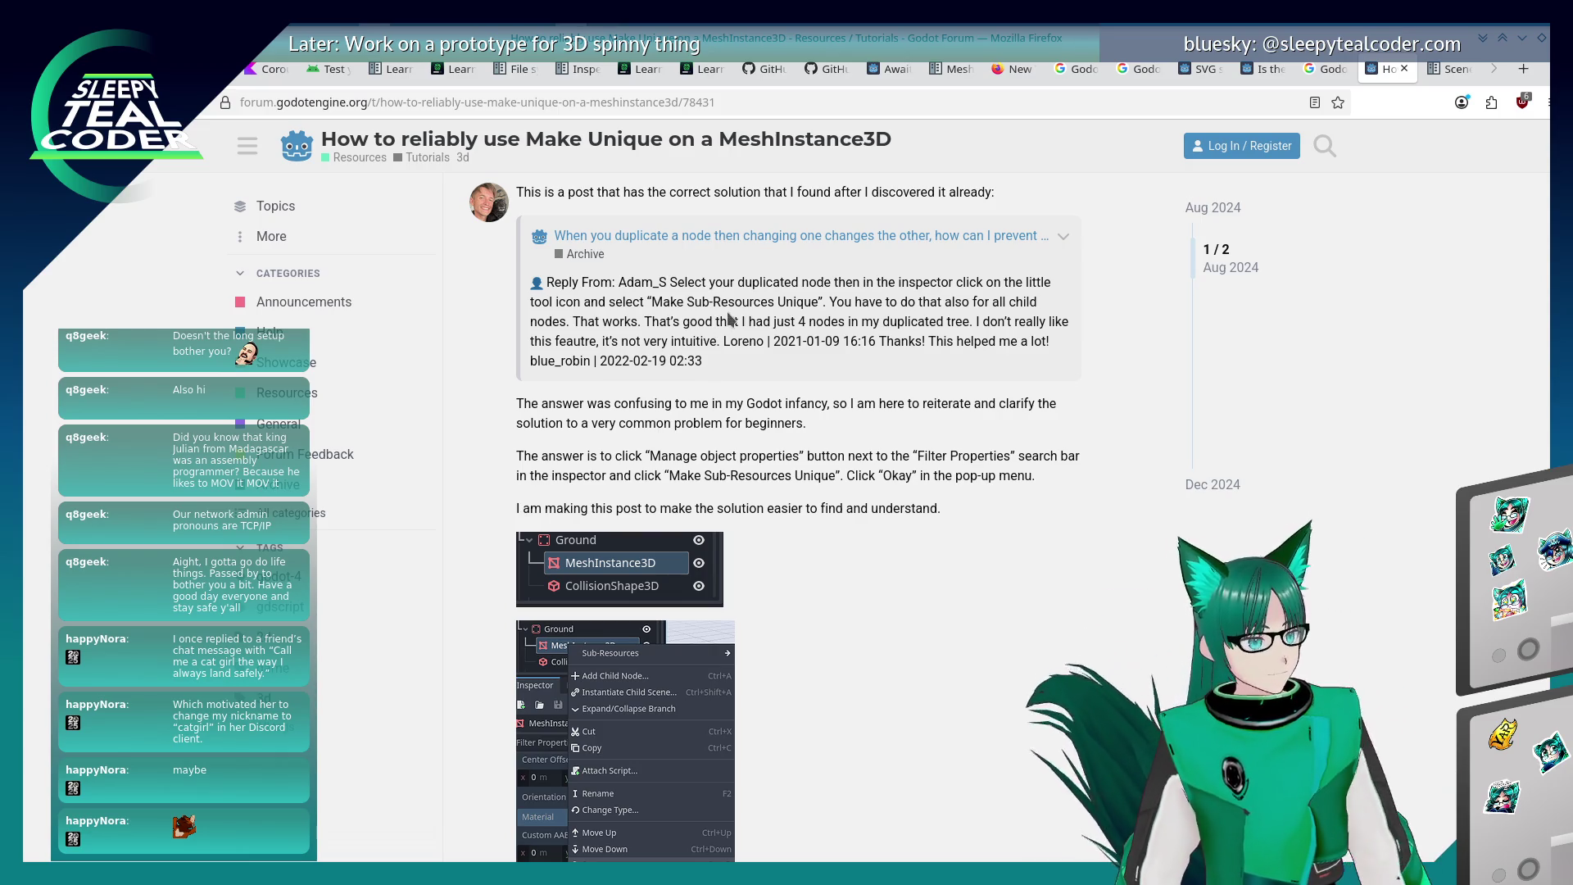
pyautogui.hotkey('alt', 'Tab')
pyautogui.hotkey('alt', 'Tab')
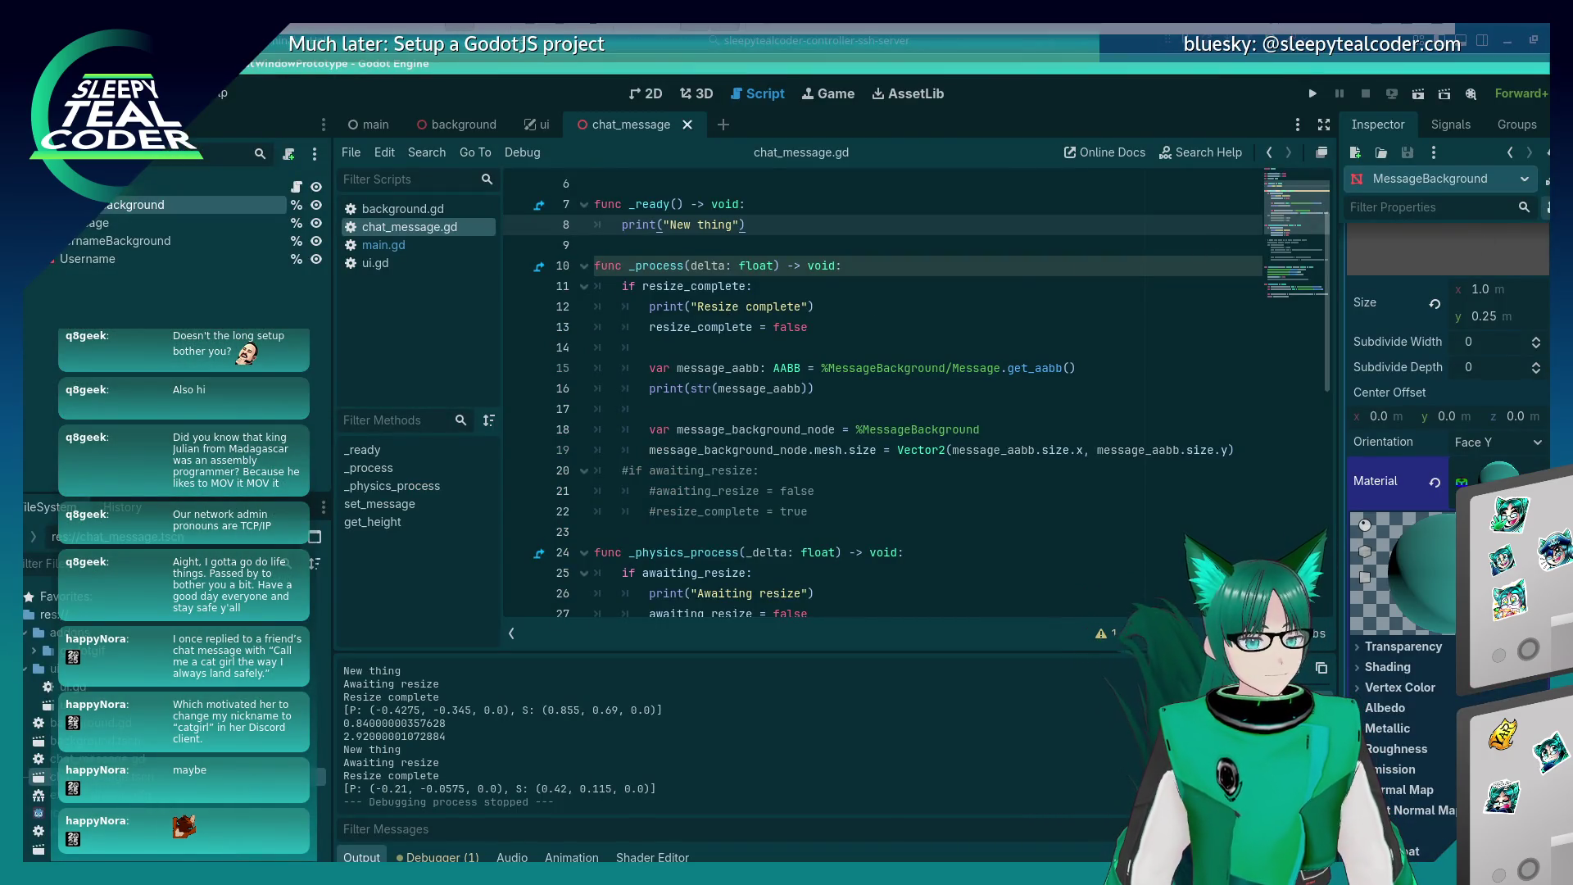
# Step: Try Make Sub-Resources Unique on the ChatMessage root node and dismiss the no-resources warning
pyautogui.click(1547, 208)
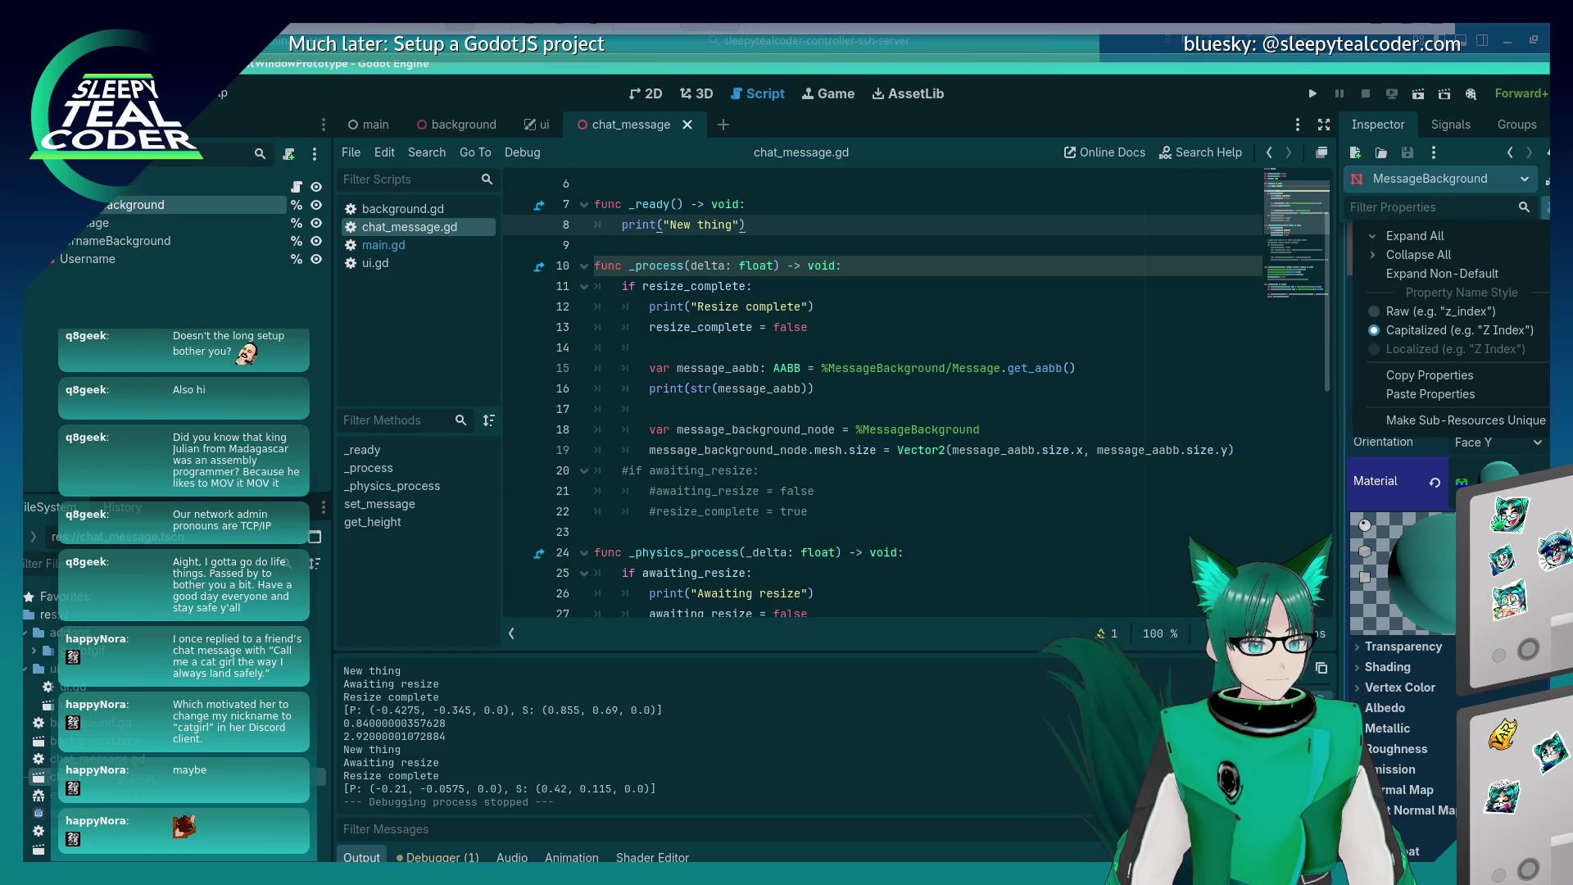
pyautogui.click(136, 185)
pyautogui.click(1548, 208)
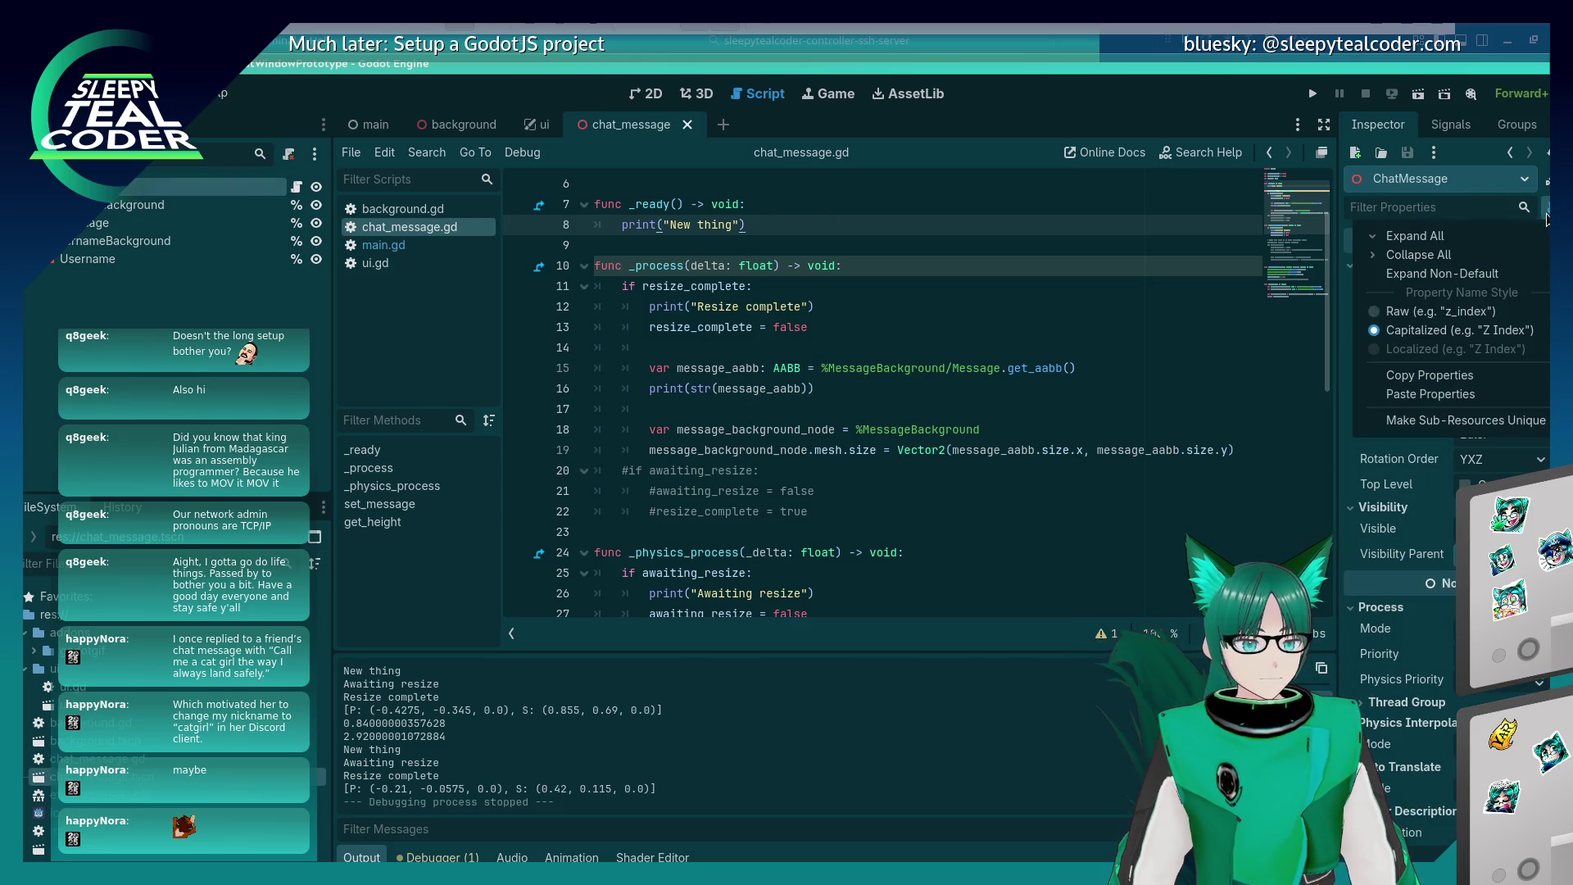
pyautogui.click(1470, 426)
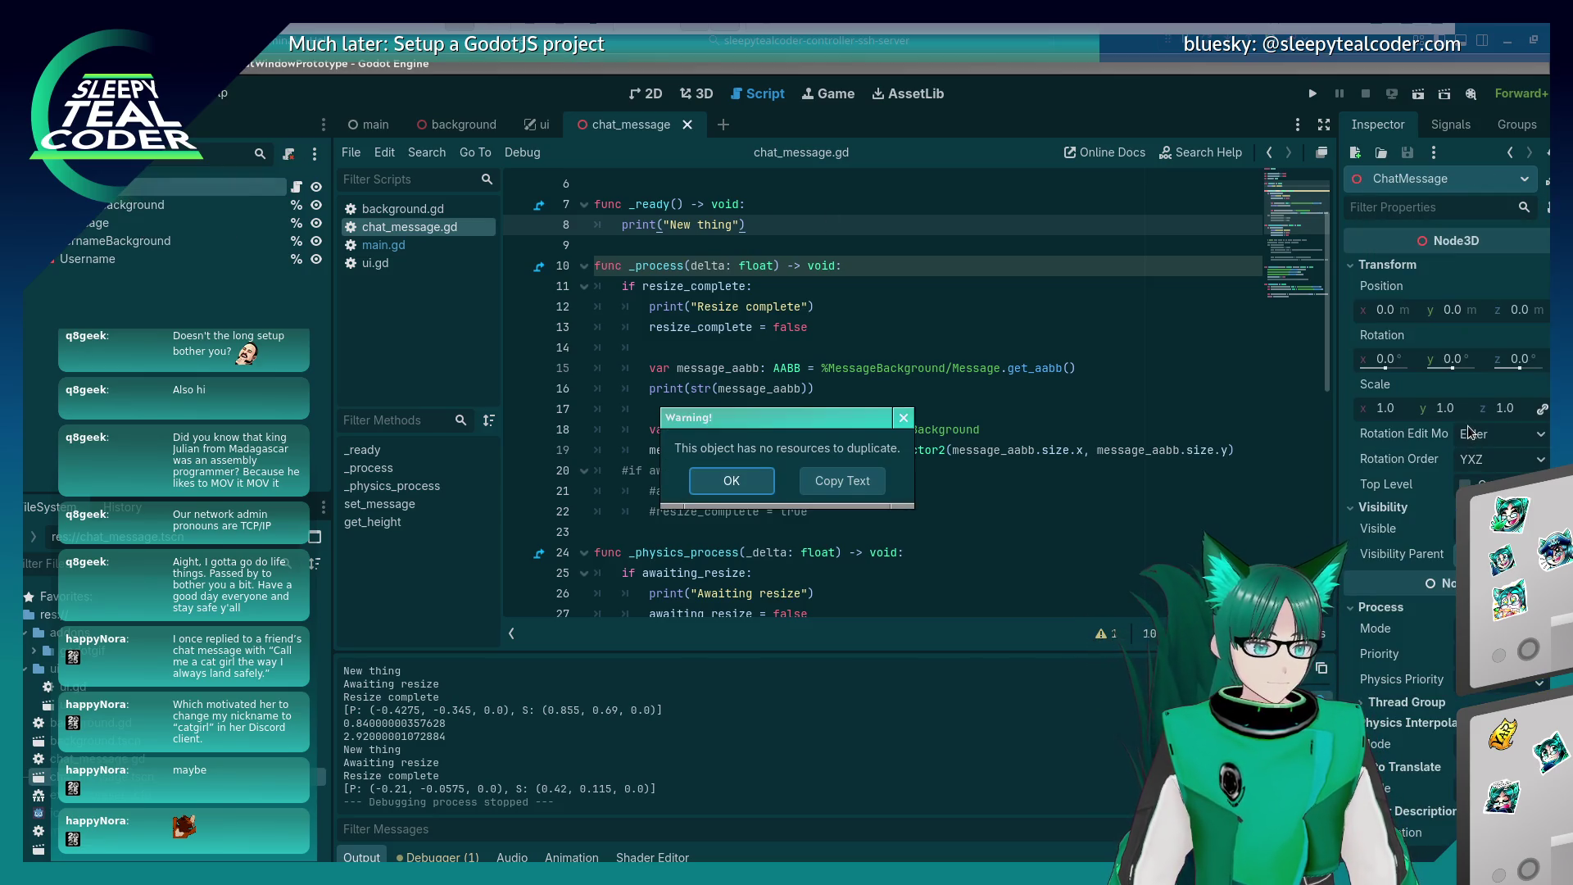
pyautogui.click(732, 481)
# Step: Make MessageBackground's sub-resources unique, confirming the mesh duplication
pyautogui.click(135, 205)
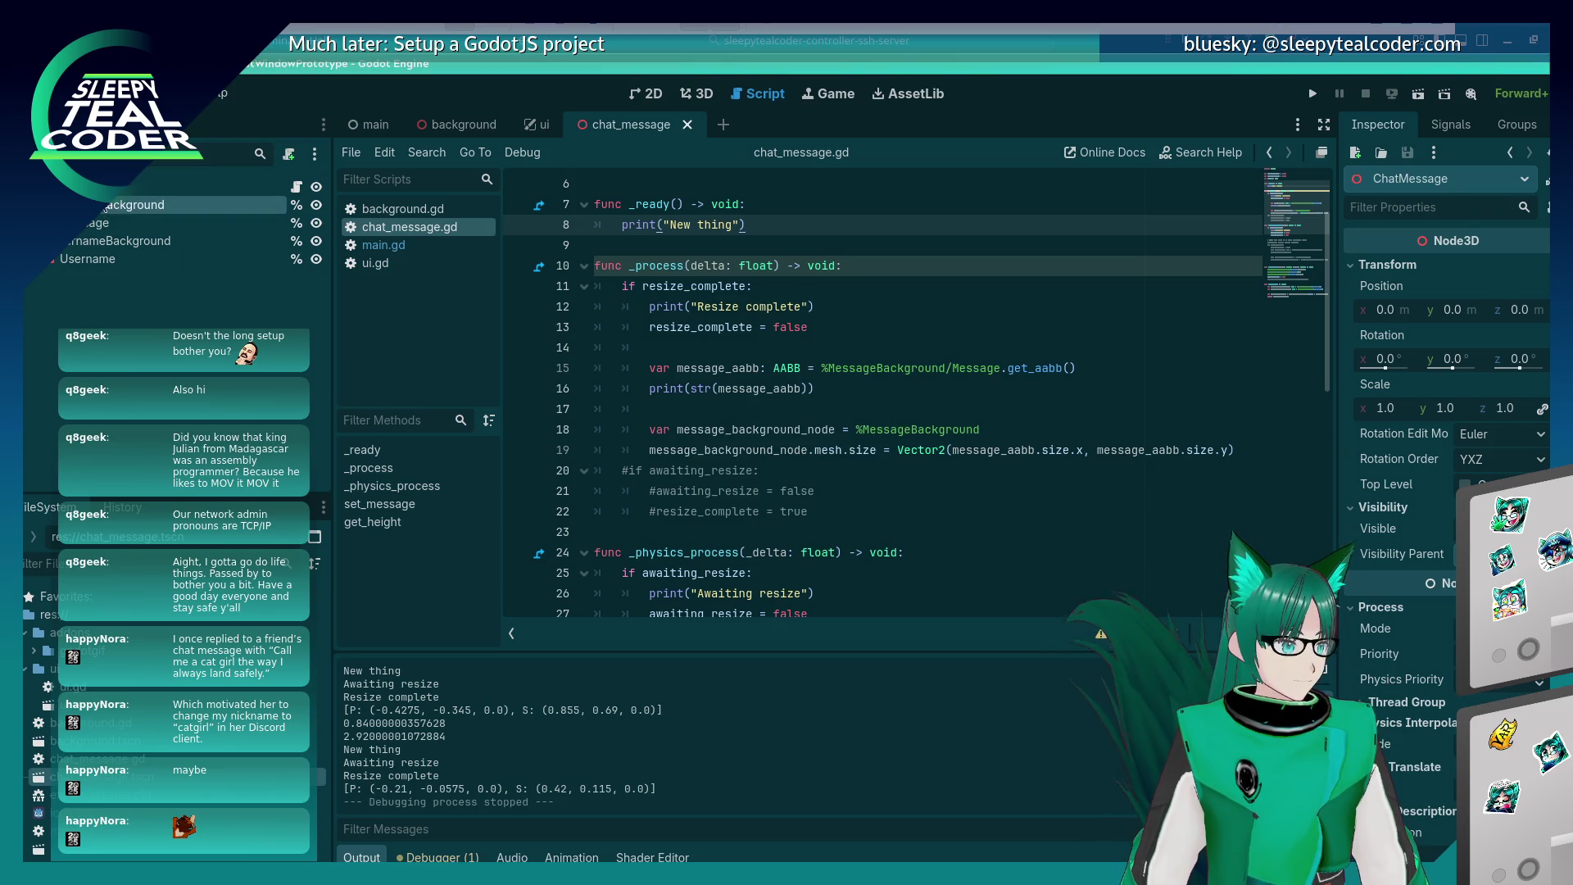
pyautogui.click(1548, 207)
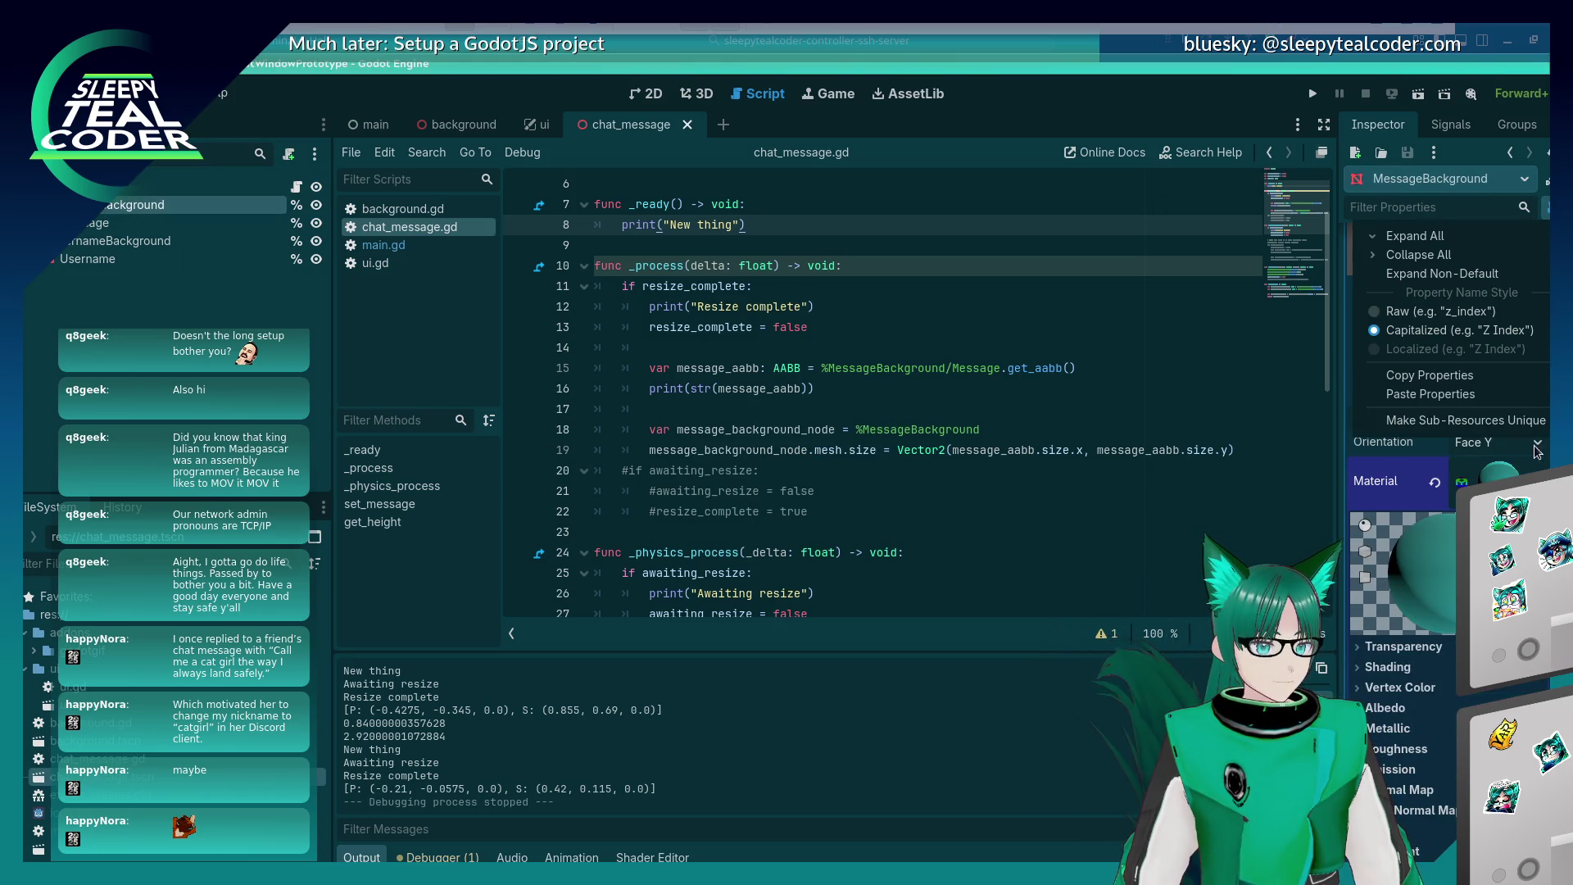
pyautogui.click(1466, 420)
pyautogui.click(889, 579)
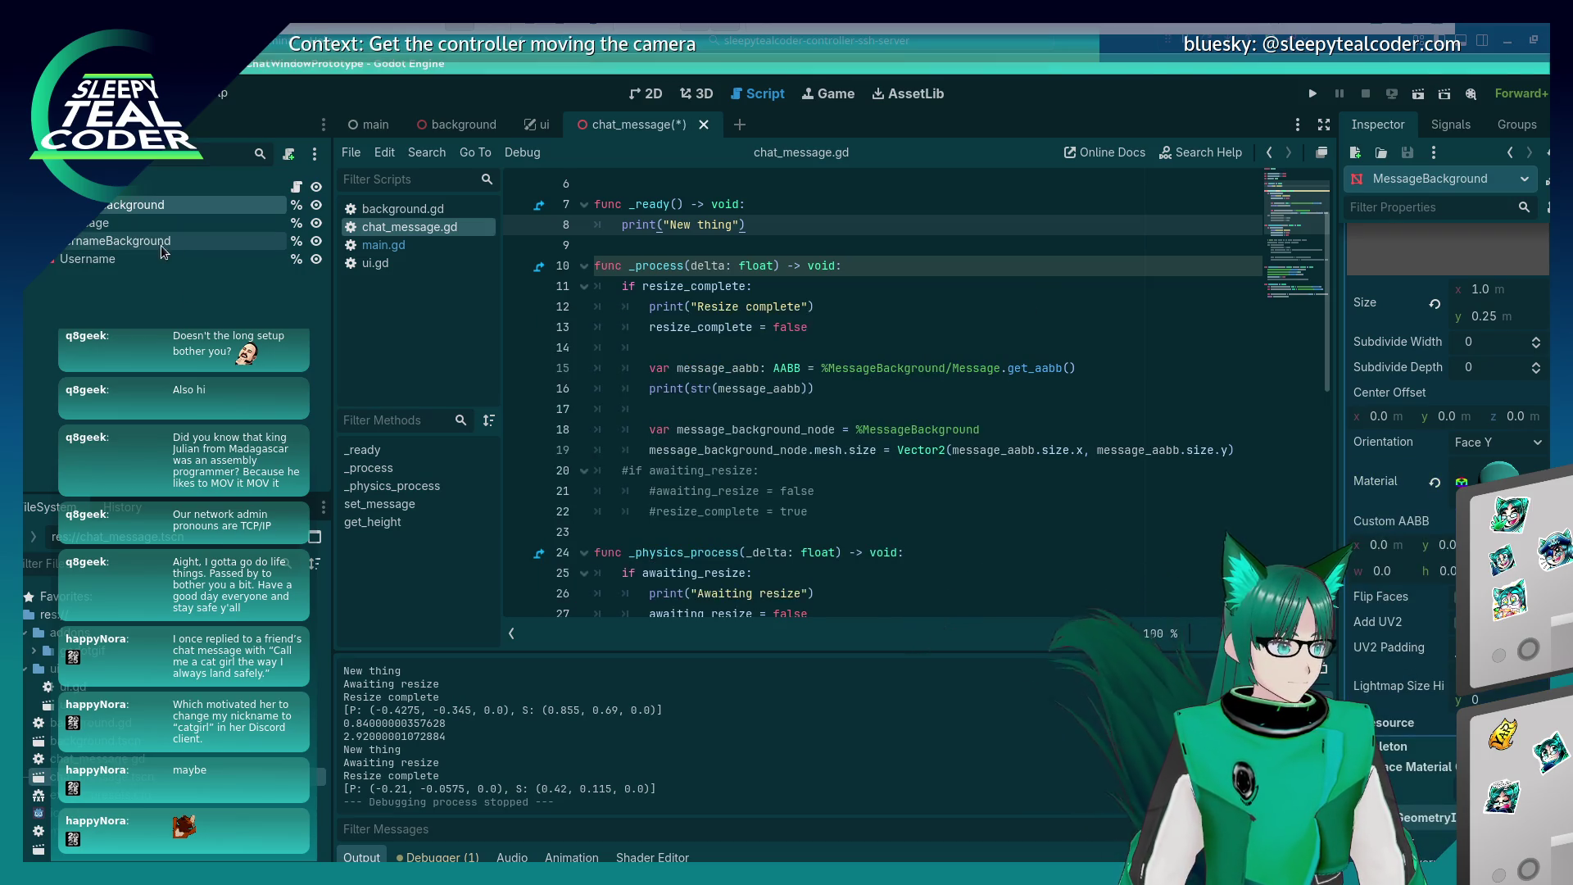
# Step: Make UsernameBackground's sub-resources unique too, confirming its mesh duplication
pyautogui.click(160, 242)
pyautogui.click(1434, 152)
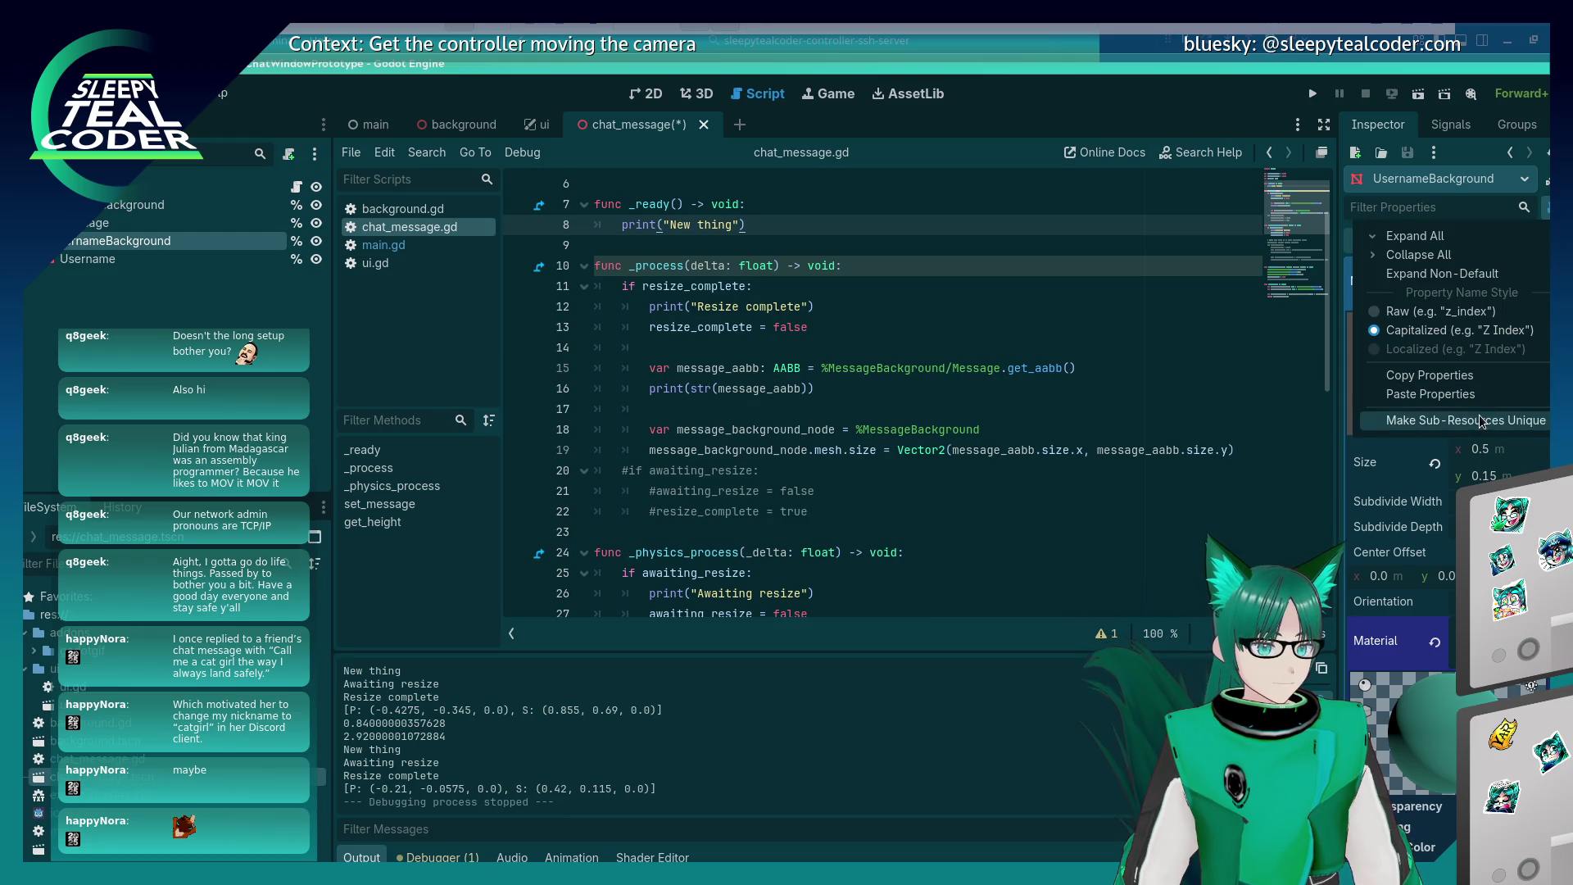
pyautogui.click(1467, 418)
pyautogui.click(884, 578)
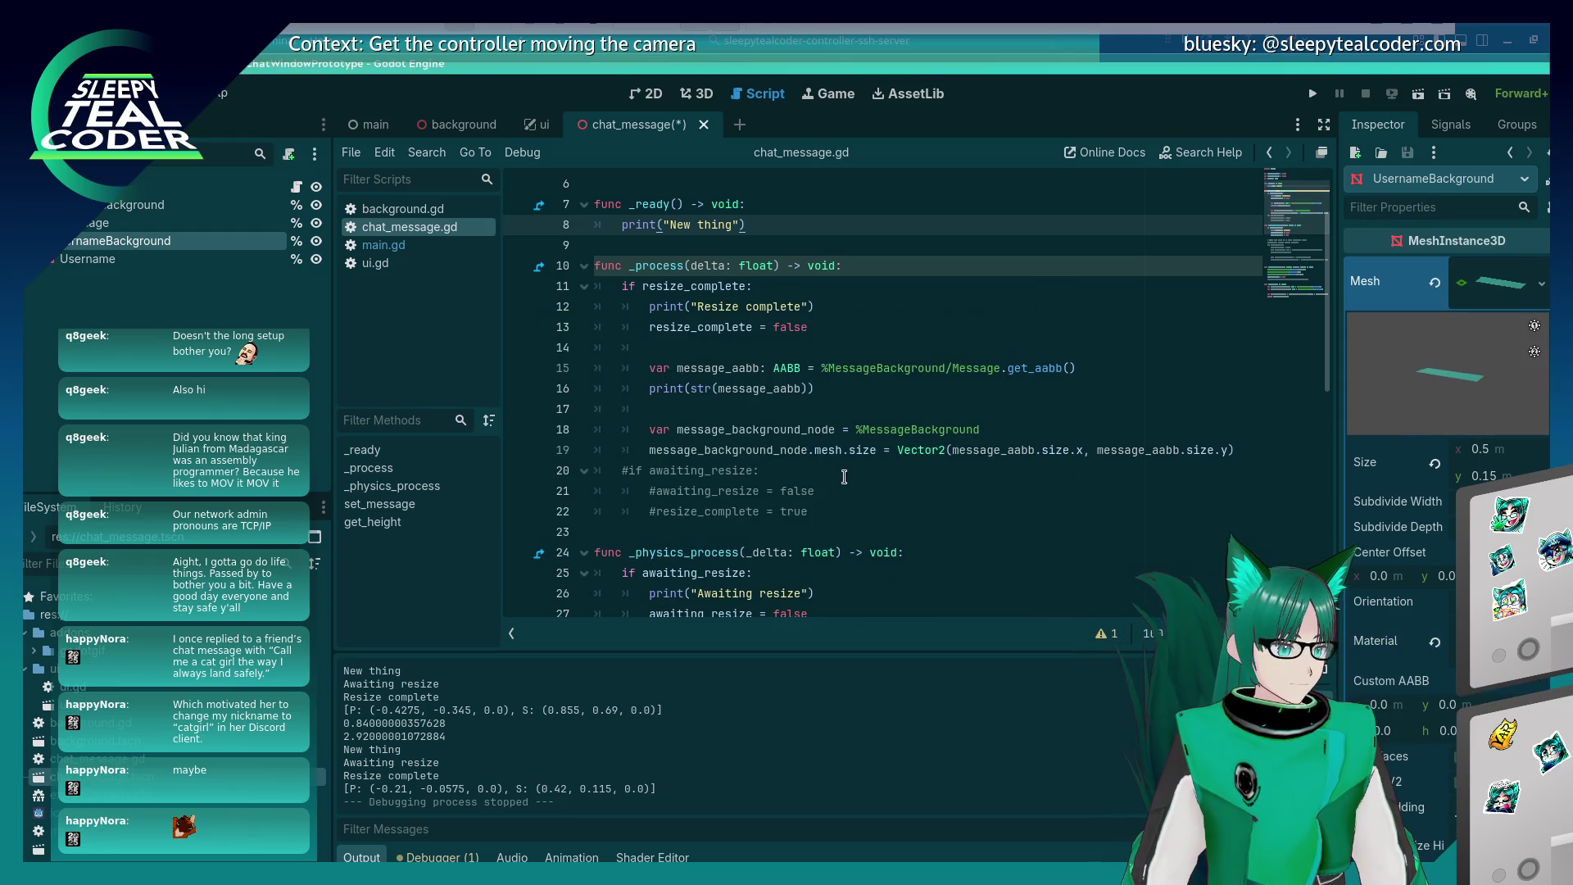
pyautogui.scroll(-10, 1446, 369)
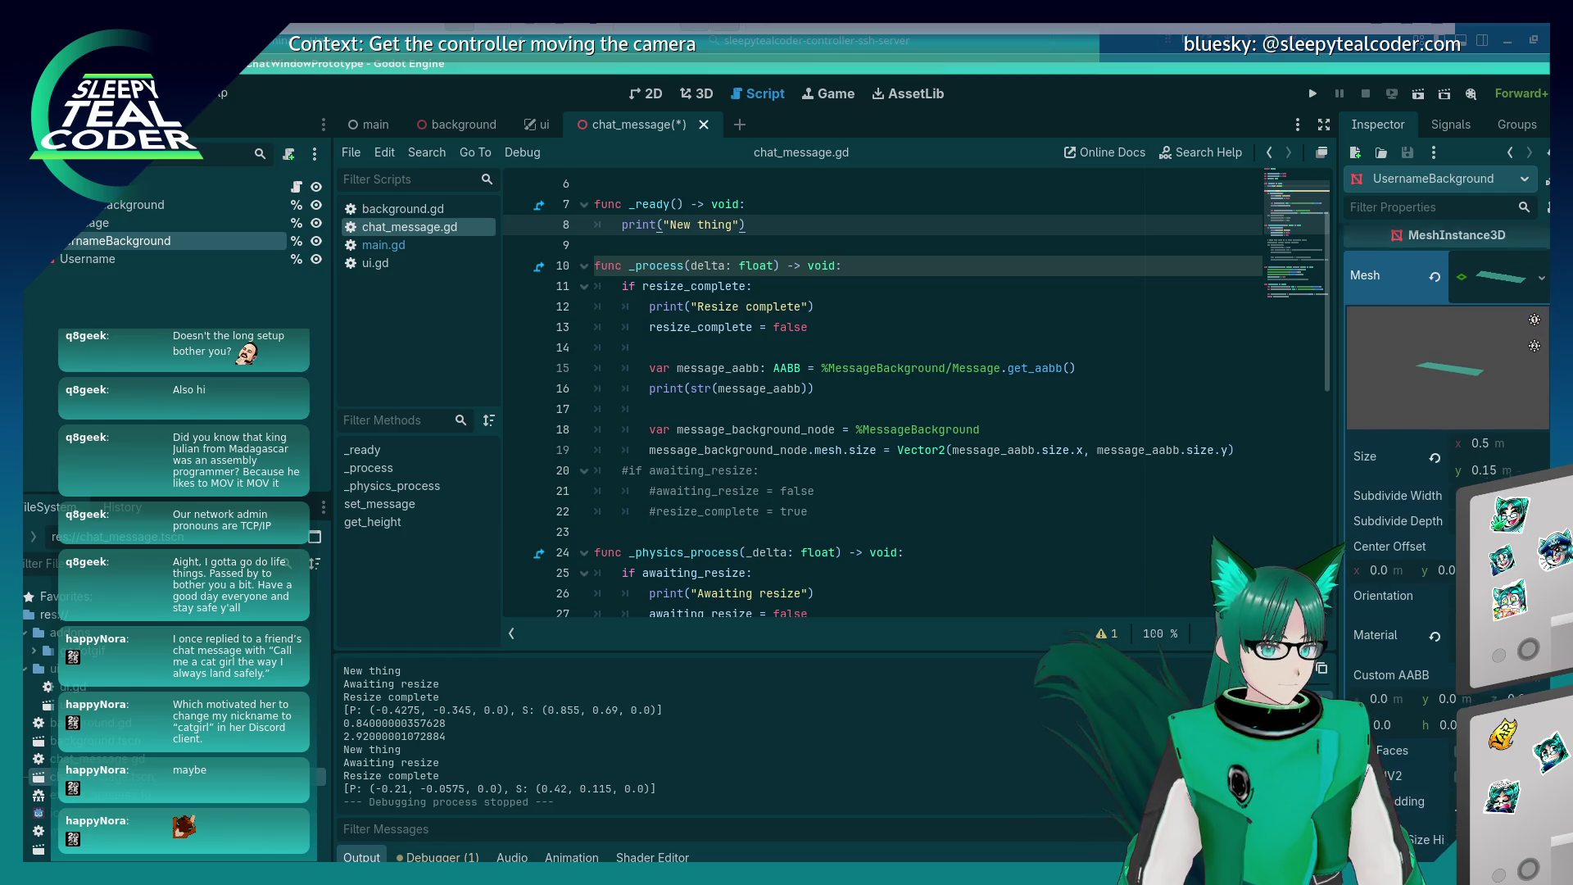
pyautogui.scroll(5, 1446, 368)
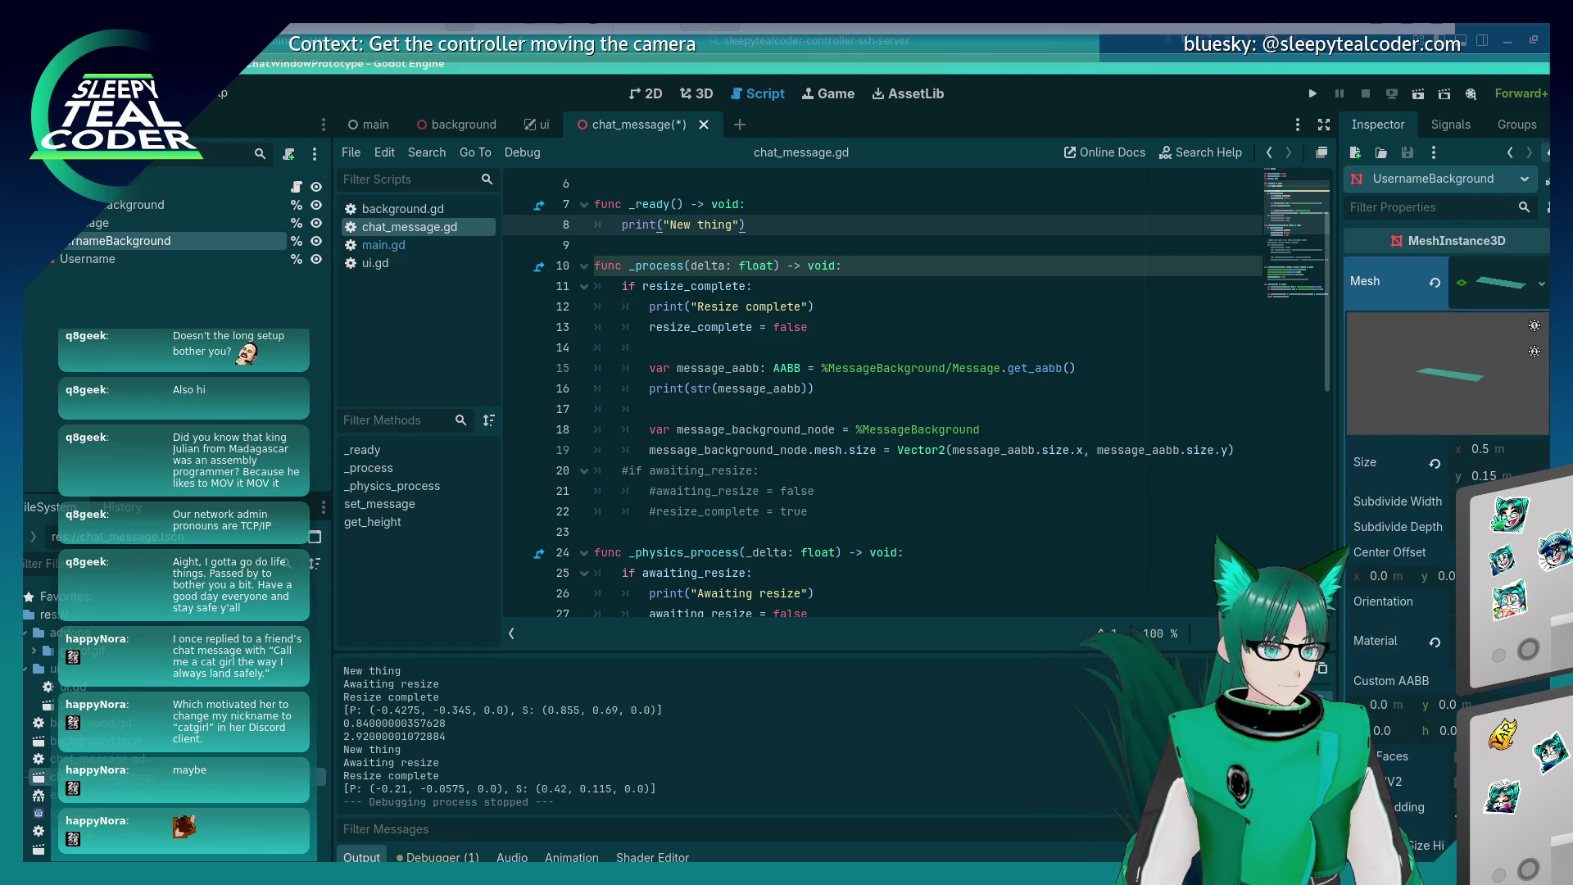
pyautogui.click(1542, 282)
pyautogui.click(997, 304)
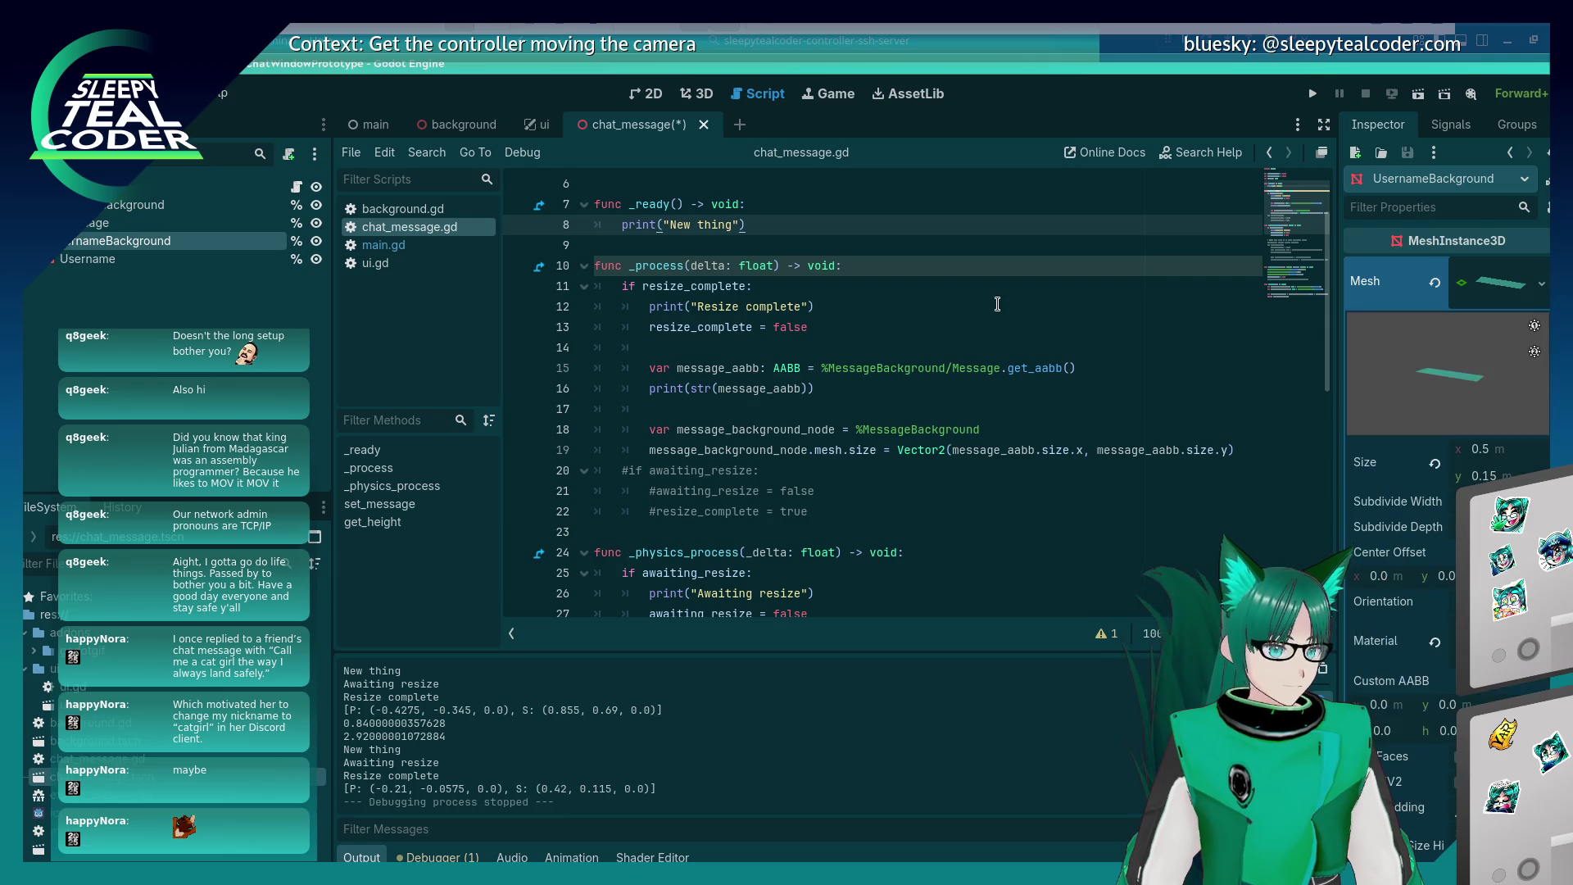
# Step: Run the project and post two default test chat messages
pyautogui.click(1313, 93)
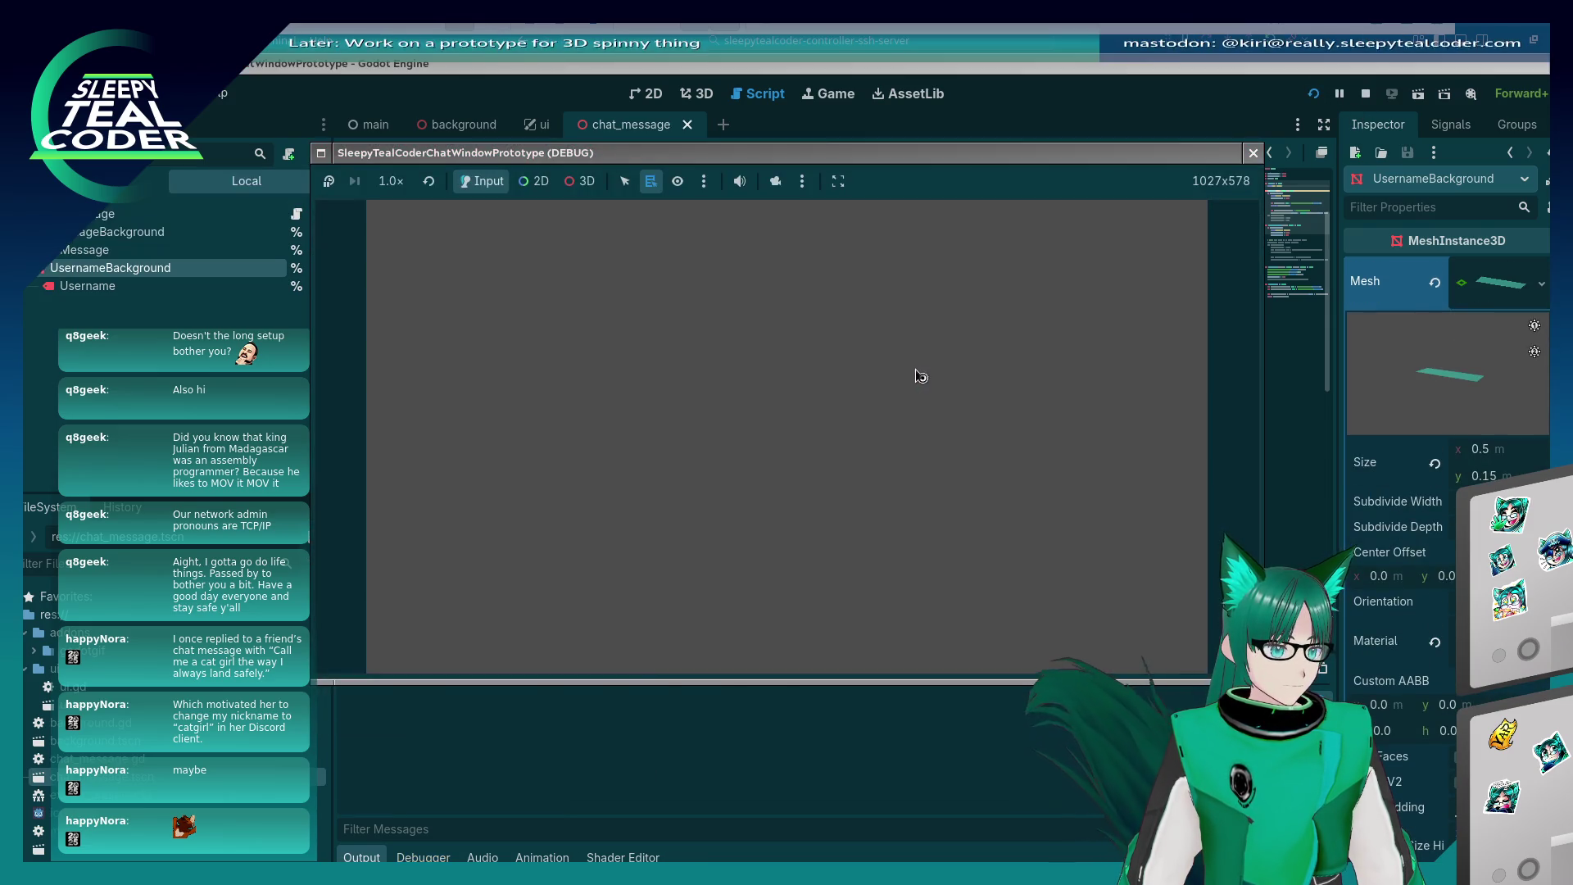
pyautogui.click(947, 255)
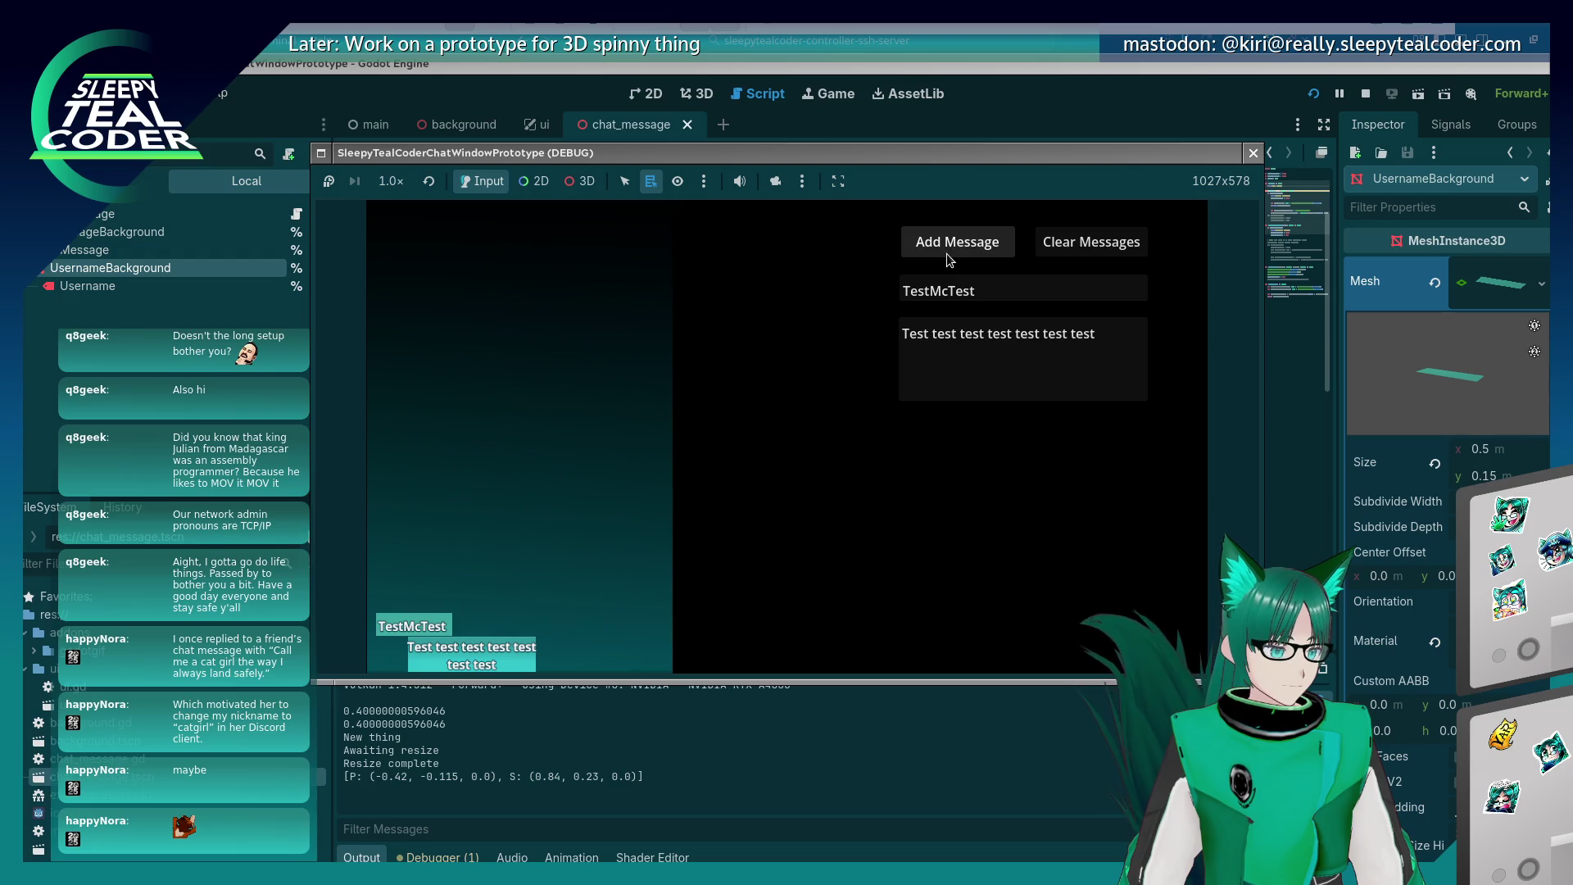
pyautogui.click(947, 253)
# Step: Post the long 'Moooooooooooooooooooo' message twice, then stop the running game
pyautogui.moveTo(1116, 344); pyautogui.dragTo(885, 322)
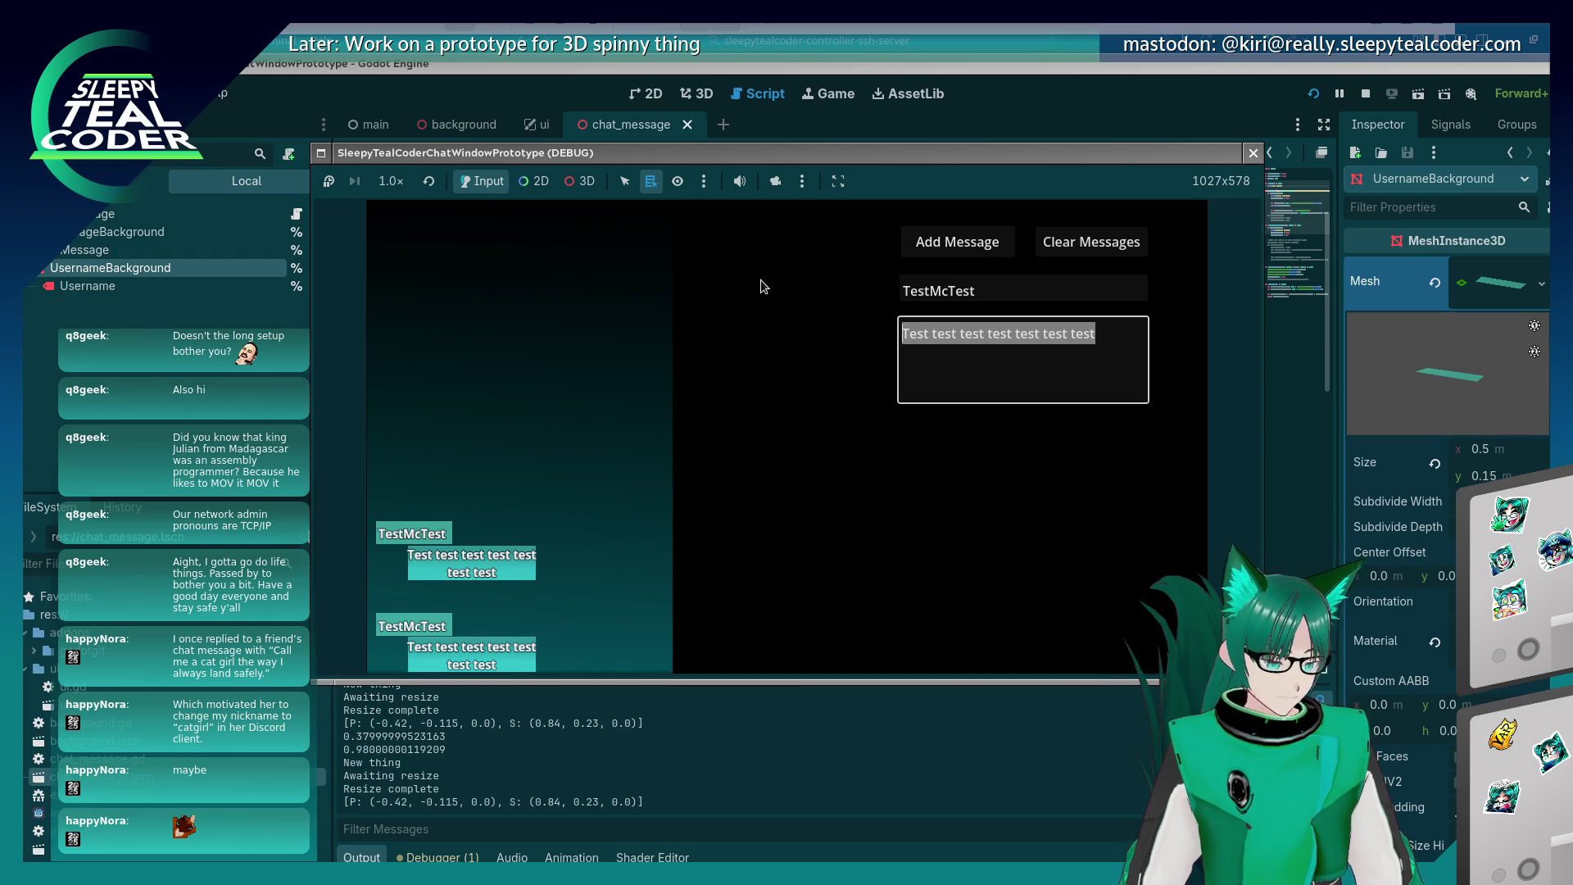
pyautogui.write('Moooooooooooooooooooo')
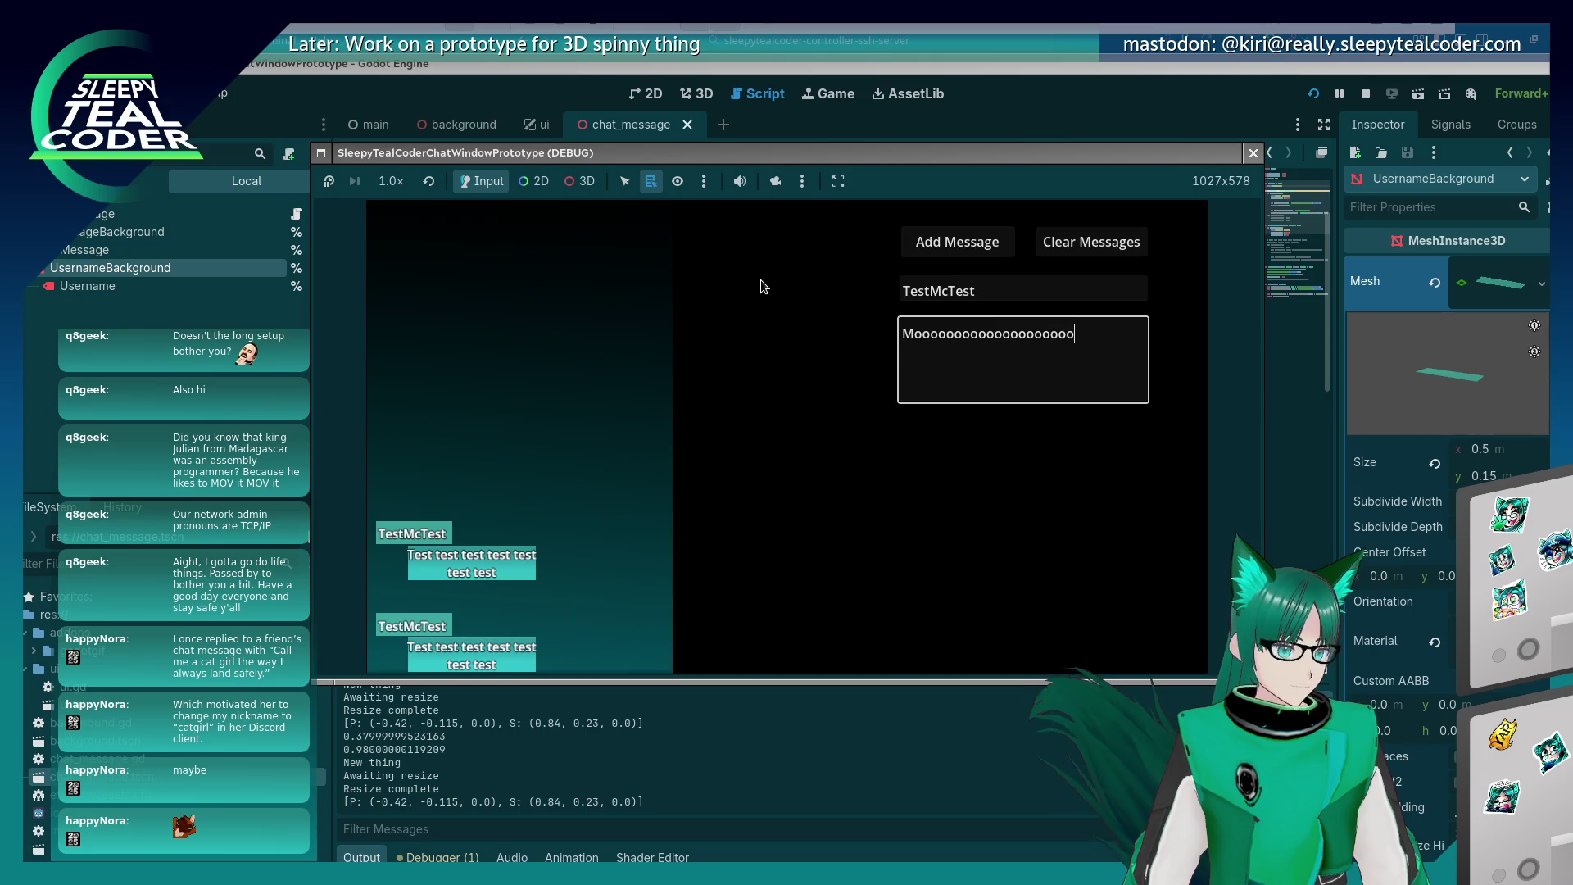
pyautogui.click(924, 253)
pyautogui.click(1077, 357)
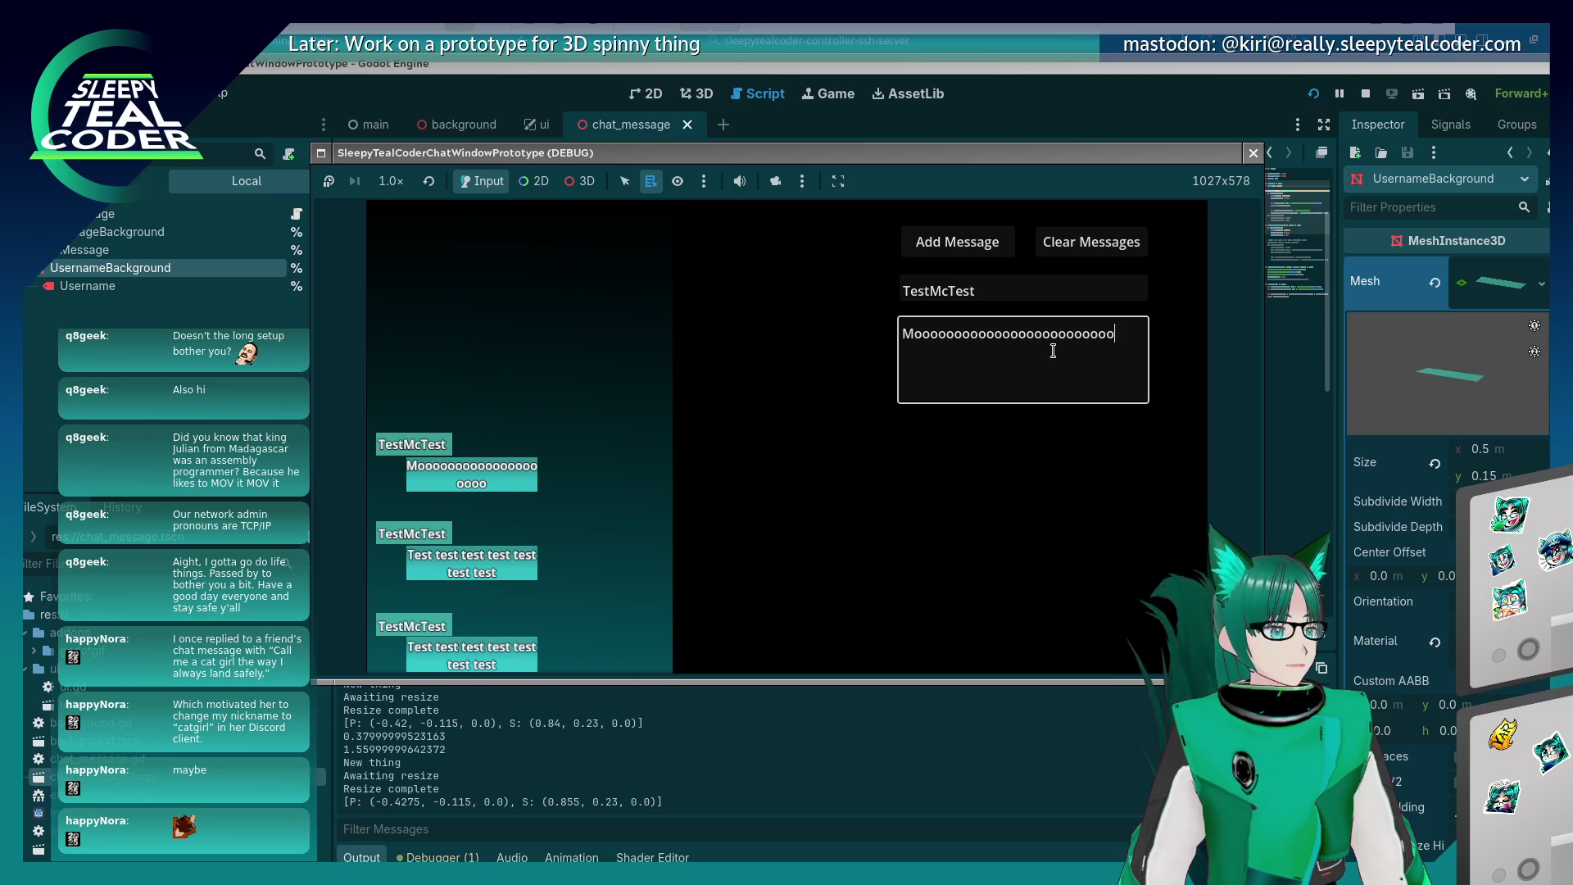
pyautogui.click(942, 250)
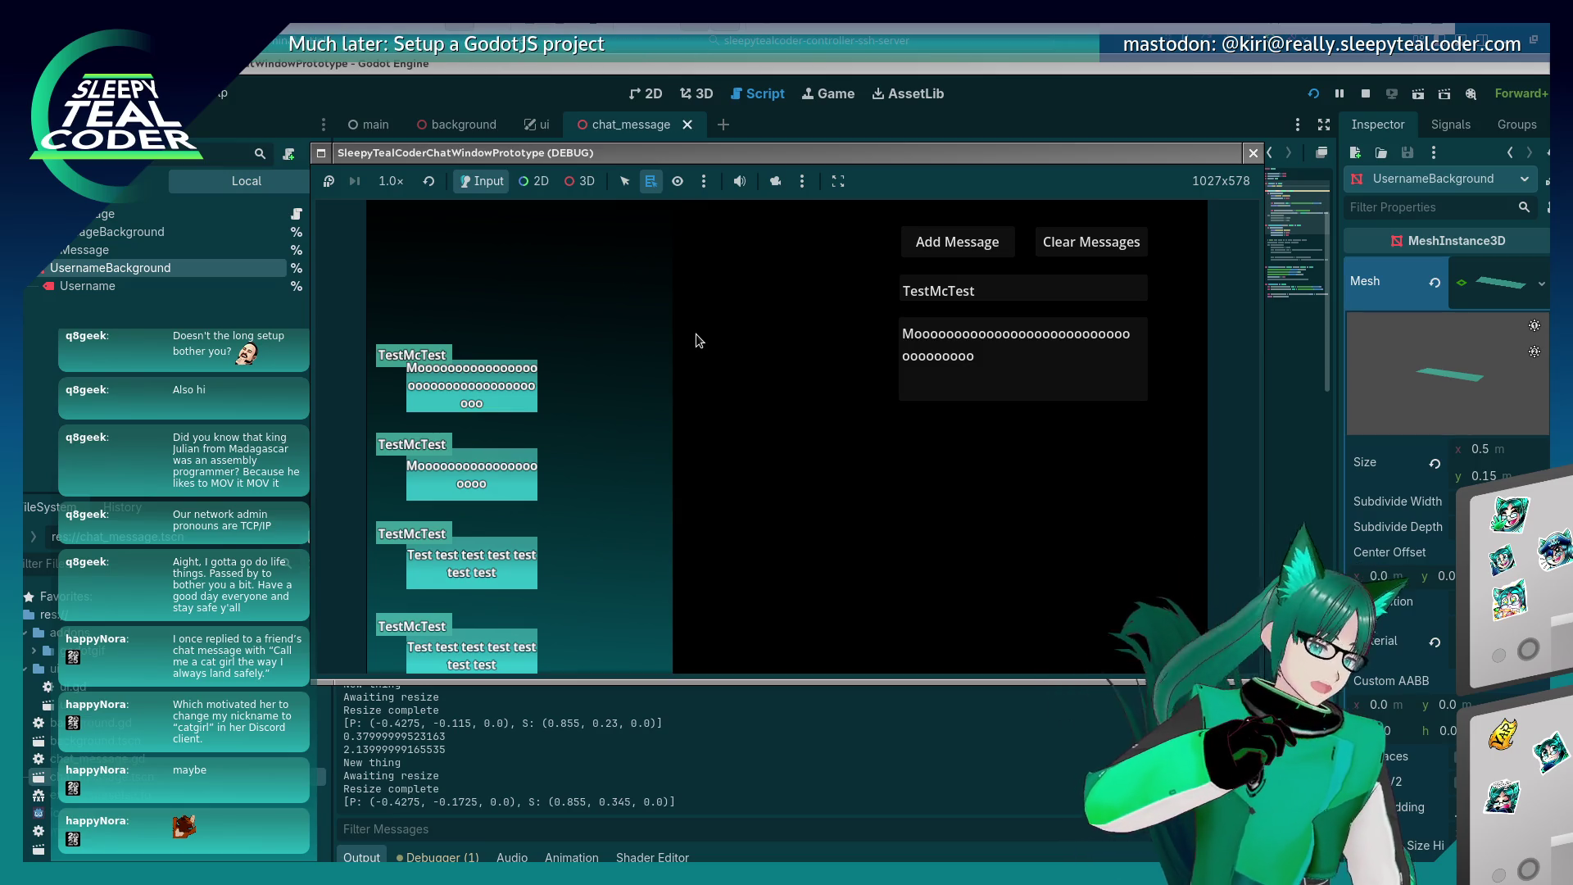
pyautogui.click(1252, 153)
pyautogui.click(148, 206)
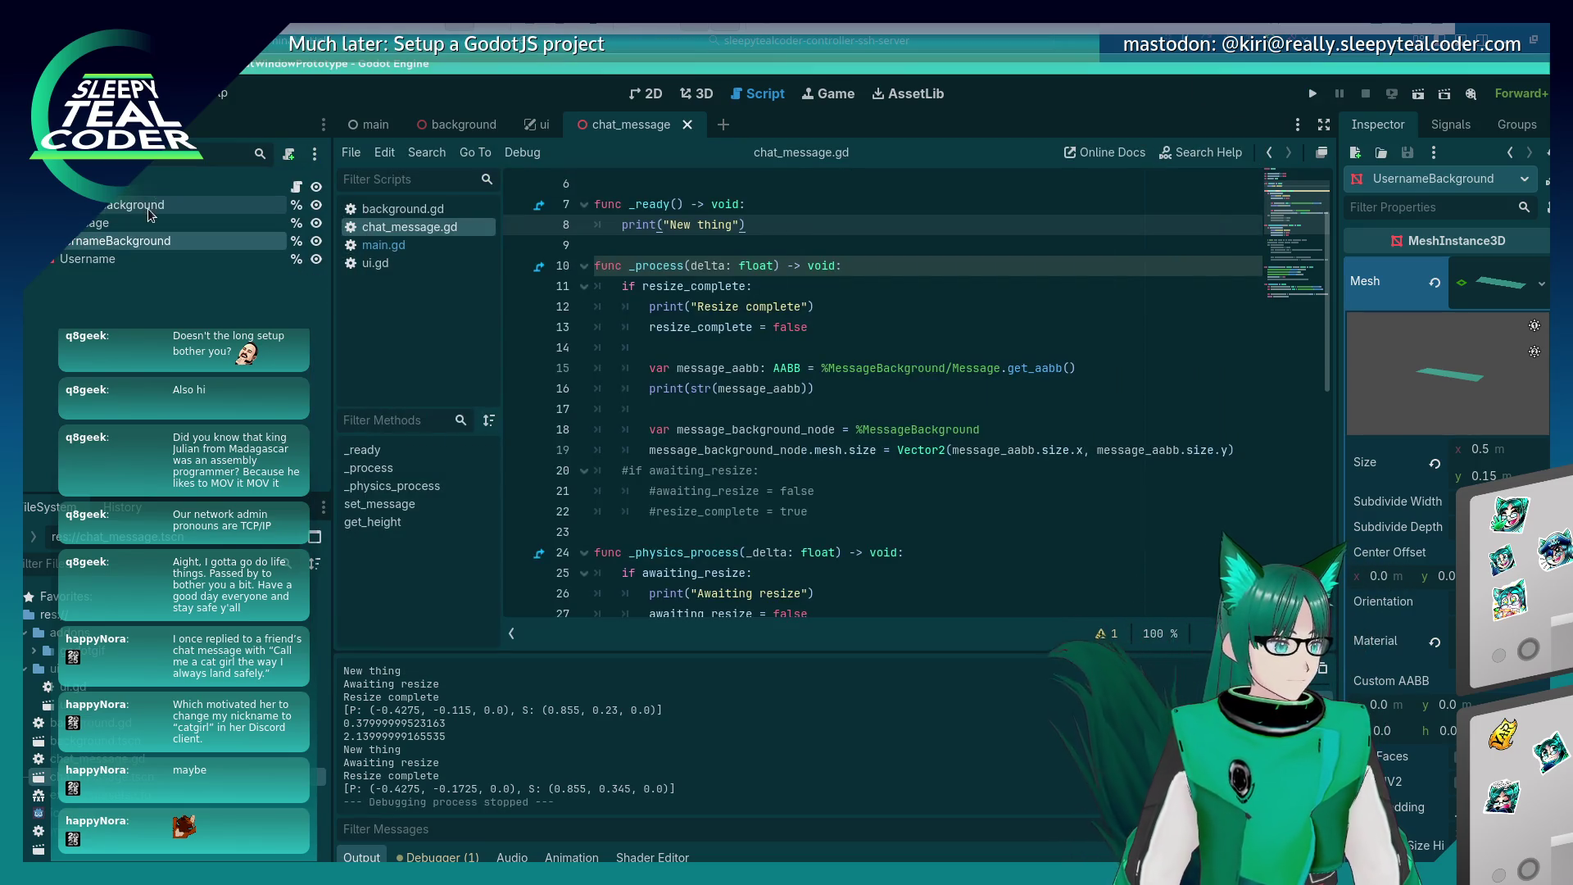
# Step: Inspect the background material options and try Make Sub-Resources Unique on the Message label, which has no resources
pyautogui.click(1538, 481)
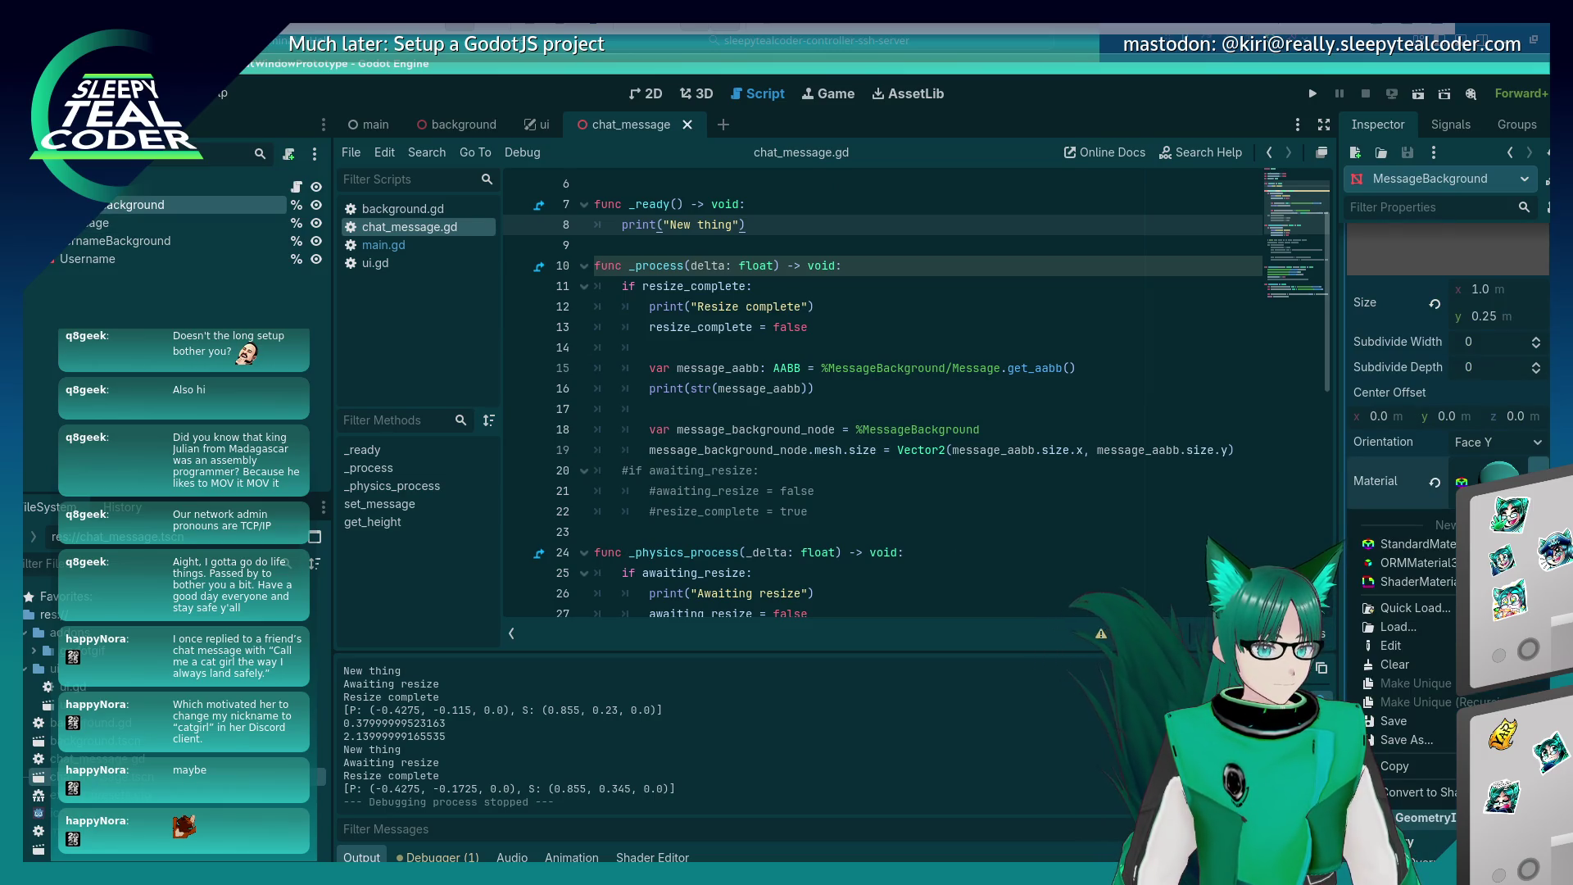
pyautogui.press('Escape')
pyautogui.click(155, 241)
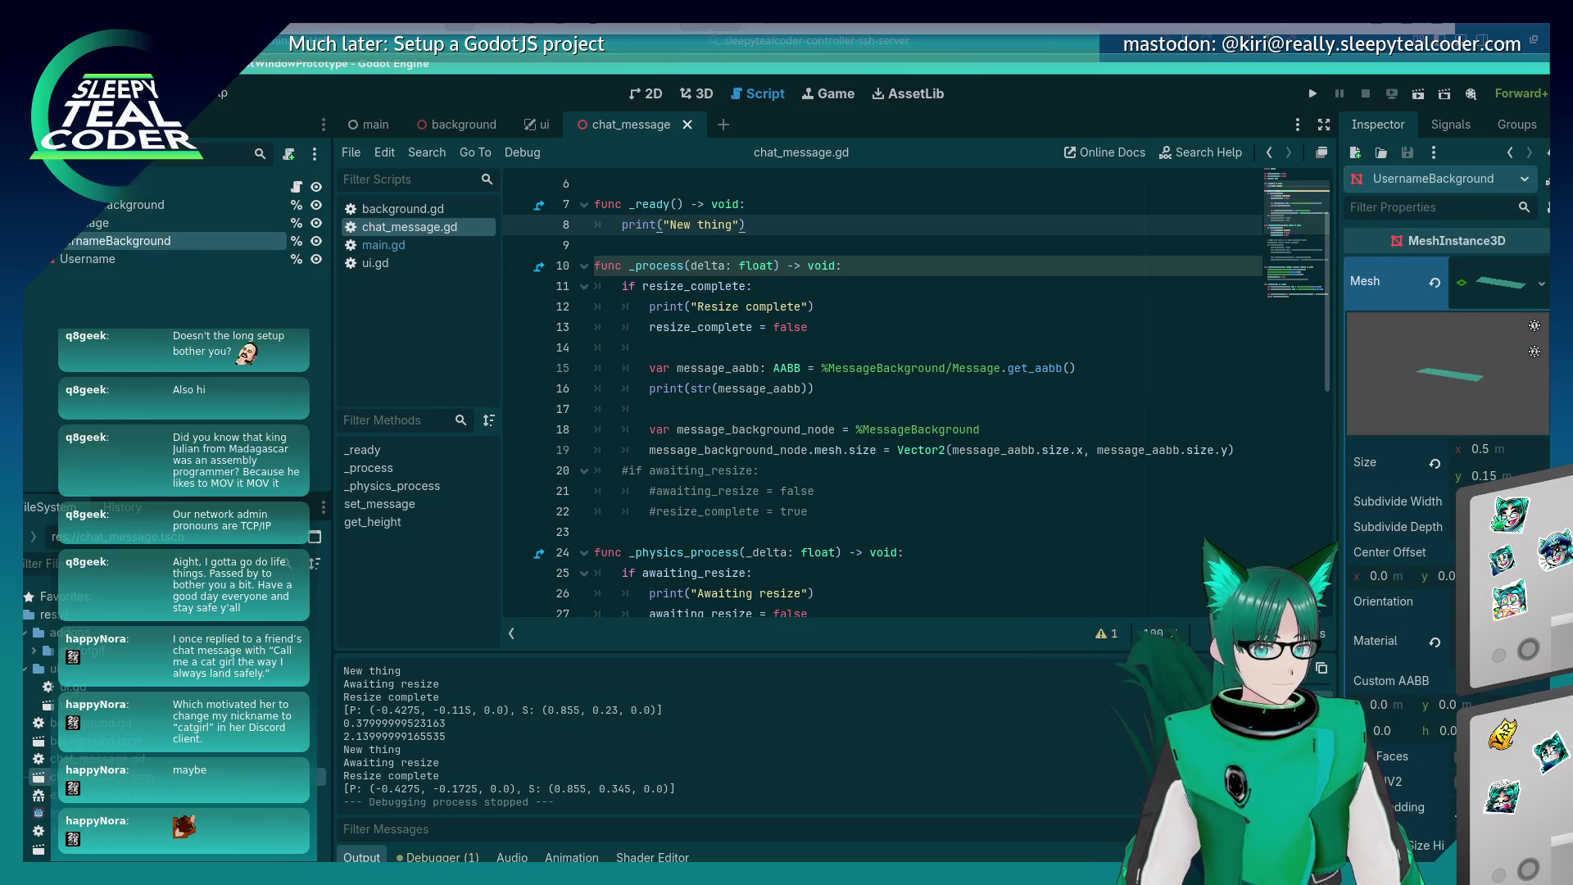
pyautogui.click(1526, 641)
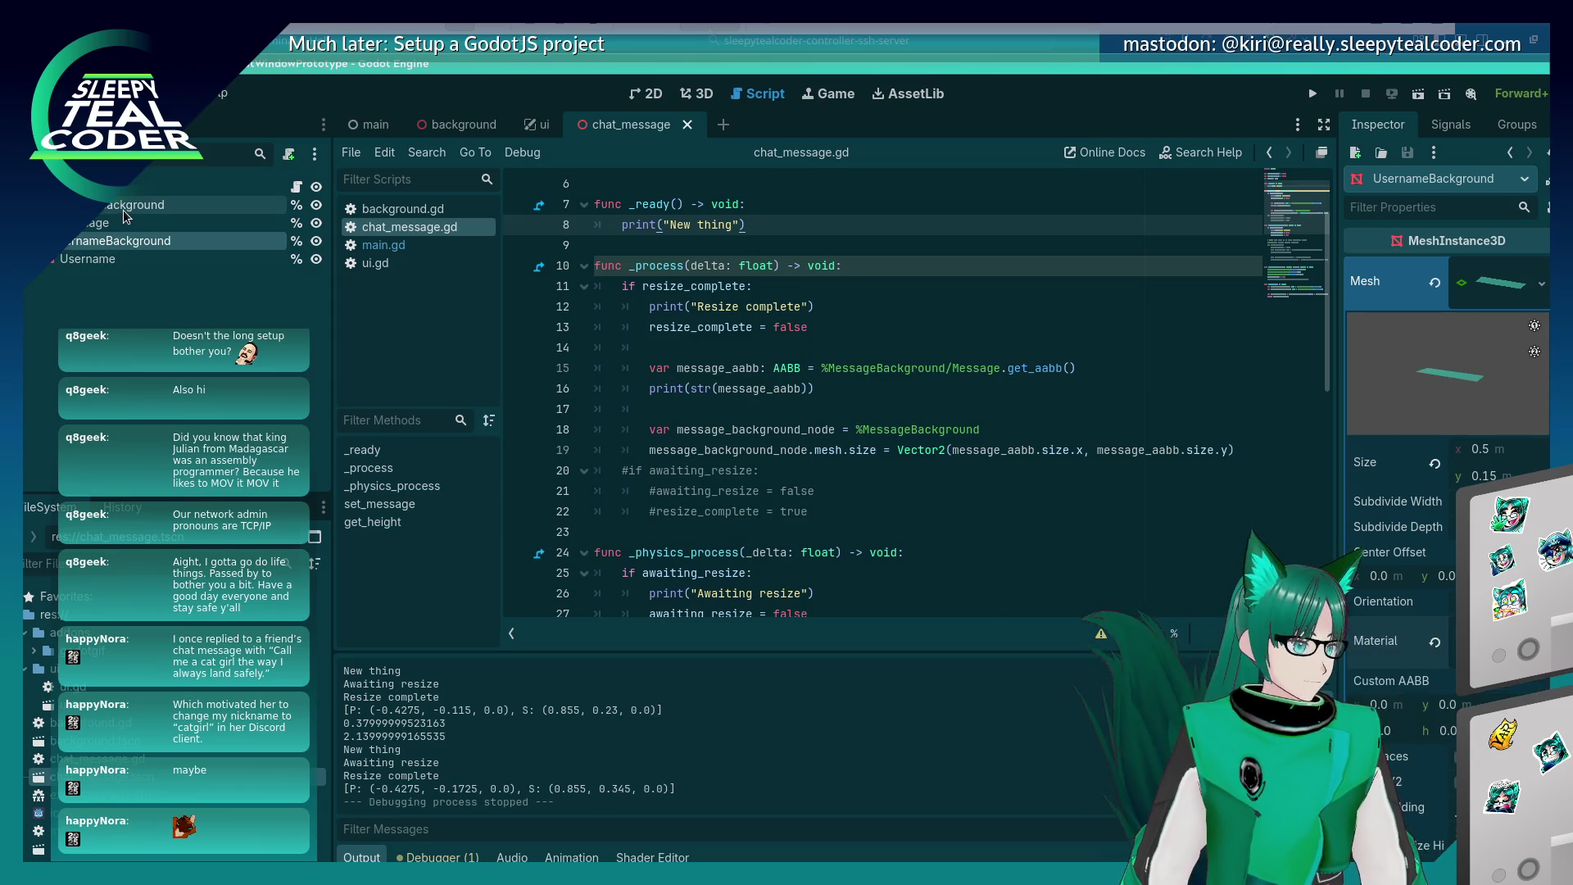
pyautogui.click(98, 223)
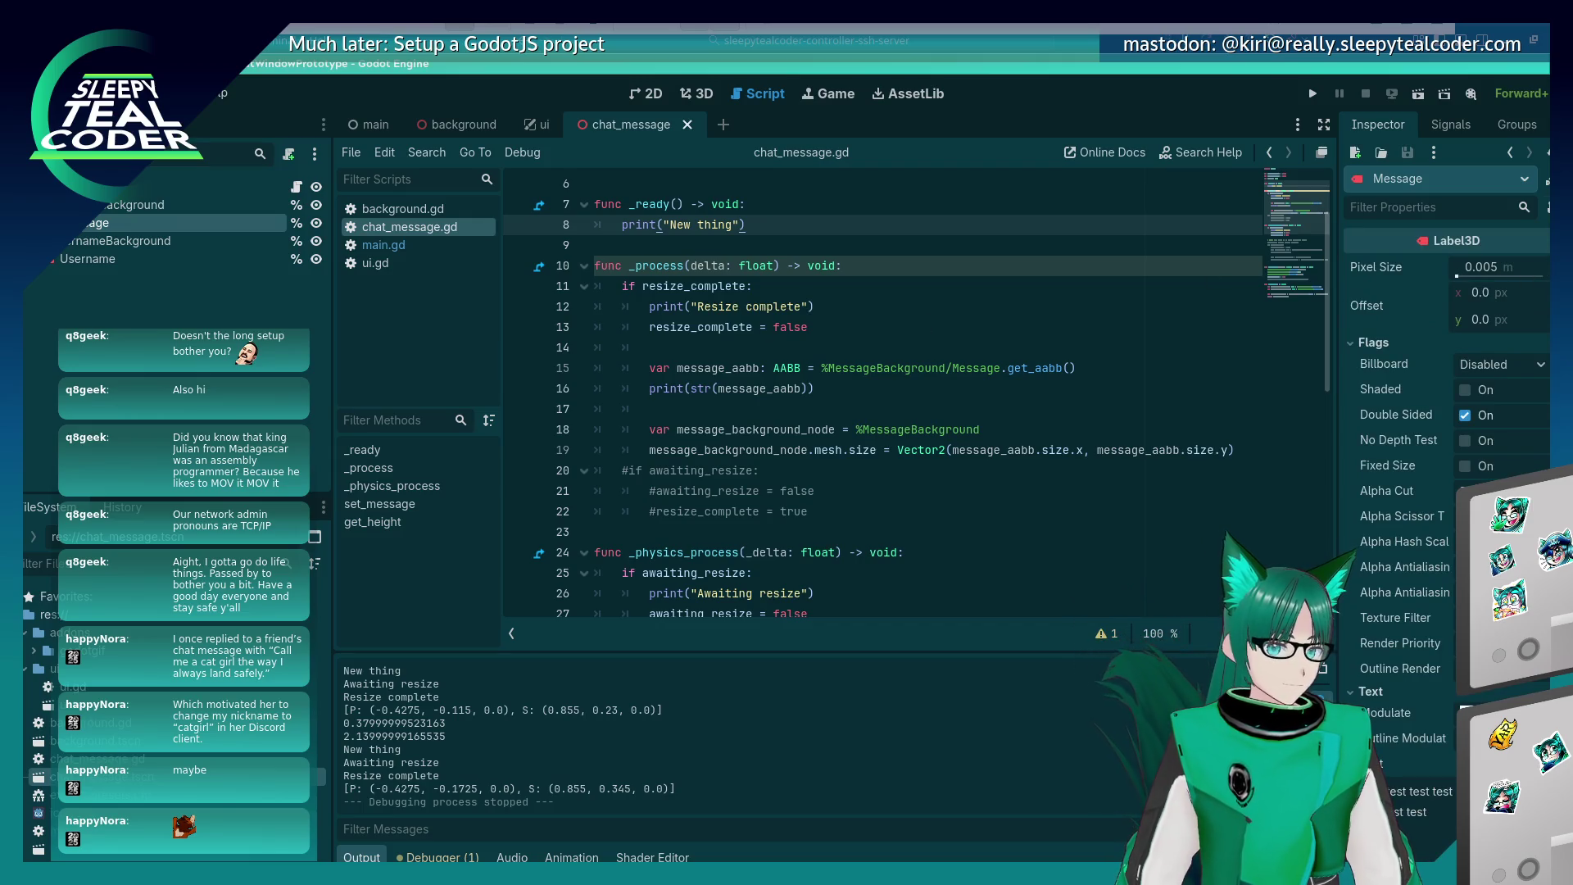
pyautogui.click(1547, 207)
pyautogui.click(1433, 419)
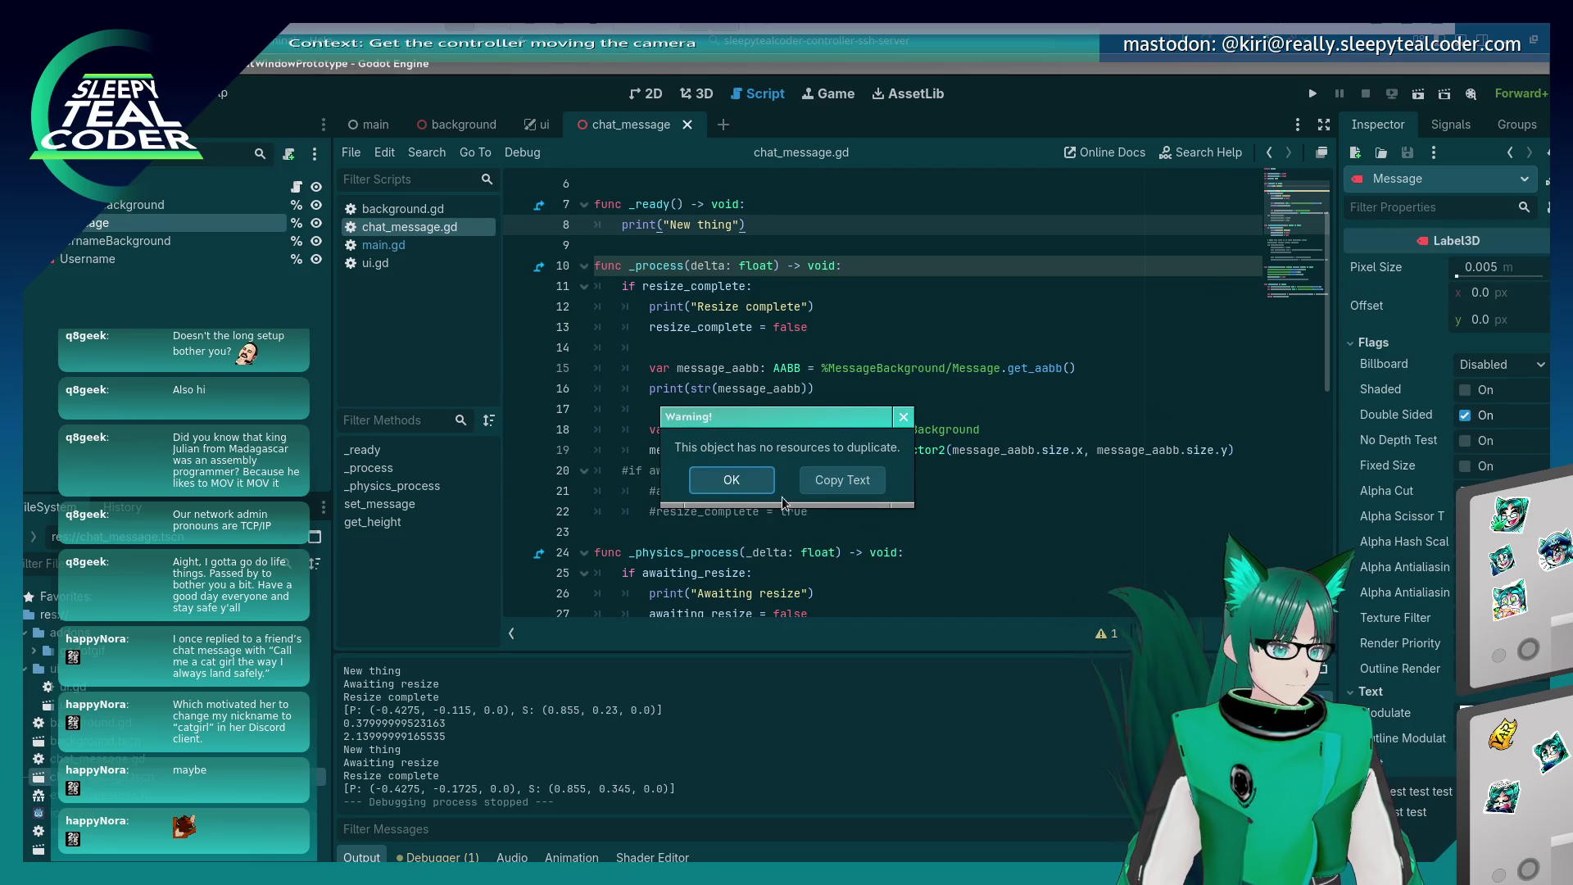
pyautogui.click(731, 480)
# Step: Make MessageBackground's mesh unique again, confirm duplicate-and-embed, and switch to VS Code
pyautogui.click(217, 205)
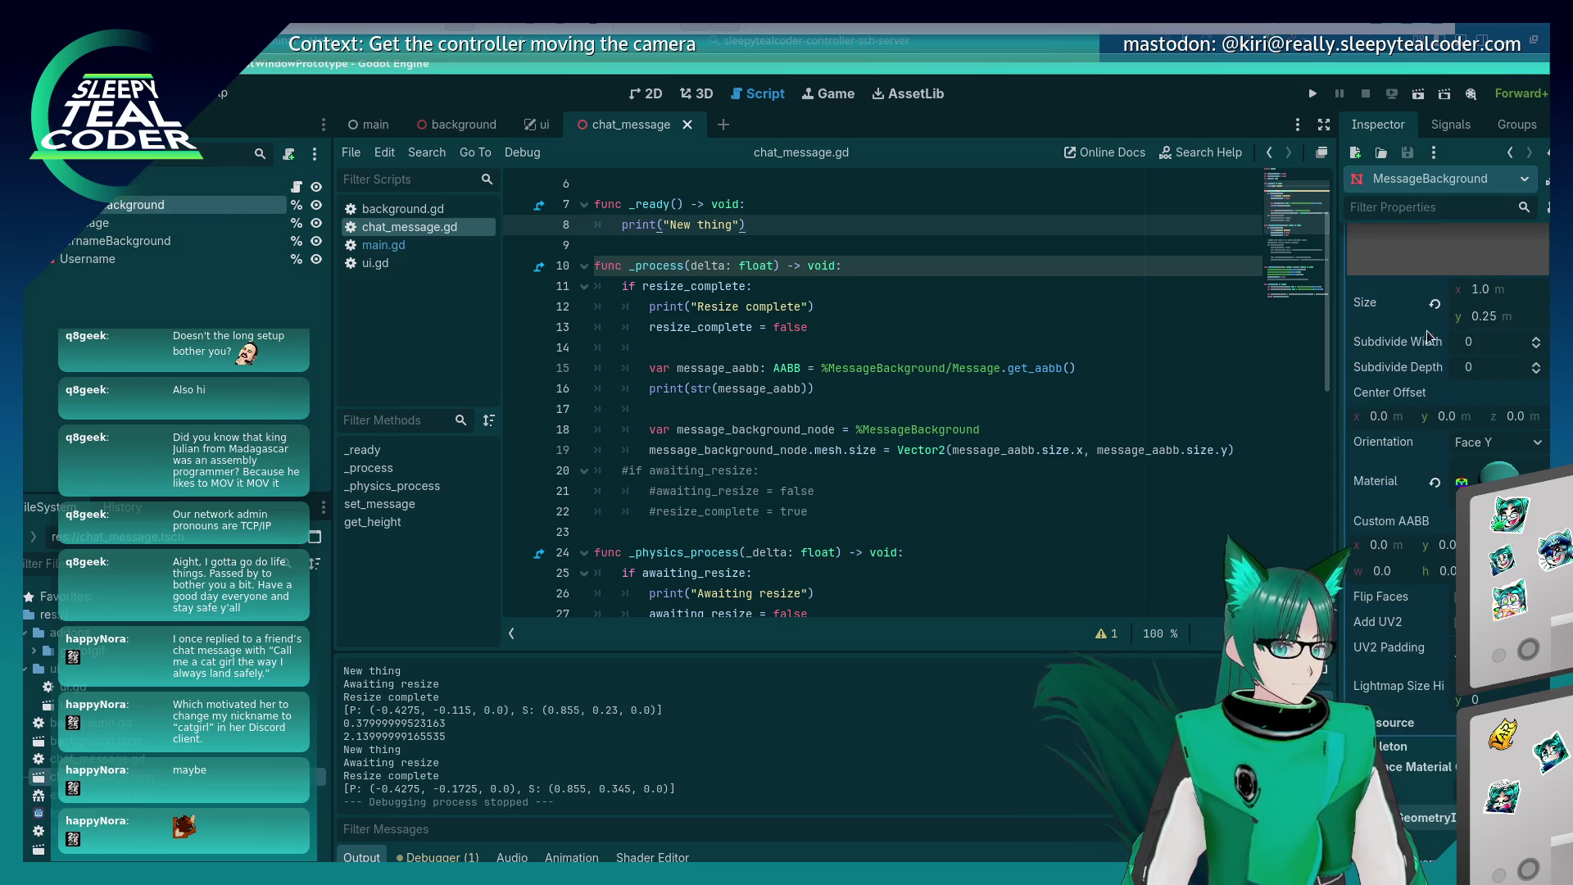
pyautogui.click(1548, 209)
pyautogui.click(1429, 421)
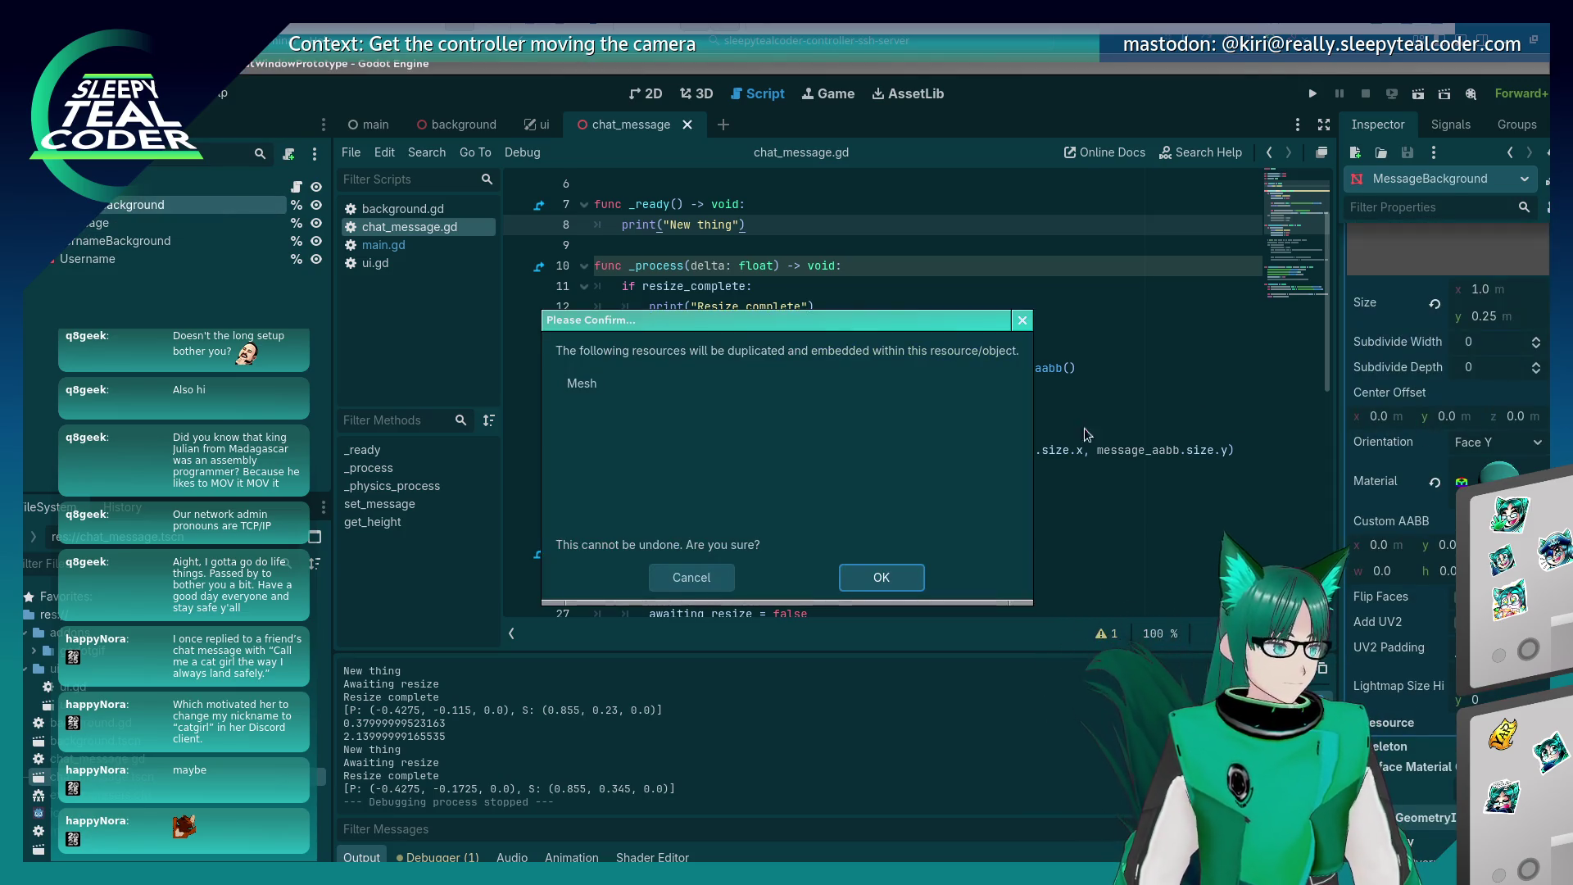
pyautogui.click(868, 572)
pyautogui.click(732, 382)
pyautogui.hotkey('alt', 'Tab')
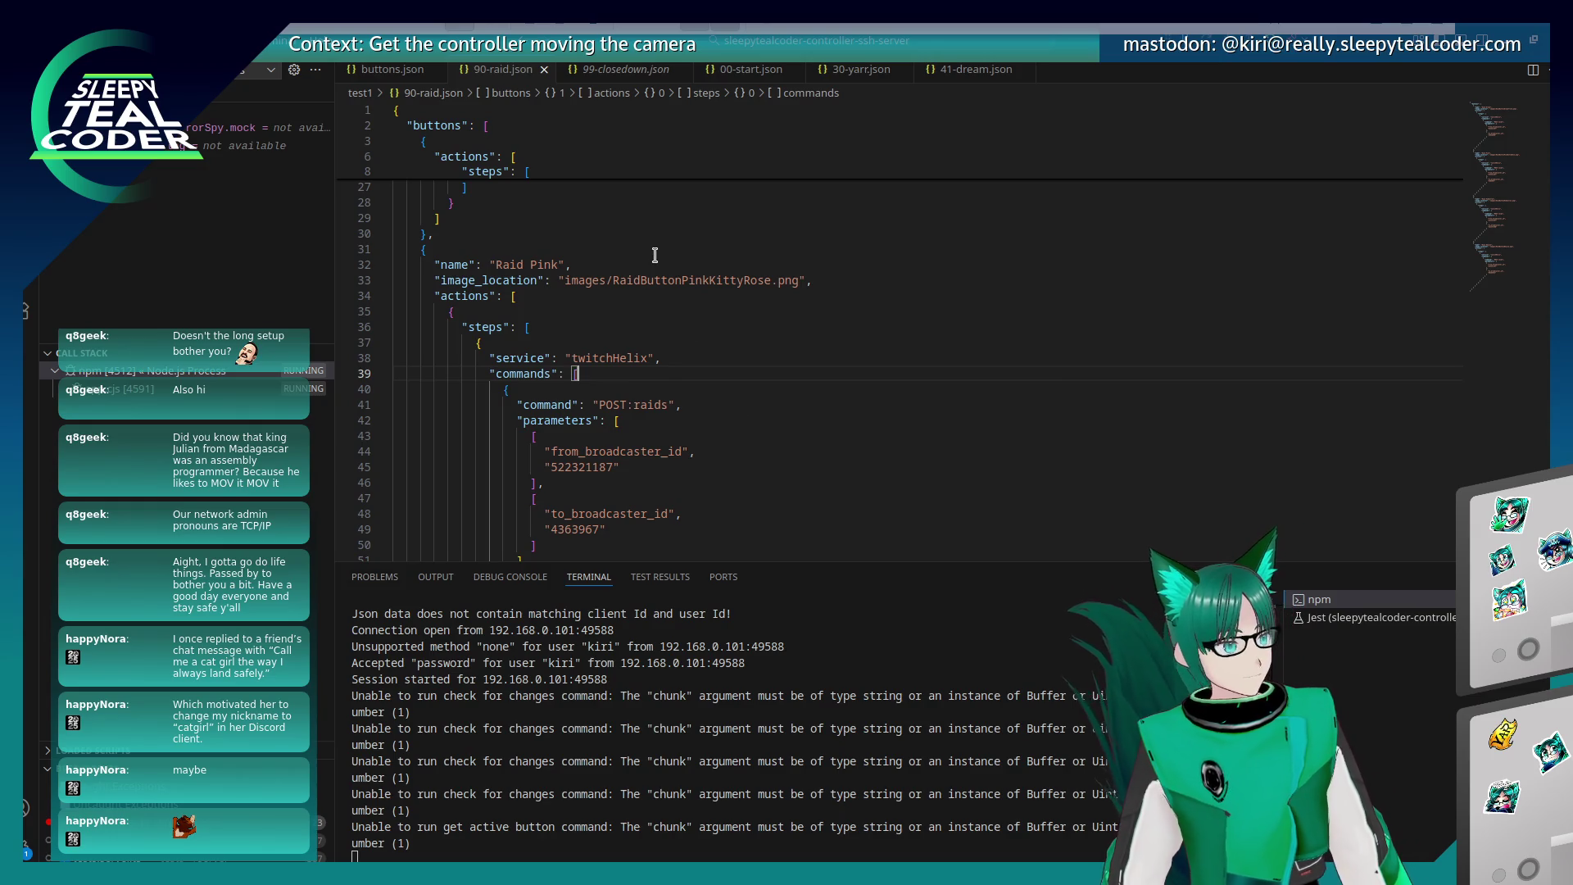
pyautogui.click(654, 255)
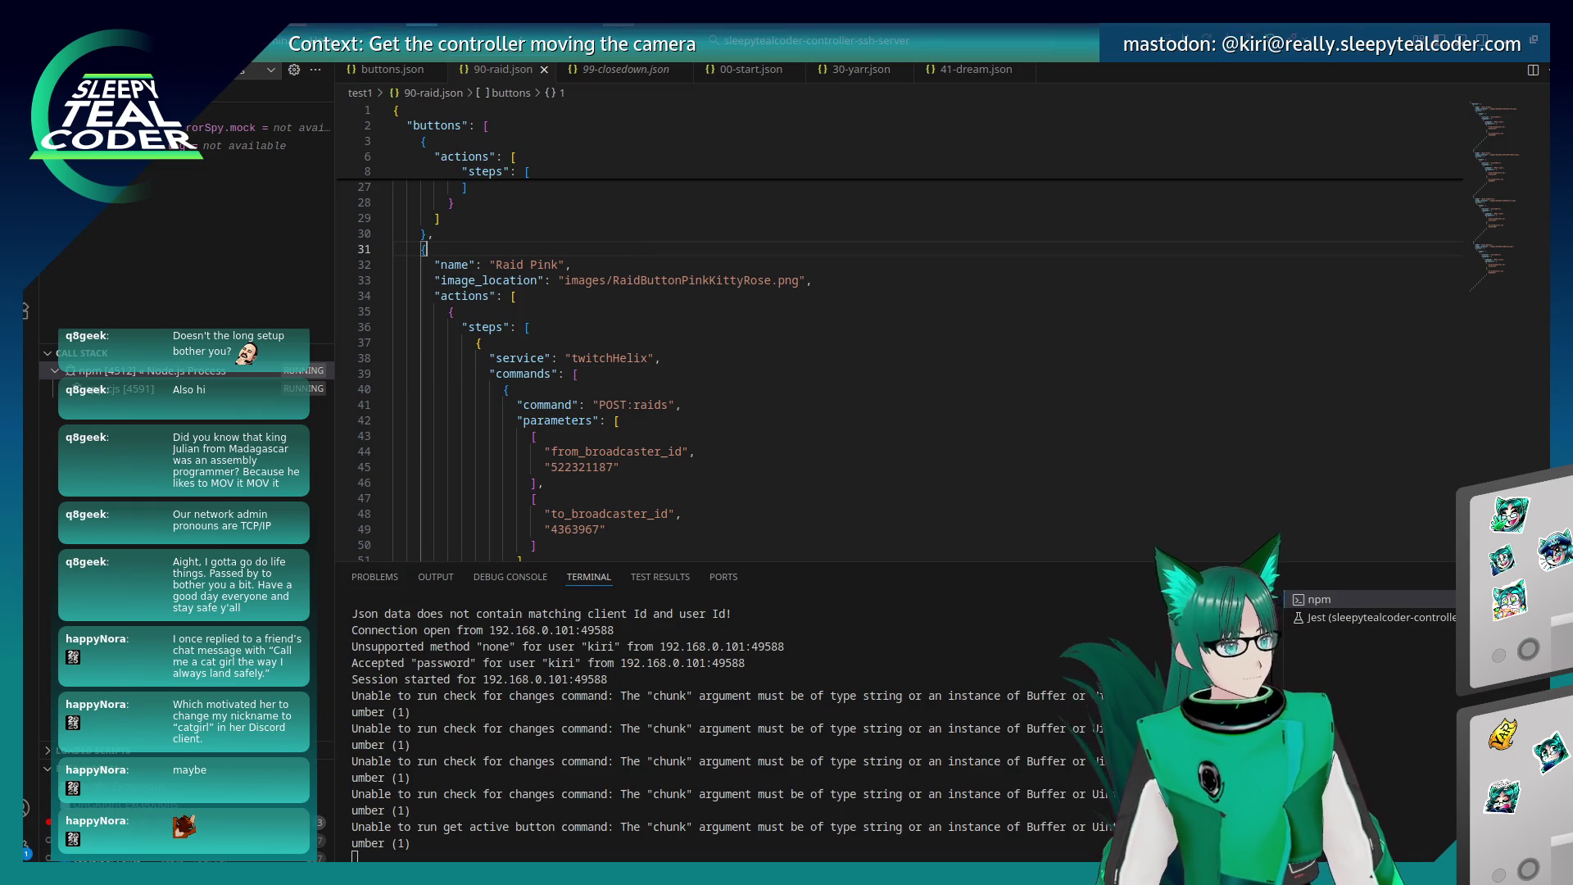
# Step: Scroll the Make Unique forum post down to its mesh duplicate-and-embed confirmation screenshot, then leave Firefox
pyautogui.hotkey('alt', 'Tab')
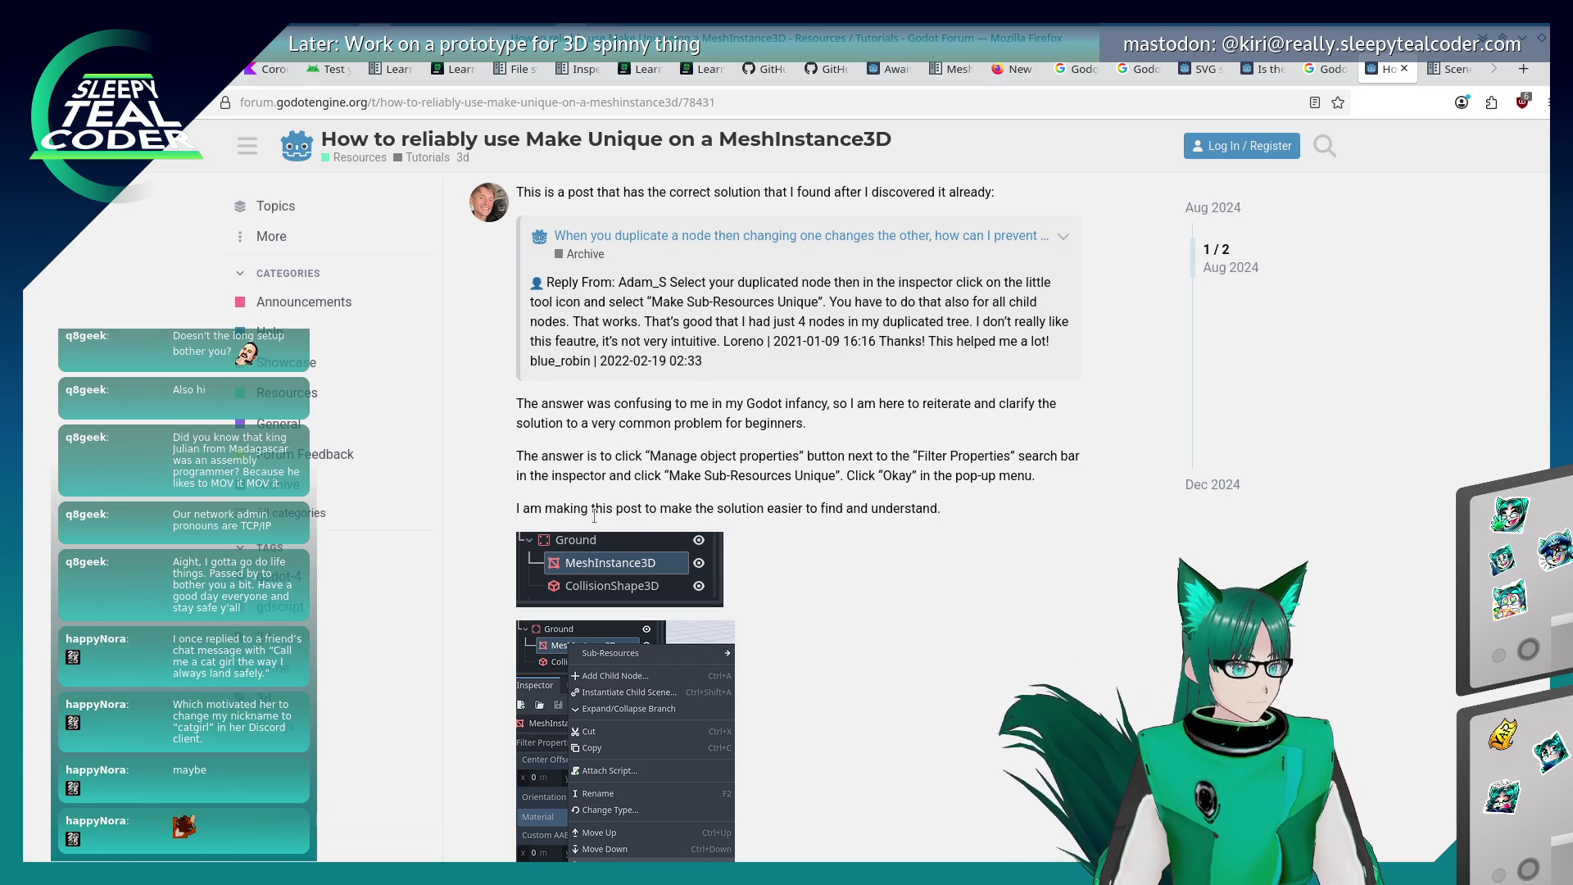
pyautogui.scroll(-5, 588, 525)
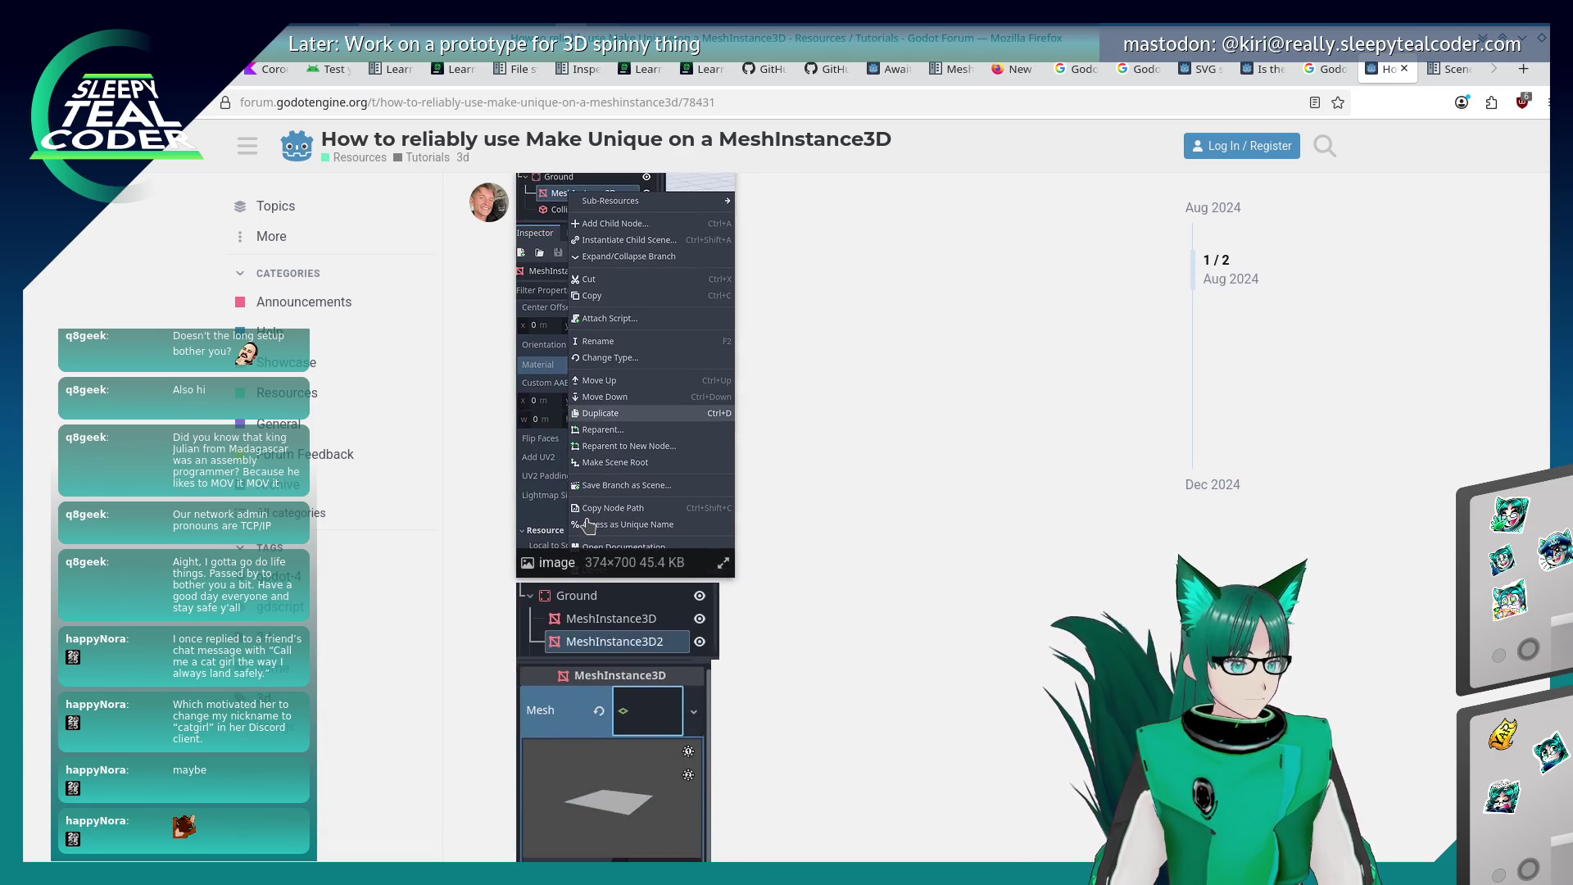
pyautogui.scroll(-3, 588, 525)
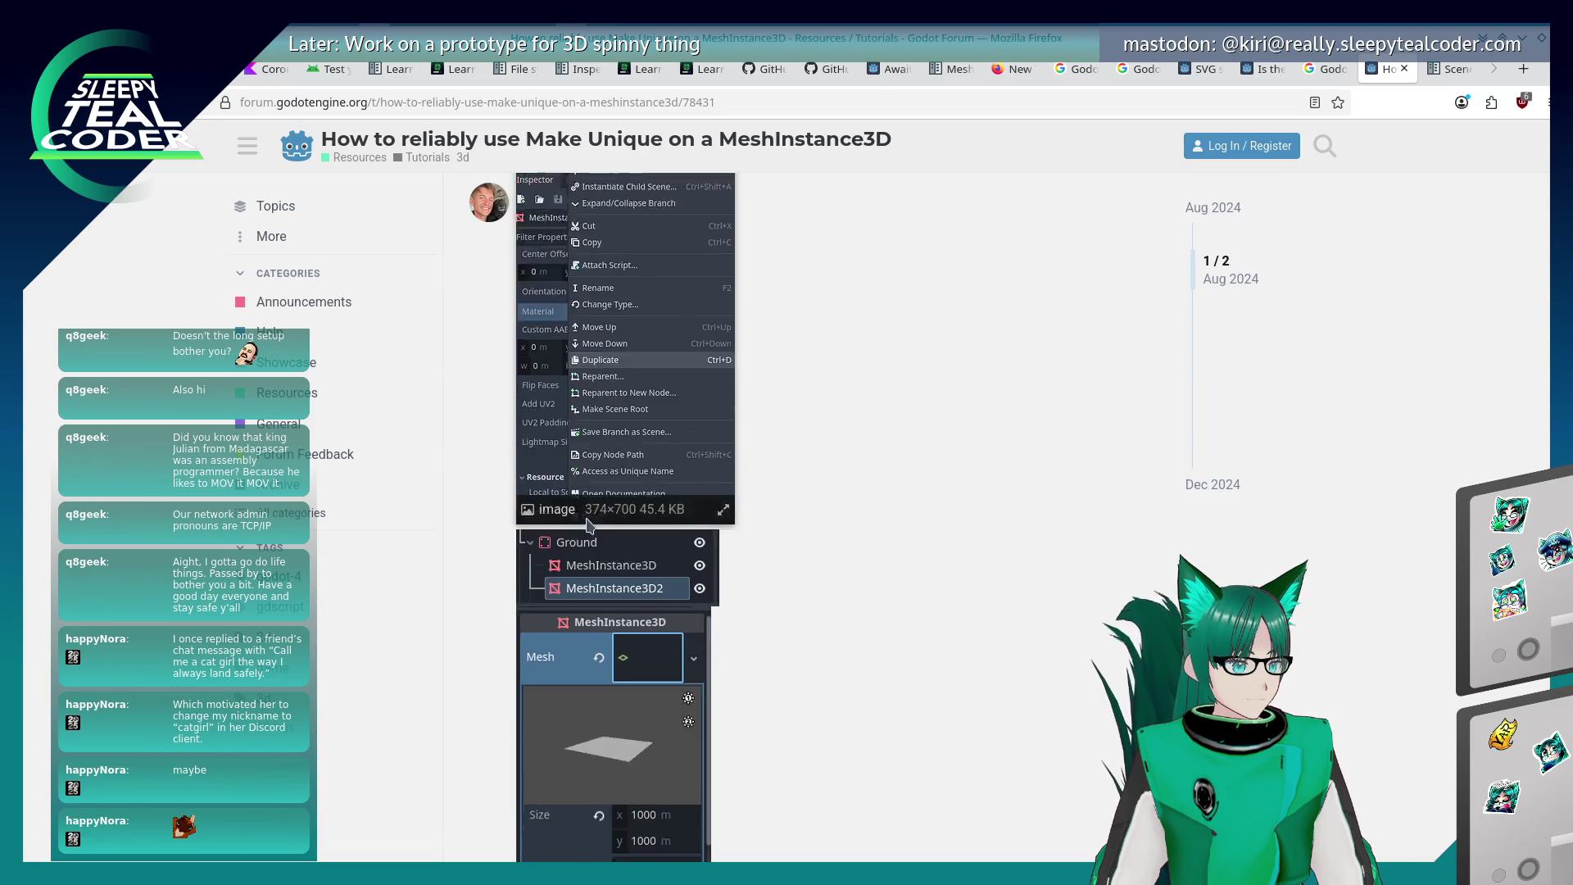
pyautogui.scroll(-4, 588, 525)
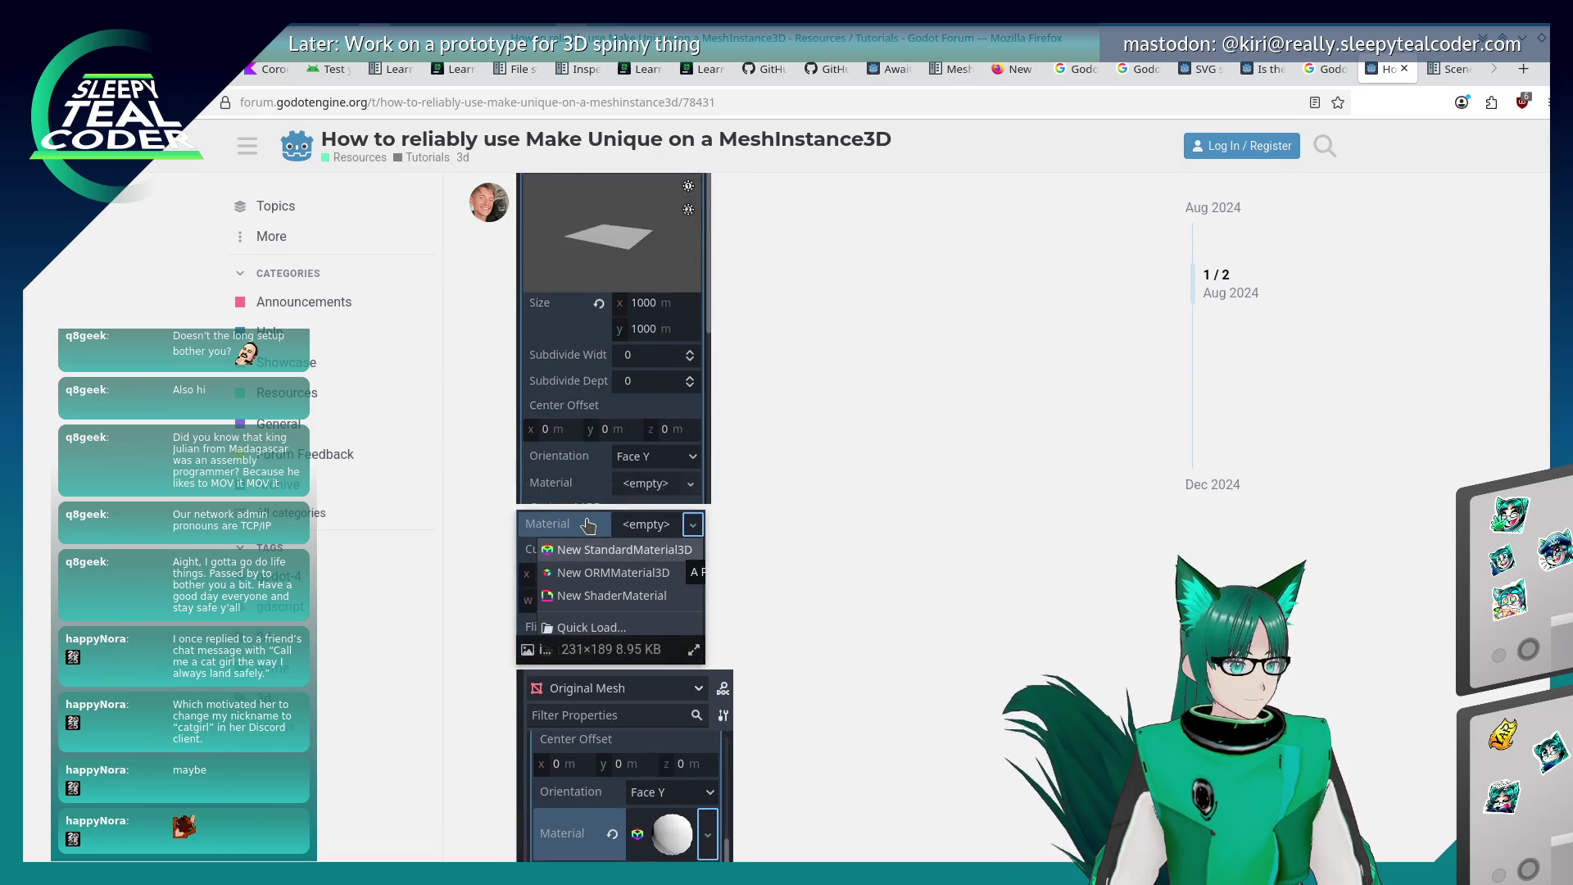
pyautogui.scroll(-3, 588, 525)
pyautogui.scroll(-4, 589, 524)
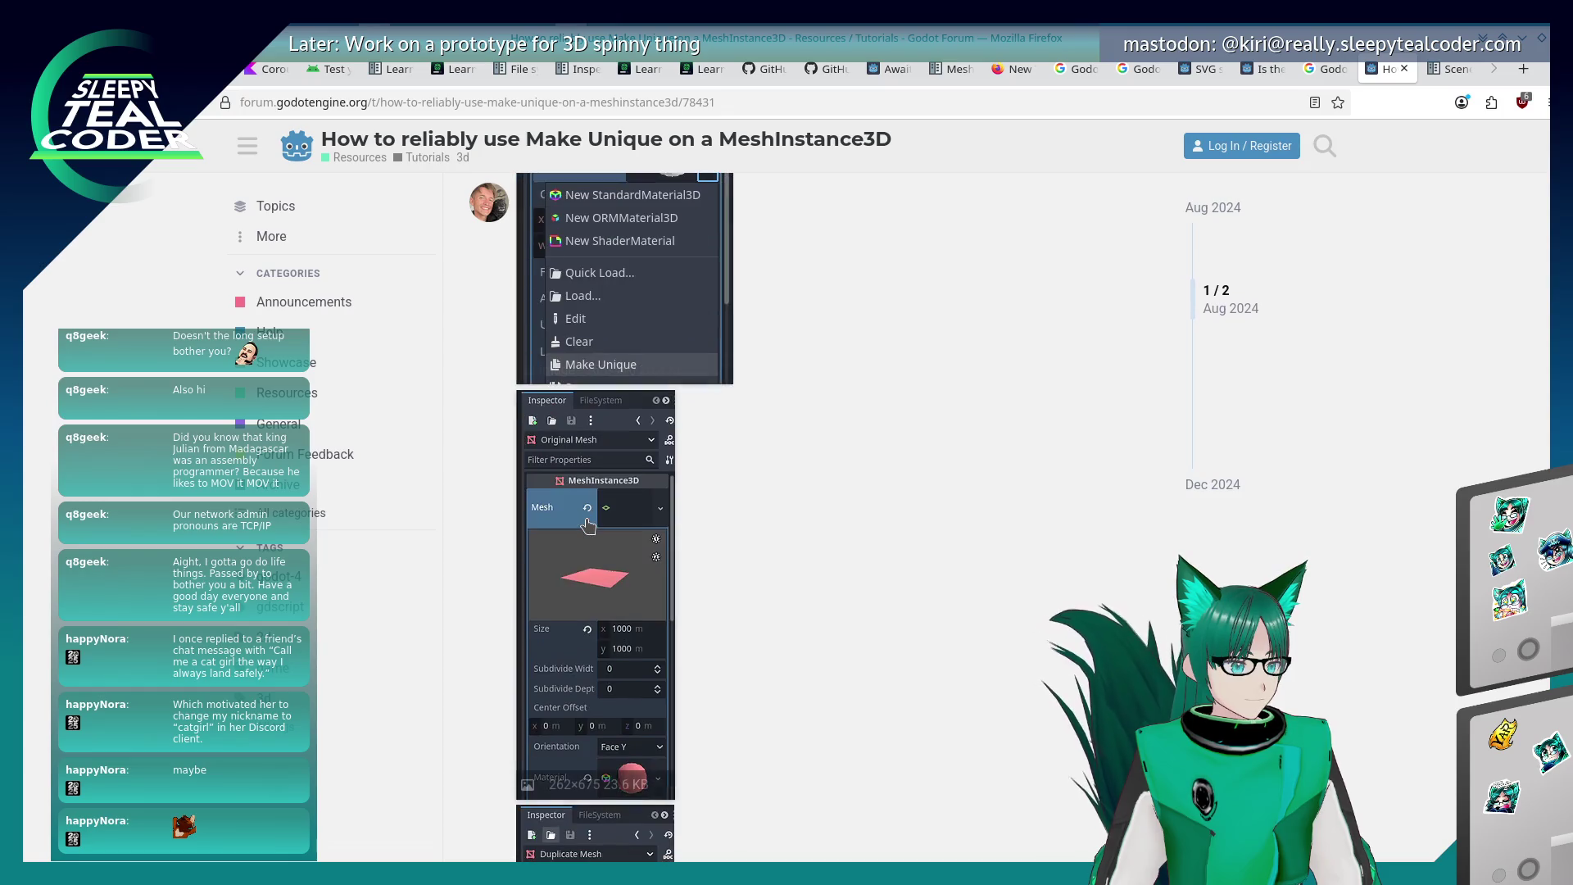
pyautogui.scroll(-8, 588, 525)
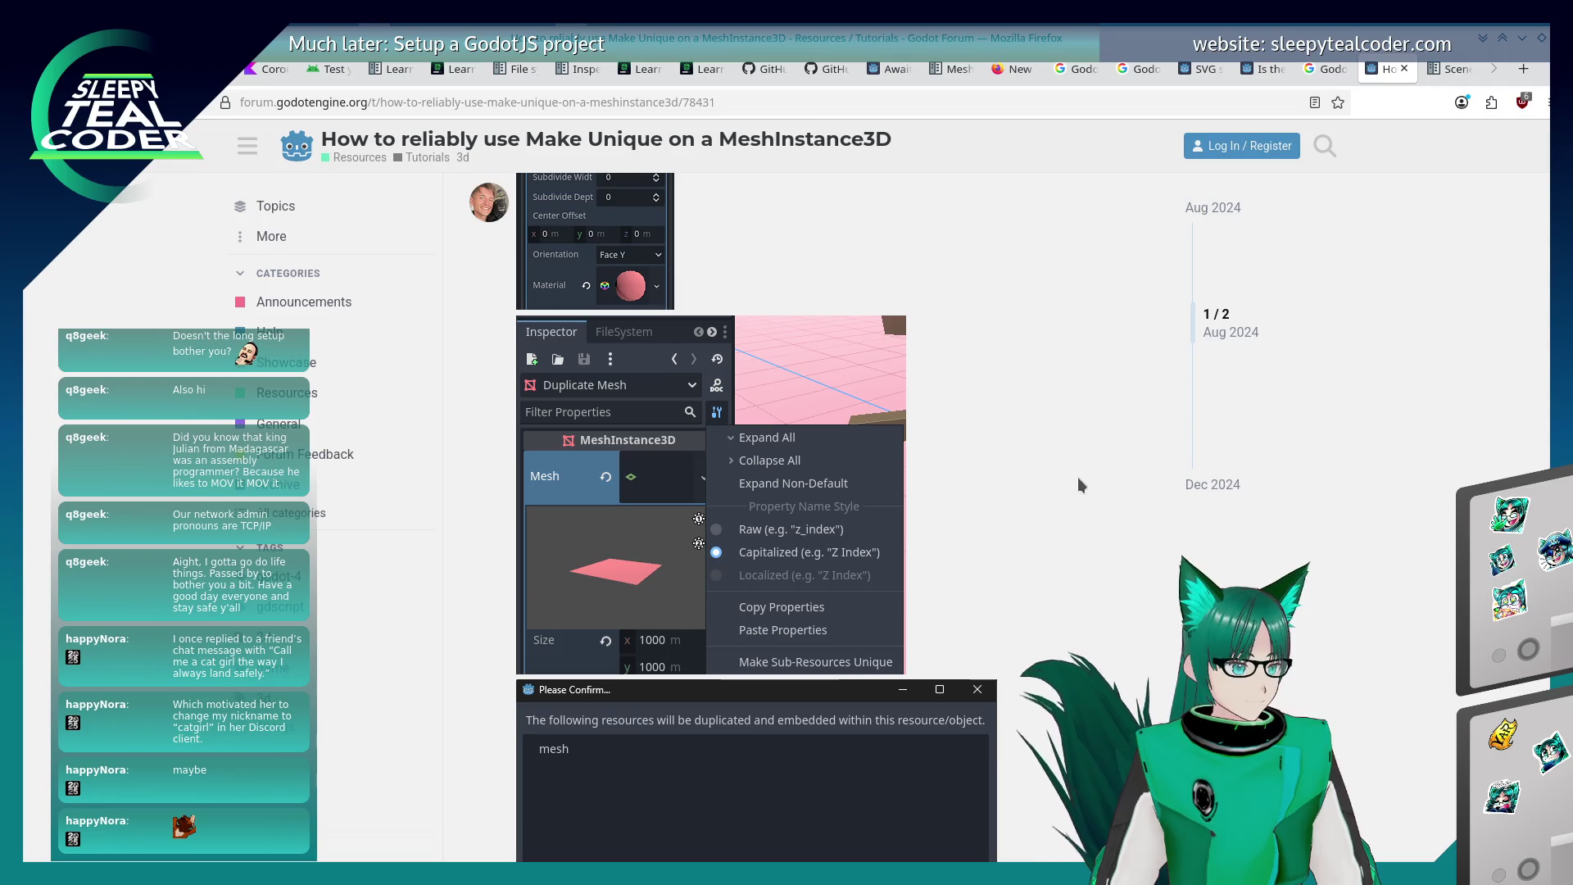
pyautogui.scroll(-7, 1054, 489)
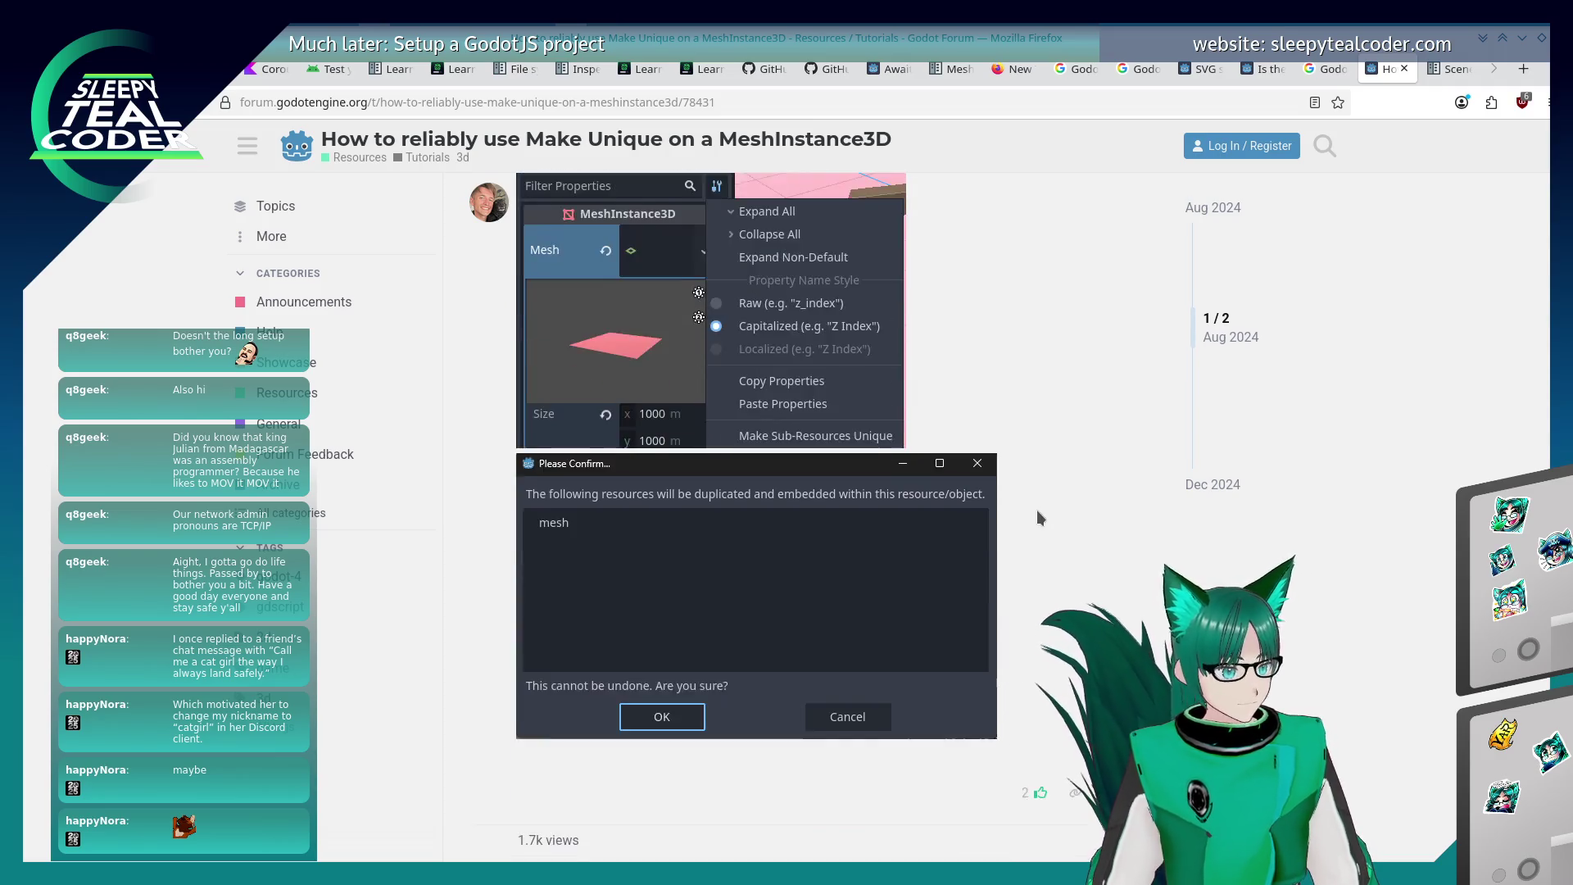
pyautogui.scroll(12, 1025, 507)
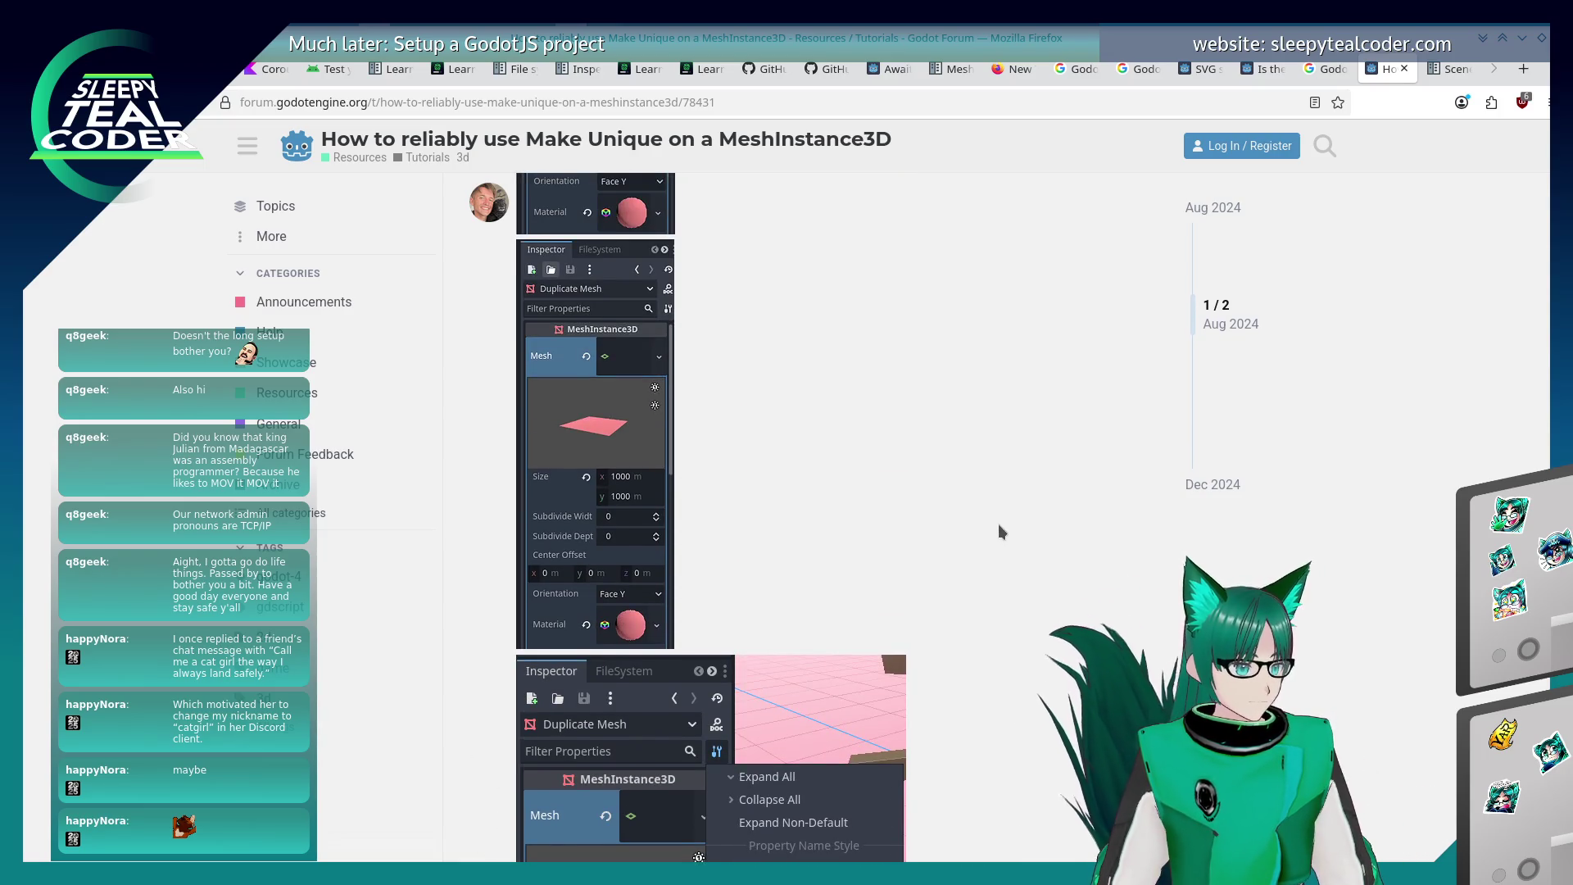
pyautogui.hotkey('alt', 'Tab')
pyautogui.hotkey('alt', 'Tab')
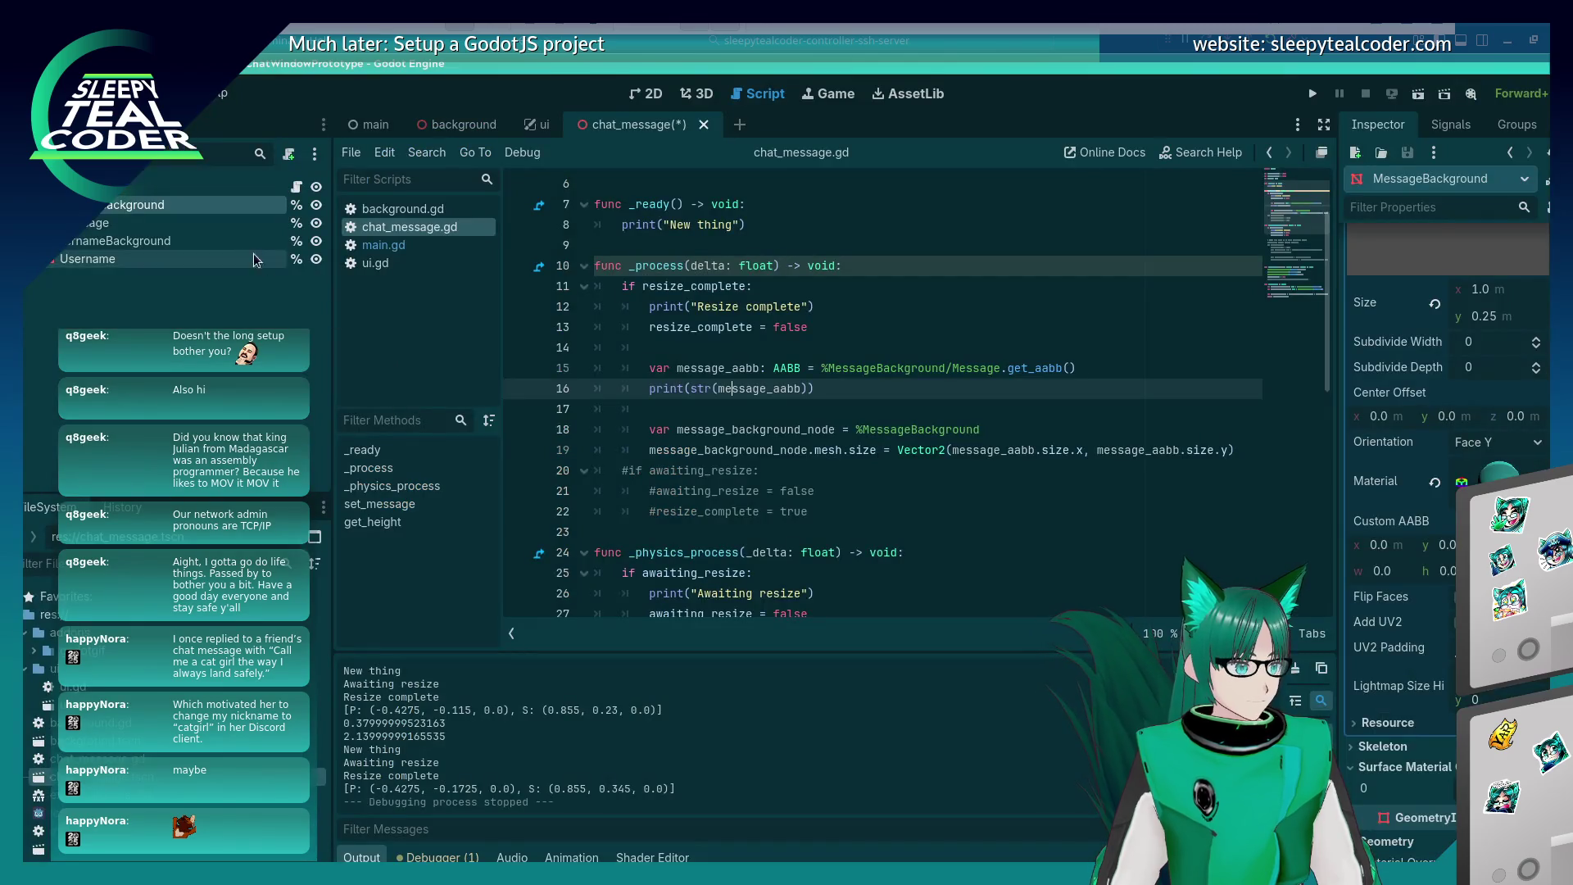
# Step: Duplicate MessageBackground into MessageBackground2, then go back to the forum post in Firefox
pyautogui.rightClick(159, 205)
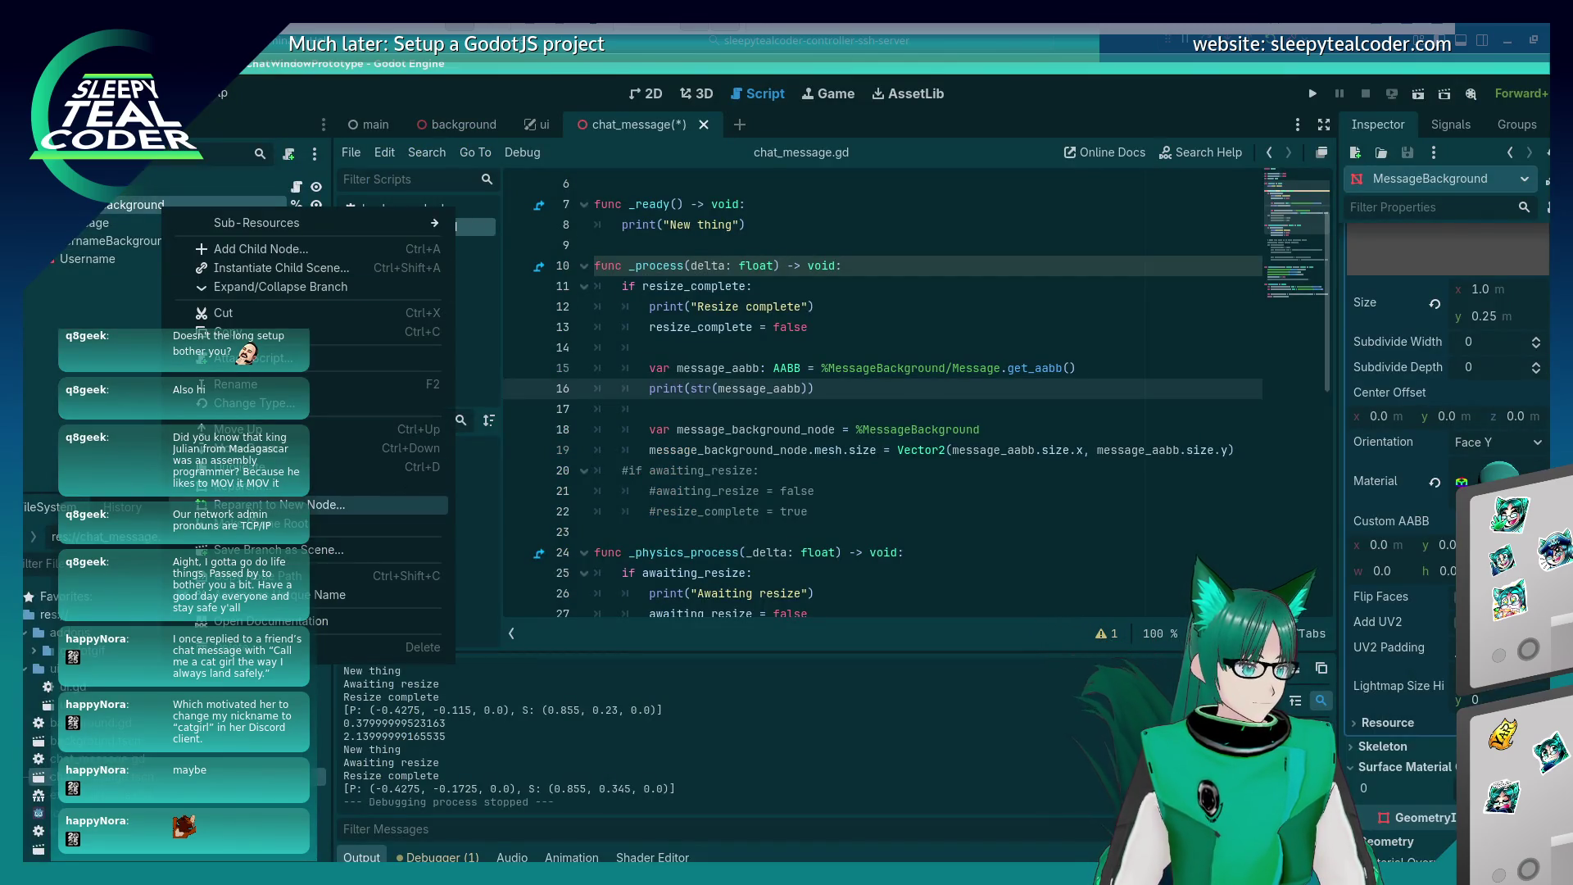
pyautogui.click(246, 467)
pyautogui.rightClick(161, 246)
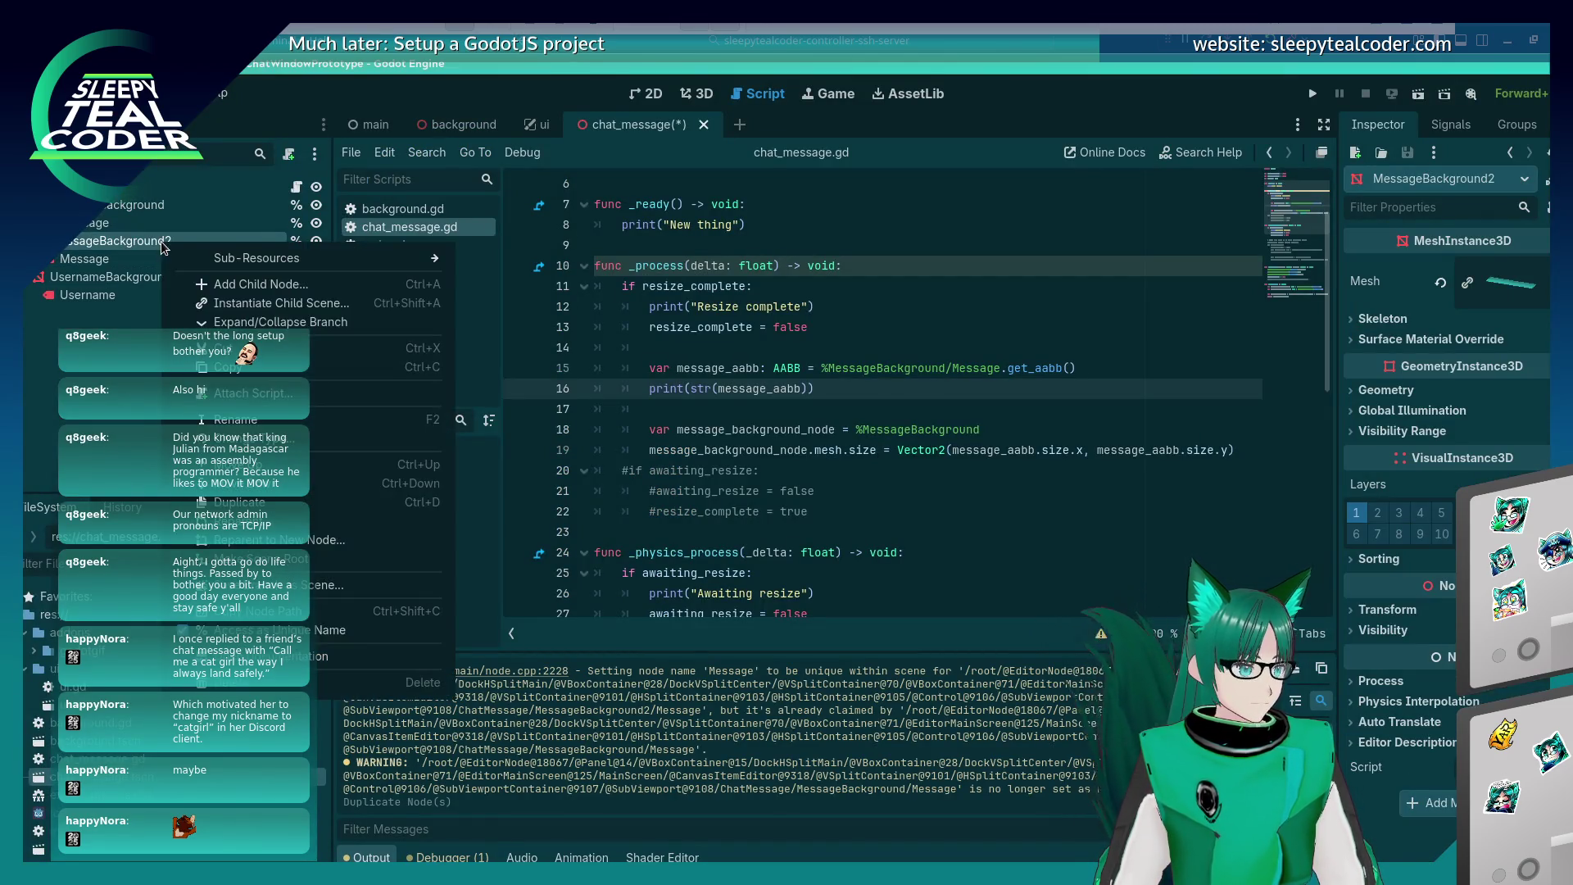
pyautogui.hotkey('alt', 'Tab')
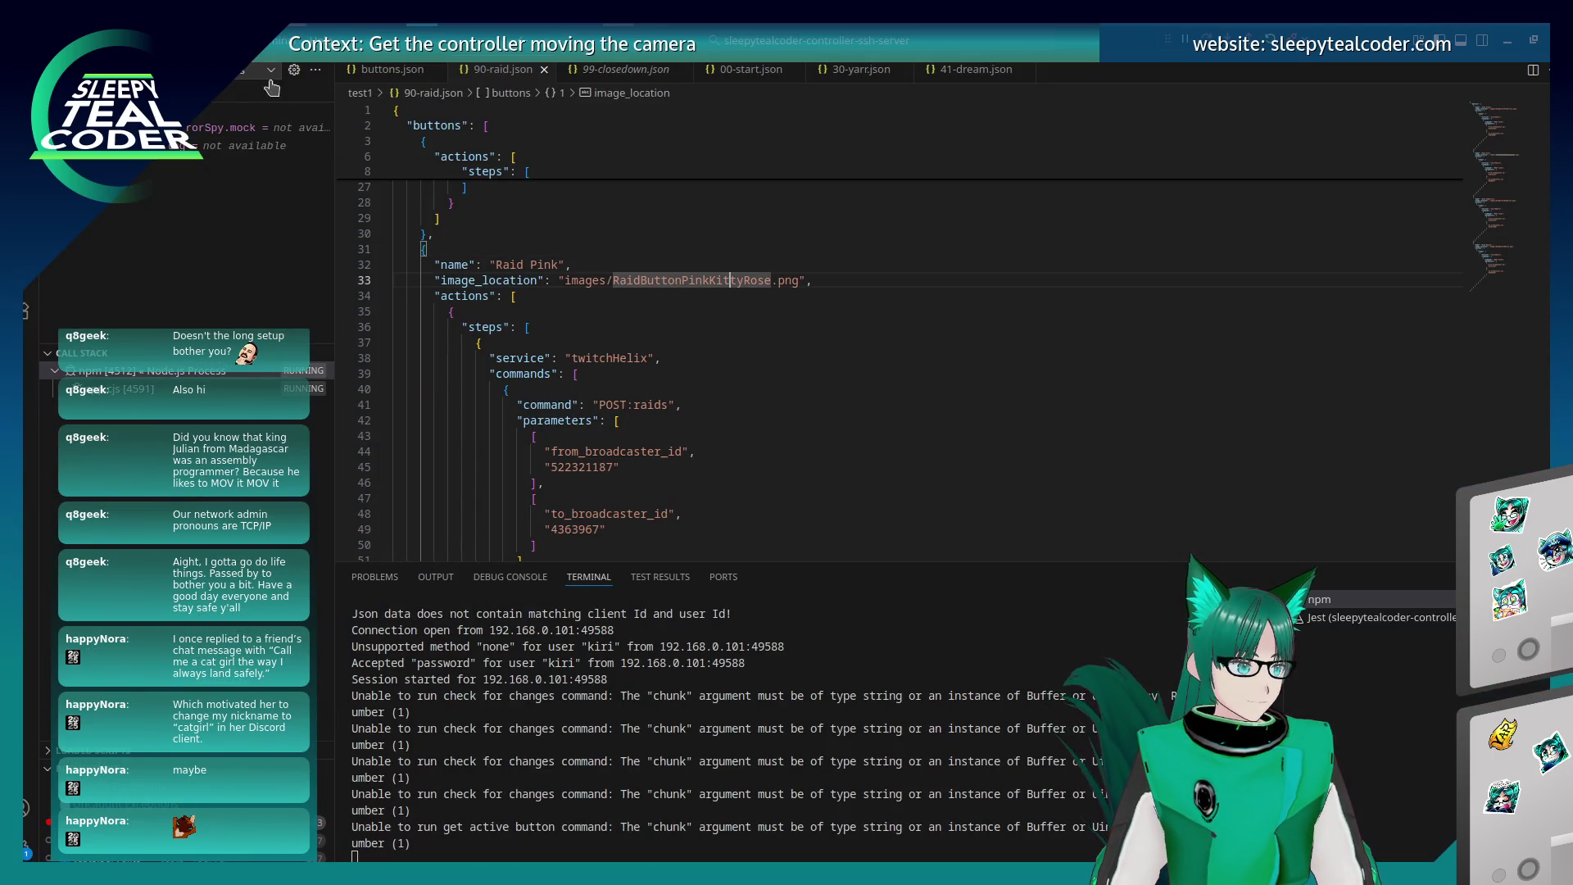
pyautogui.hotkey('alt', 'Tab')
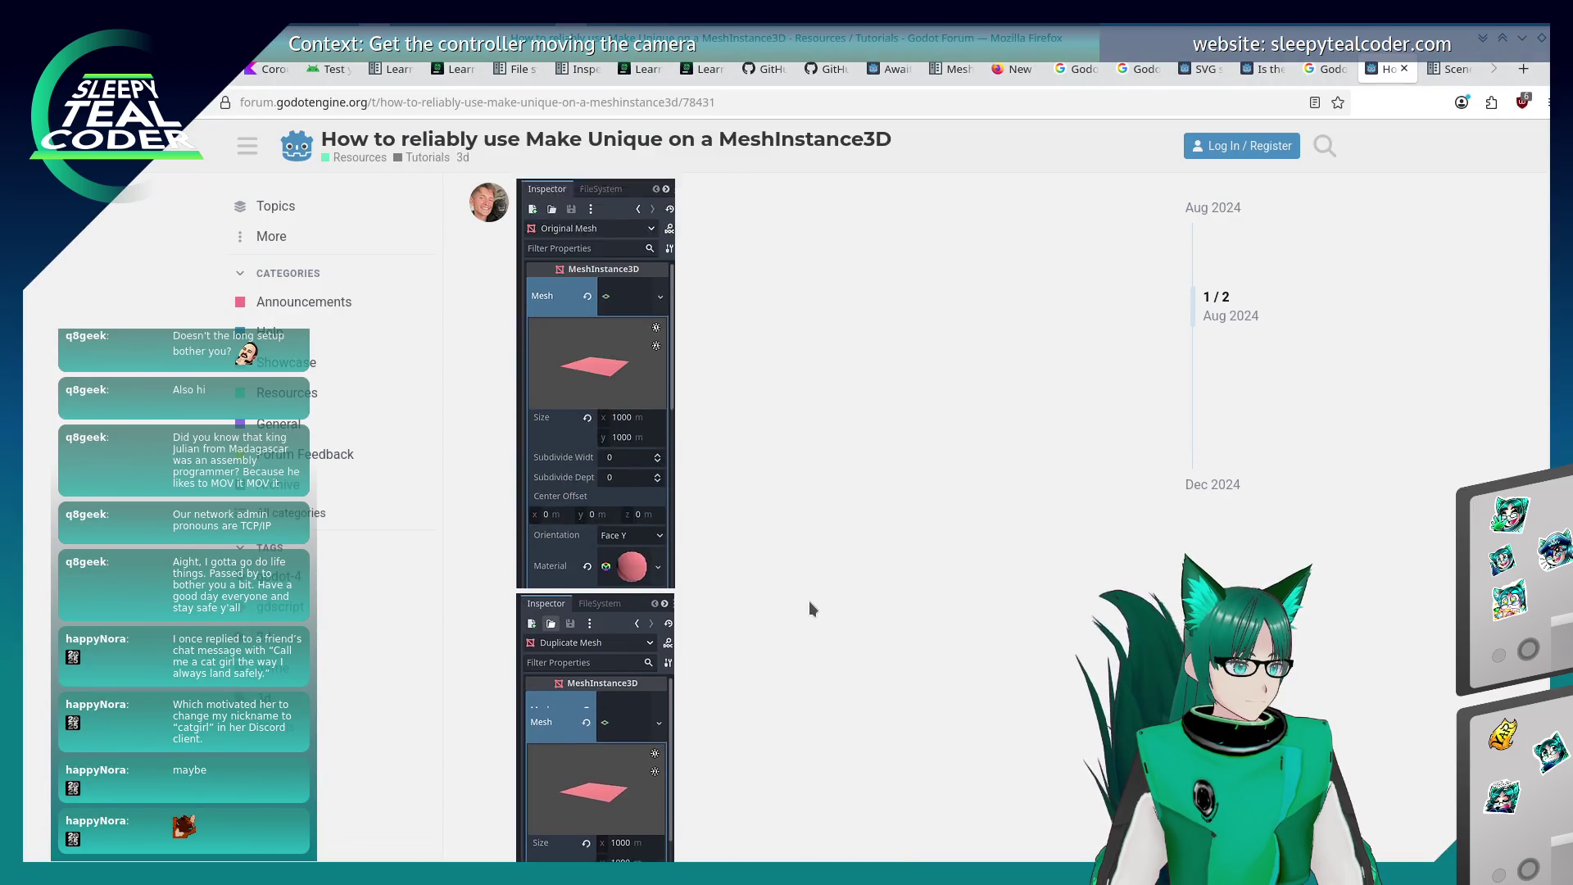
# Step: Scroll the forum post to the Material dropdown screenshot, then bring Godot back to the front
pyautogui.scroll(-10, 810, 602)
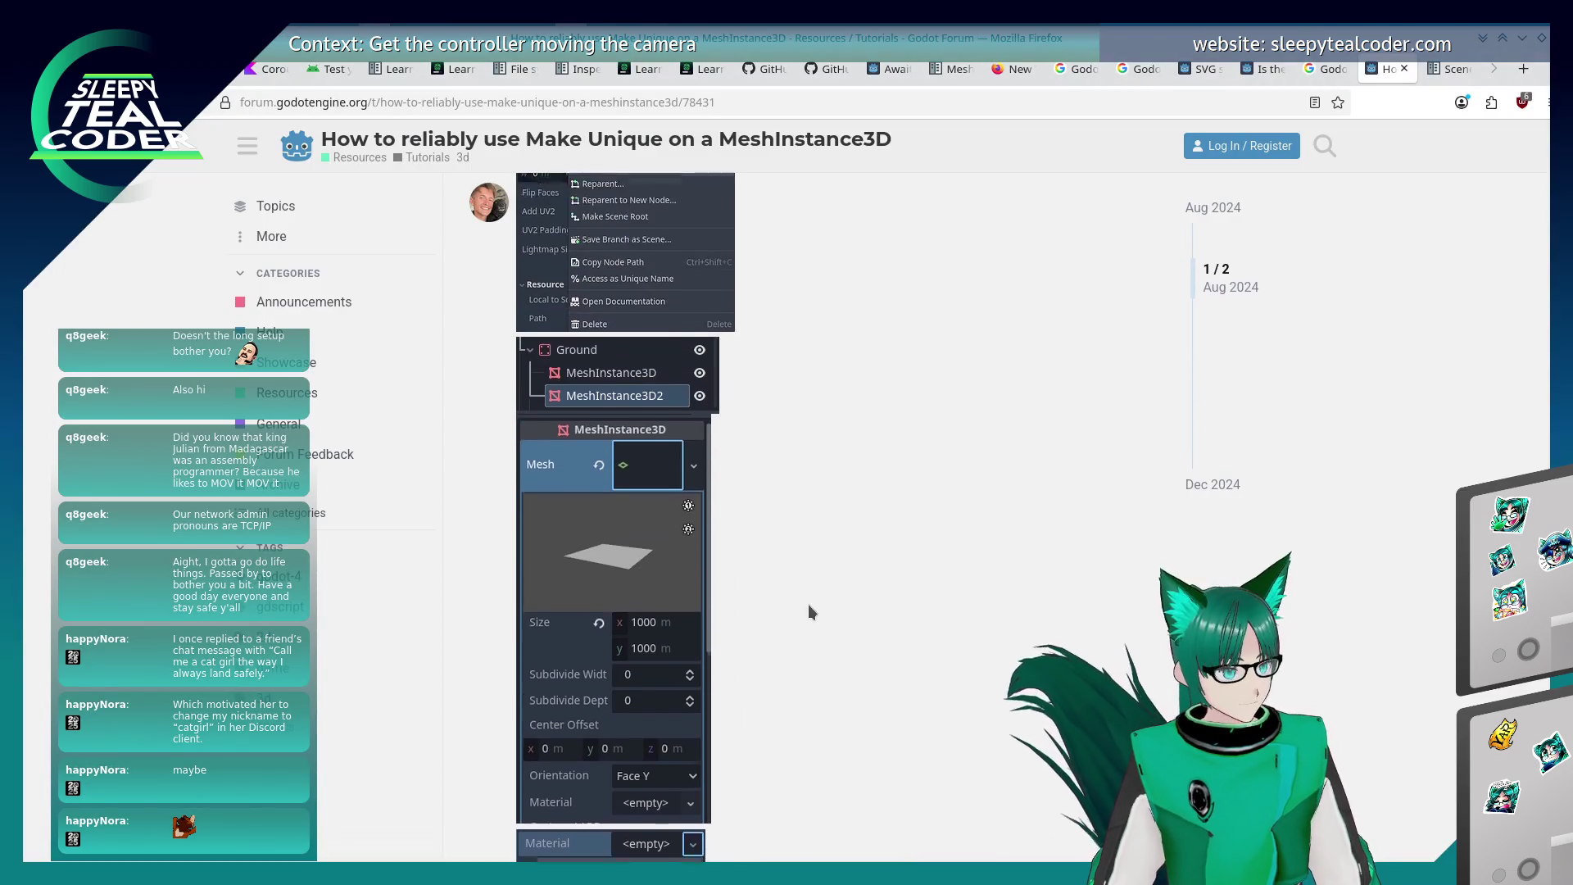
pyautogui.scroll(1, 809, 606)
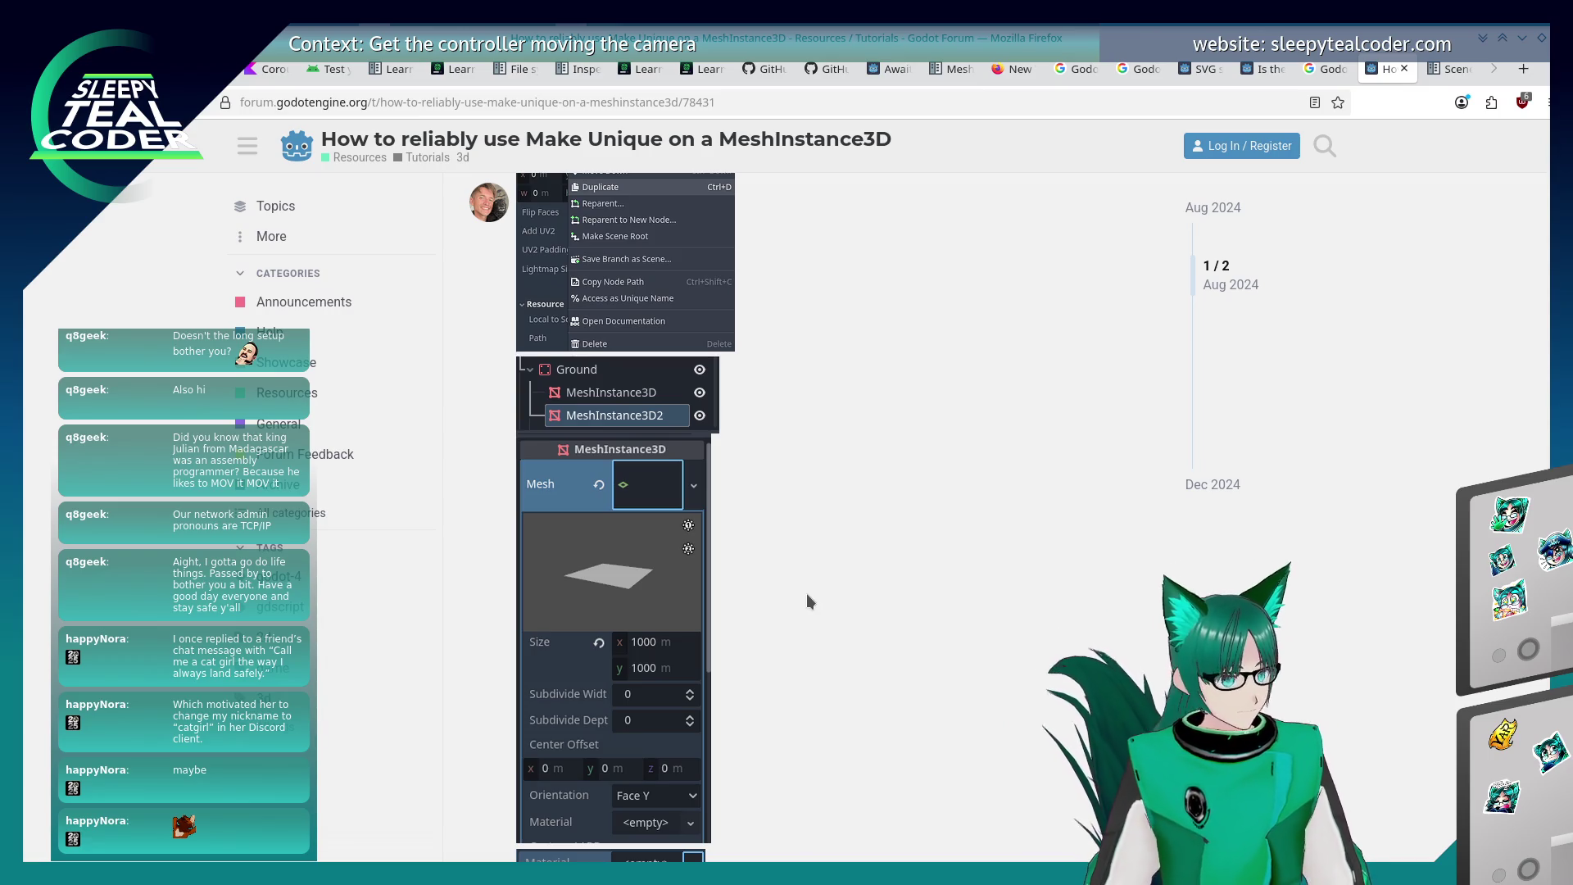
pyautogui.scroll(-3, 808, 594)
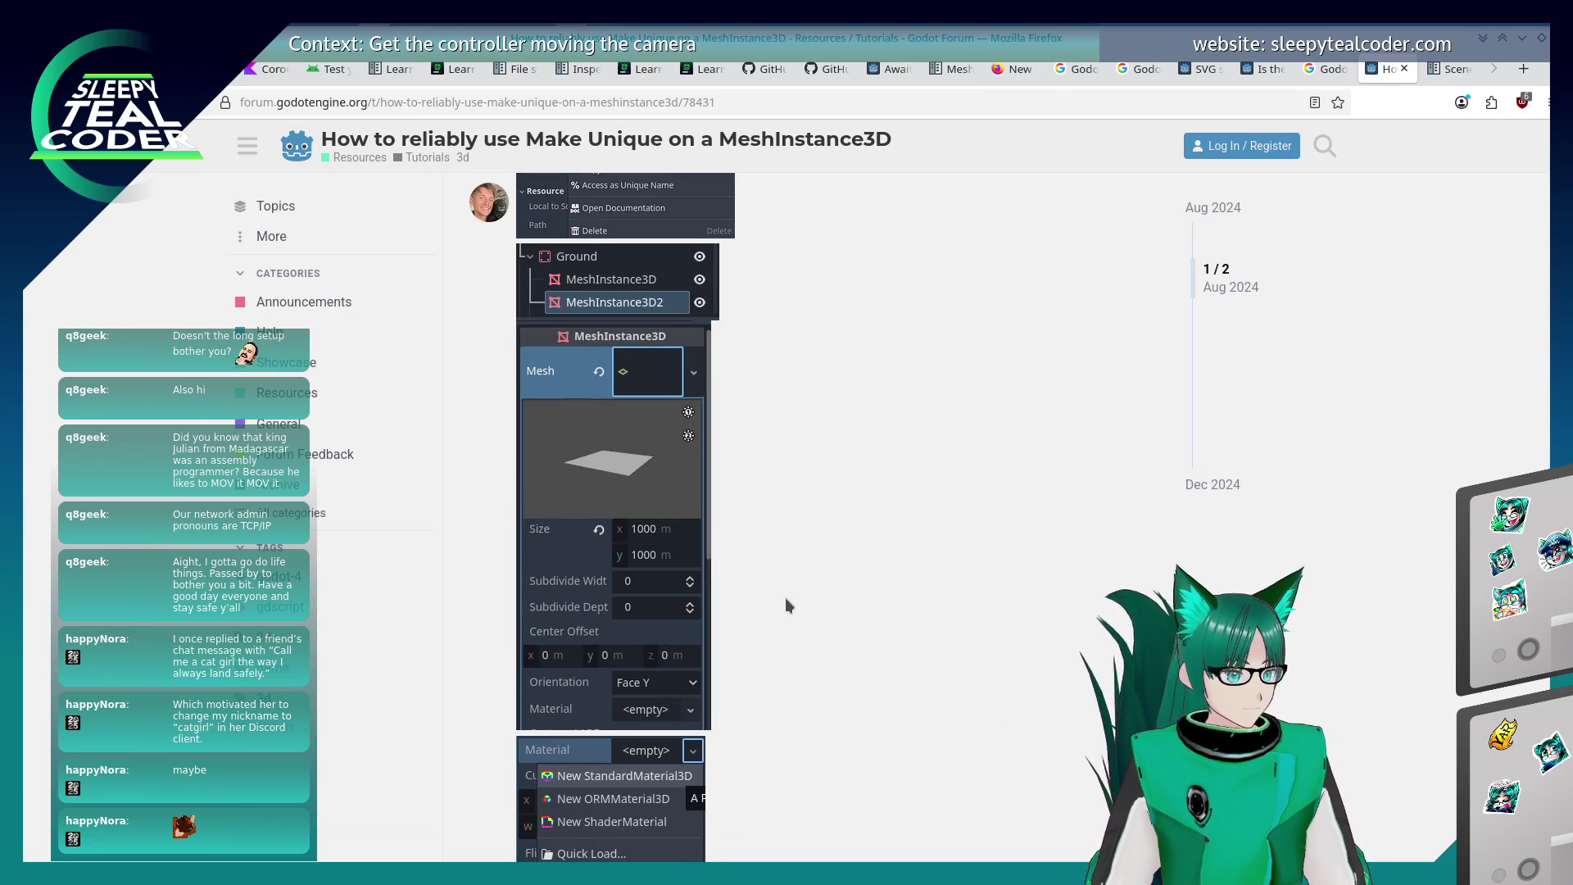
pyautogui.hotkey('alt', 'Tab')
pyautogui.hotkey('alt', 'Tab')
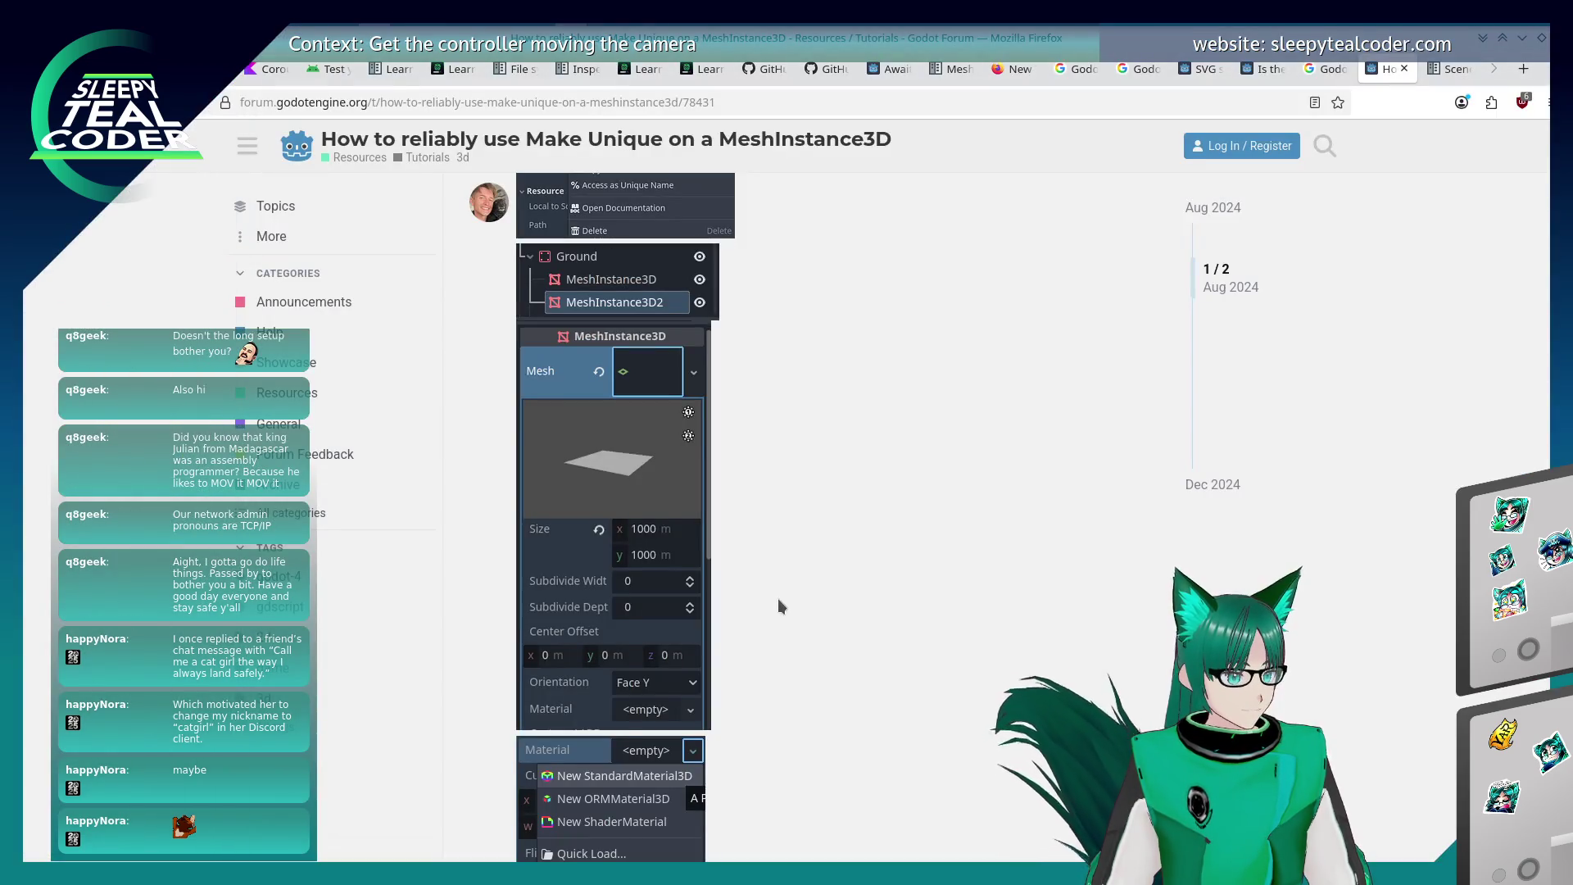
pyautogui.hotkey('alt', 'Tab')
pyautogui.hotkey('alt', 'Tab')
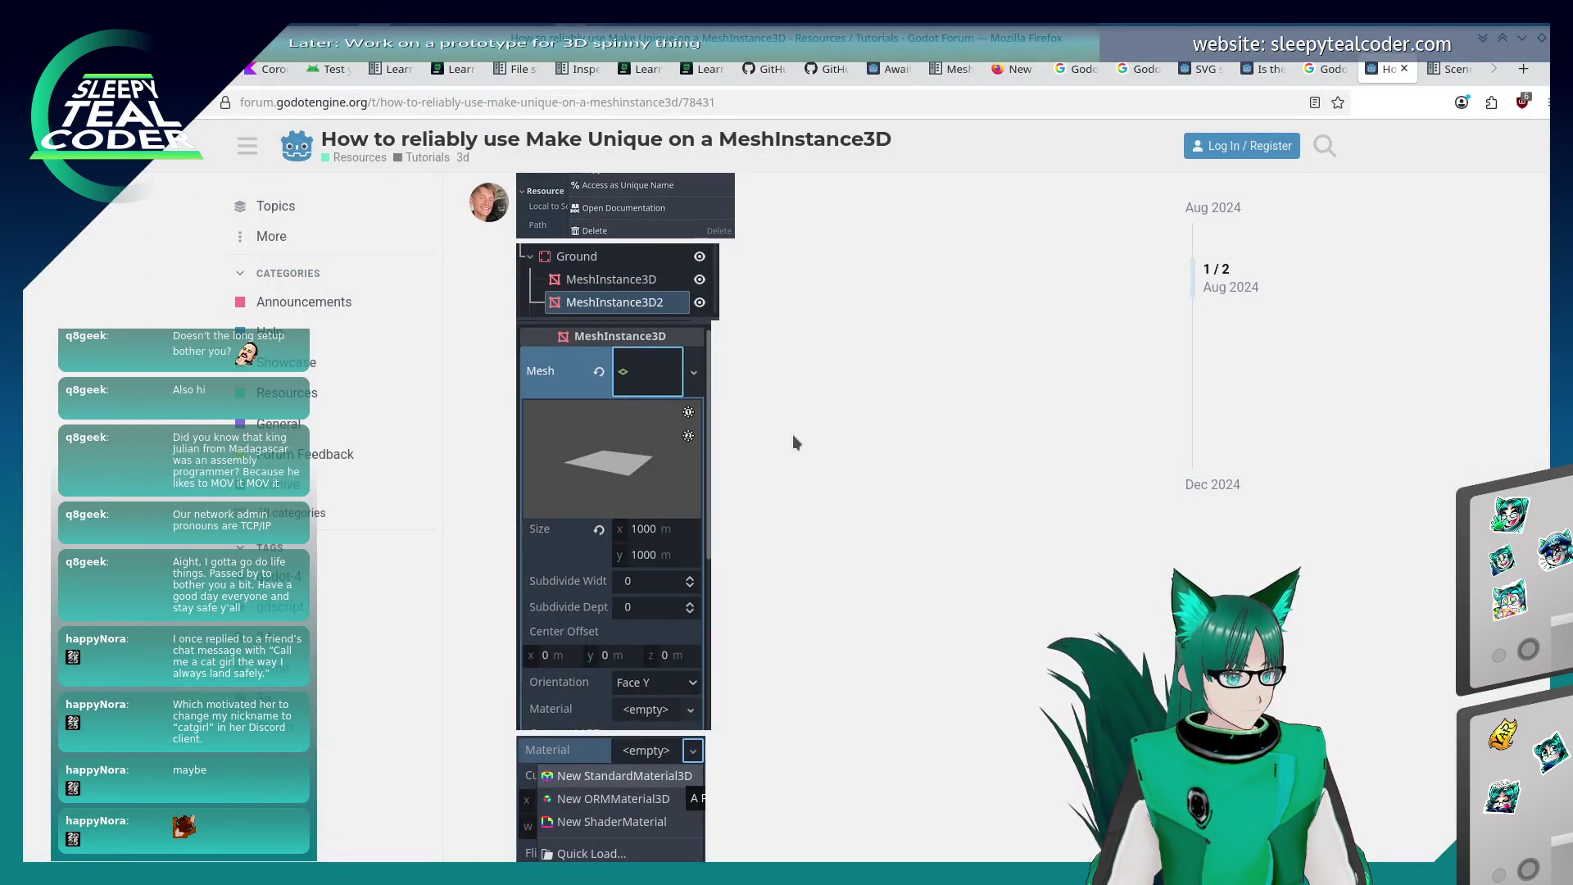
pyautogui.hotkey('alt', 'Tab')
pyautogui.hotkey('alt', 'shift', 'Tab')
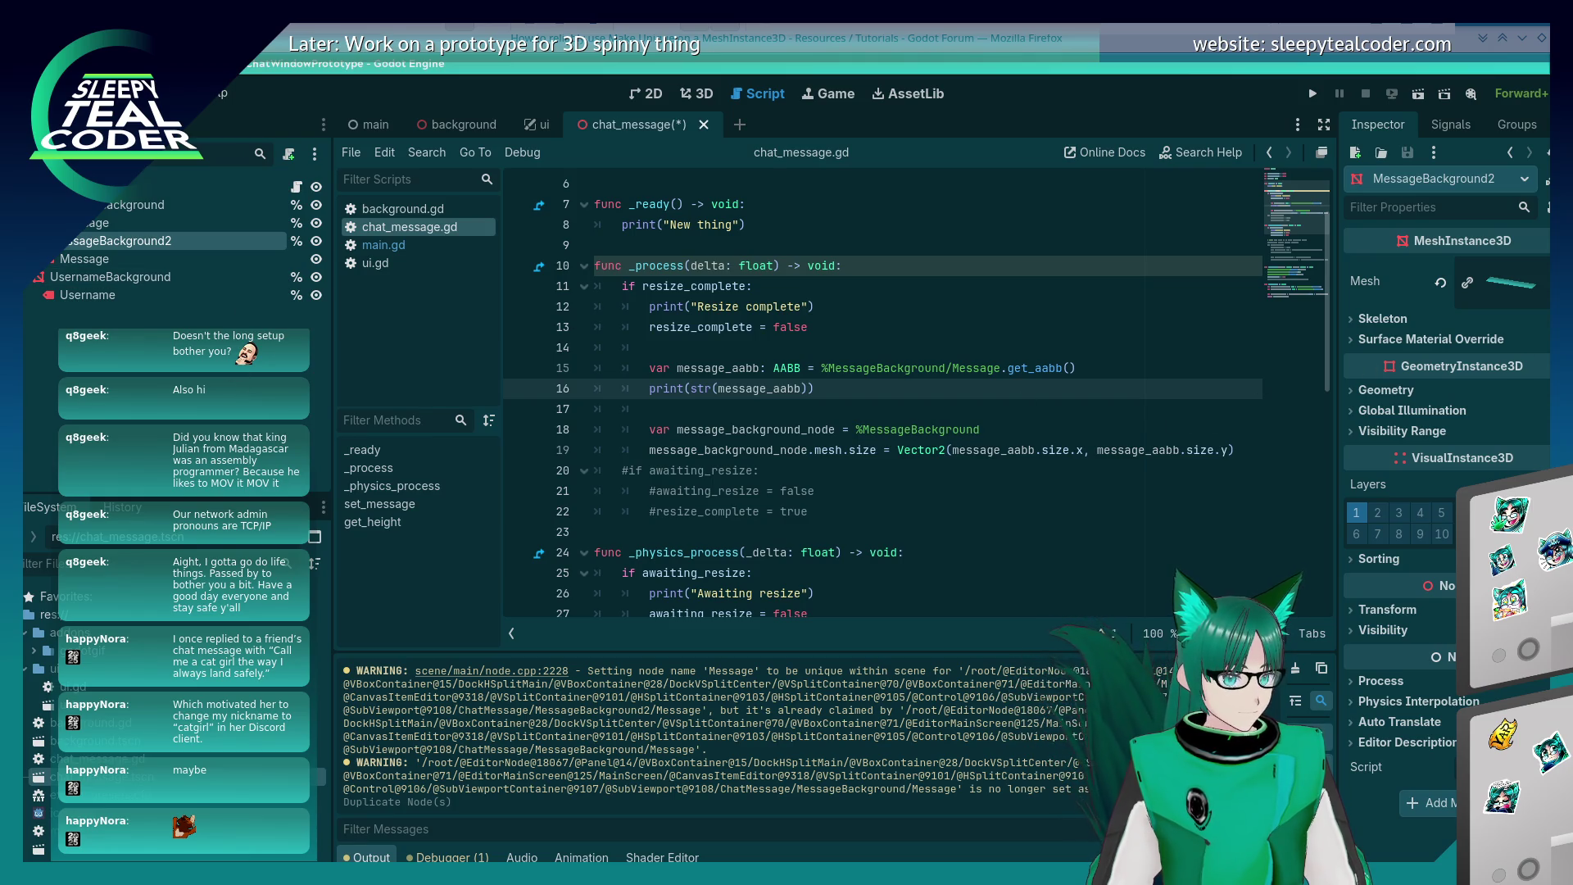
# Step: Make MessageBackground2's mesh unique with Make Unique (Recursive) and confirm
pyautogui.click(1547, 207)
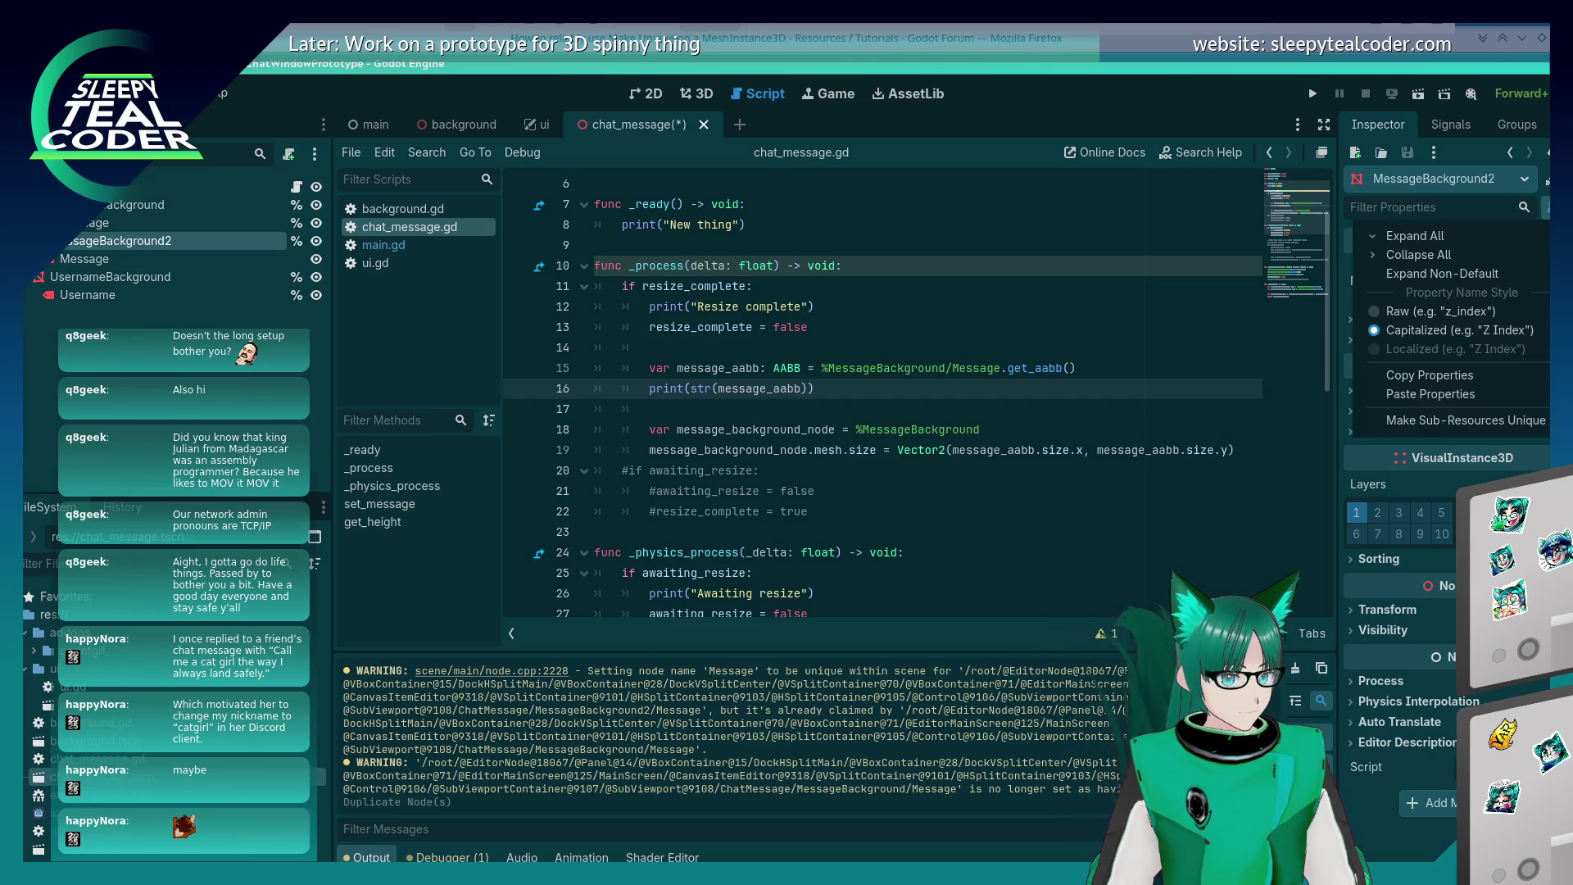
pyautogui.click(1547, 208)
pyautogui.click(1545, 282)
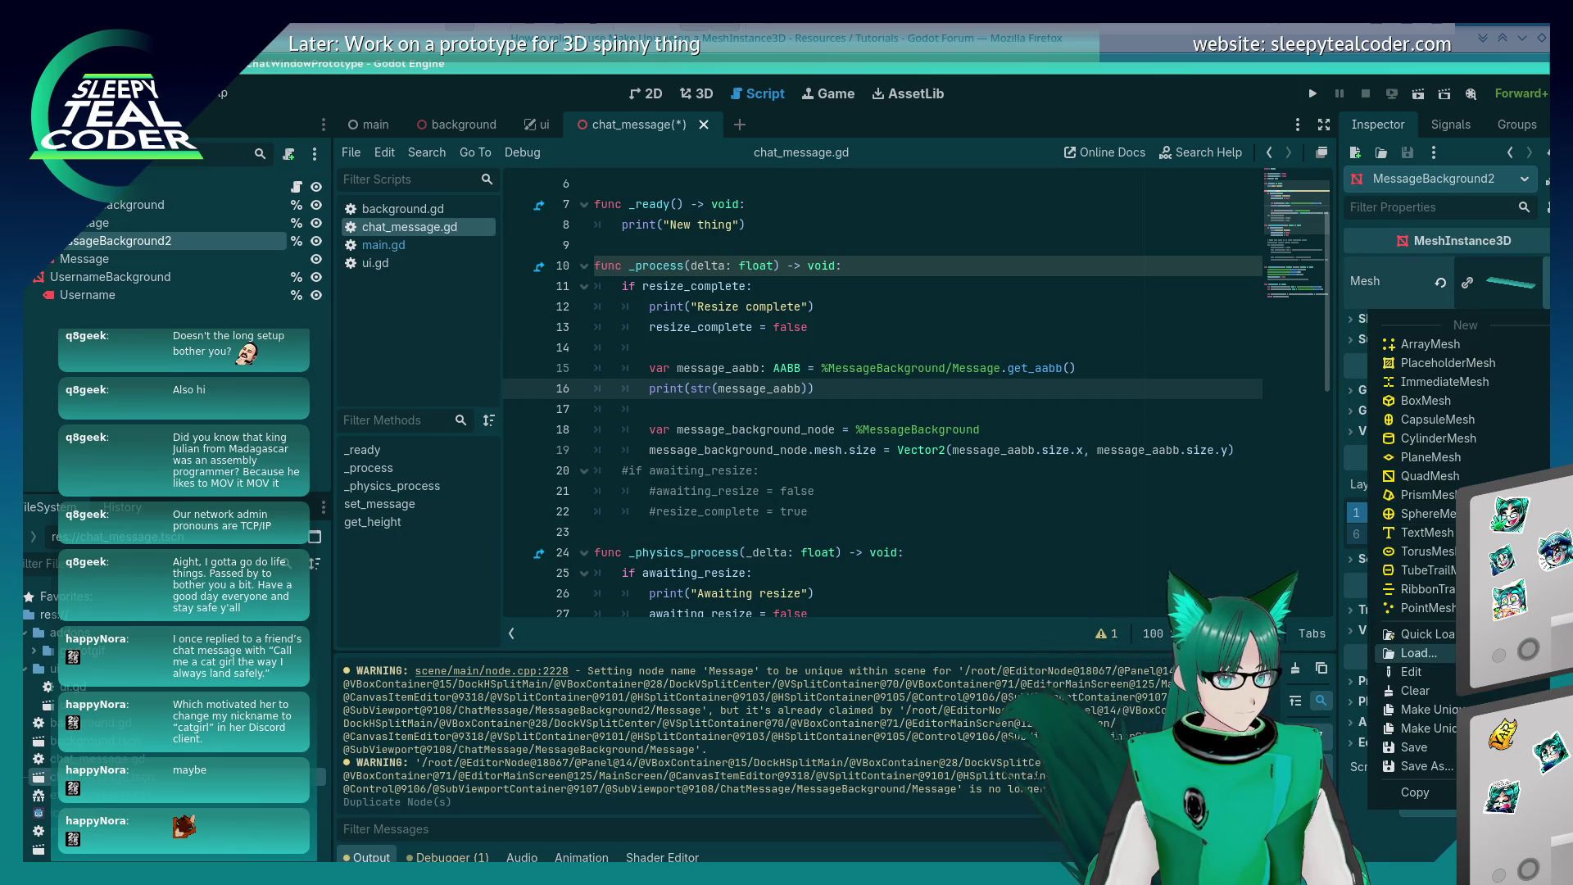
pyautogui.click(1426, 728)
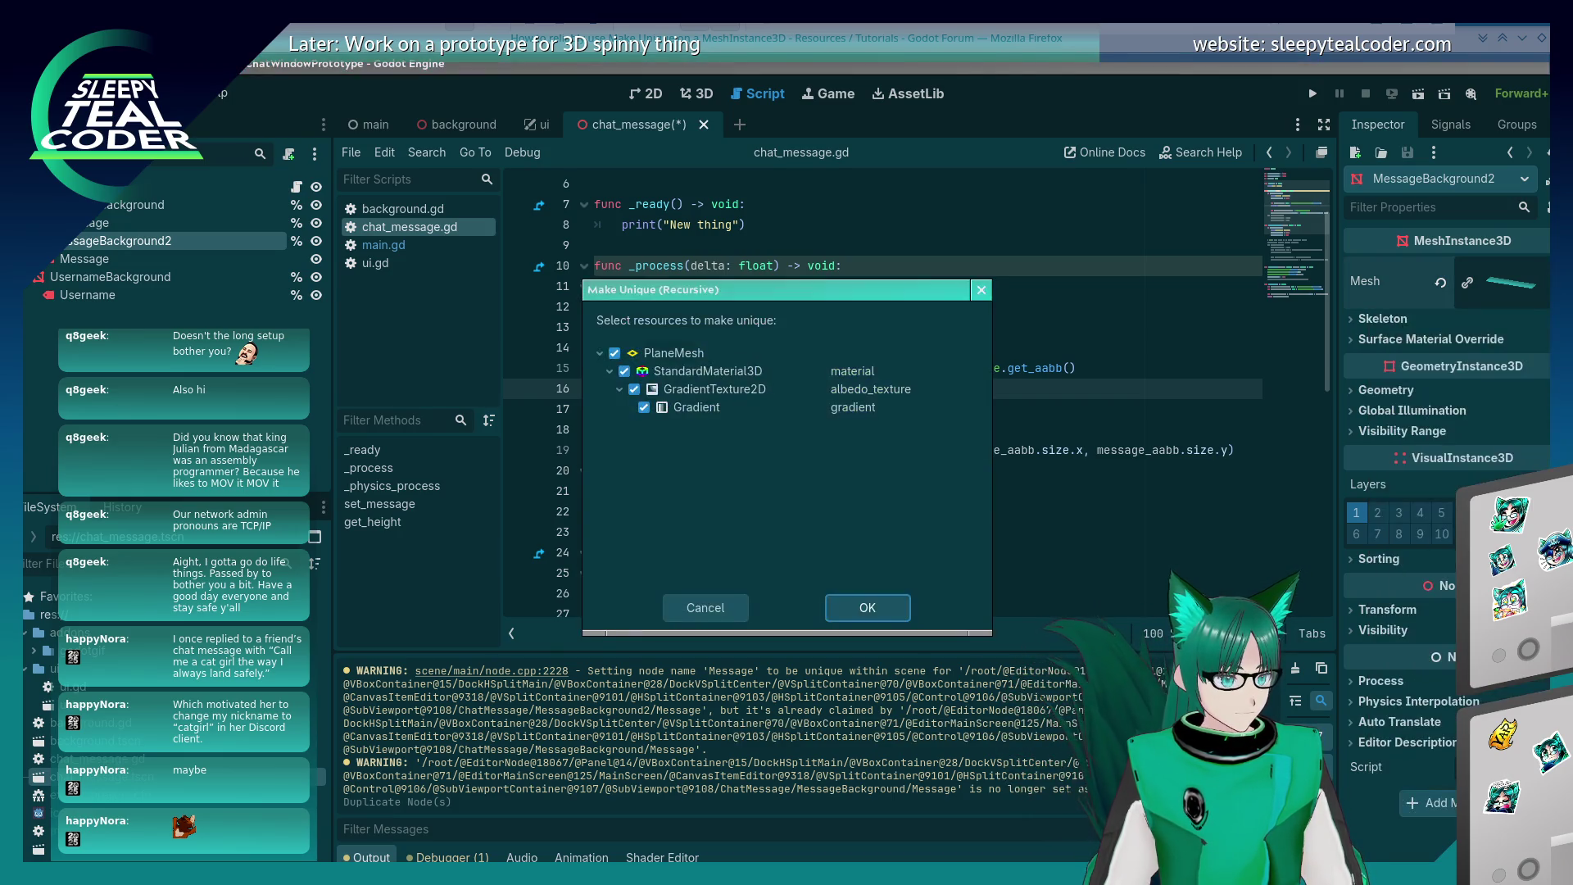
pyautogui.click(862, 607)
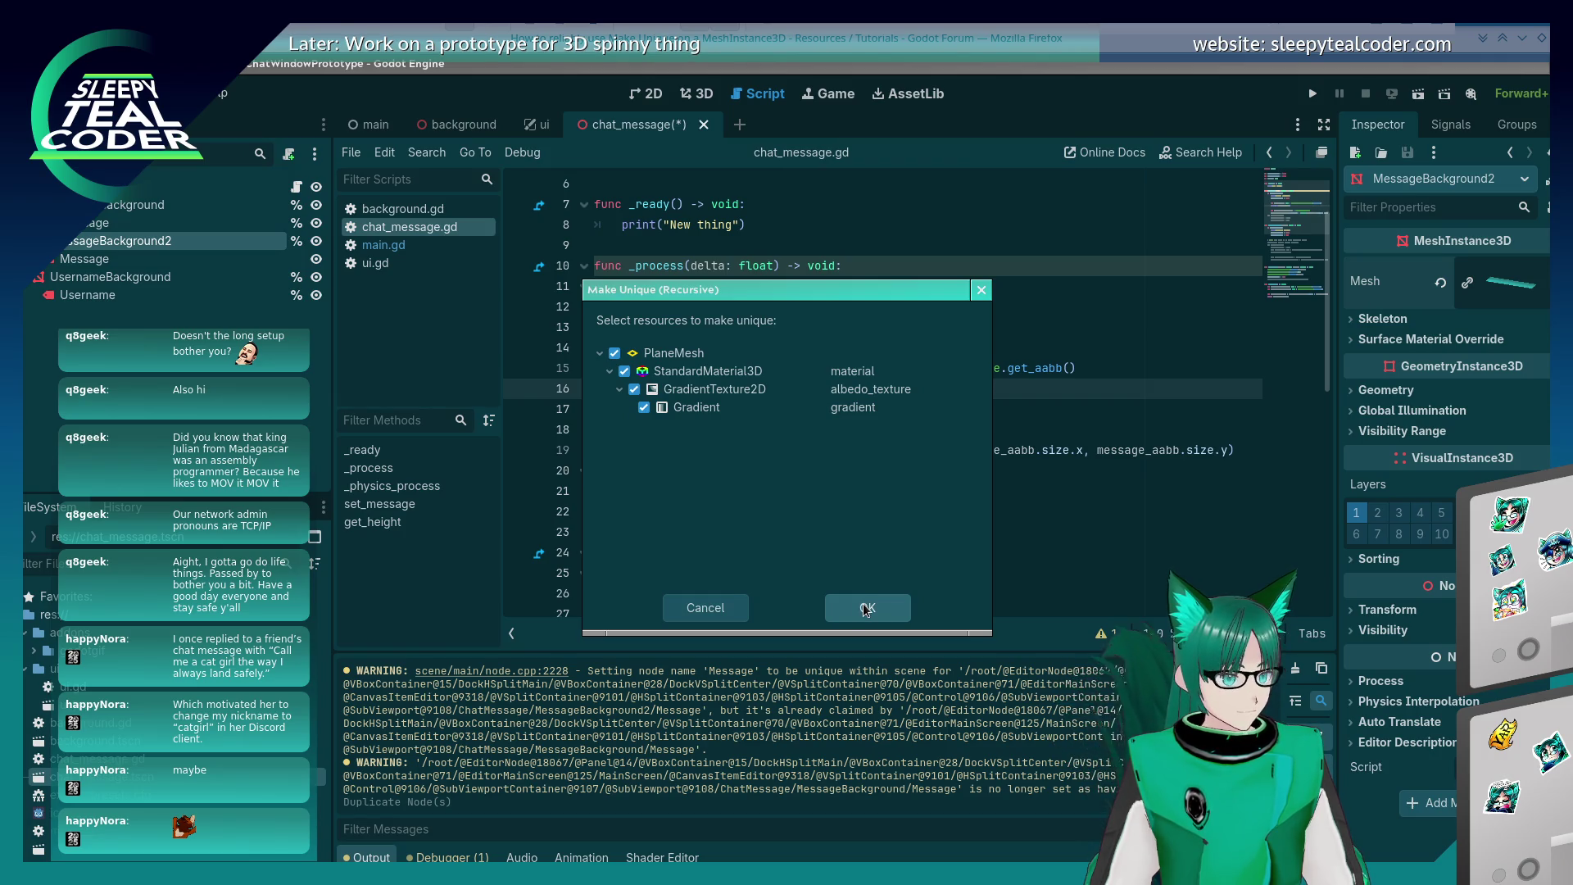
pyautogui.click(863, 607)
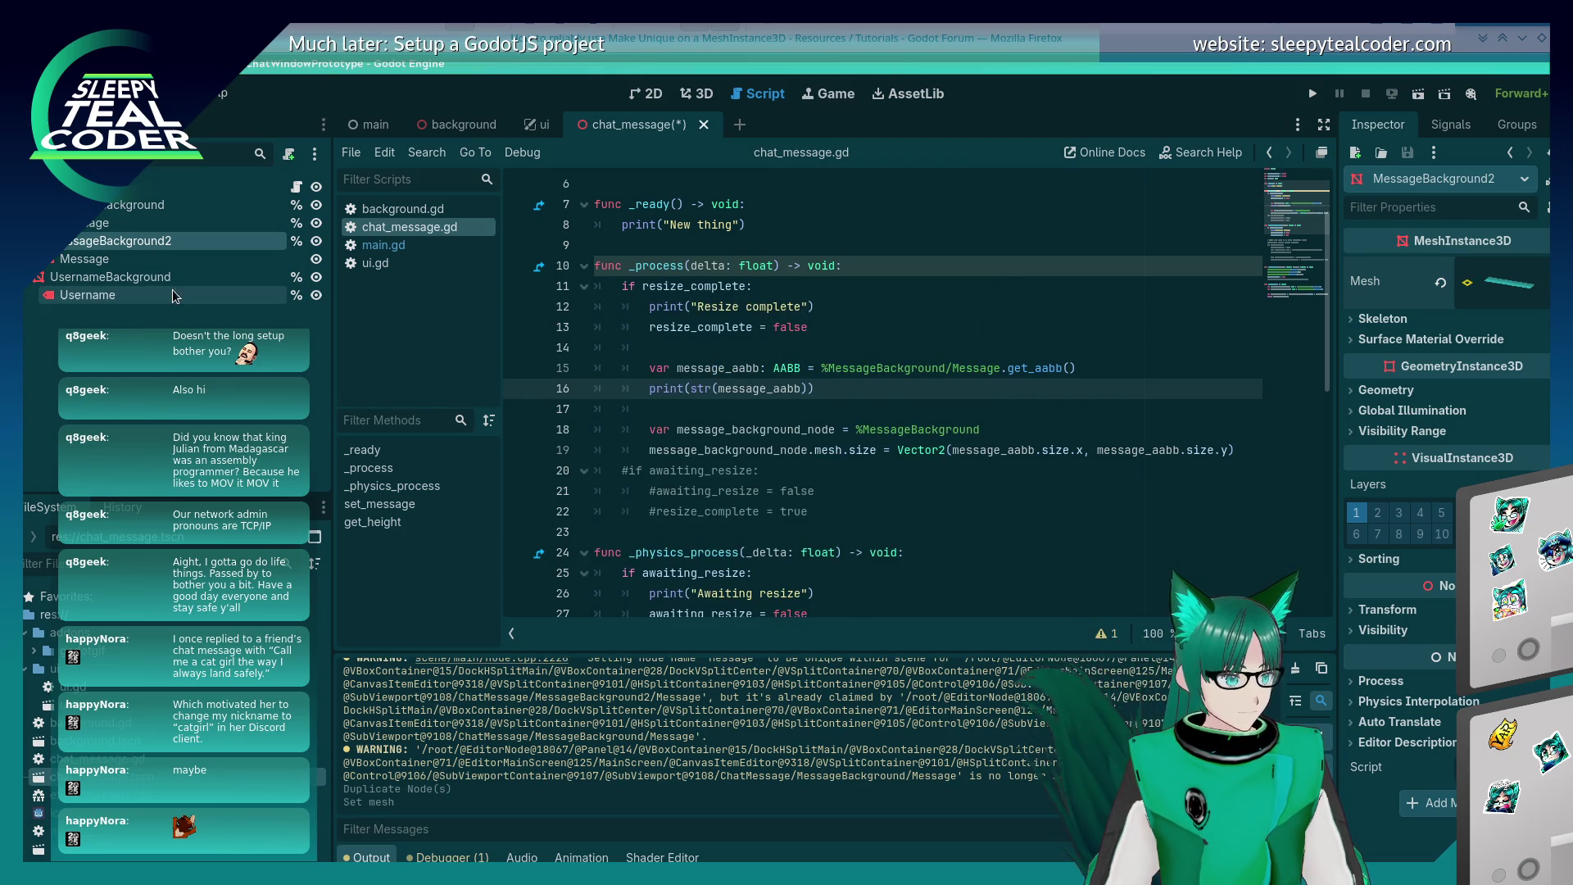
# Step: Duplicate UsernameBackground into UsernameBackground2 and make its mesh unique
pyautogui.rightClick(146, 282)
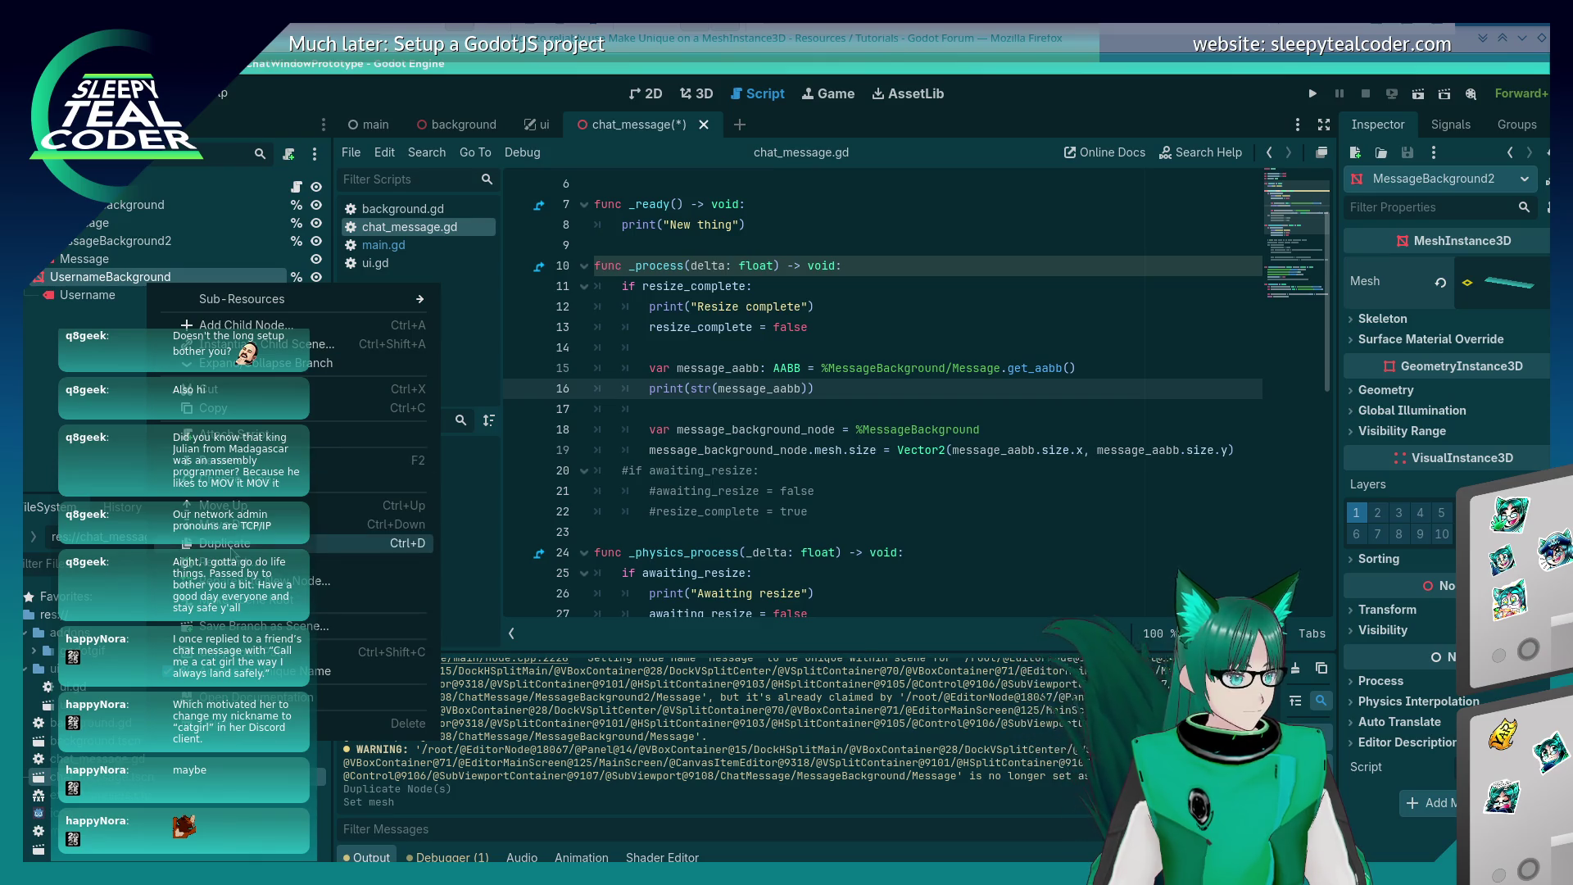
pyautogui.click(228, 544)
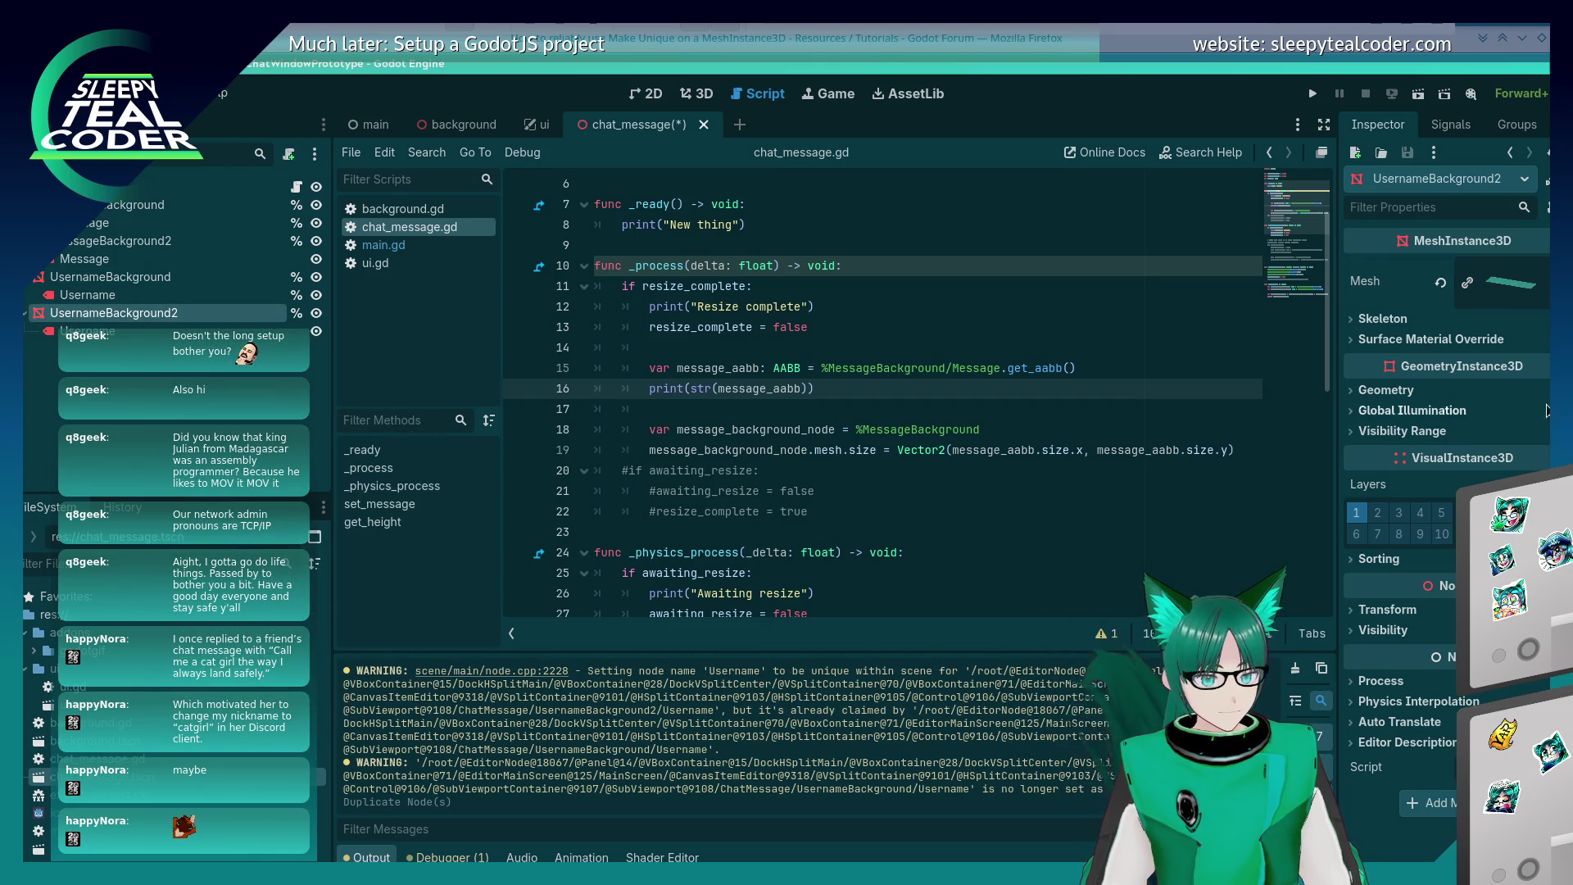
pyautogui.click(1545, 282)
pyautogui.click(1422, 728)
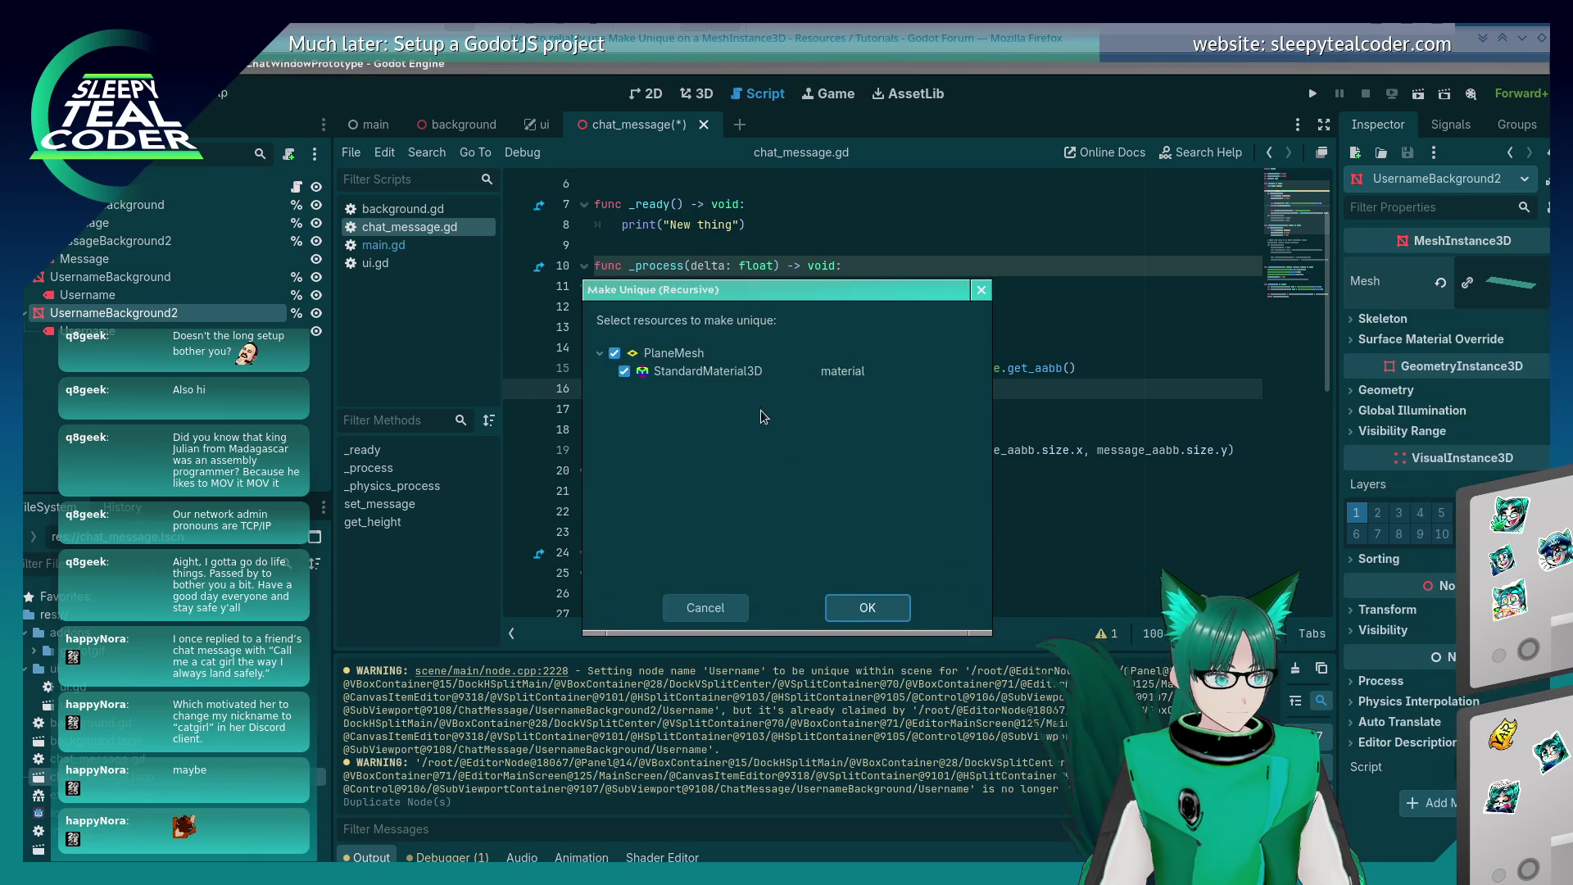
pyautogui.click(852, 618)
# Step: Rename the originals to OldUsernameBackground and OldUsername
pyautogui.rightClick(143, 280)
pyautogui.press('F2')
pyautogui.press('Home')
pyautogui.write('Old')
pyautogui.press('Return')
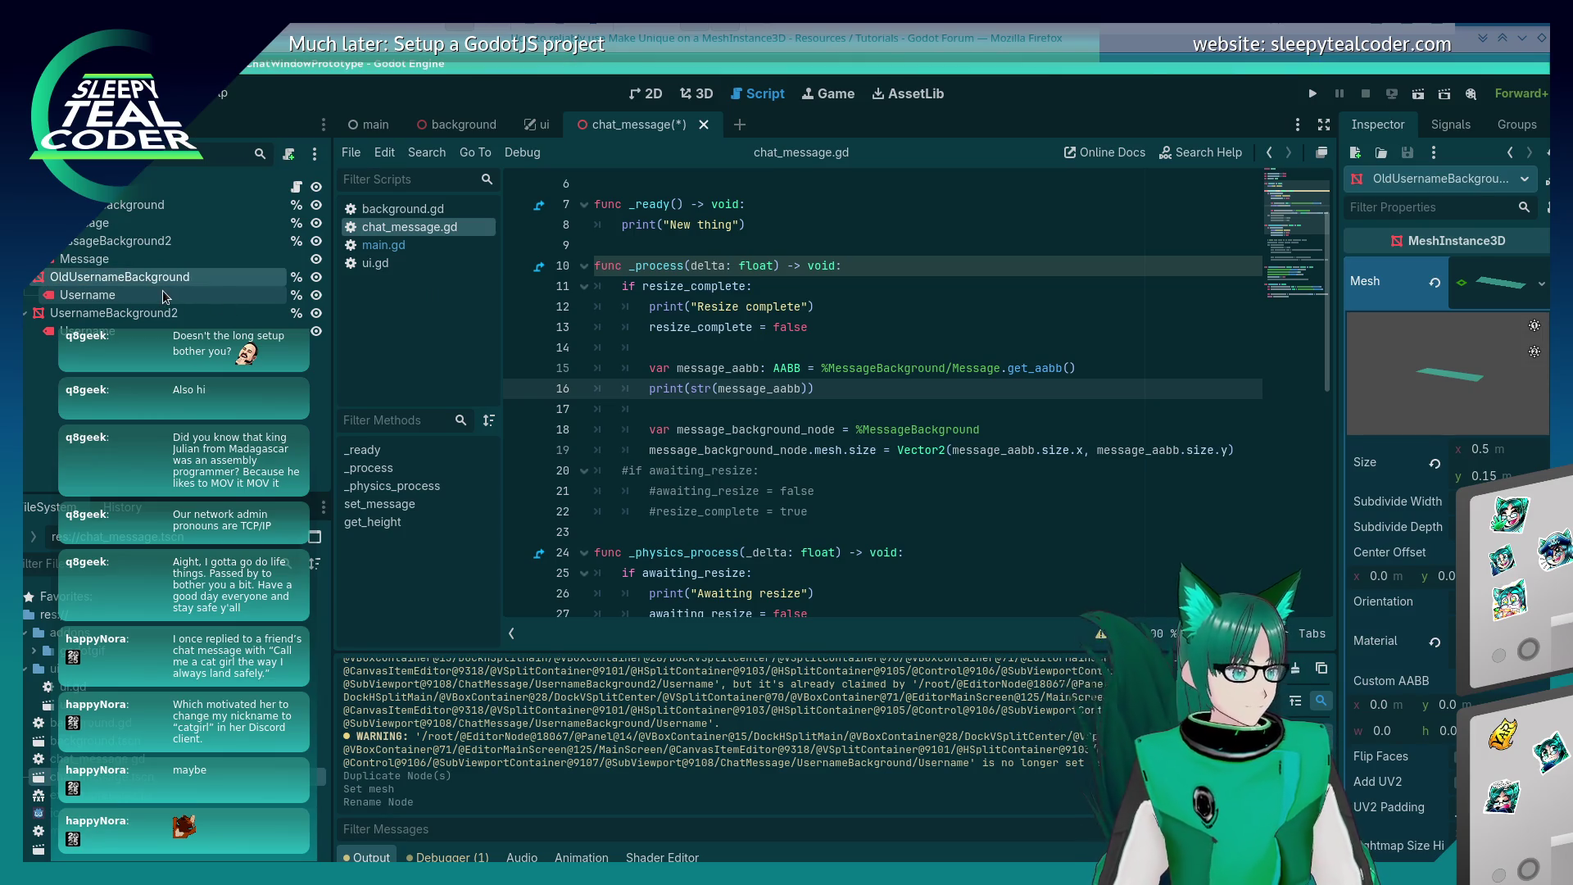
pyautogui.click(162, 295)
pyautogui.press('F2')
pyautogui.press('Home')
pyautogui.write('Old')
pyautogui.press('Return')
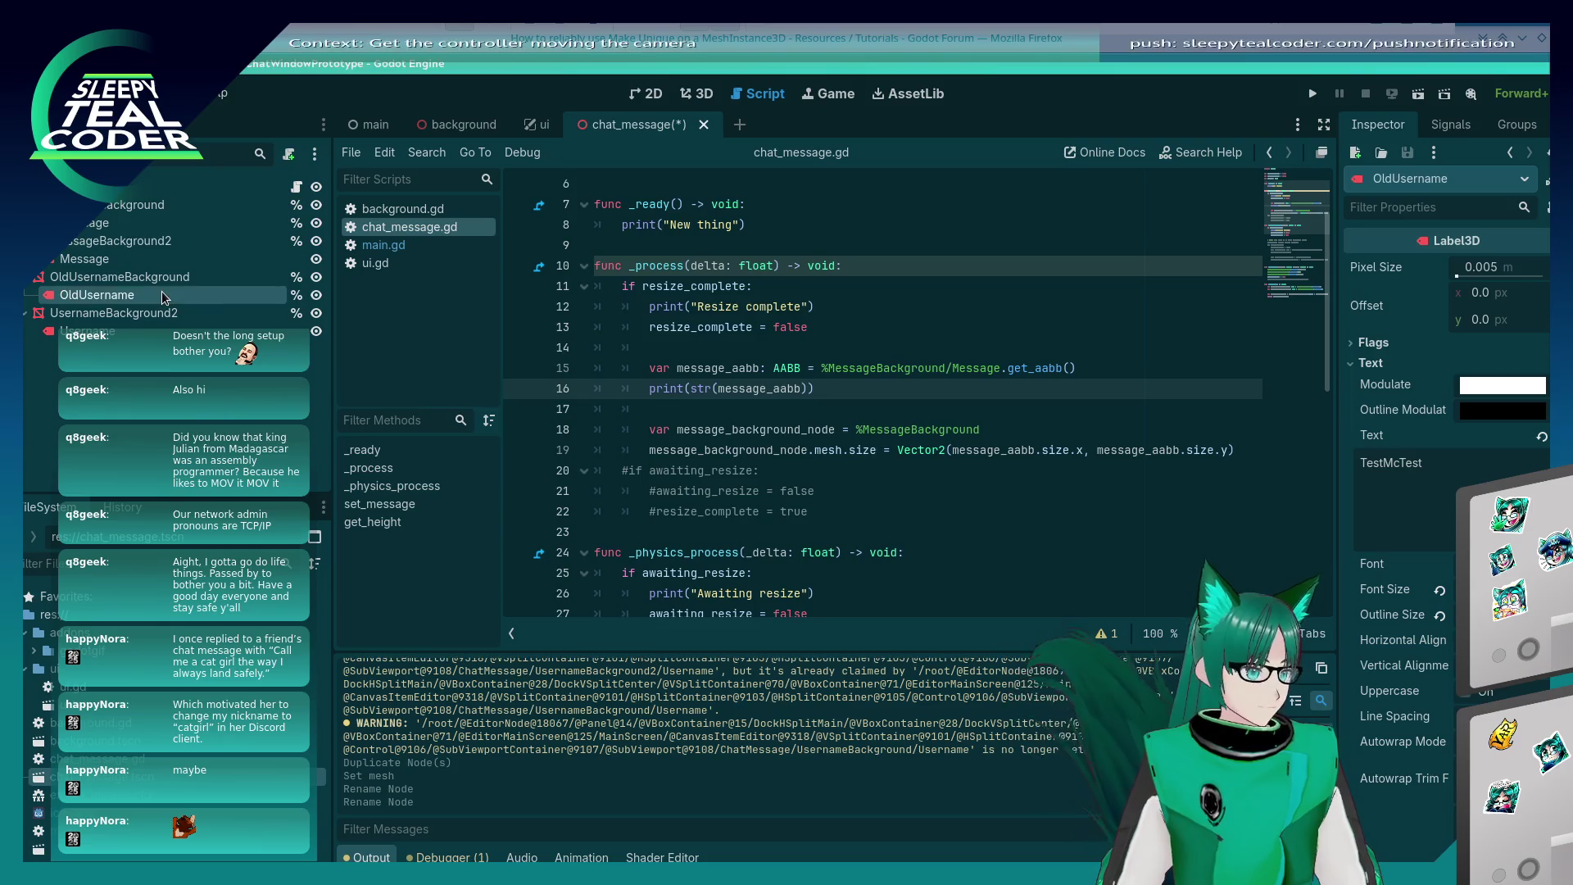
# Step: Rename the original nodes to OldMessageBackground and OldMessage
pyautogui.click(169, 211)
pyautogui.press('F2')
pyautogui.press('Home')
pyautogui.write('Old')
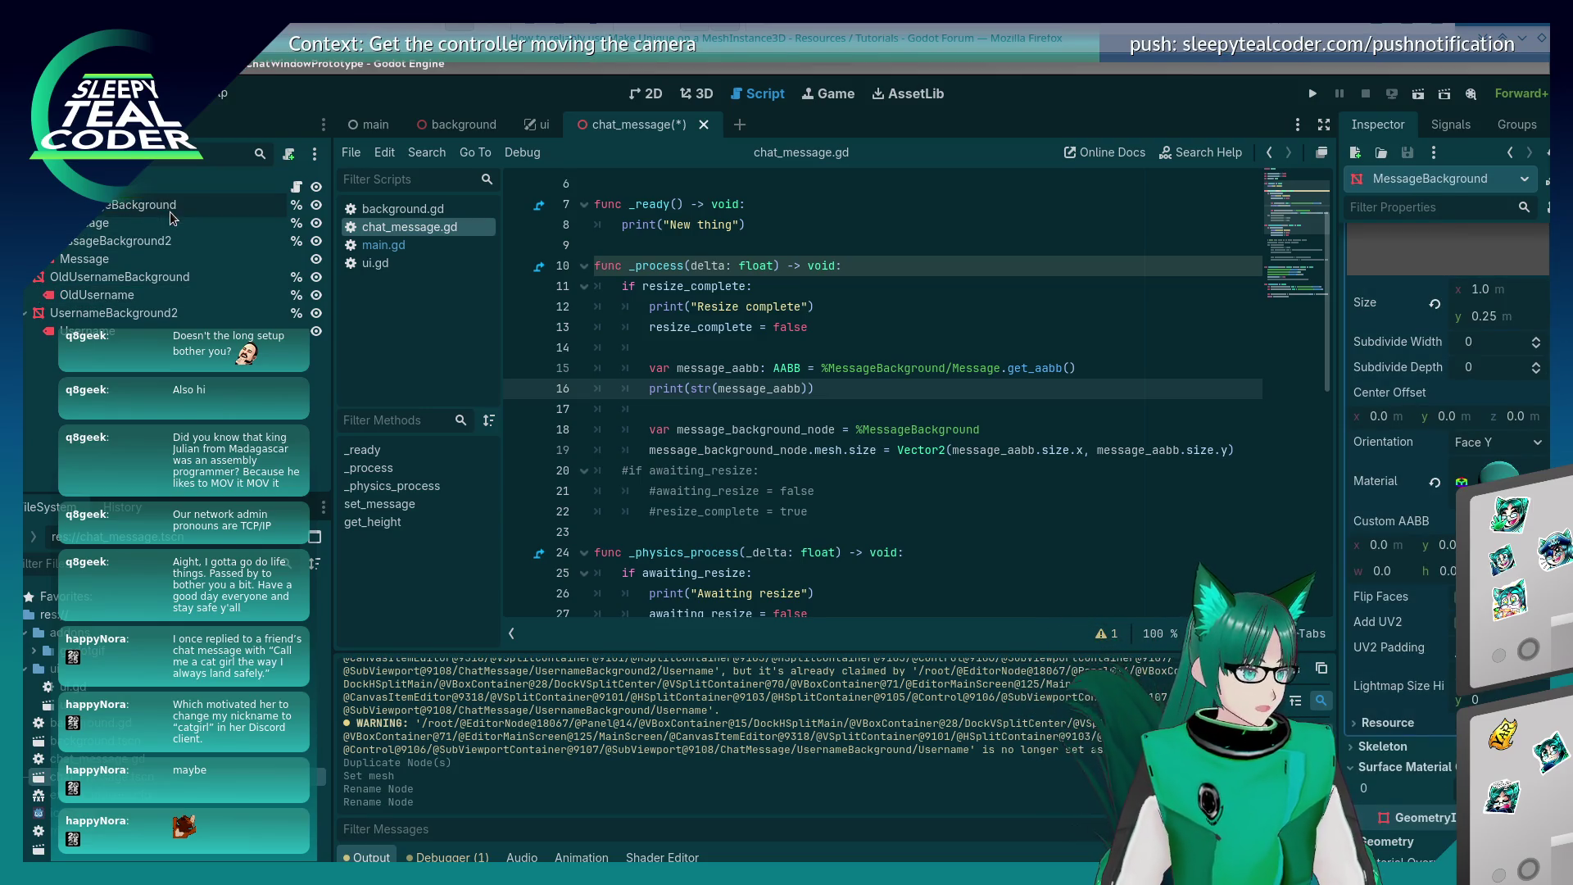
pyautogui.press('Return')
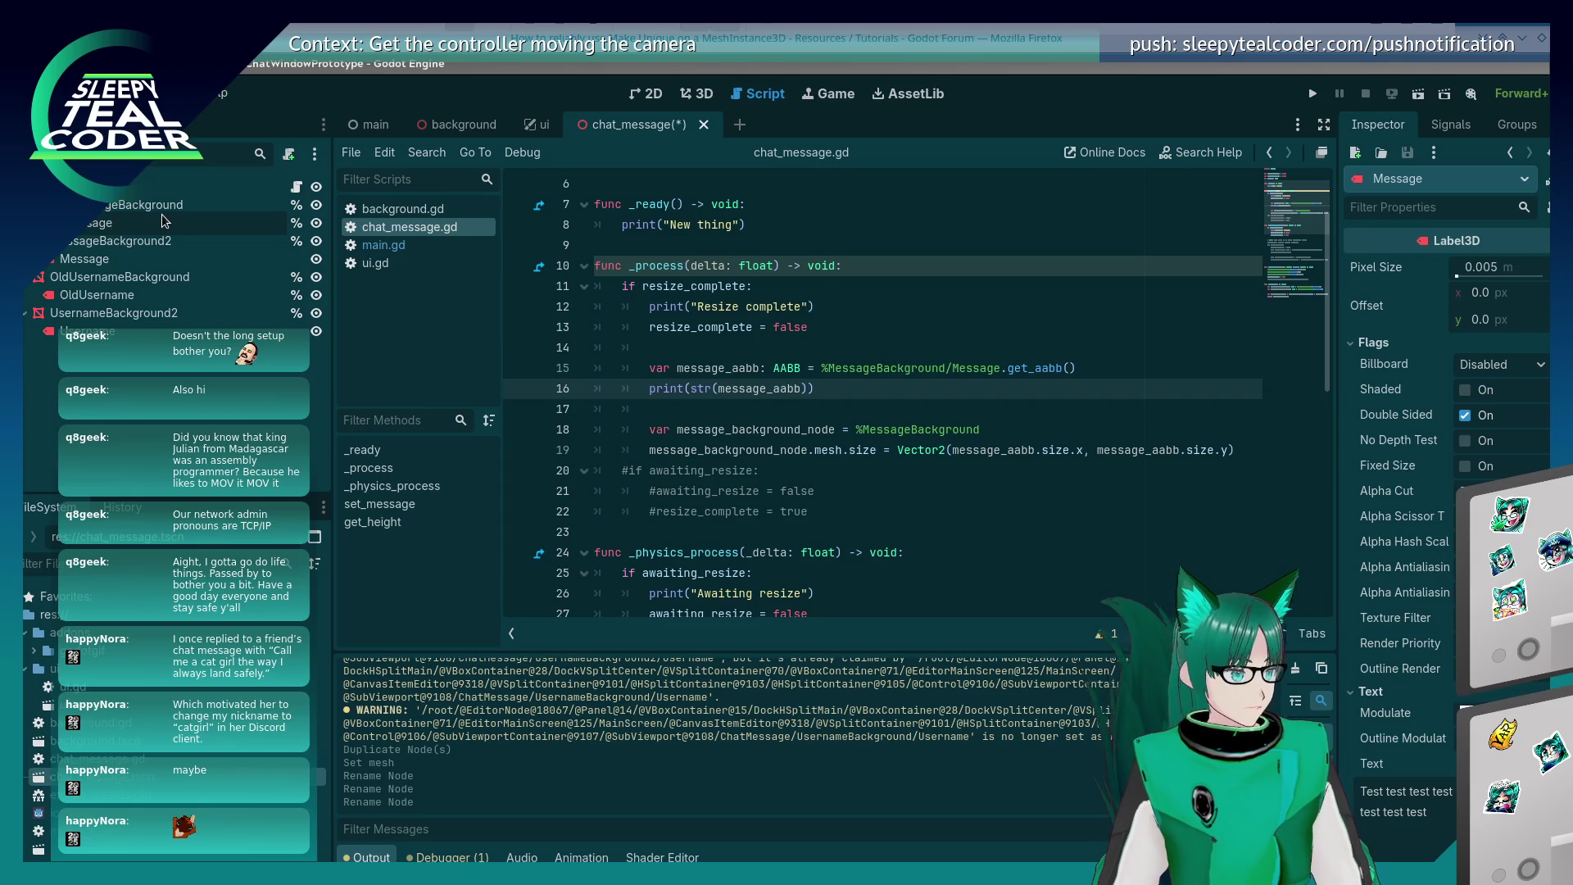
pyautogui.press('Return')
# Step: Rename MessageBackground2 and UsernameBackground2 to MessageBackground and UsernameBackground, then save and run with F5
pyautogui.doubleClick(169, 244)
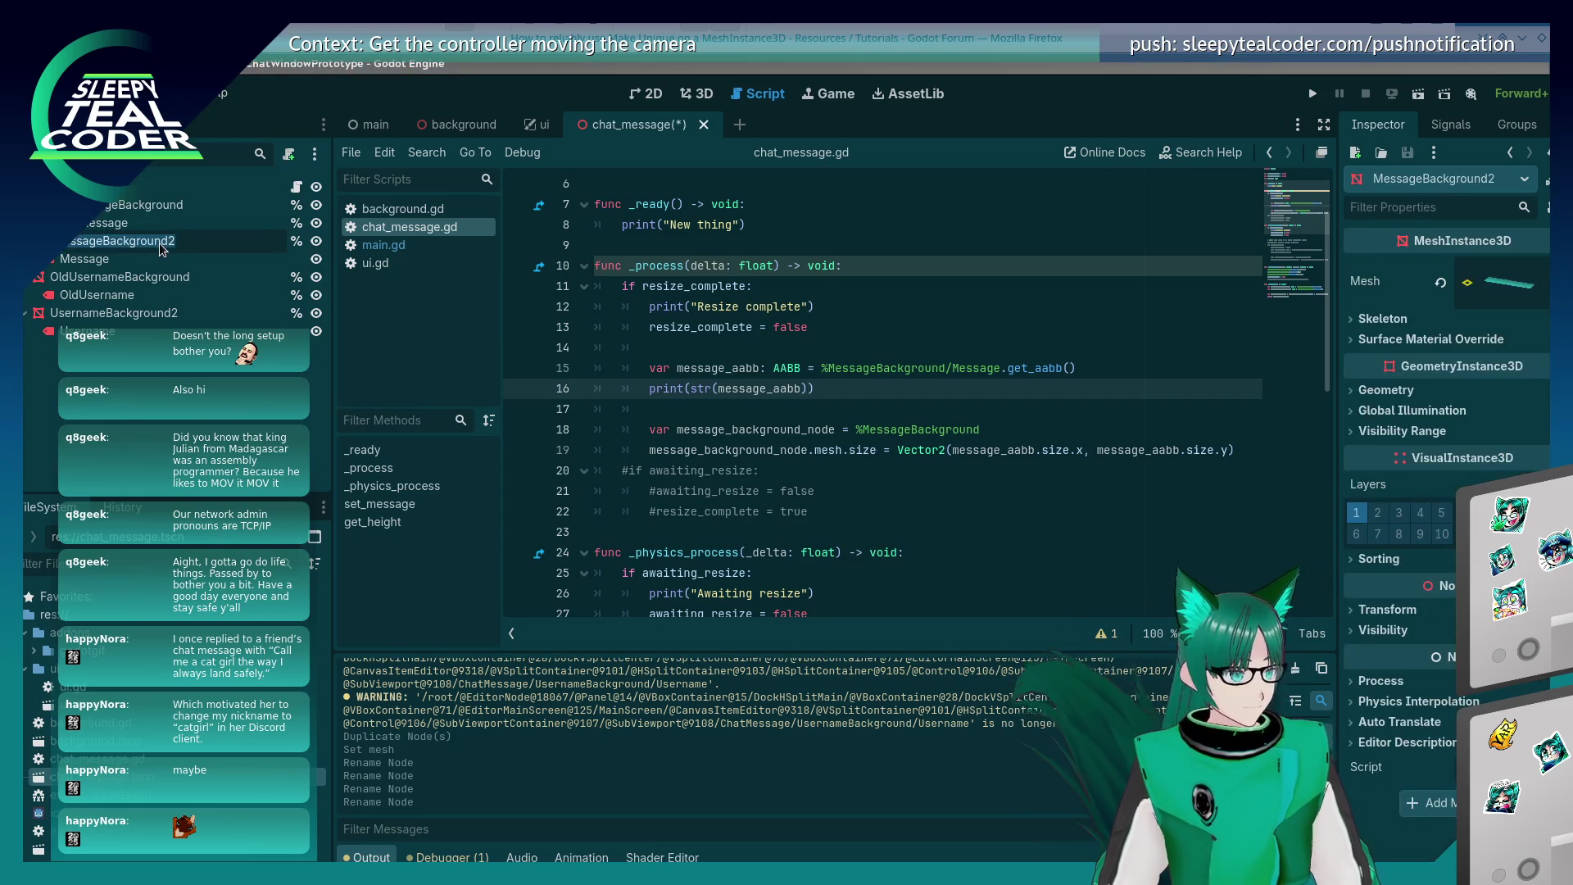
pyautogui.press('BackSpace')
pyautogui.press('Return')
pyautogui.doubleClick(180, 313)
pyautogui.press('BackSpace')
pyautogui.press('Return')
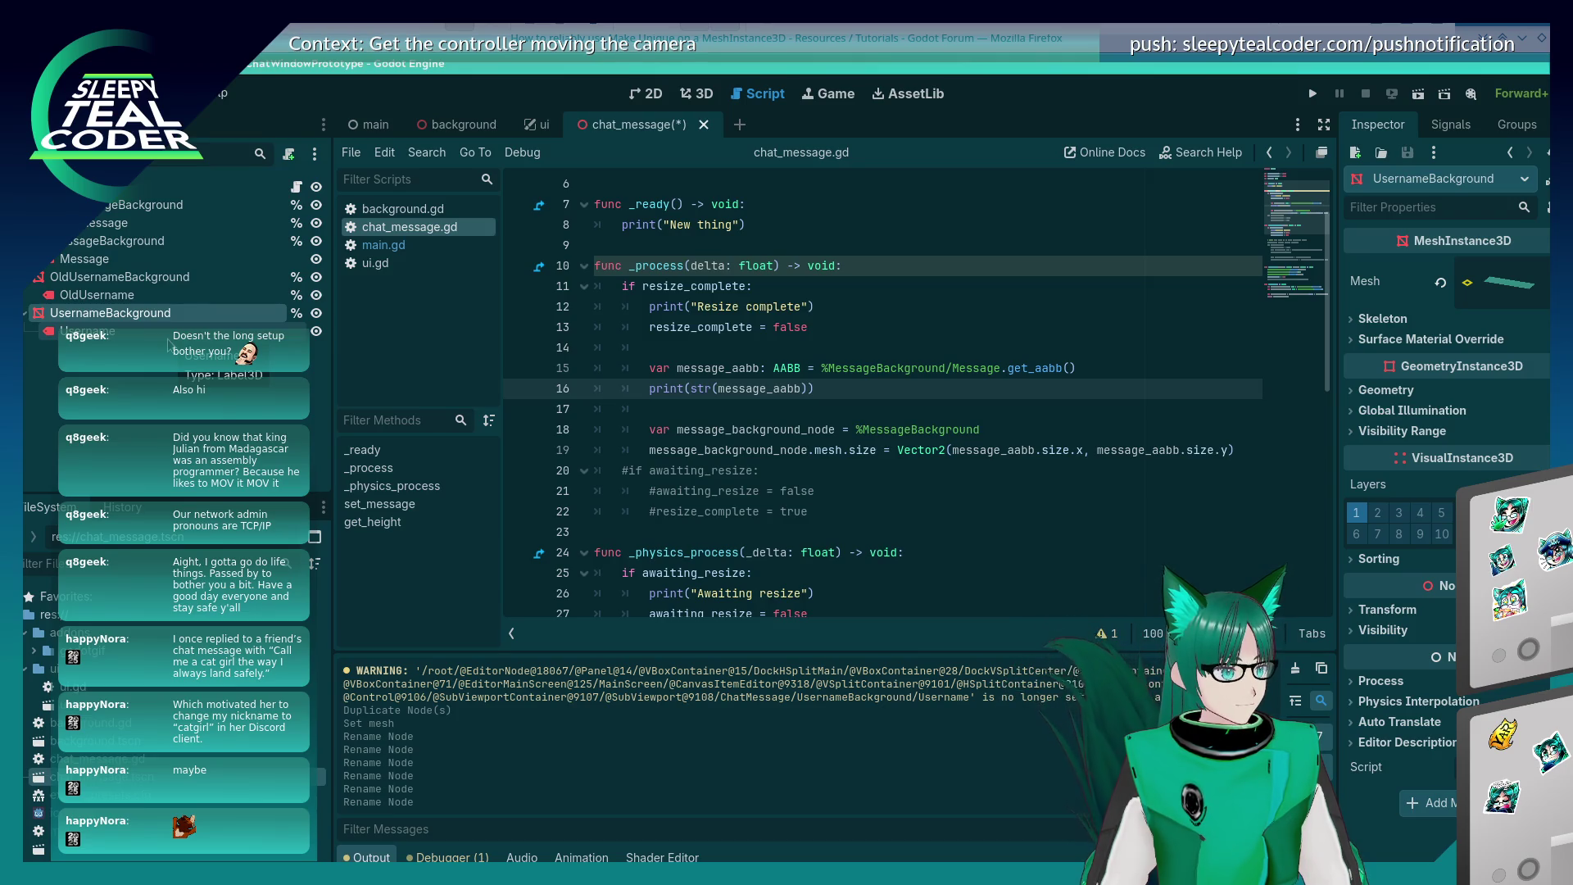
pyautogui.press('F5')
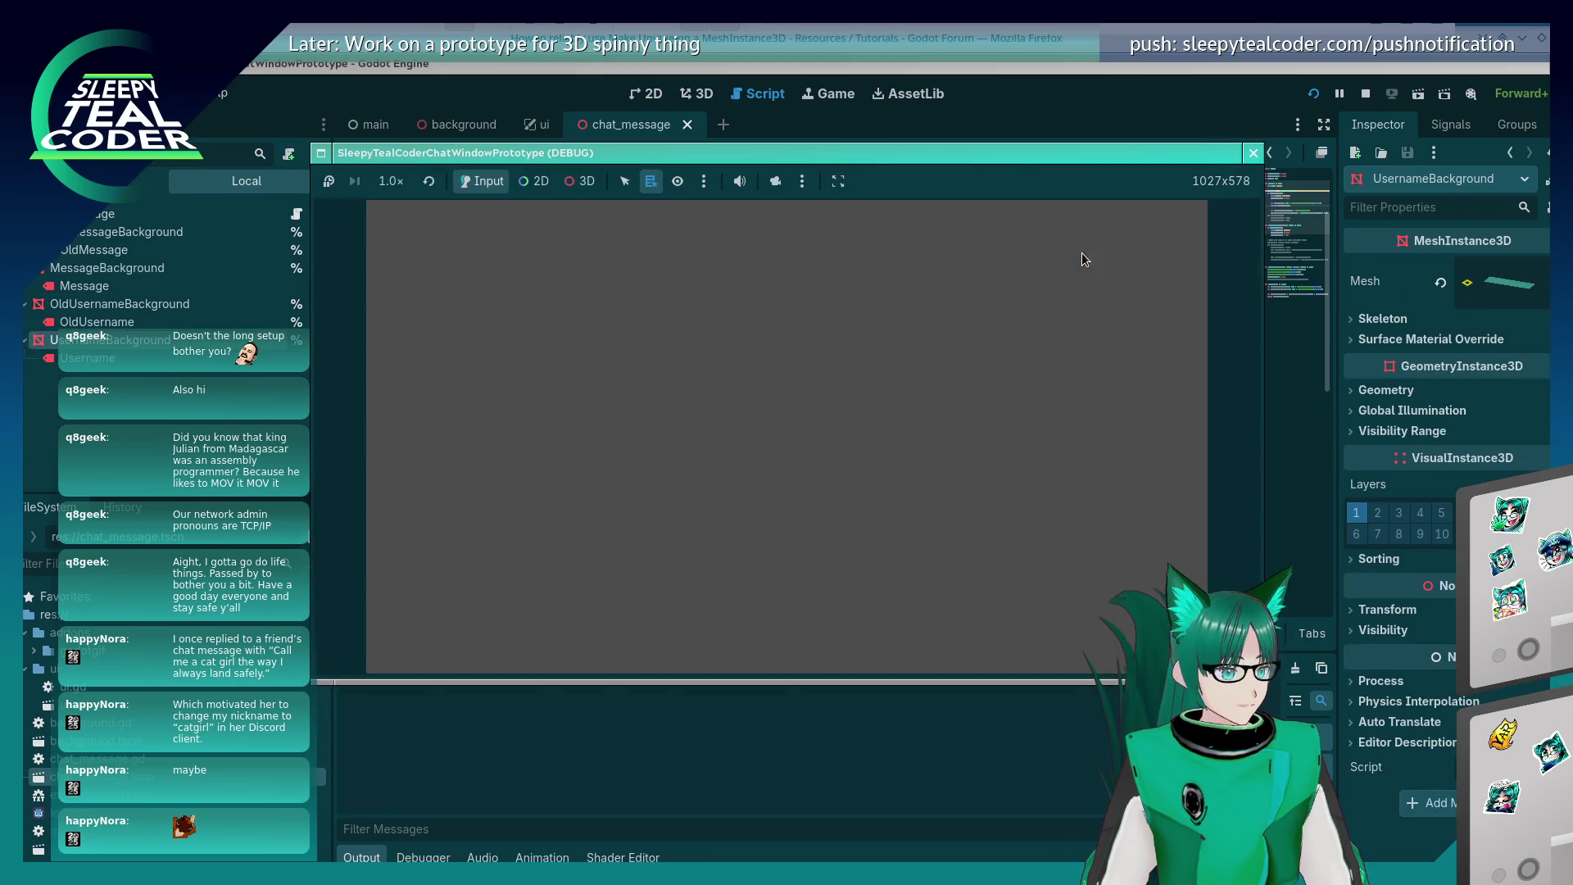
# Step: Post two test chat messages, then a third with '22' appended so it ends in 22222
pyautogui.click(978, 239)
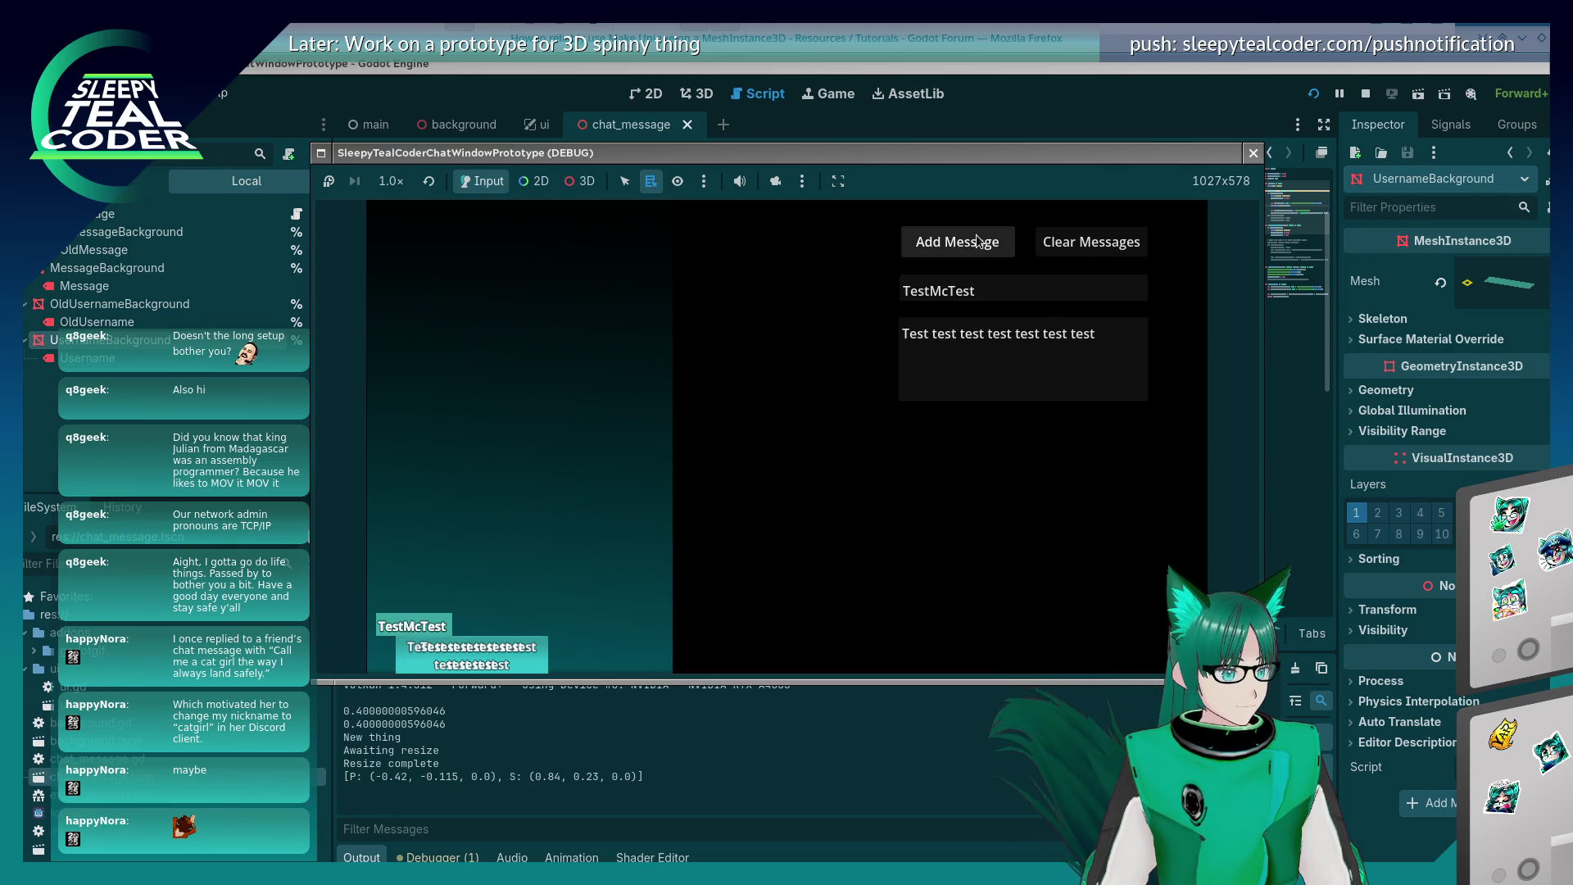
pyautogui.click(978, 240)
pyautogui.click(1111, 339)
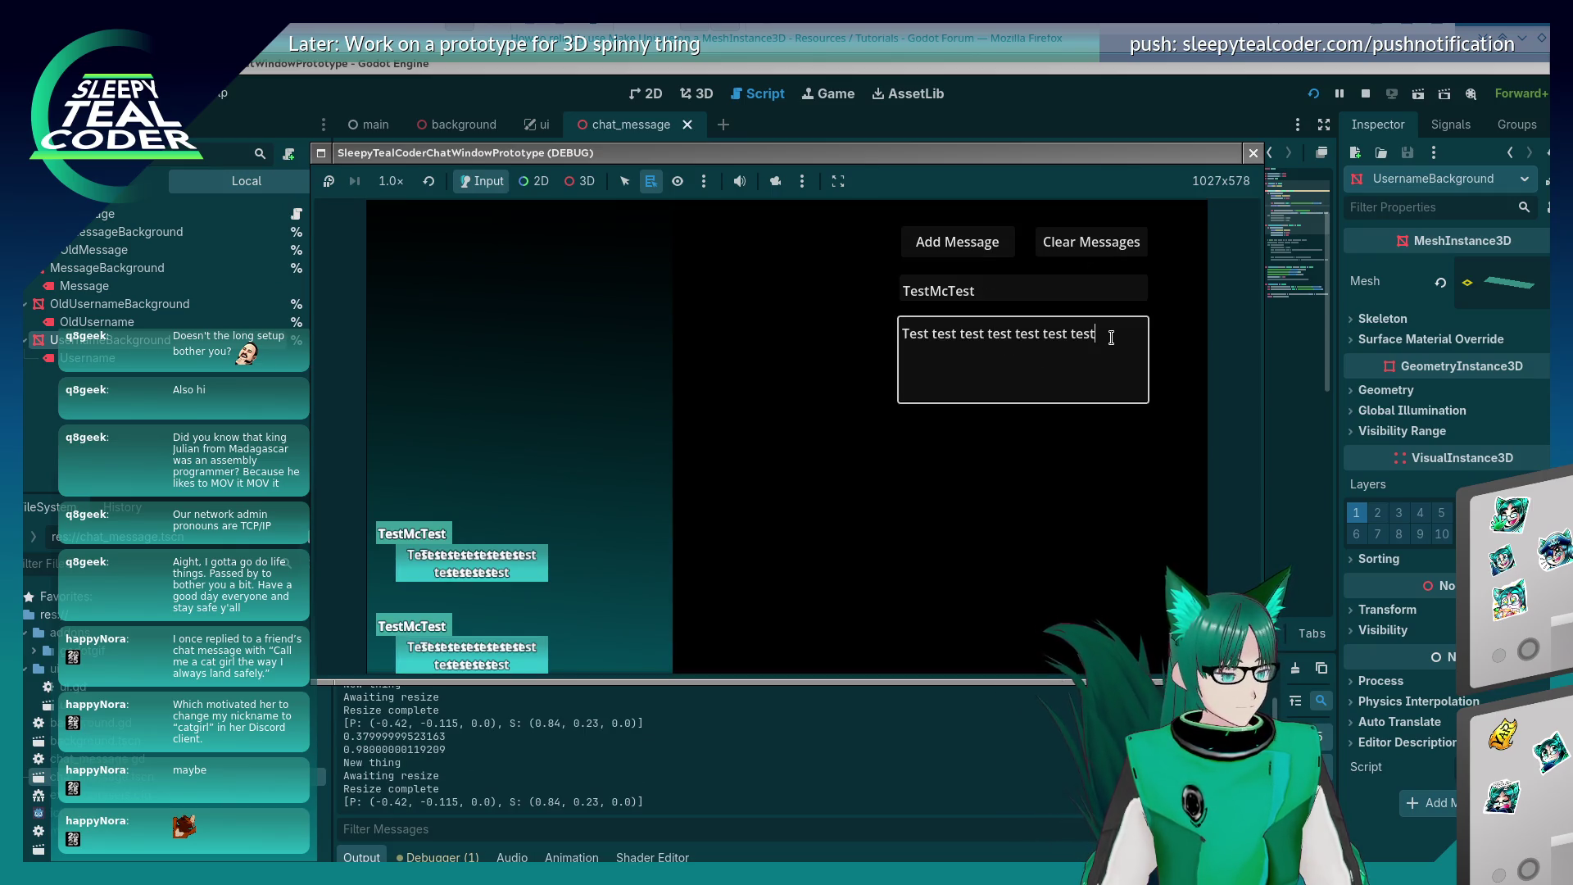
pyautogui.write('22222')
pyautogui.click(984, 248)
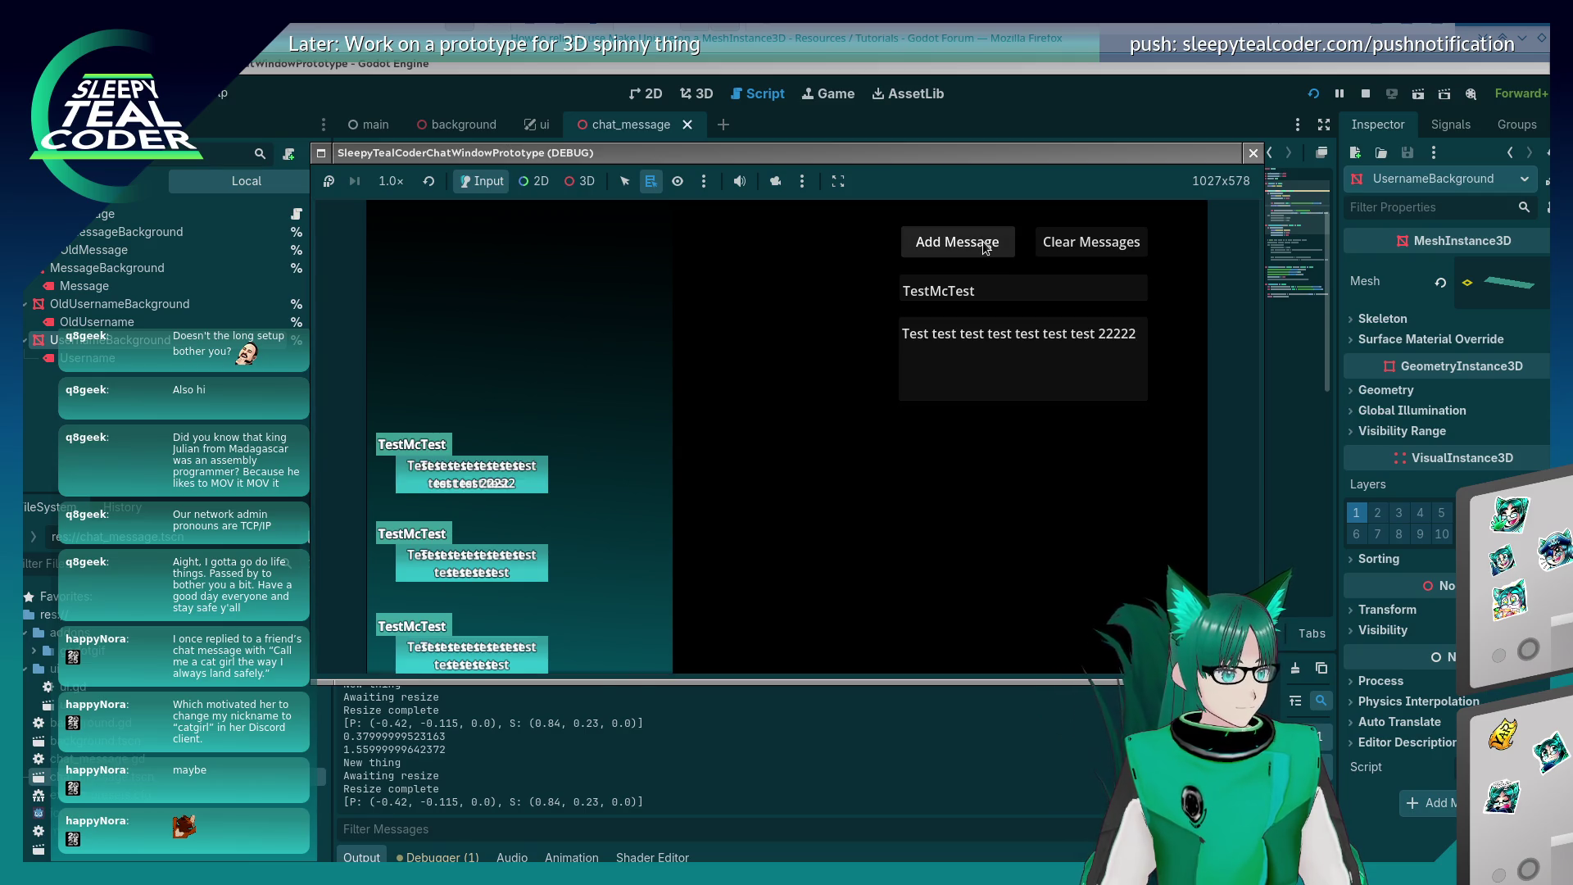
# Step: Replace the message text with 'Moooooooooooooooooooooooooo' and return to the Godot editor
pyautogui.click(1049, 327)
pyautogui.moveTo(1135, 335); pyautogui.dragTo(856, 302)
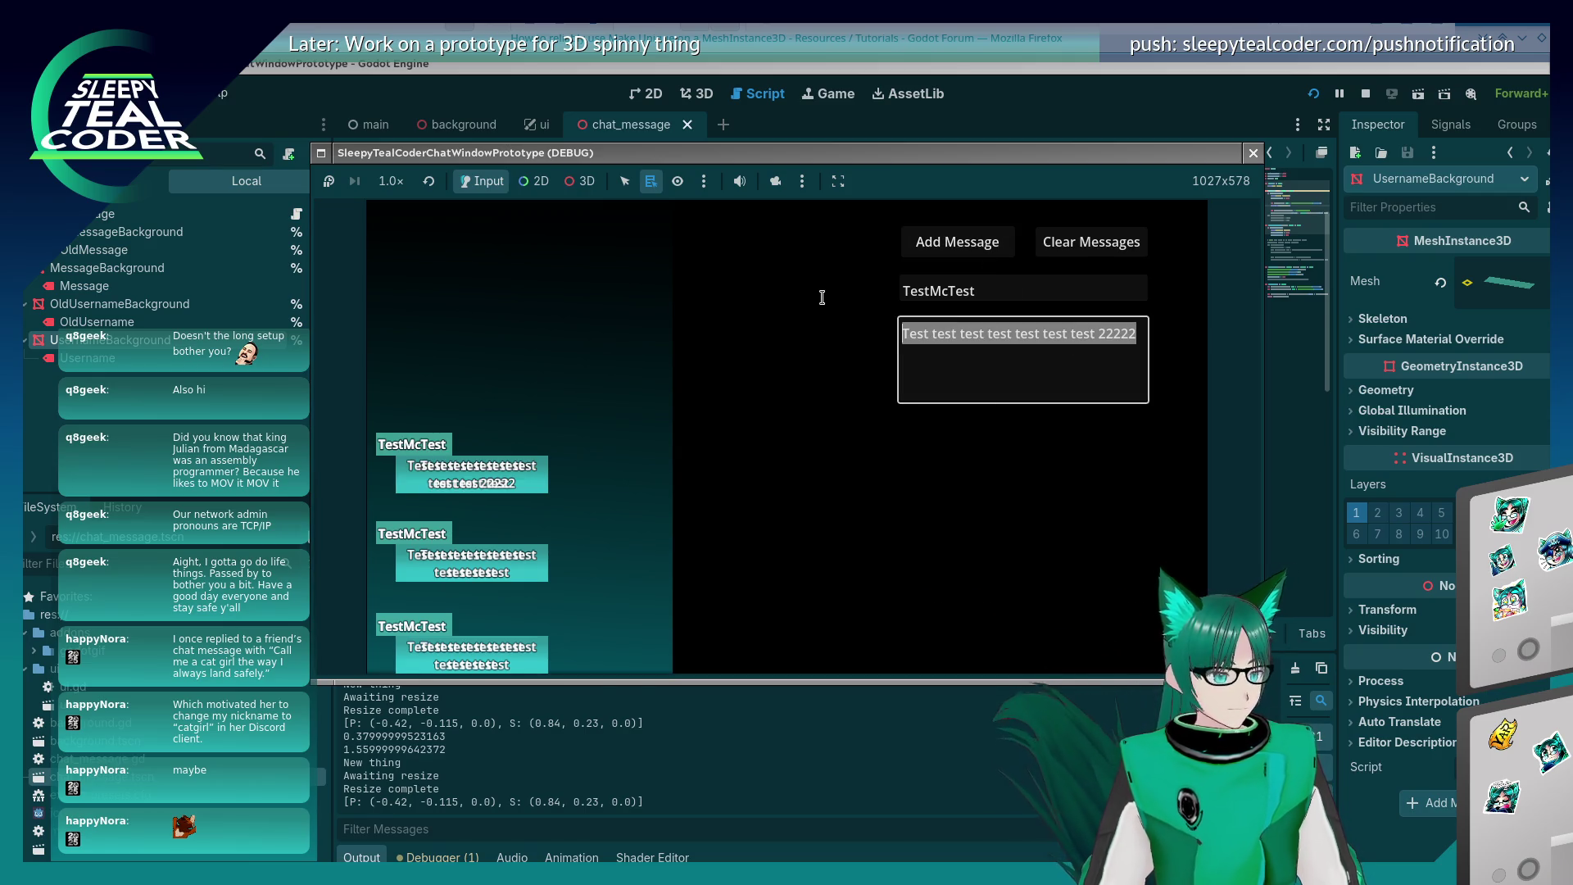
pyautogui.write('Mo')
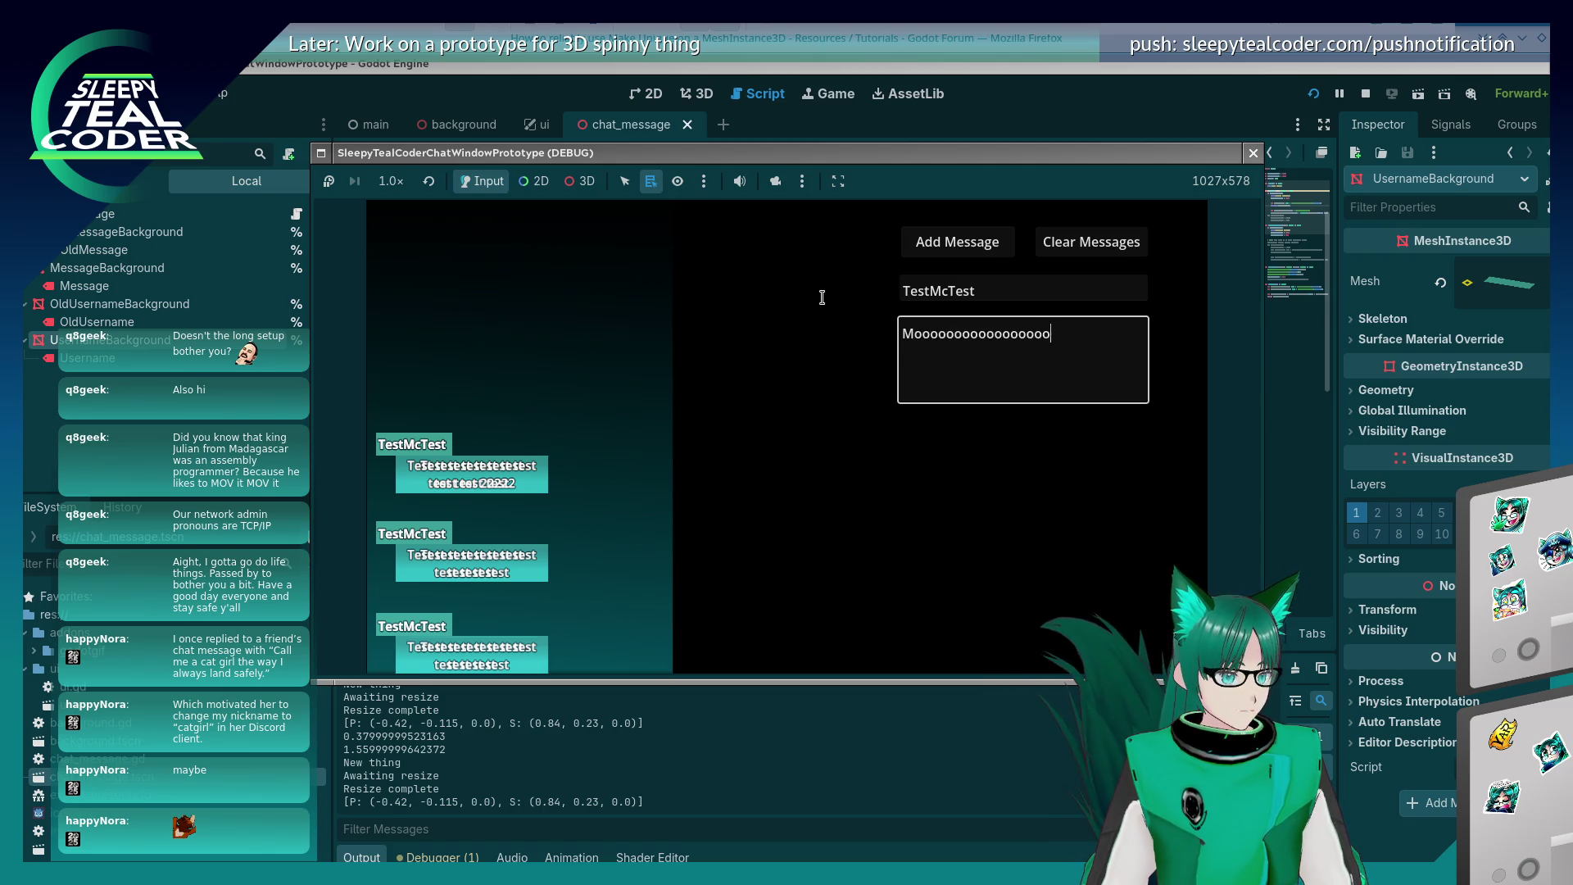
pyautogui.write('ooooooooooooo')
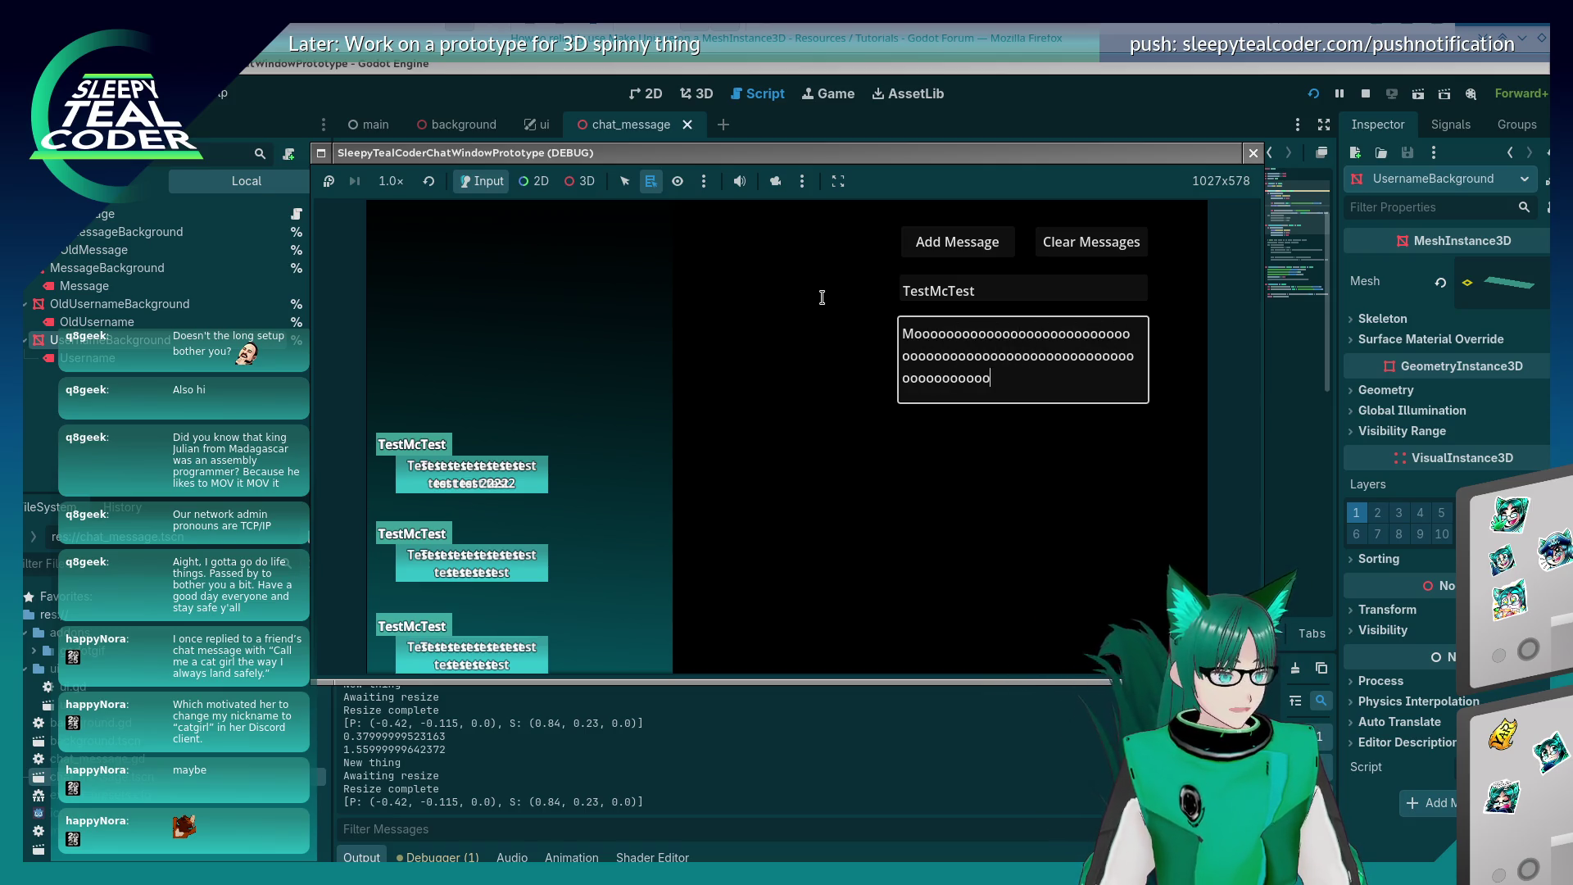
pyautogui.write('ooooooooooooooooooooo')
pyautogui.click(289, 376)
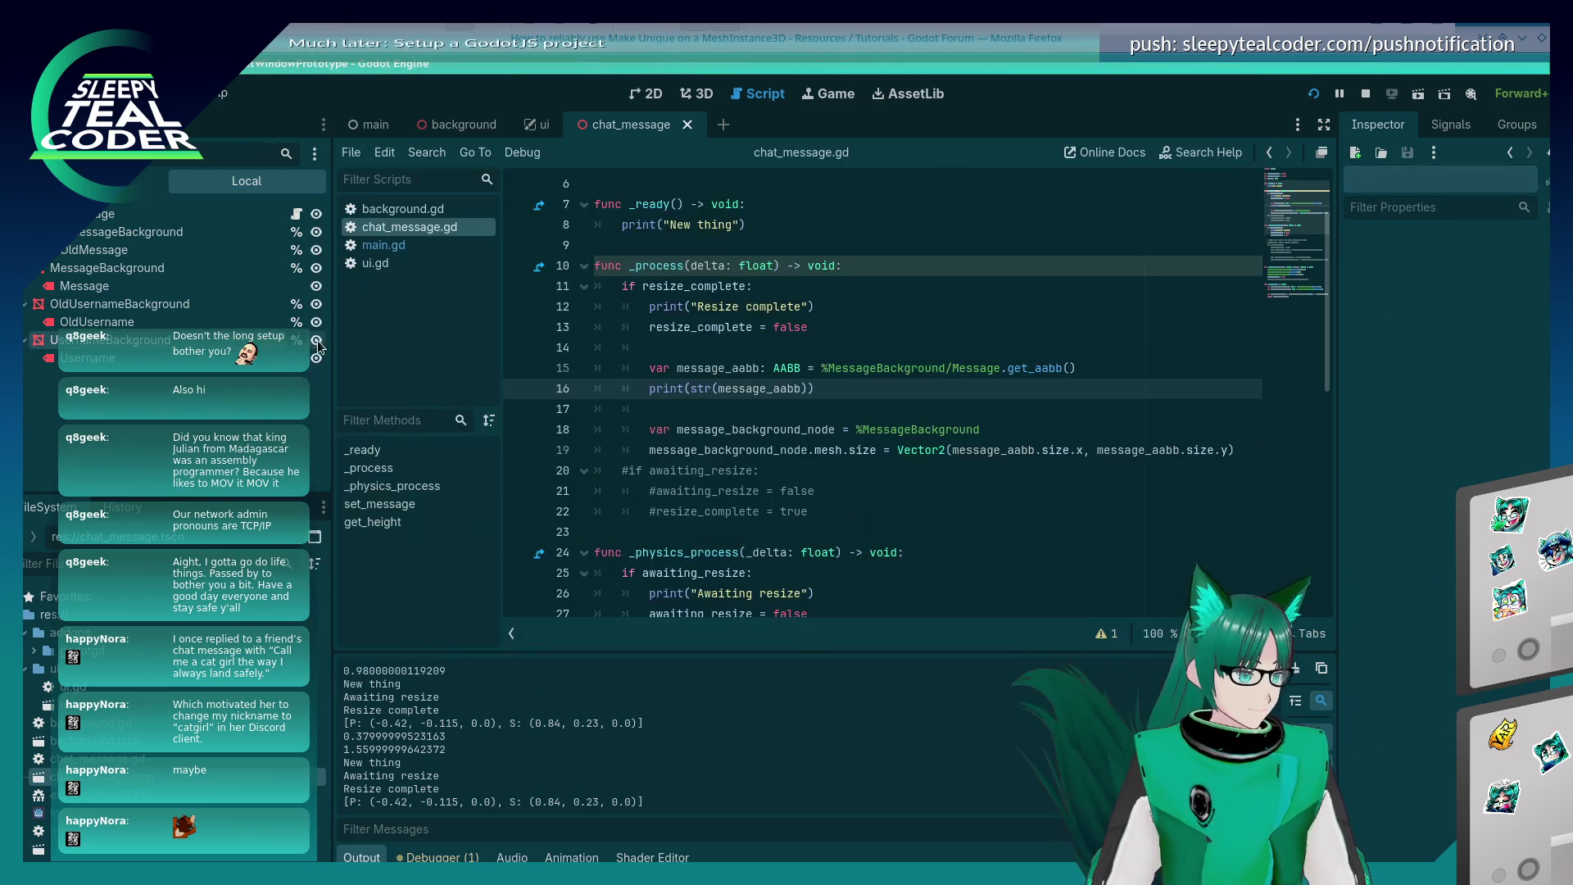
# Step: Hide OldMessageBackground, OldMessage, OldUsernameBackground and OldUsername, then run the chat prototype
pyautogui.click(317, 215)
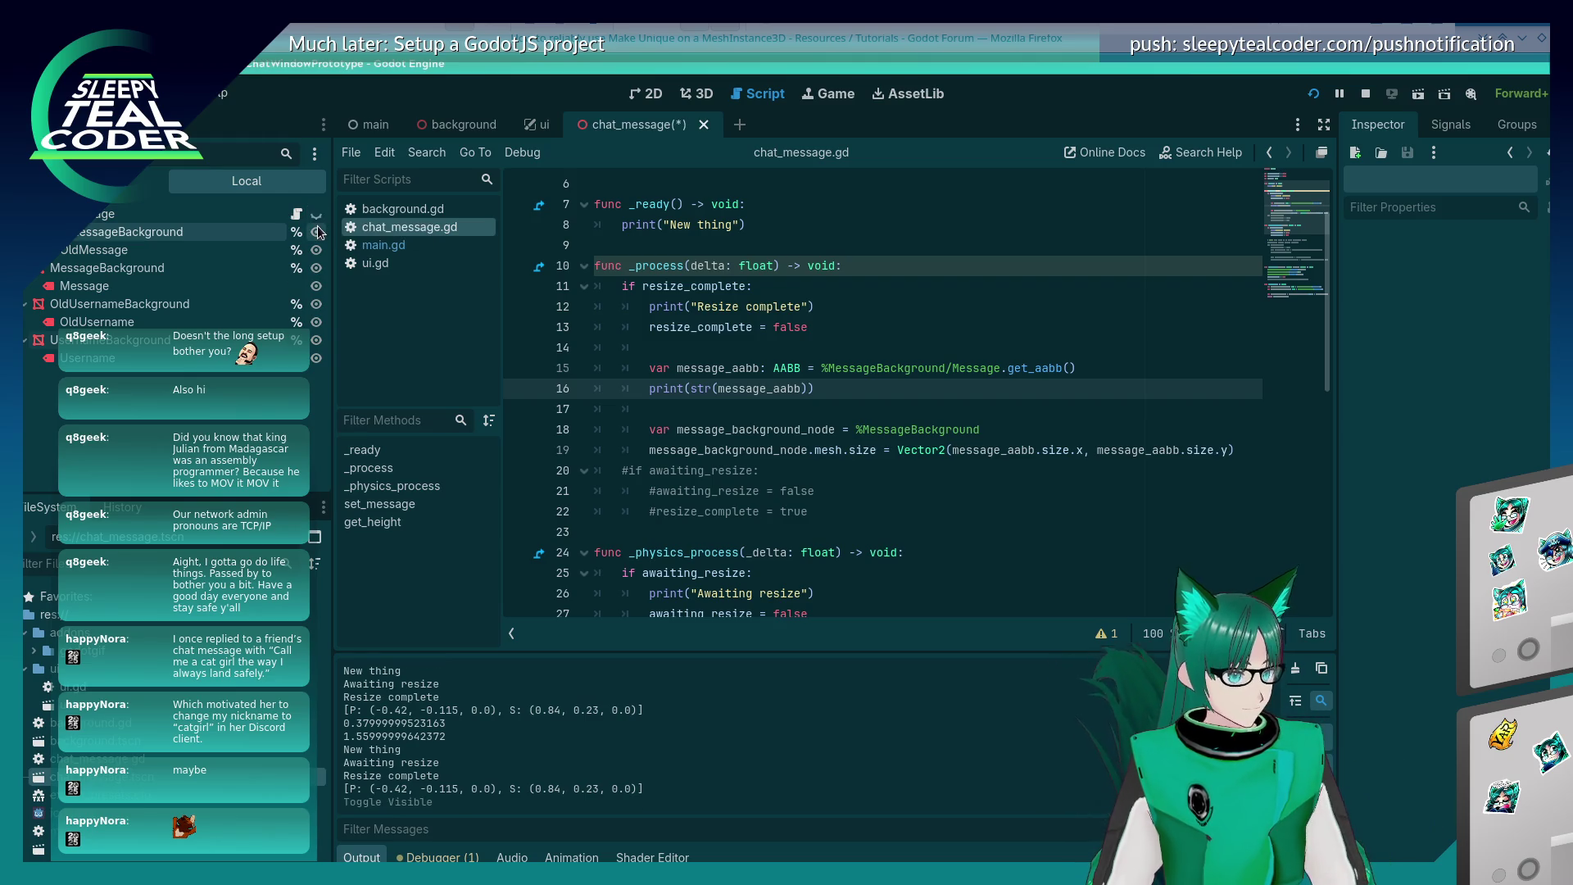
pyautogui.click(317, 232)
pyautogui.click(317, 214)
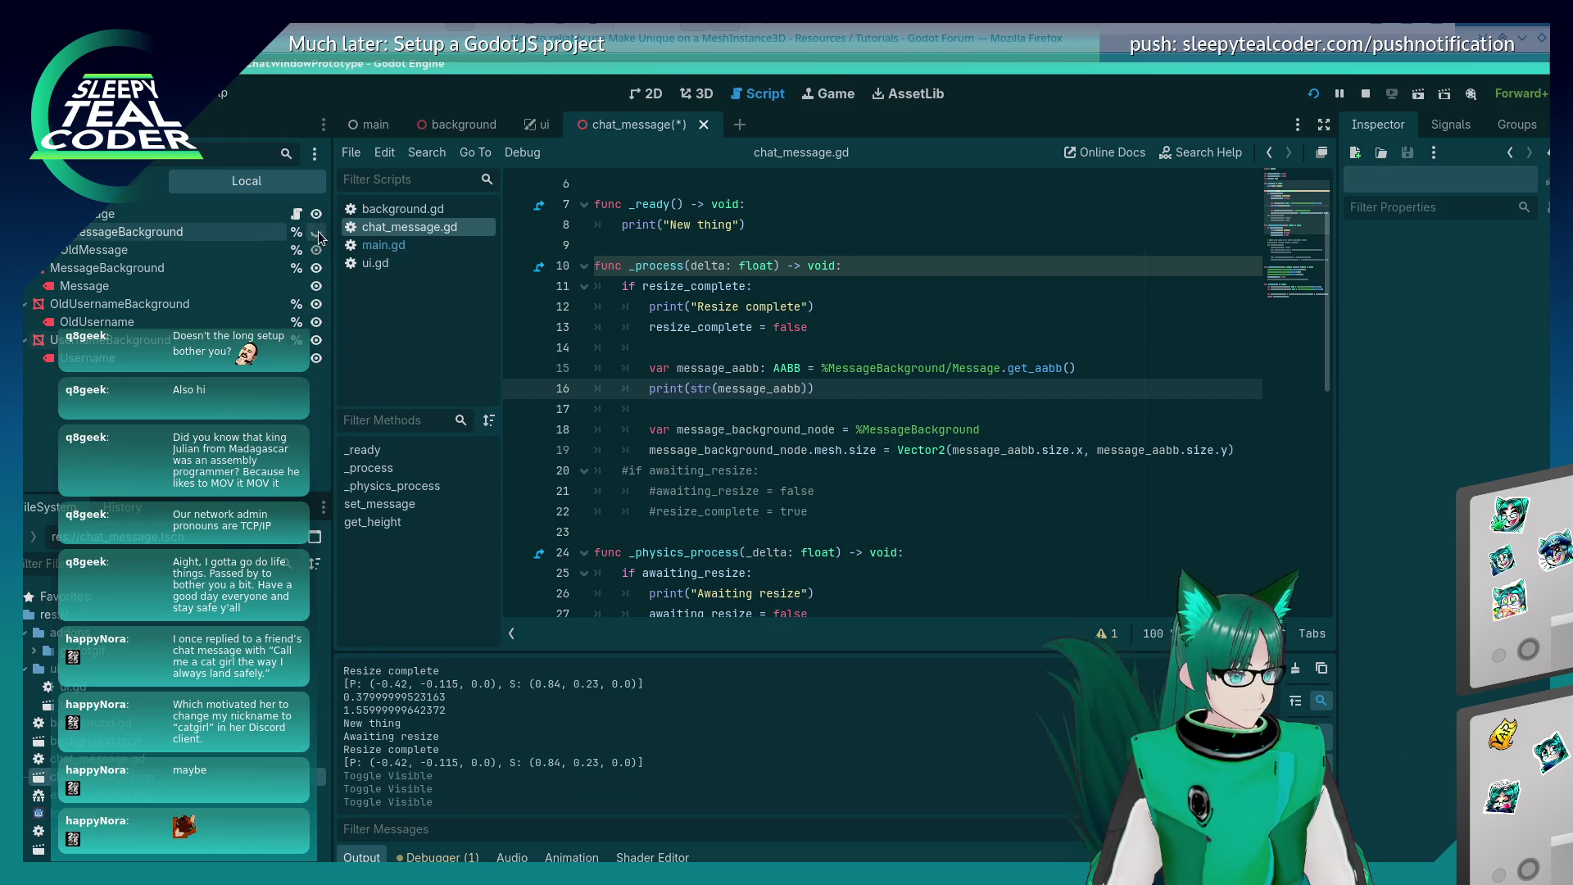
pyautogui.click(316, 250)
pyautogui.click(316, 304)
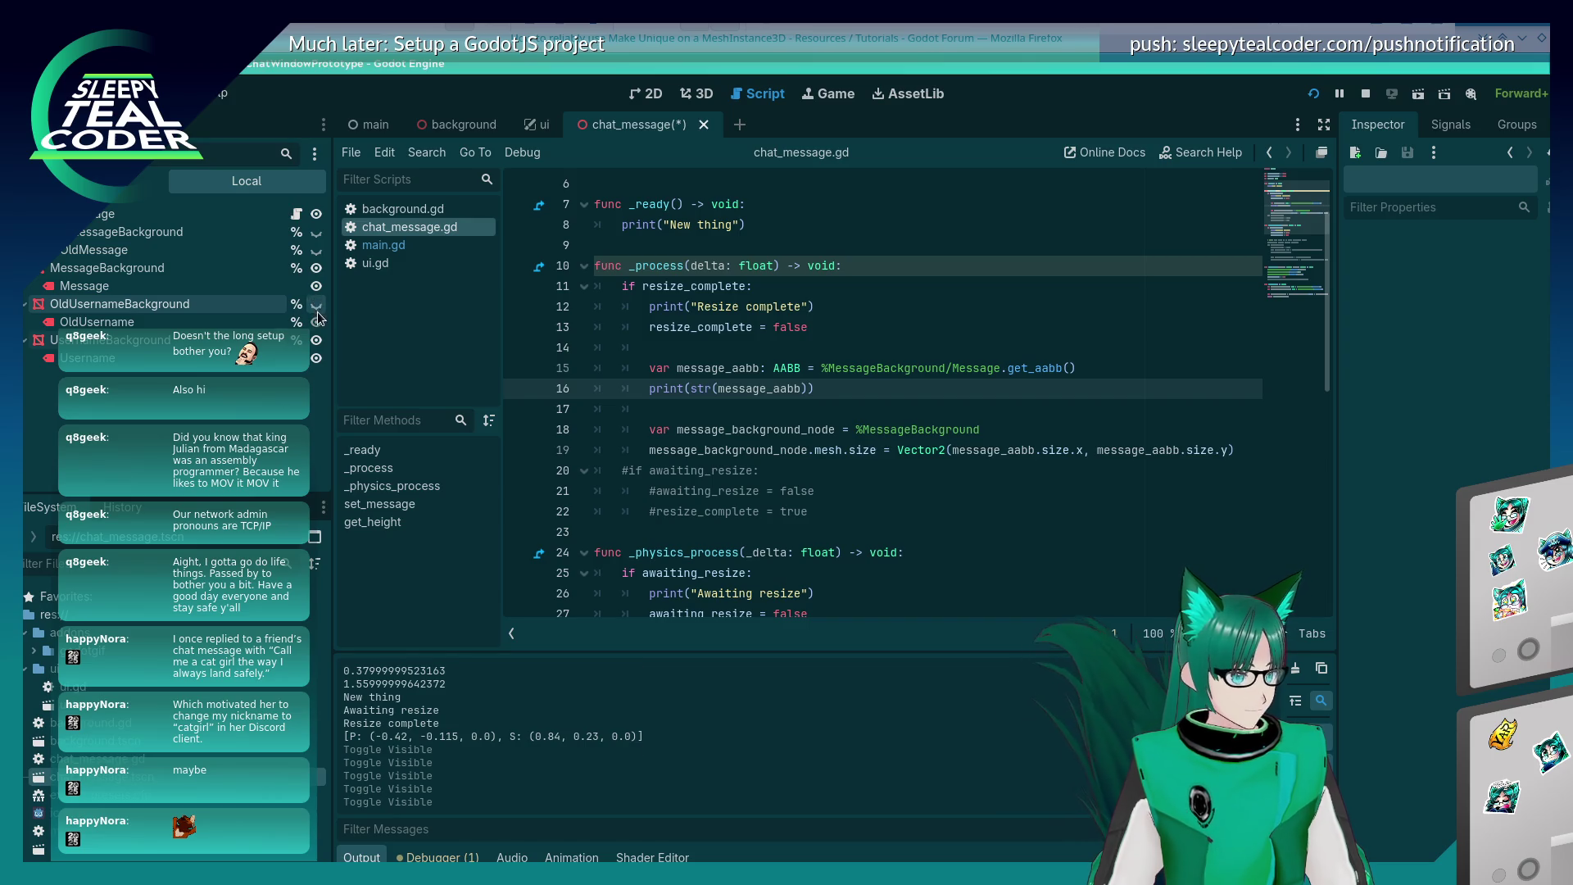
pyautogui.click(317, 322)
pyautogui.click(1314, 95)
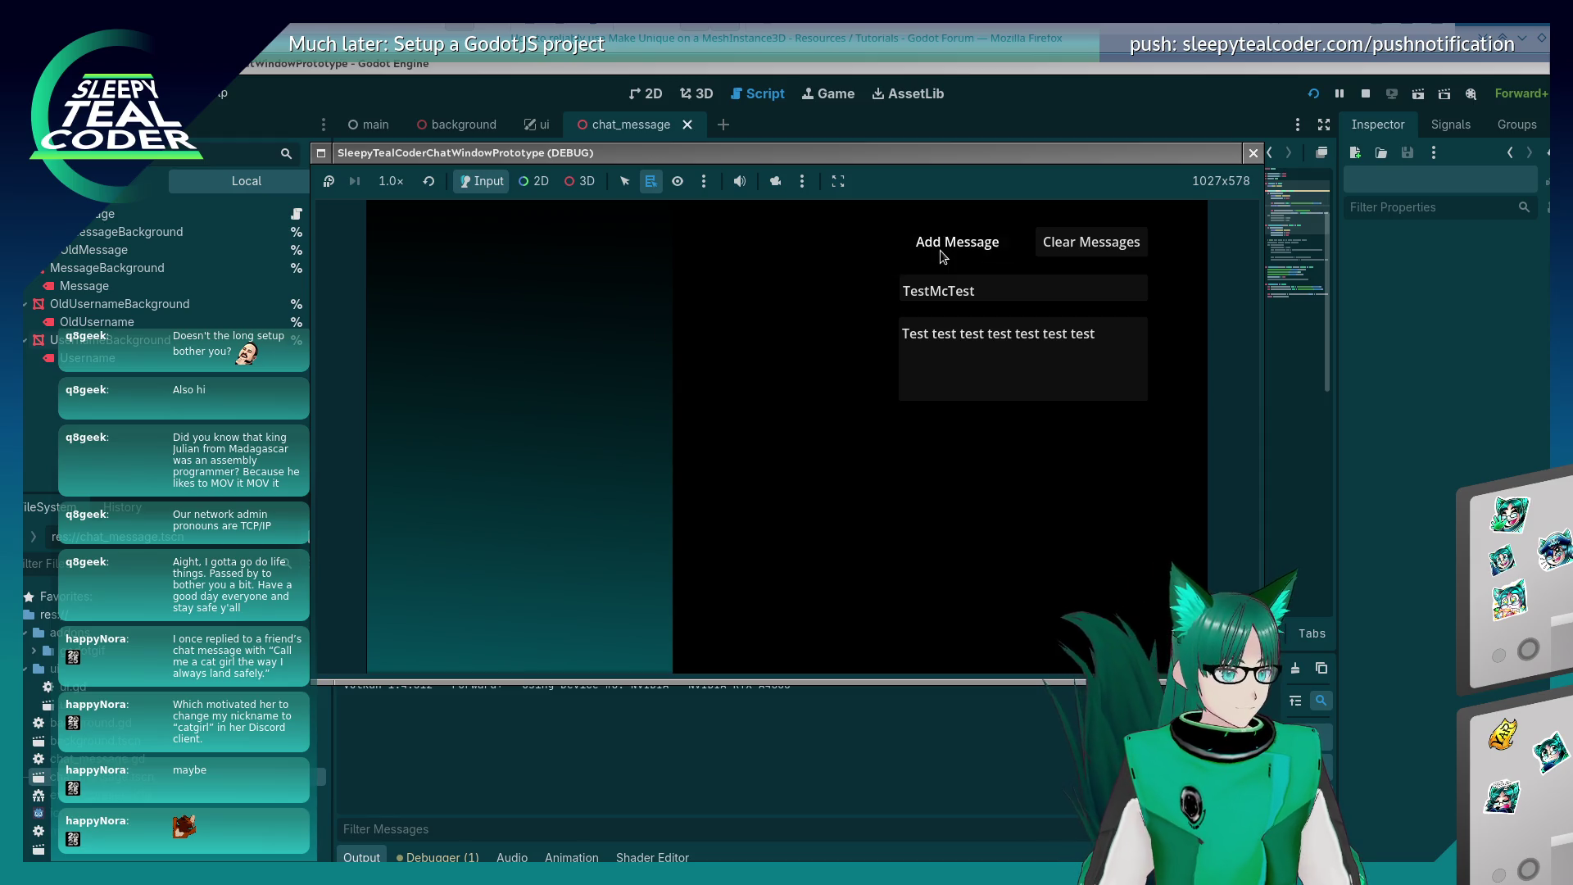
# Step: Post two TestMcTest messages, then replace the text with a long 'Mooooo…' message and post it
pyautogui.click(942, 250)
pyautogui.click(942, 250)
pyautogui.moveTo(1094, 336); pyautogui.dragTo(986, 336)
pyautogui.hotkey('ctrl', 'a')
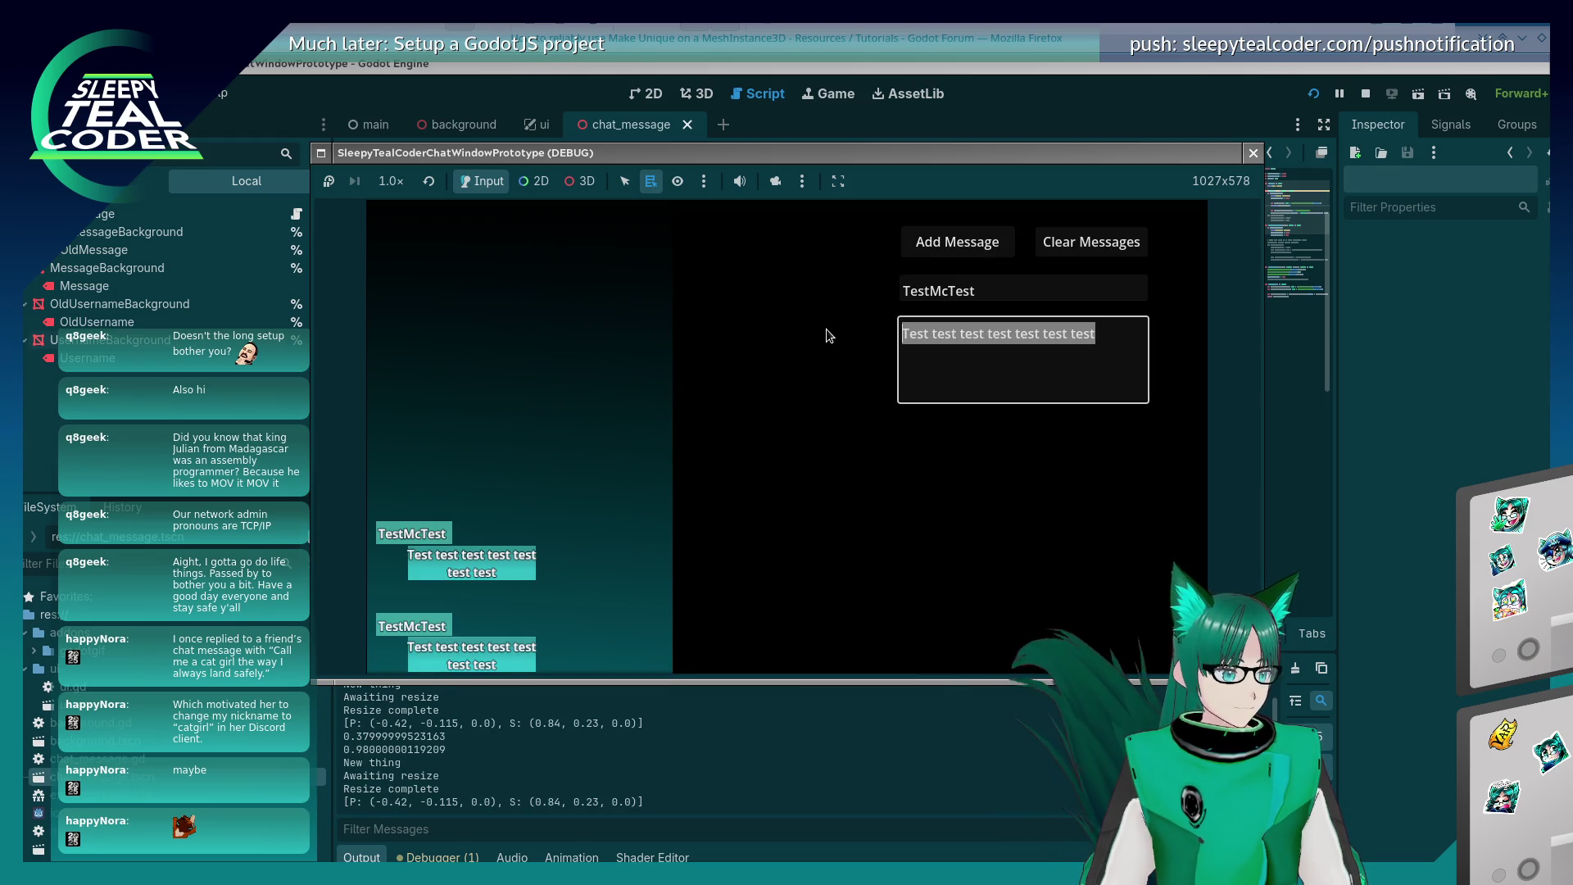
pyautogui.press('BackSpace')
pyautogui.write('Moooooooooooooooooooooooooooooooooooooooooooooooooooooooooooooooooooooooooooooooooooo')
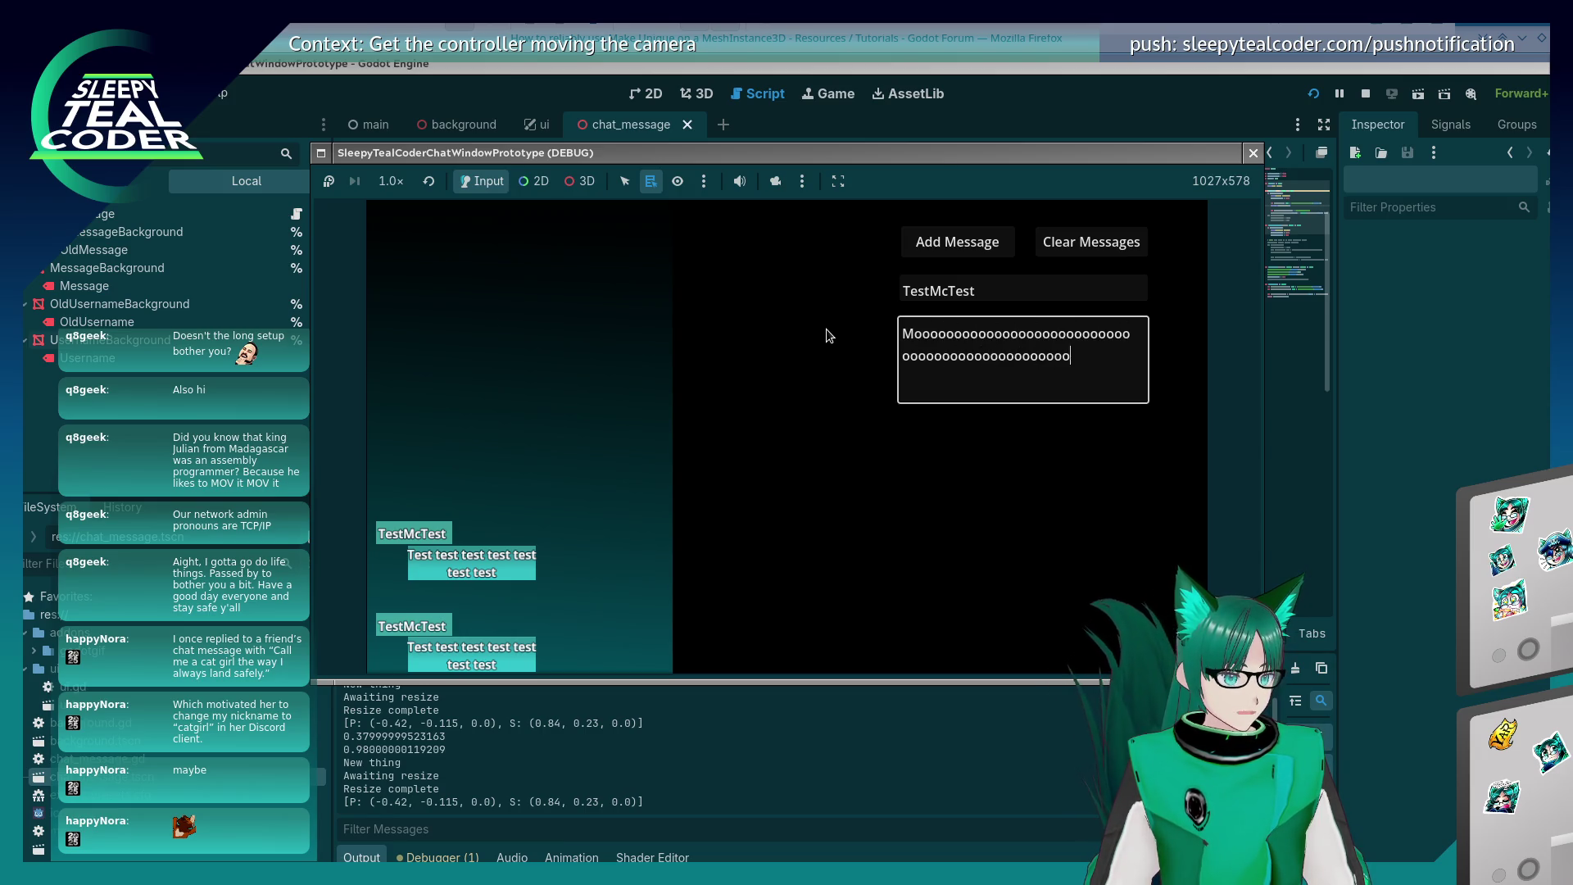
pyautogui.write('o')
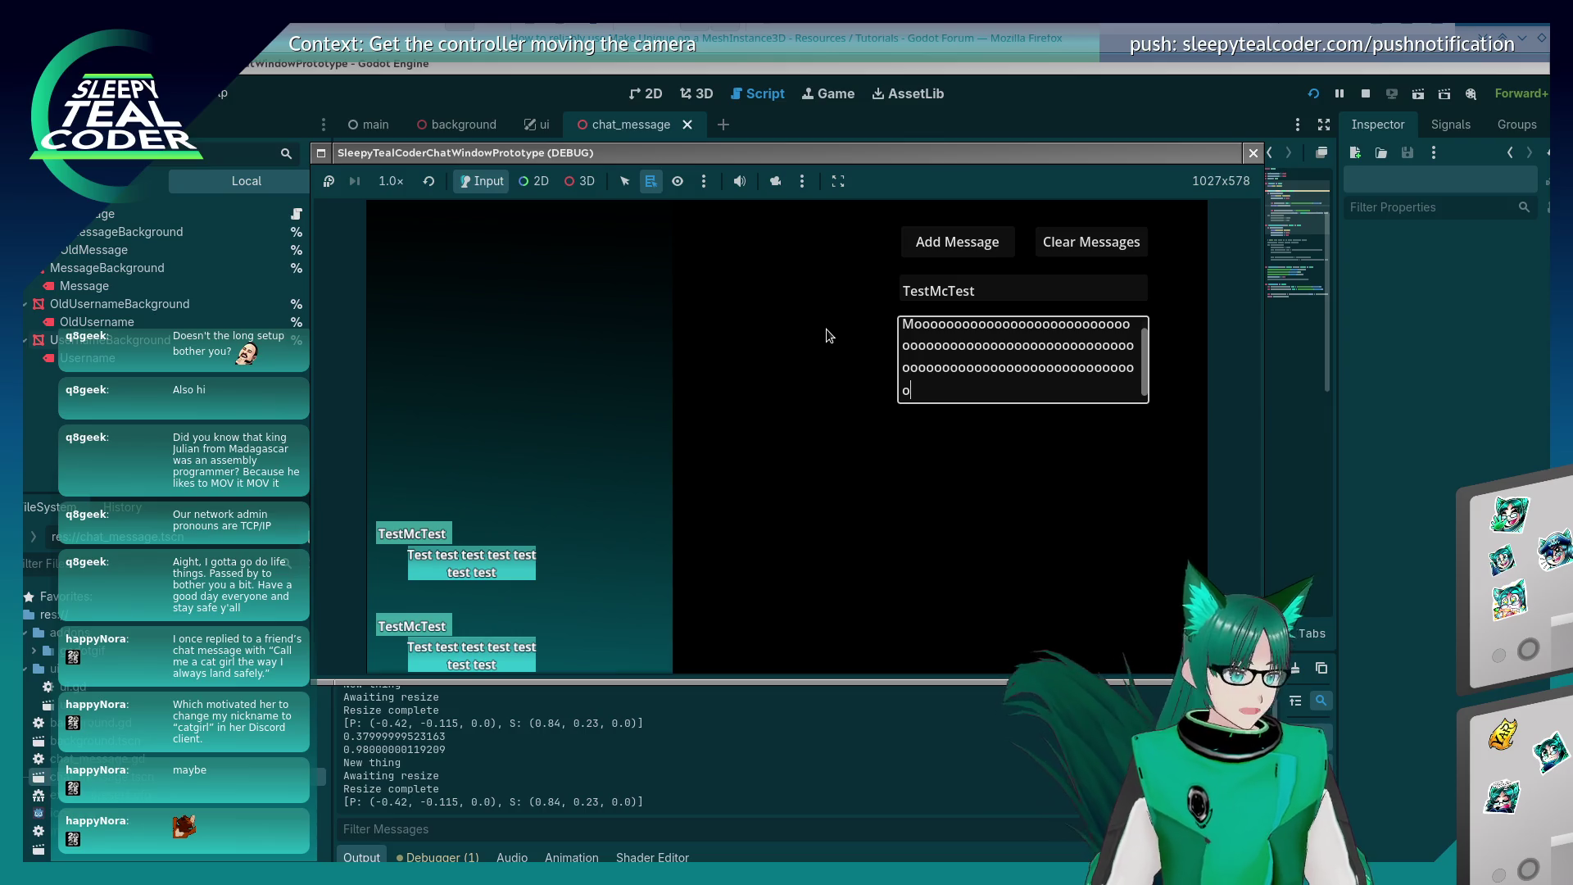
pyautogui.click(957, 241)
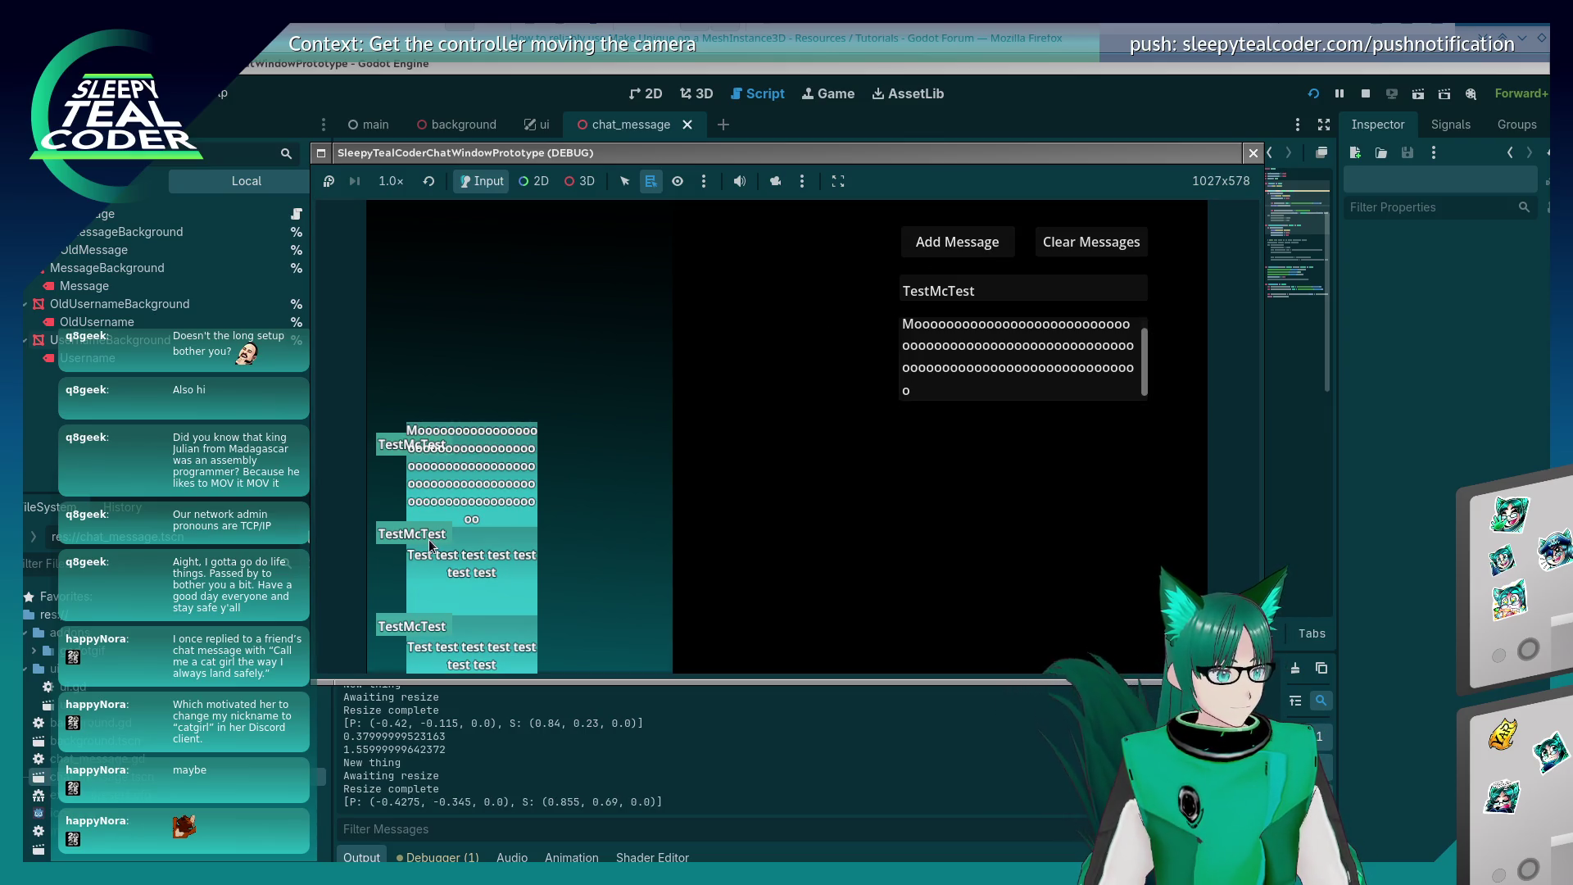
# Step: Stop the game, place the caret at the end of script line 13, and switch to Firefox
pyautogui.click(1254, 153)
pyautogui.click(826, 450)
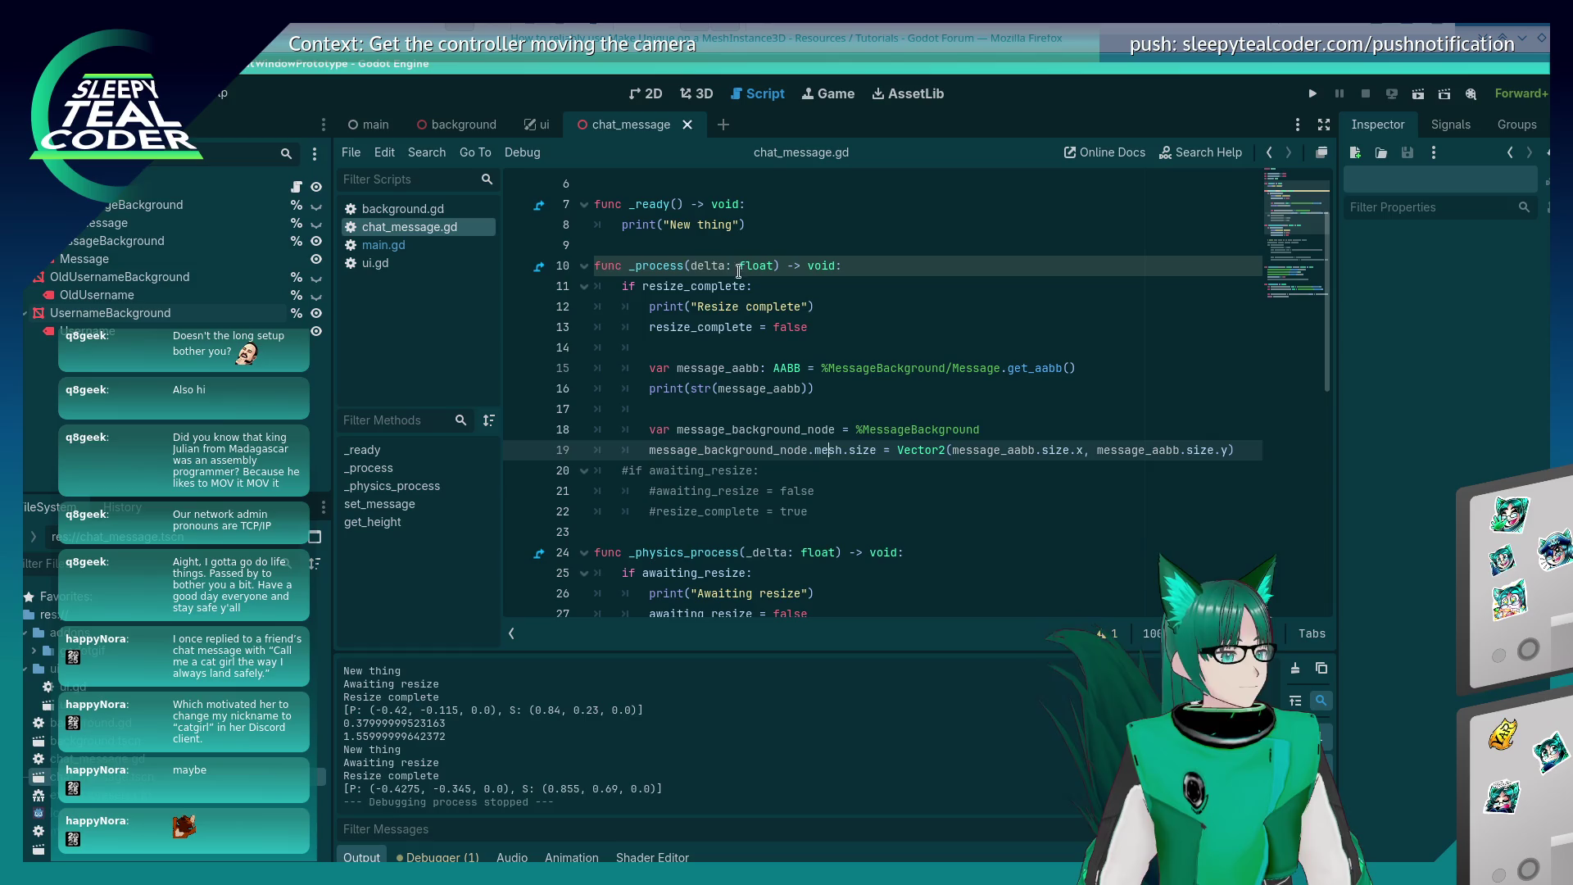
pyautogui.click(876, 329)
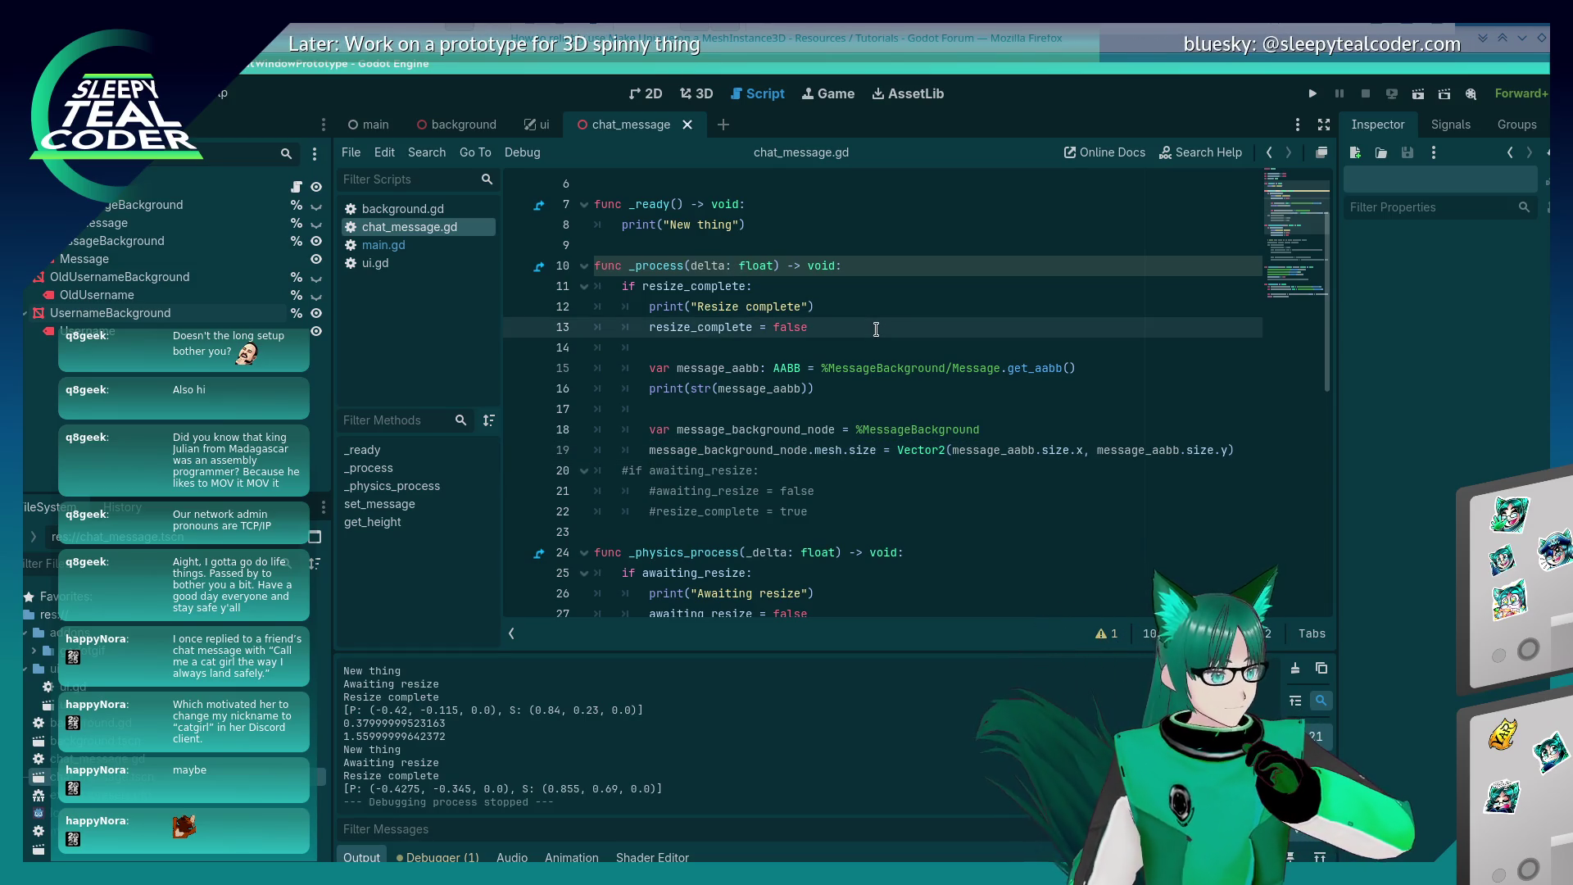
pyautogui.hotkey('alt', 'Tab')
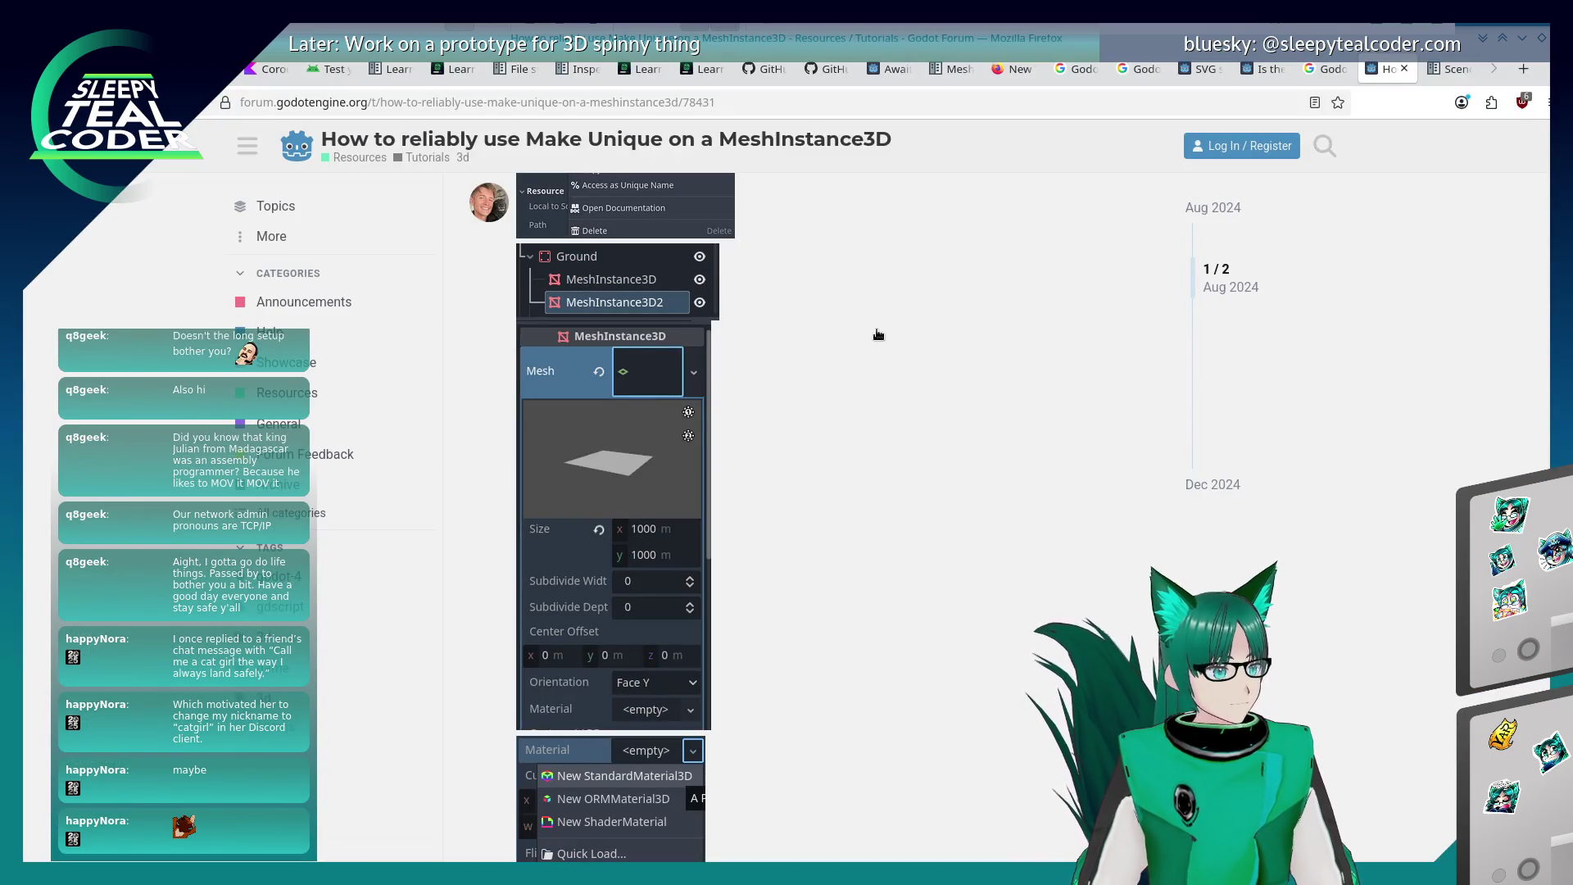
# Step: Read through the forum post's Make Unique Inspector screenshots, then return to Godot
pyautogui.scroll(-5, 830, 480)
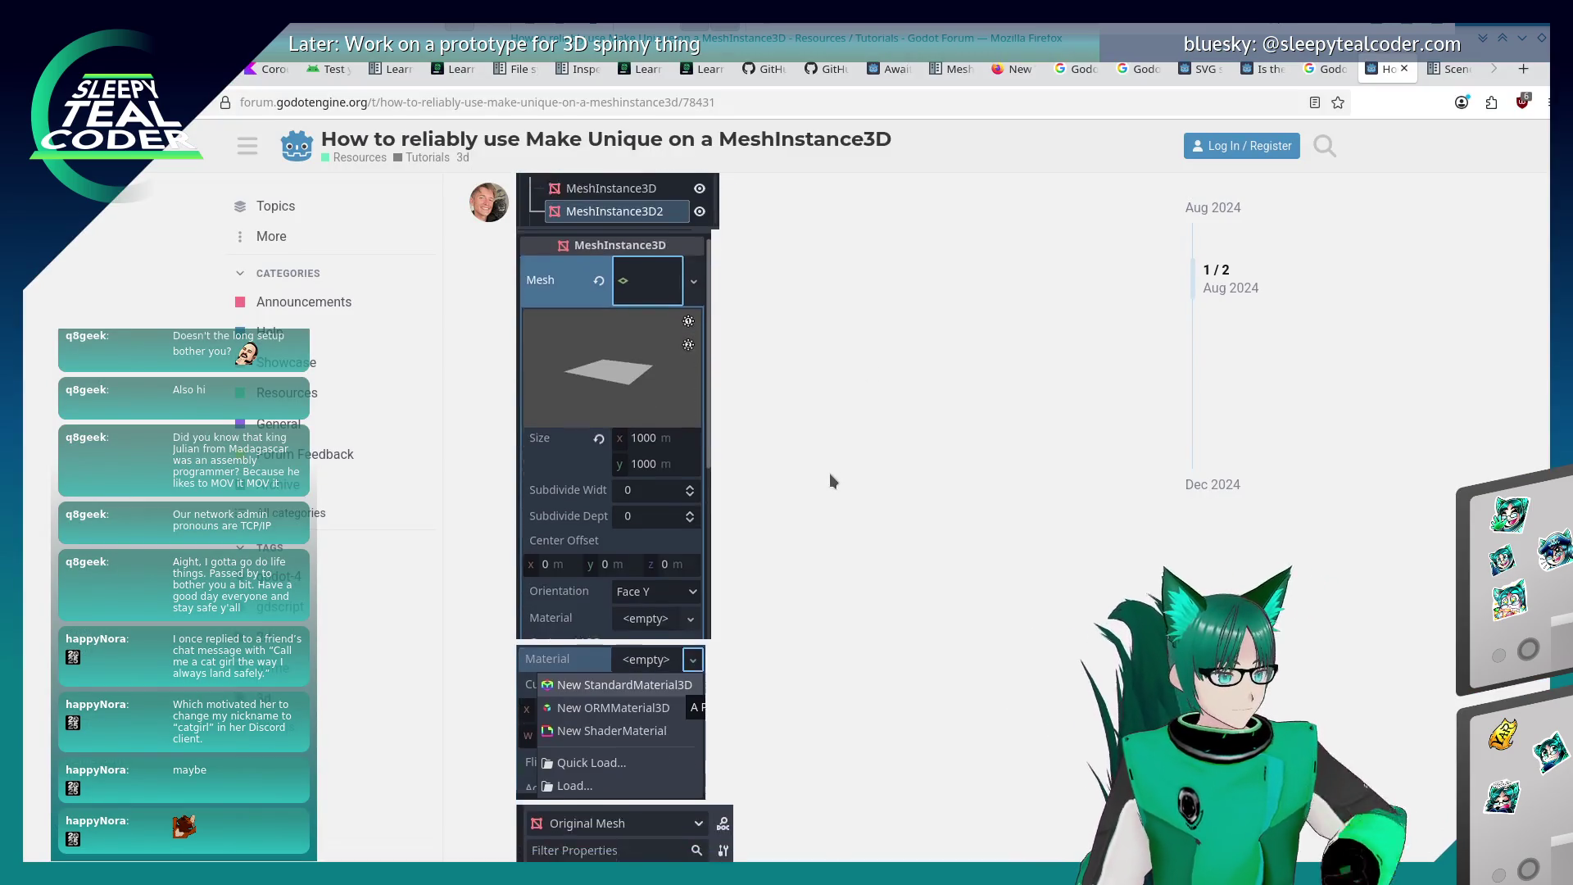
pyautogui.scroll(-2, 829, 474)
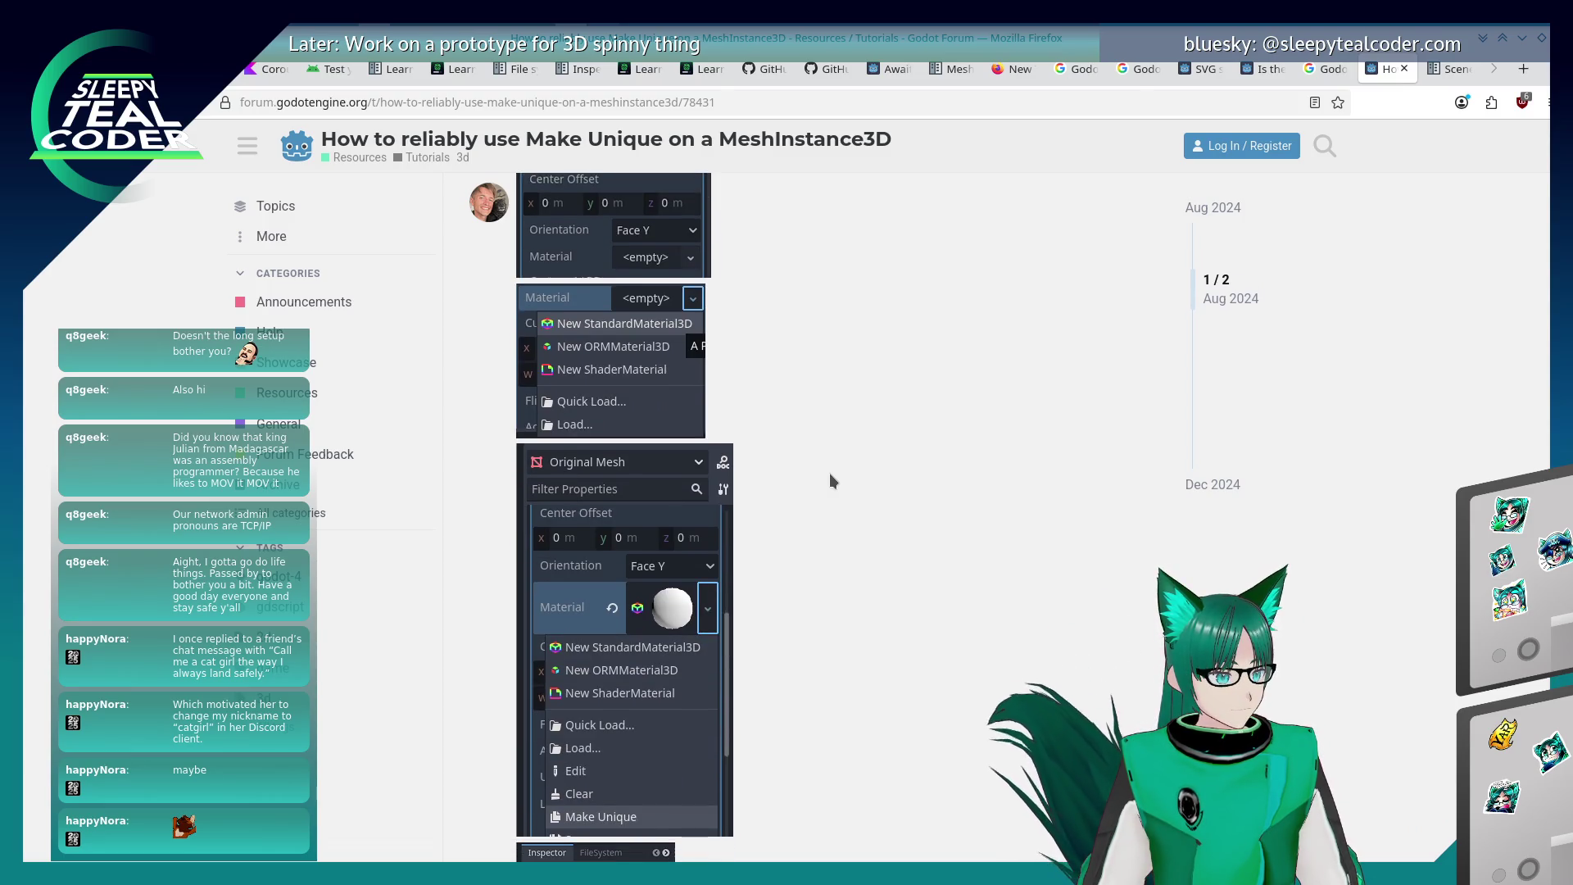
pyautogui.scroll(-7, 829, 474)
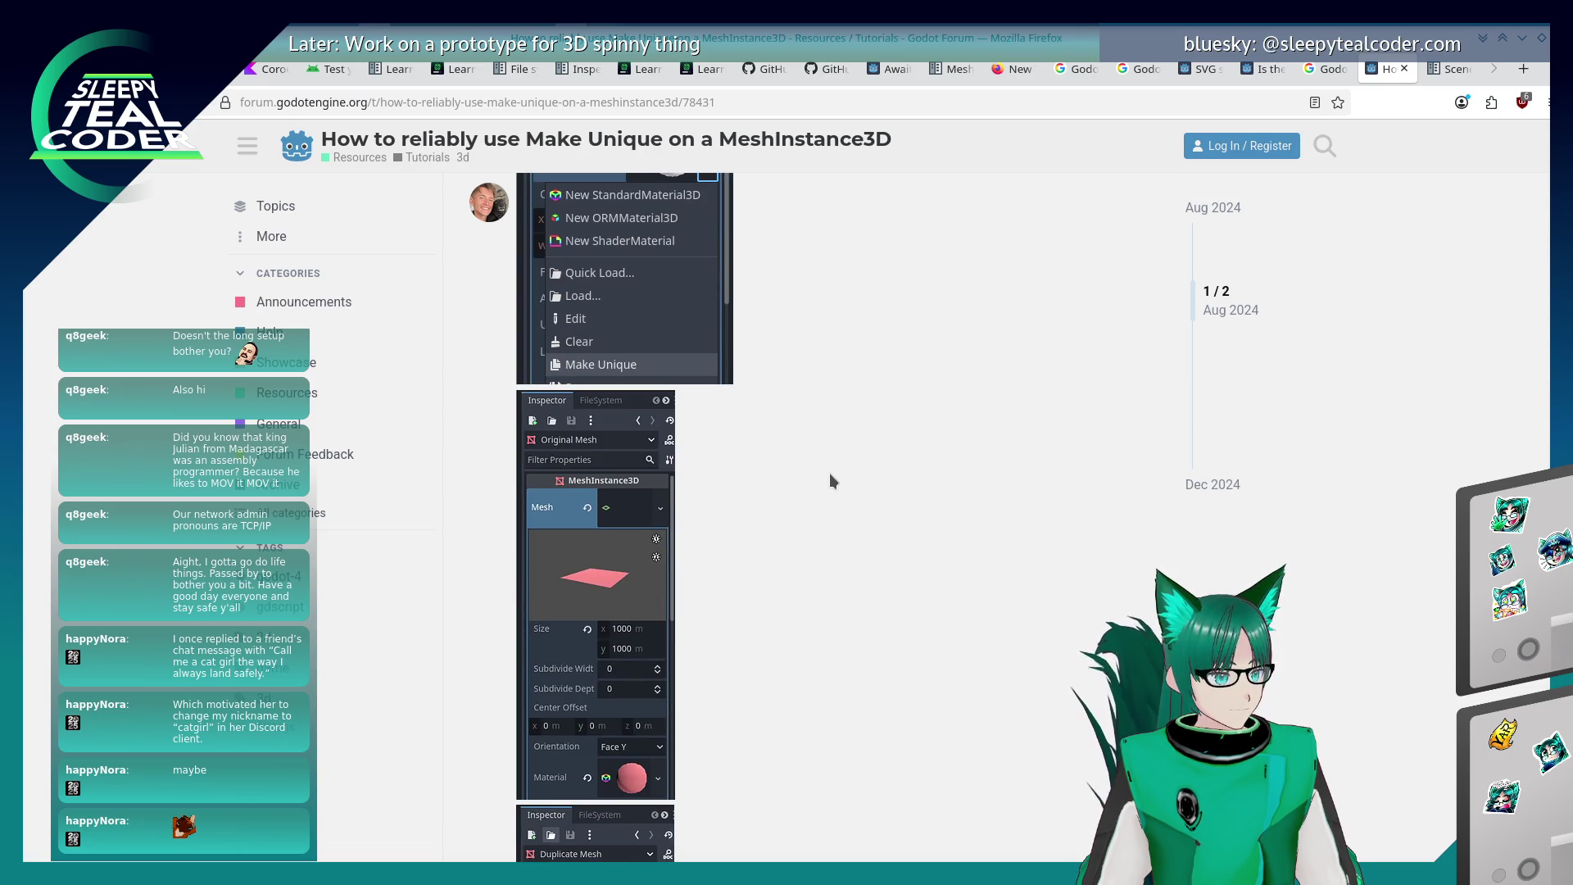
pyautogui.scroll(-5, 829, 474)
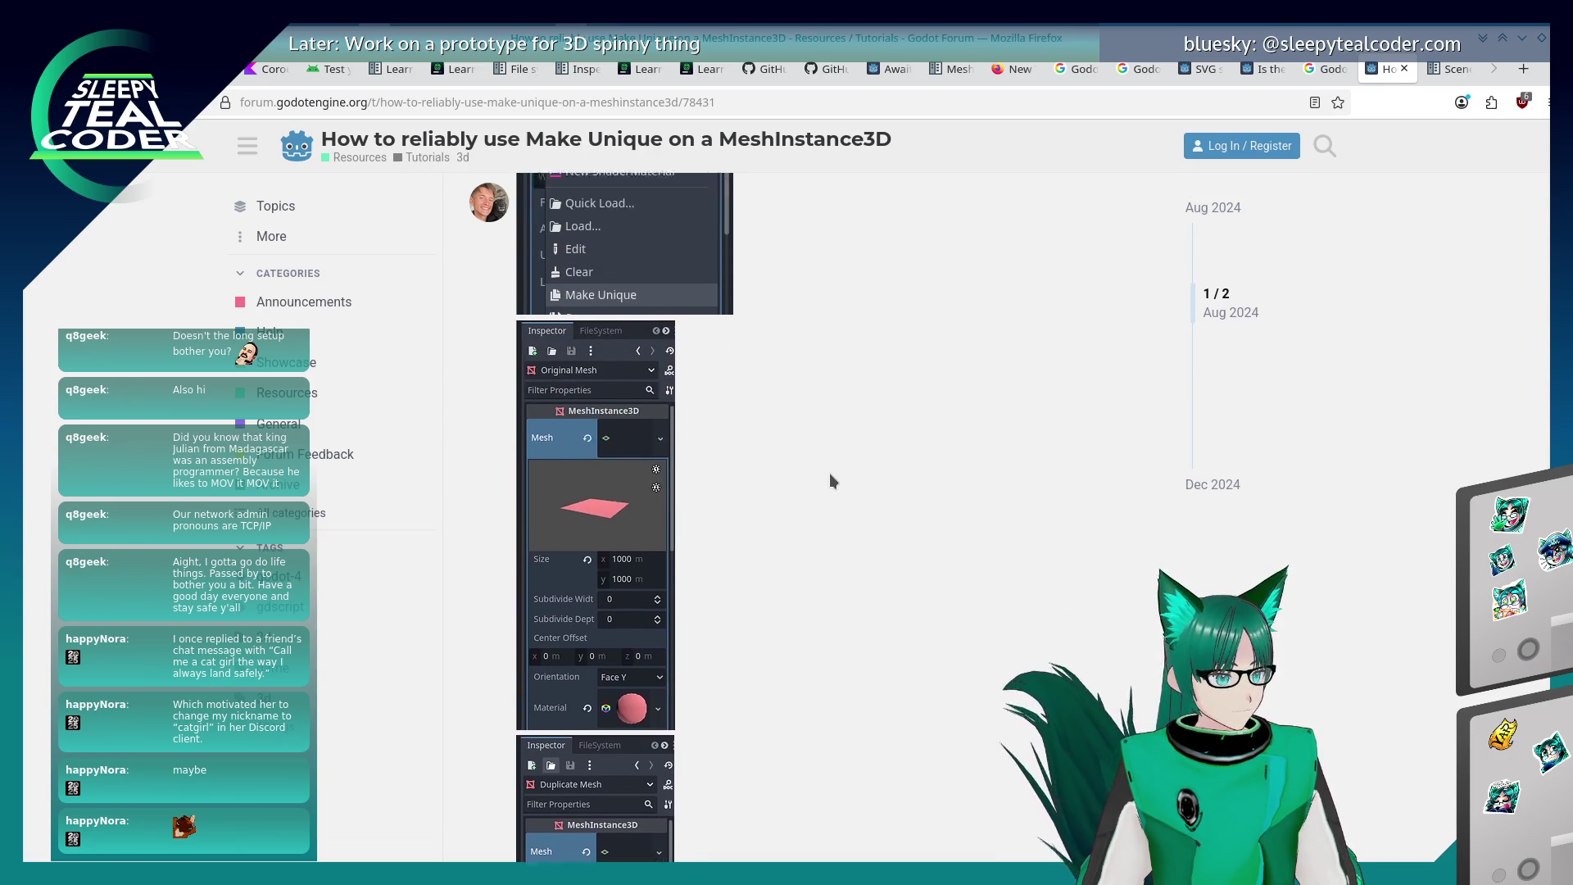
pyautogui.scroll(-3, 829, 474)
pyautogui.scroll(-6, 830, 473)
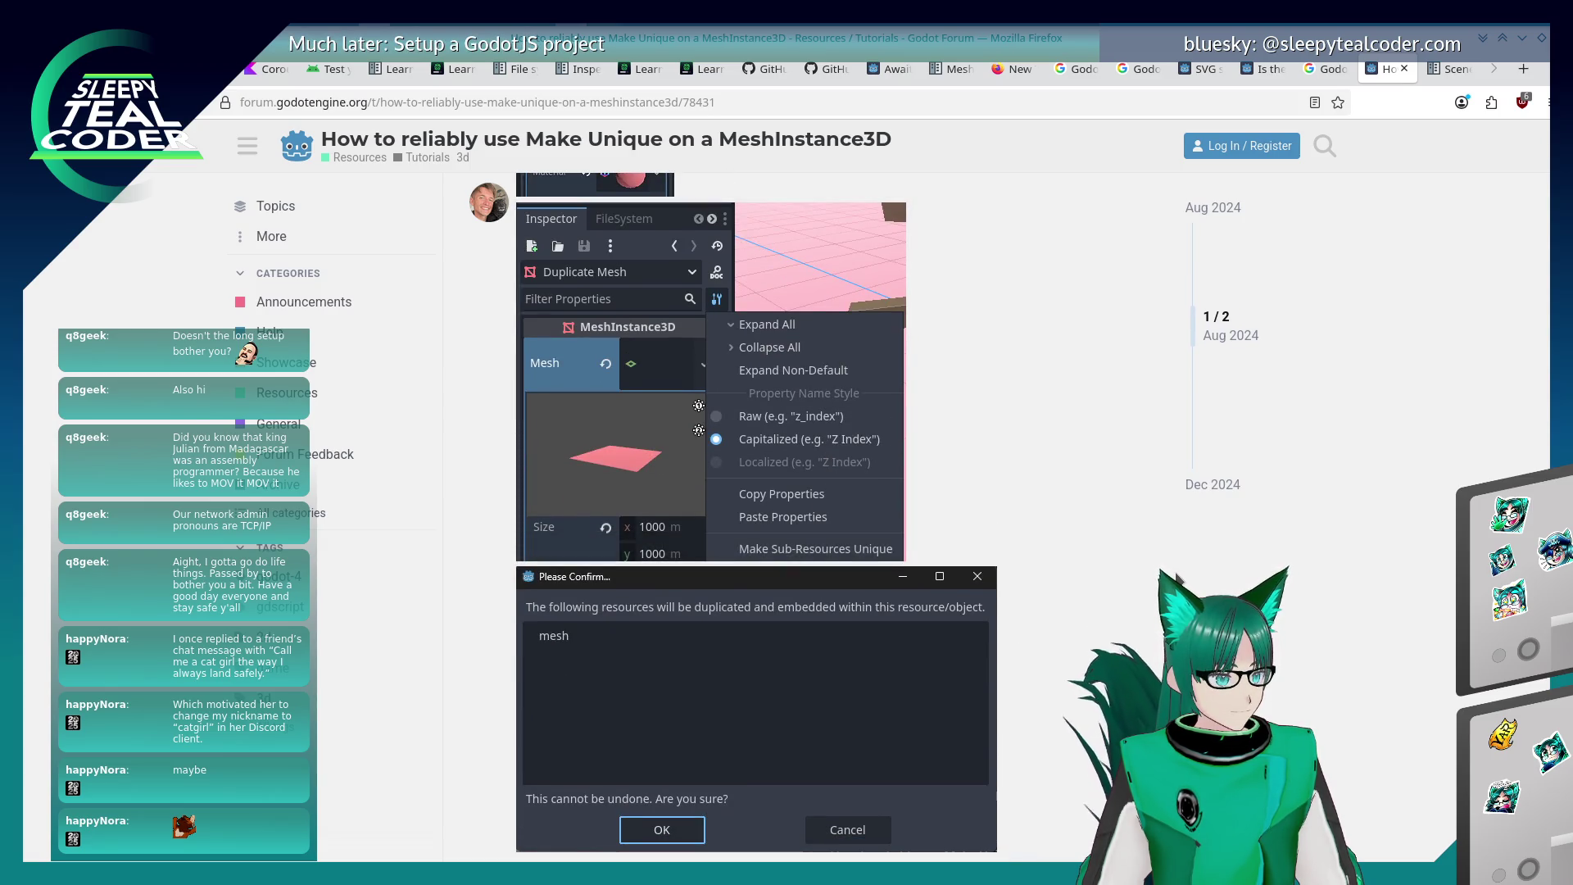
pyautogui.hotkey('alt', 'Tab')
pyautogui.hotkey('alt', 'Tab')
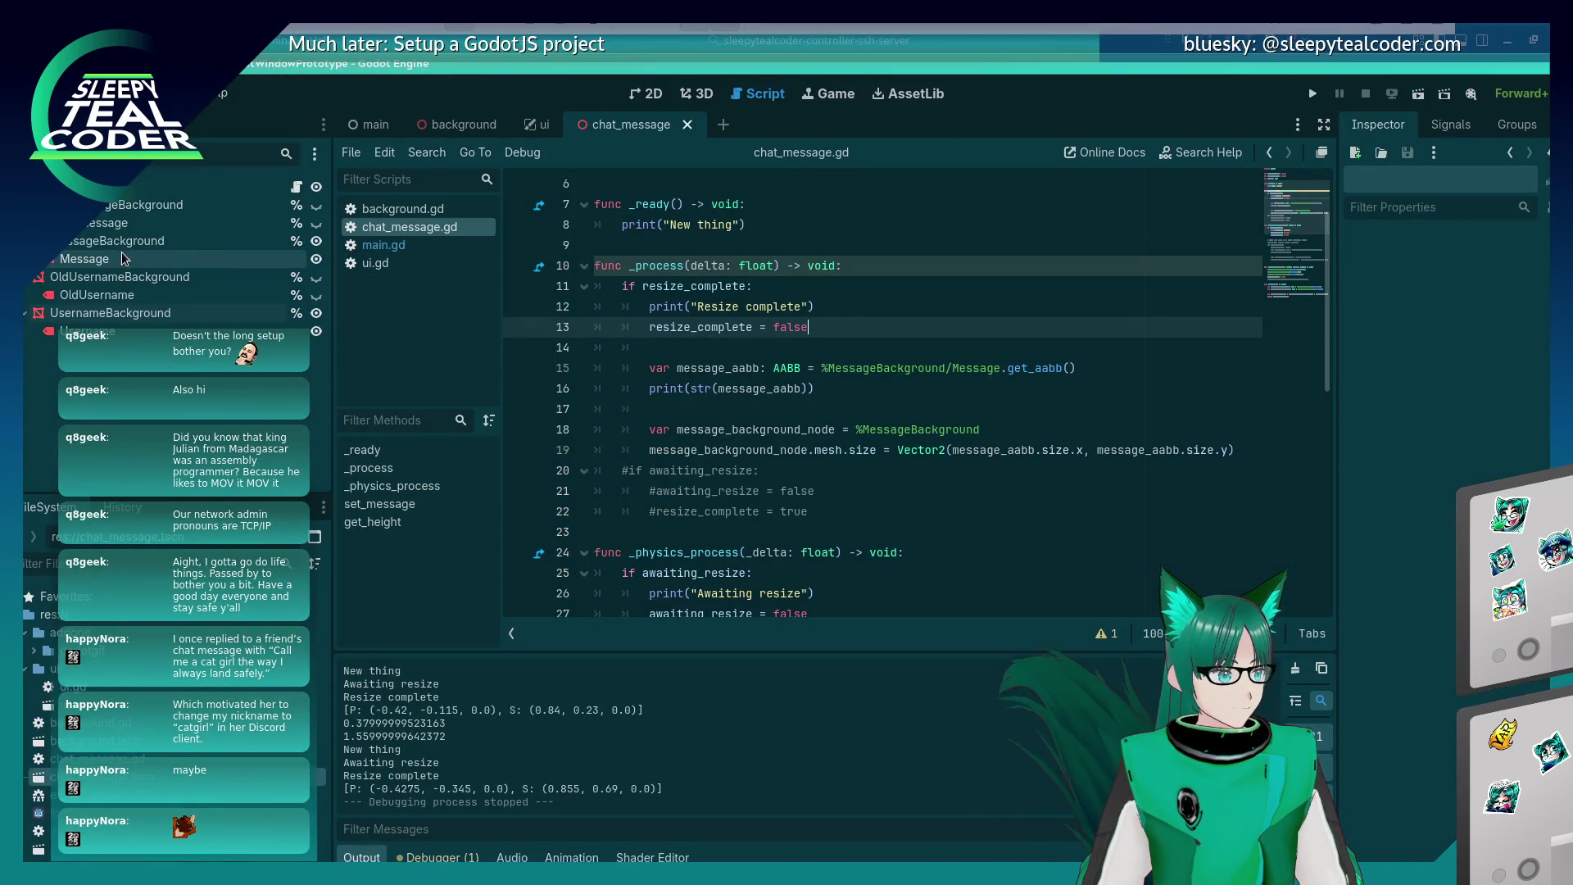
# Step: Make MessageBackground's mesh unique with Make Sub-Resources Unique and confirm the duplication
pyautogui.click(121, 243)
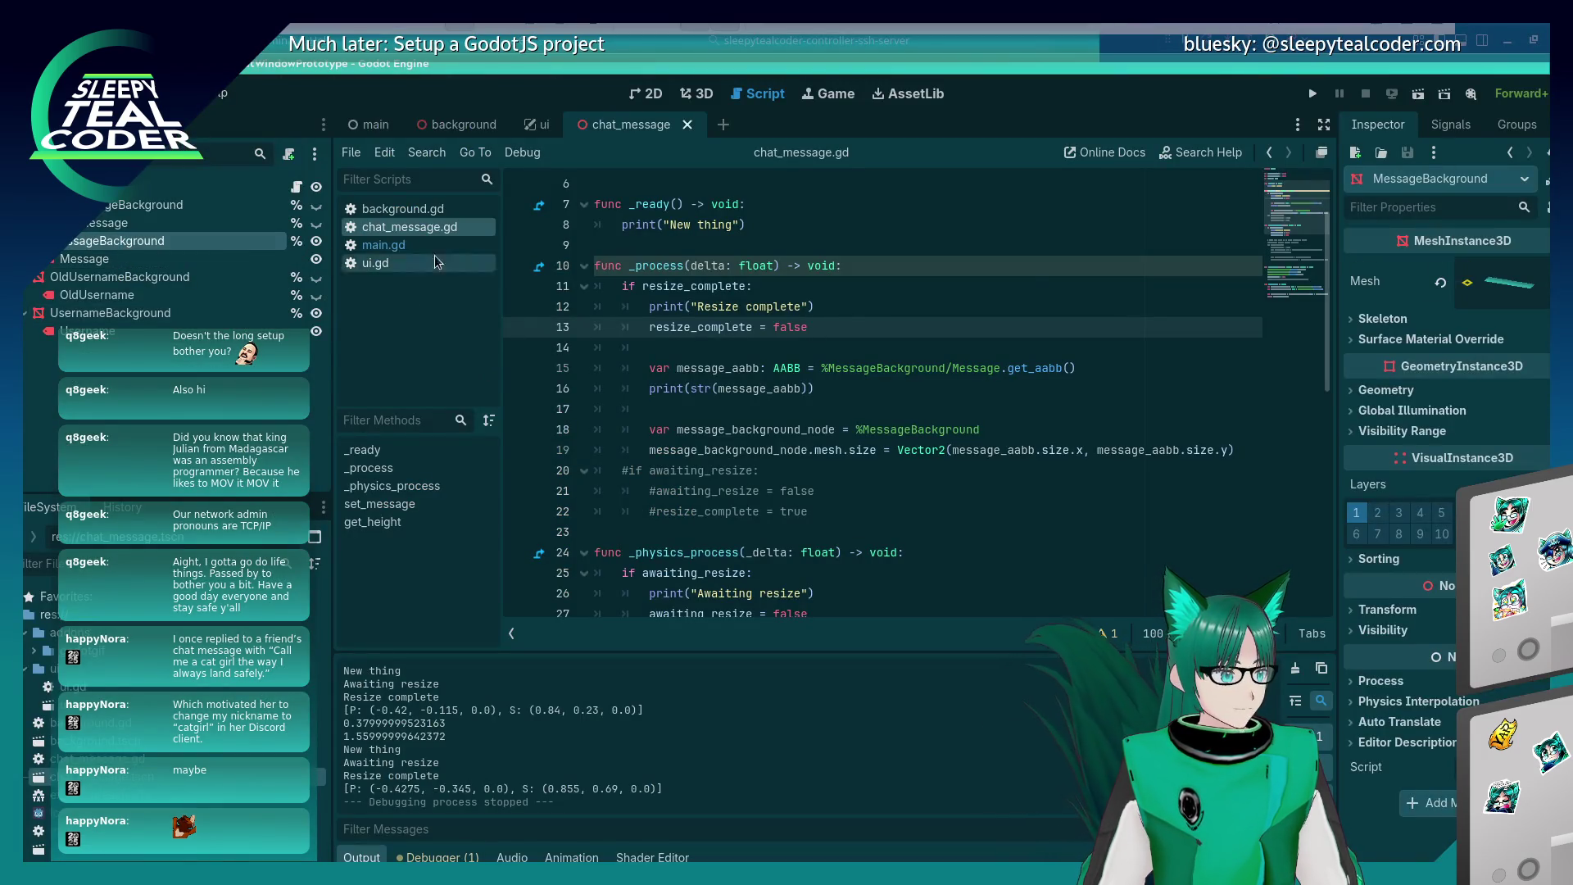
pyautogui.click(1542, 205)
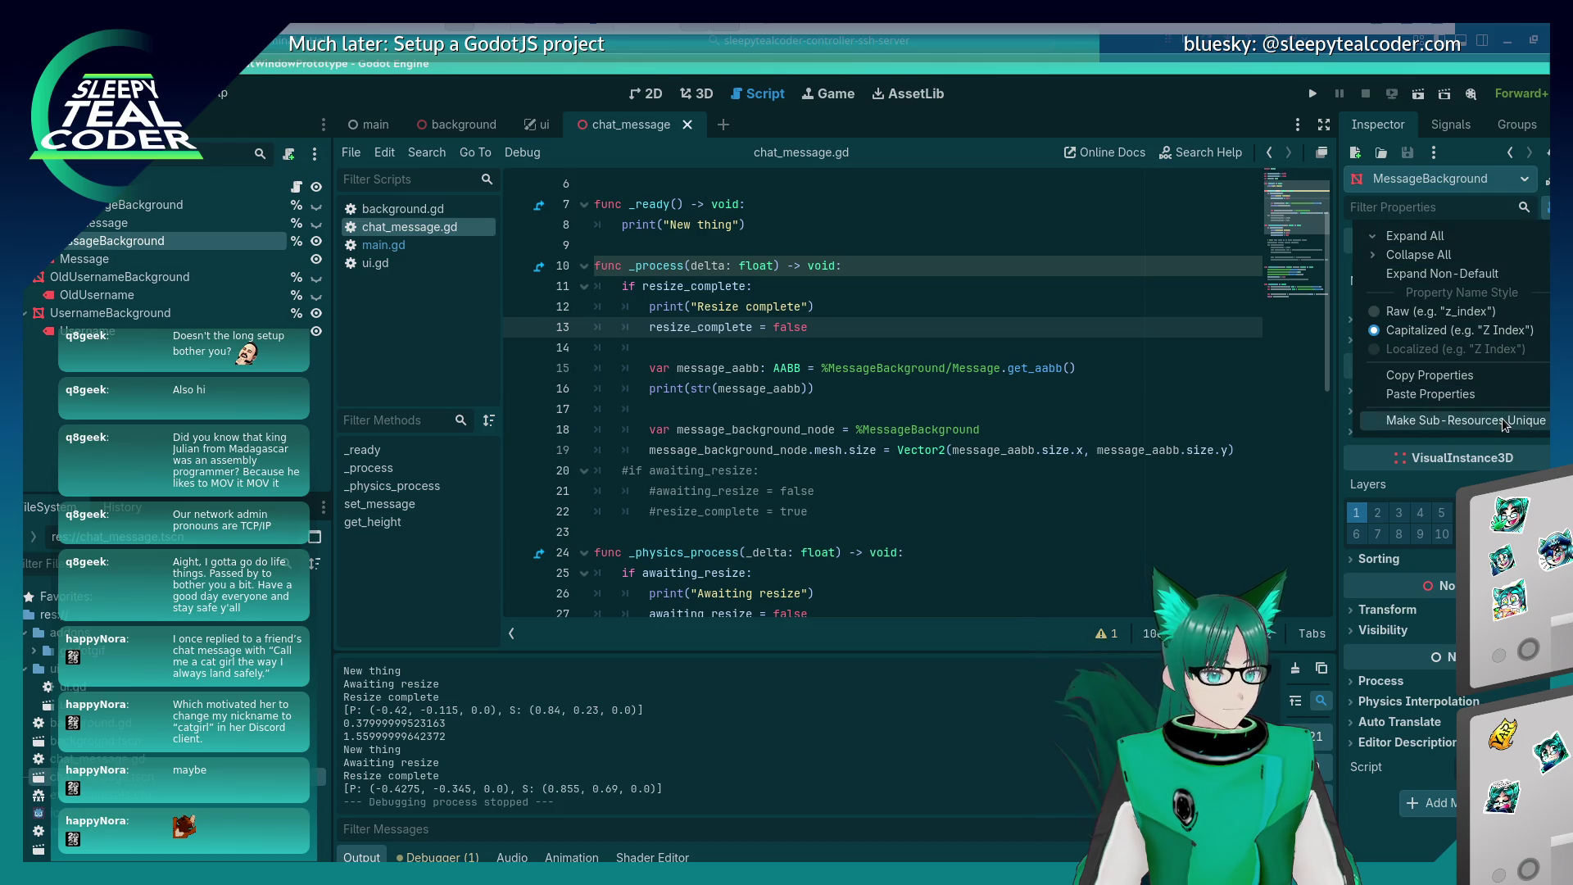
pyautogui.click(1450, 418)
pyautogui.click(893, 578)
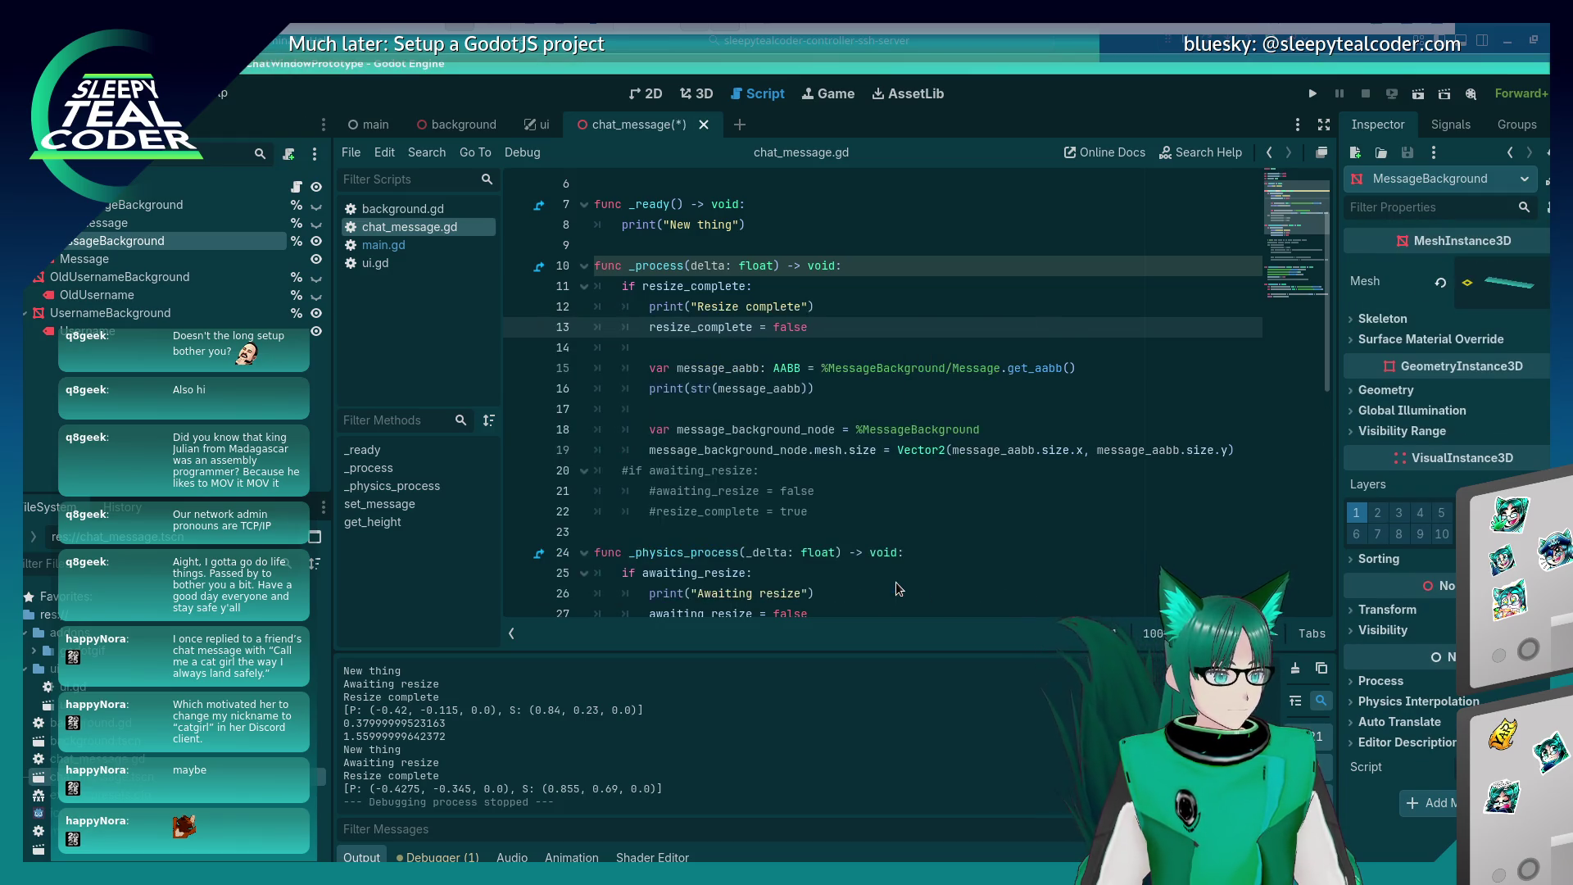
# Step: Make UsernameBackground's mesh unique the same way, then run the project with F5
pyautogui.click(200, 312)
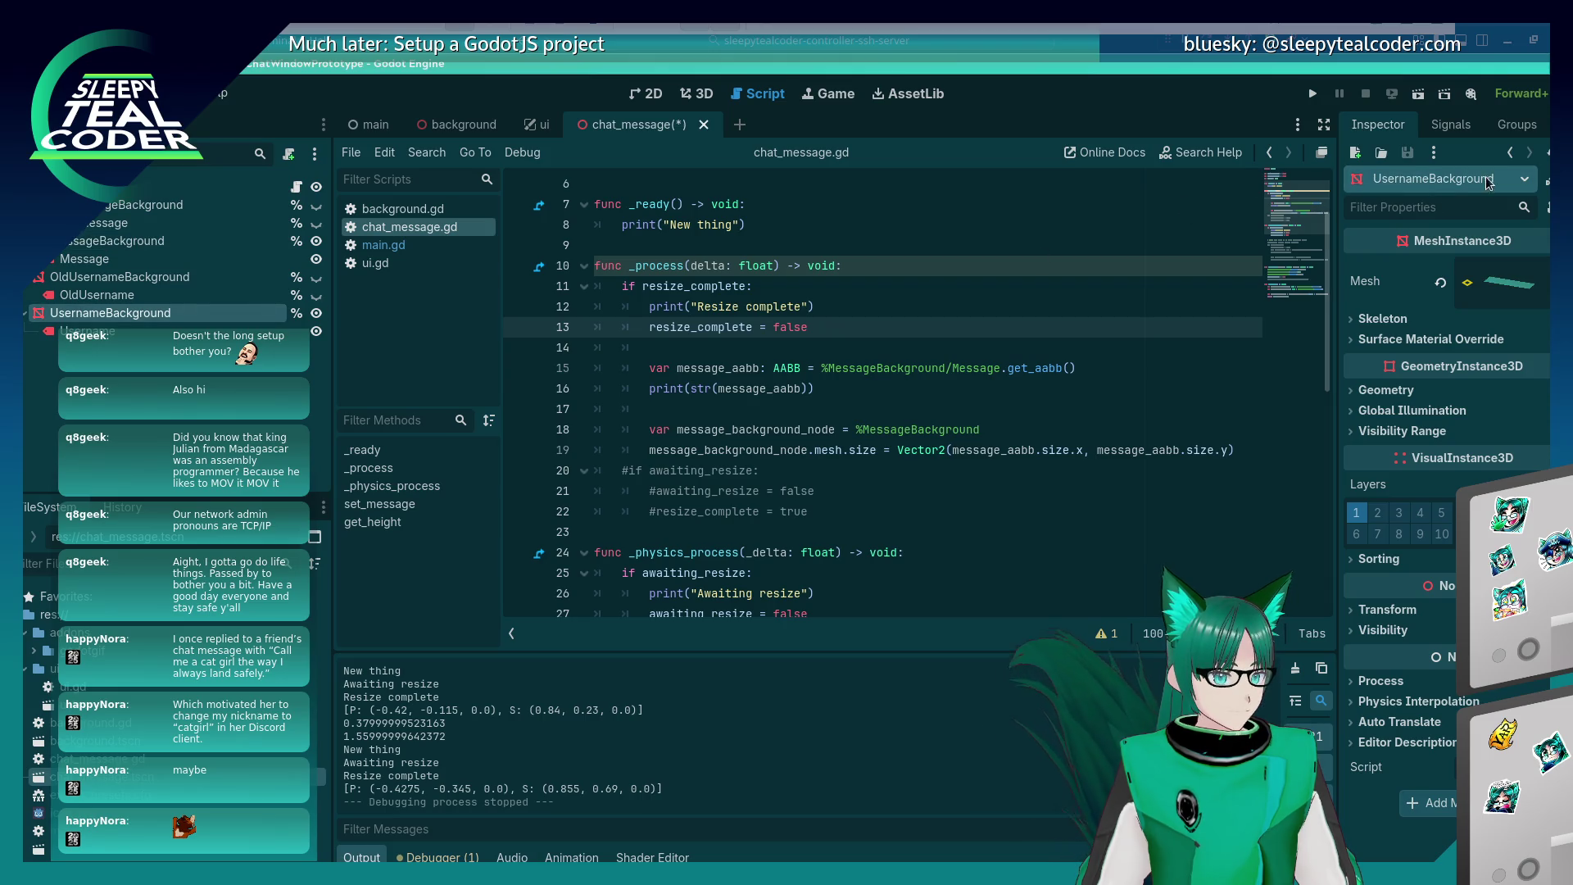
pyautogui.click(1547, 207)
pyautogui.click(1493, 418)
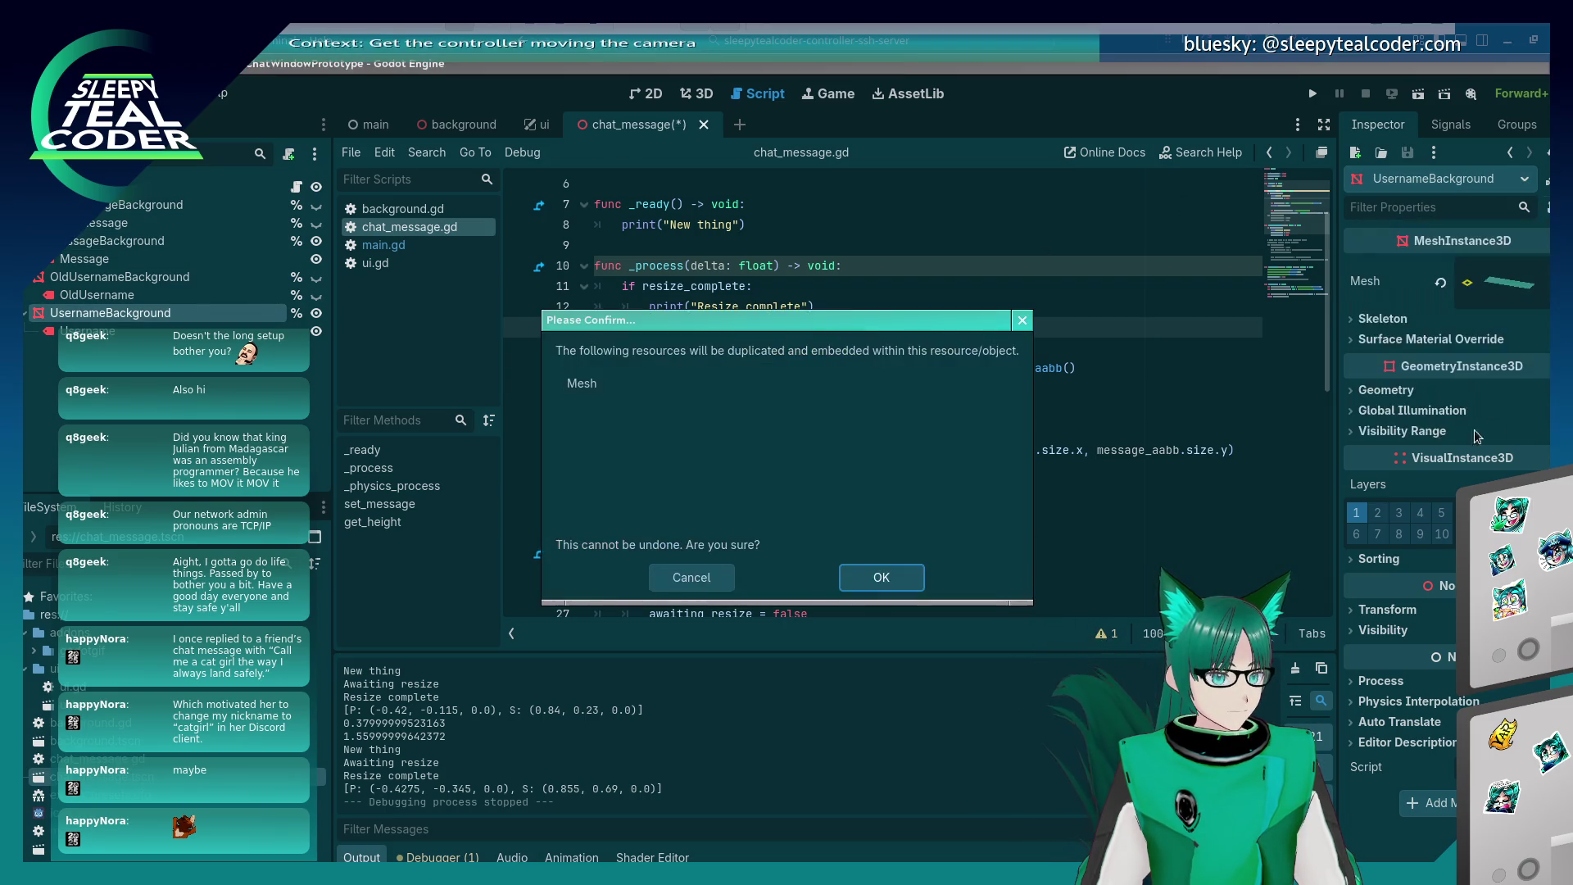
pyautogui.click(912, 579)
pyautogui.press('F5')
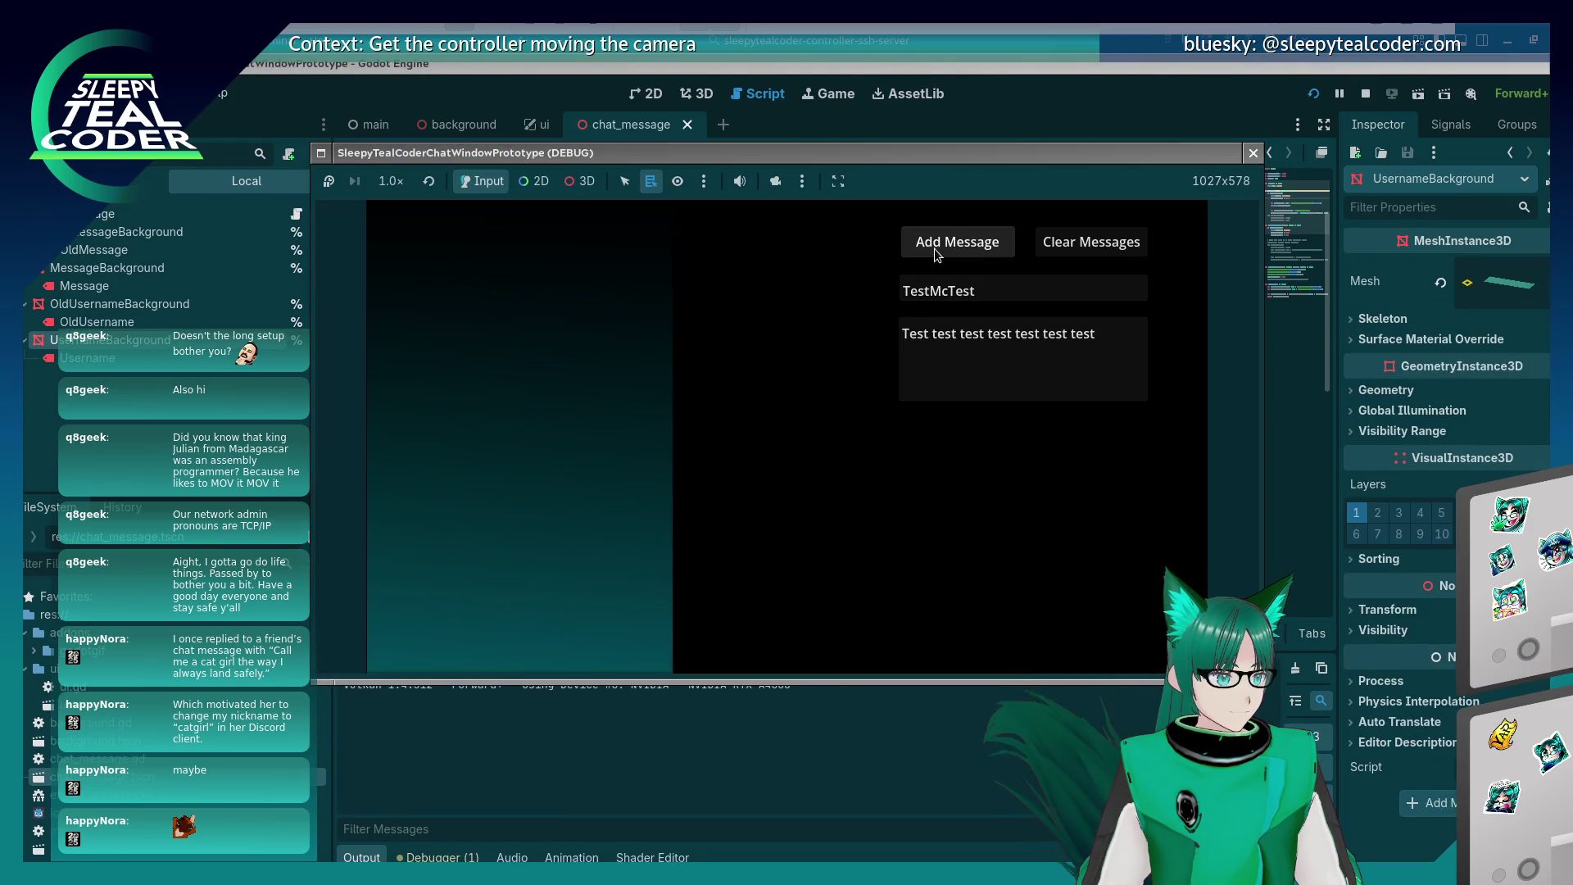
# Step: Post a TestMcTest message, then extend the text with '2222…' and post the longer message
pyautogui.click(934, 248)
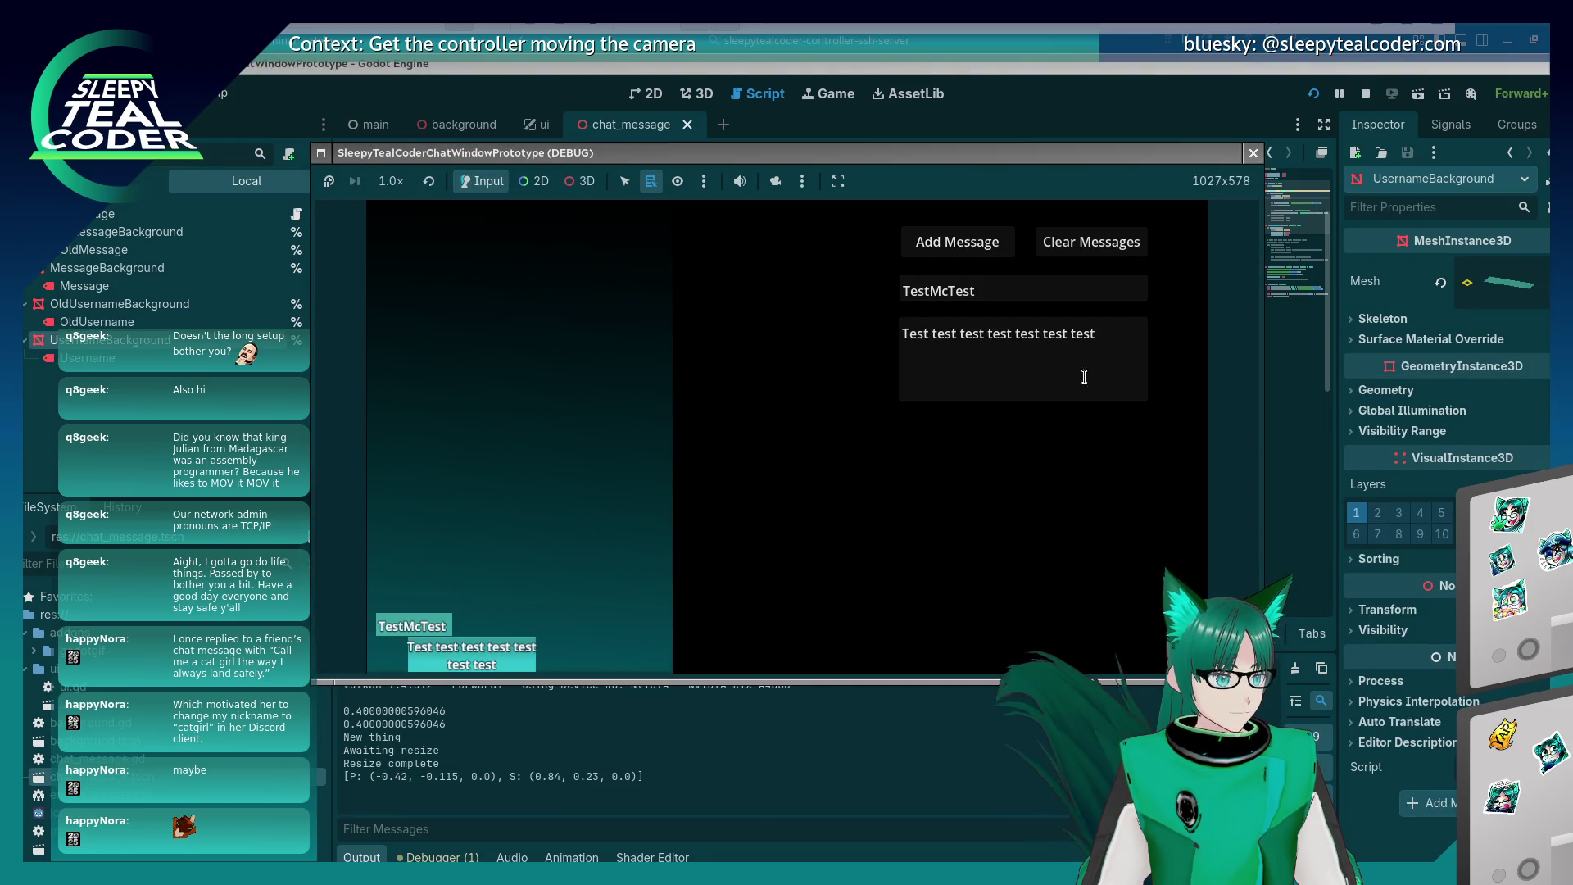
pyautogui.click(1109, 354)
pyautogui.write('22222222222222222222')
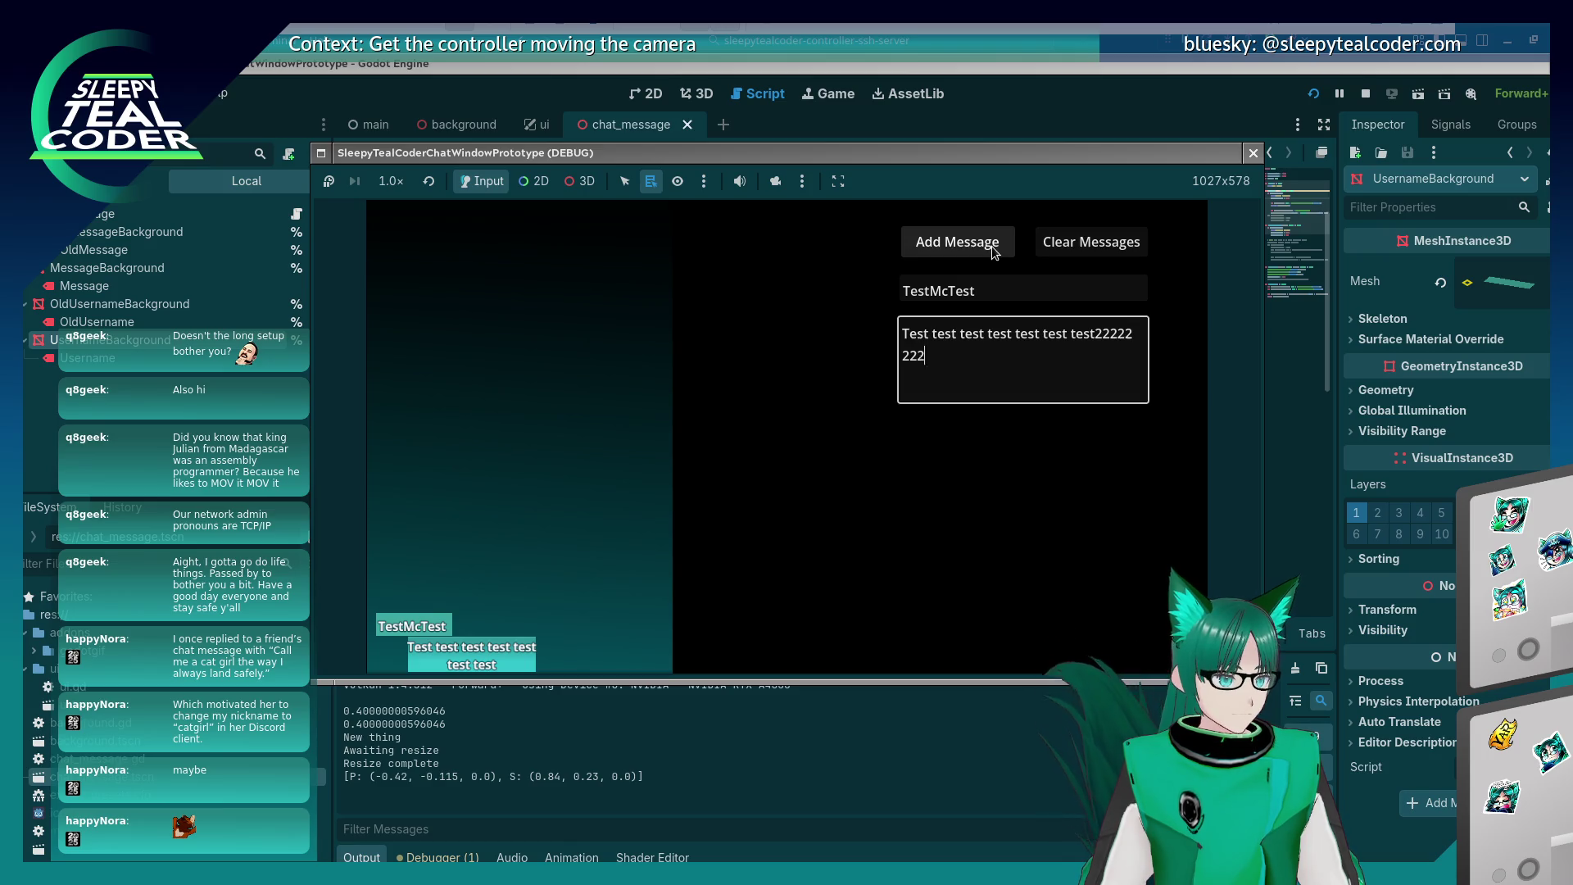
pyautogui.write('222222')
pyautogui.click(992, 246)
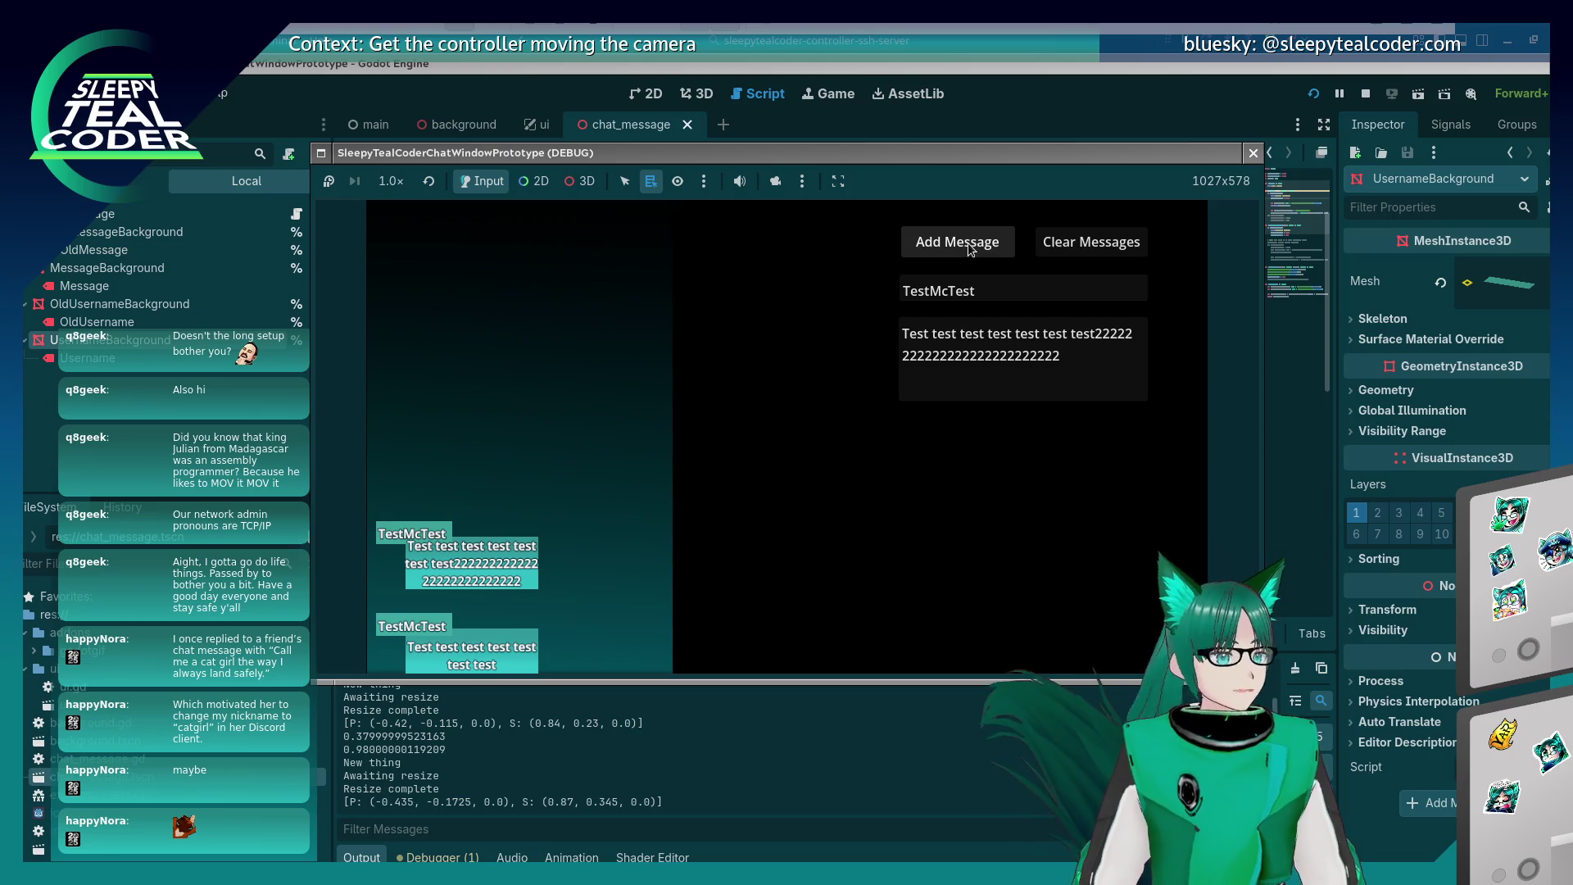
# Step: Stop the running game and scroll through the script
pyautogui.click(1254, 152)
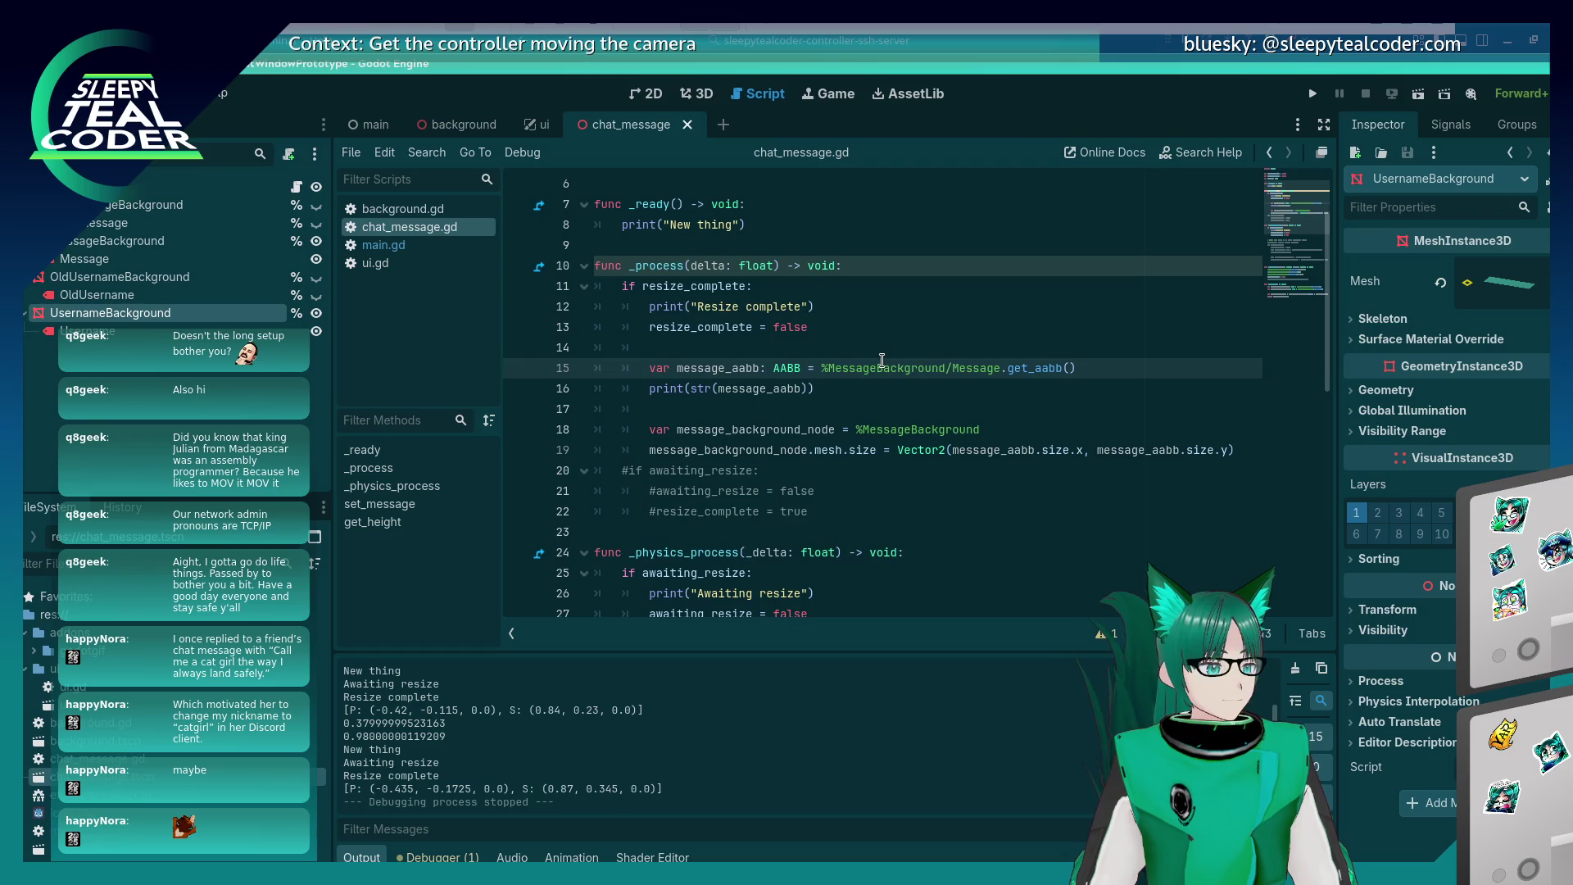
pyautogui.scroll(-2, 878, 359)
pyautogui.scroll(-1, 877, 359)
pyautogui.scroll(2, 878, 359)
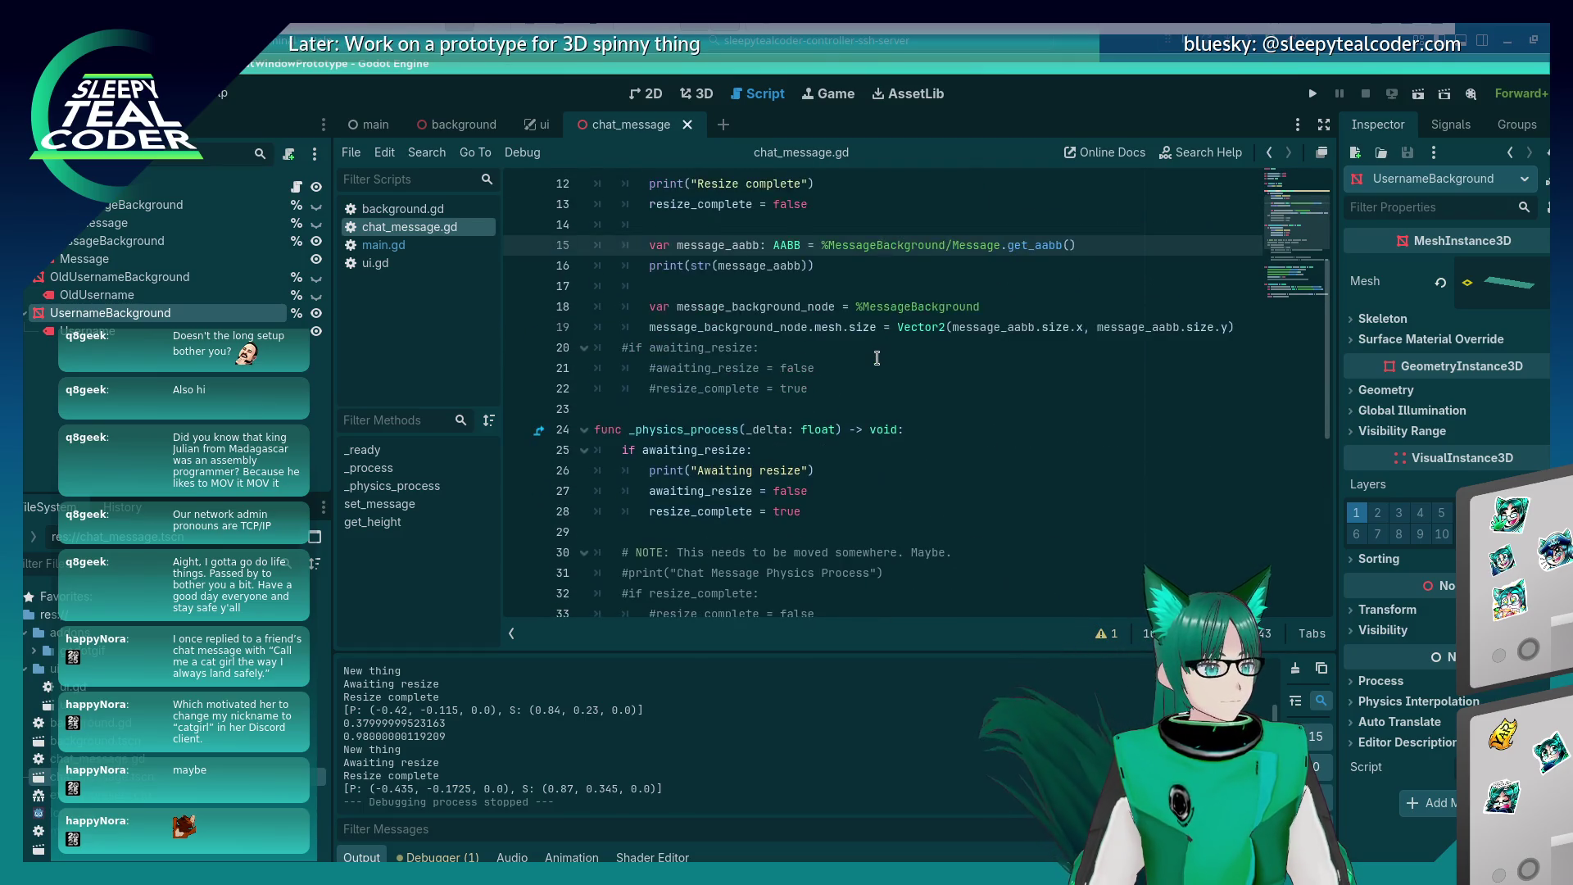
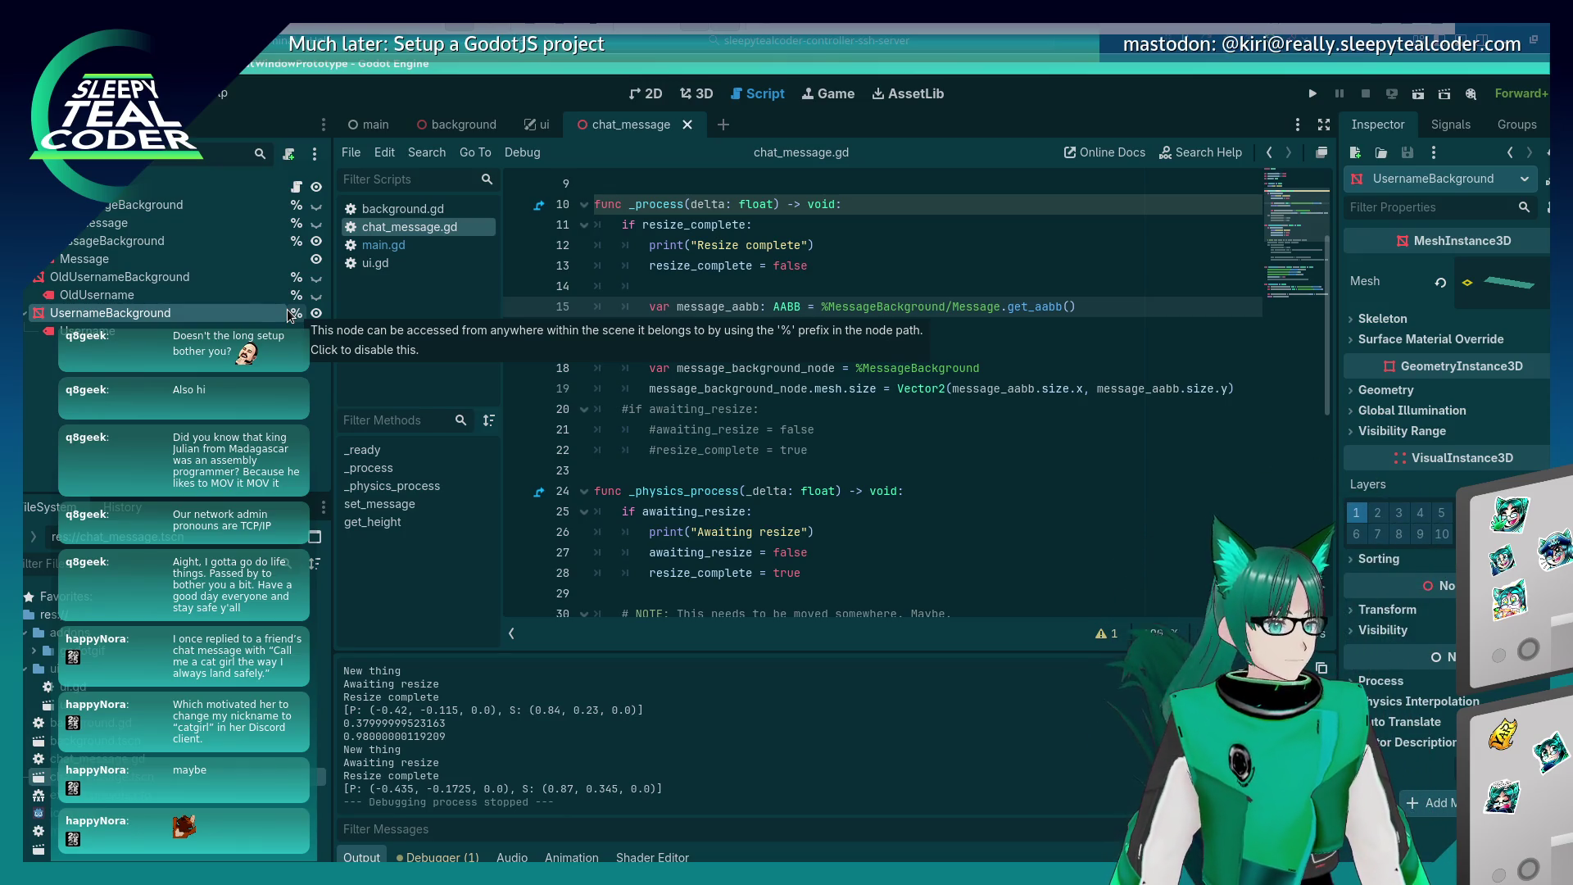
# Step: Revoke the scene-unique names of UsernameBackground, OldUsername and OldUsernameBackground
pyautogui.click(296, 314)
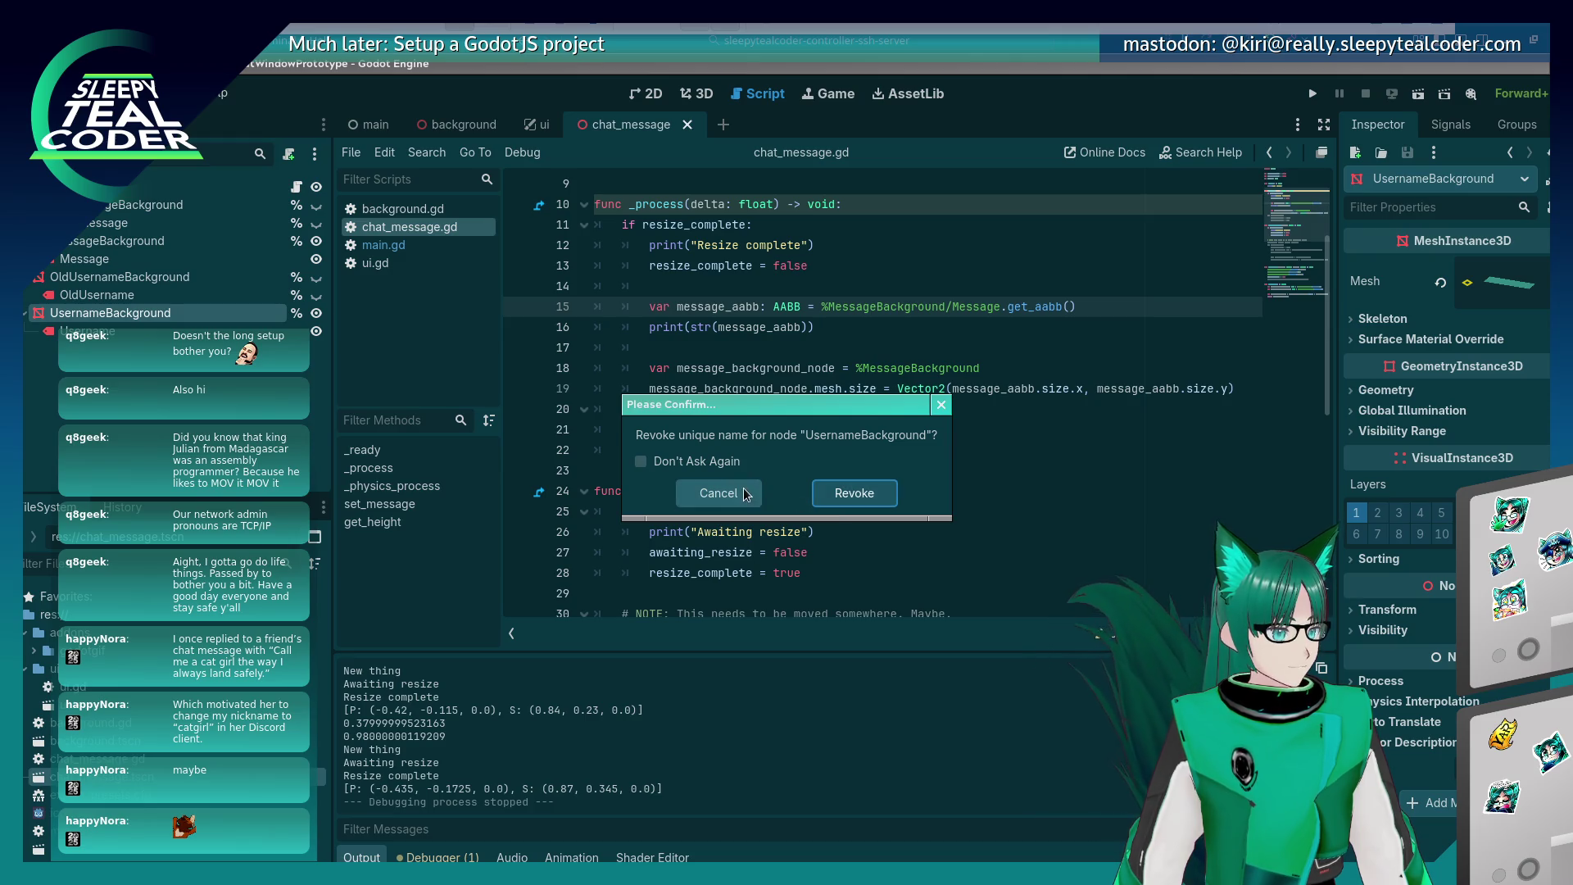
pyautogui.click(831, 500)
pyautogui.click(296, 295)
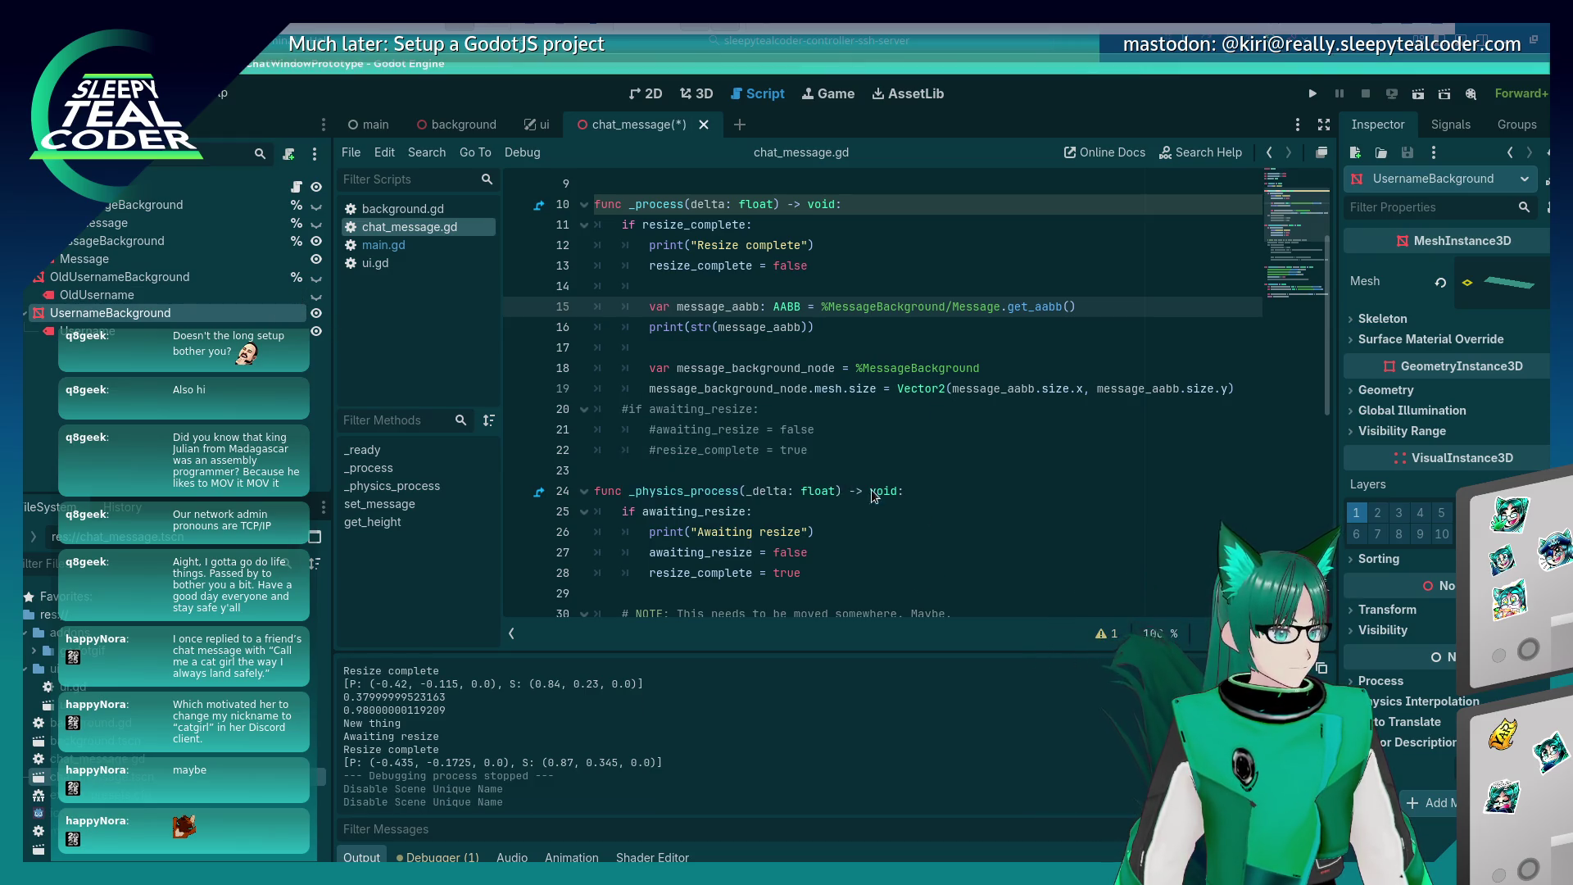
pyautogui.click(852, 491)
pyautogui.click(297, 277)
pyautogui.click(875, 494)
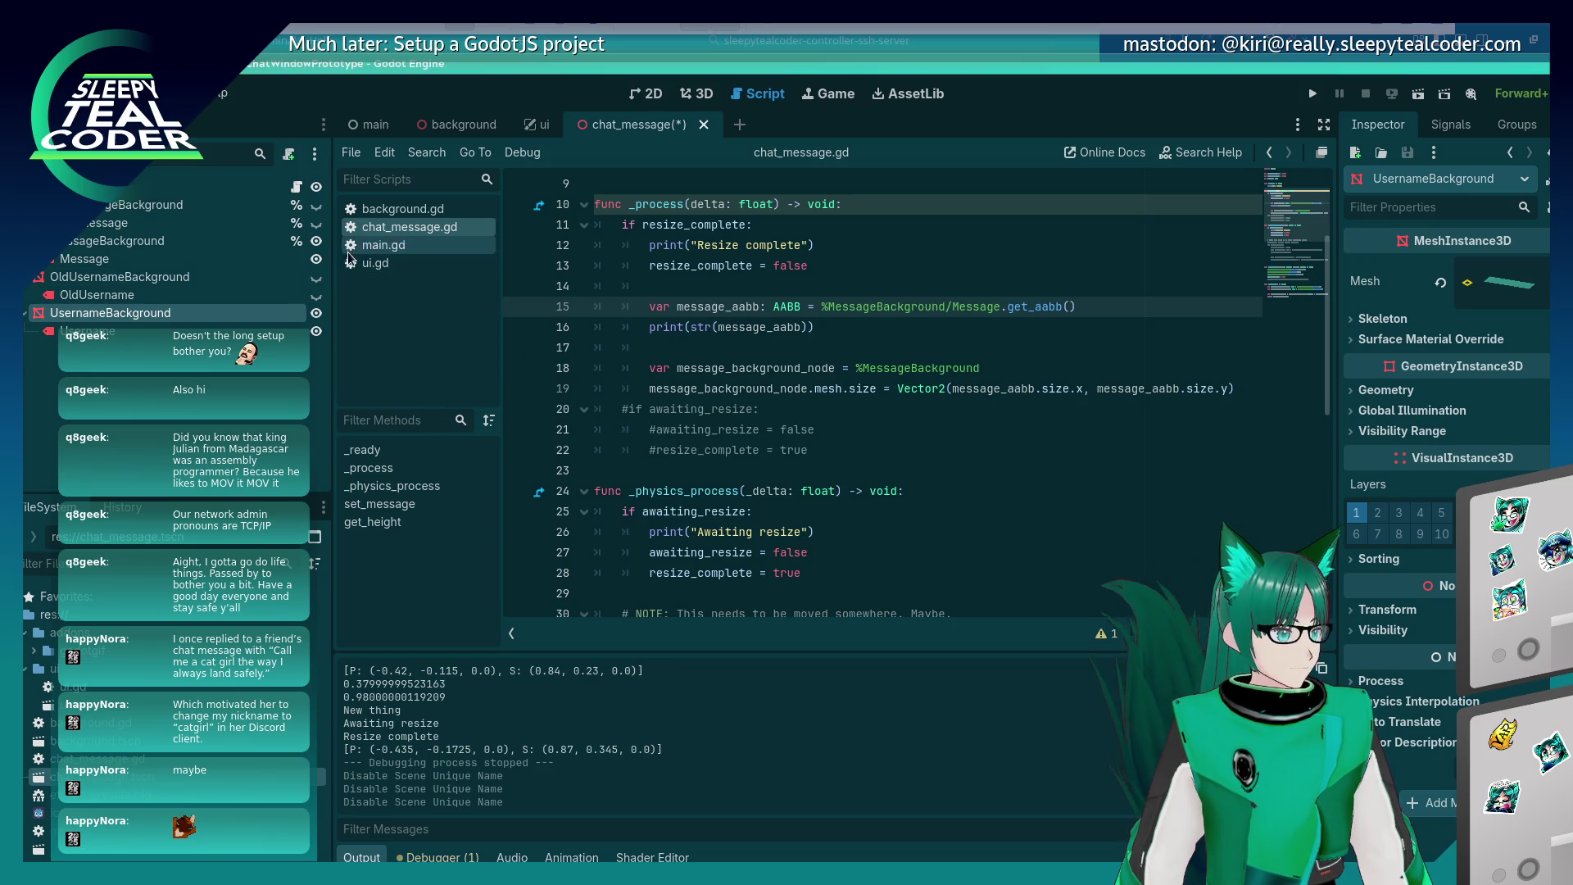
pyautogui.click(296, 241)
# Step: Revoke the scene-unique names of MessageBackground, Message and OldMessageBackground
pyautogui.click(847, 503)
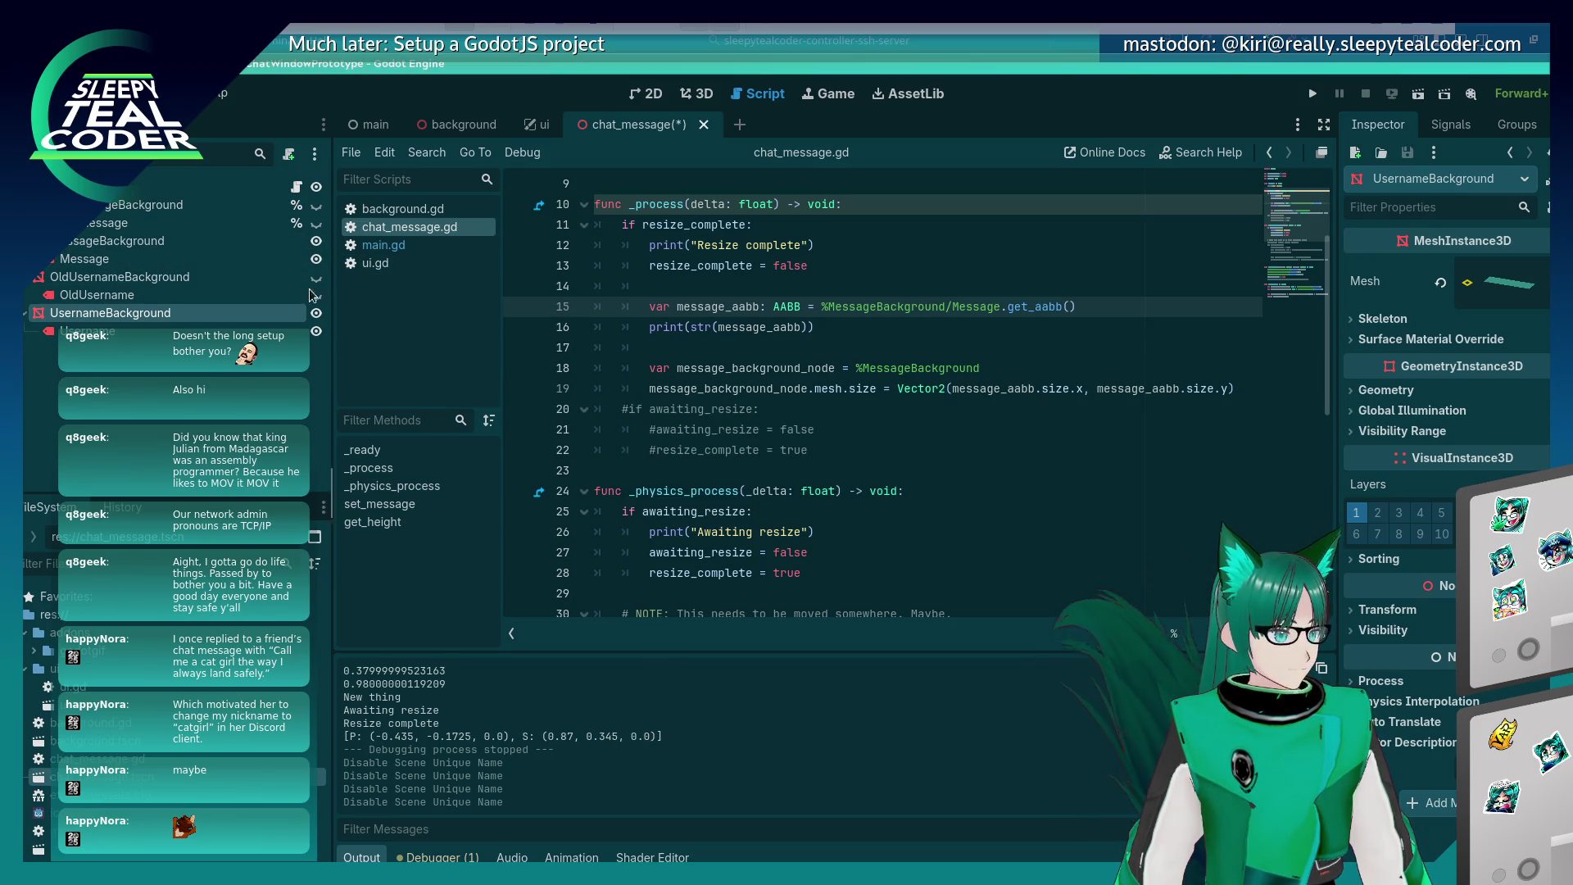
pyautogui.click(317, 224)
pyautogui.click(316, 224)
pyautogui.click(296, 223)
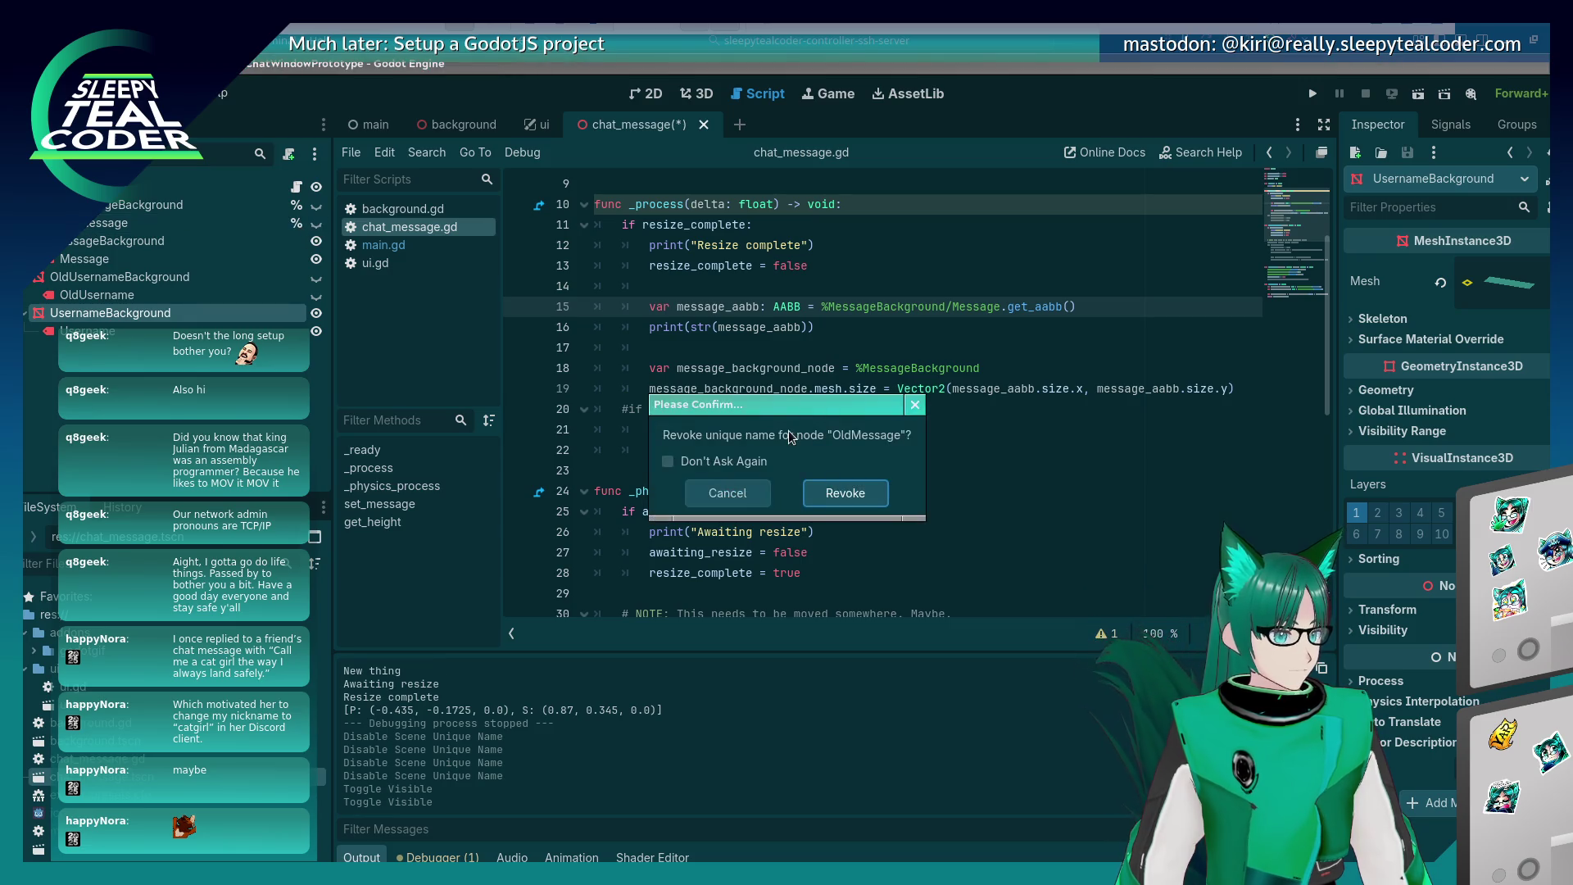
pyautogui.click(848, 492)
pyautogui.click(297, 205)
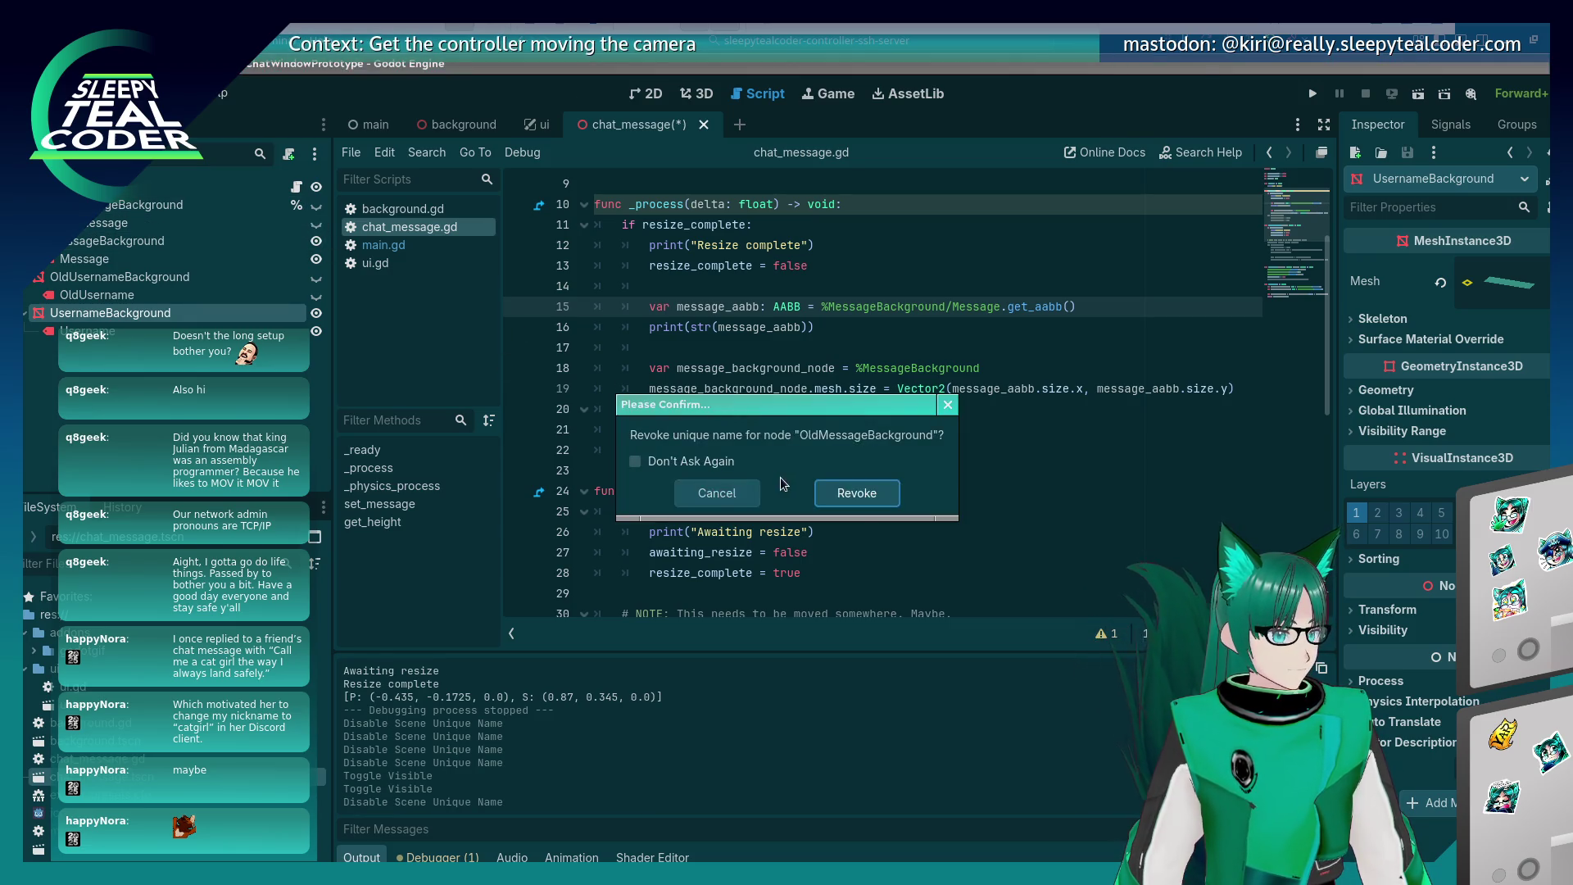
pyautogui.click(857, 494)
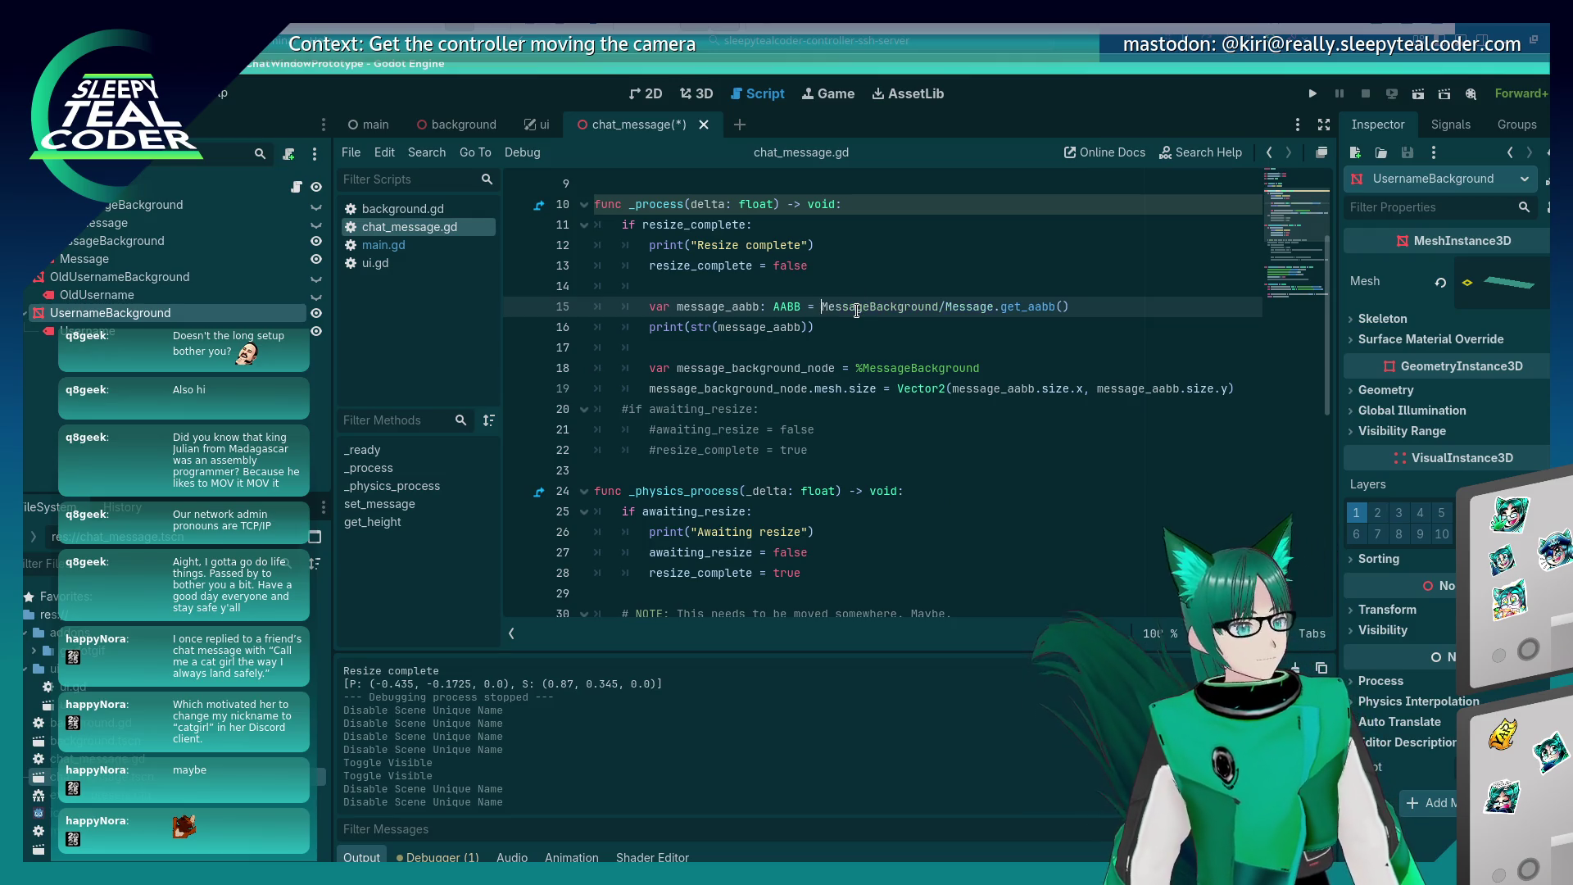
# Step: Change the MessageBackground reference on line 15 from % to a $ node path
pyautogui.press('BackSpace')
pyautogui.write('$')
pyautogui.press('Escape')
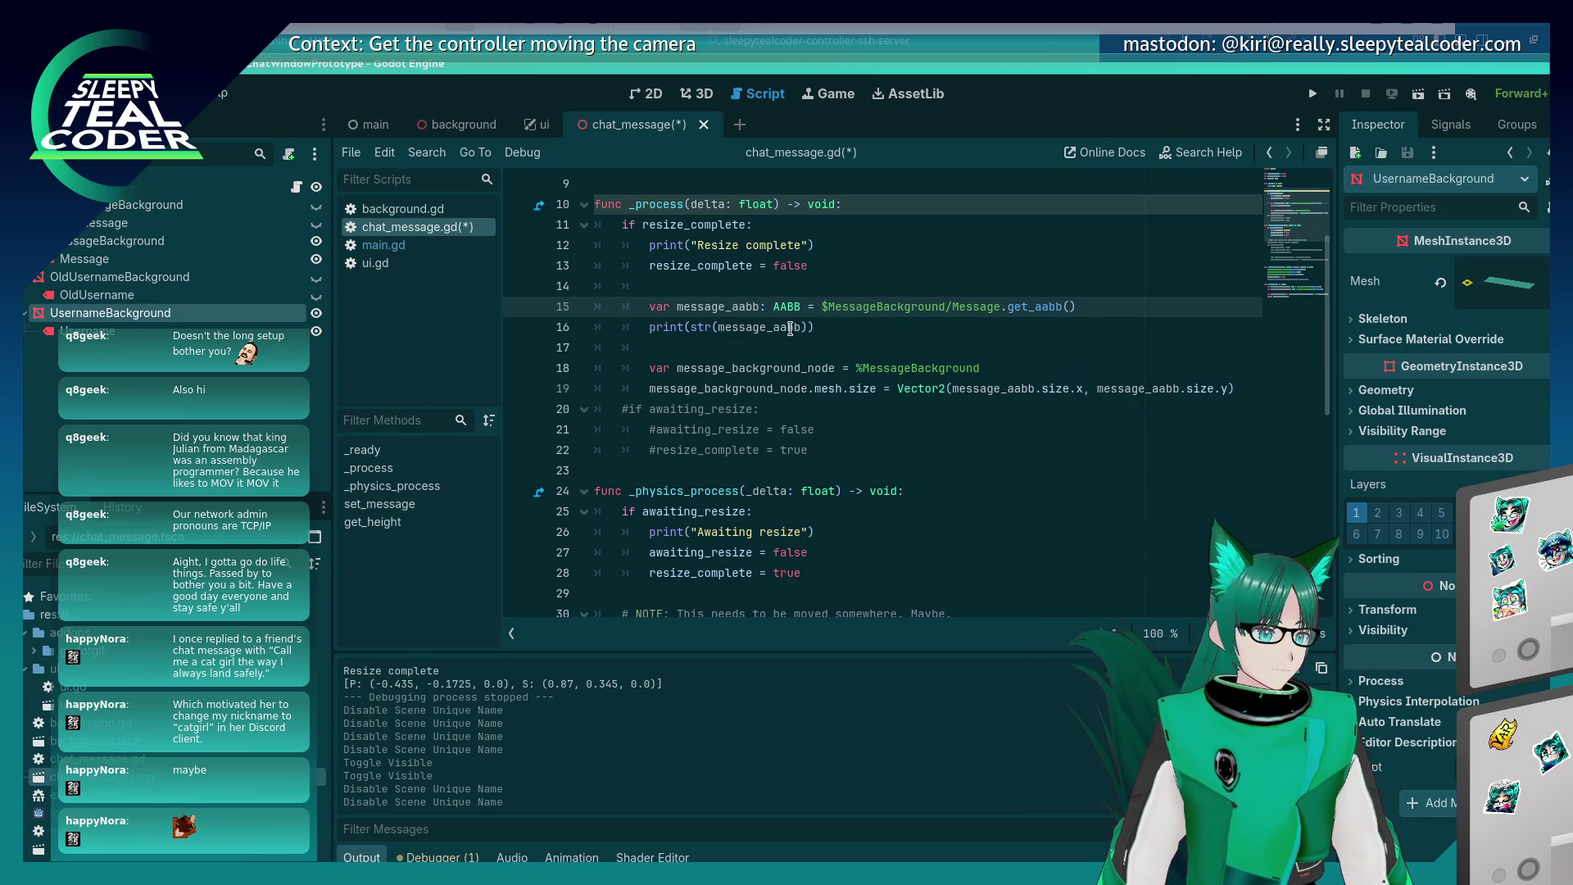
pyautogui.click(858, 367)
pyautogui.scroll(-8, 706, 393)
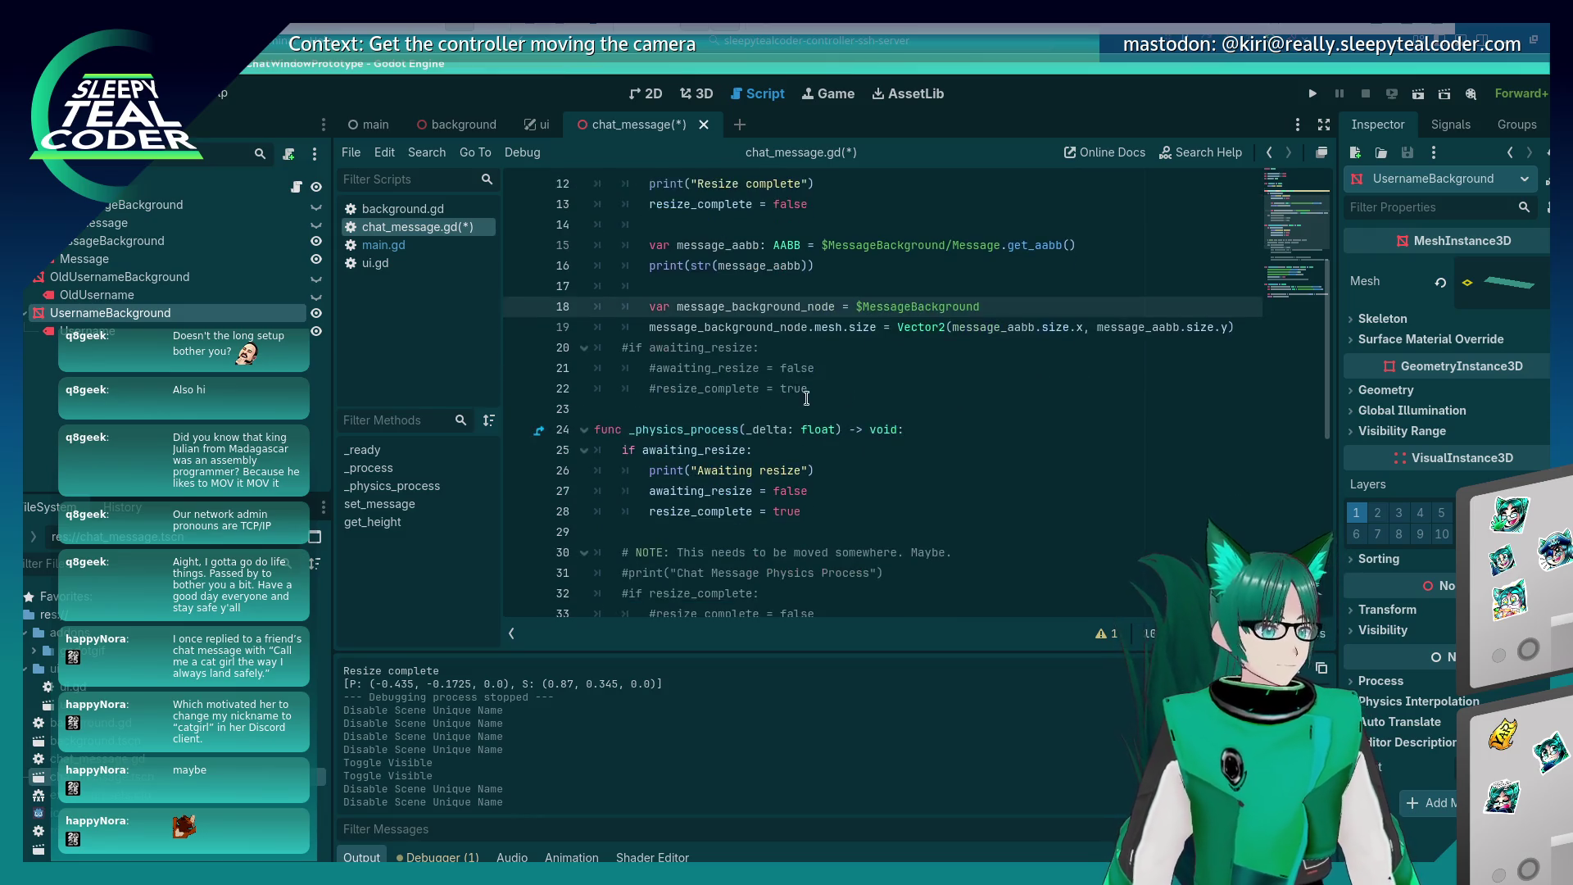
# Step: Switch the UsernameBackground and MessageBackground references on lines 42–44 to $ paths
pyautogui.click(622, 369)
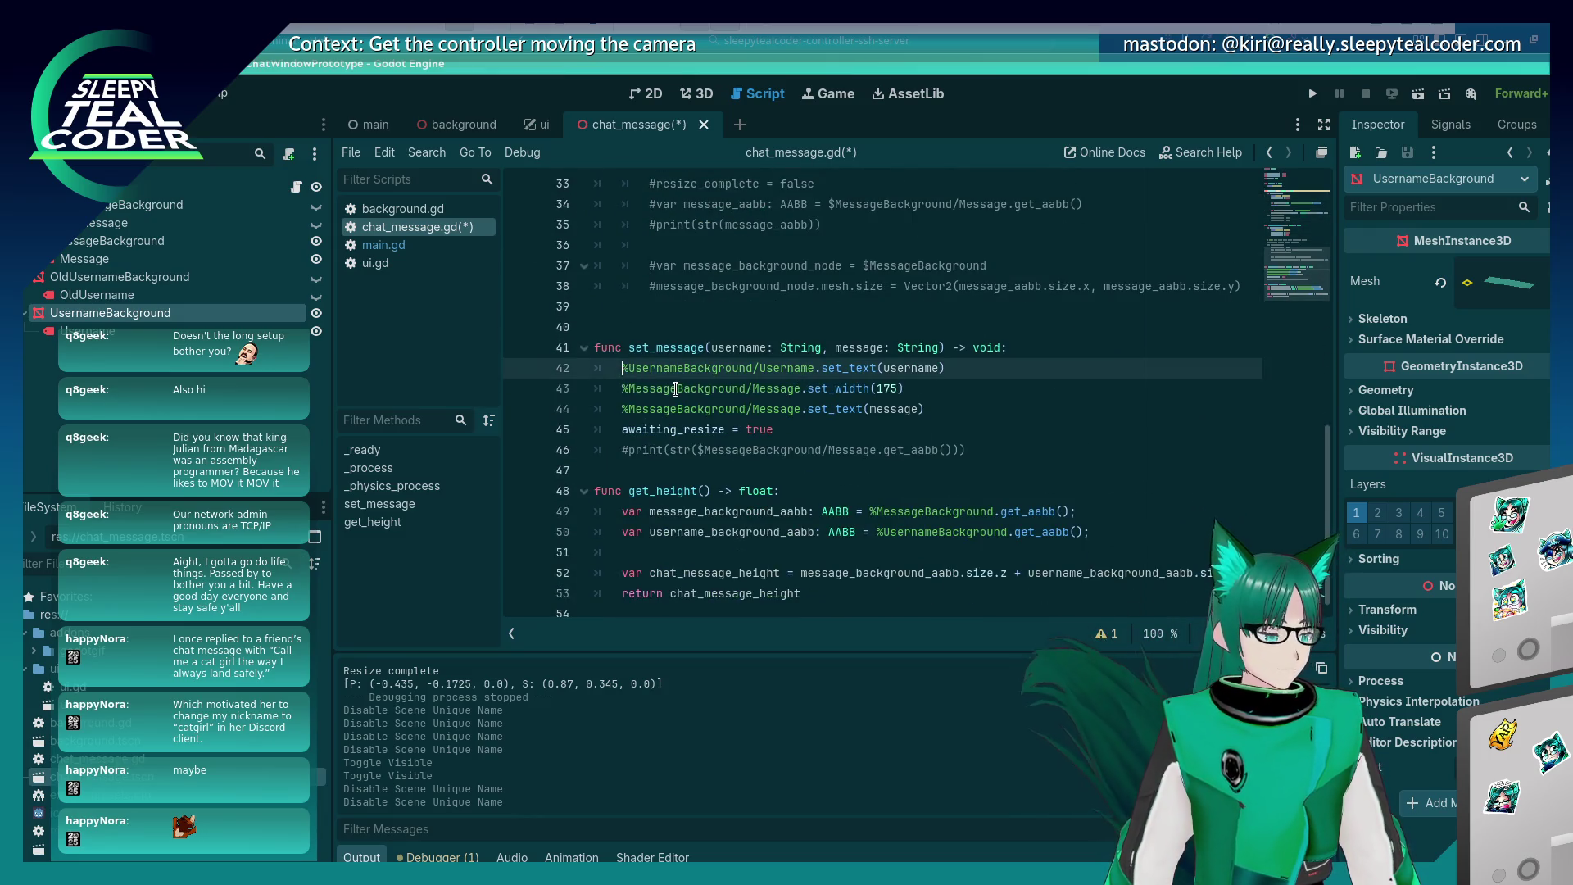
pyautogui.press('Delete')
pyautogui.write('$')
pyautogui.press('Down')
pyautogui.press('BackSpace')
pyautogui.write('$')
pyautogui.press('Down')
pyautogui.press('BackSpace')
pyautogui.write('4')
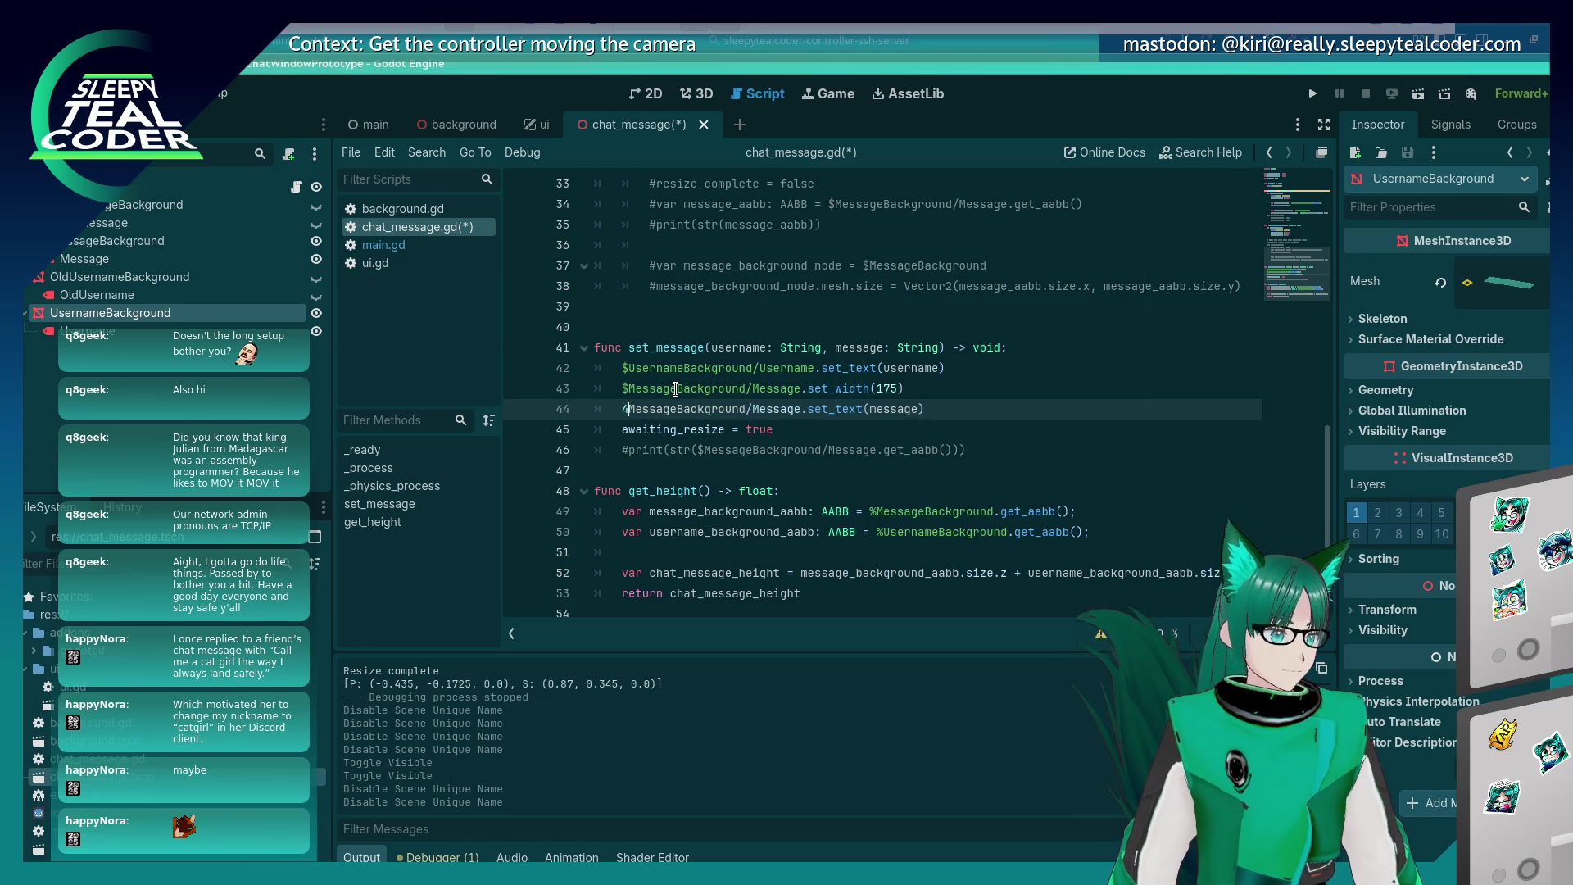
pyautogui.press('BackSpace')
pyautogui.write('$')
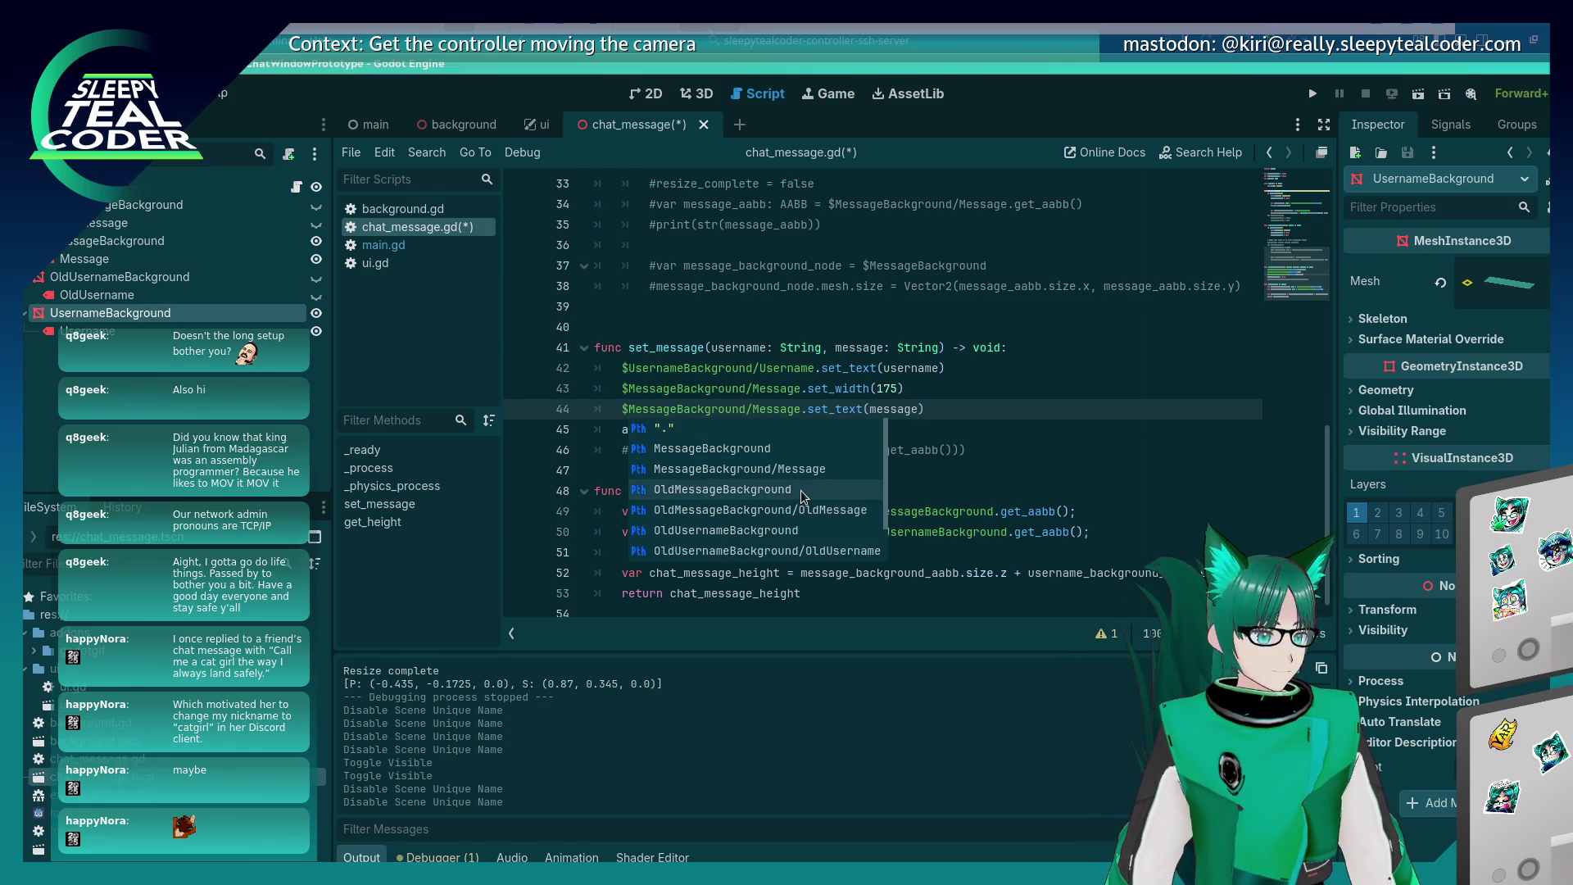
pyautogui.press('End')
# Step: Switch the MessageBackground and UsernameBackground references on lines 49–50 to $ paths
pyautogui.click(871, 511)
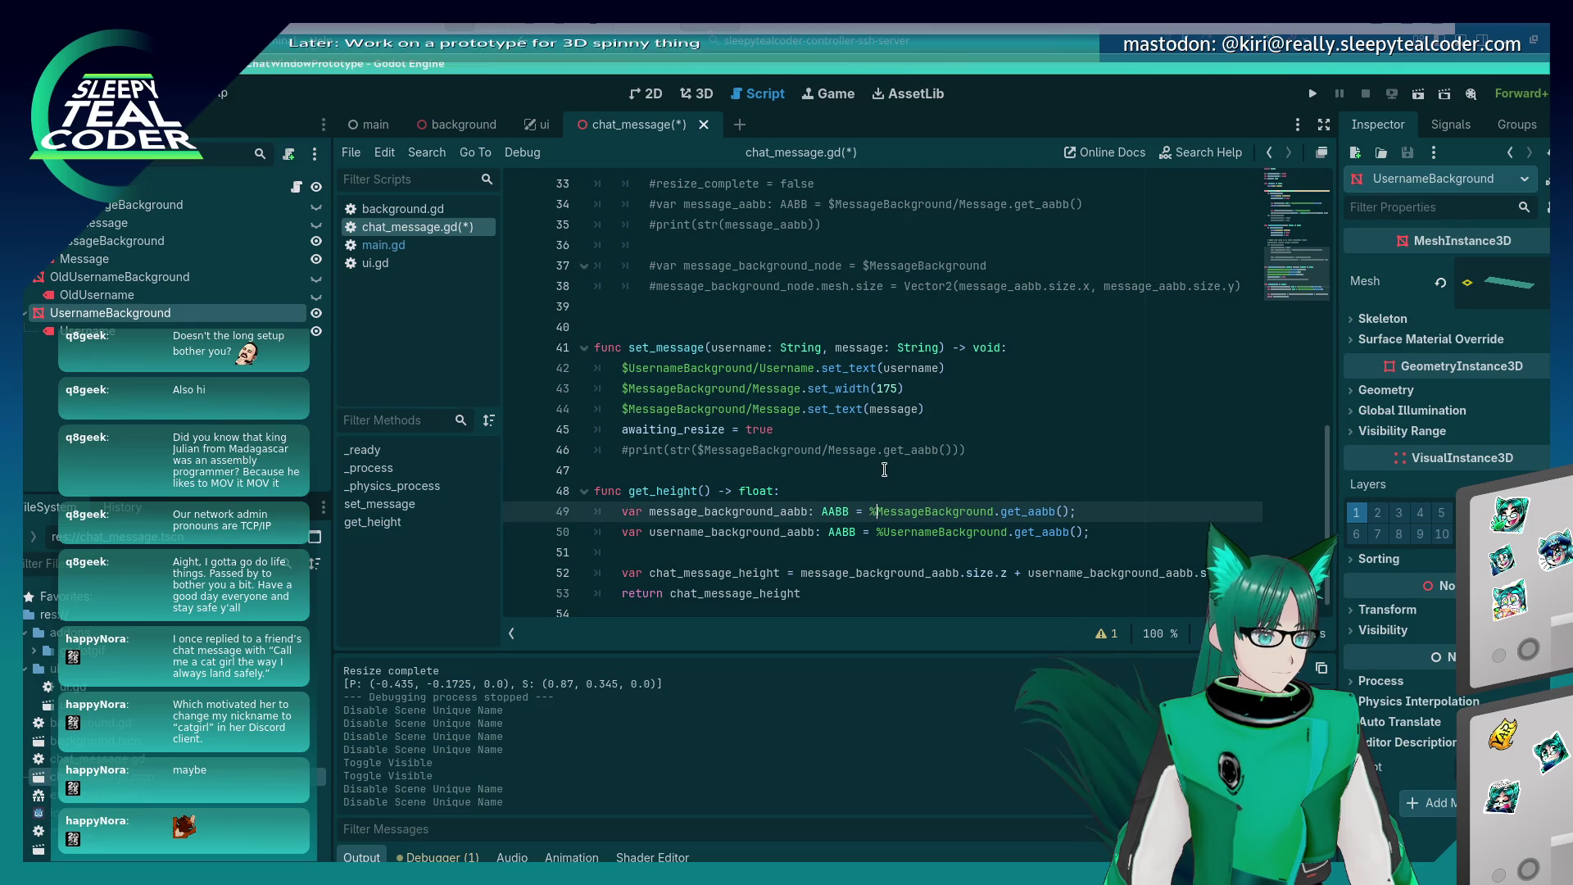
pyautogui.press('Delete')
pyautogui.write('$')
pyautogui.press('Escape')
pyautogui.press('Down')
pyautogui.press('Delete')
pyautogui.write('$')
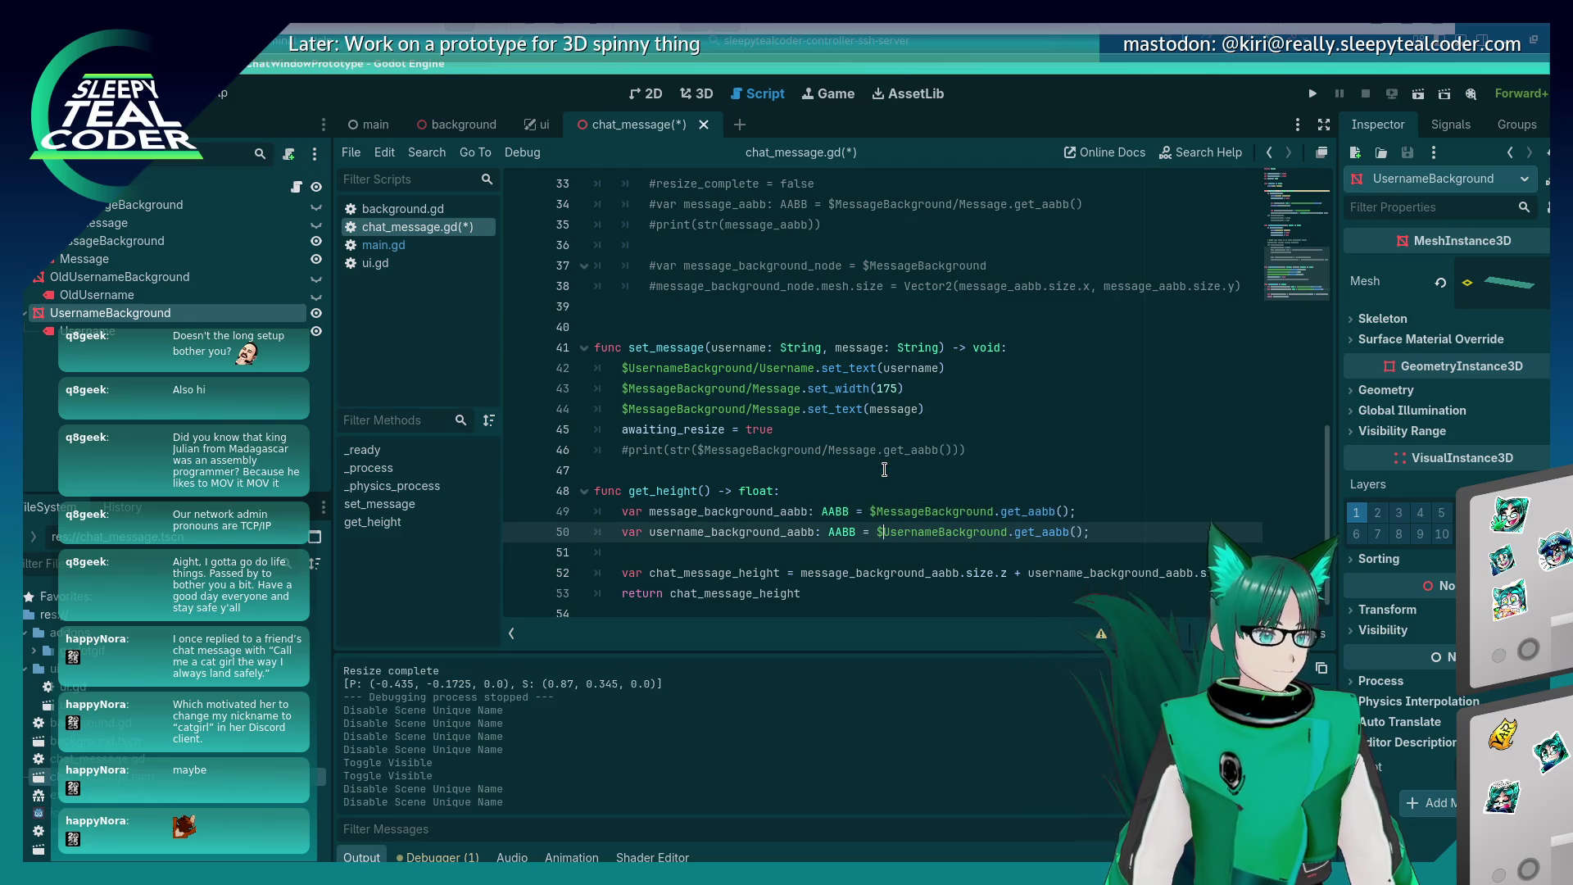
# Step: Save chat_message.gd and close the String documentation popup
pyautogui.hotkey('ctrl', 's')
pyautogui.click(799, 470)
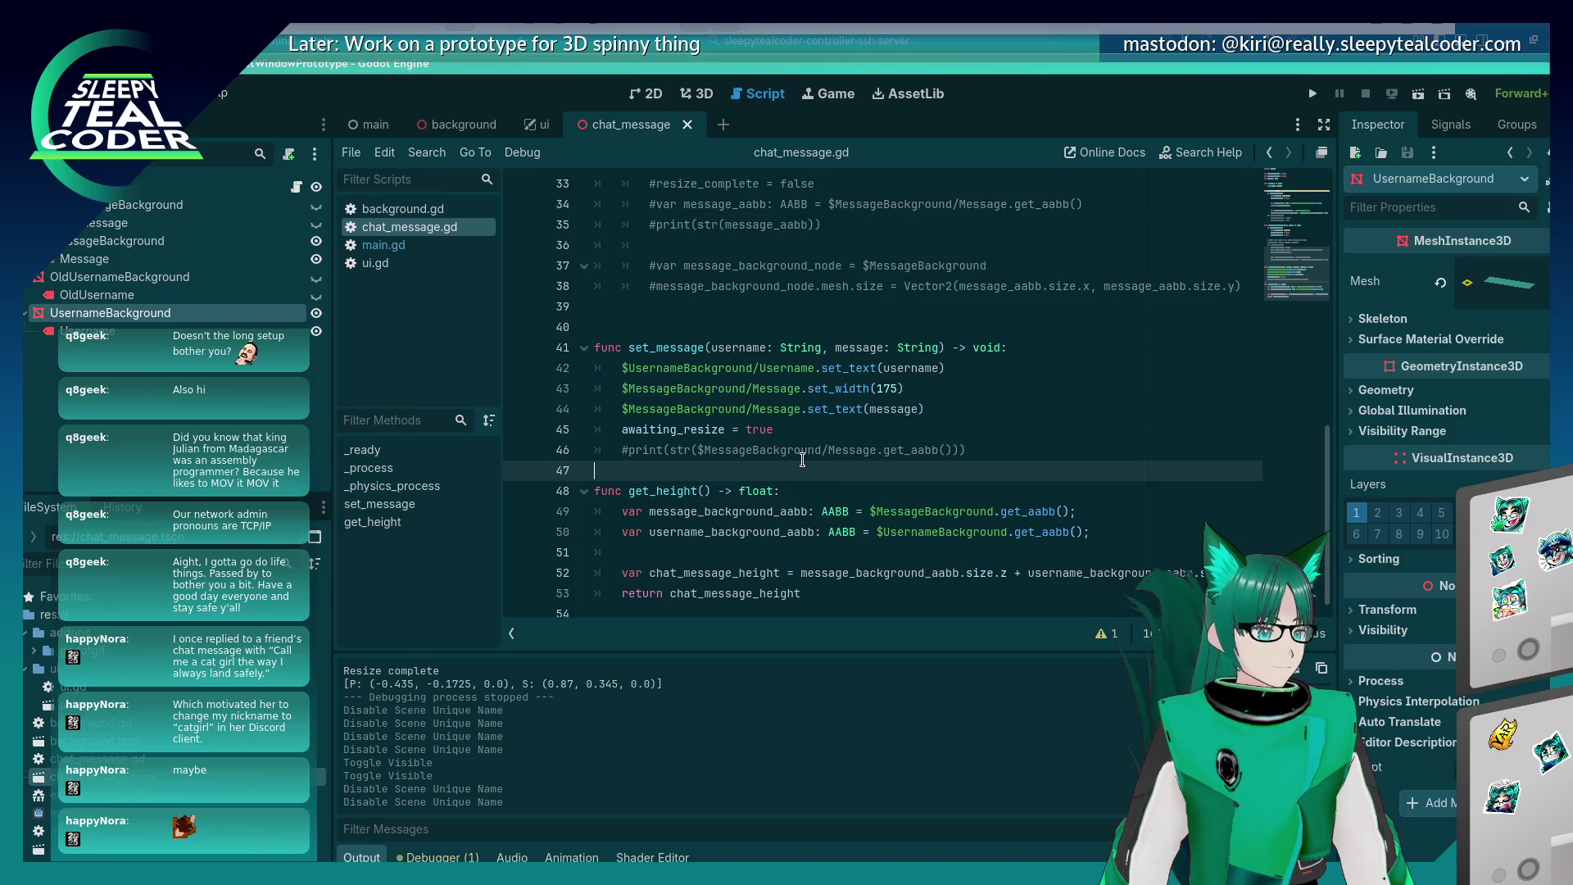
pyautogui.scroll(5, 802, 459)
pyautogui.scroll(-5, 799, 460)
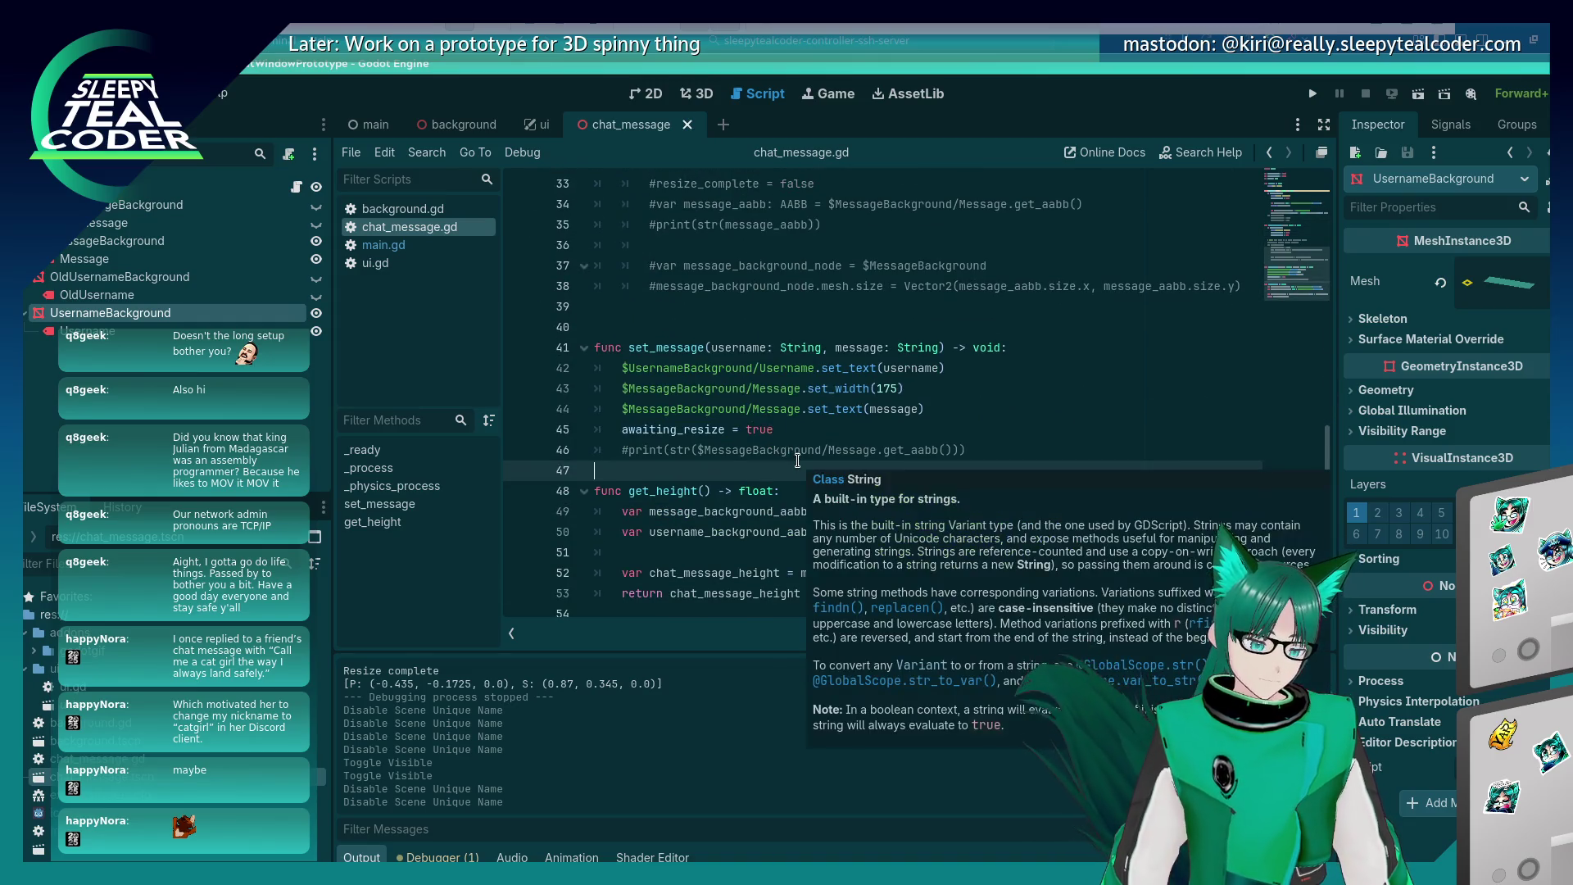
pyautogui.click(744, 382)
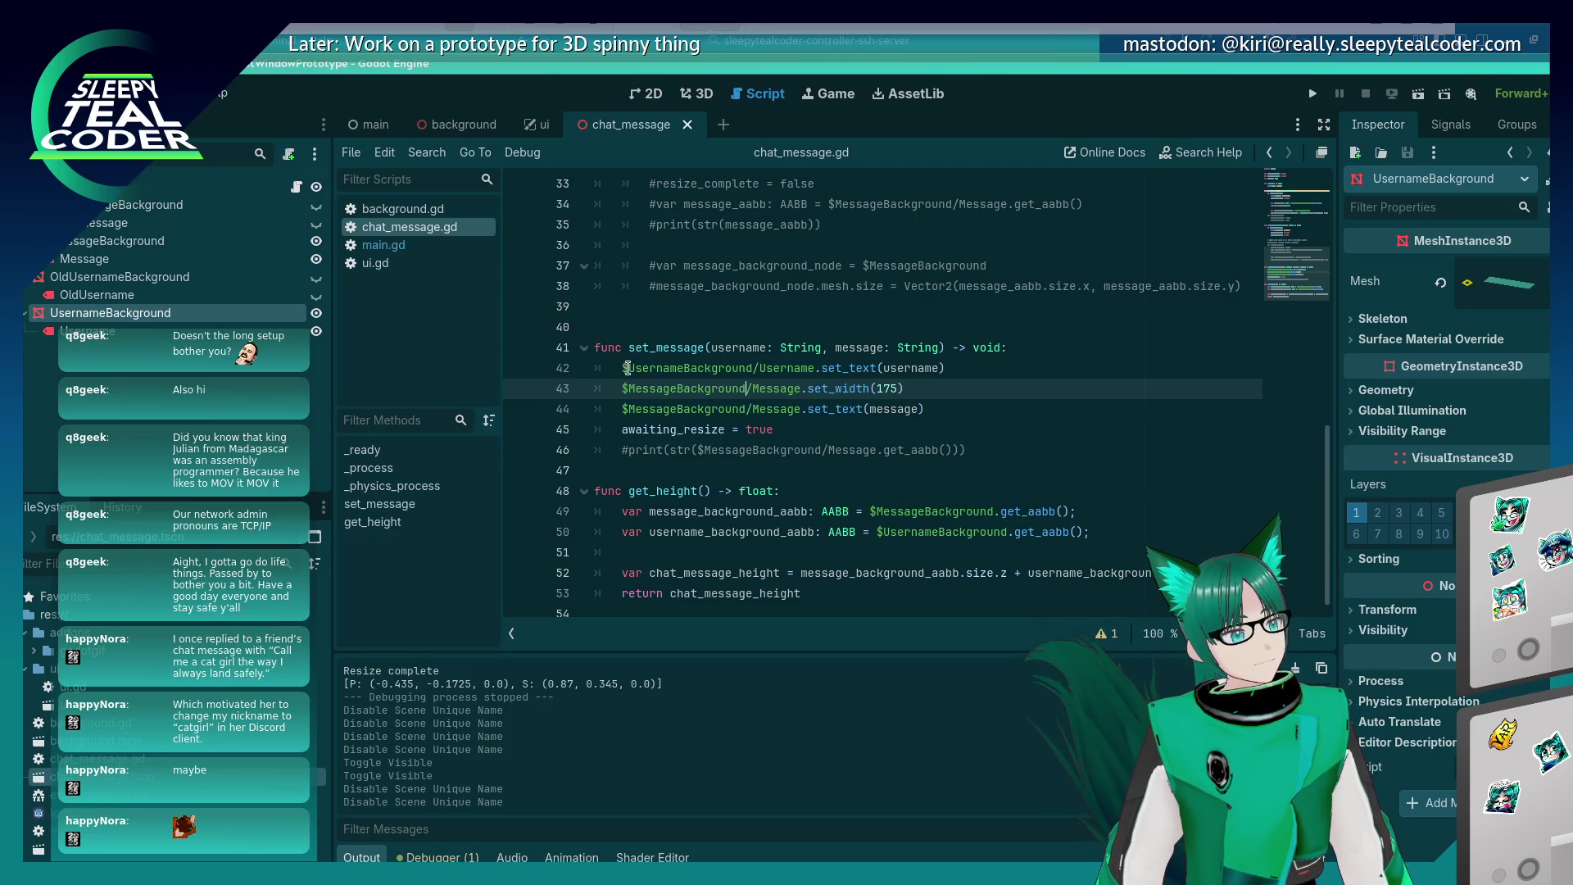
pyautogui.scroll(10, 627, 368)
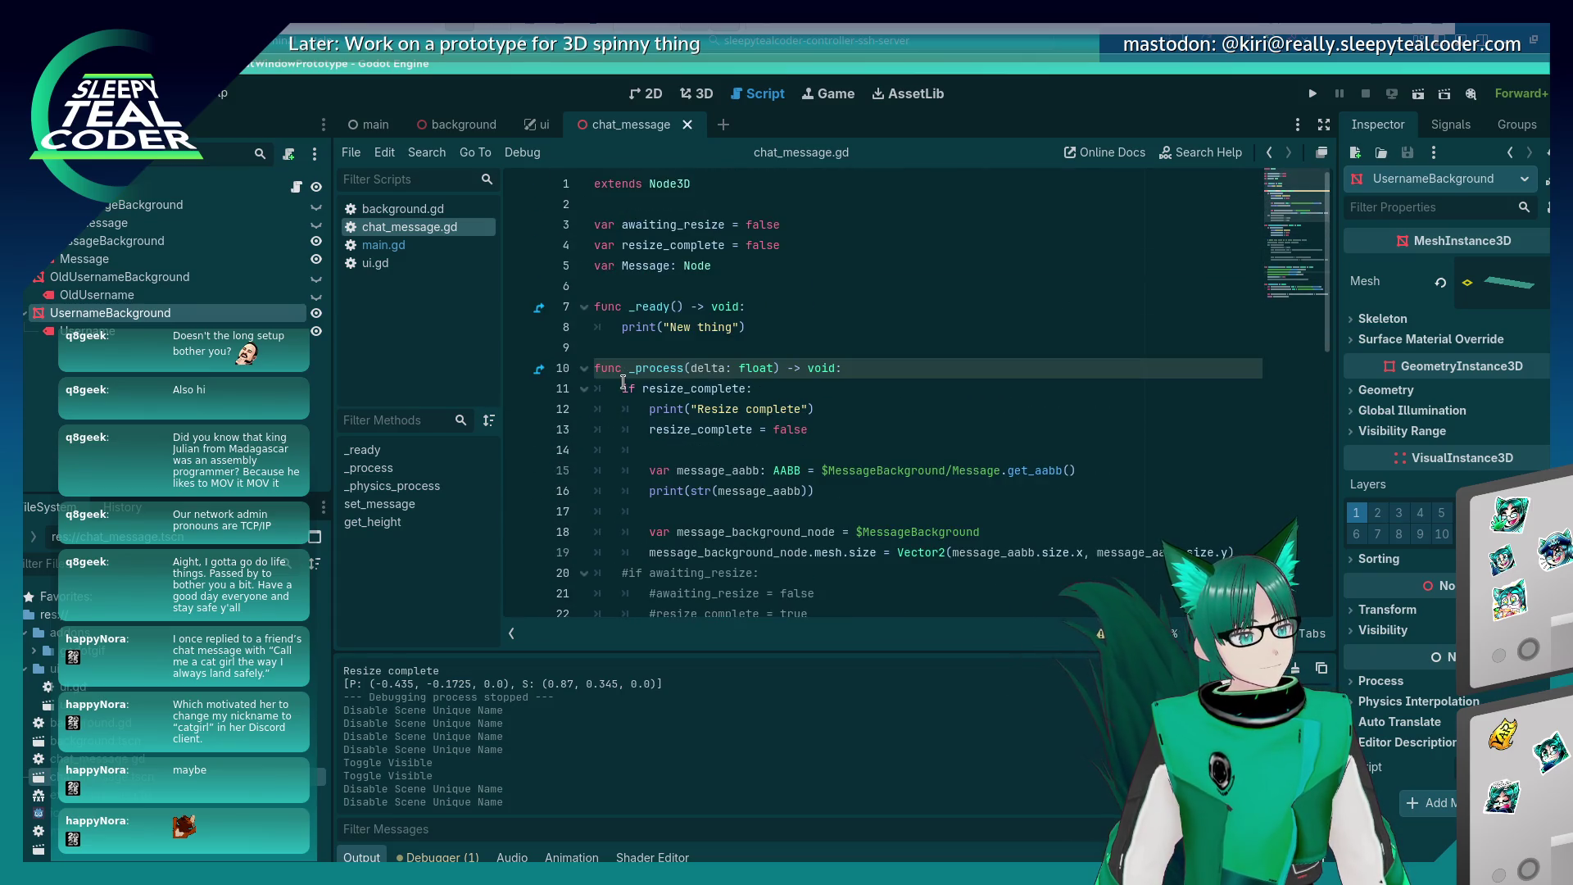
# Step: Insert blank lines below the existing code to make room for a new function
pyautogui.scroll(-6, 623, 382)
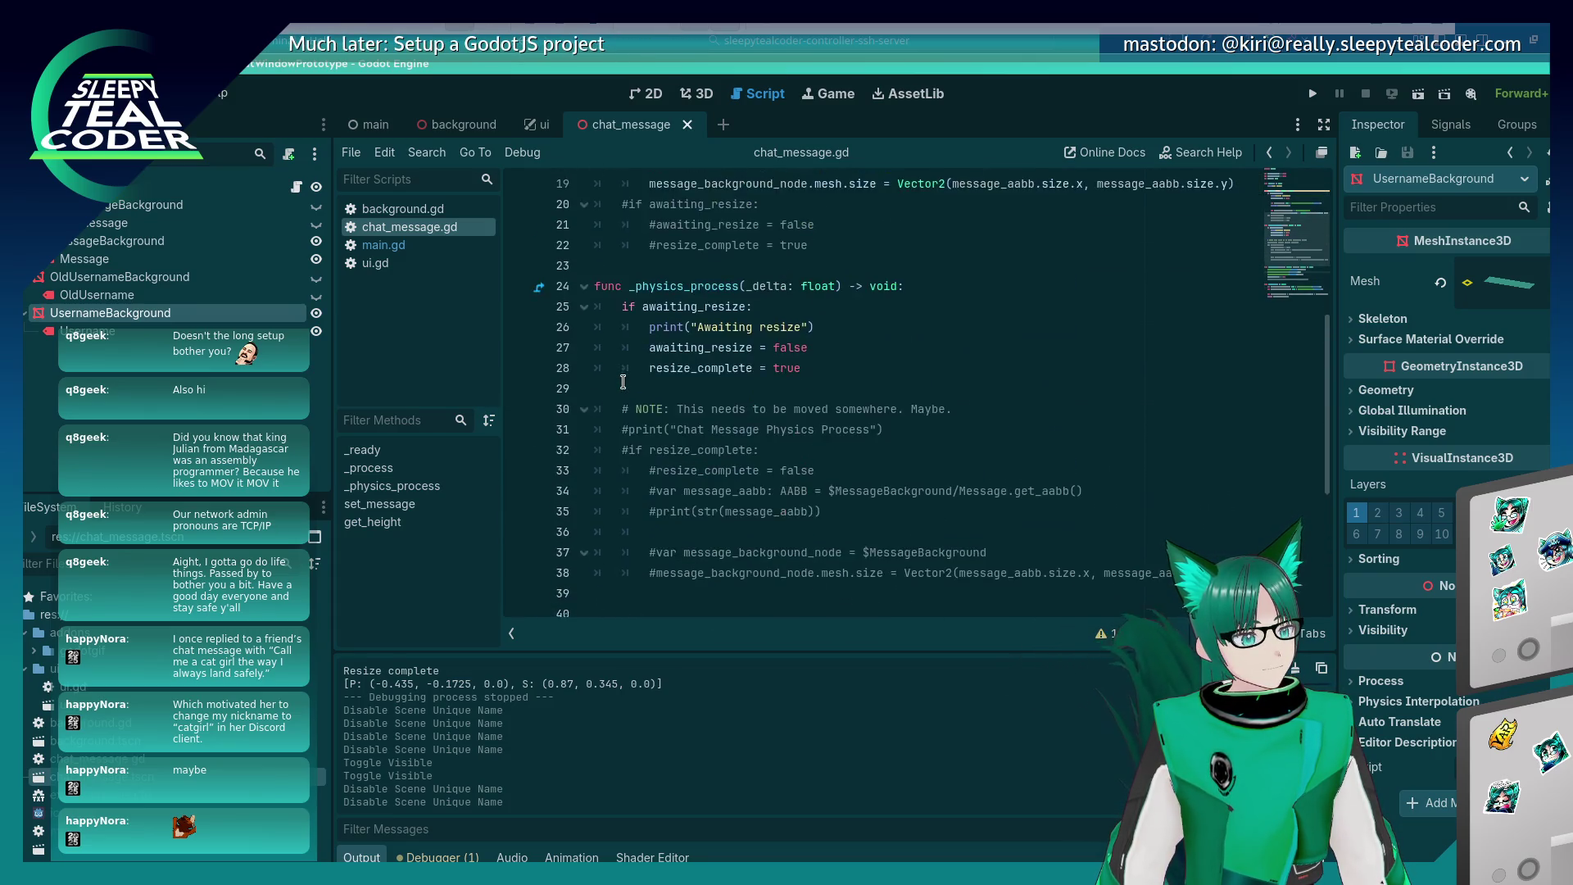
pyautogui.scroll(-5, 623, 382)
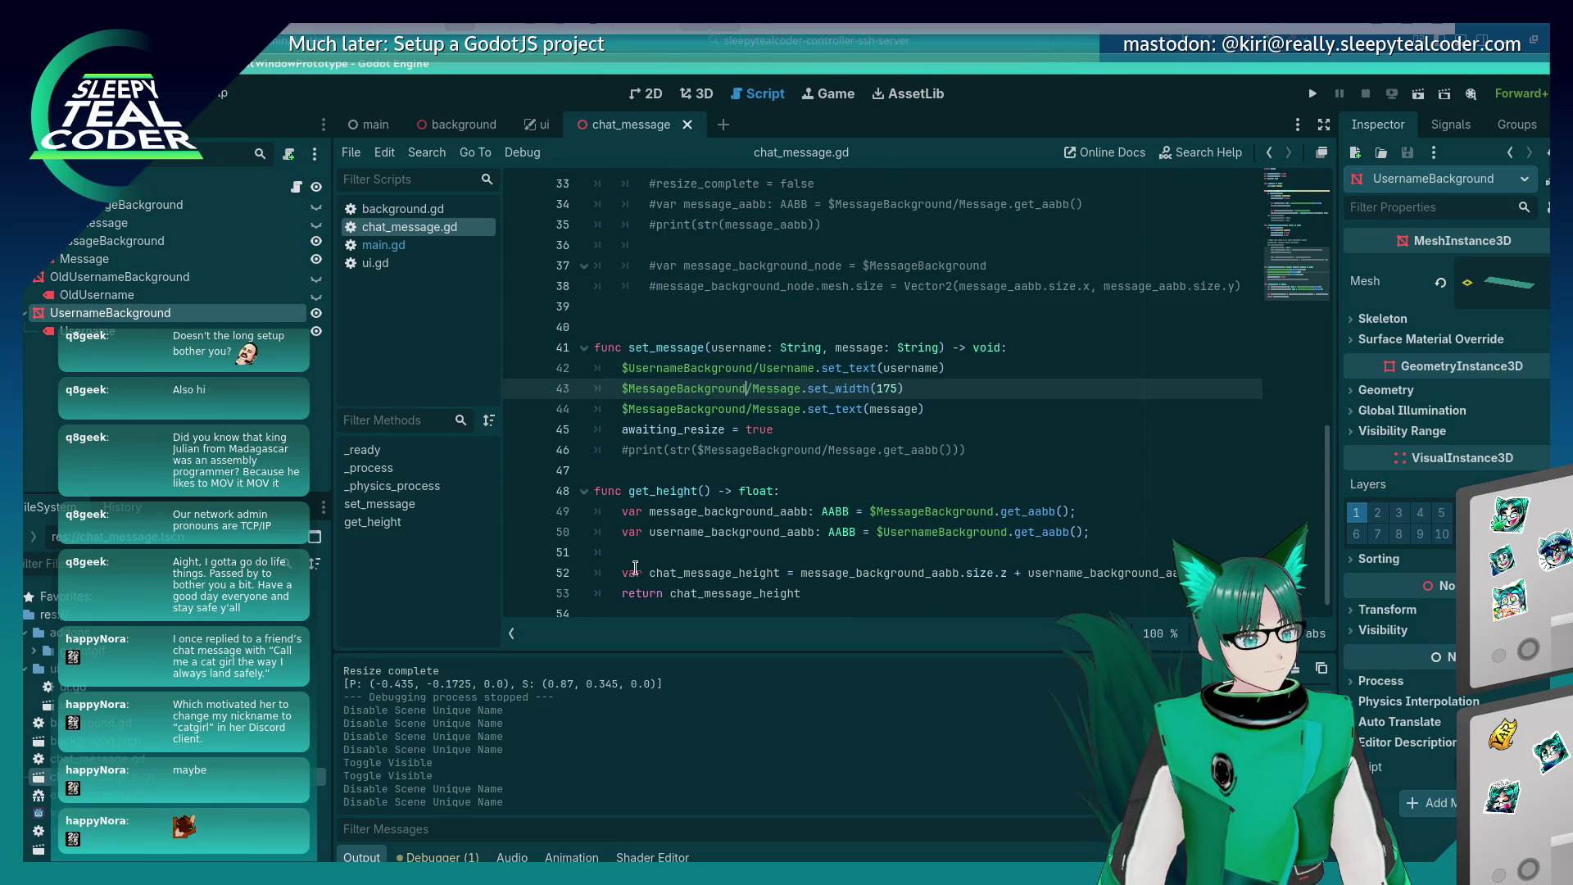
pyautogui.click(860, 592)
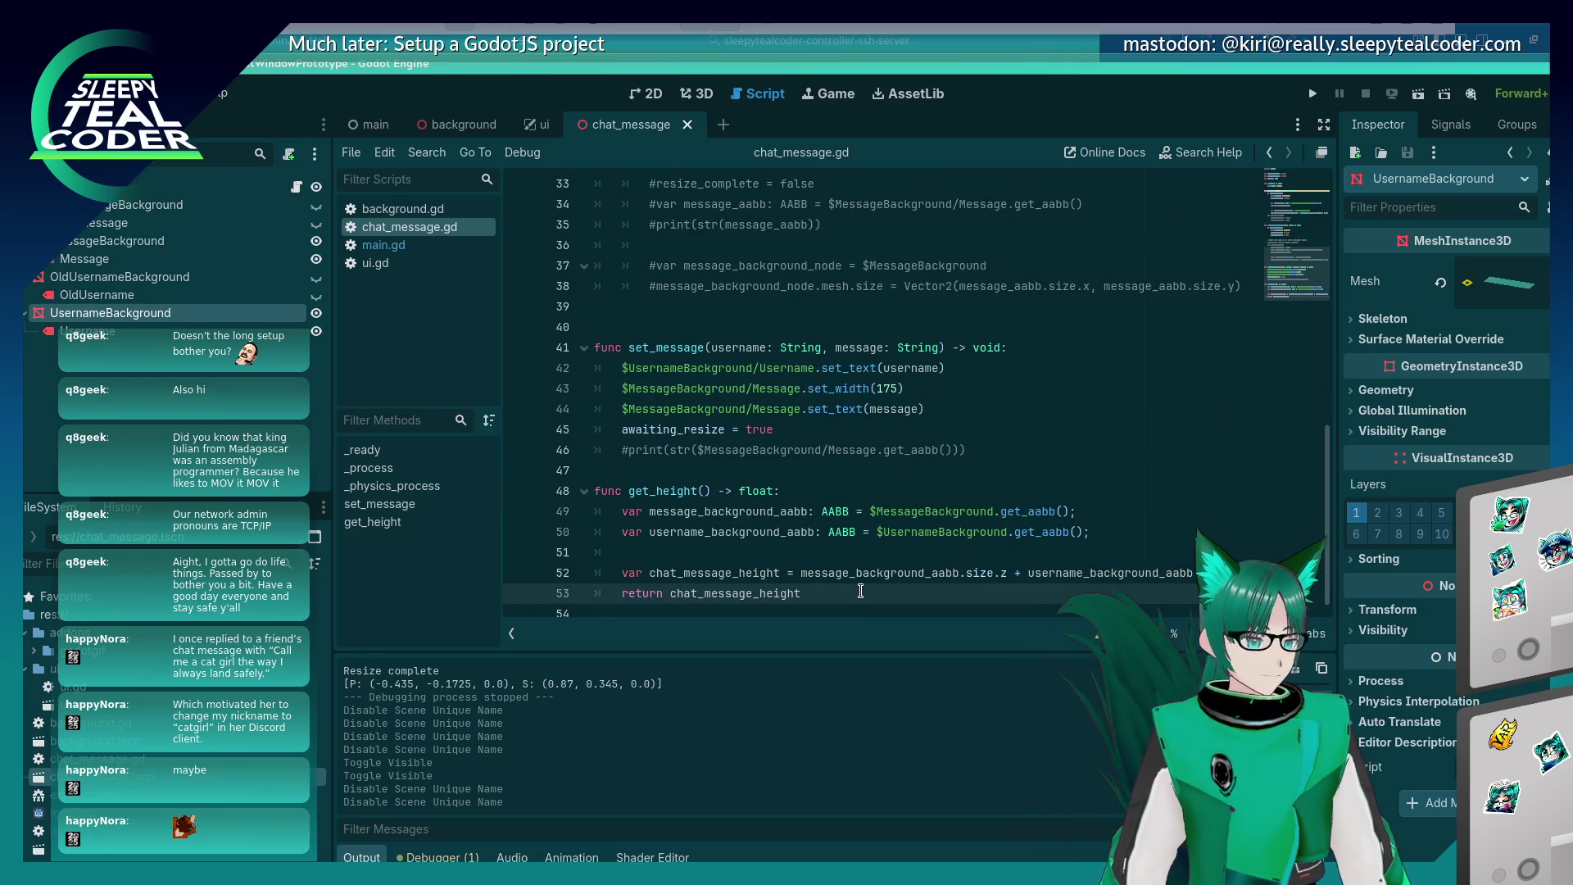
pyautogui.press('Up')
pyautogui.press('Up')
pyautogui.press('Up')
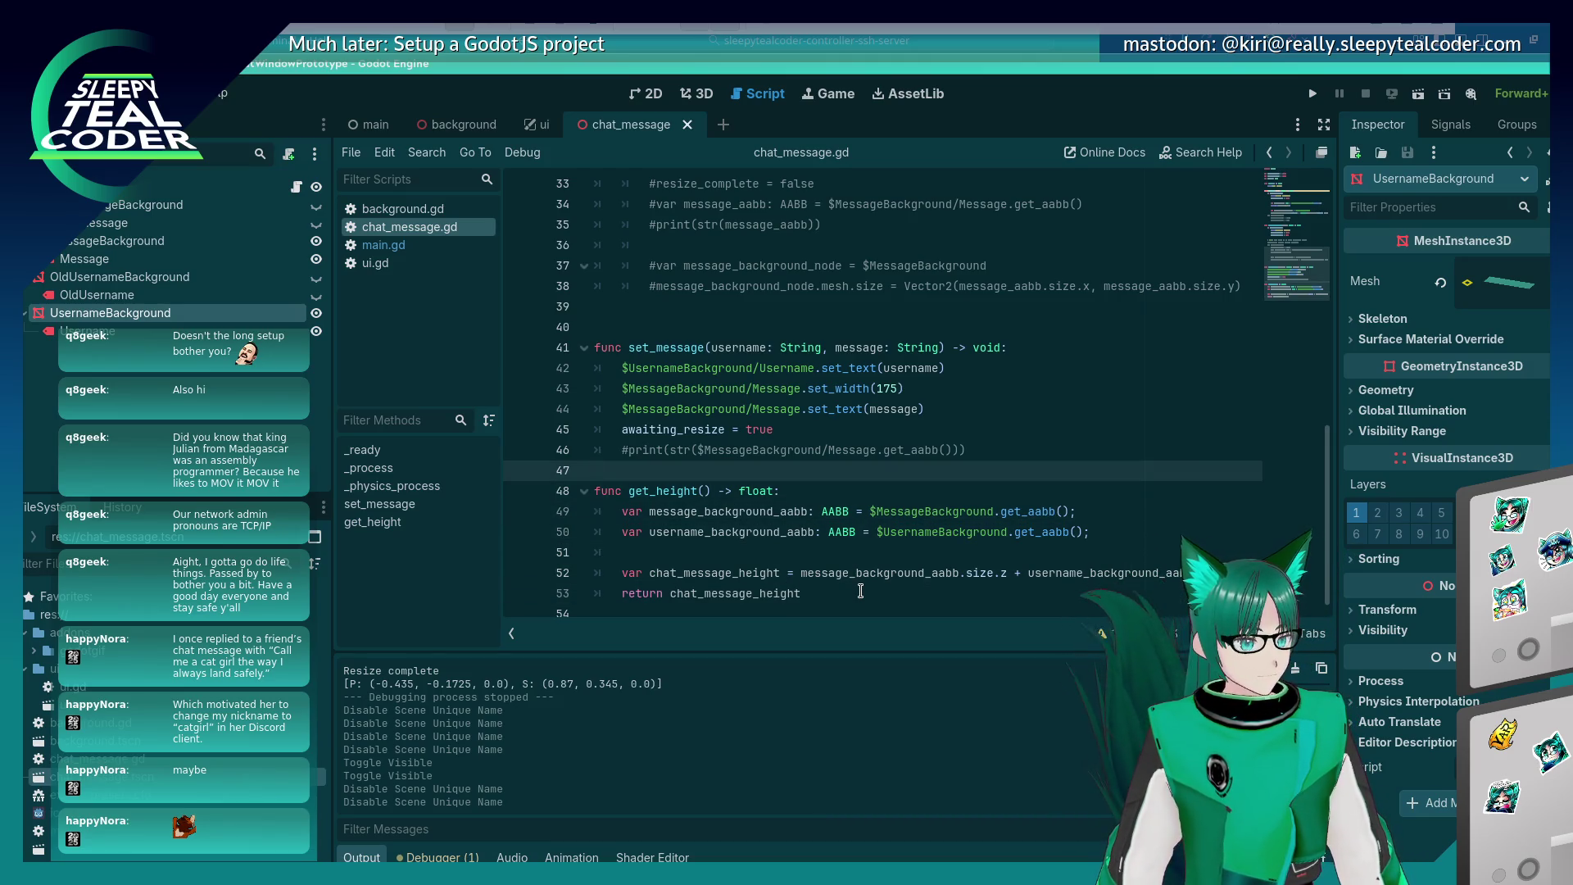
pyautogui.press('Return')
pyautogui.press('Return')
pyautogui.press('Up')
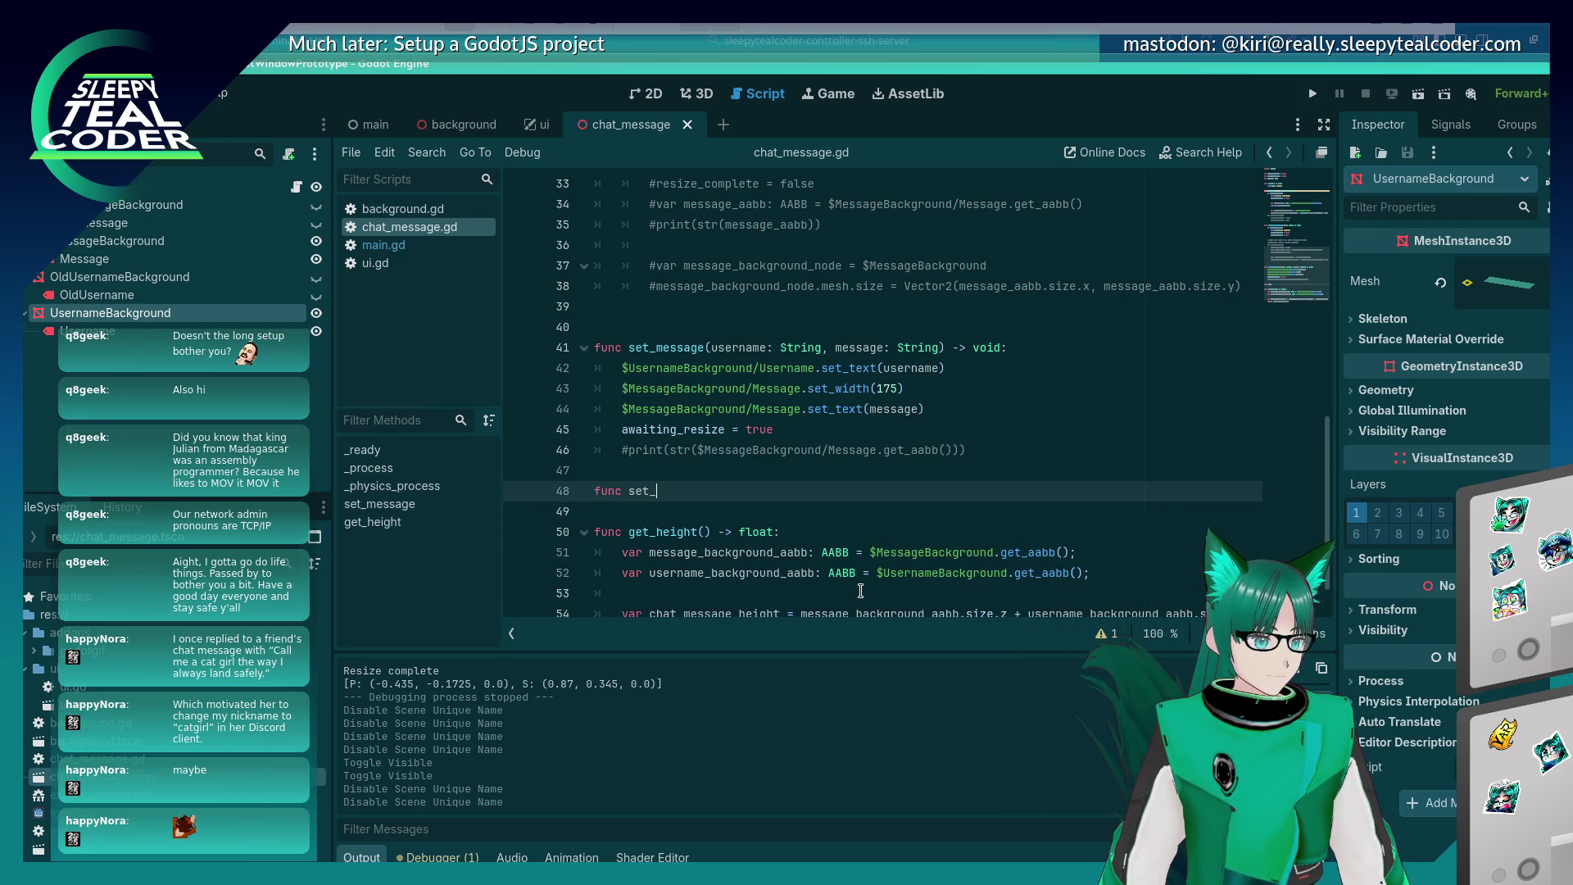
pyautogui.write('e(')
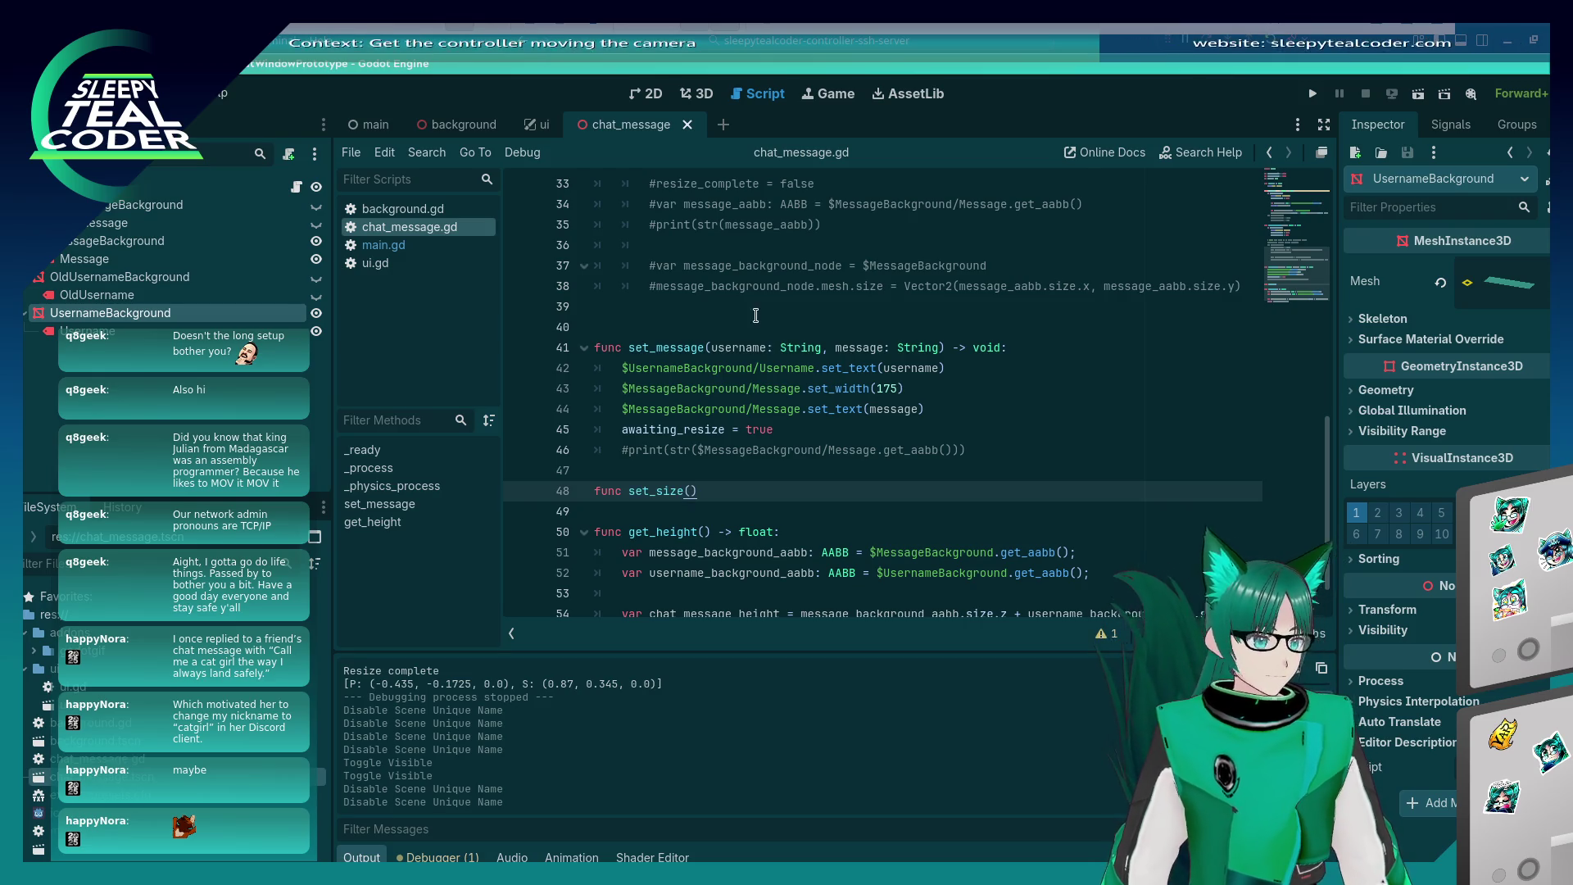
# Step: Remove the old background-resizing code from the _process function
pyautogui.scroll(7, 747, 326)
pyautogui.scroll(4, 746, 326)
pyautogui.click(1118, 368)
pyautogui.scroll(-2, 1118, 418)
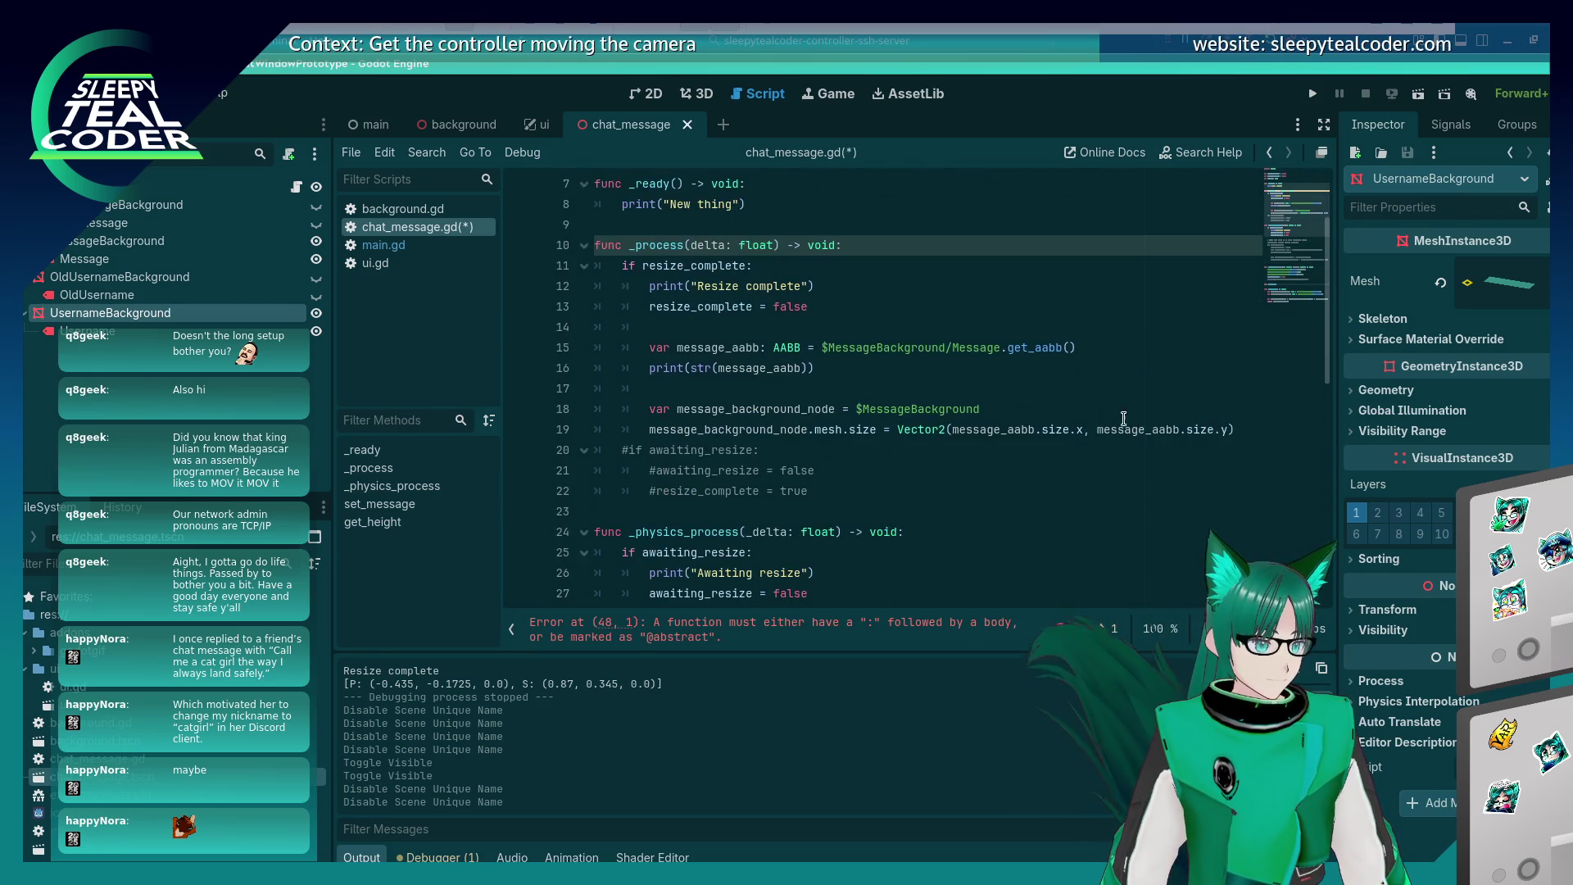
pyautogui.moveTo(1257, 427)
pyautogui.mouseDown()
pyautogui.moveTo(655, 409)
pyautogui.moveTo(631, 341)
pyautogui.mouseUp()
pyautogui.press('BackSpace')
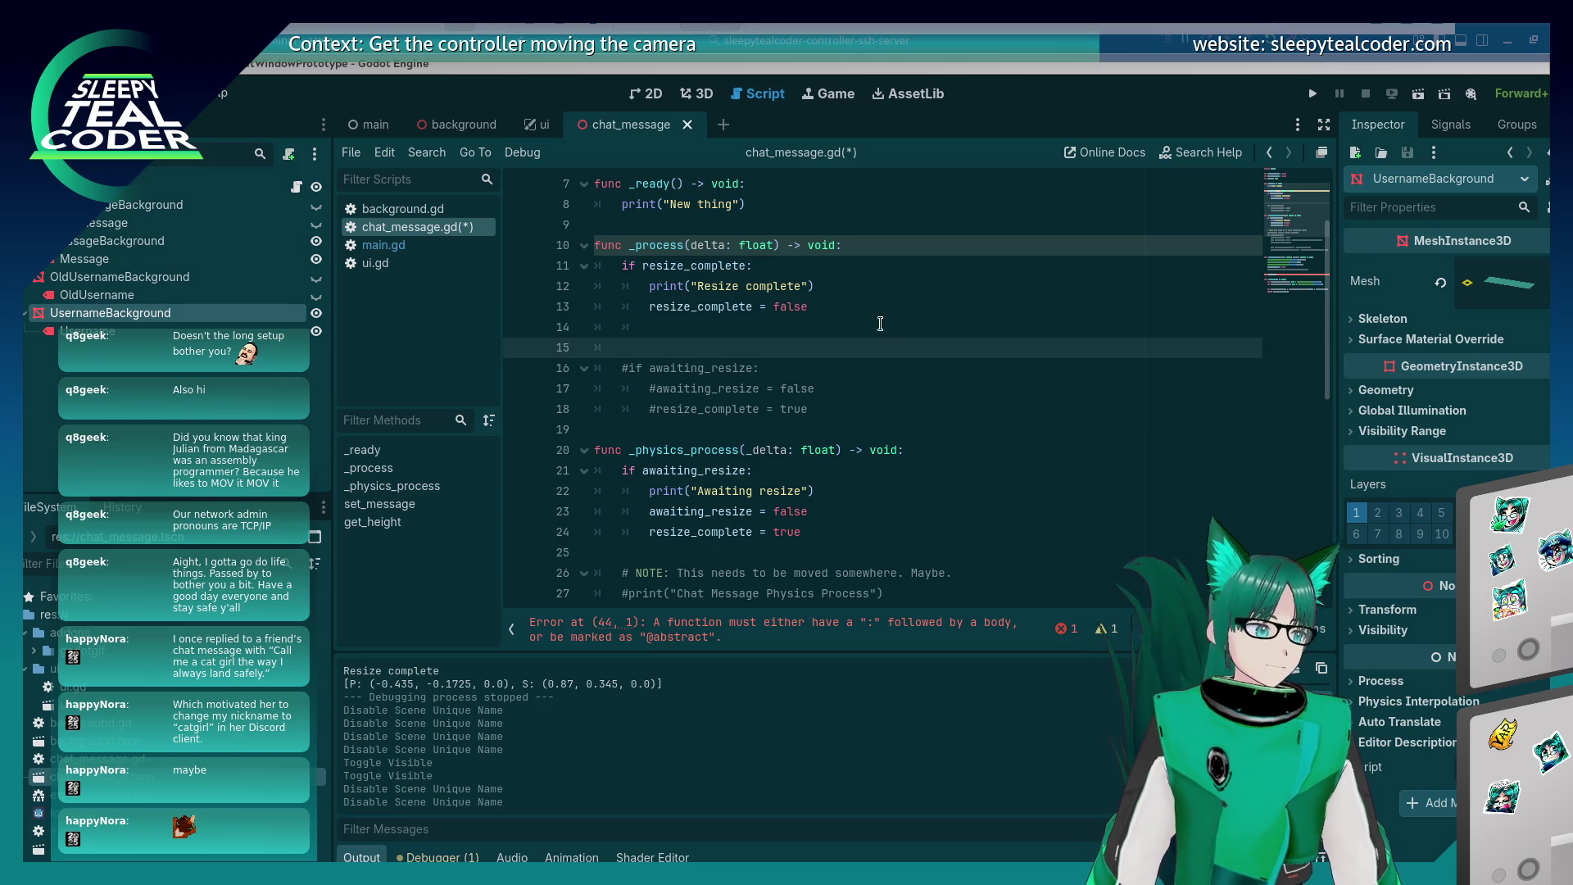
# Step: Call set_size() inside _process
pyautogui.write('set_')
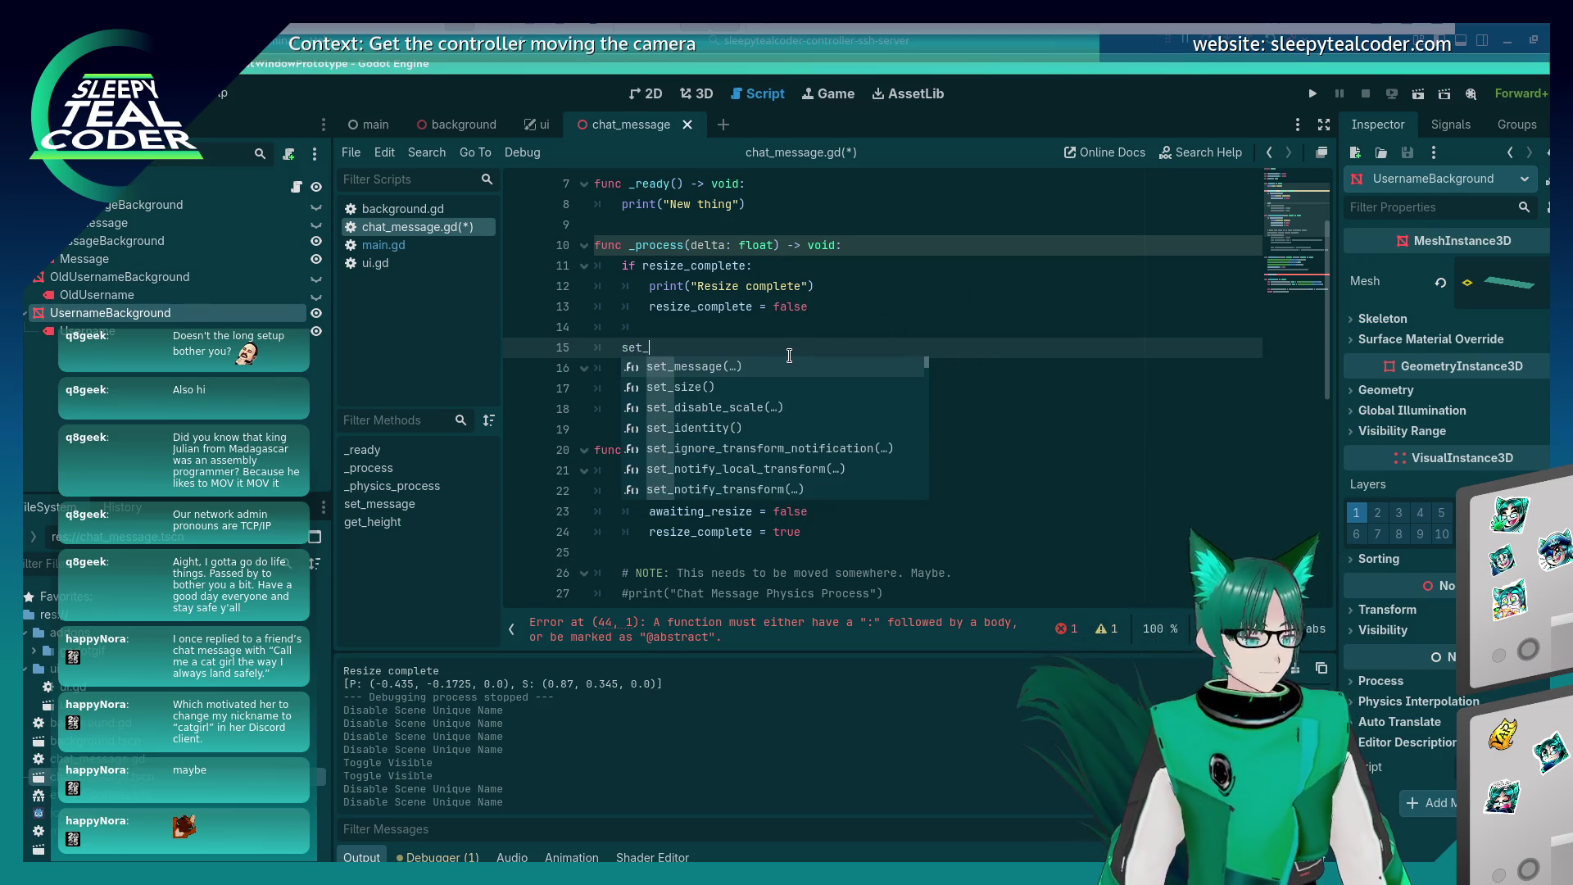
pyautogui.press('BackSpace')
pyautogui.press('BackSpace')
pyautogui.press('BackSpace')
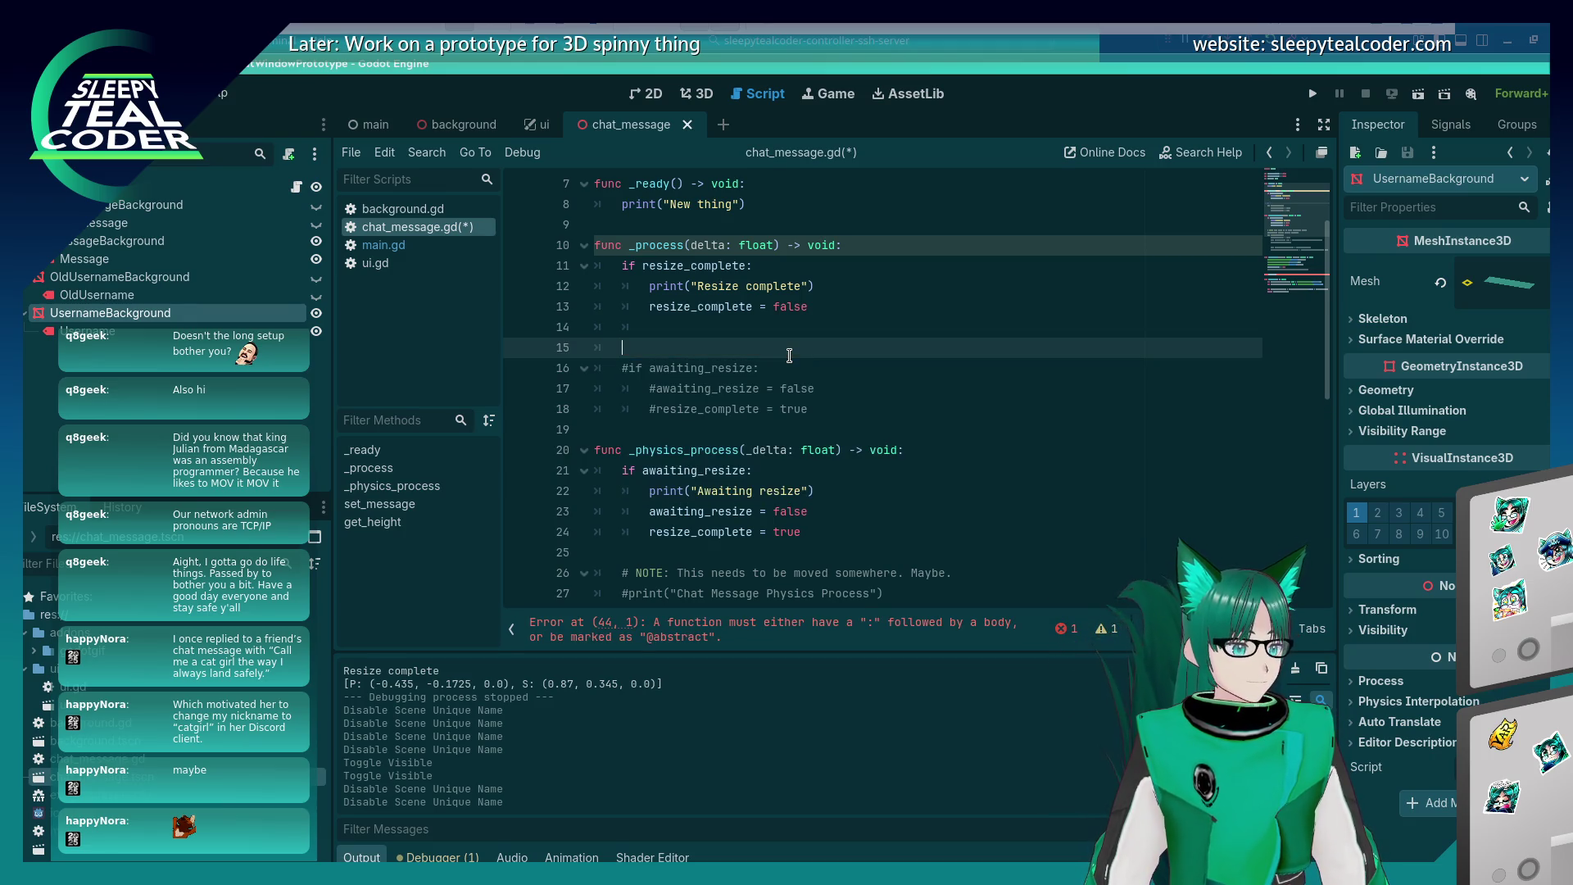
pyautogui.write('size')
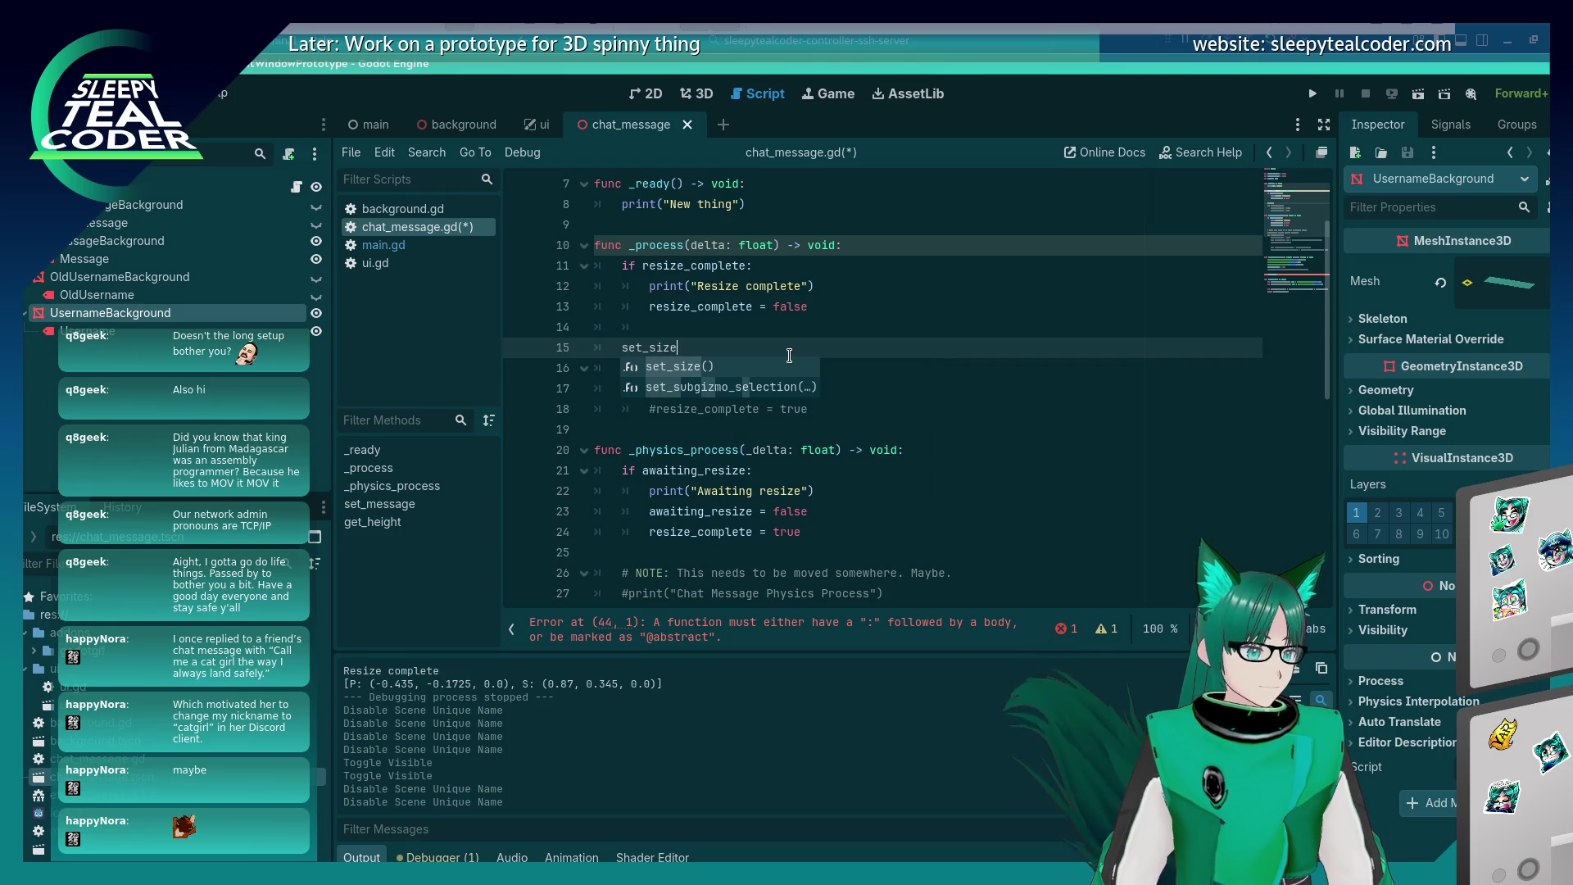
pyautogui.press('Return')
pyautogui.write(')')
# Step: Finish the set_size declaration with '-> void:' and paste the resize code into its body
pyautogui.scroll(-8, 790, 354)
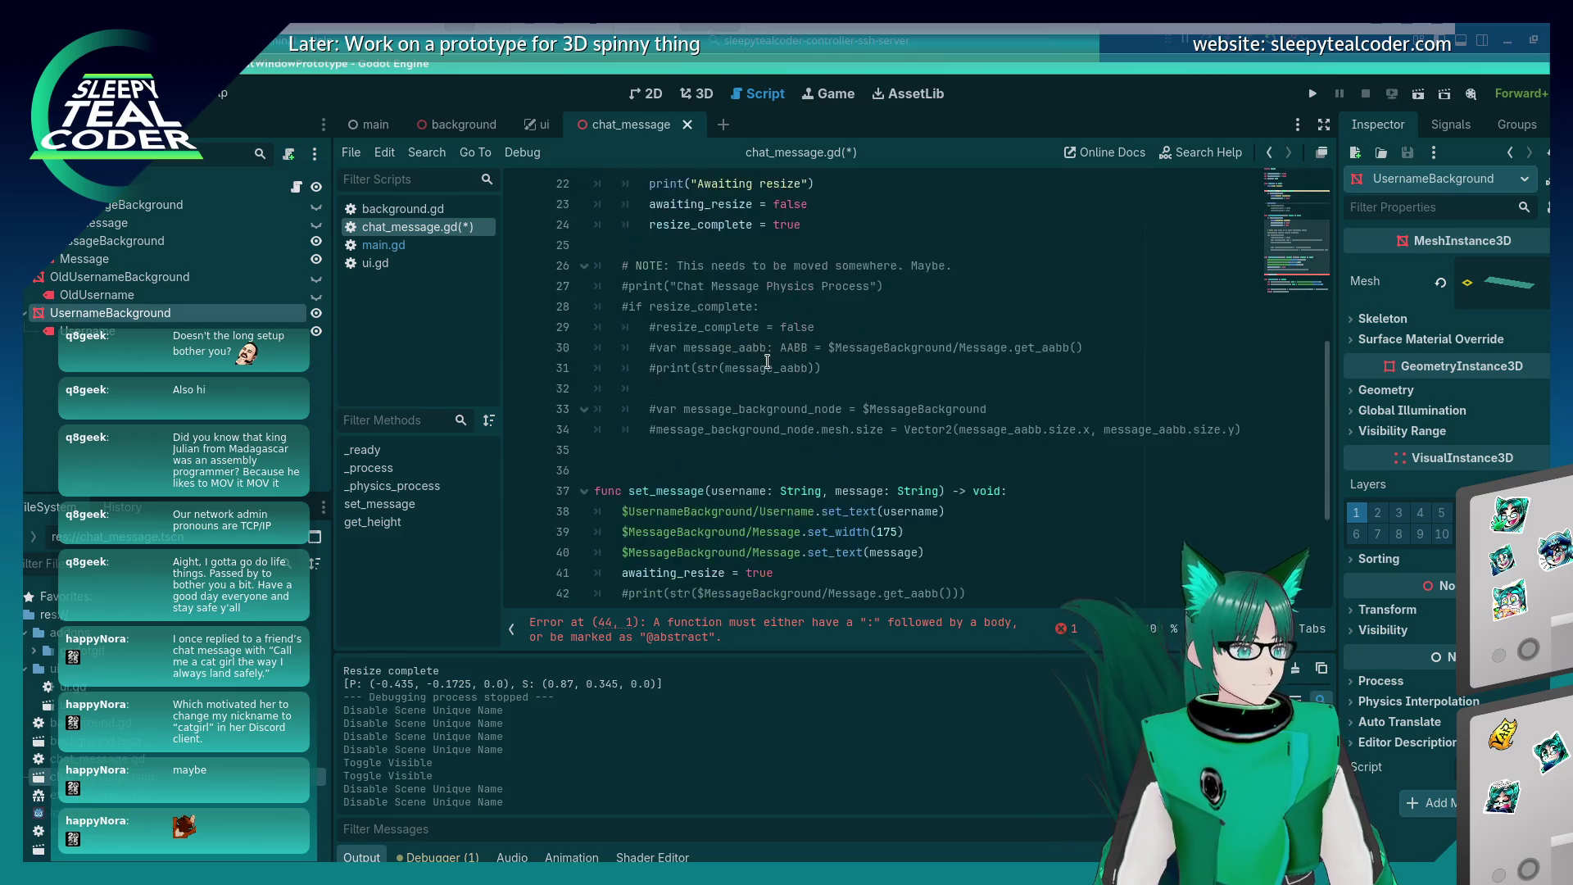
pyautogui.click(762, 431)
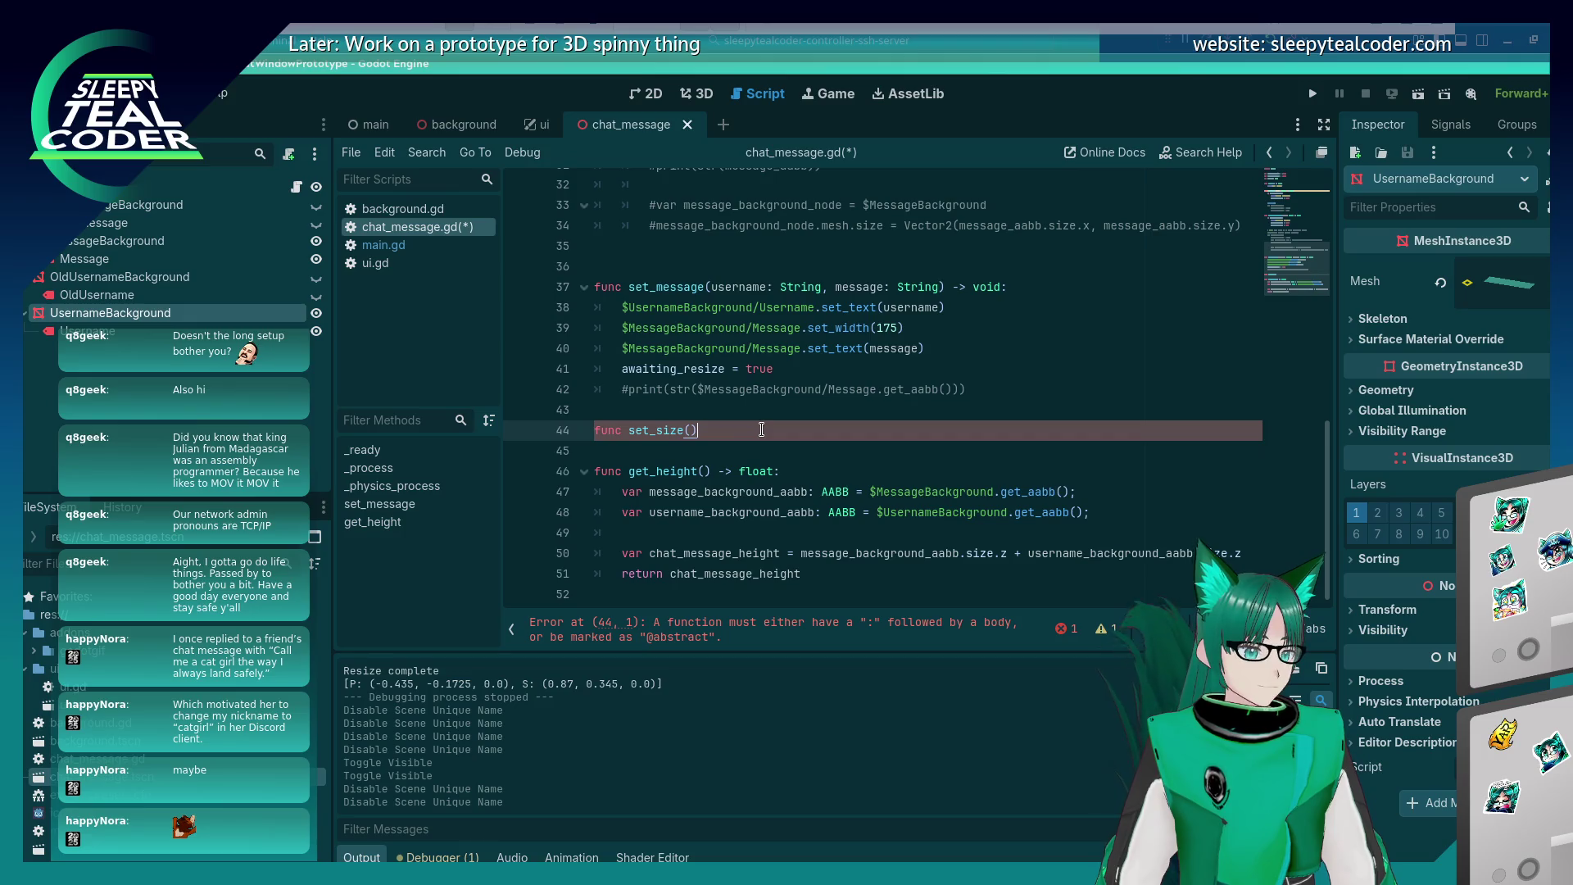
pyautogui.write('void:')
pyautogui.press('Return')
pyautogui.write('var message_aabb: AABB = $MessageBackground/Message.get_aabb() \t\tprint(str(message_aabb)) \t\t \t\tvar message_background_node = $MessageBackground \t\tmessage_background_node.mesh.size = Vector2(message_aabb.size.x, message_aabb.size.y)')
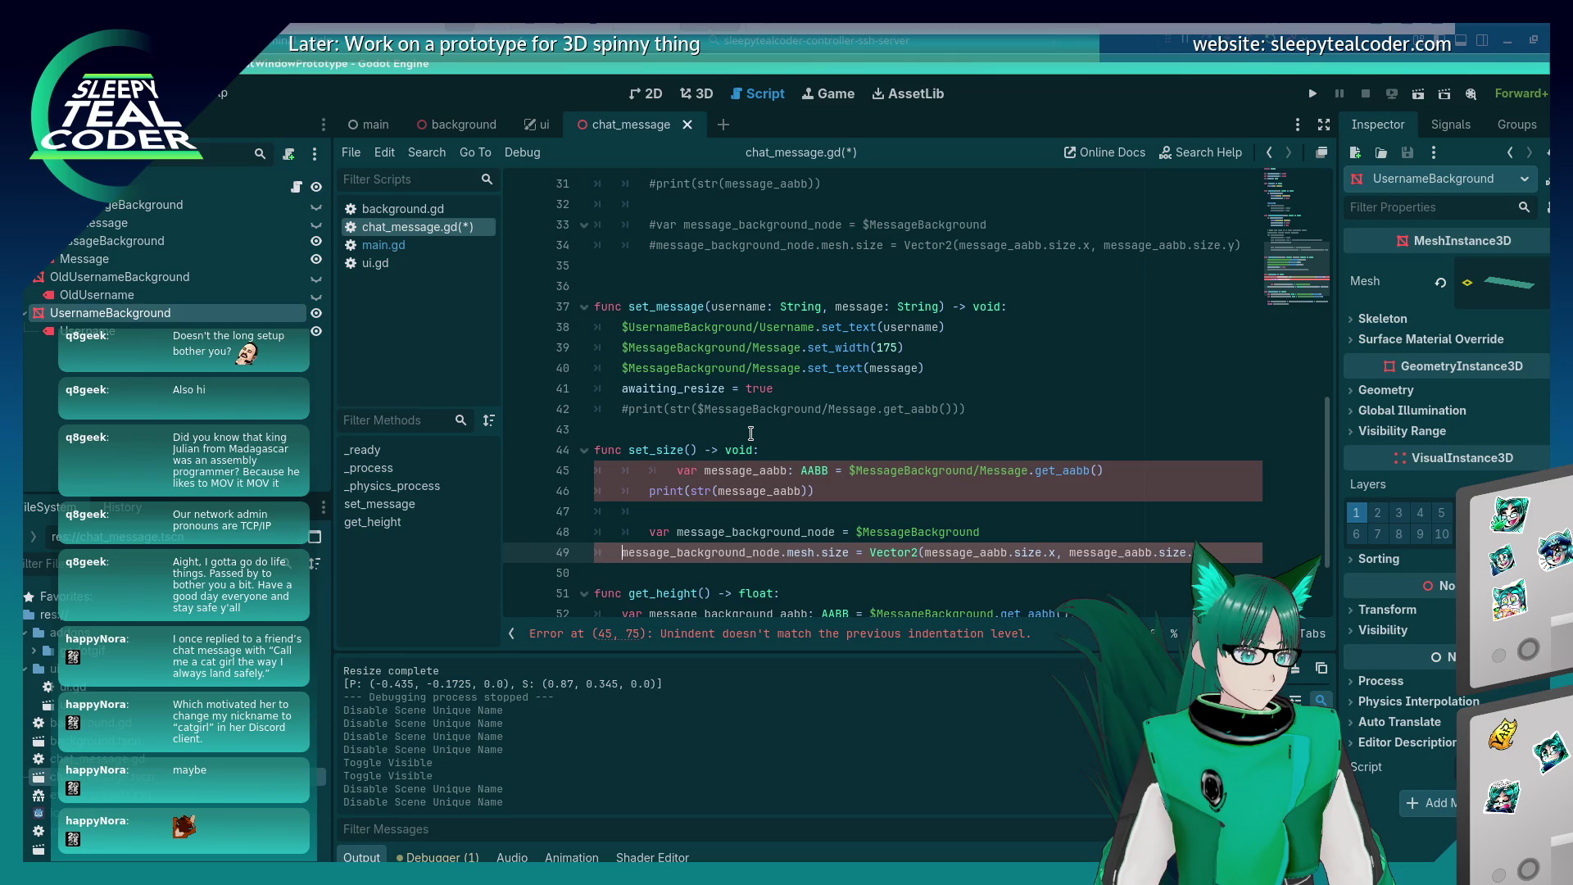
# Step: Un-indent the pasted lines to one level, save the script, and run the prototype
pyautogui.press('Up')
pyautogui.press('BackSpace')
pyautogui.press('Up')
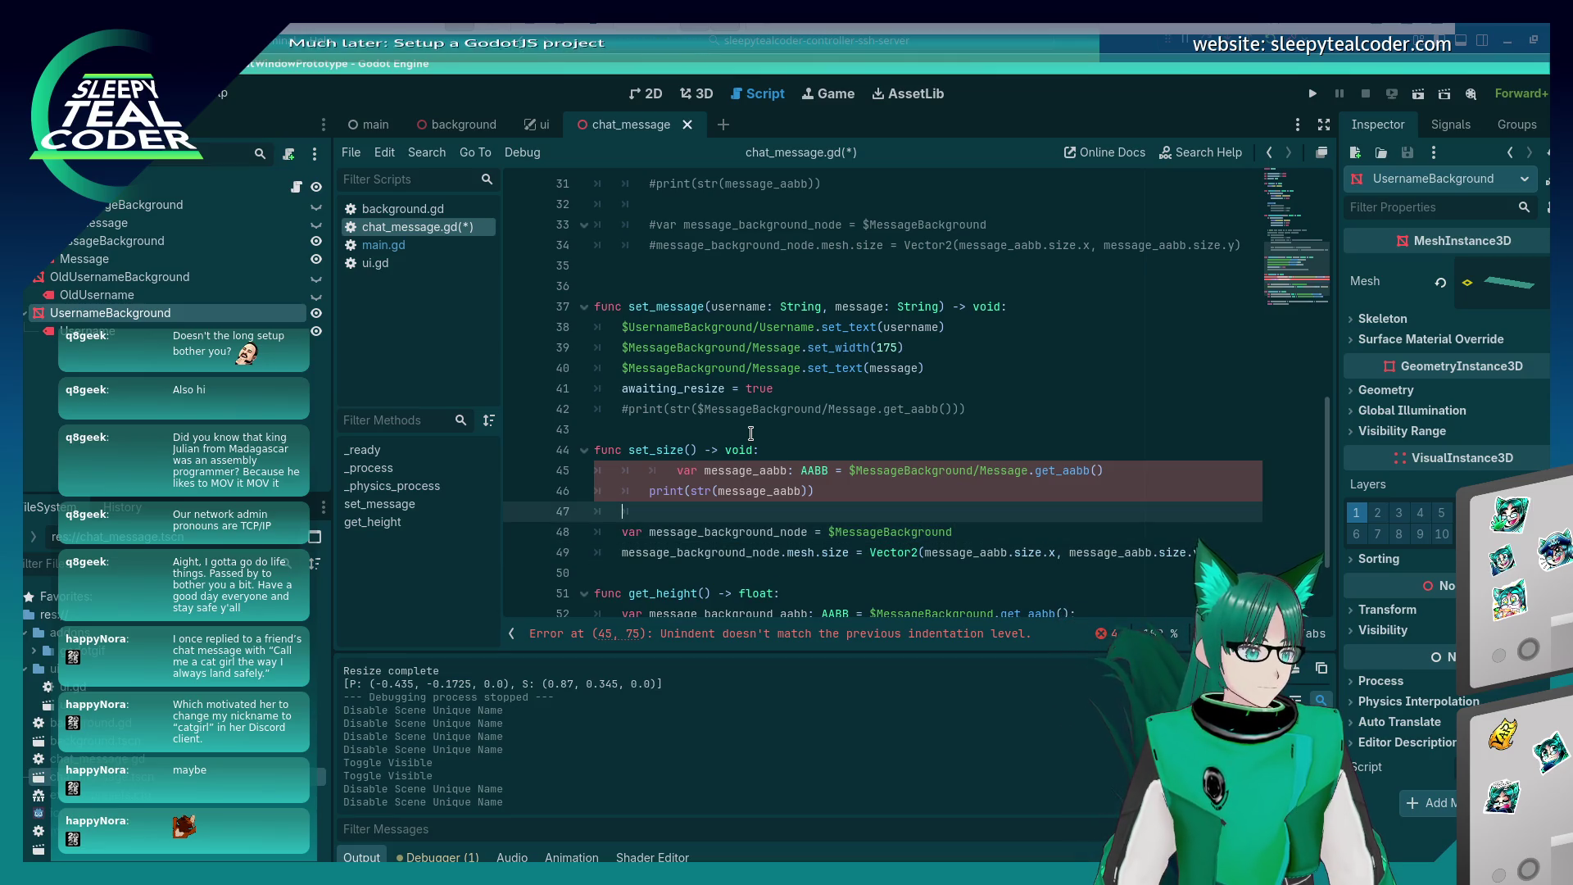
pyautogui.press('Up')
pyautogui.press('BackSpace')
pyautogui.press('Up')
pyautogui.press('BackSpace')
pyautogui.press('BackSpace')
pyautogui.press('Down')
pyautogui.press('Down')
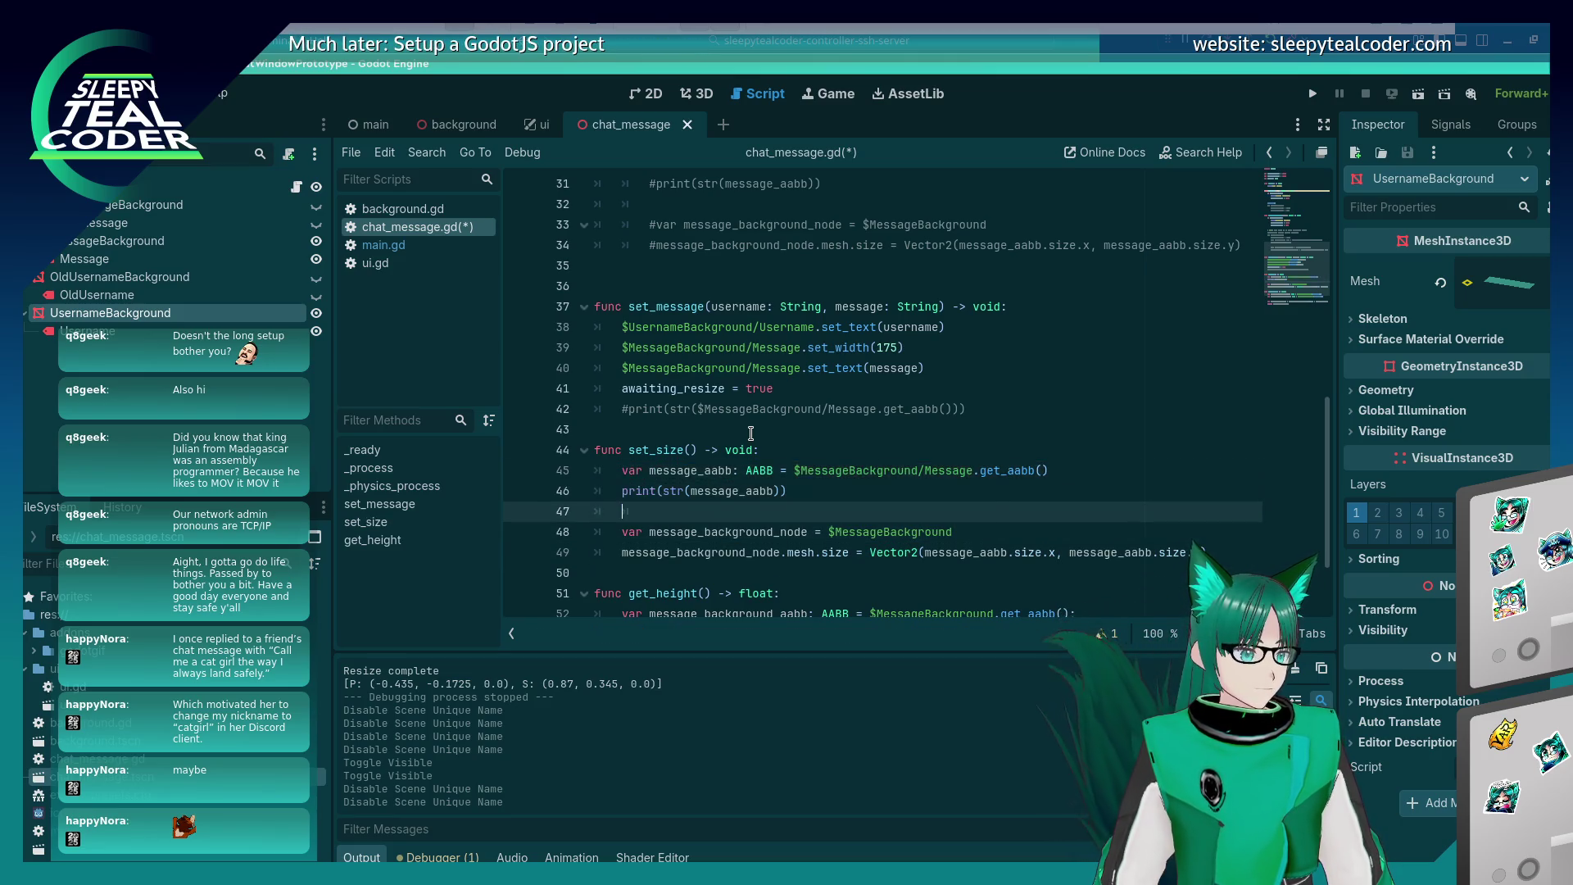
pyautogui.hotkey('ctrl', 's')
pyautogui.click(1312, 94)
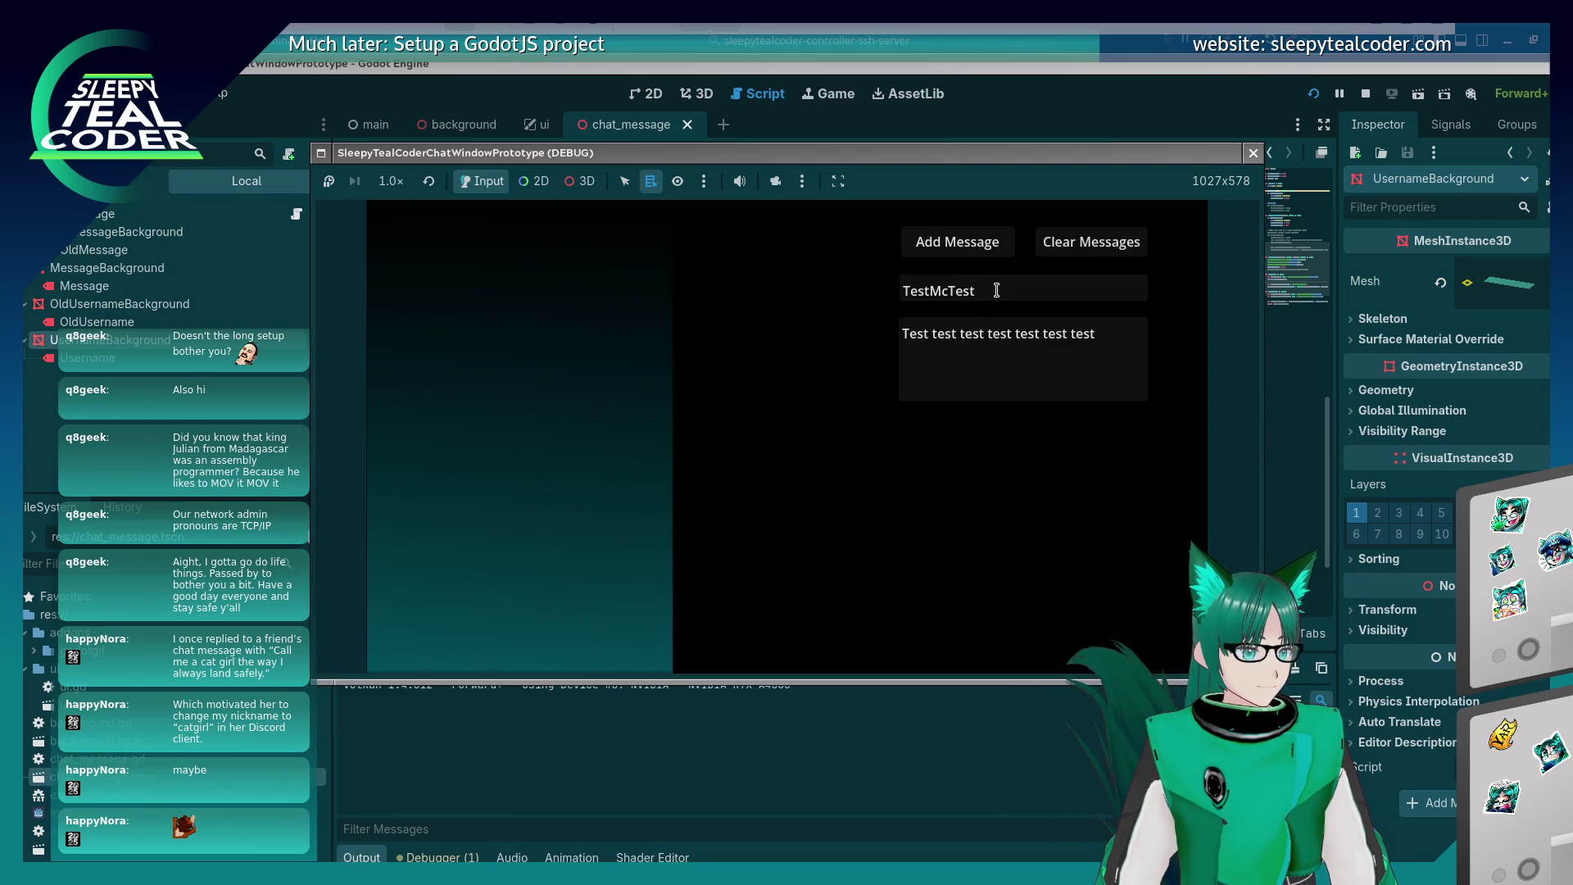
# Step: Post two test messages and a long 'aaaaa aaaa…' message, then stop the game
pyautogui.click(957, 242)
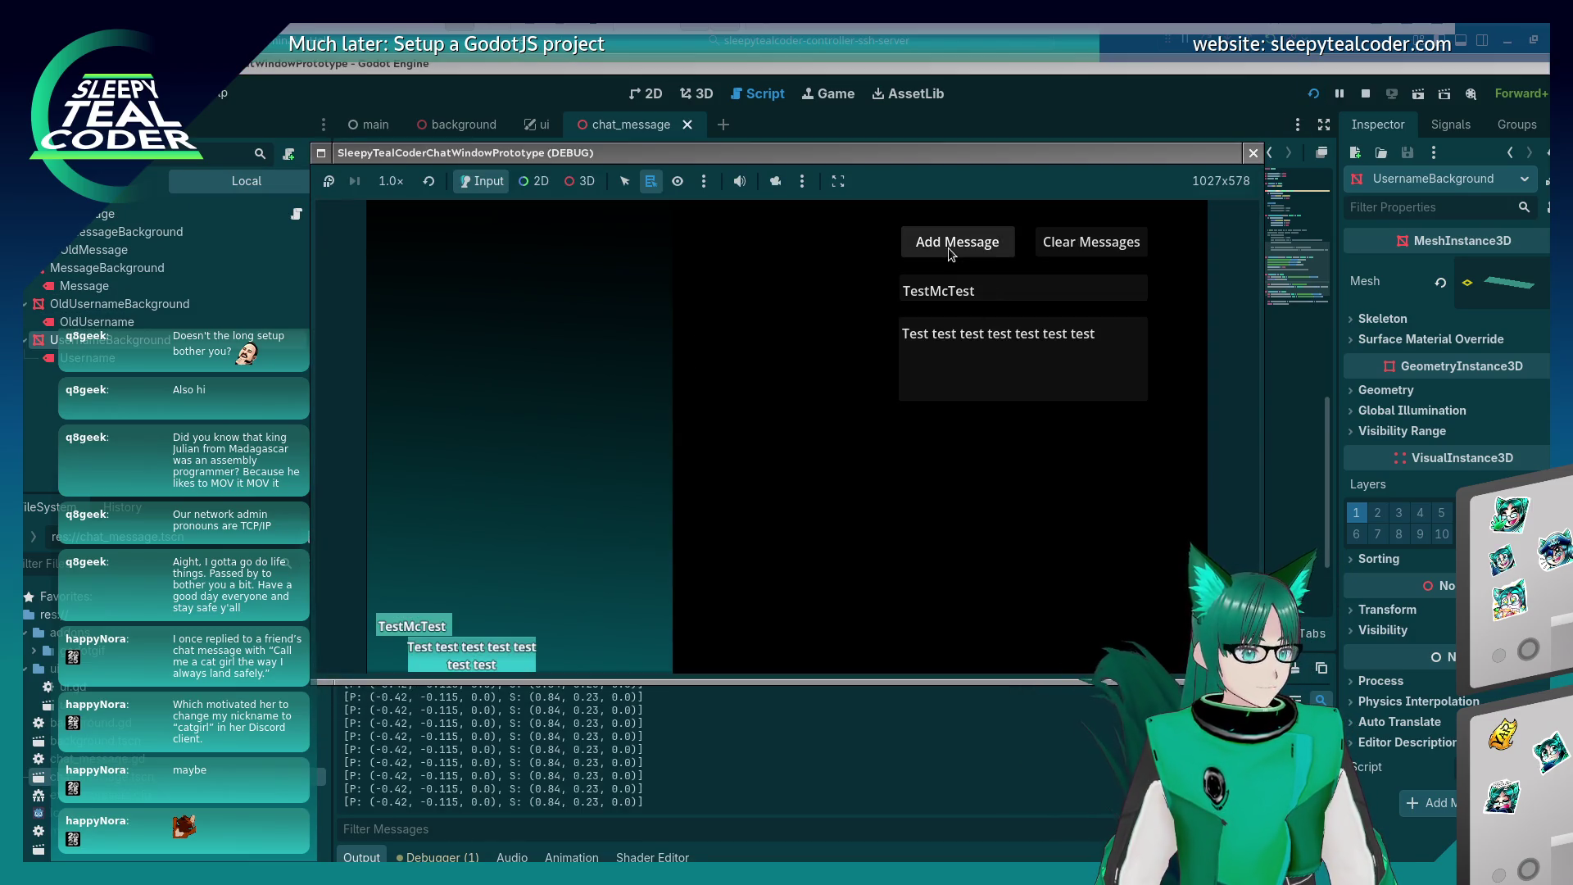
pyautogui.click(957, 241)
pyautogui.click(1143, 377)
pyautogui.write('aaaaa aaa')
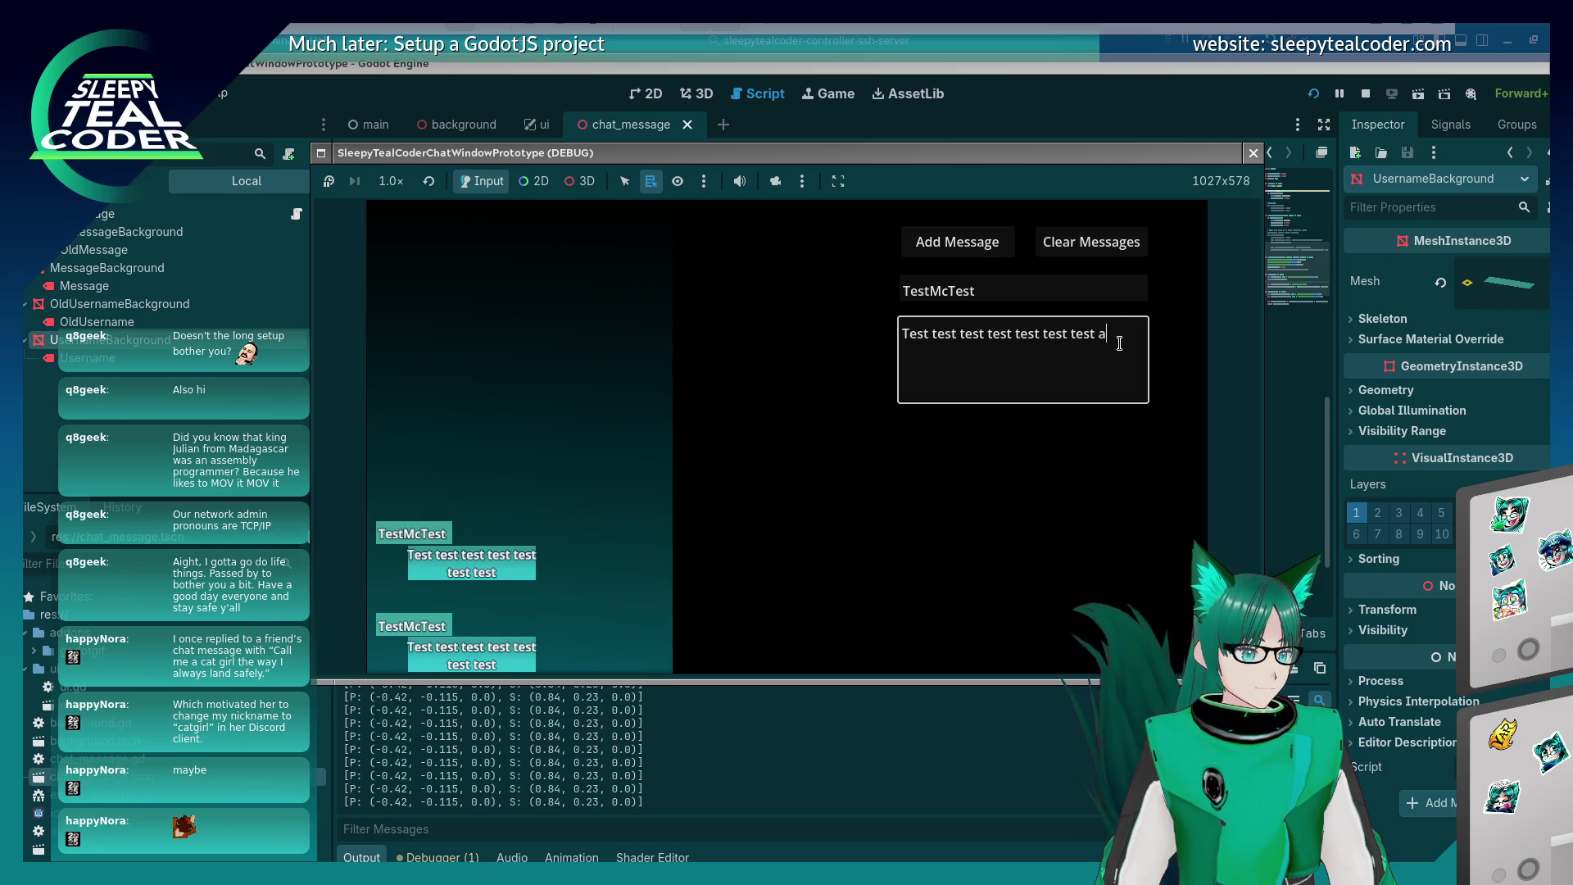
pyautogui.write('aaaaaaaaaaaaaaaaaaaaaaaaaaaaaa')
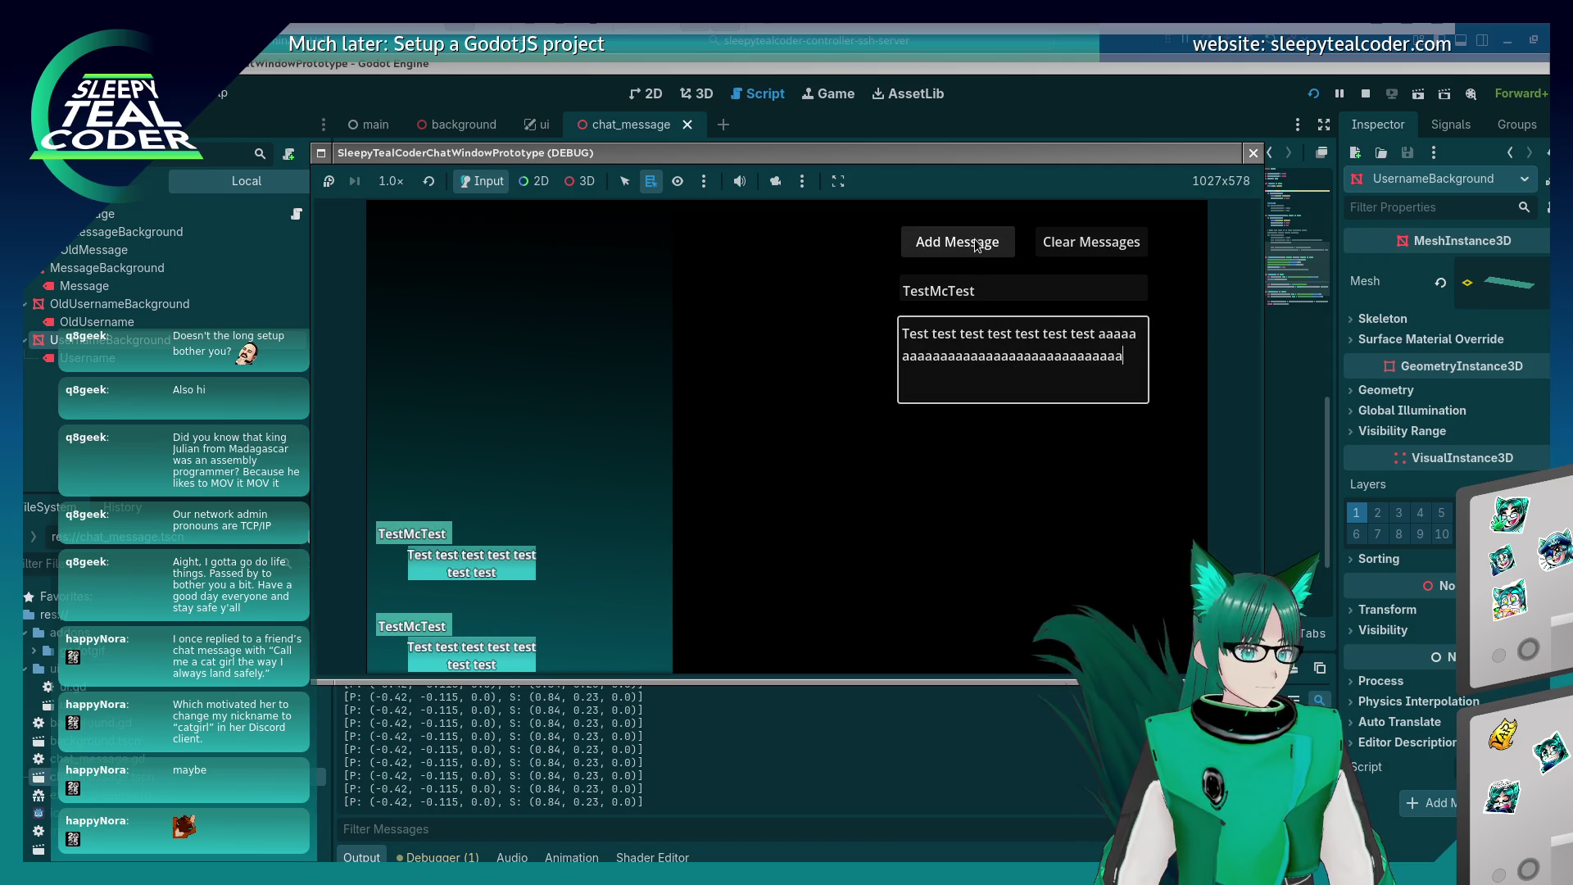
pyautogui.click(976, 244)
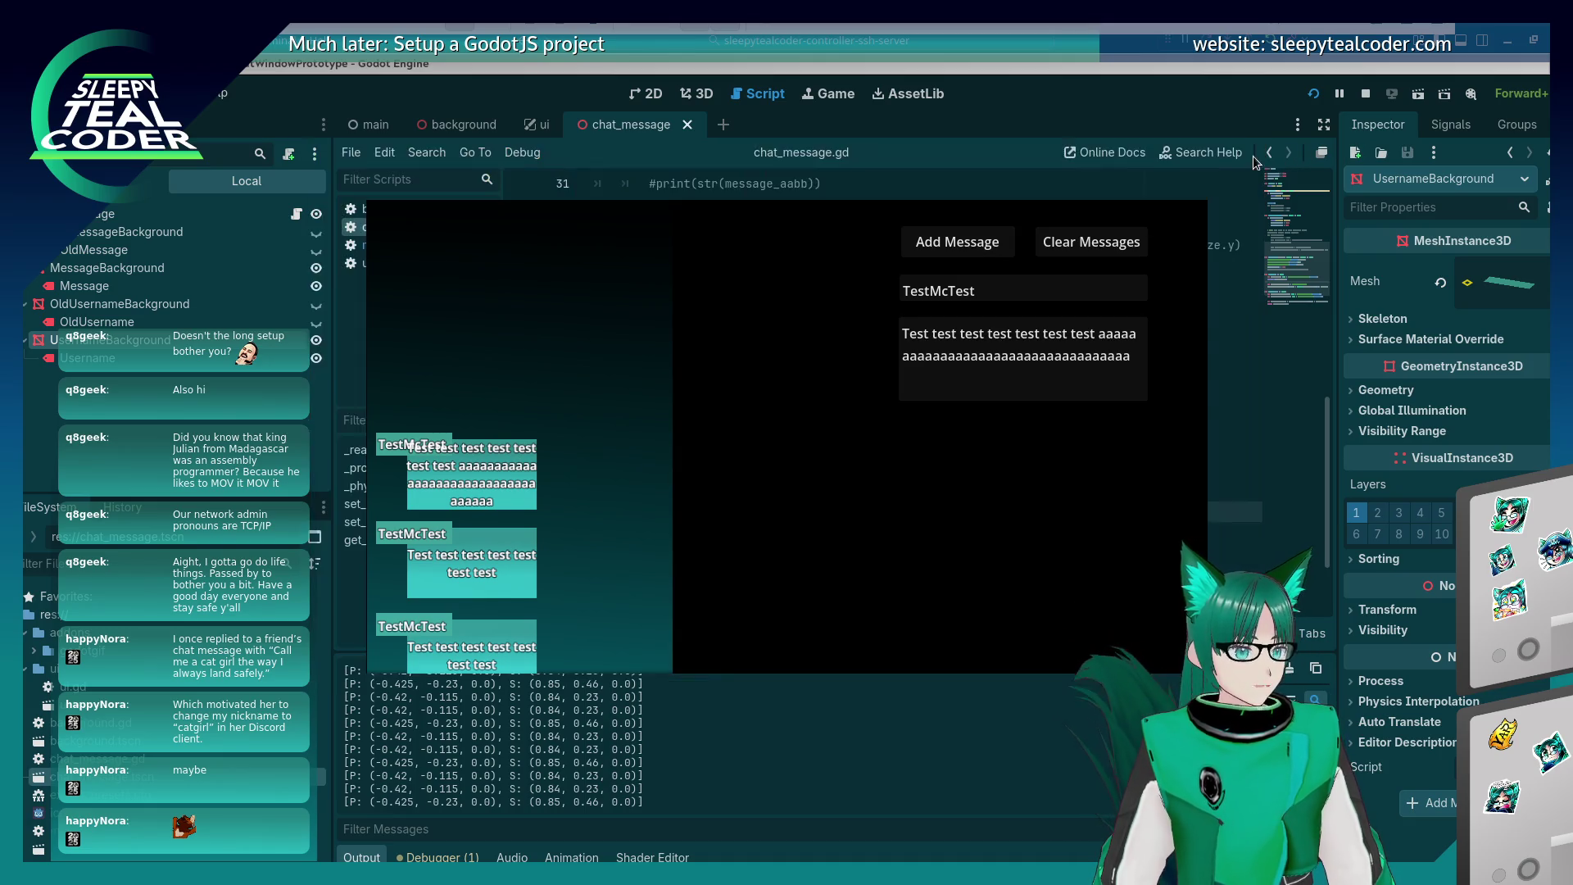
pyautogui.click(1253, 152)
pyautogui.click(880, 458)
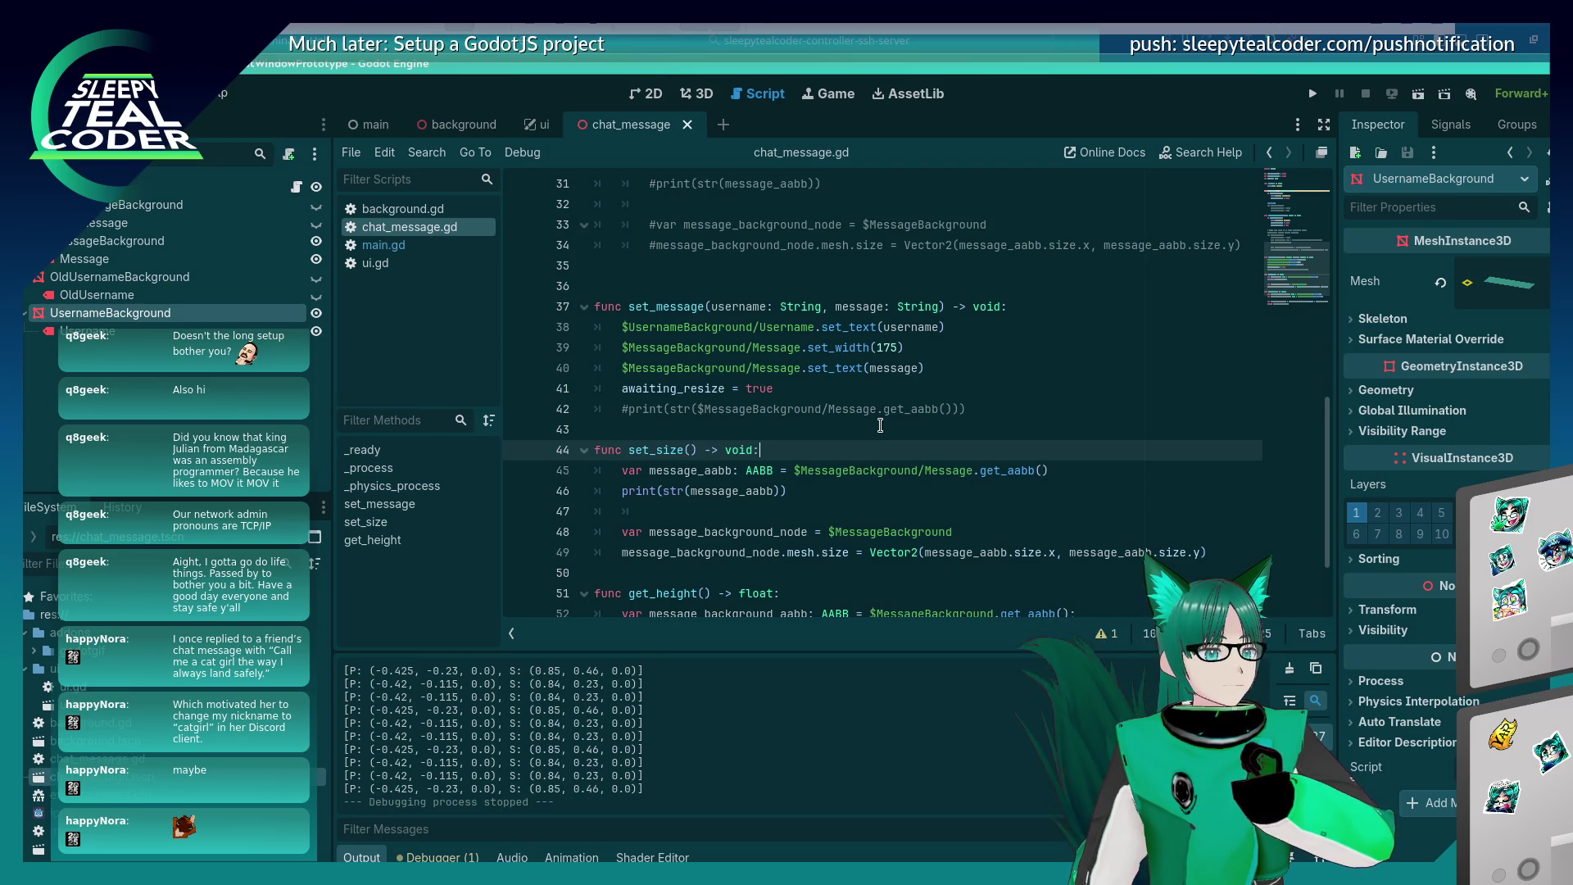
pyautogui.click(725, 554)
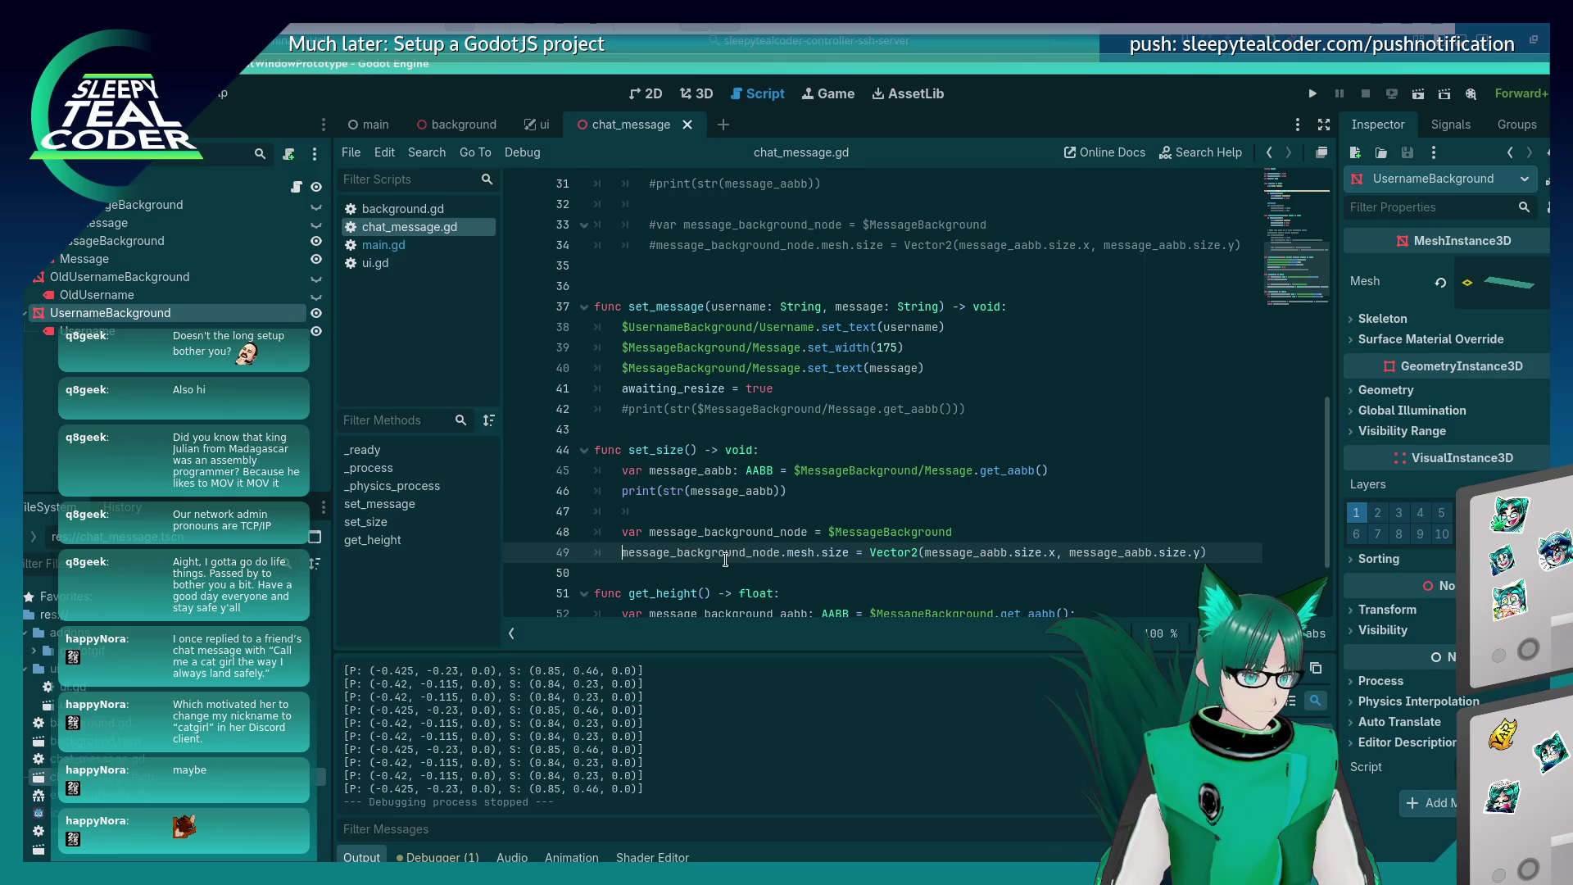
# Step: Comment out the original resize line, make line 50 assign mesh.duplicate(), save, and press F5
pyautogui.hotkey('ctrl', 'k')
pyautogui.hotkey('ctrl', 'shift', 'd')
pyautogui.hotkey('ctrl', 'k')
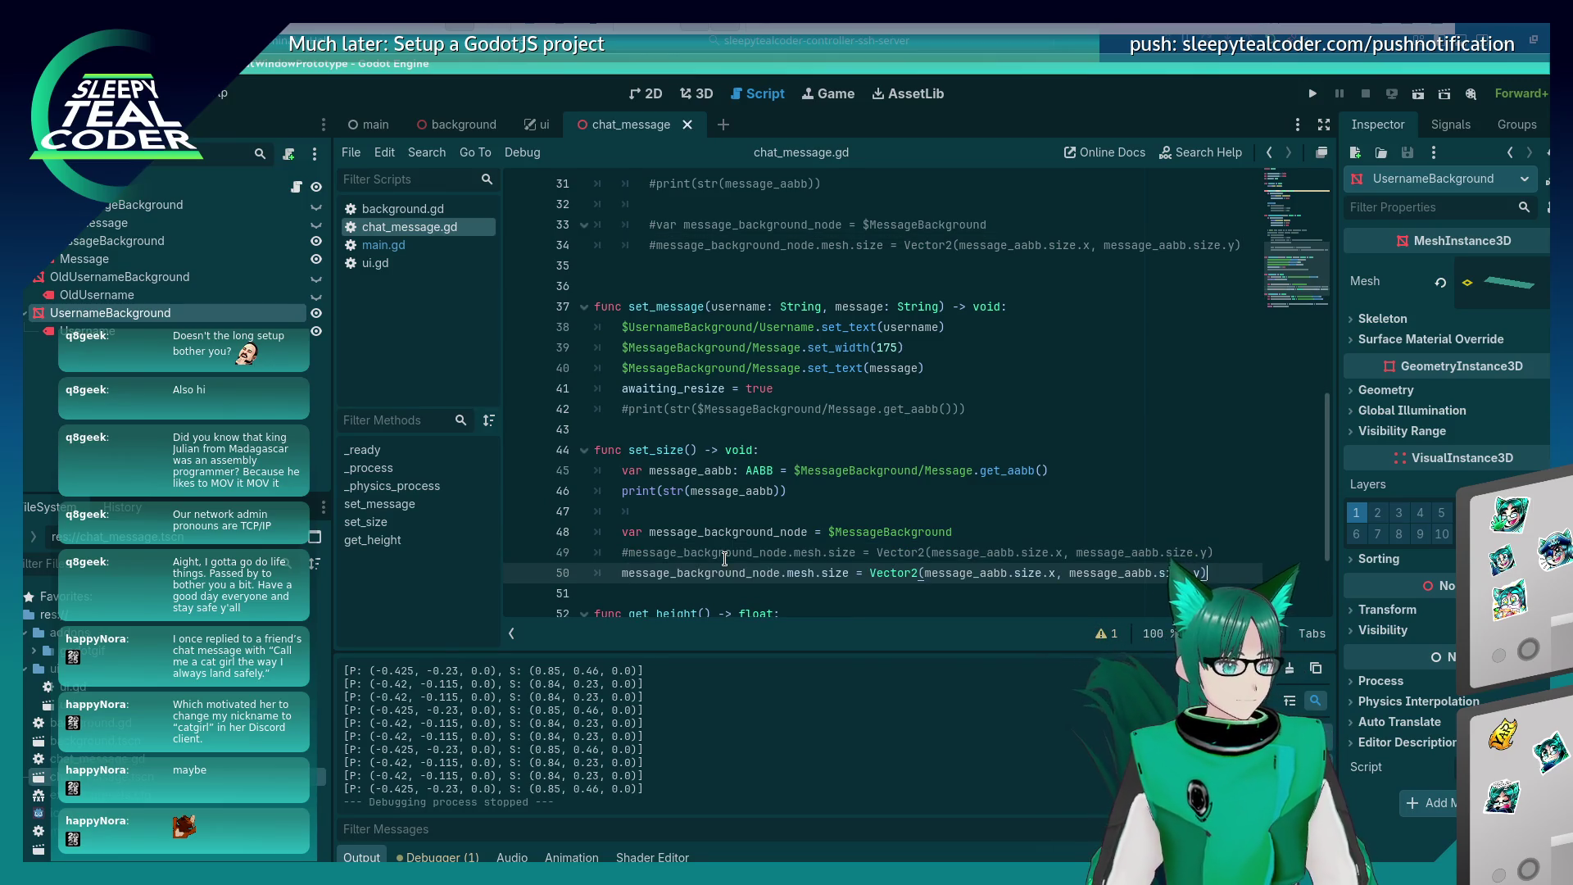
pyautogui.click(725, 562)
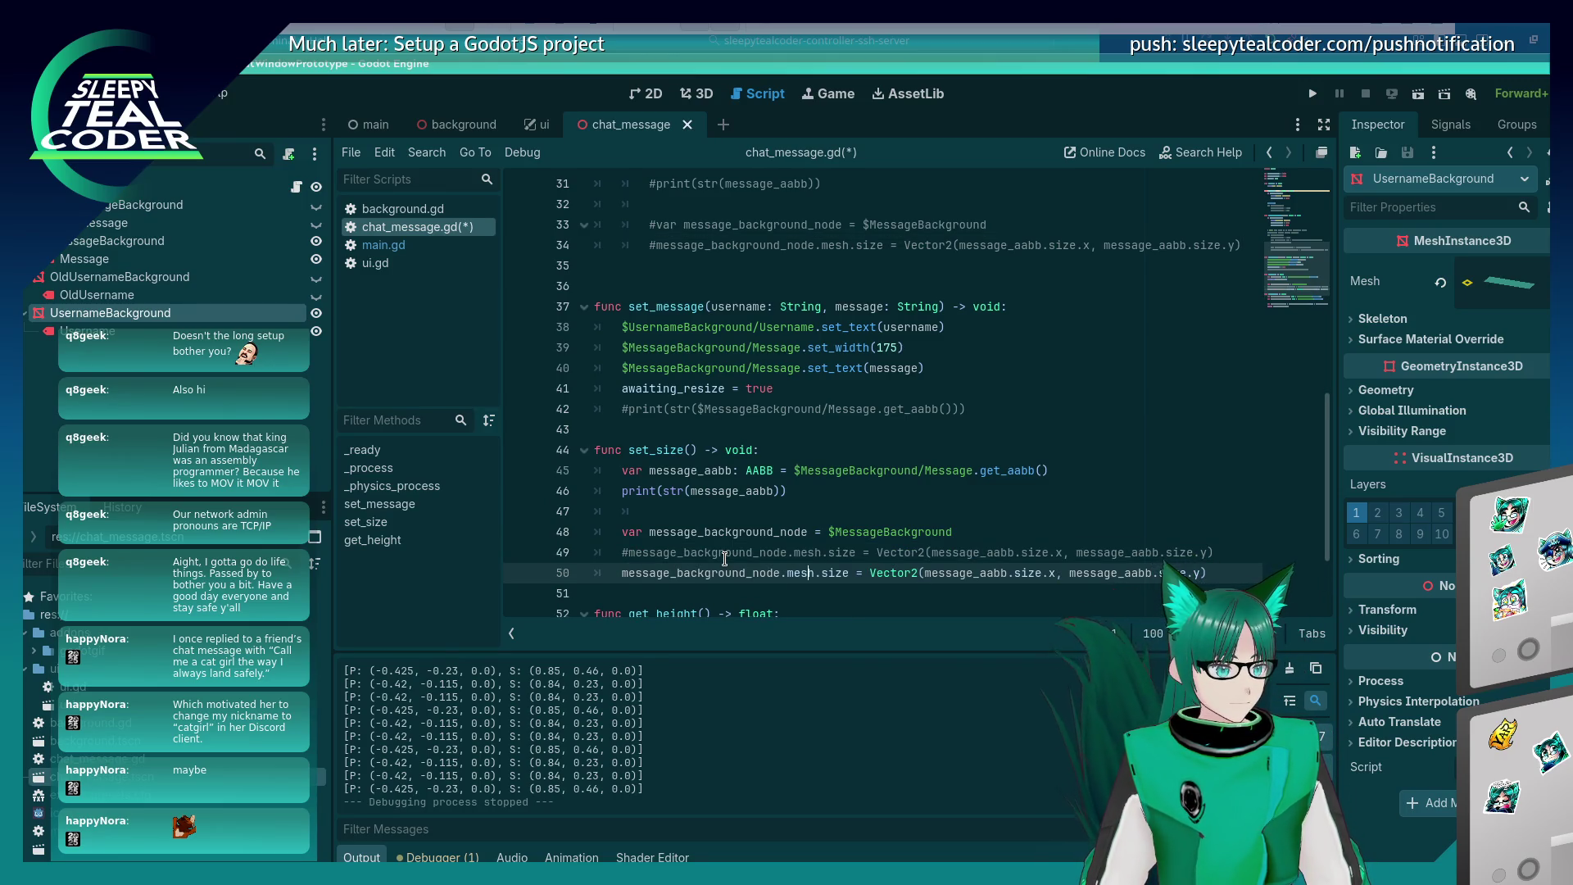
pyautogui.hotkey('shift', 'End')
pyautogui.press('Delete')
pyautogui.write('mess')
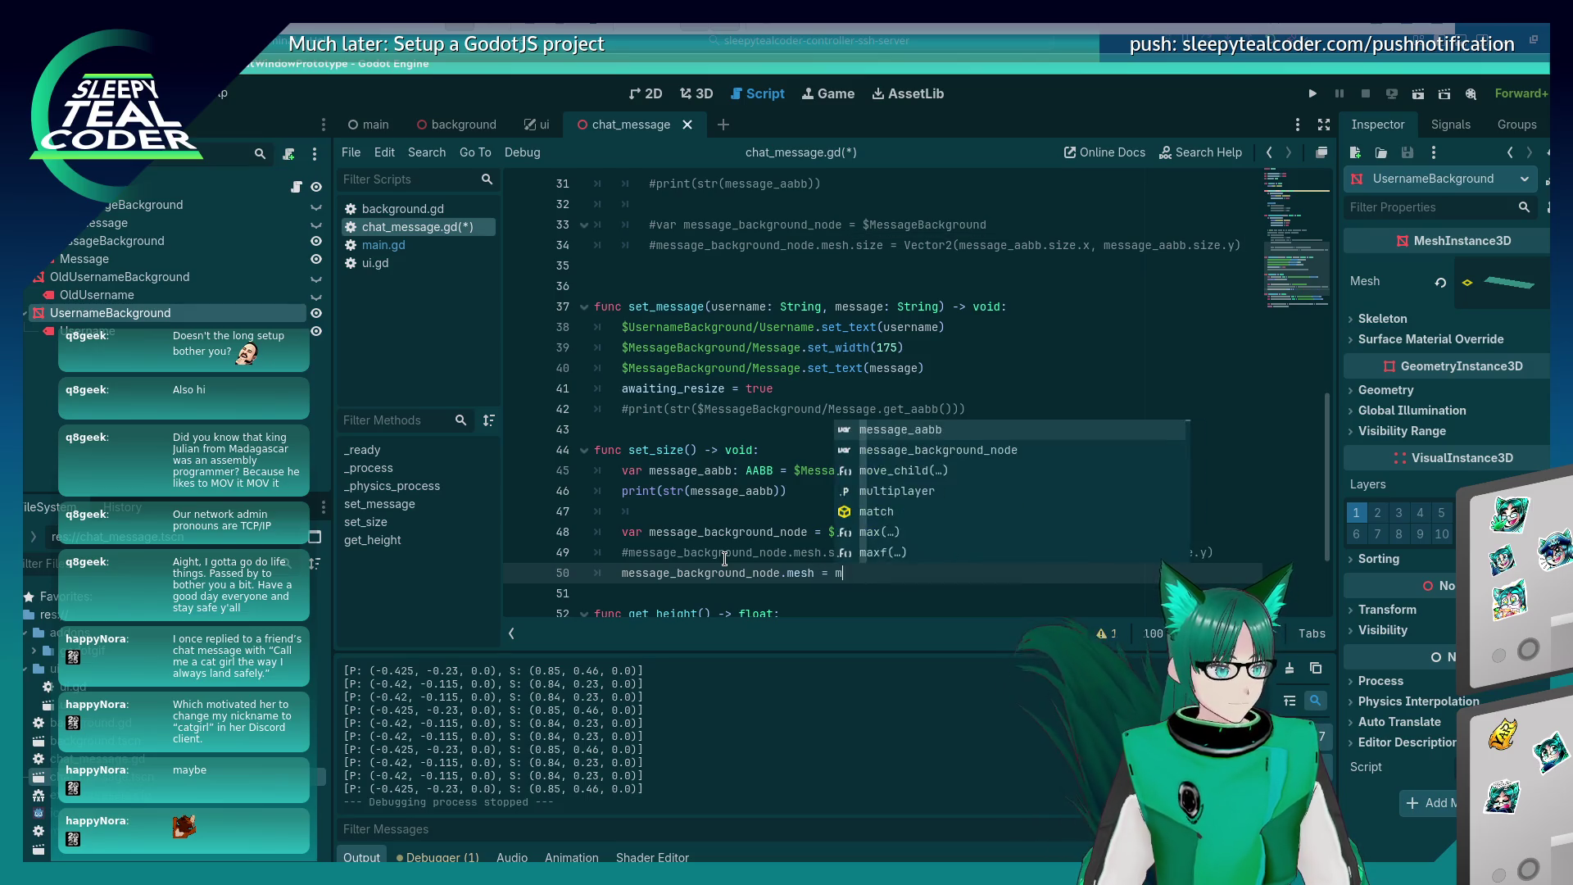
pyautogui.write('age')
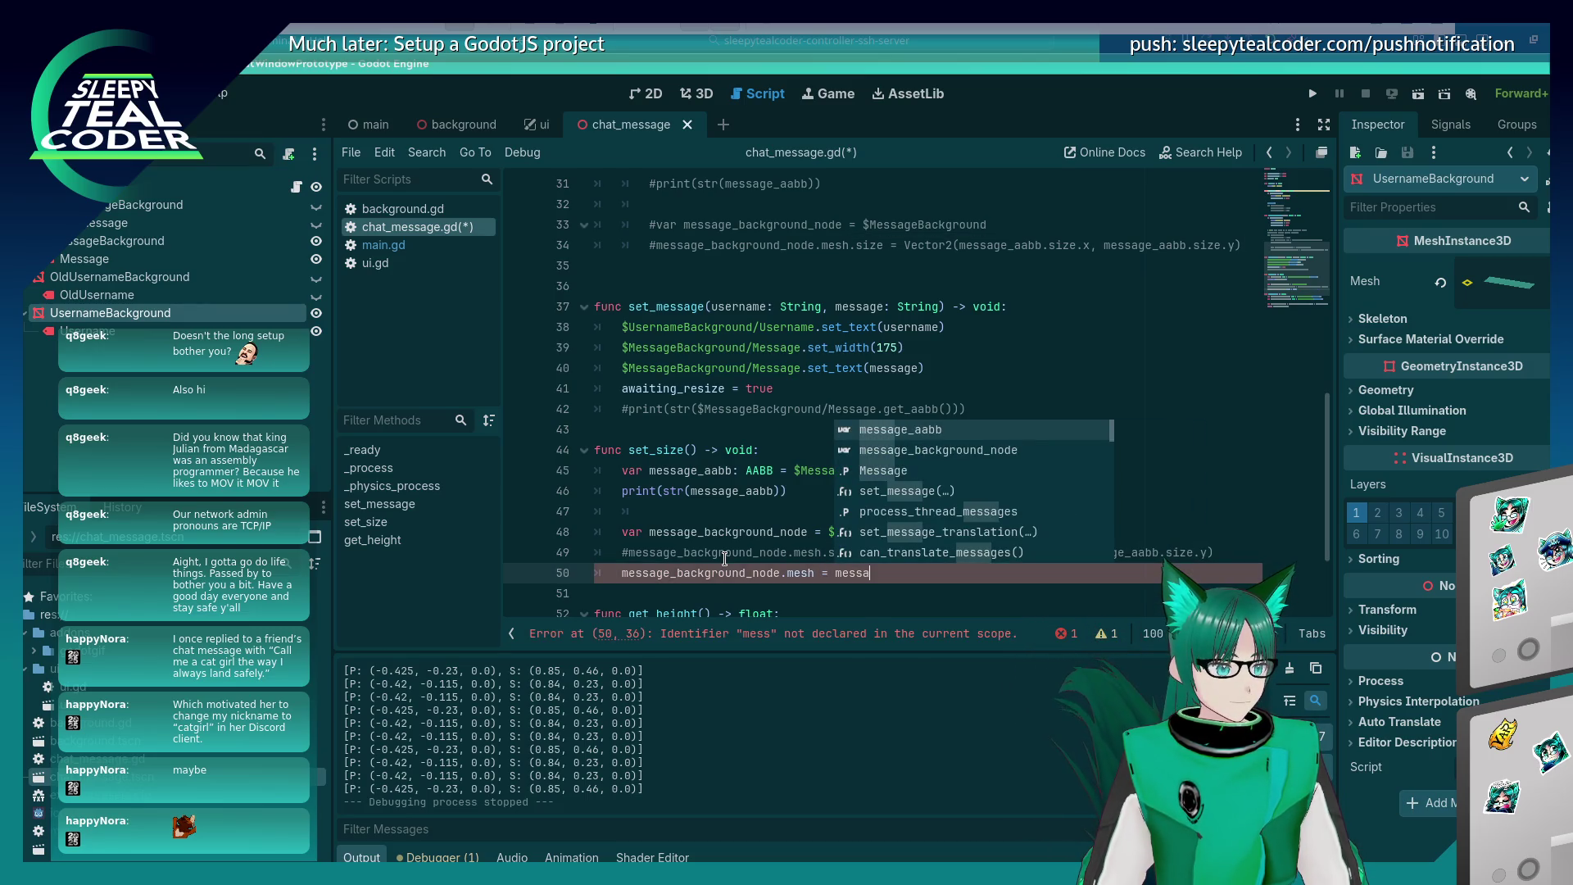
pyautogui.write('ground.onod')
pyautogui.hotkey('ctrl', 'z')
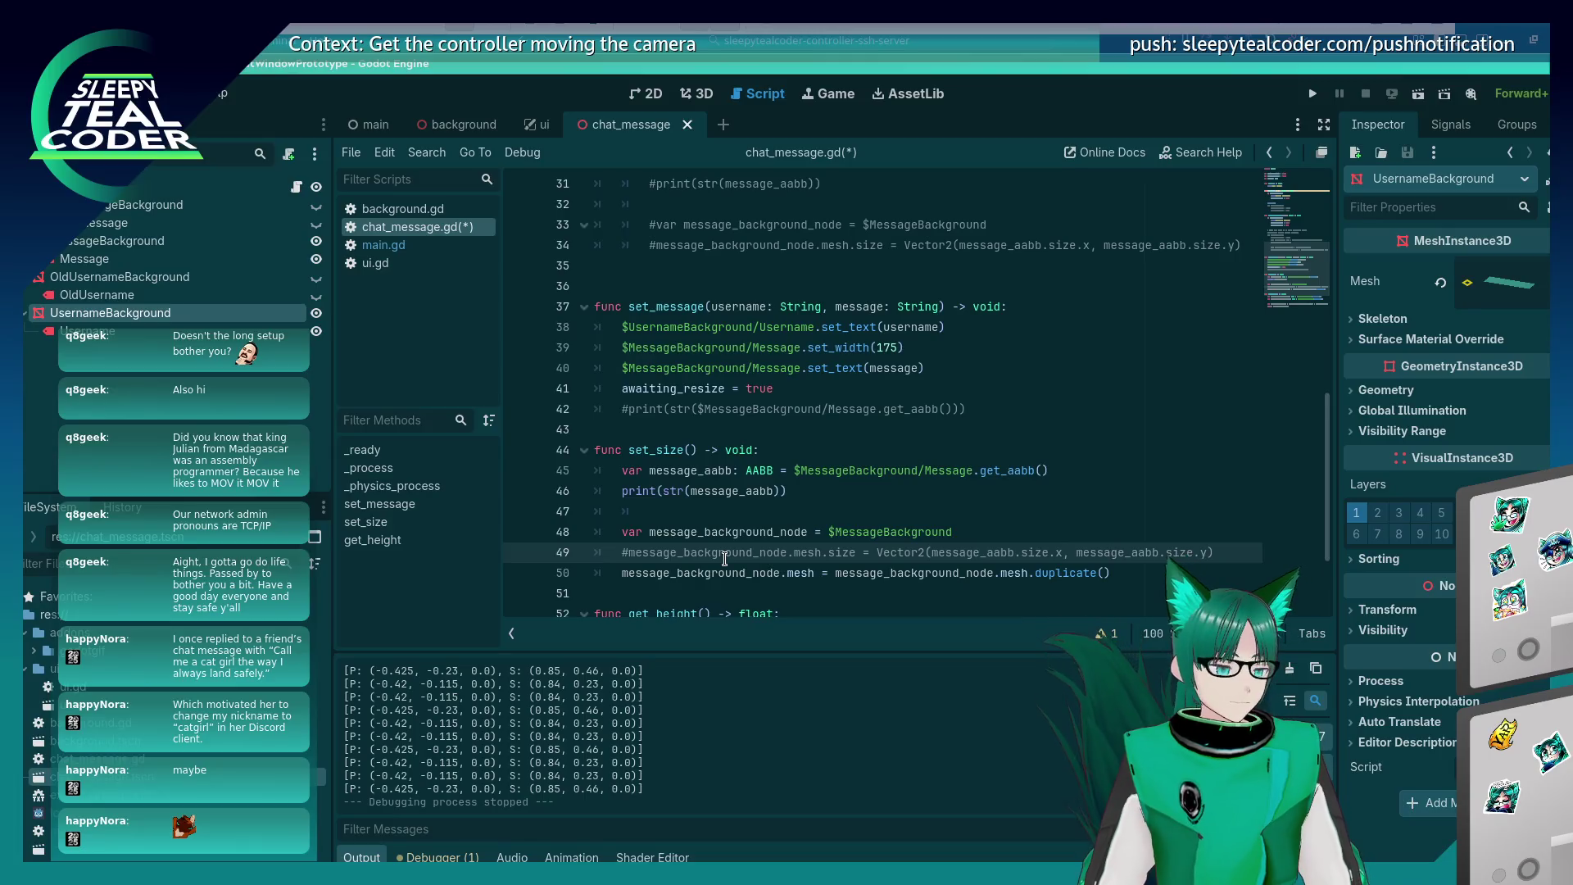
pyautogui.hotkey('ctrl', 's')
pyautogui.press('F5')
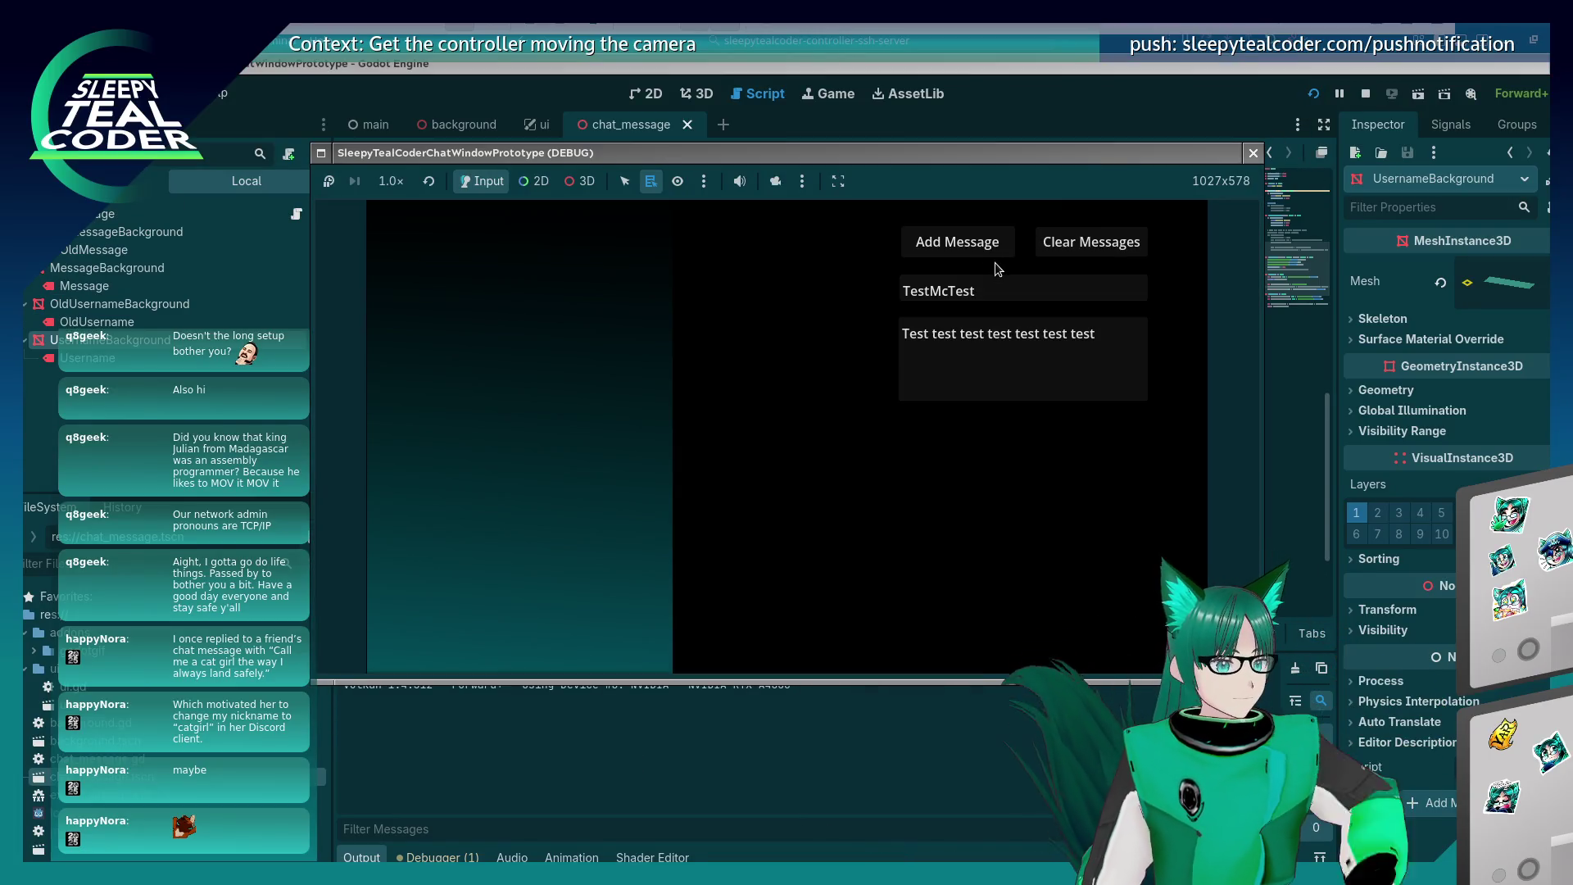
# Step: Post two test messages and the long 'Aaaa…' message twice, then stop the game
pyautogui.click(977, 247)
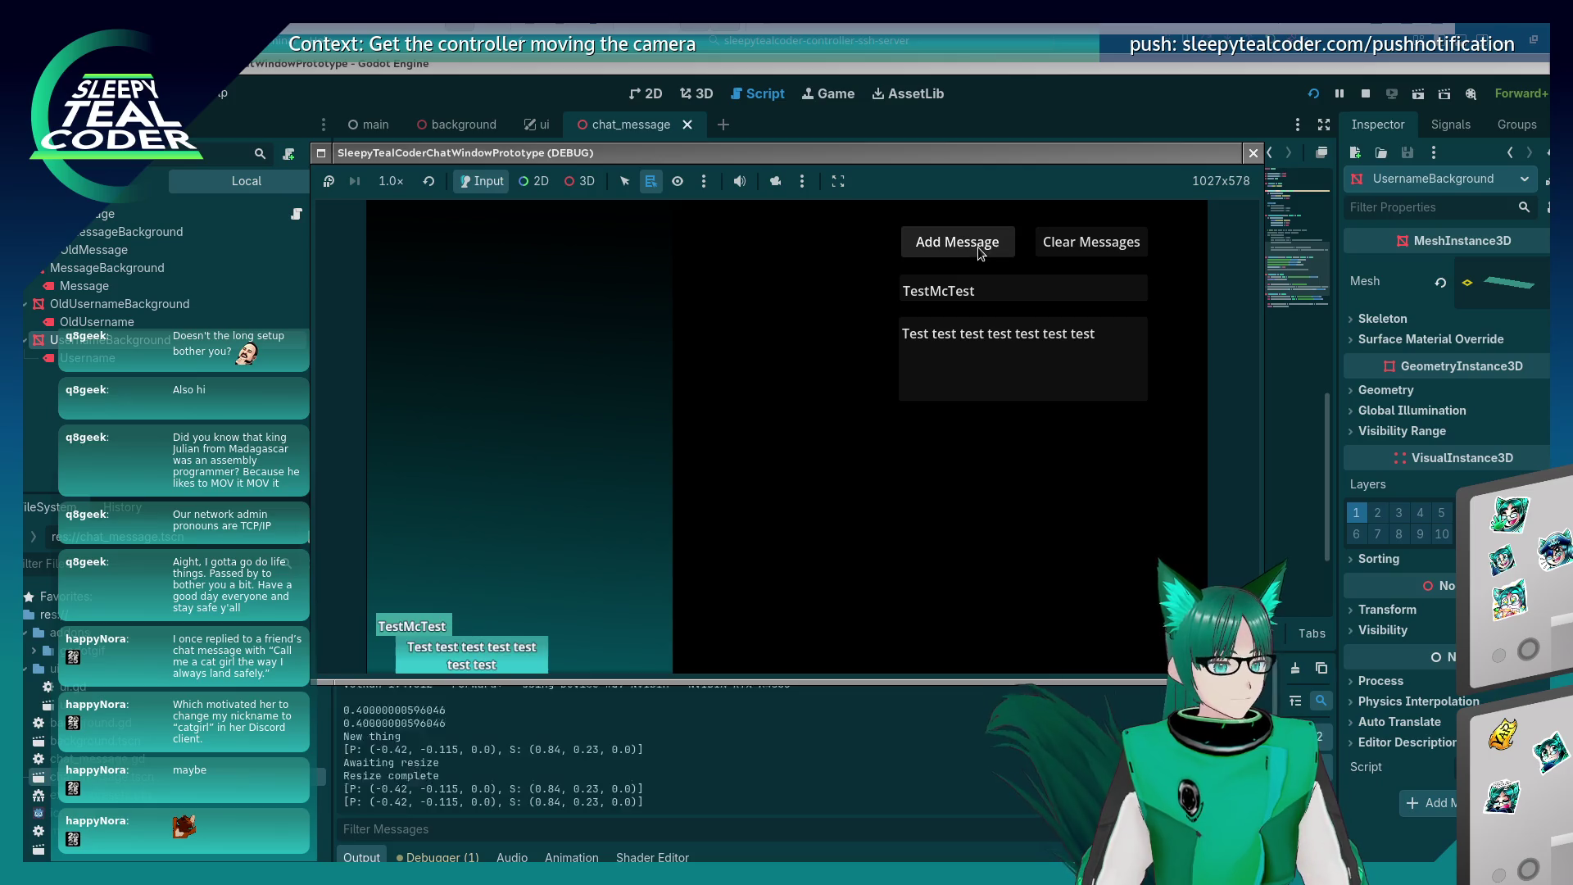
pyautogui.click(977, 247)
pyautogui.click(1100, 338)
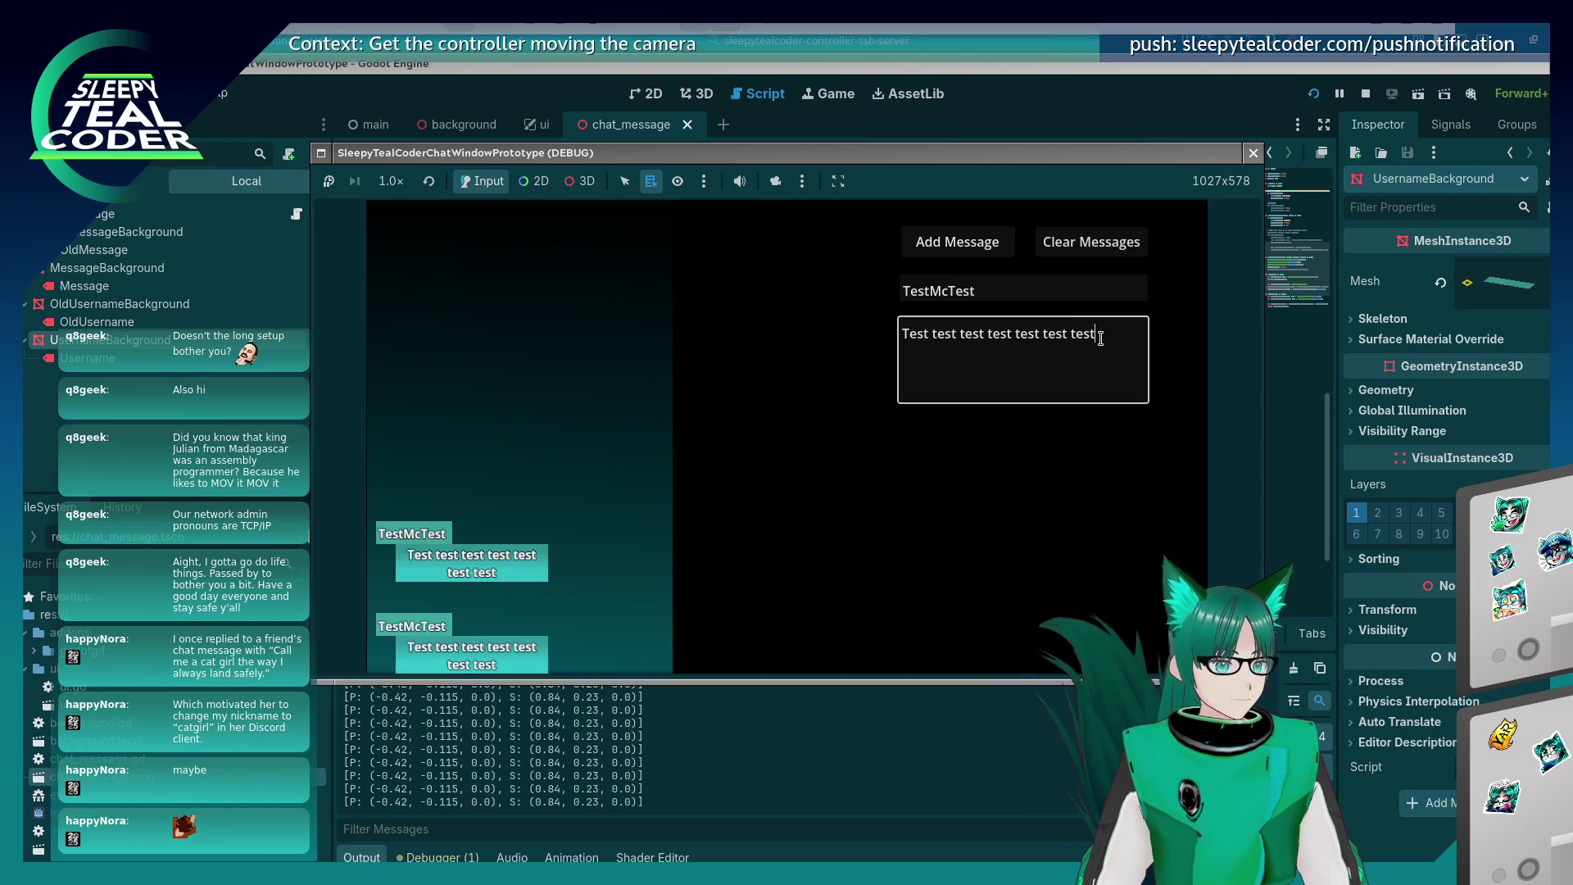
pyautogui.write('Aaaaaaaaaaaaaaaaaaaaaaaaaaaaaaaaaaaaaaaaa')
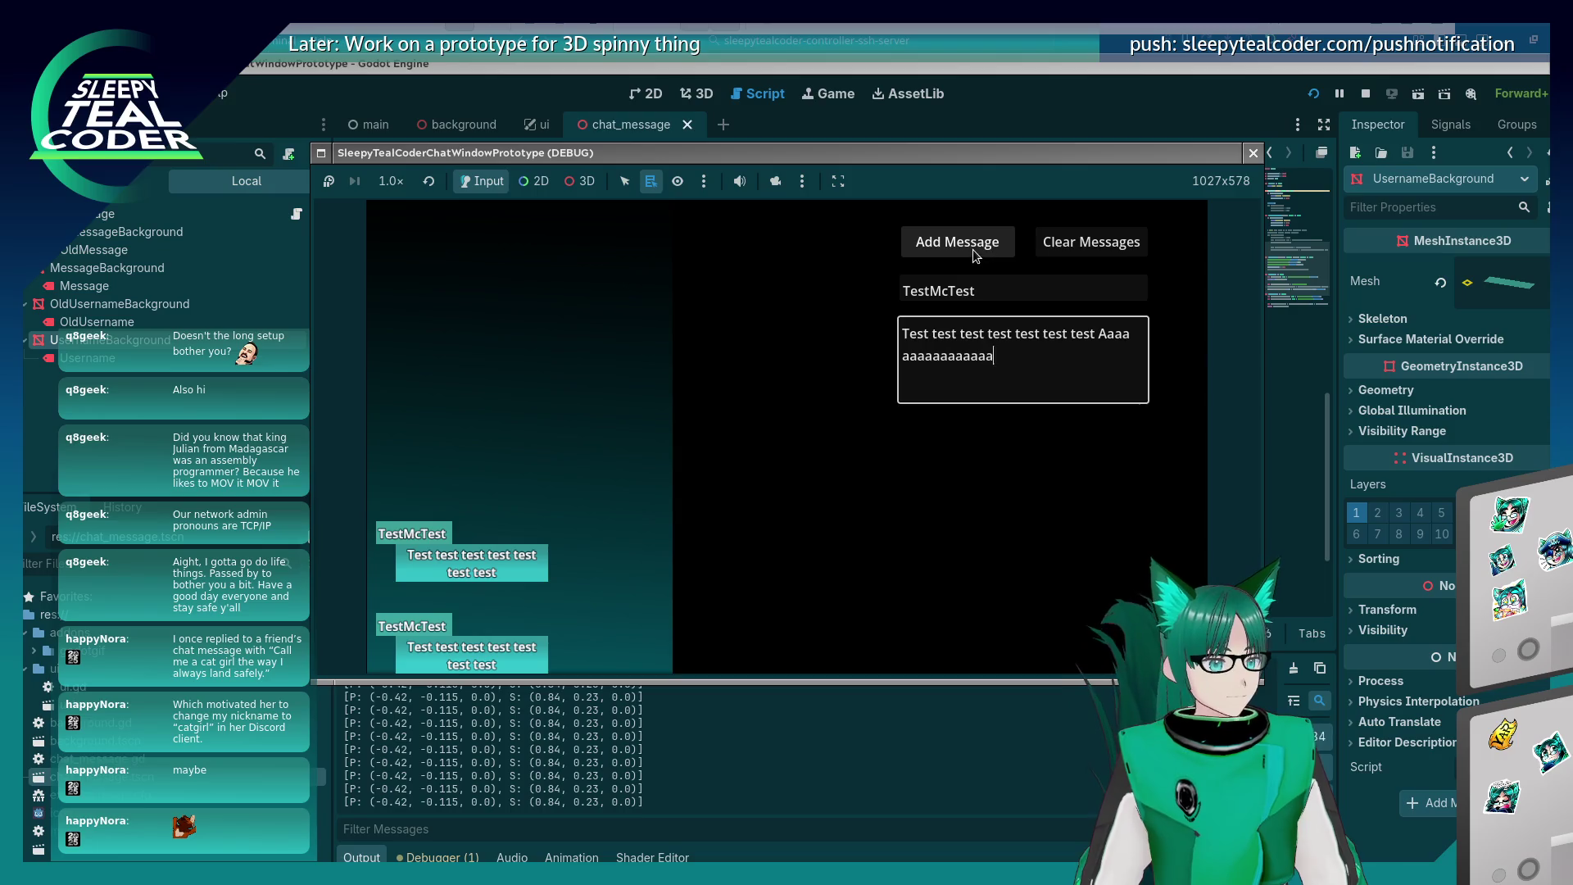
pyautogui.write('aaa')
pyautogui.click(972, 248)
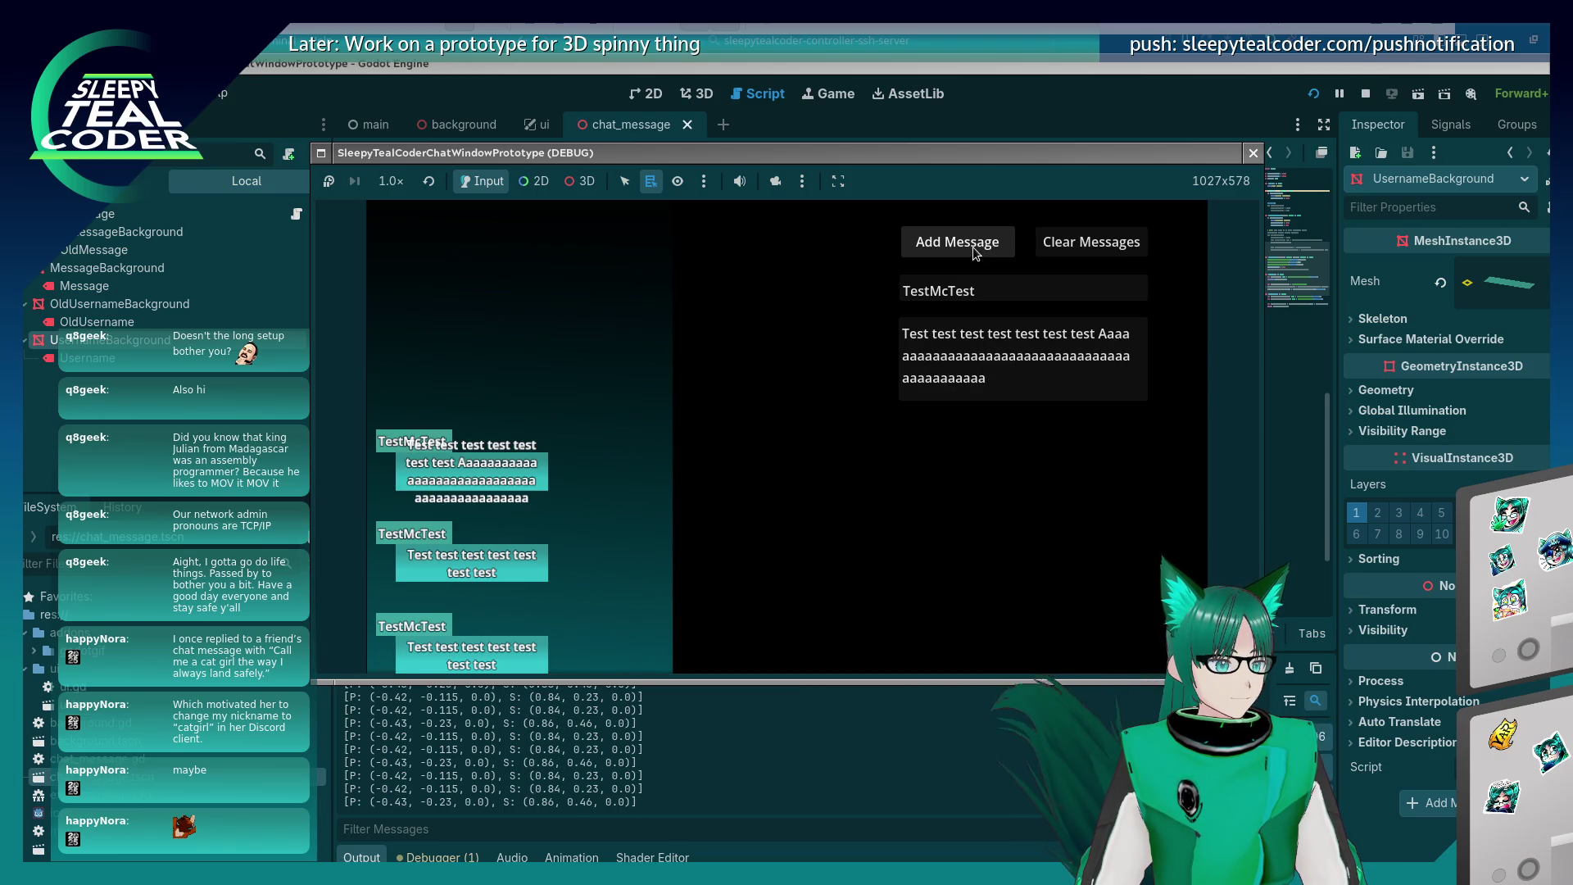
pyautogui.click(972, 247)
pyautogui.press('F8')
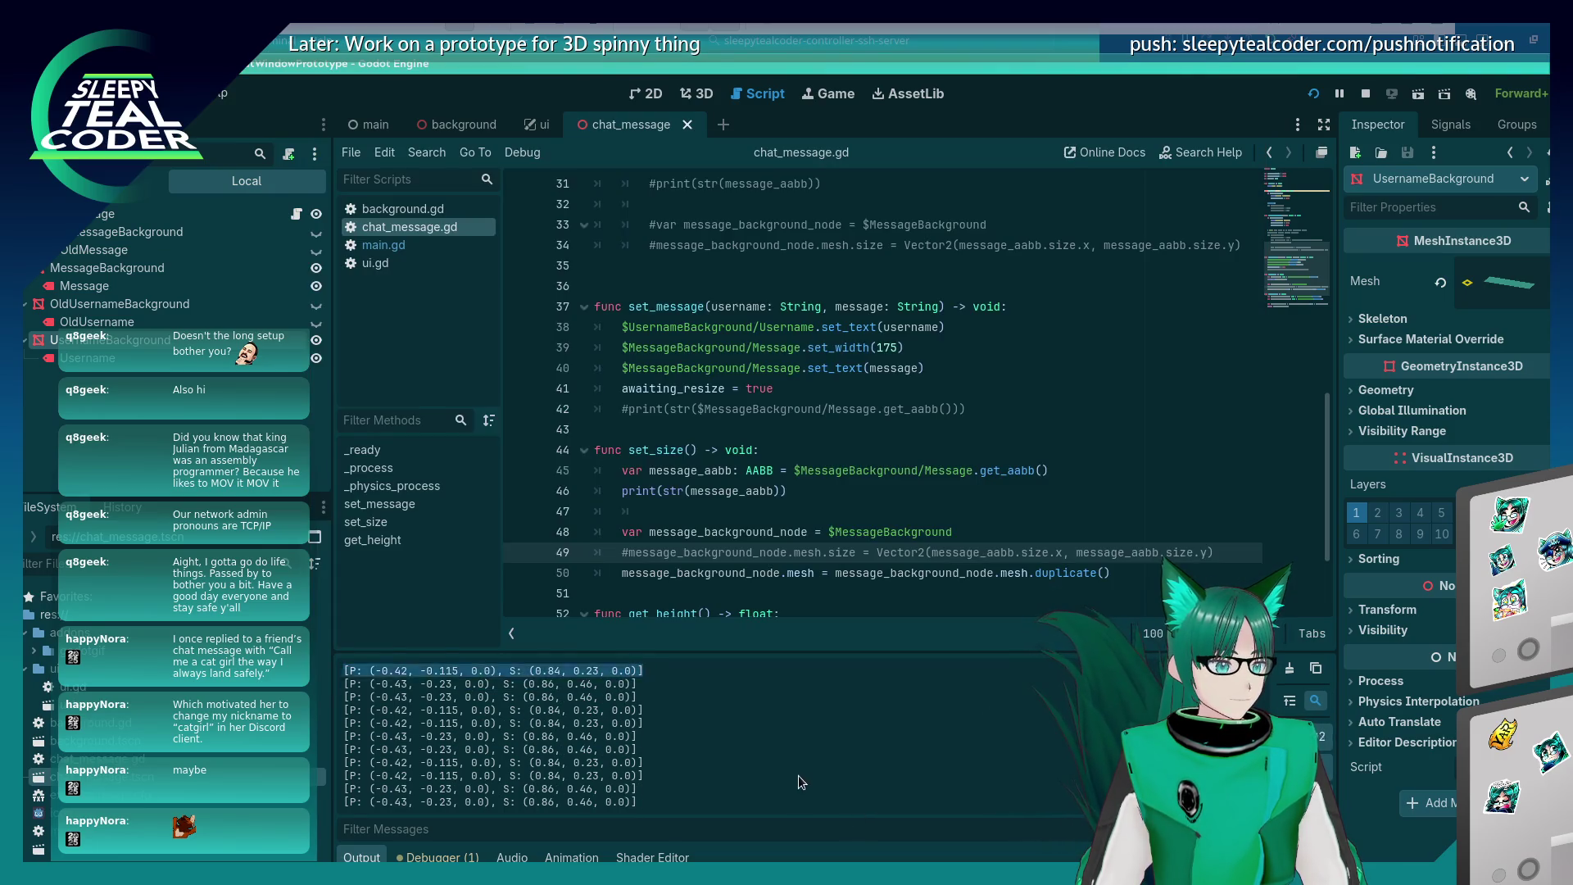
# Step: Enlarge the output log panel and open the debugger's video memory list
pyautogui.scroll(-1, 675, 787)
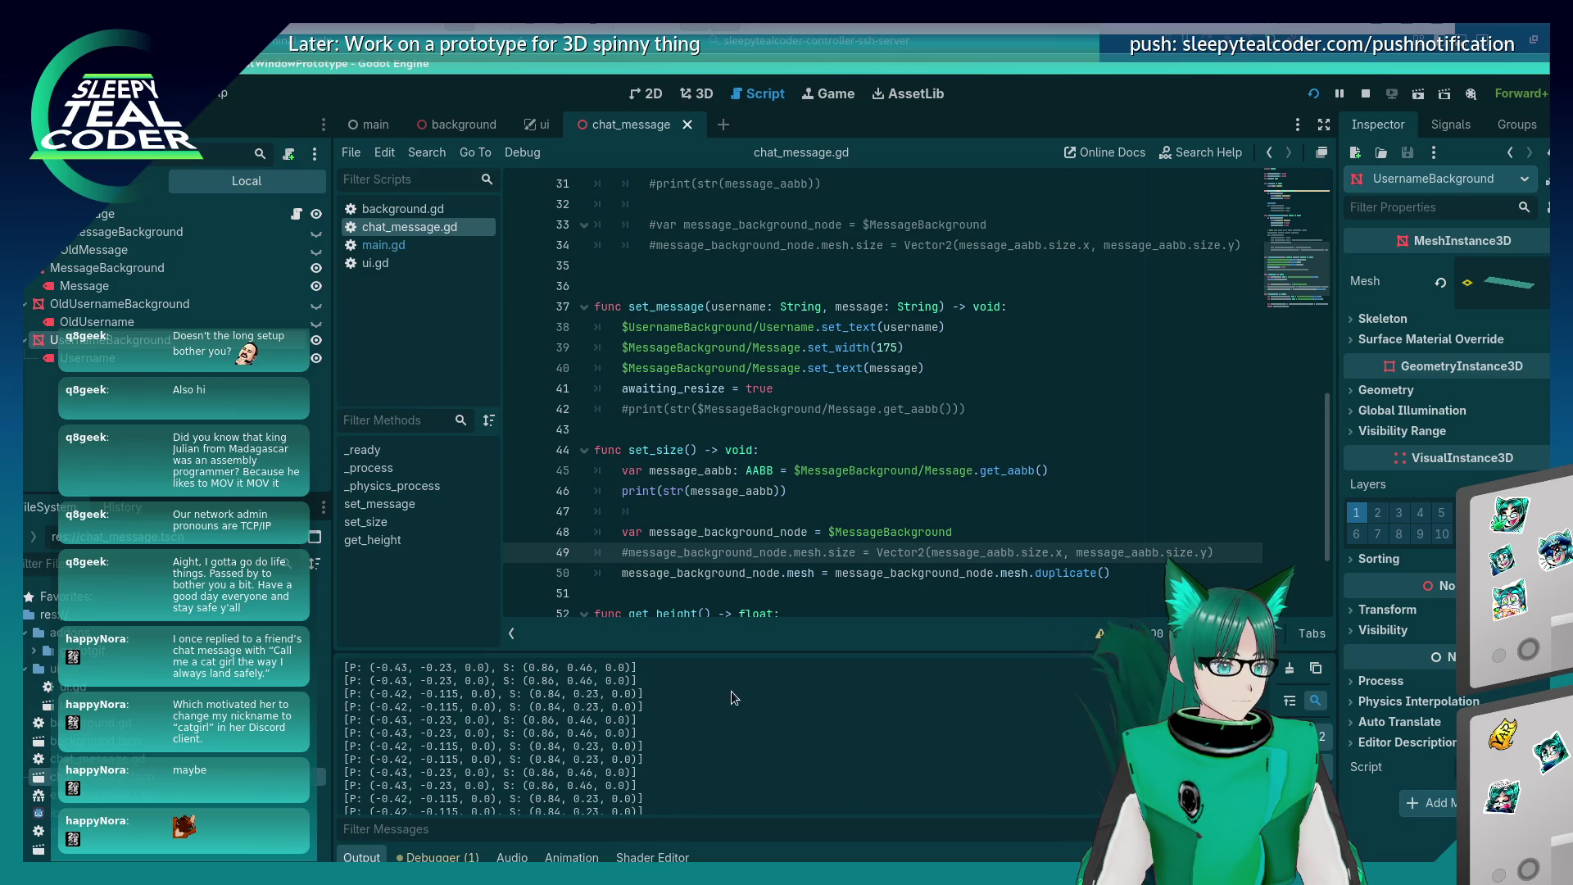
pyautogui.moveTo(743, 652)
pyautogui.mouseDown()
pyautogui.moveTo(771, 627)
pyautogui.moveTo(671, 624)
pyautogui.moveTo(677, 599)
pyautogui.mouseUp()
pyautogui.click(438, 858)
# Step: Post another chat message and refresh the debugger's Video RAM usage list
pyautogui.click(877, 653)
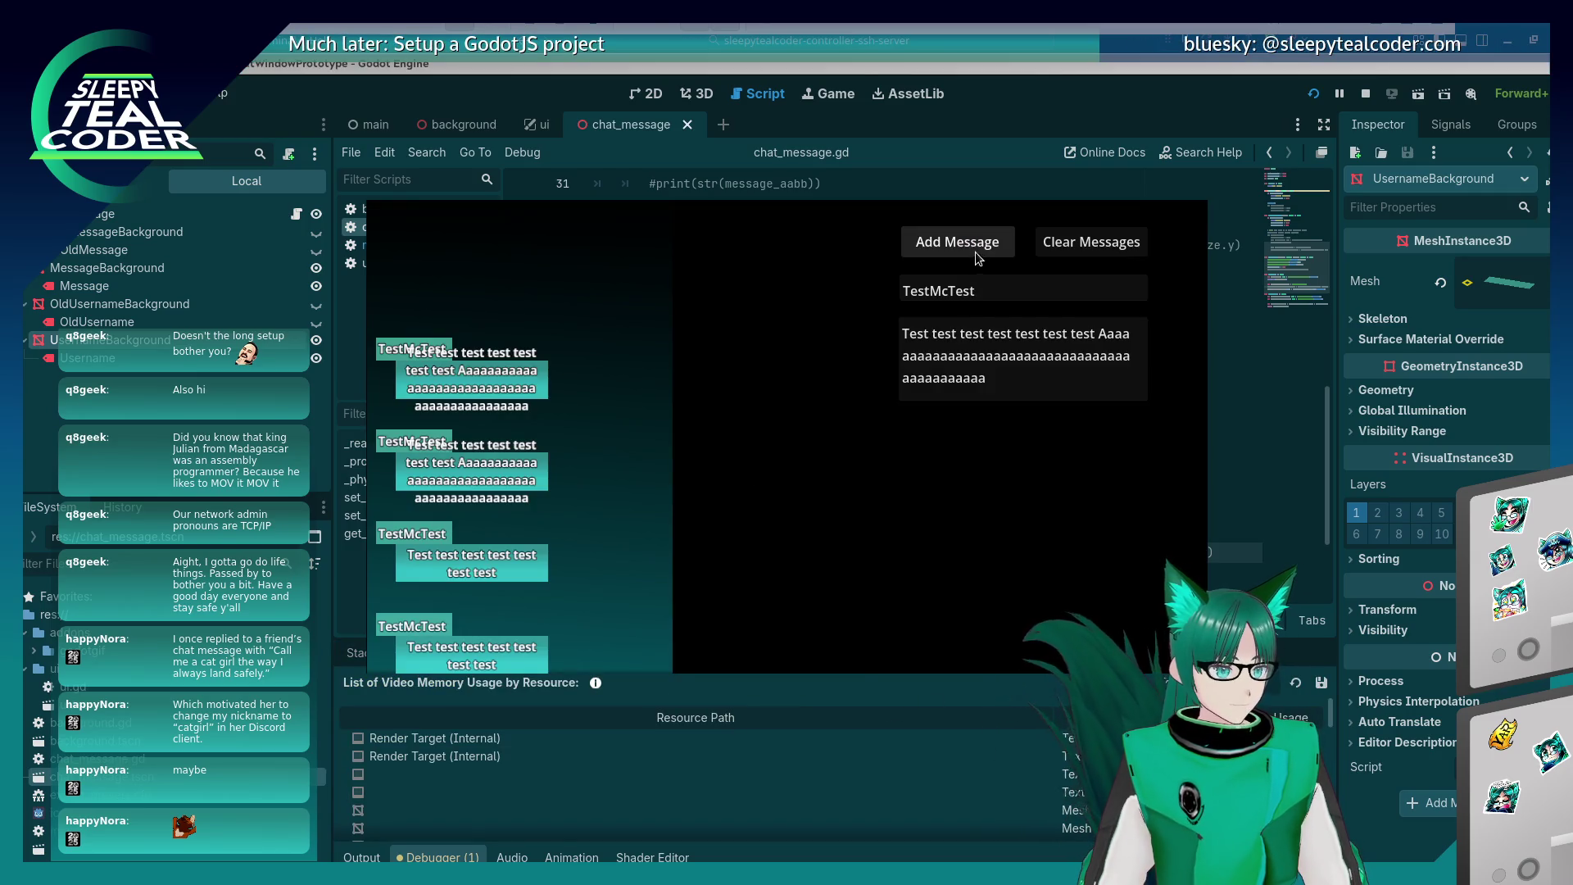
pyautogui.click(971, 244)
pyautogui.click(1295, 684)
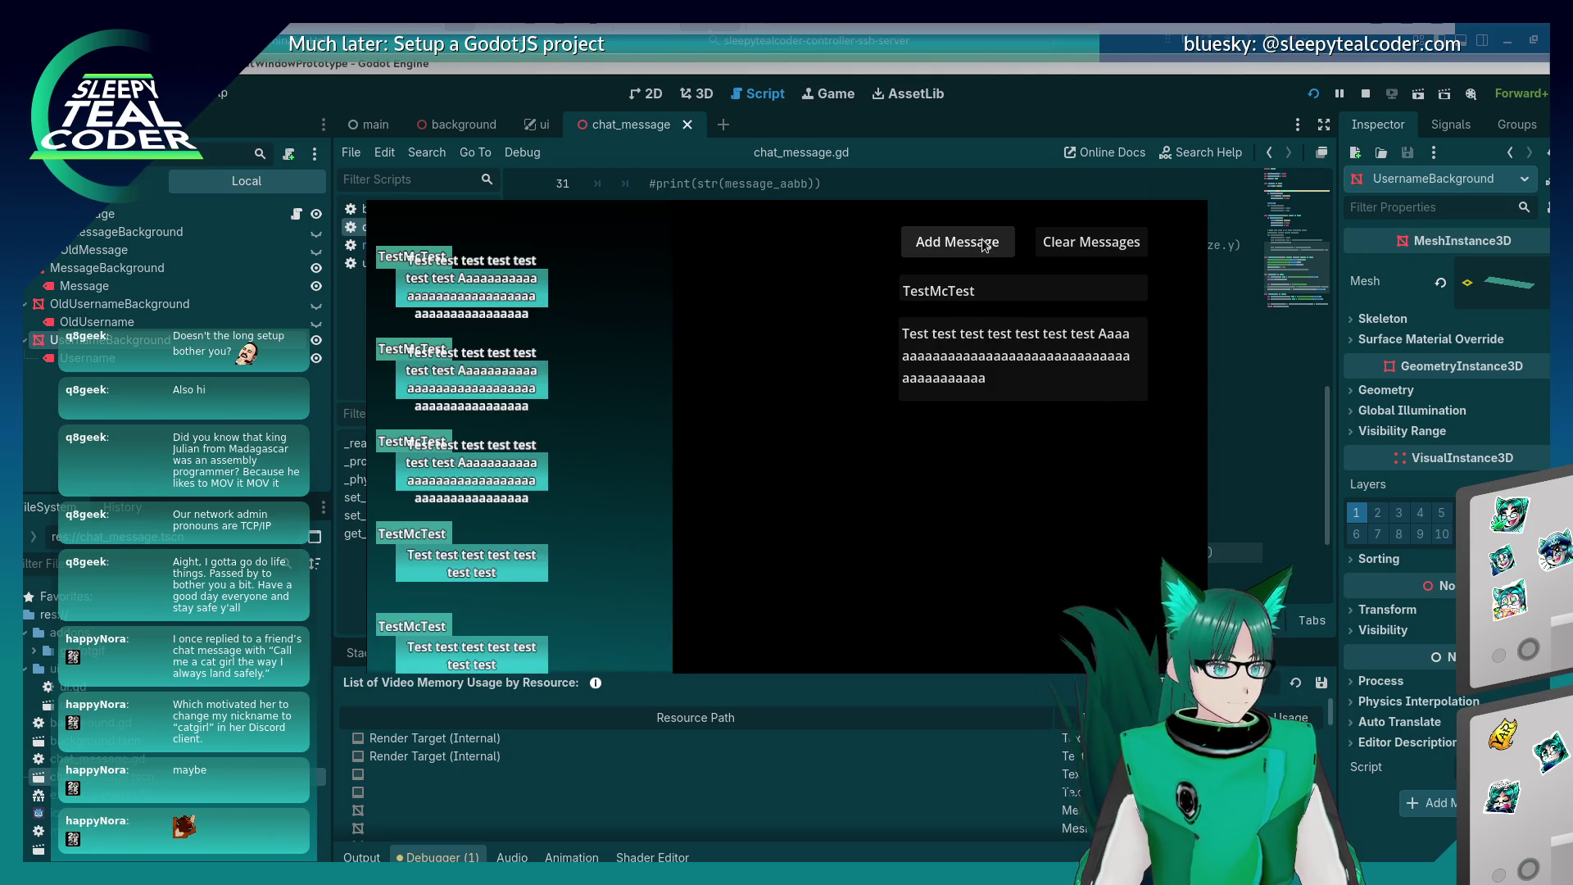
pyautogui.click(1302, 680)
pyautogui.hotkey('alt', 'Tab')
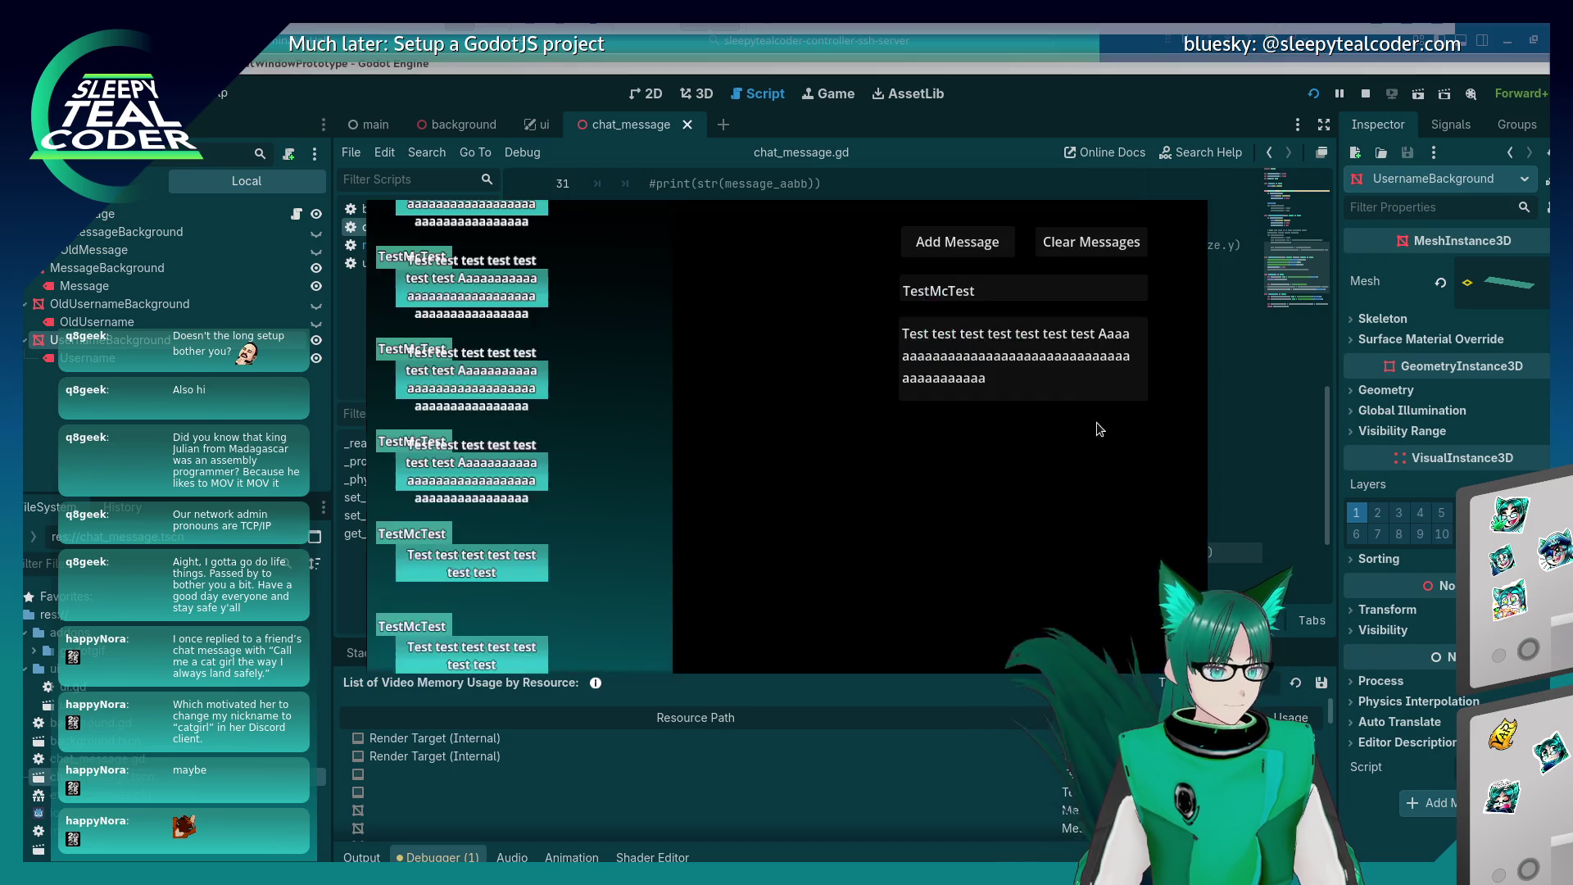
pyautogui.click(1297, 693)
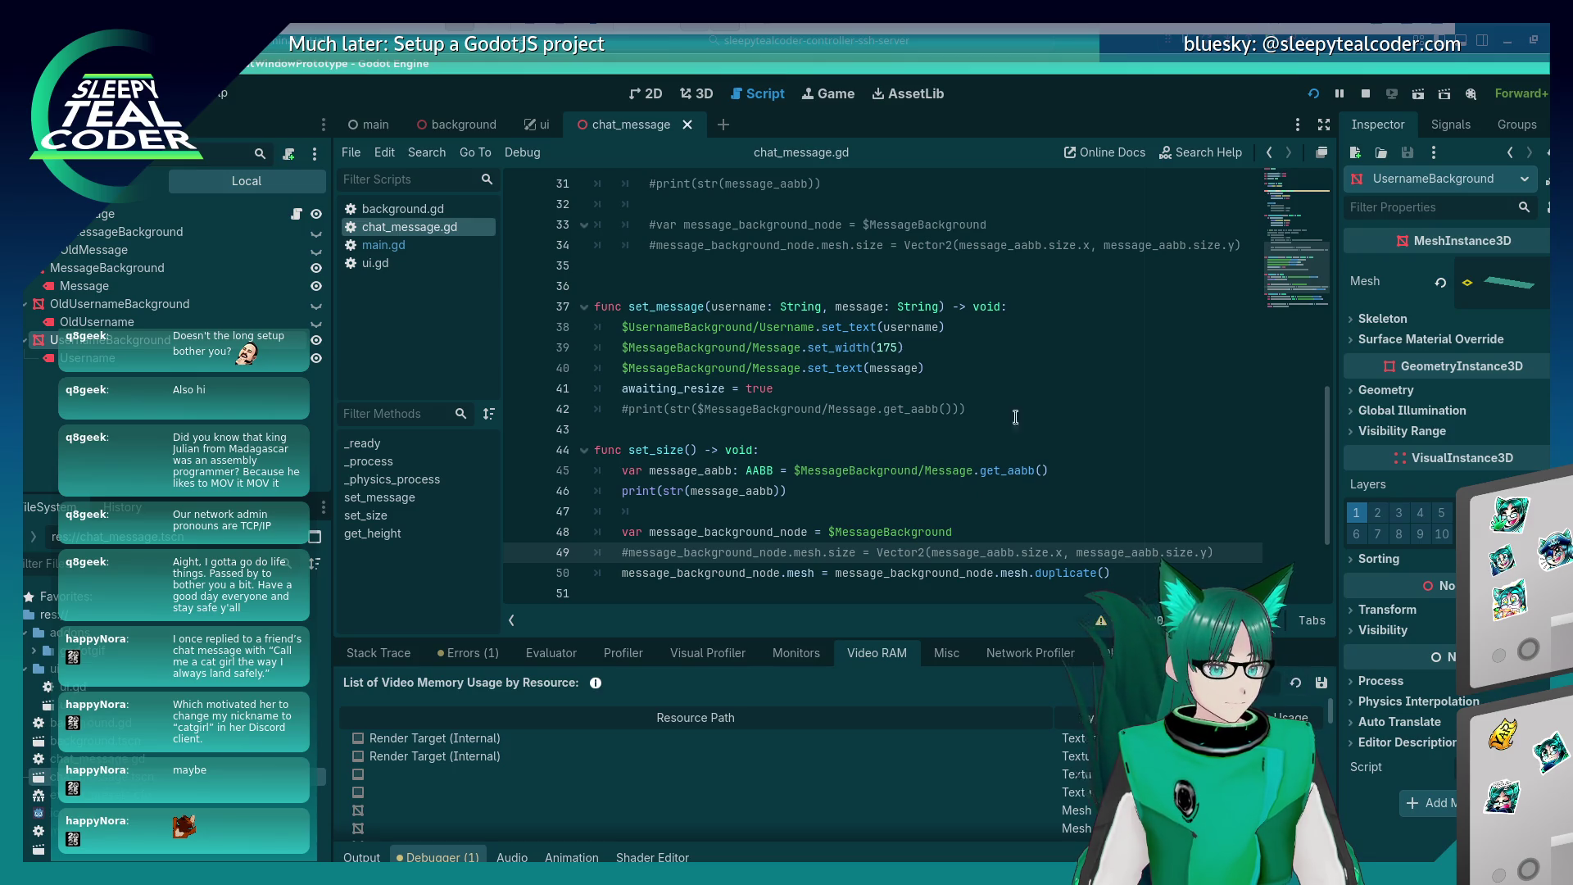
pyautogui.hotkey('alt', 'Tab')
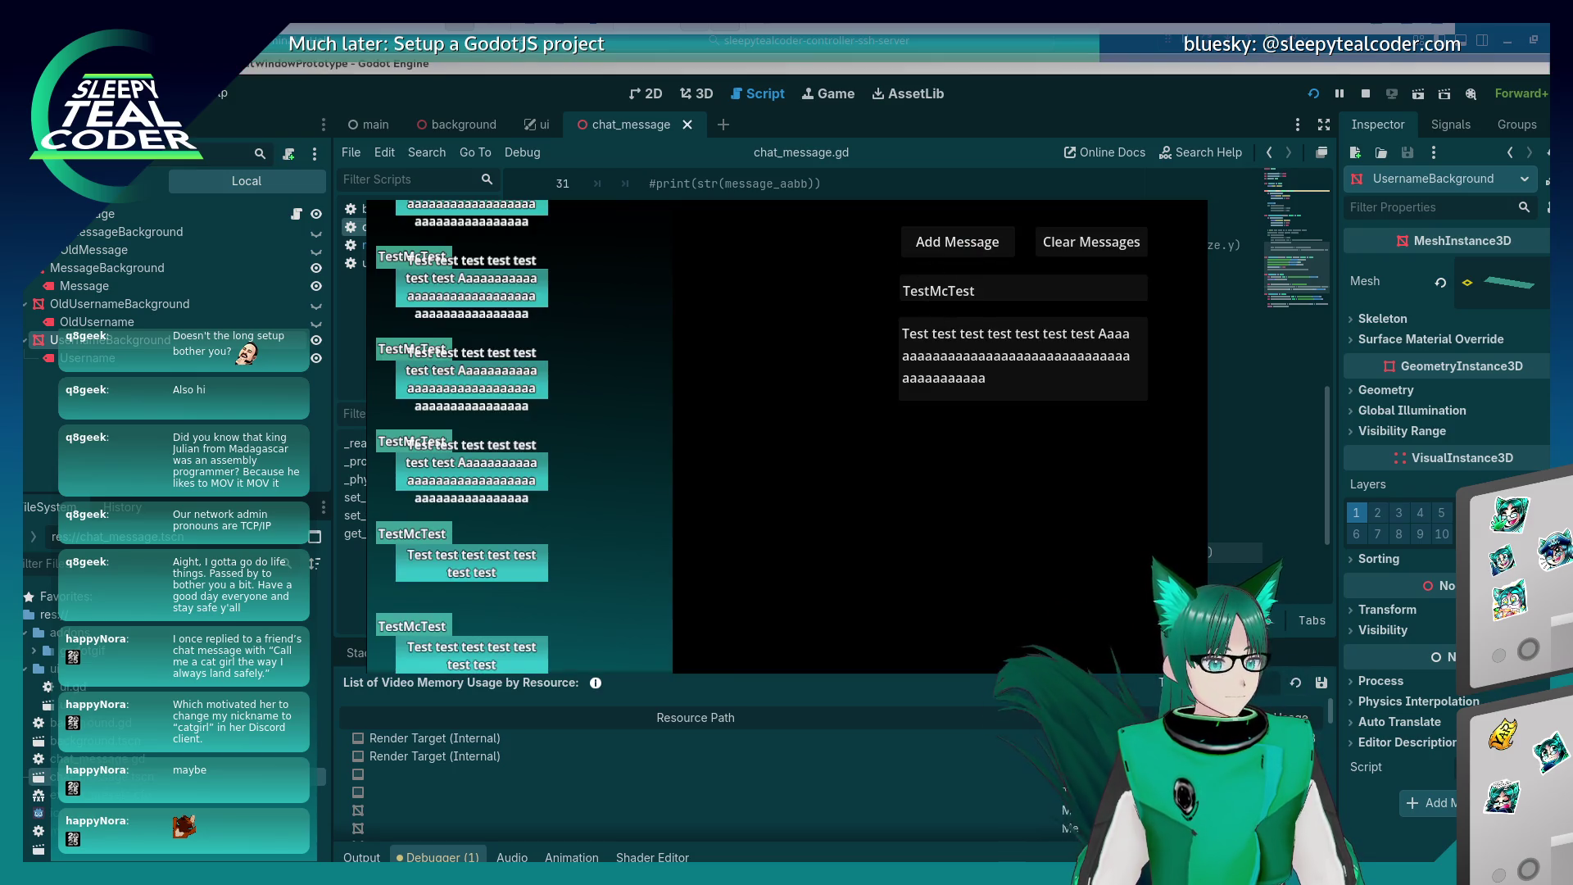
pyautogui.click(1297, 686)
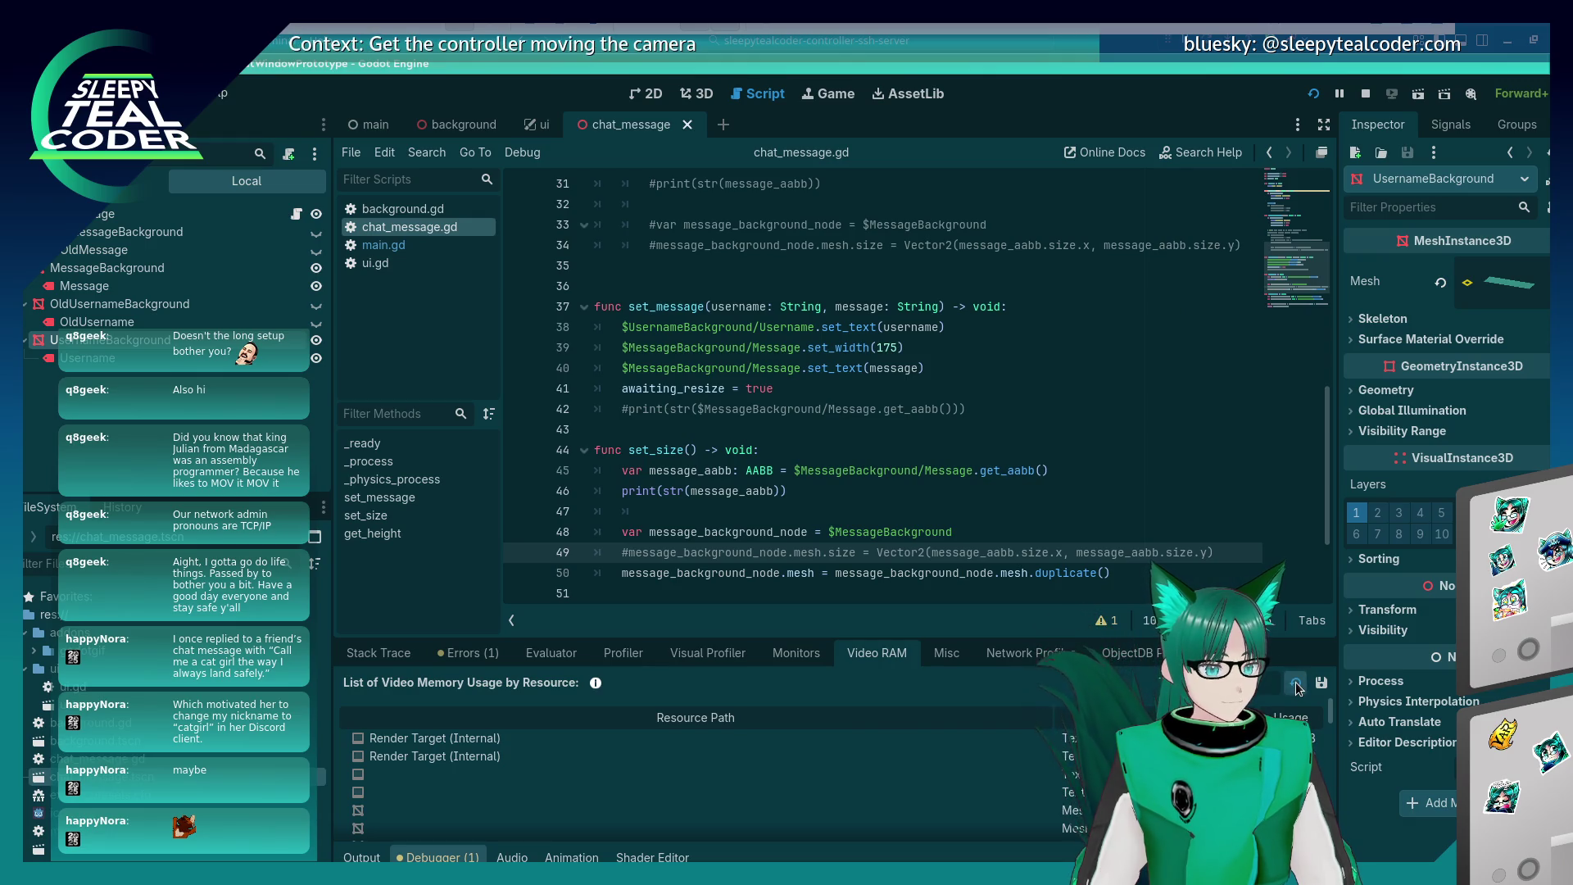
pyautogui.click(984, 492)
pyautogui.scroll(-2, 984, 492)
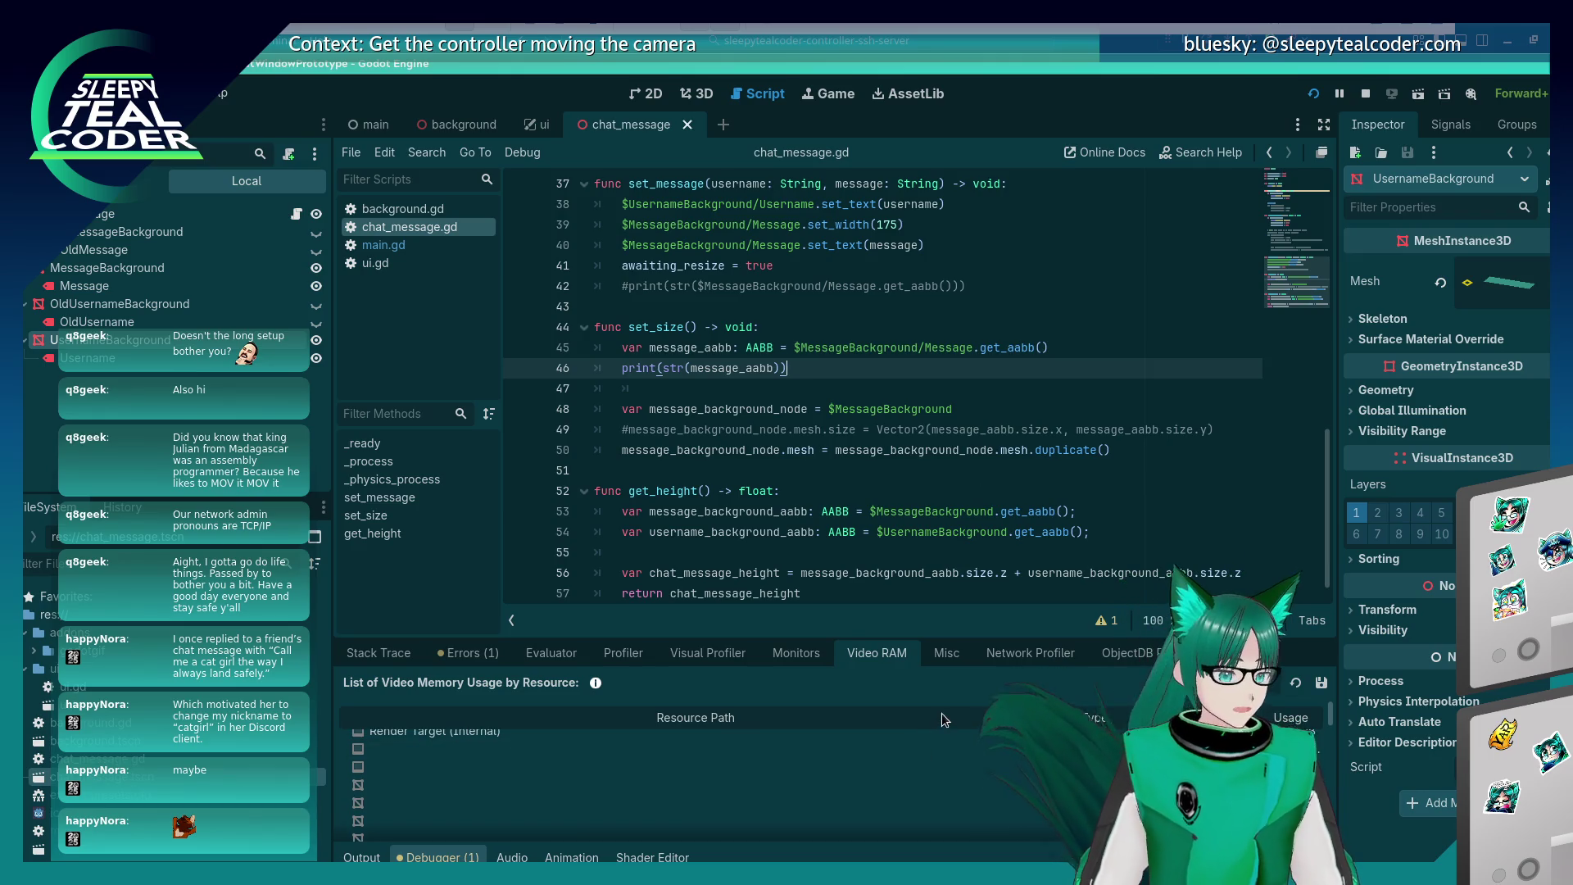
pyautogui.scroll(-3, 943, 744)
pyautogui.scroll(-3, 943, 741)
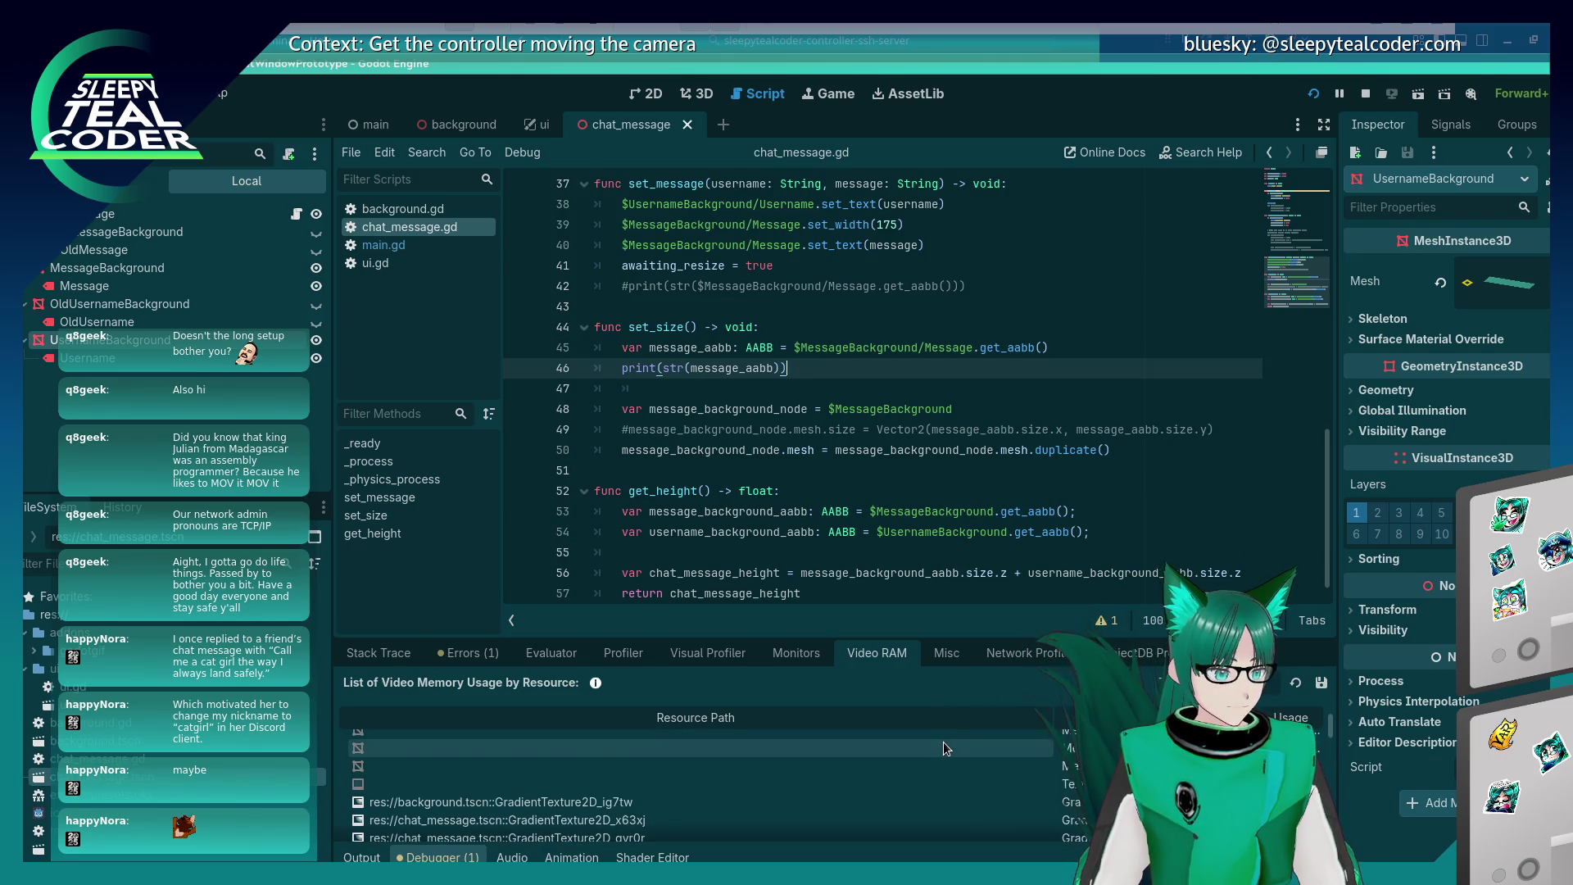
pyautogui.scroll(2, 943, 741)
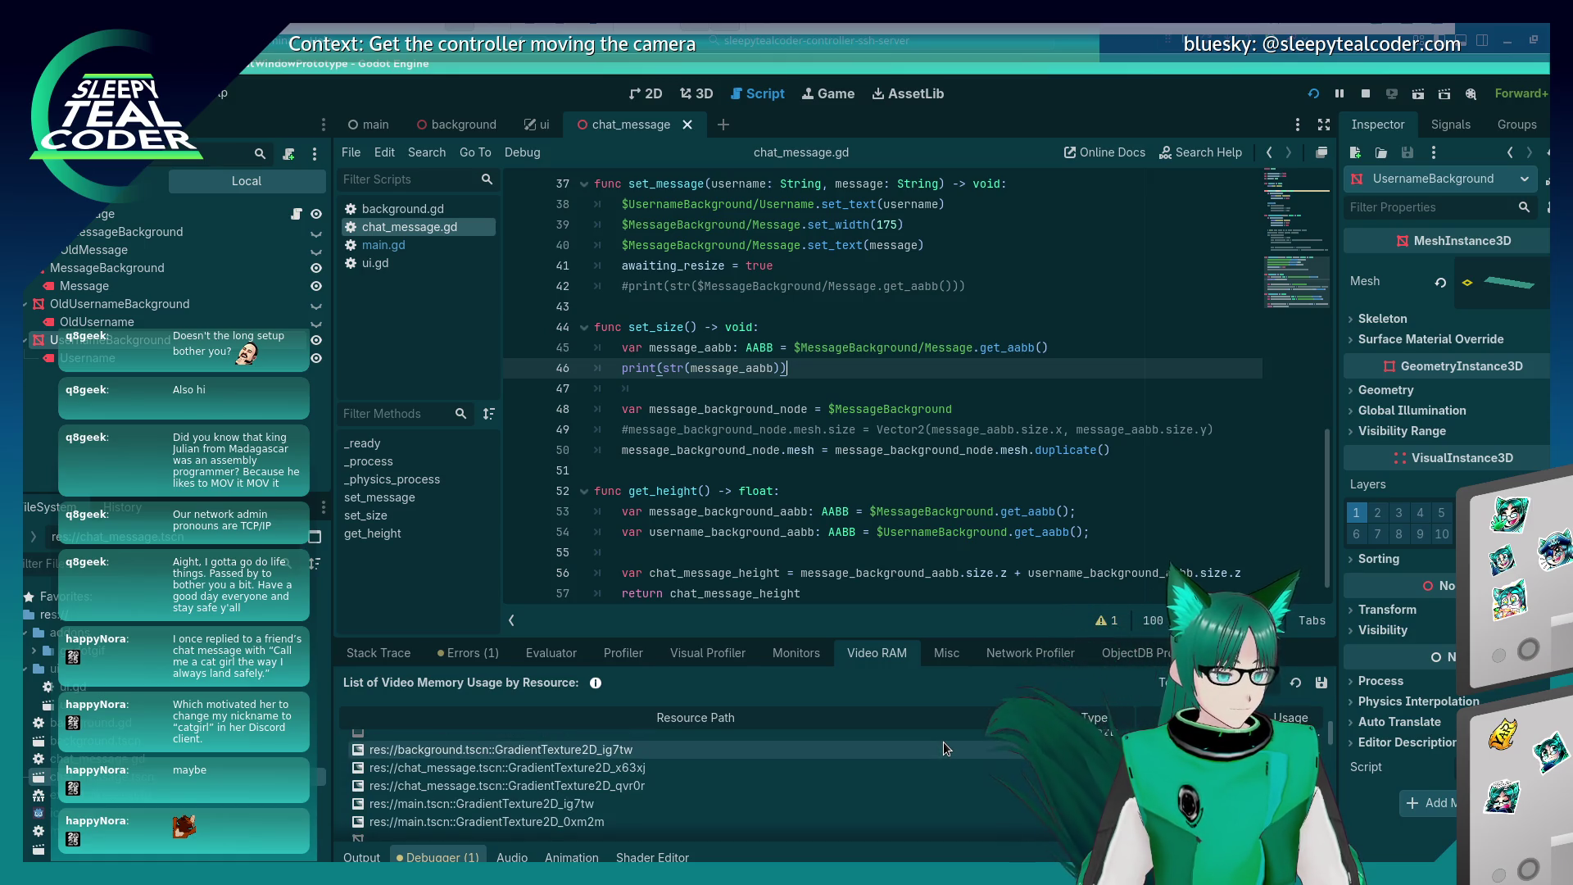
pyautogui.scroll(-5, 926, 759)
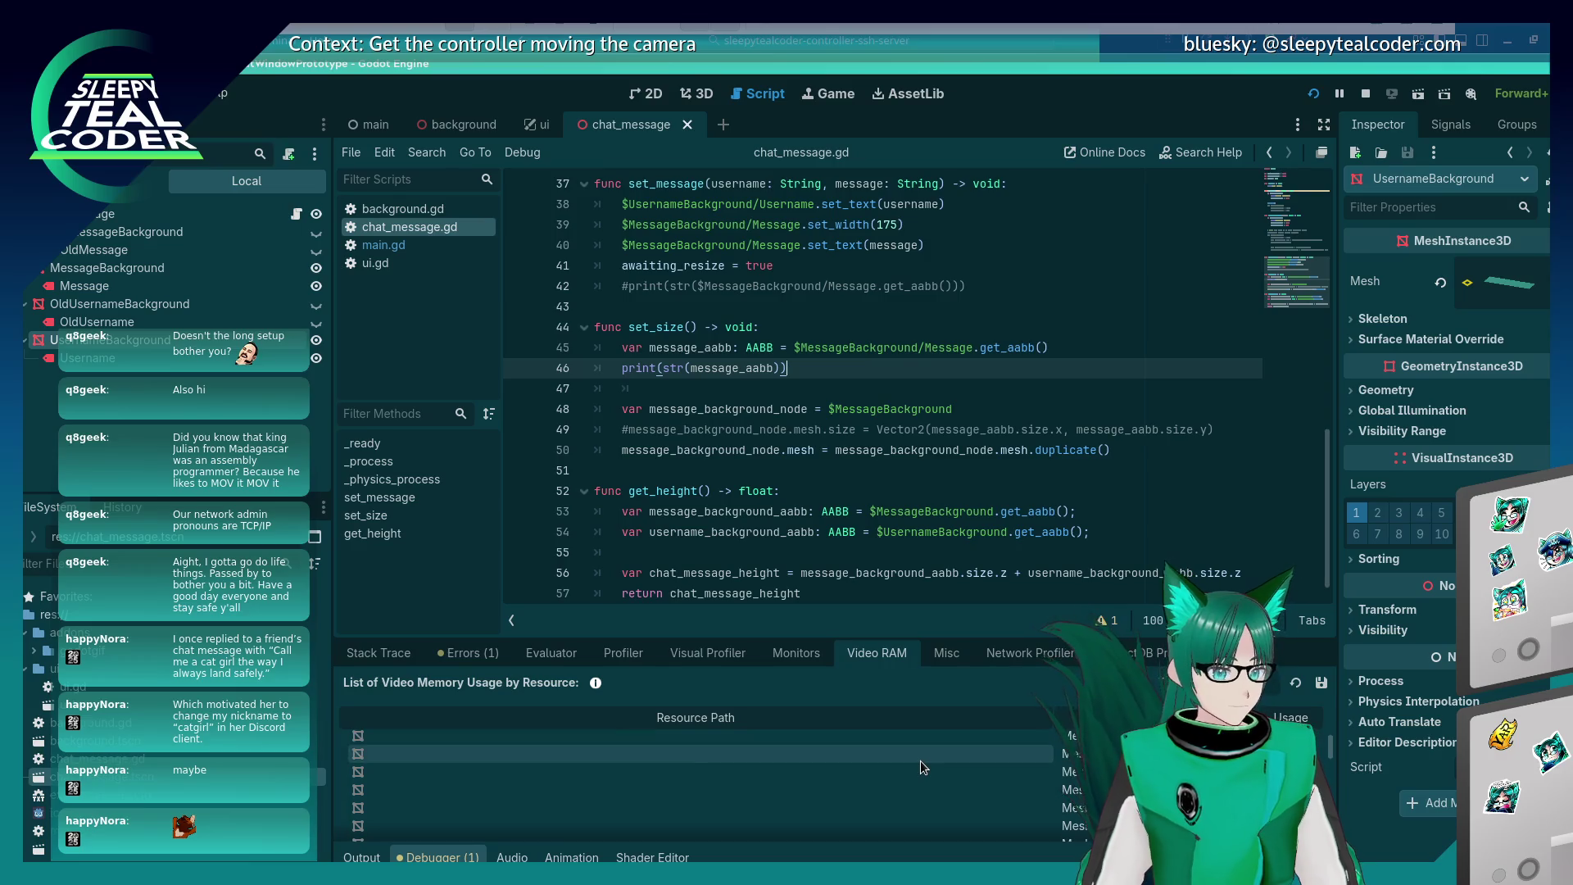
pyautogui.scroll(-1, 921, 760)
pyautogui.scroll(5, 1319, 743)
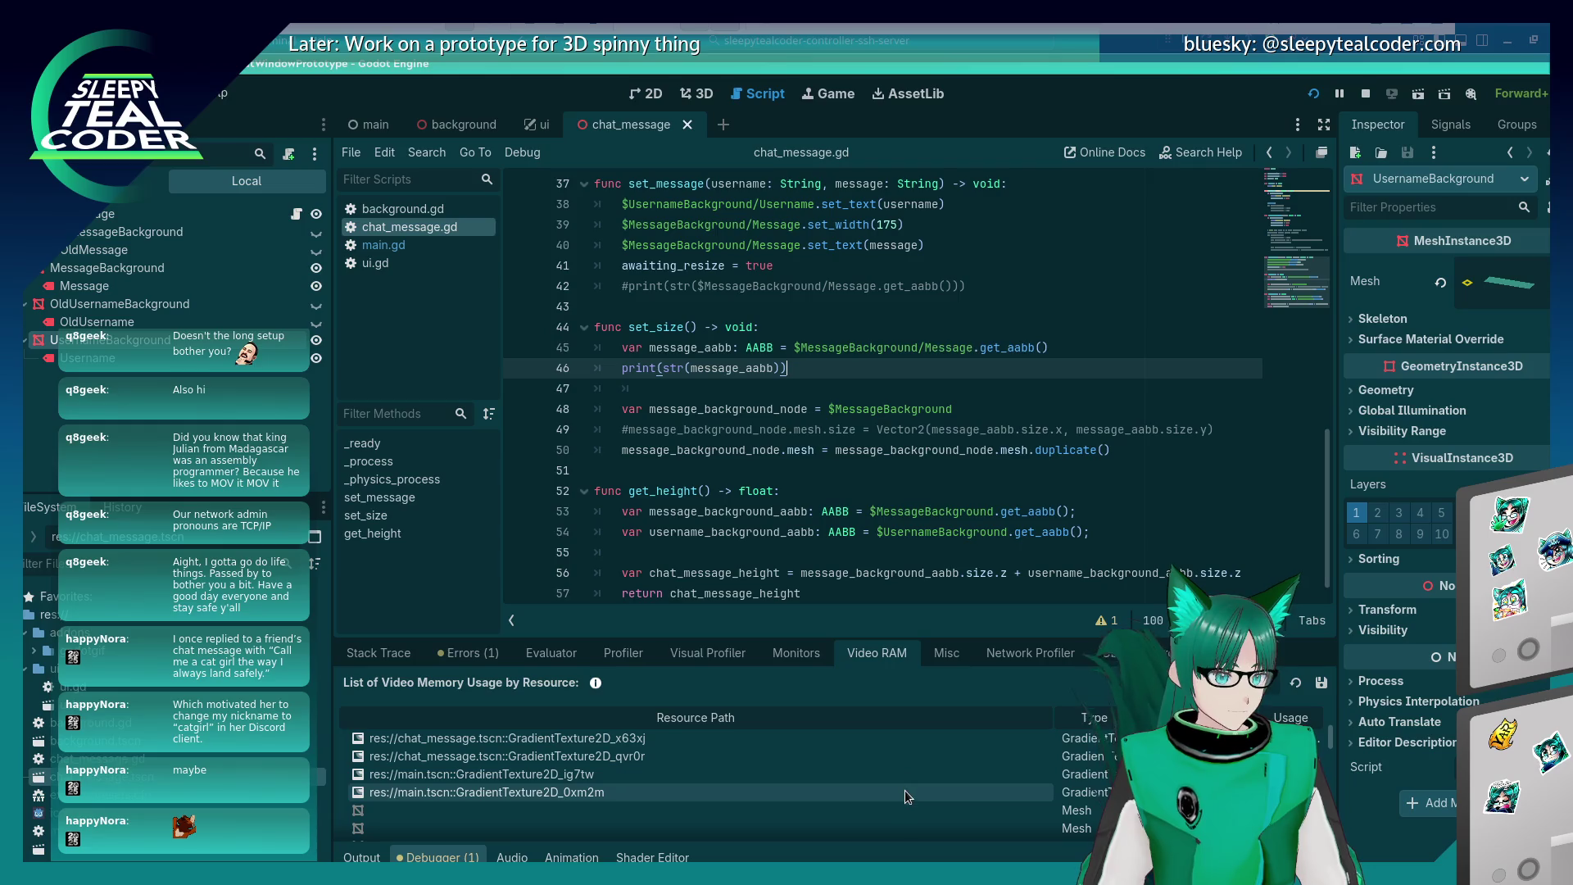
# Step: Move the mesh.size resize line below the mesh.duplicate() line, then run the game again
pyautogui.click(883, 452)
pyautogui.press('Up')
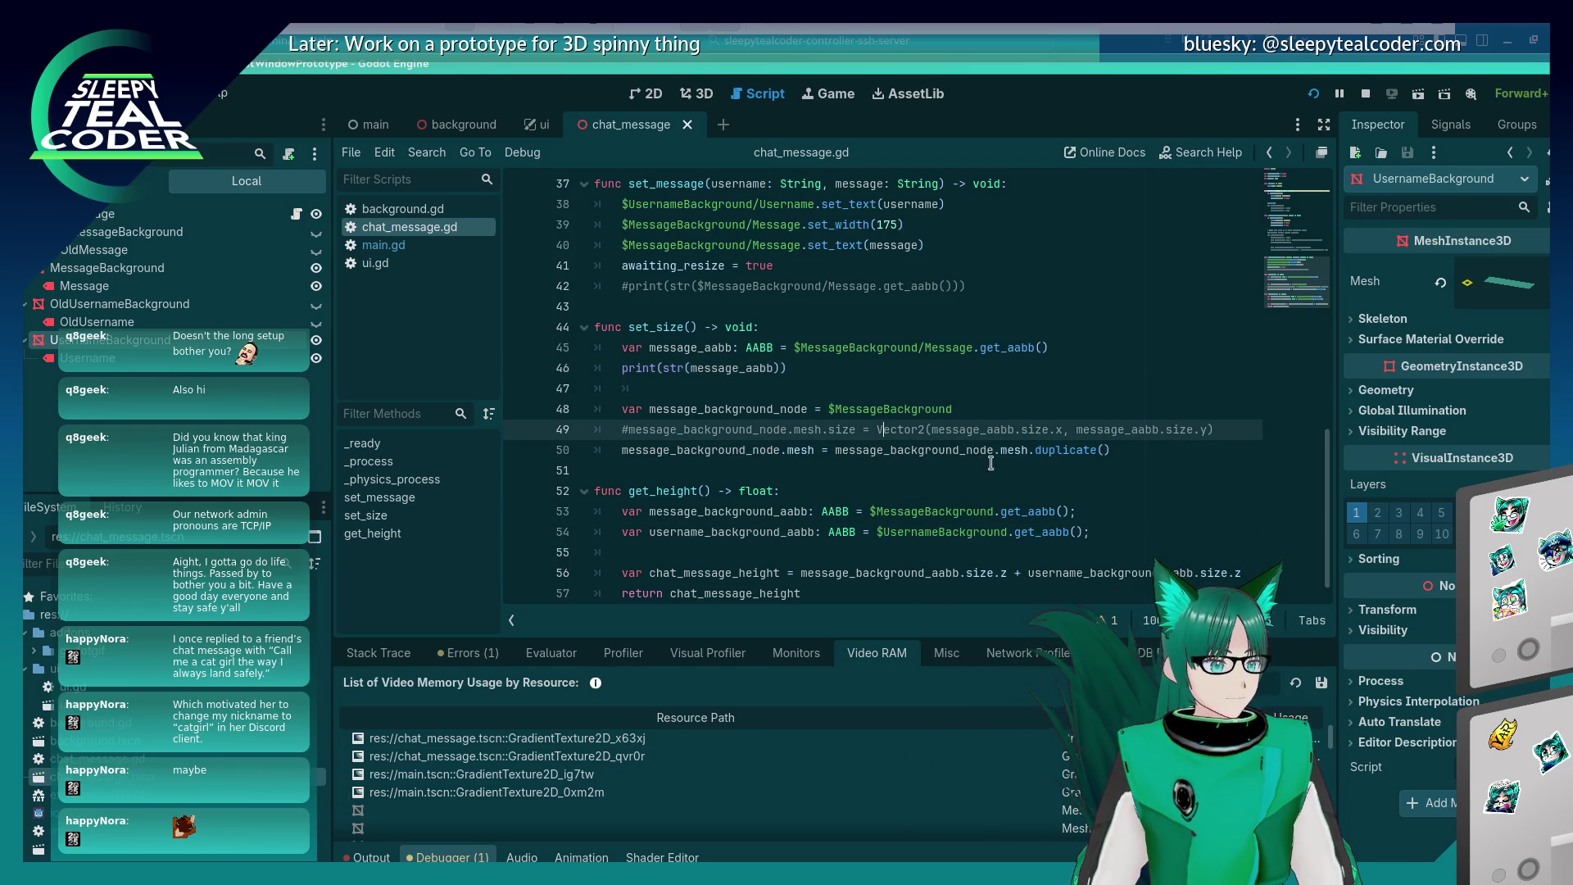
pyautogui.hotkey('shift', 'End')
pyautogui.hotkey('ctrl', 'x')
pyautogui.press('Down')
pyautogui.press('End')
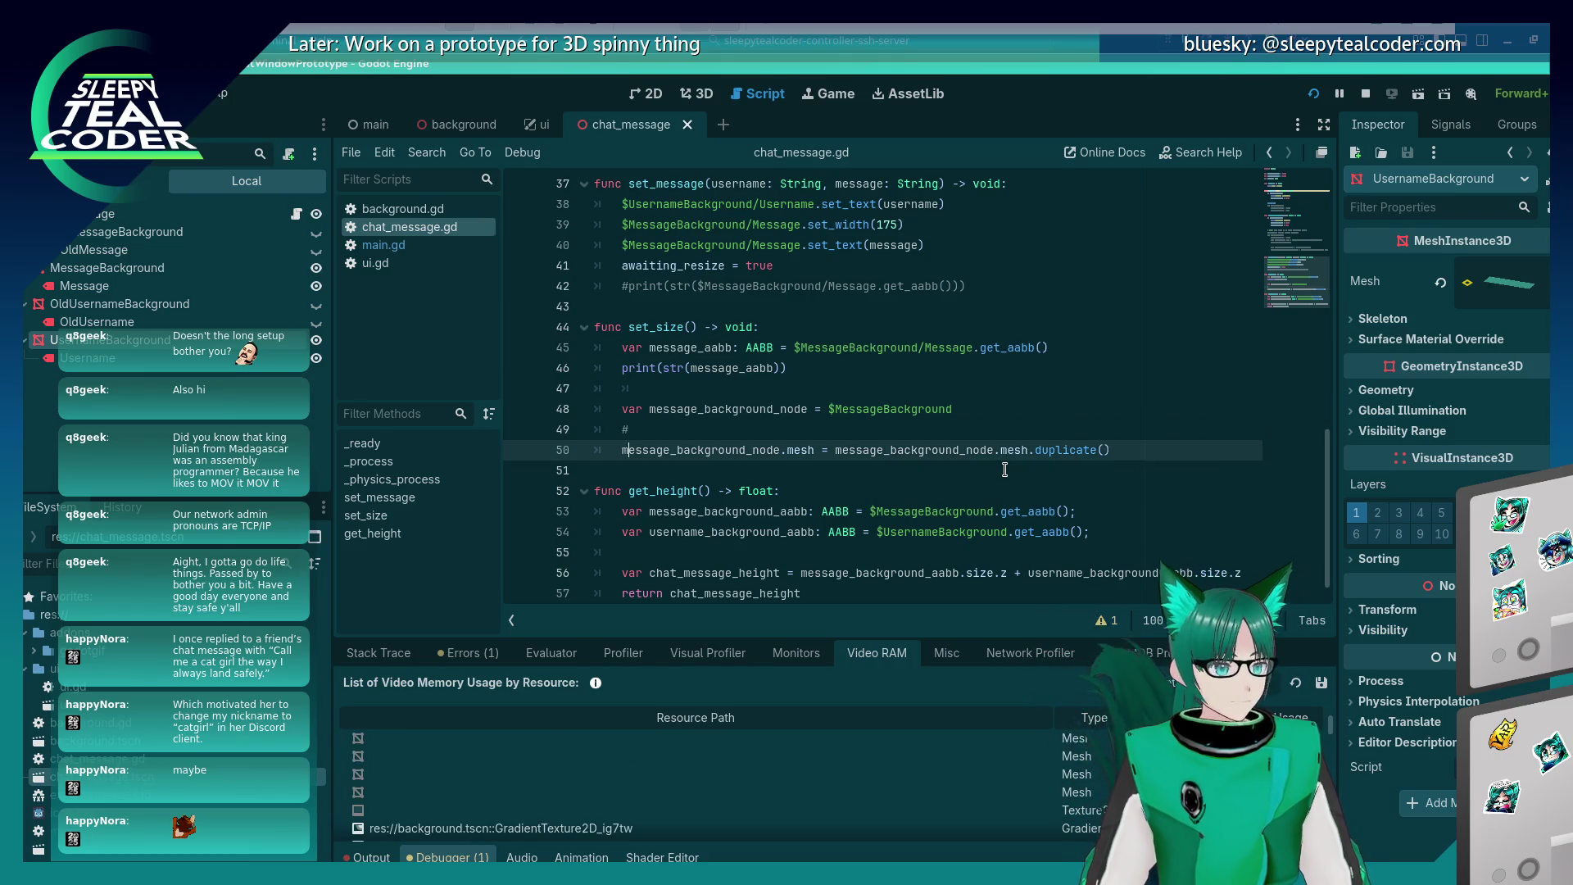
pyautogui.press('Return')
pyautogui.hotkey('ctrl', 'v')
pyautogui.press('Up')
pyautogui.press('Up')
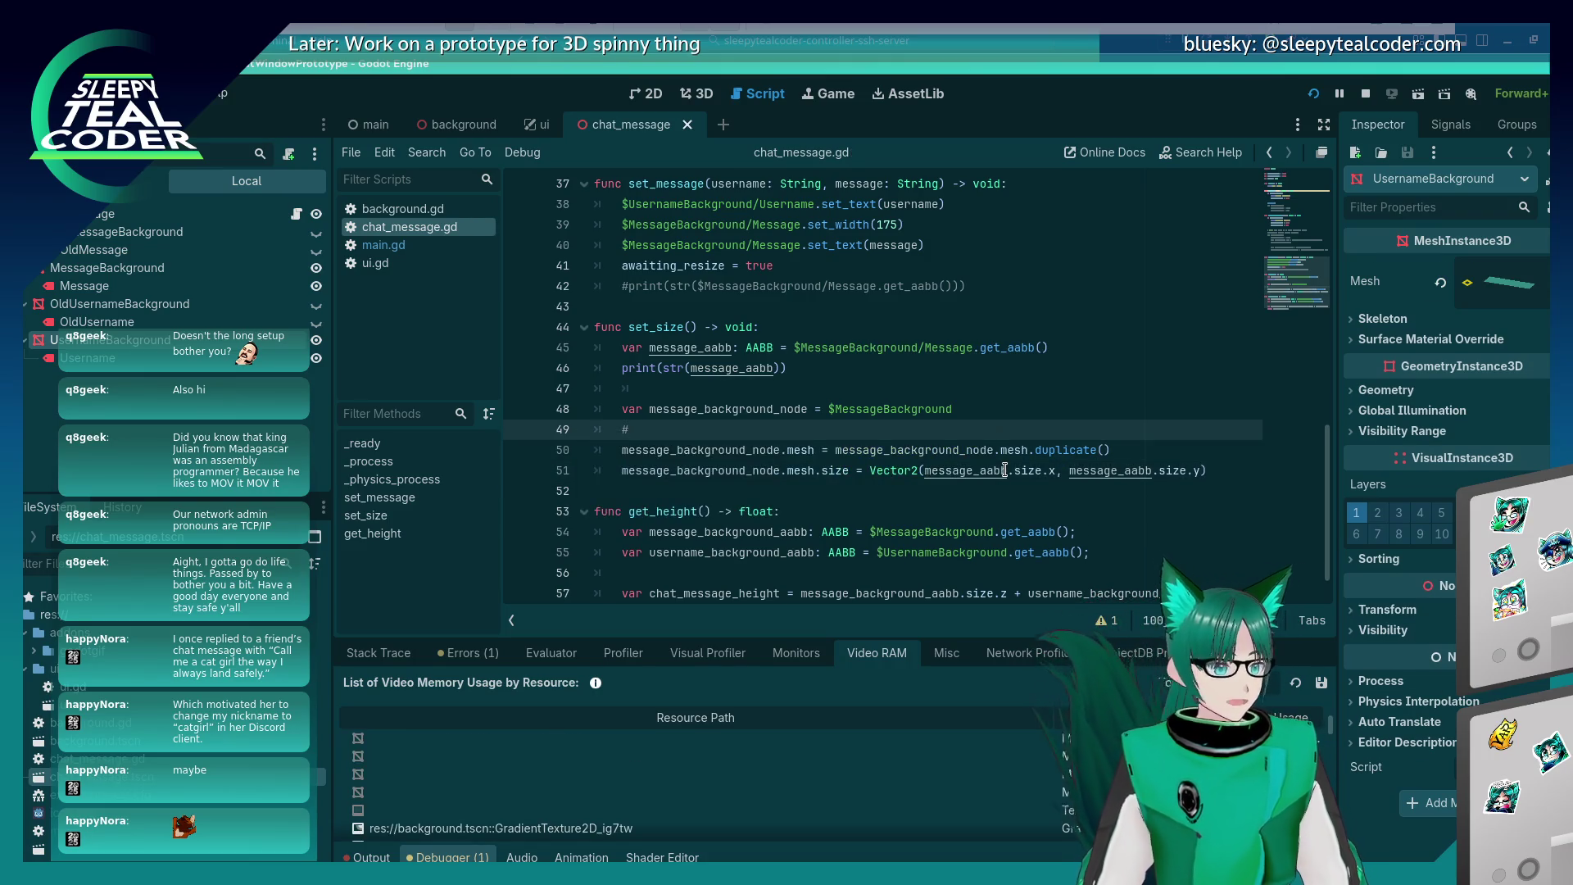
pyautogui.click(1313, 94)
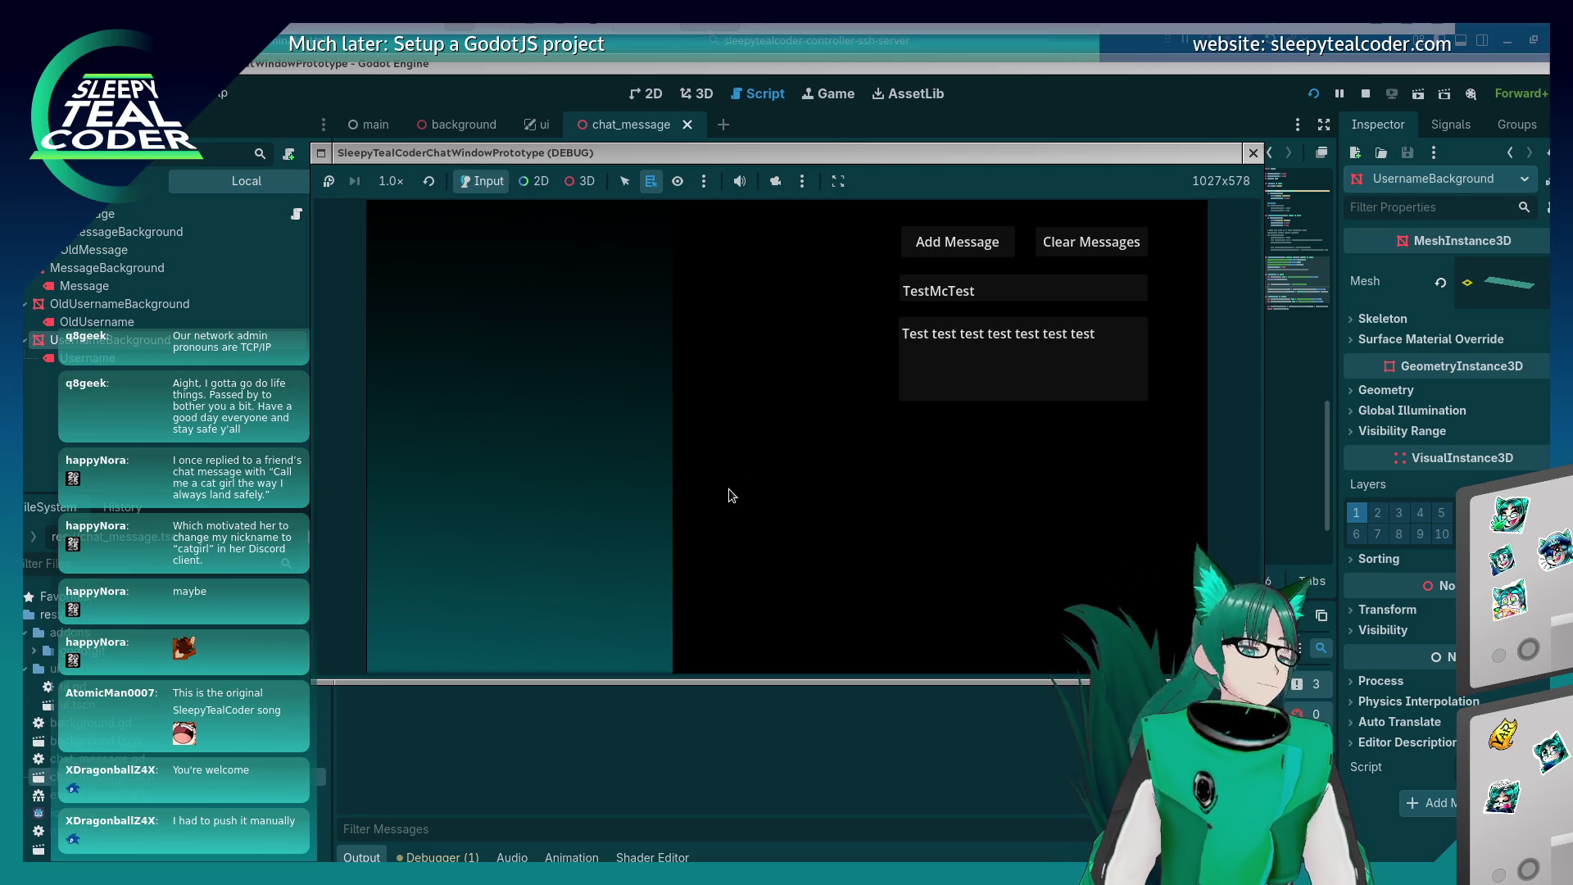
# Step: Post three TestMcTest messages and a long 'Mooo…' message, then stop the game
pyautogui.click(958, 245)
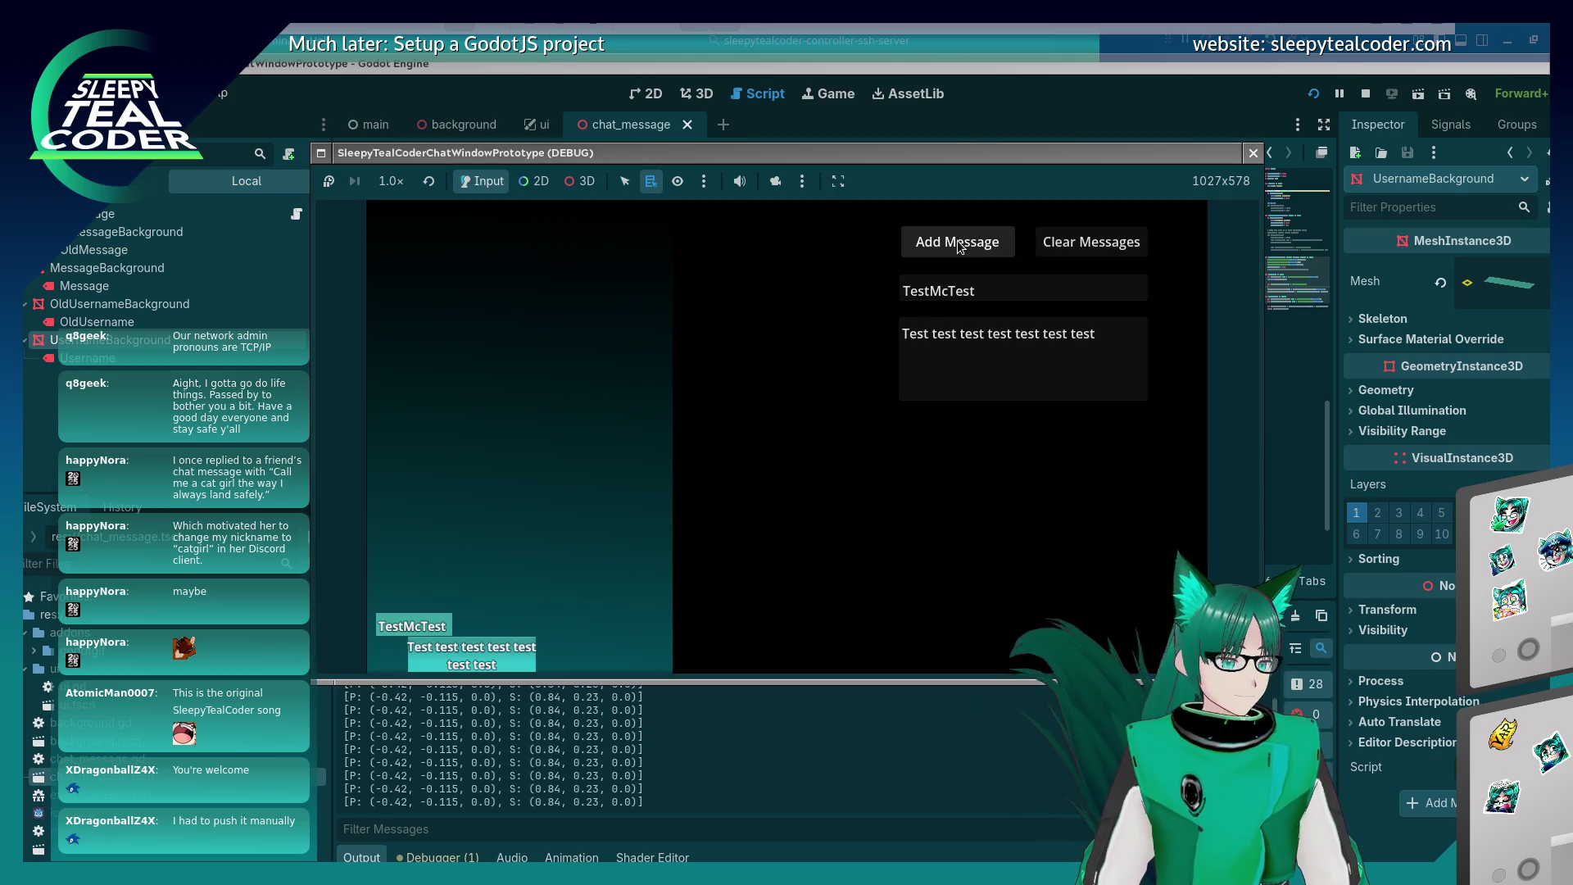
pyautogui.click(959, 245)
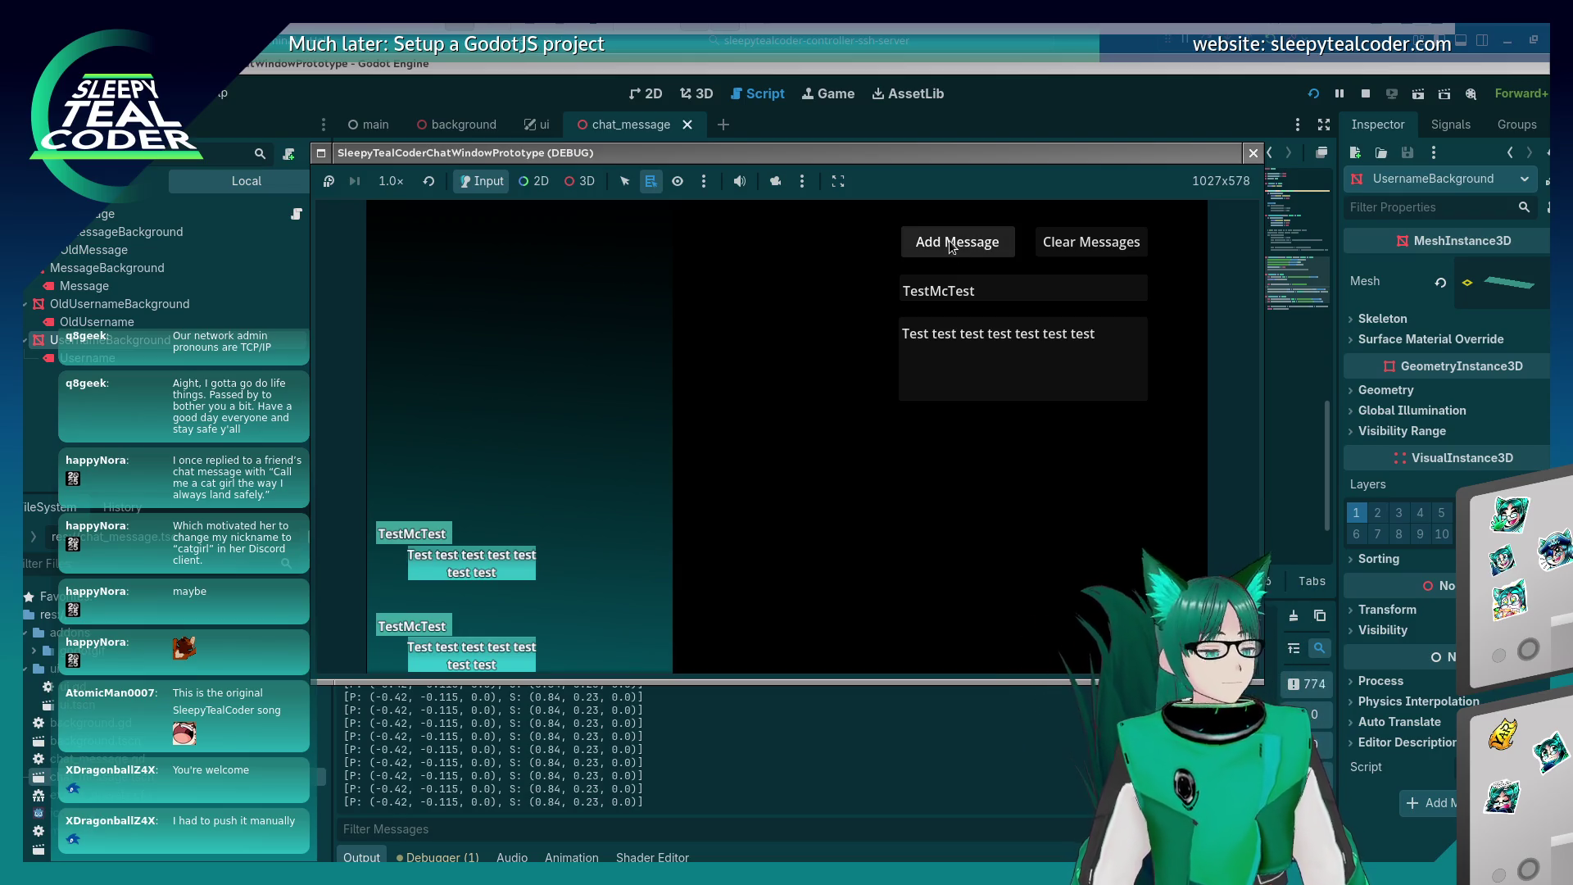
pyautogui.click(959, 242)
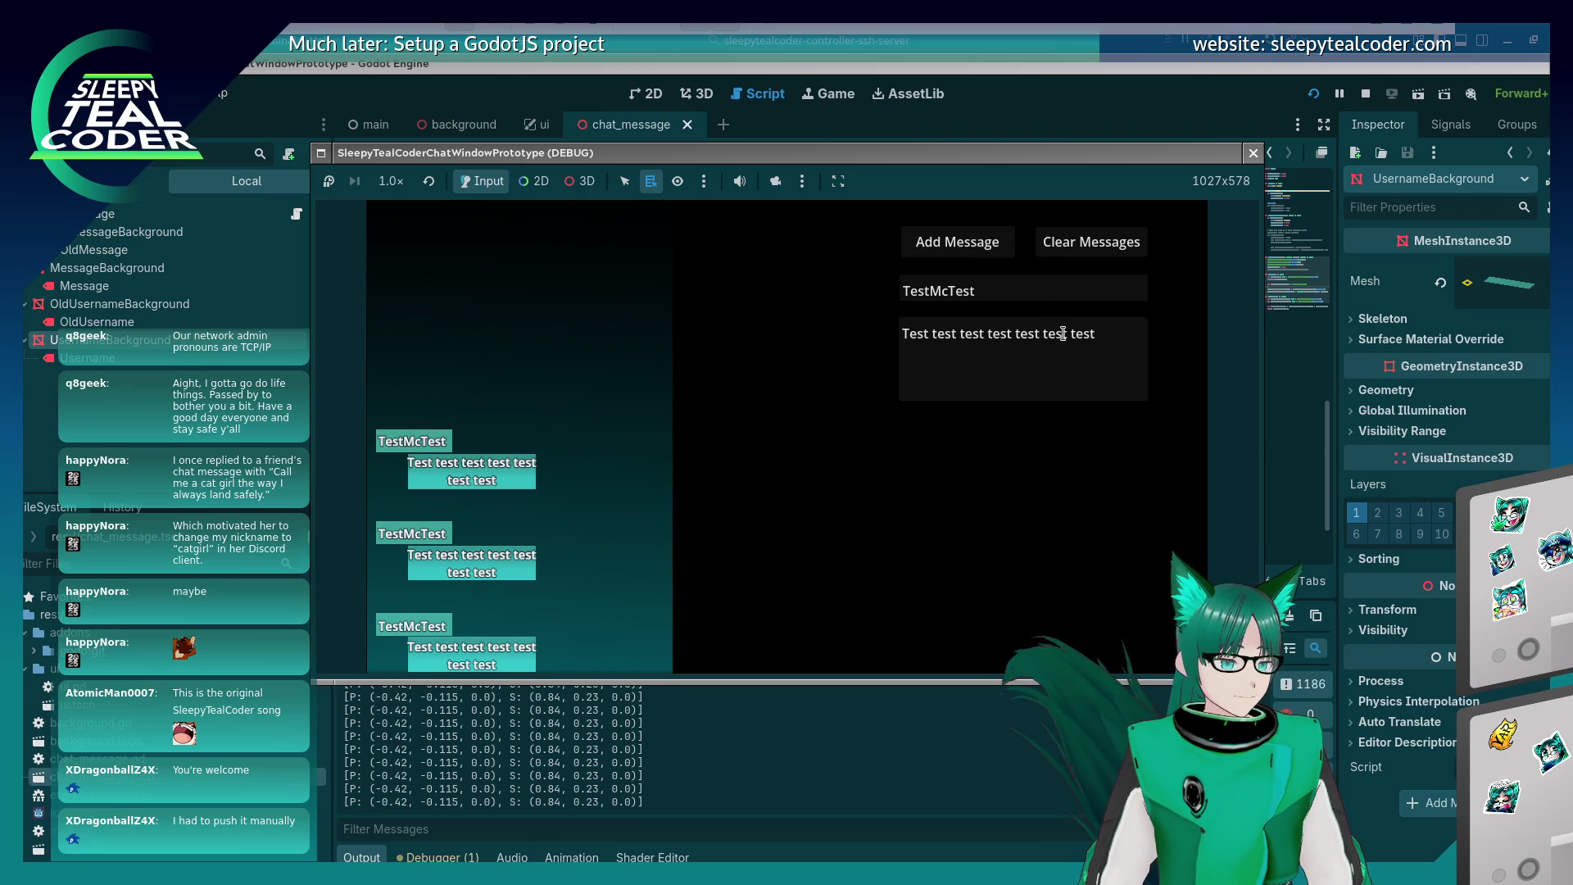
pyautogui.click(1129, 352)
pyautogui.hotkey('ctrl', 'a')
pyautogui.write('Moo')
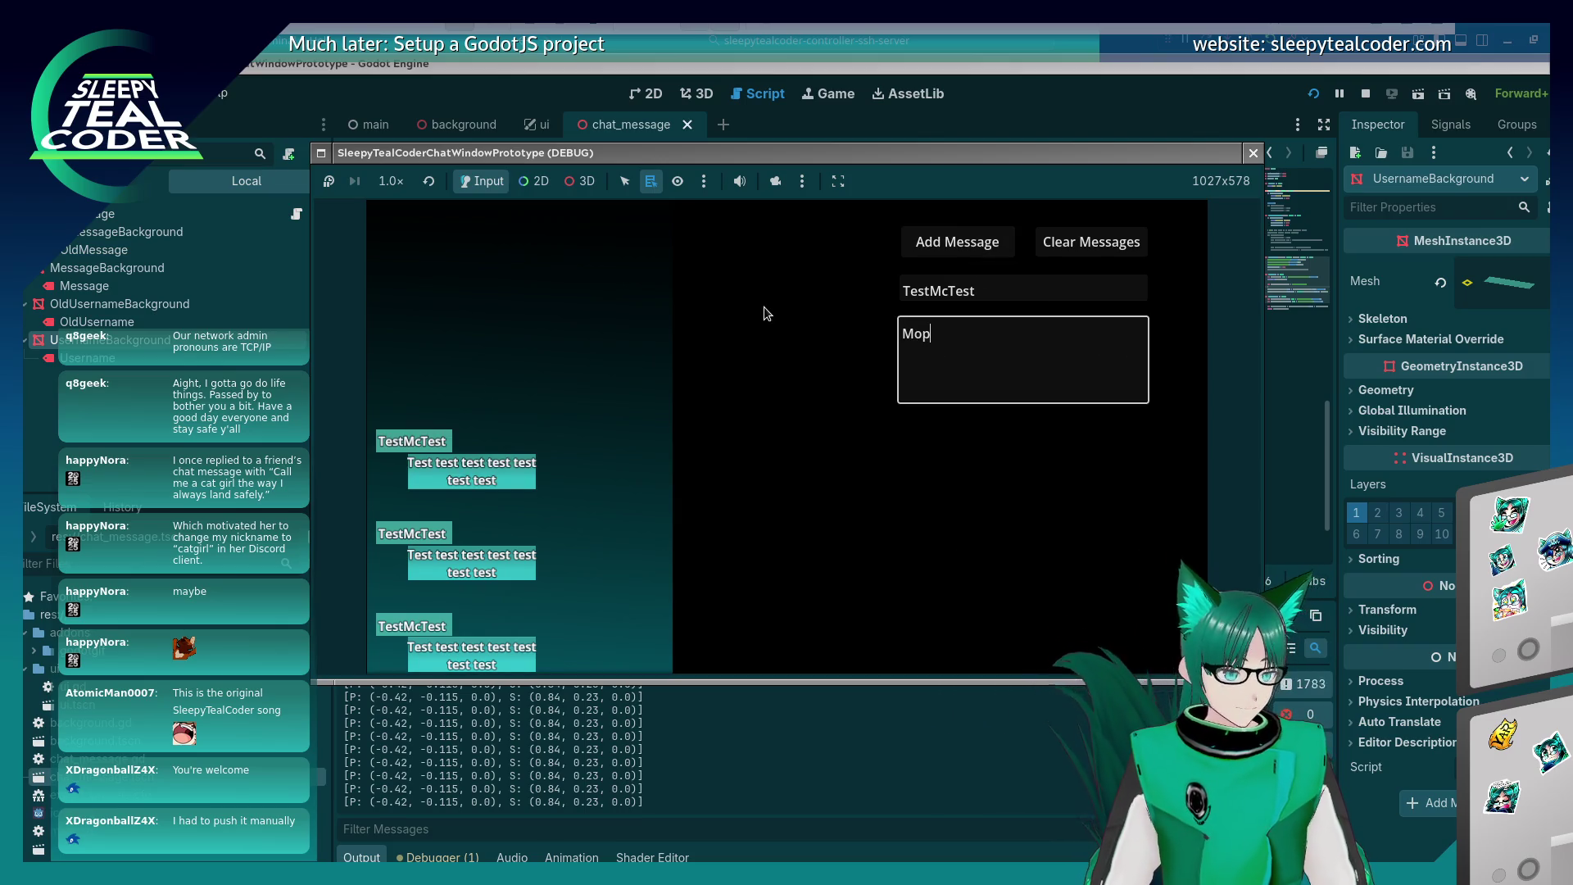
pyautogui.write('oooooooooooooooooooooooooooooooooooooo')
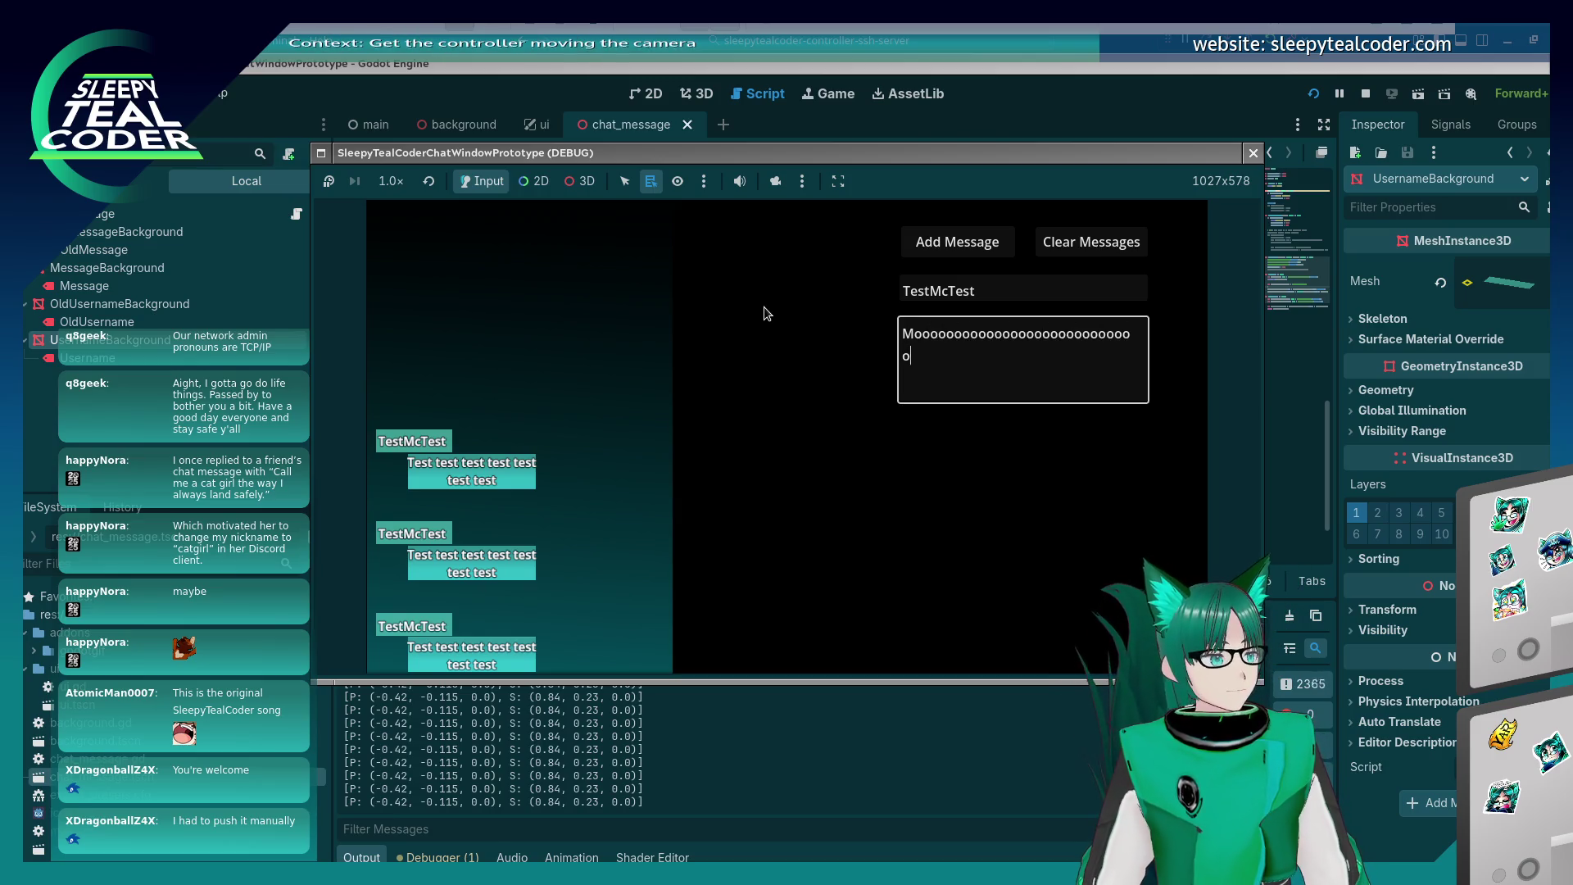
pyautogui.write('oooooooooooooooooooooooooooooooooooooooooooooooo')
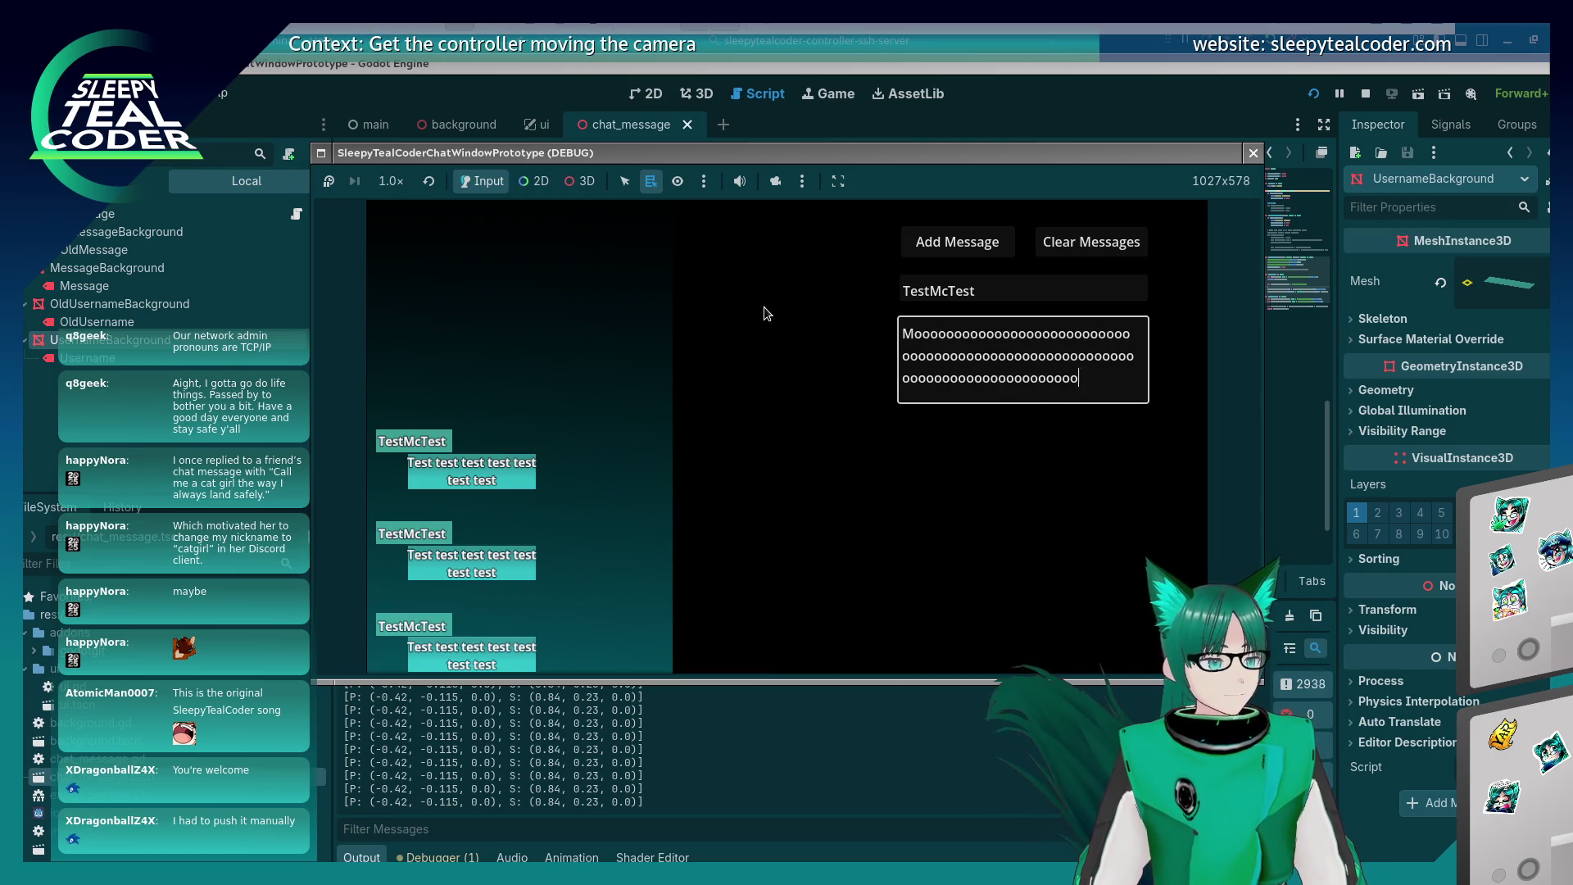
pyautogui.click(941, 246)
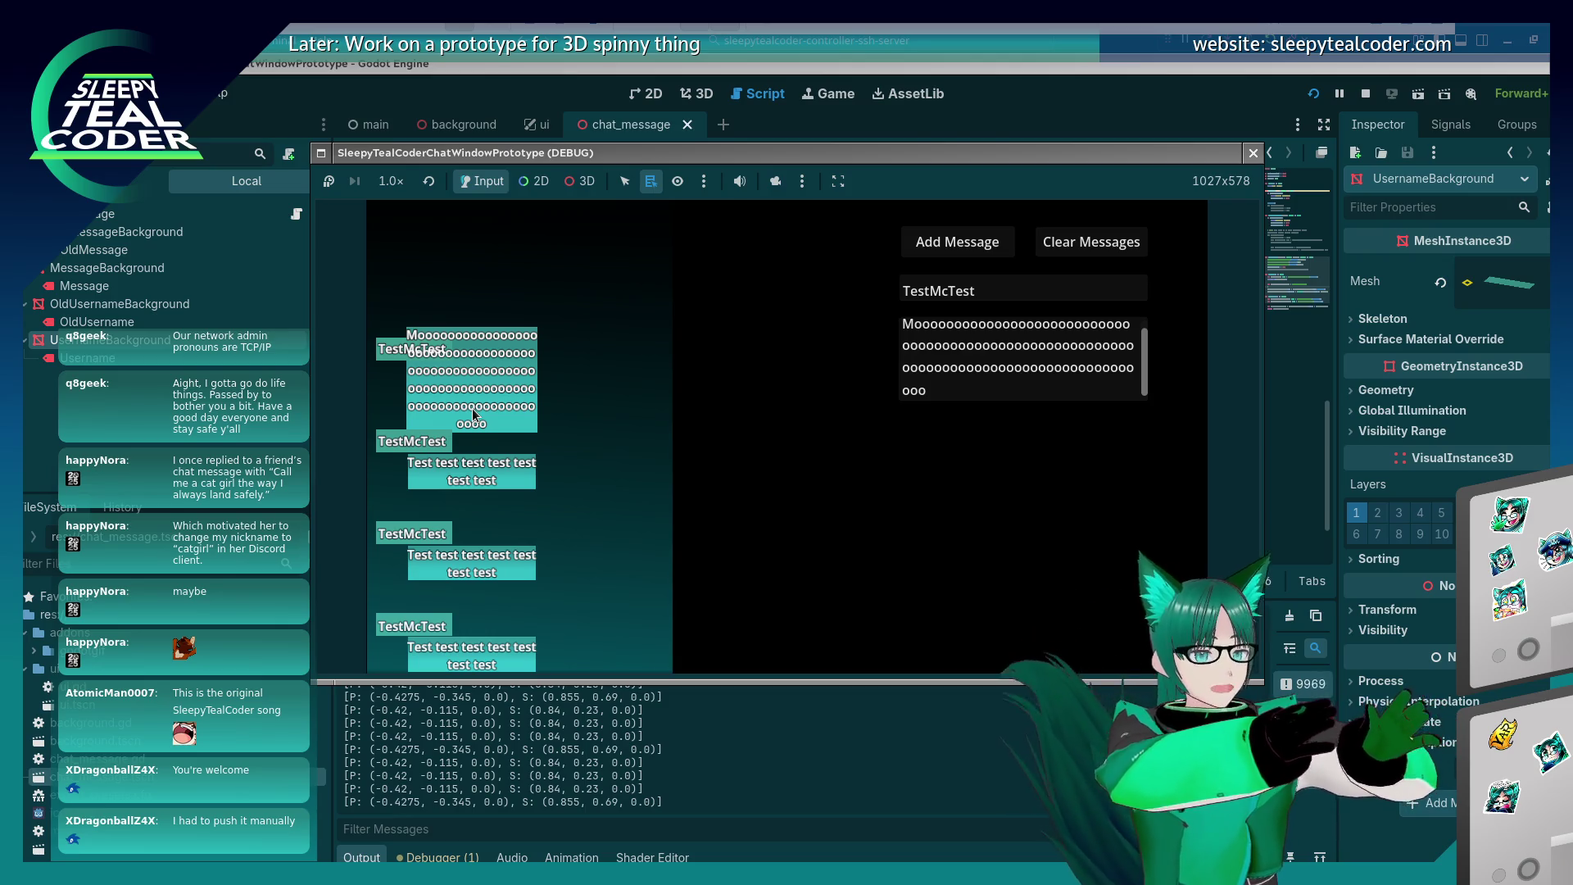
pyautogui.press('F8')
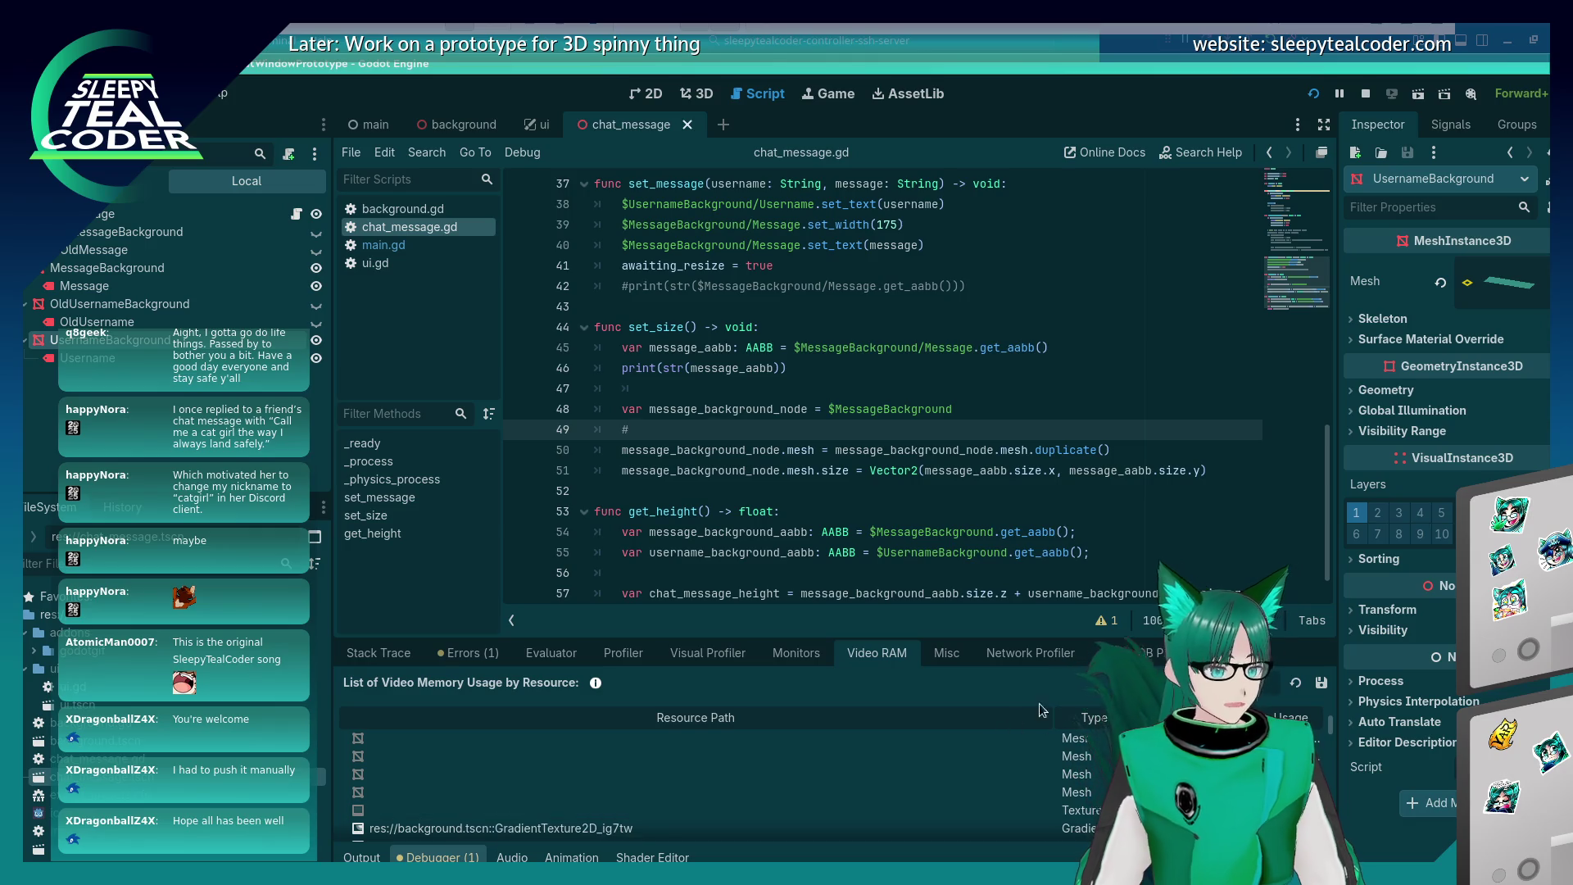
# Step: Relaunch the game and post a short 'Small' message
pyautogui.press('F5')
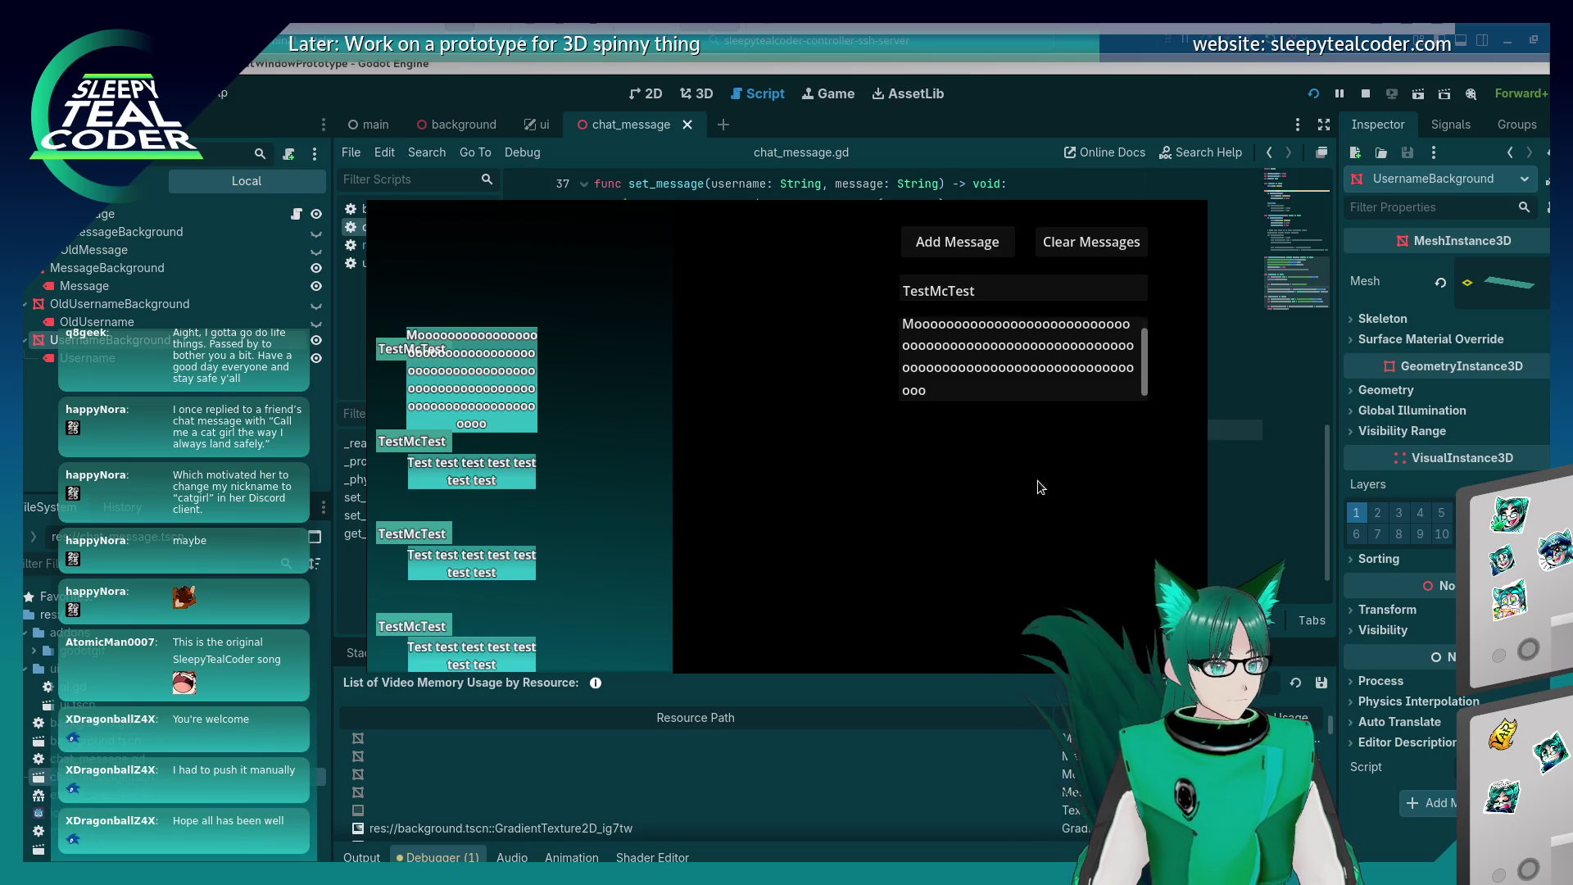
pyautogui.moveTo(966, 386); pyautogui.dragTo(772, 273)
pyautogui.write('Small')
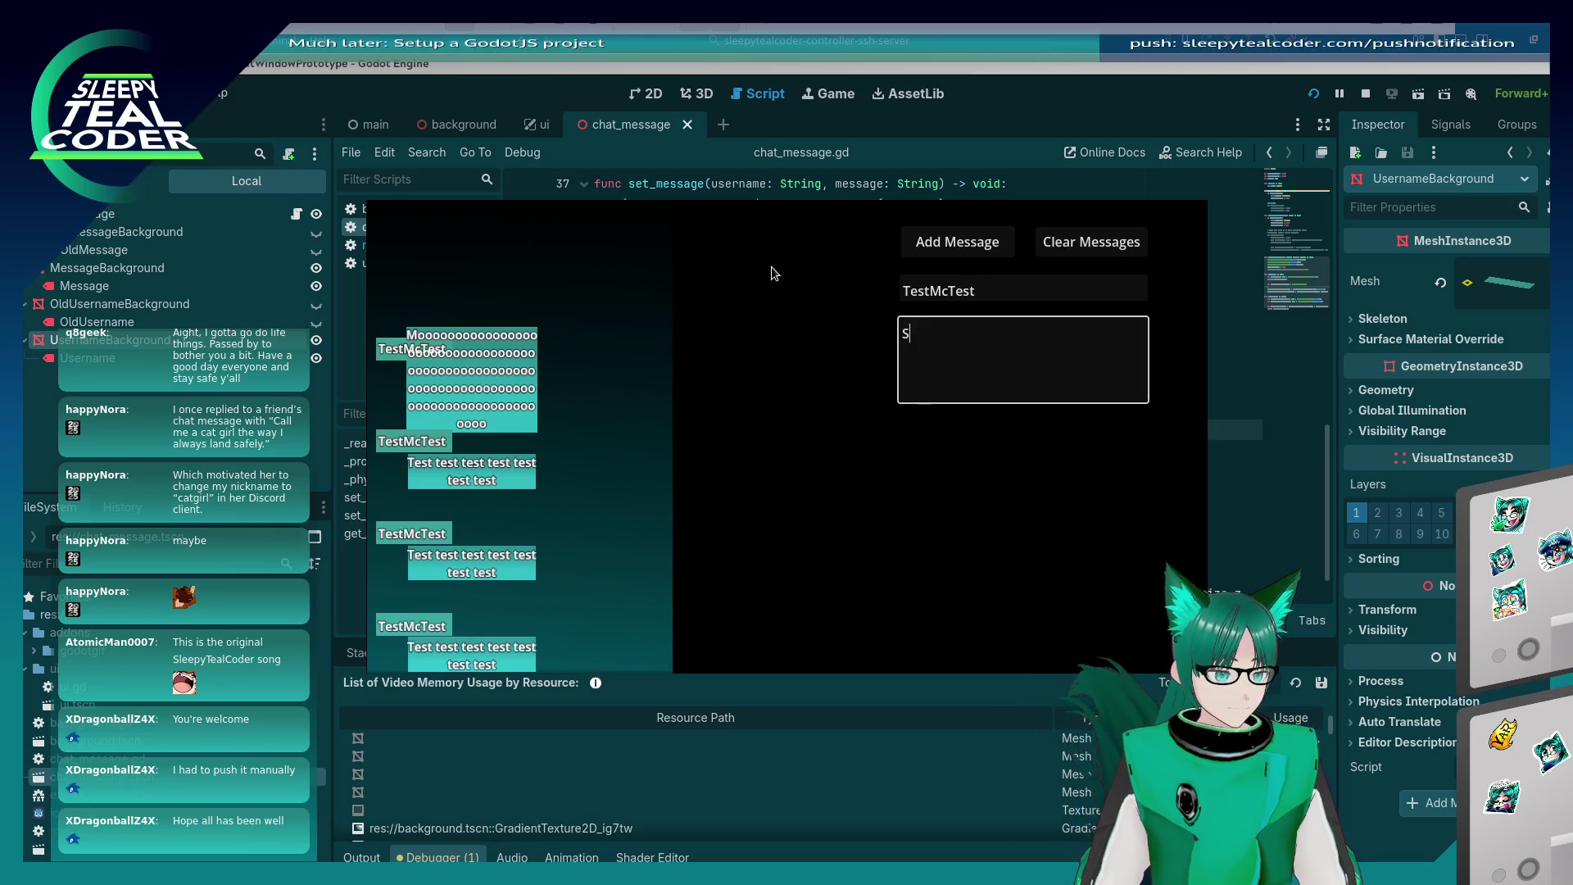
pyautogui.click(957, 241)
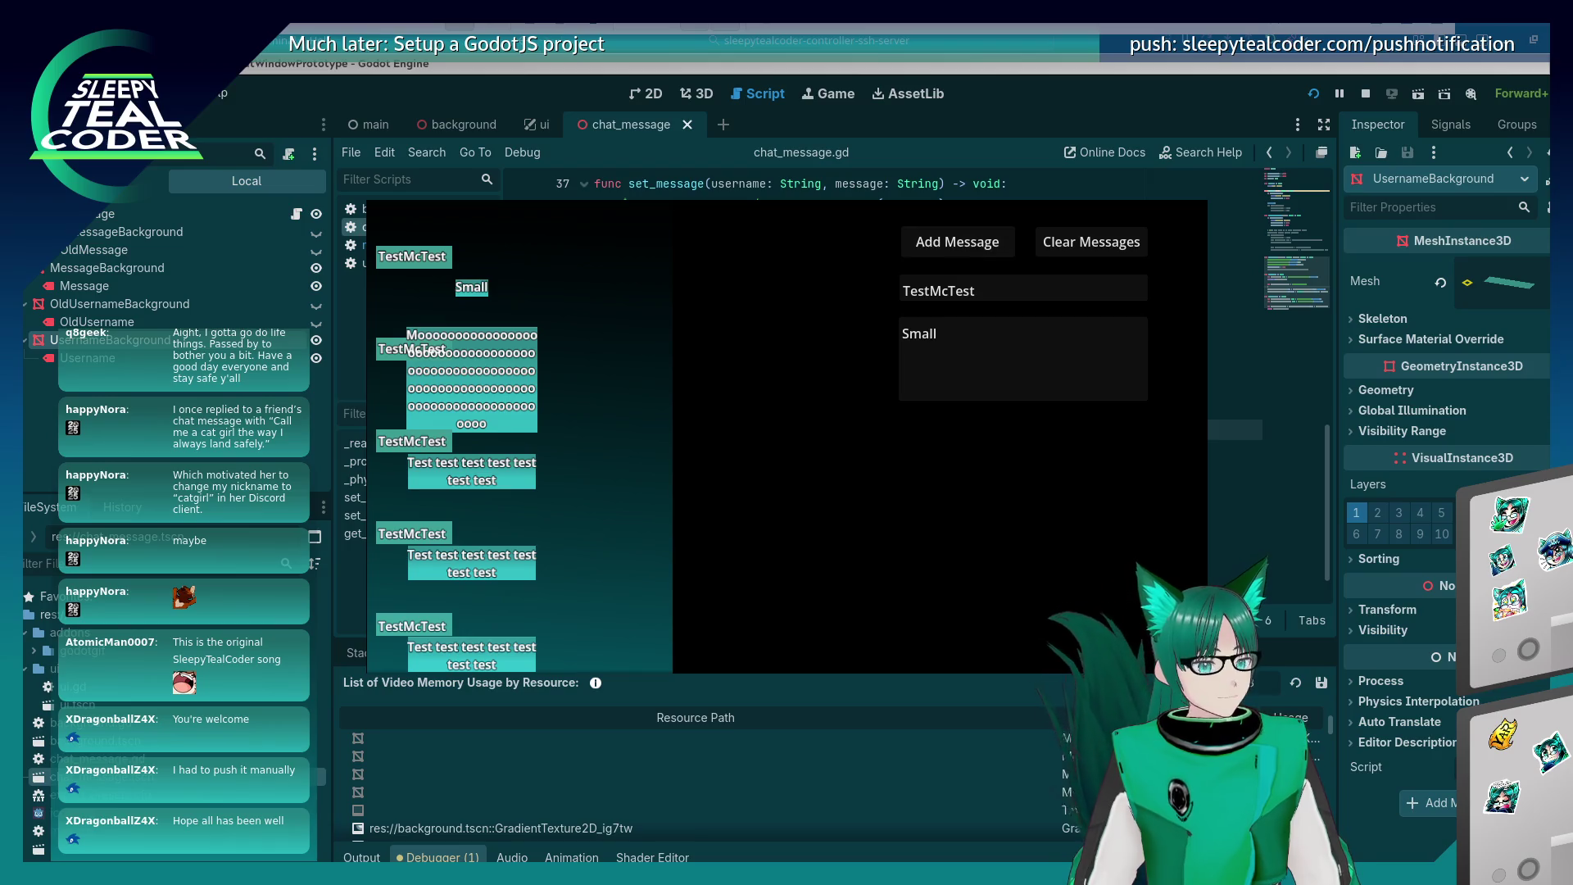
pyautogui.click(1295, 685)
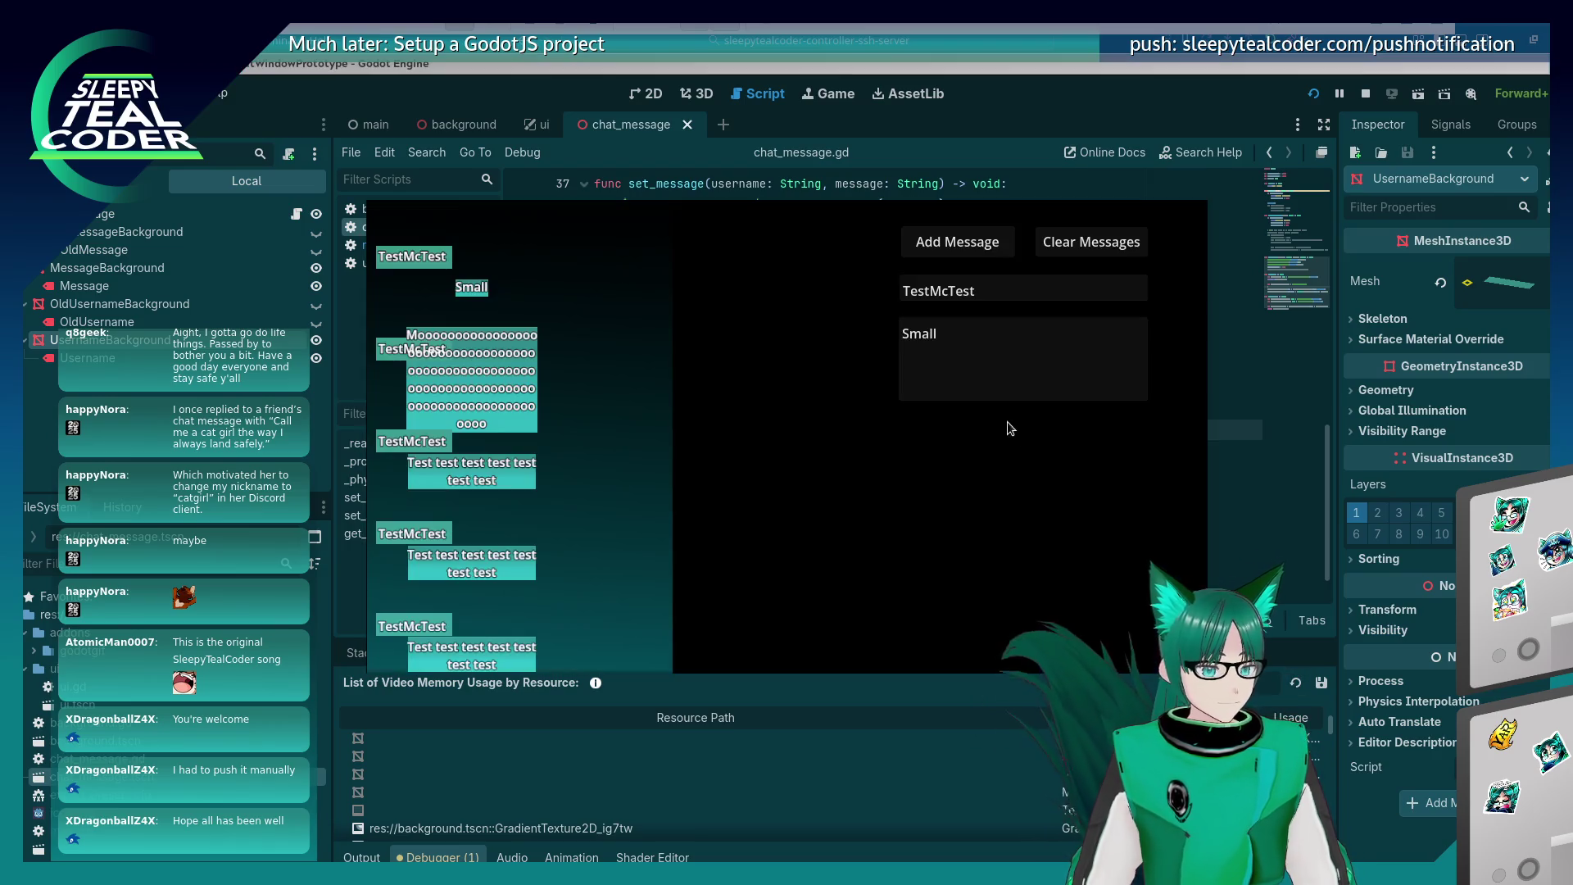
# Step: Change the message text to 'Yarrrrr', refresh the Video RAM list, and close the game
pyautogui.moveTo(968, 400); pyautogui.dragTo(824, 302)
pyautogui.write('Yarrrrr')
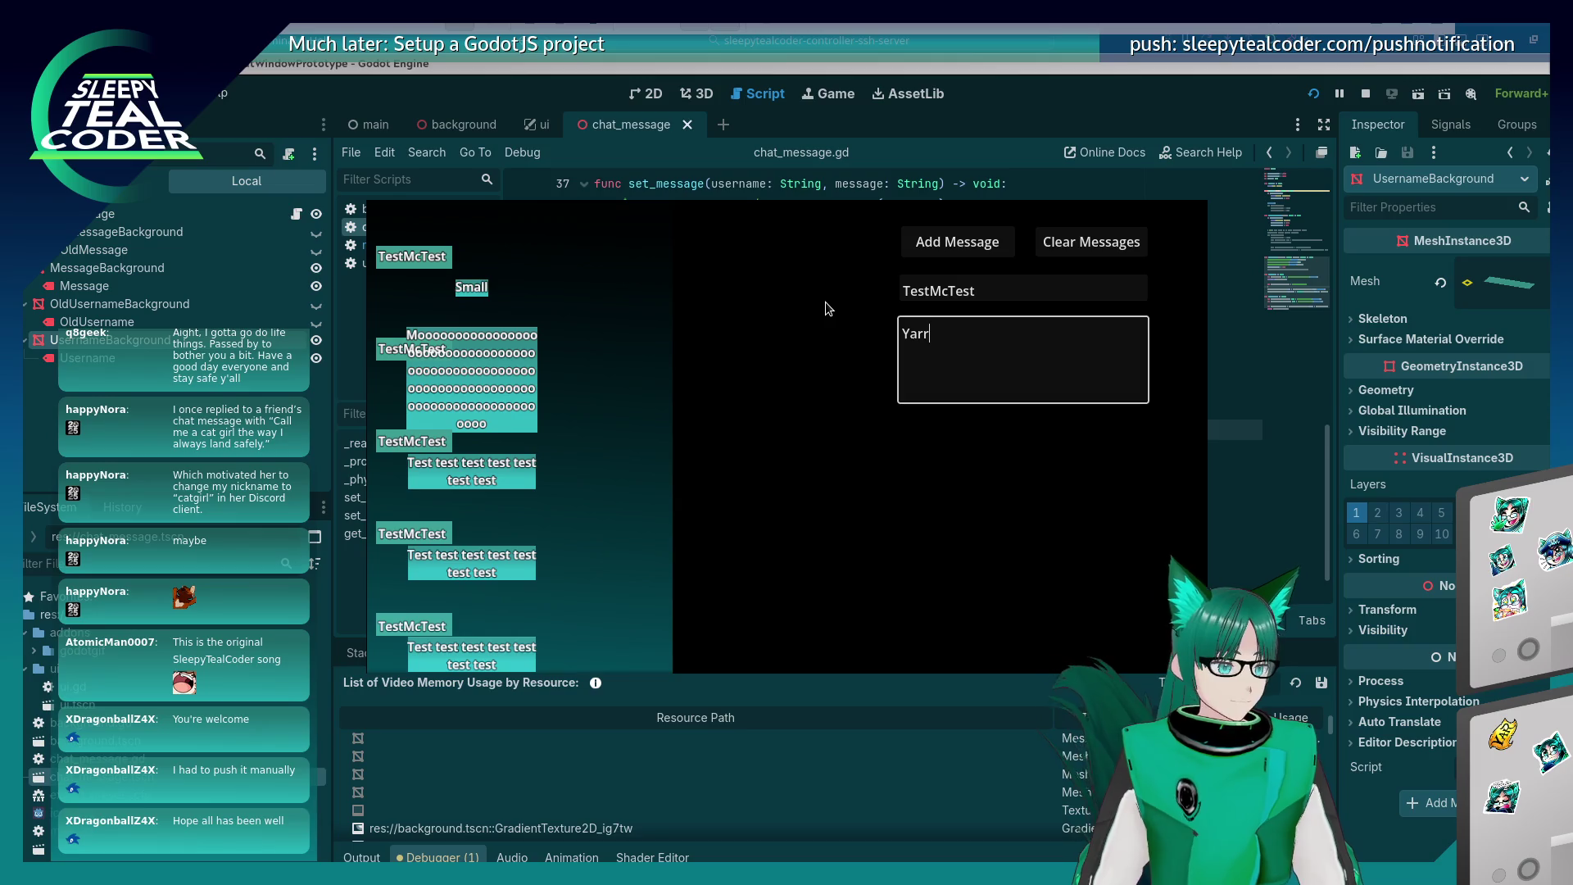
pyautogui.click(1294, 685)
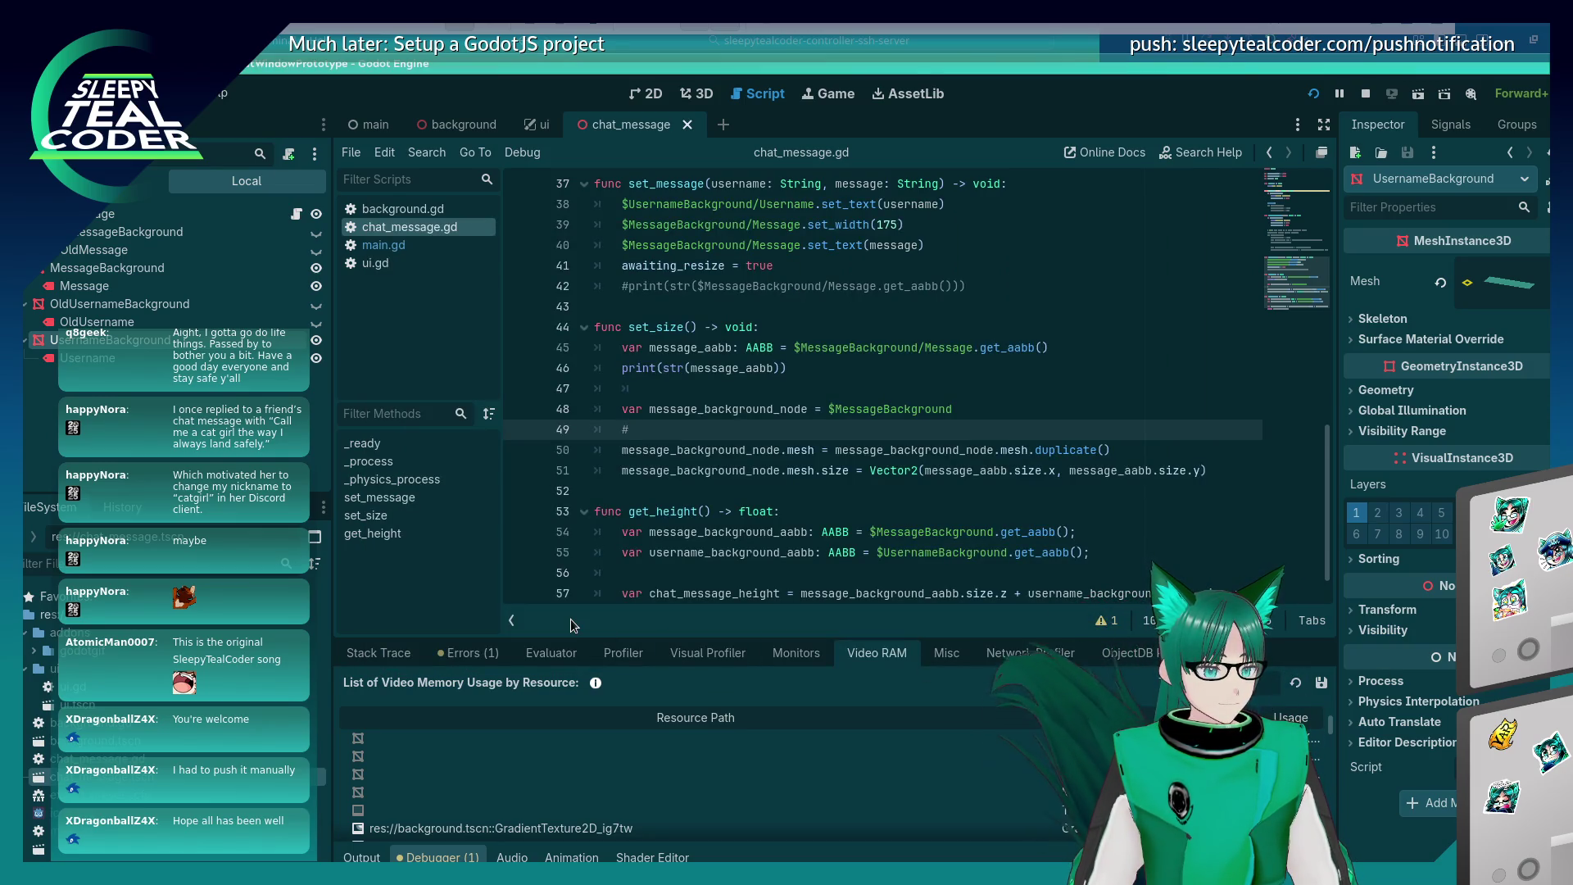
pyautogui.hotkey('alt', 'Tab')
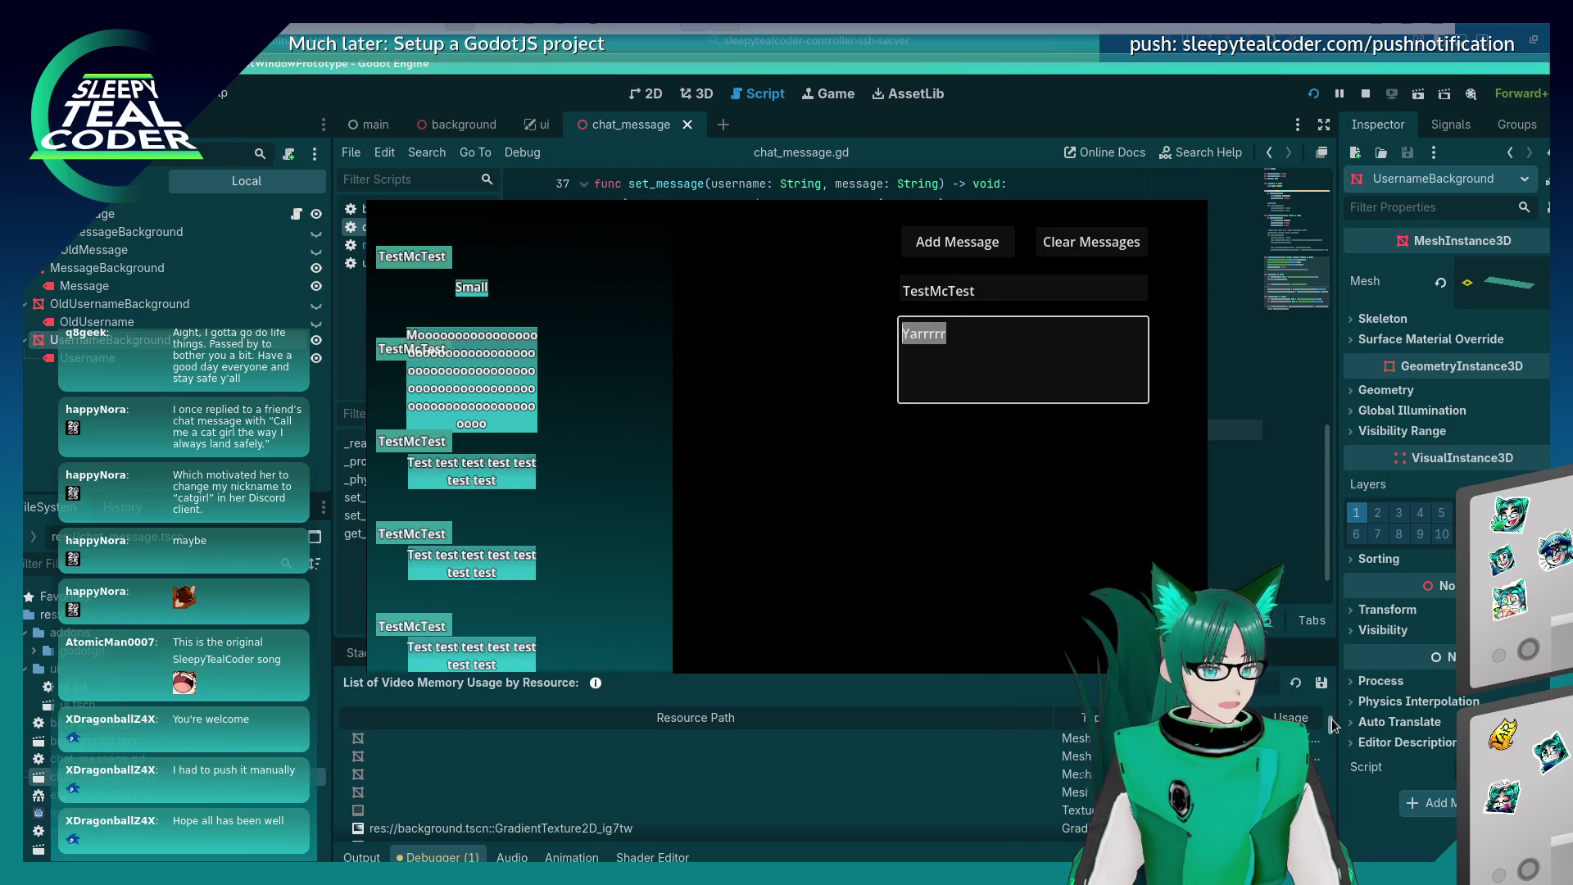
pyautogui.hotkey('alt', 'F4')
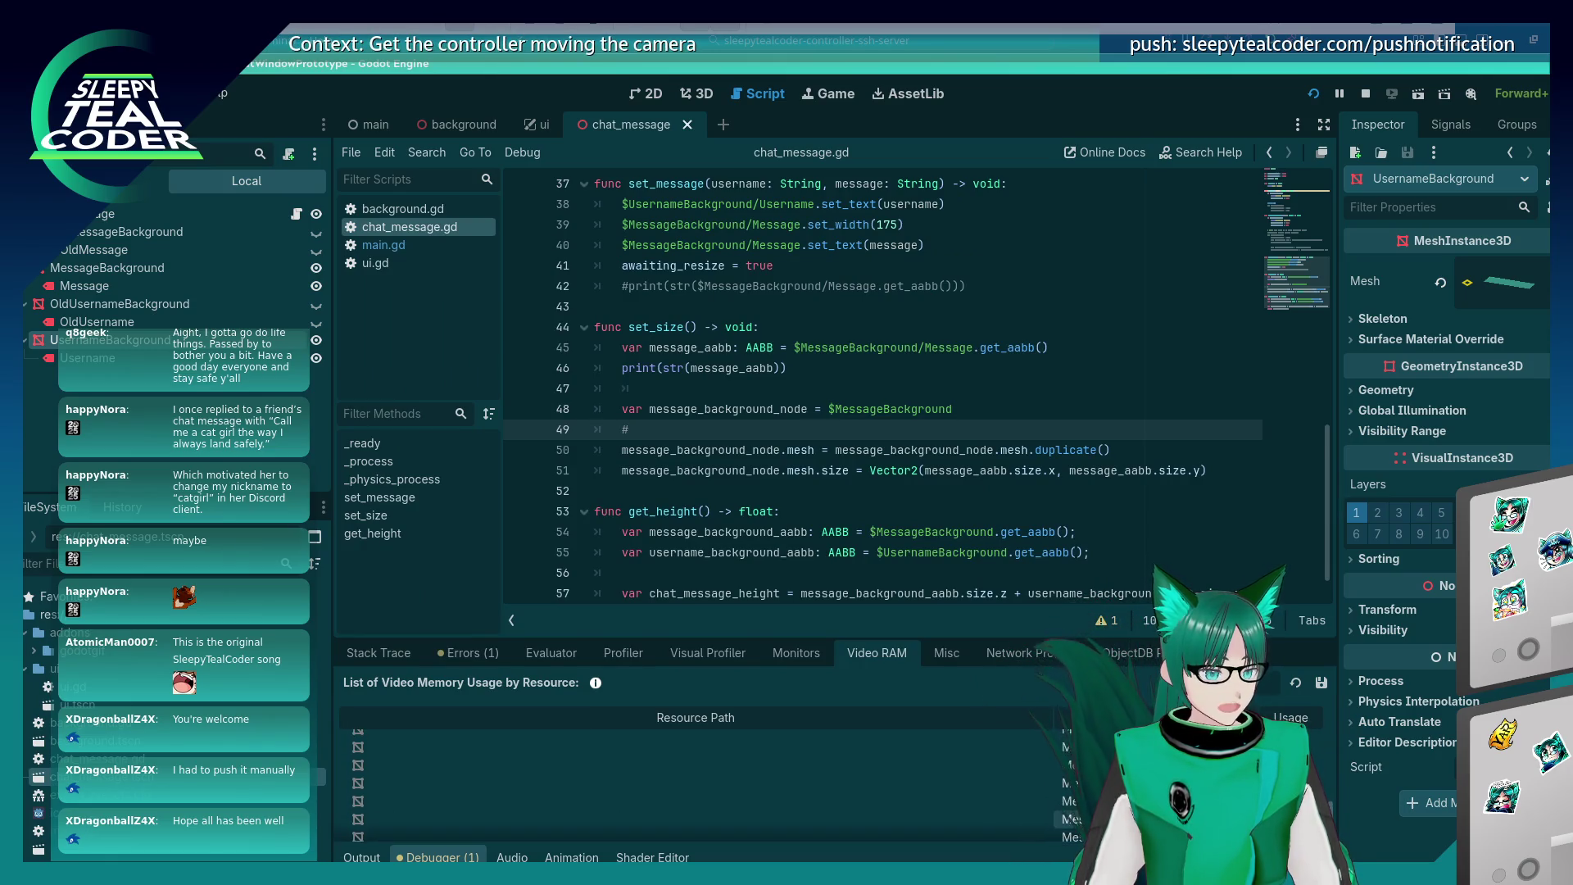
pyautogui.scroll(-1, 1086, 817)
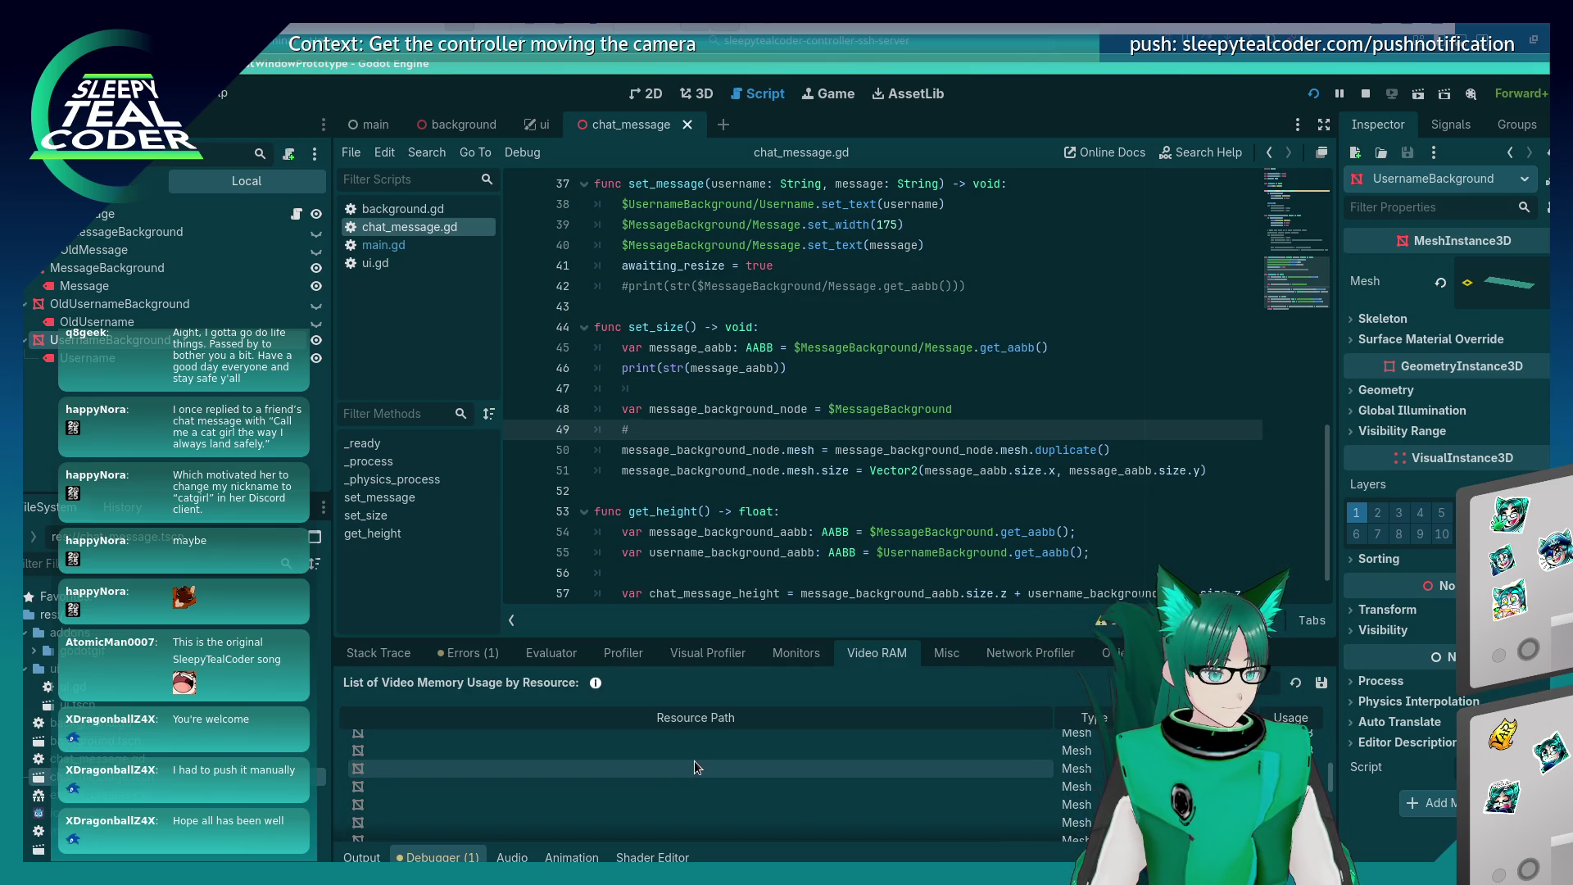
pyautogui.scroll(5, 675, 768)
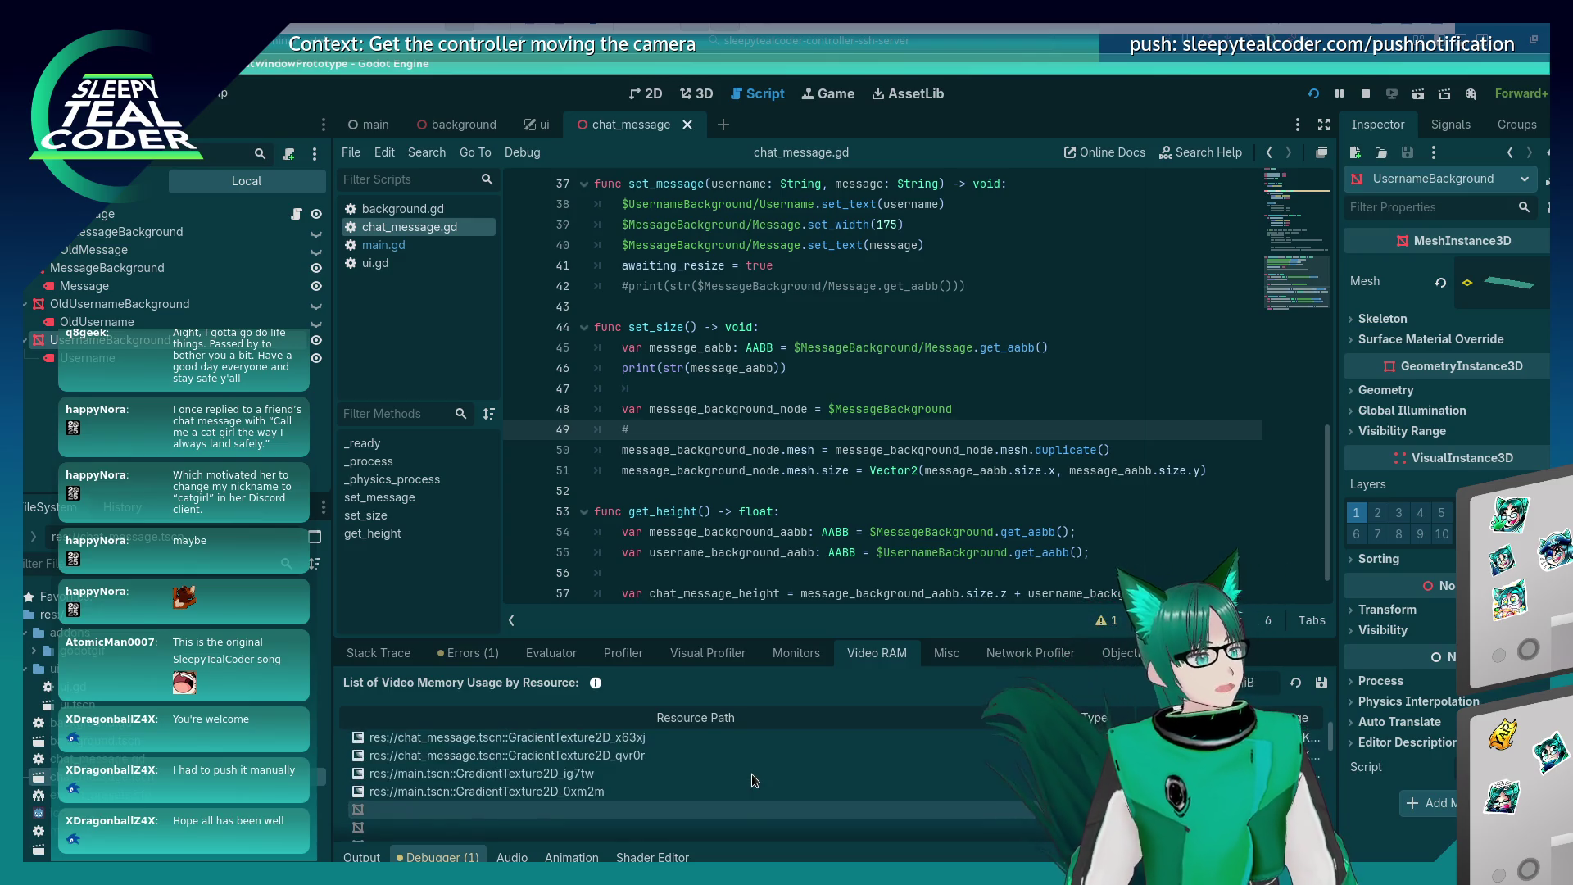
pyautogui.scroll(5, 751, 774)
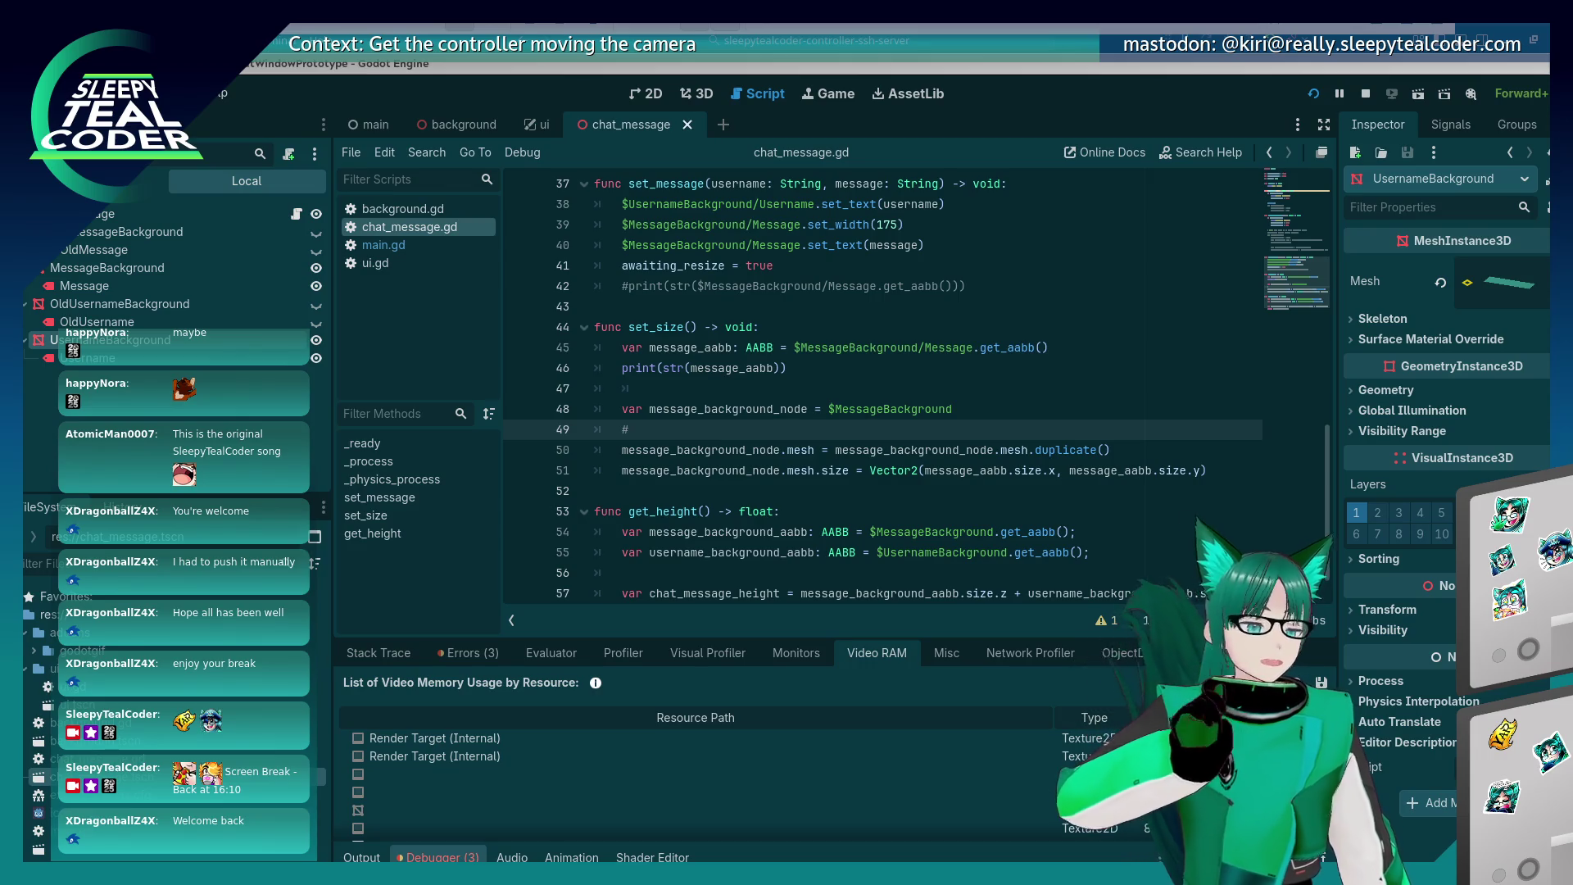
# Step: Go to line 50, where message_background_node.mesh.duplicate() is assigned before the resize
pyautogui.click(908, 473)
pyautogui.click(858, 451)
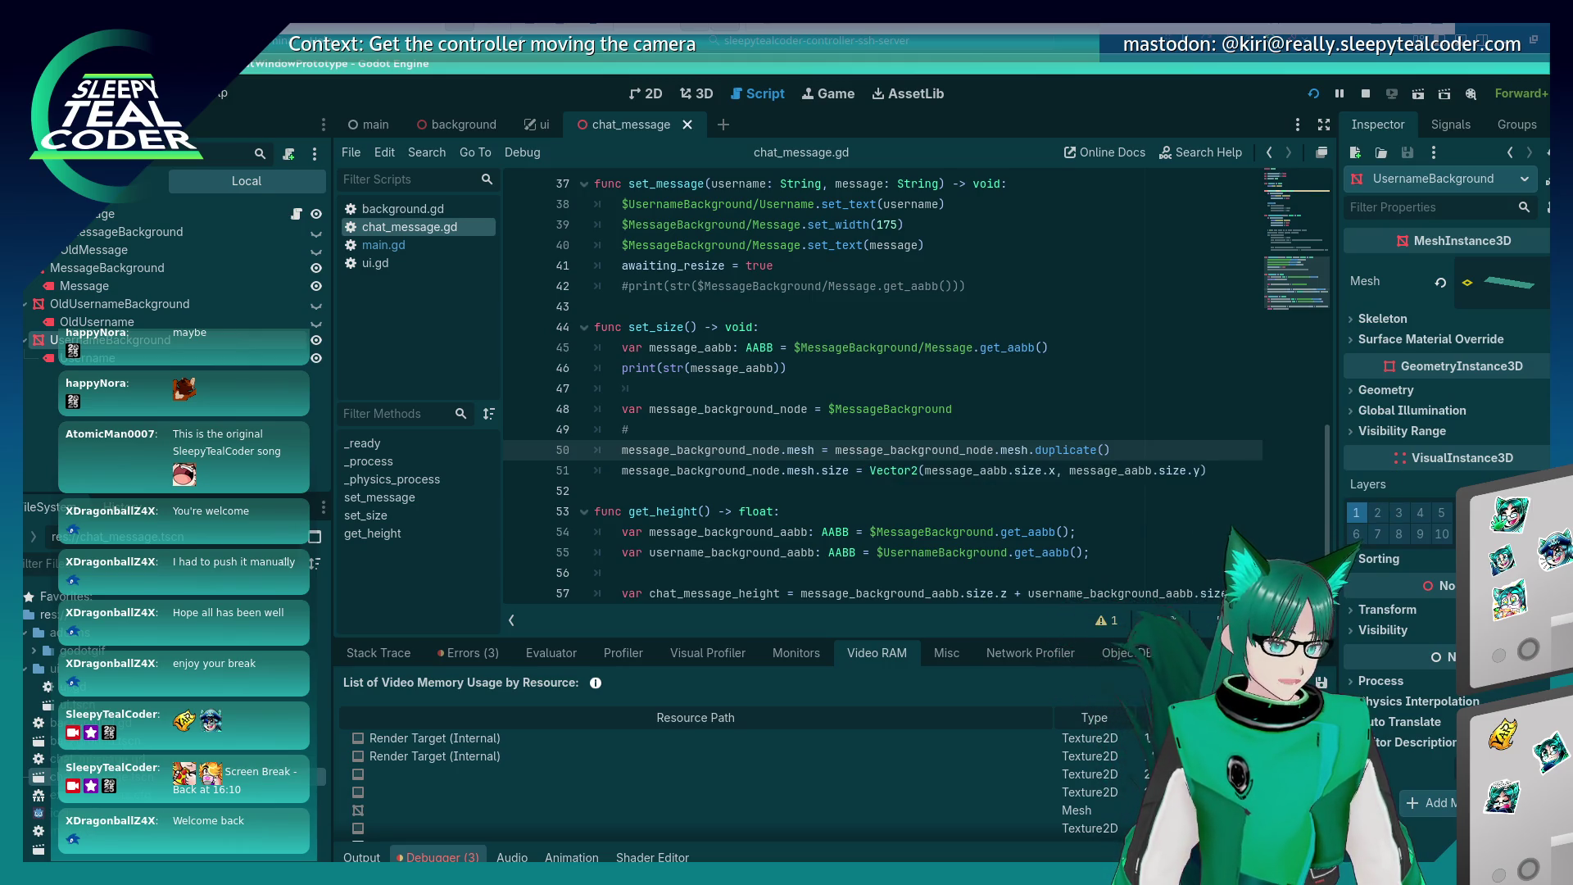
# Step: Run the chat prototype with the debugger's Video RAM usage list showing
pyautogui.click(1314, 95)
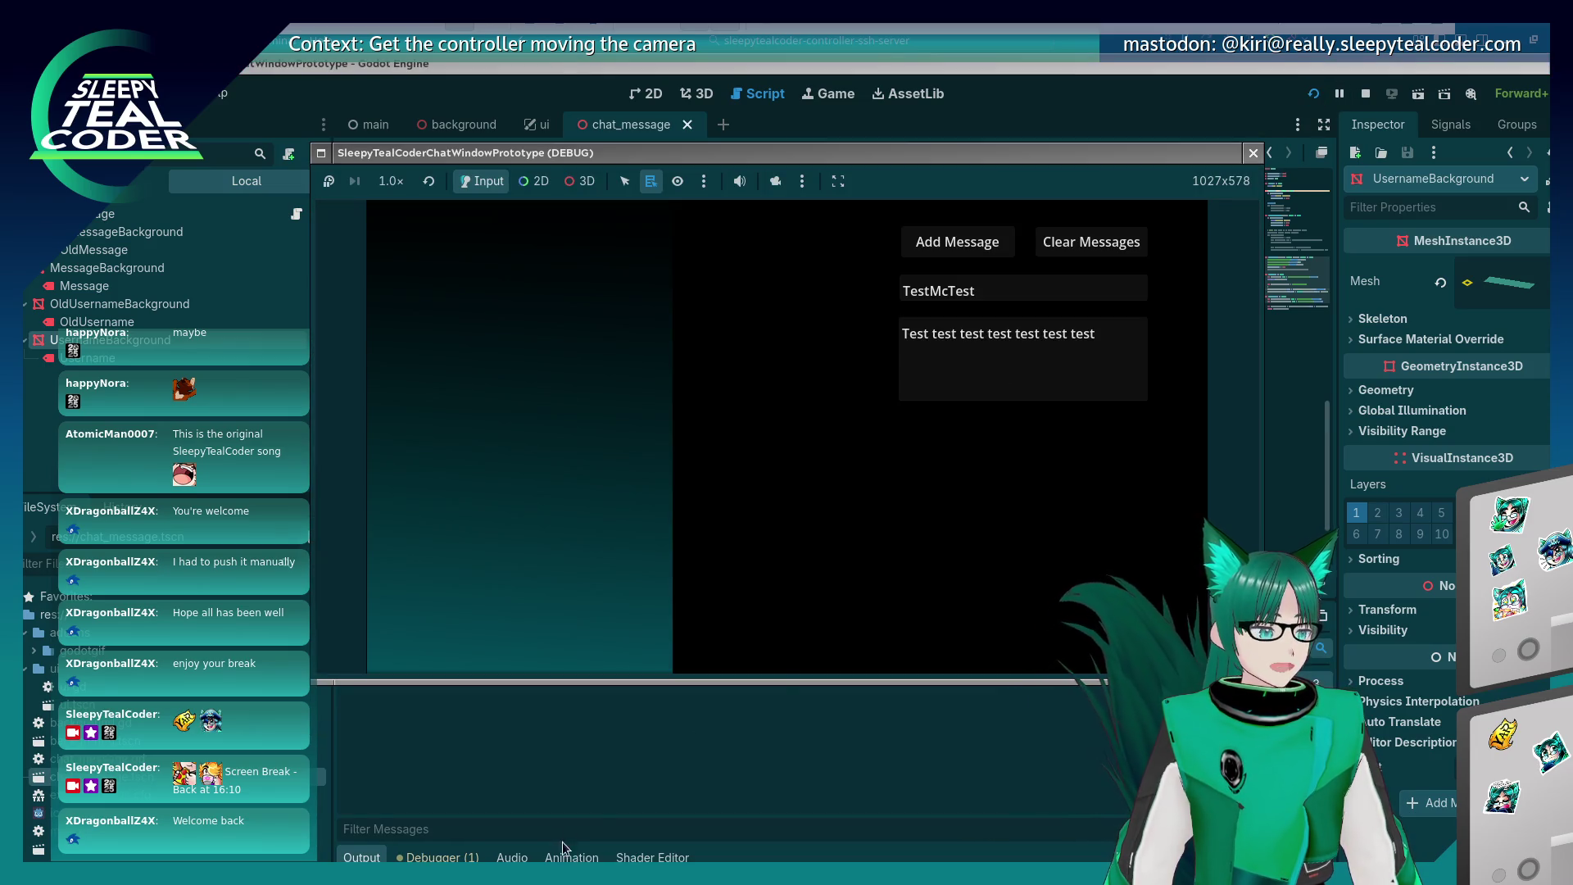
pyautogui.click(437, 858)
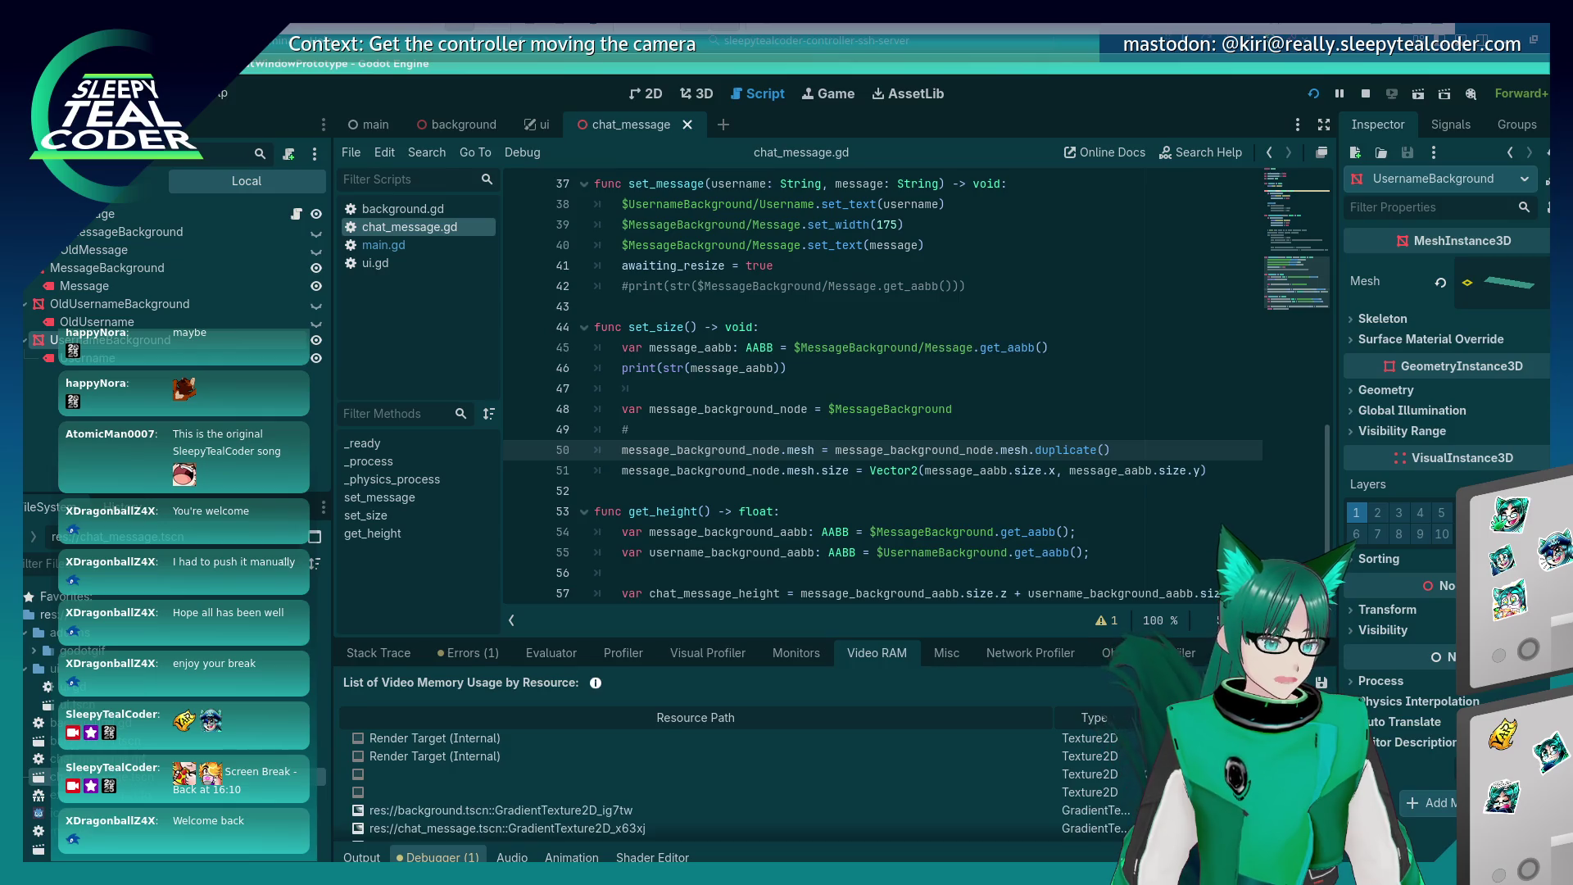
pyautogui.hotkey('alt', 'Tab')
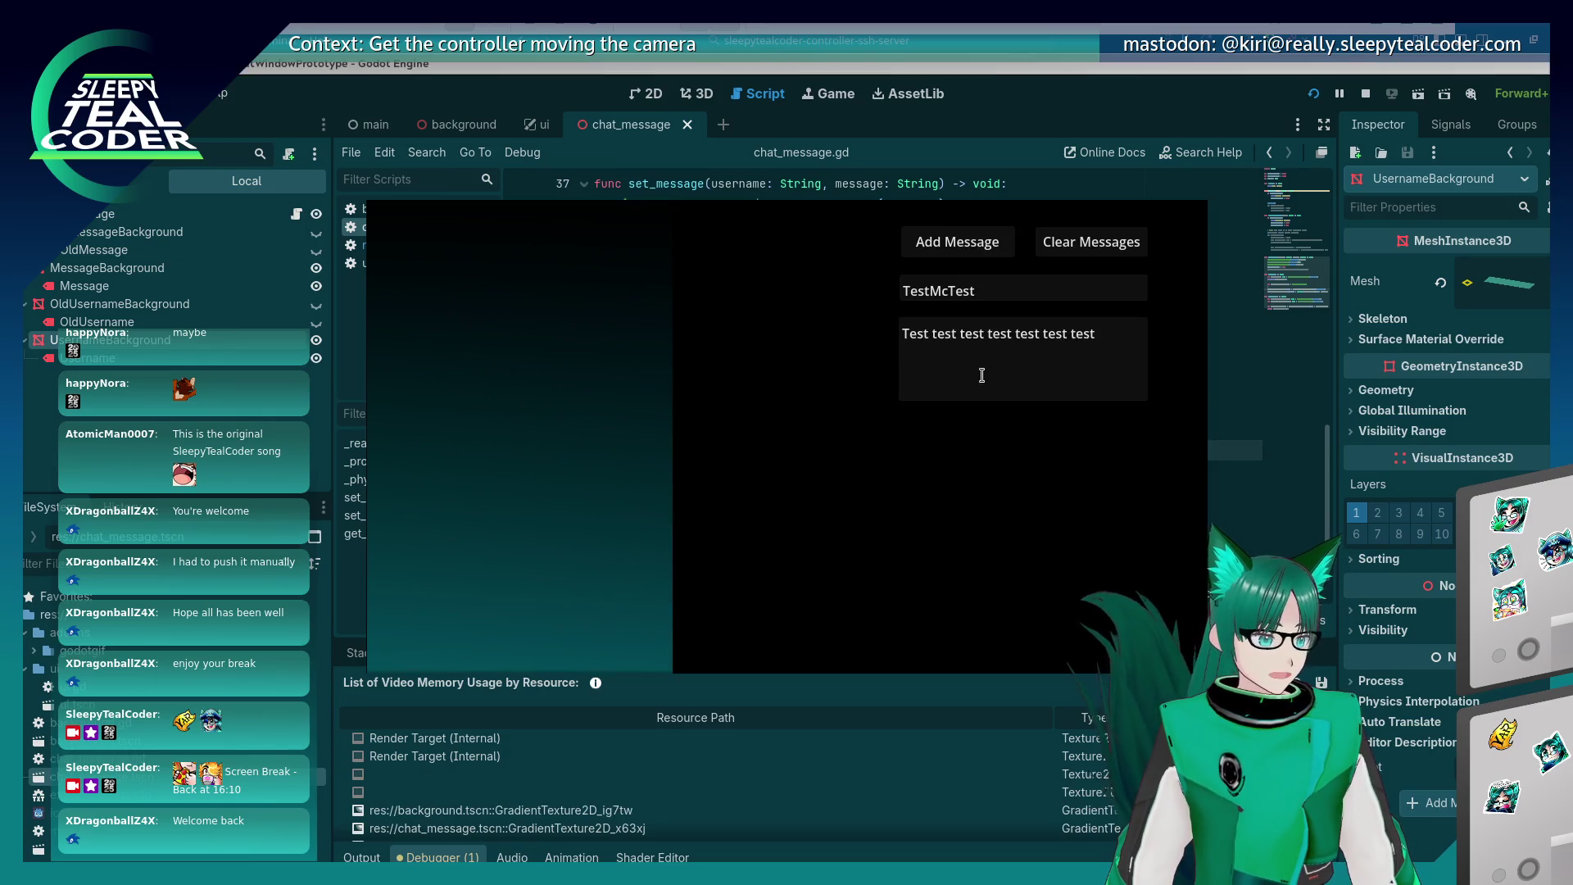
# Step: Add six TestMcTest test messages, then select the message box's existing text
pyautogui.click(957, 248)
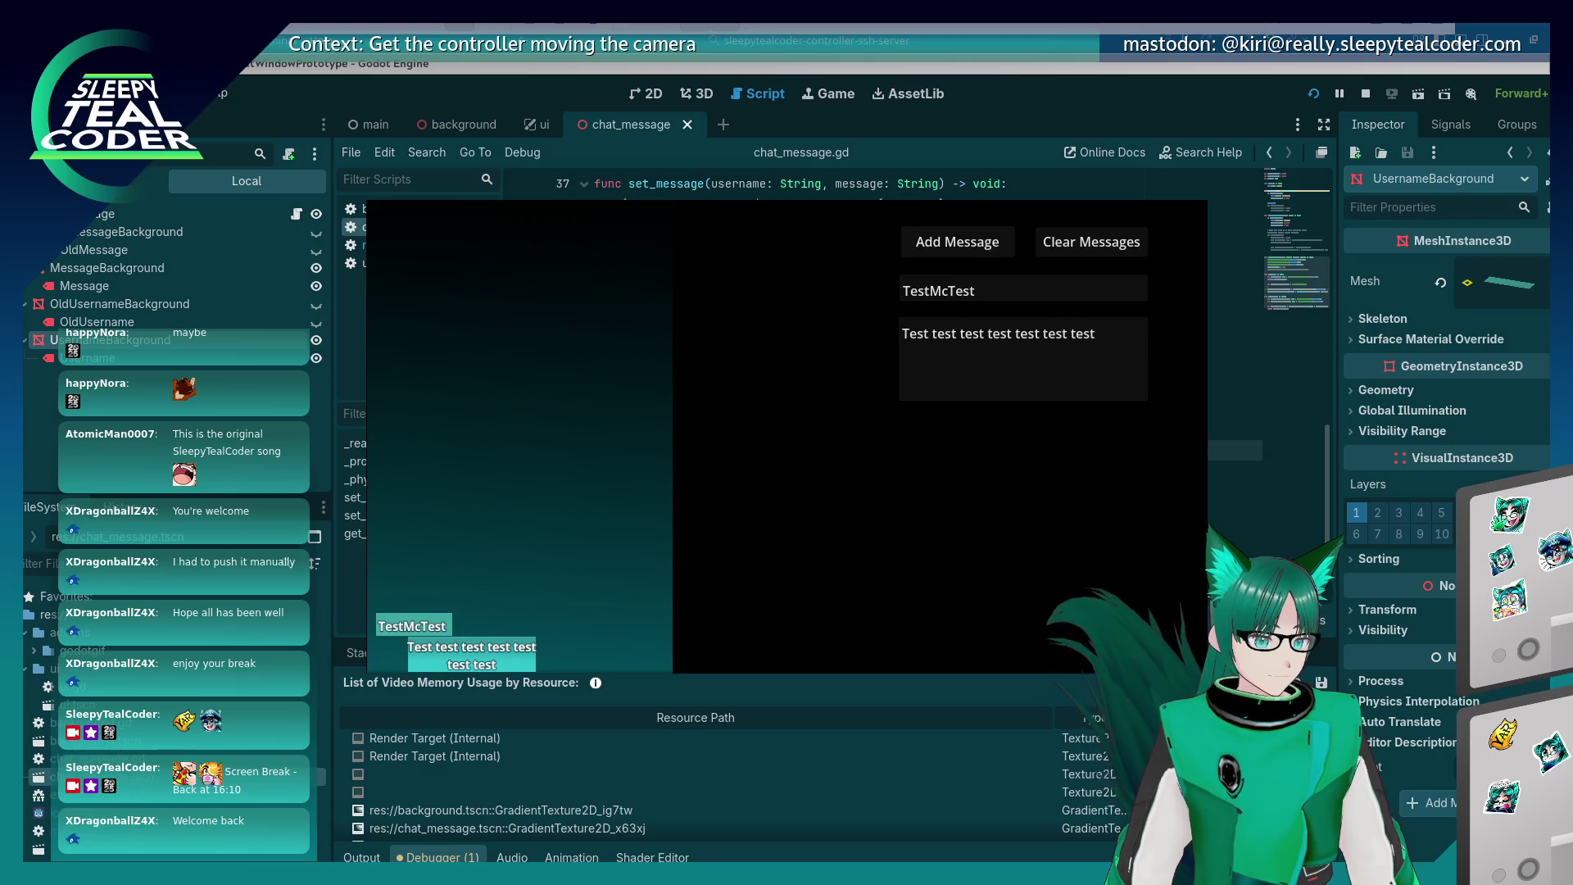
pyautogui.click(957, 241)
pyautogui.hotkey('alt', 'Tab')
pyautogui.hotkey('alt', 'Tab')
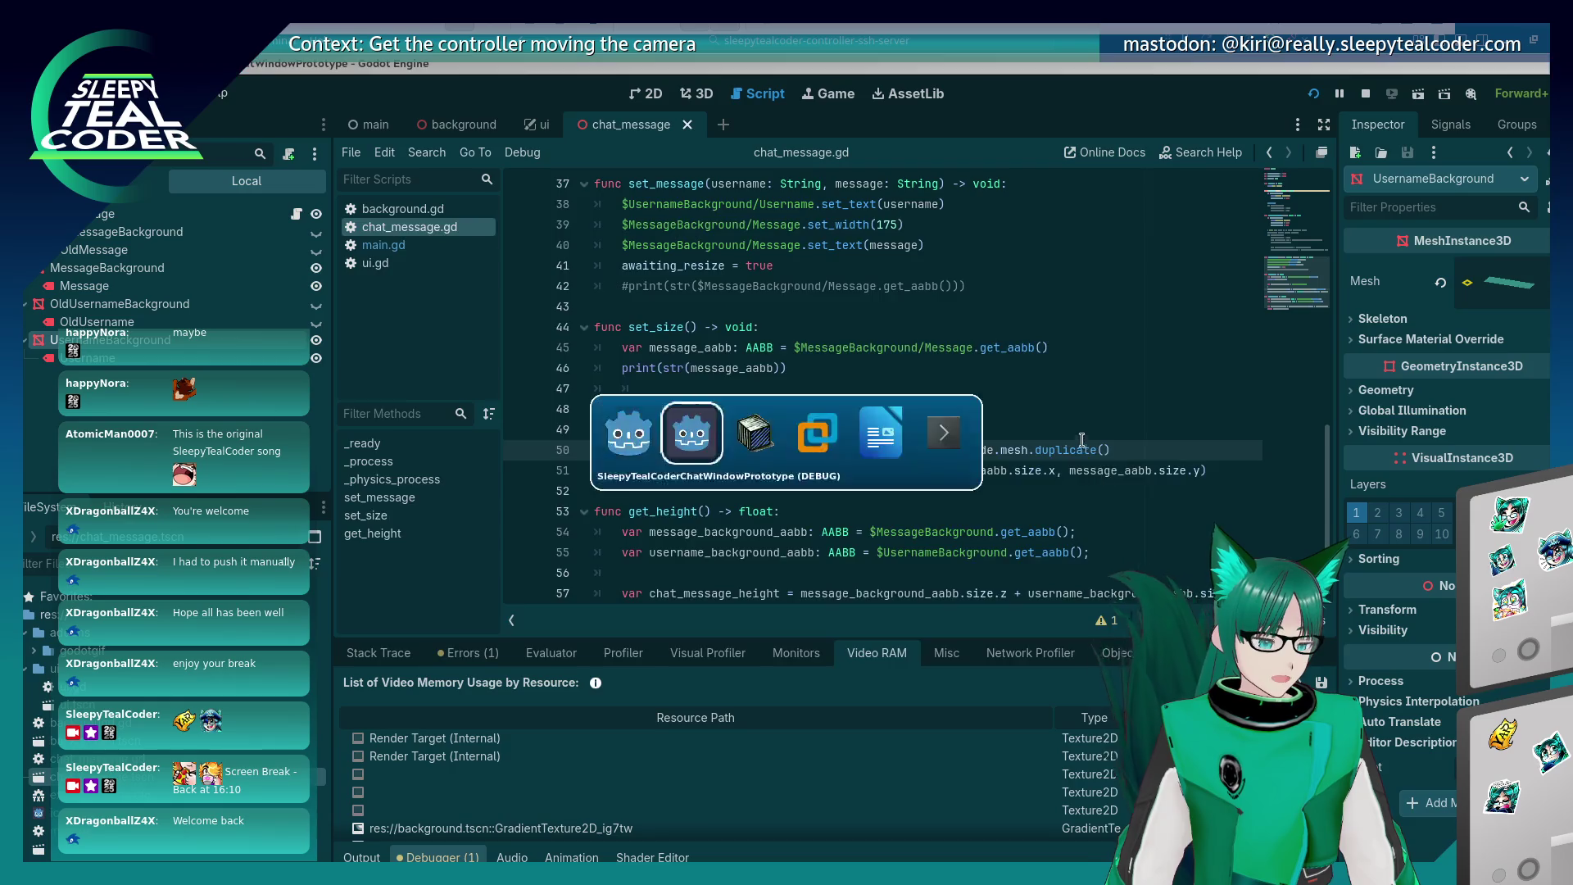
pyautogui.click(1010, 238)
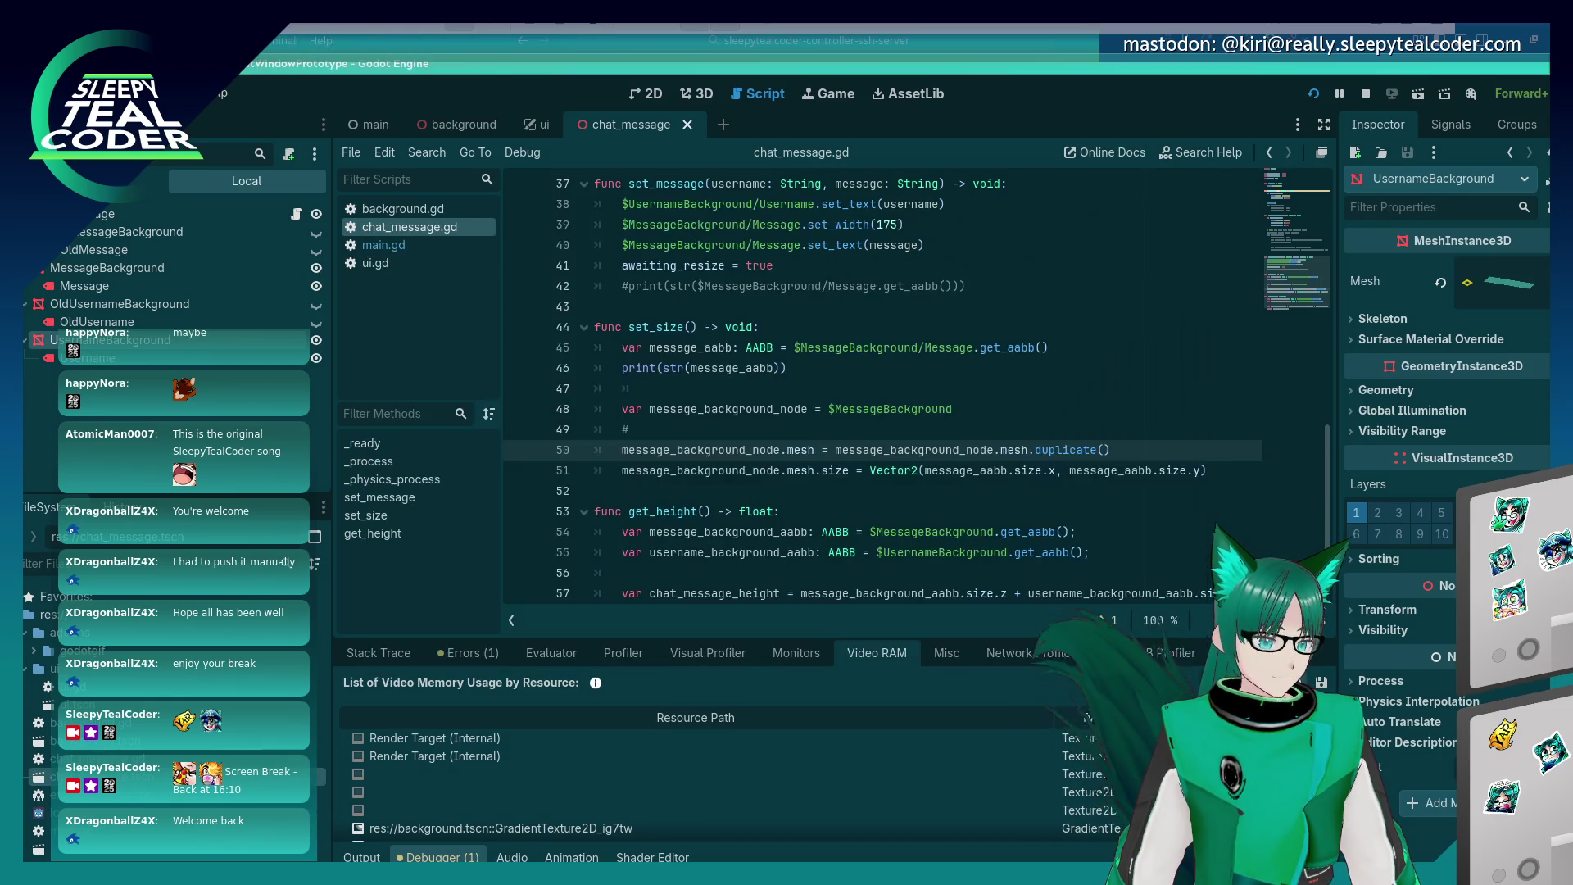
pyautogui.click(987, 246)
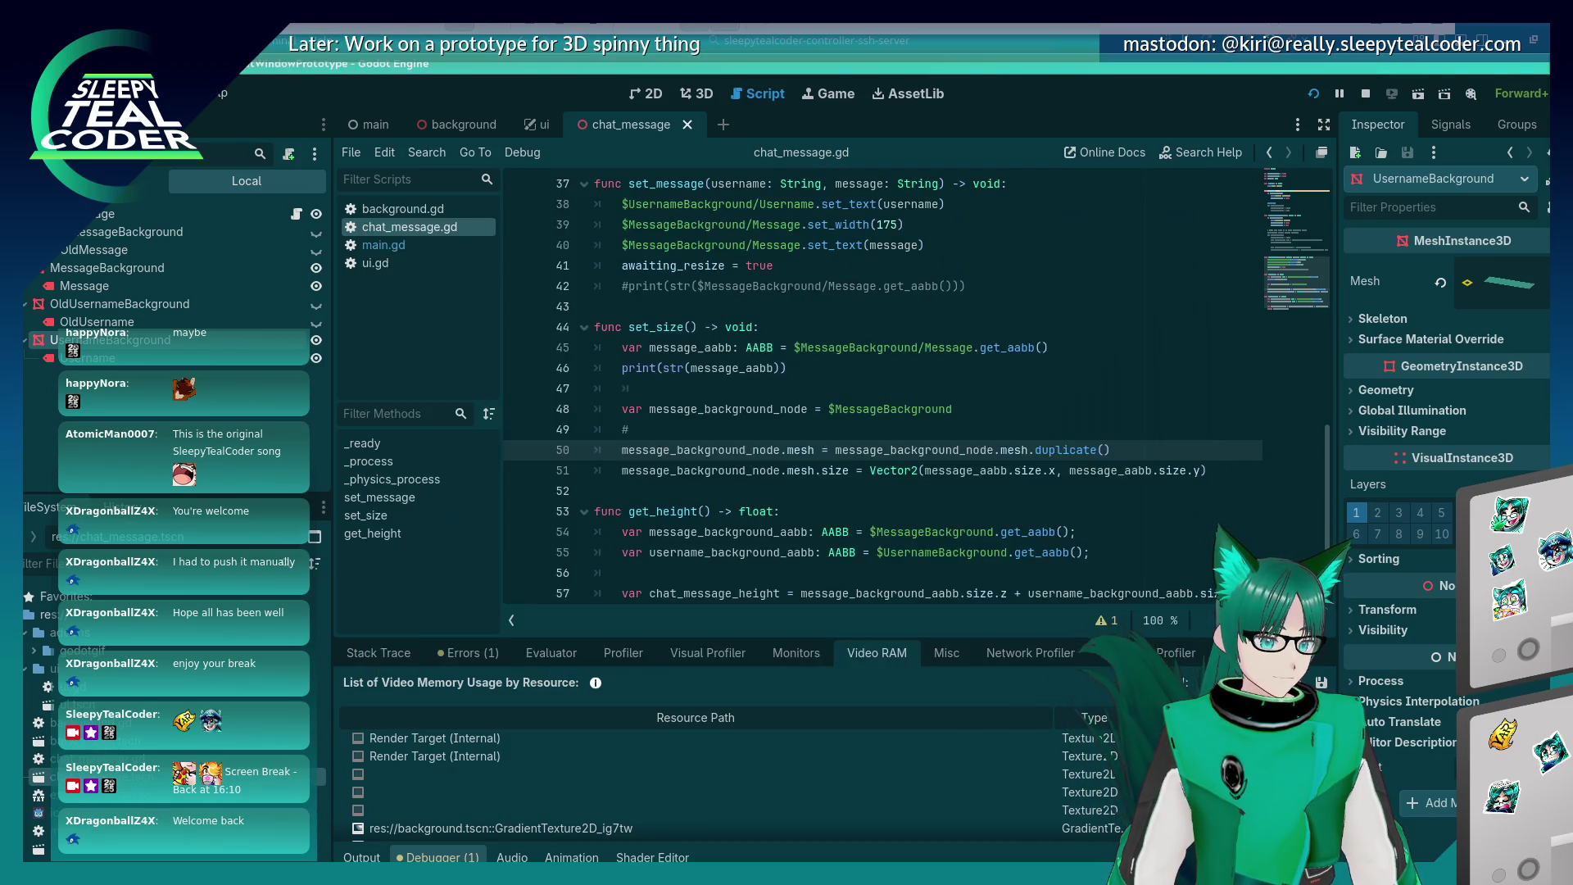
pyautogui.click(983, 241)
pyautogui.click(983, 242)
pyautogui.hotkey('alt', 'Tab')
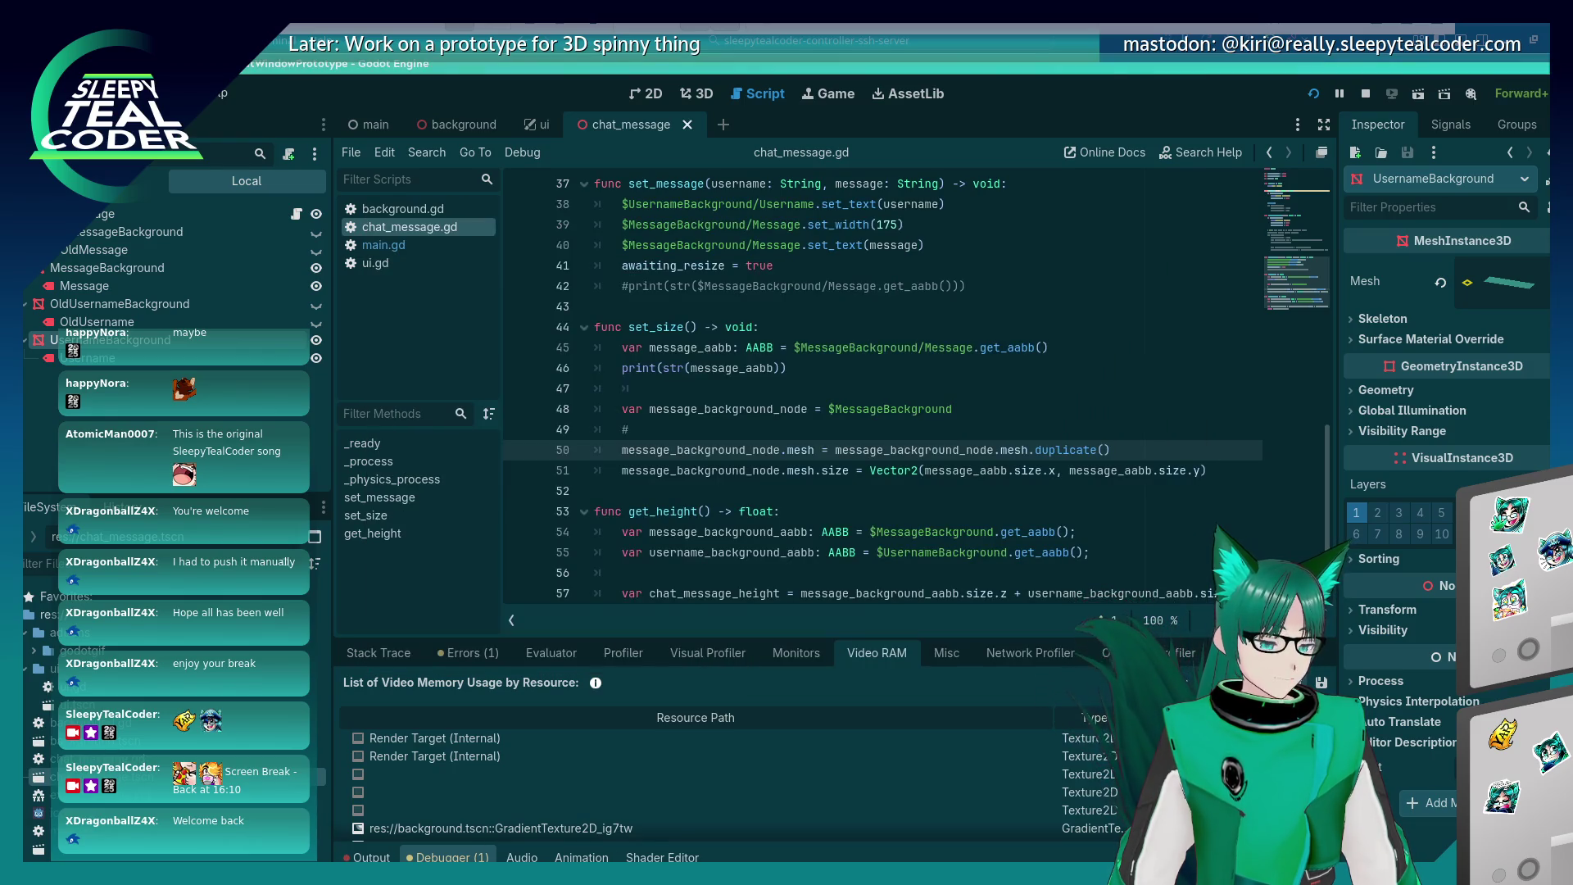
pyautogui.click(1122, 350)
pyautogui.moveTo(1122, 349); pyautogui.dragTo(844, 305)
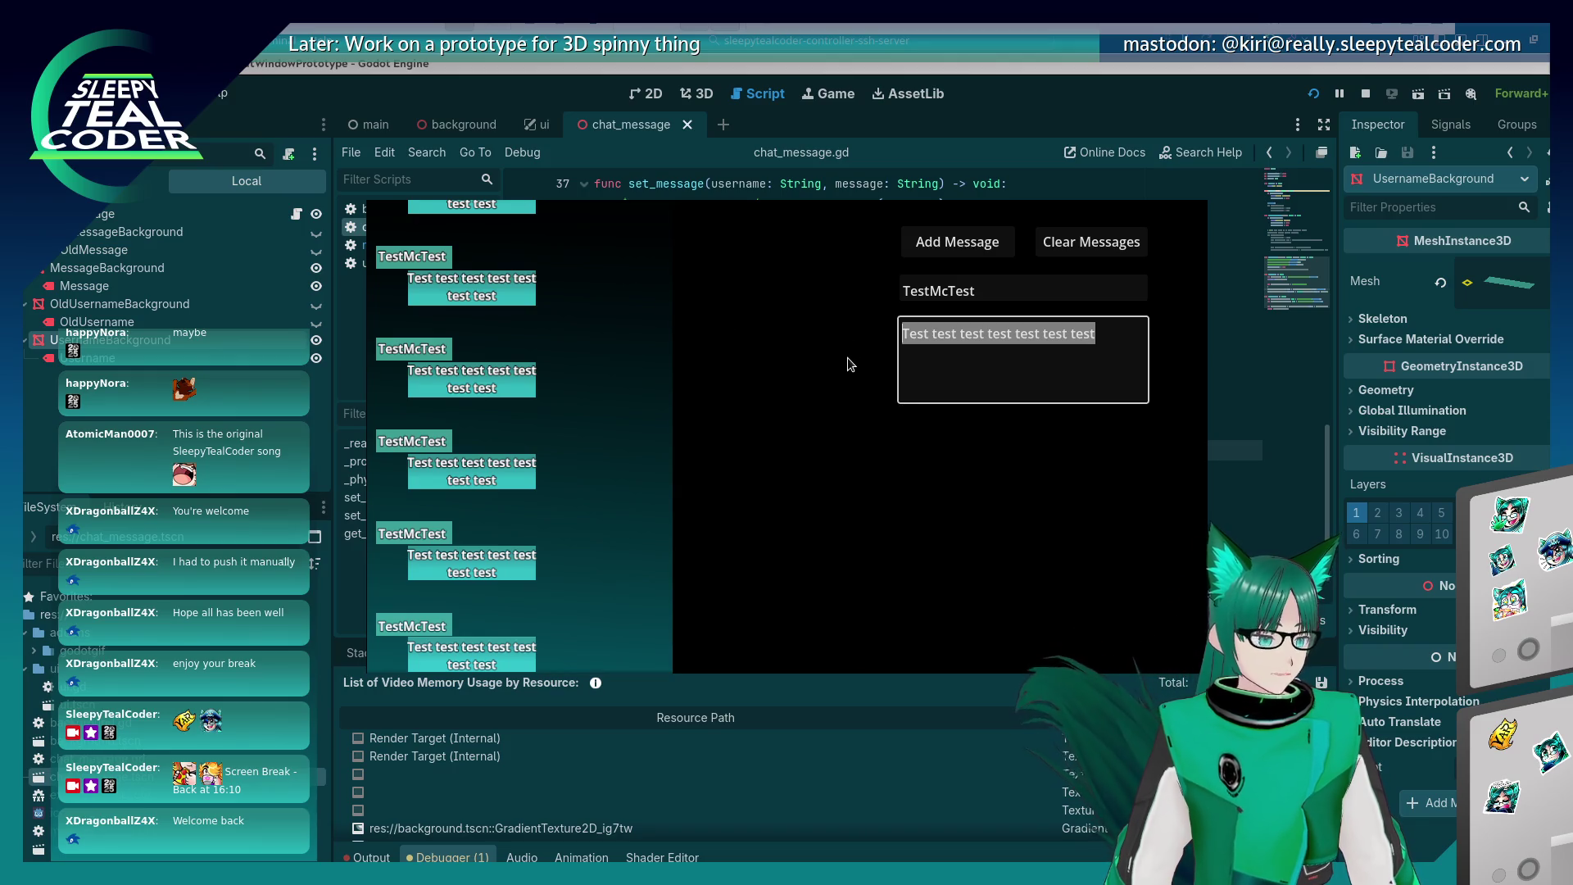
# Step: Post a long 'Moooo…' message so its background stretches to fit the text
pyautogui.write('Moooooooooooooo')
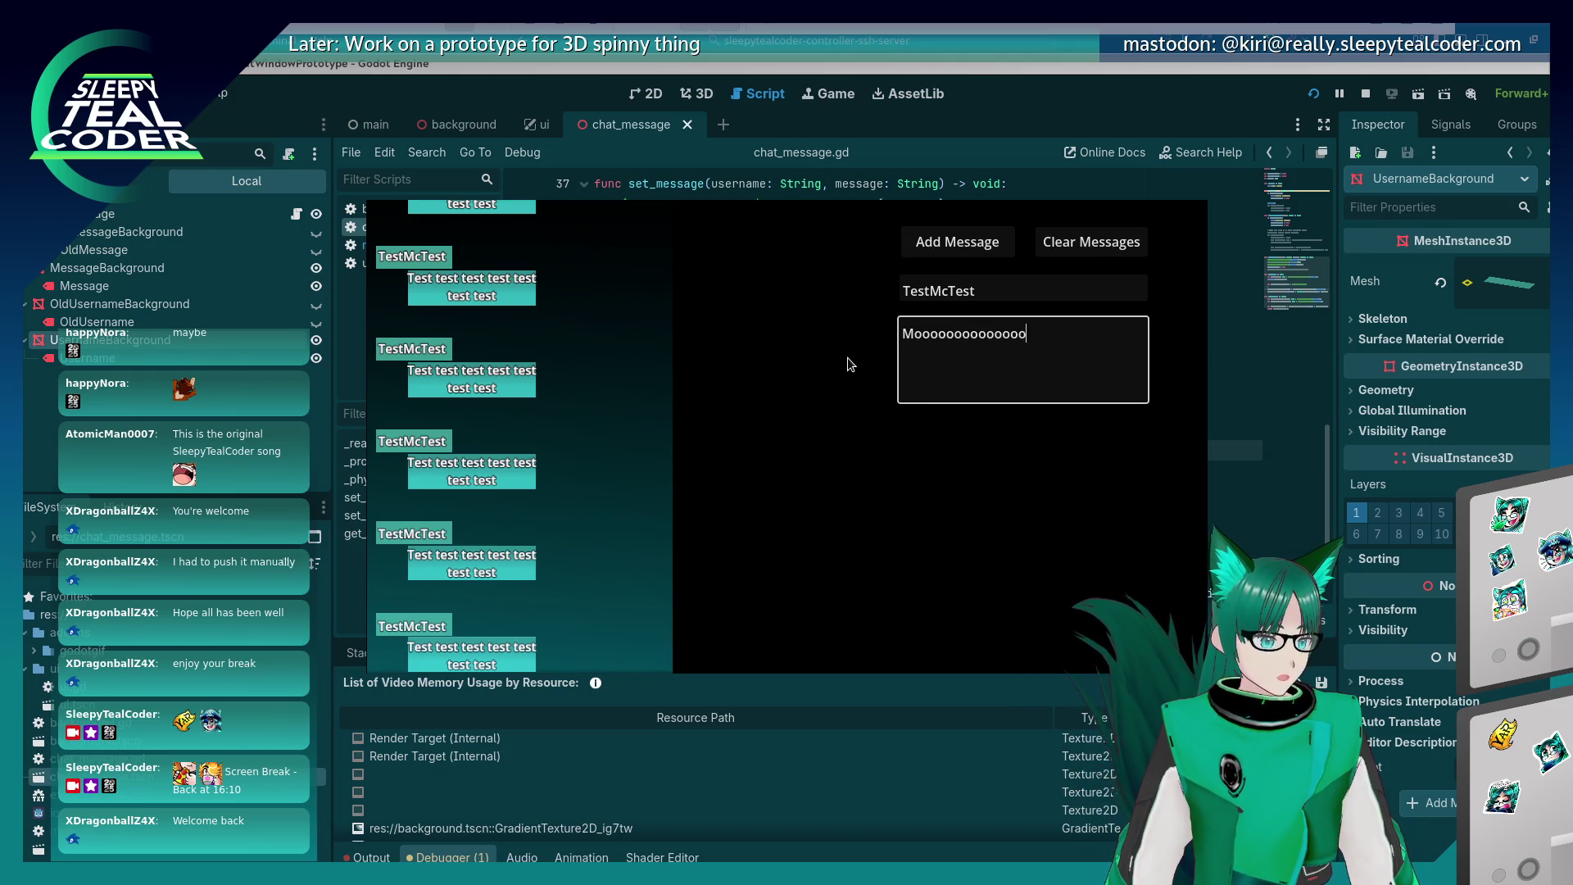
pyautogui.write('ooooooooooooooooooooooooooooooooooooooooooooooooooooooooooooooooooooooooooooooooooooooooooooooo')
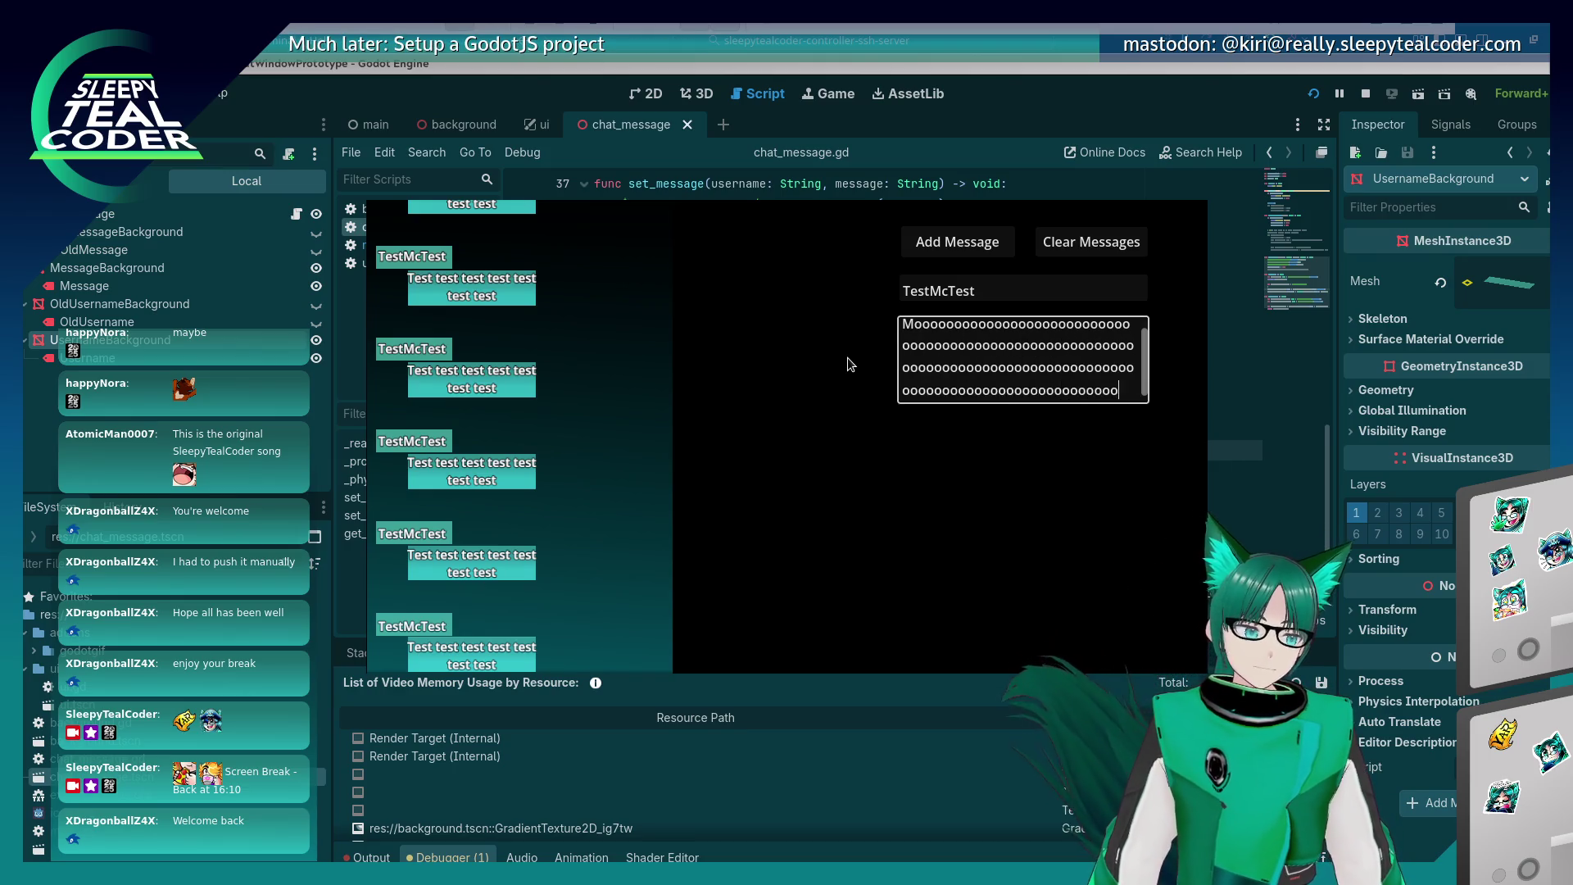
pyautogui.click(910, 246)
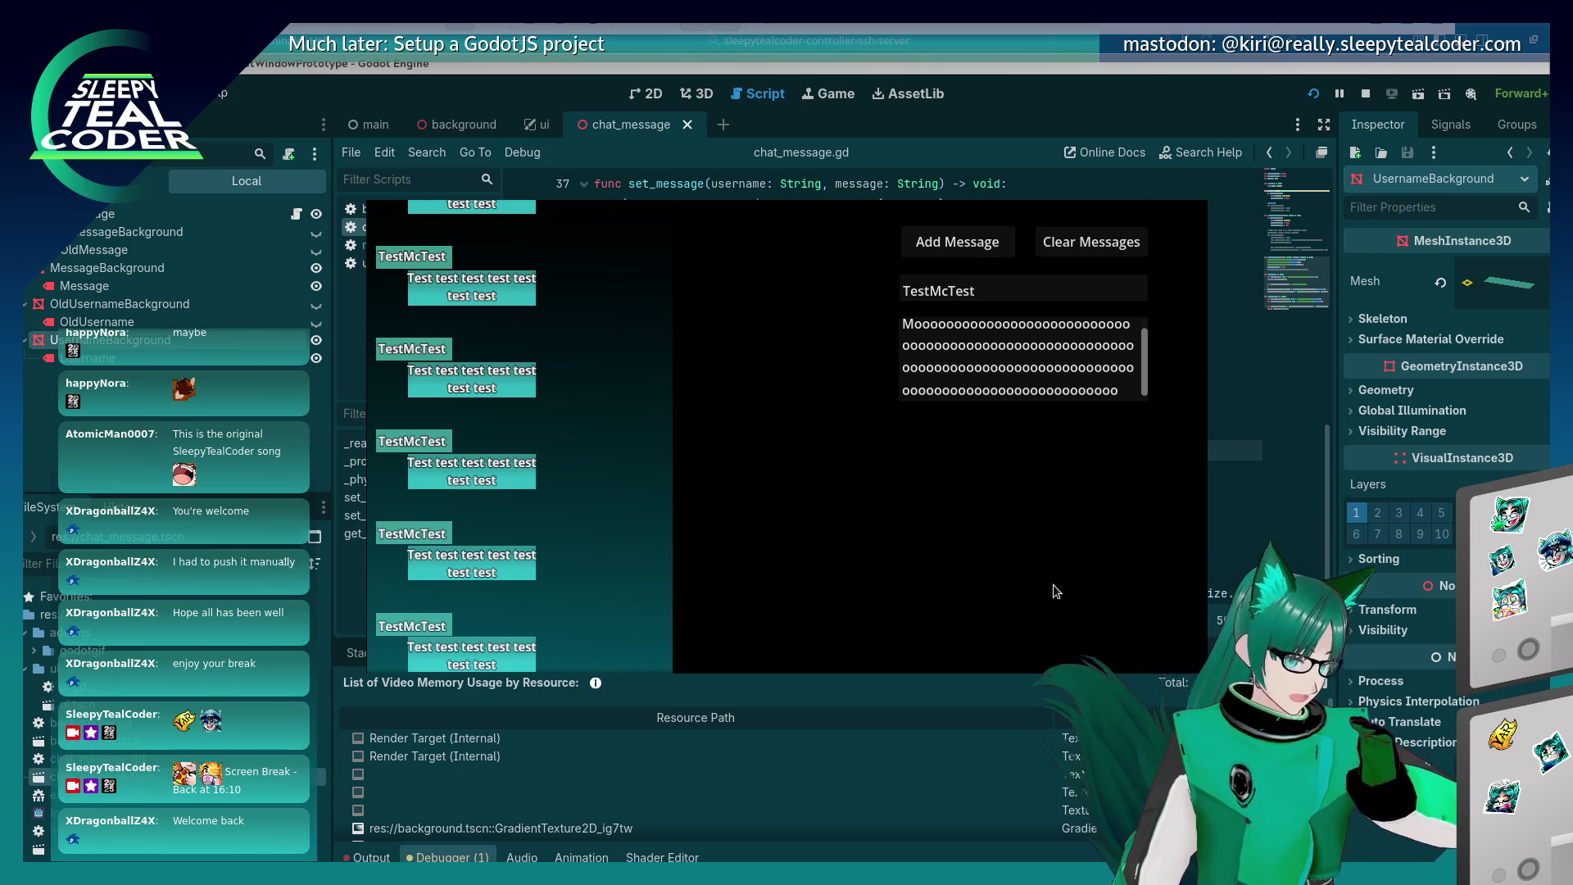
pyautogui.hotkey('alt', 'F4')
pyautogui.hotkey('alt', 'Tab')
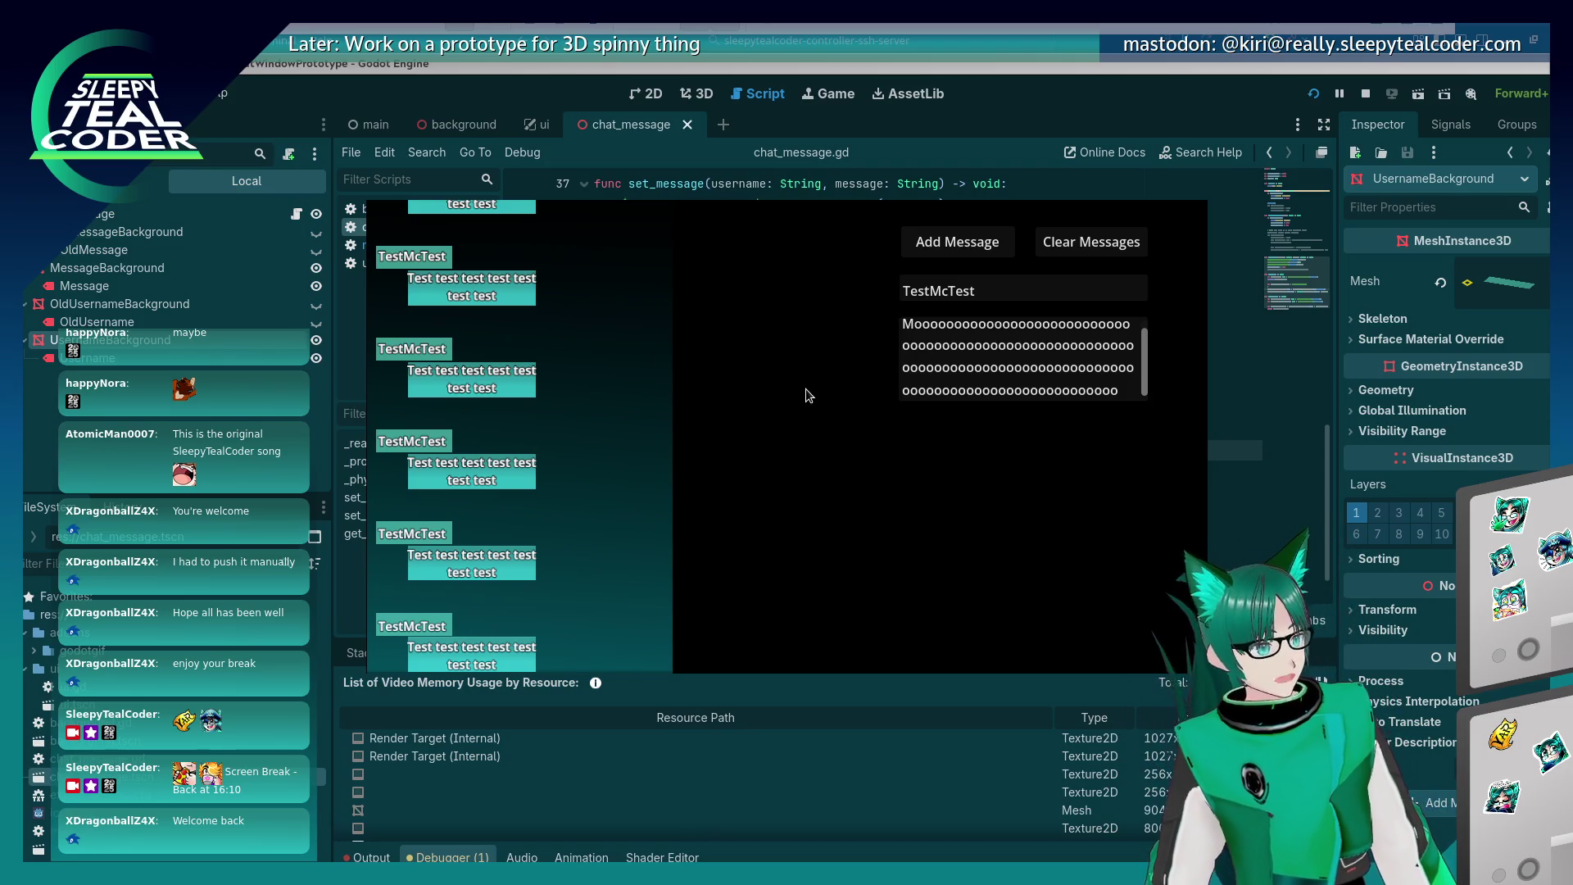
pyautogui.press('Tab')
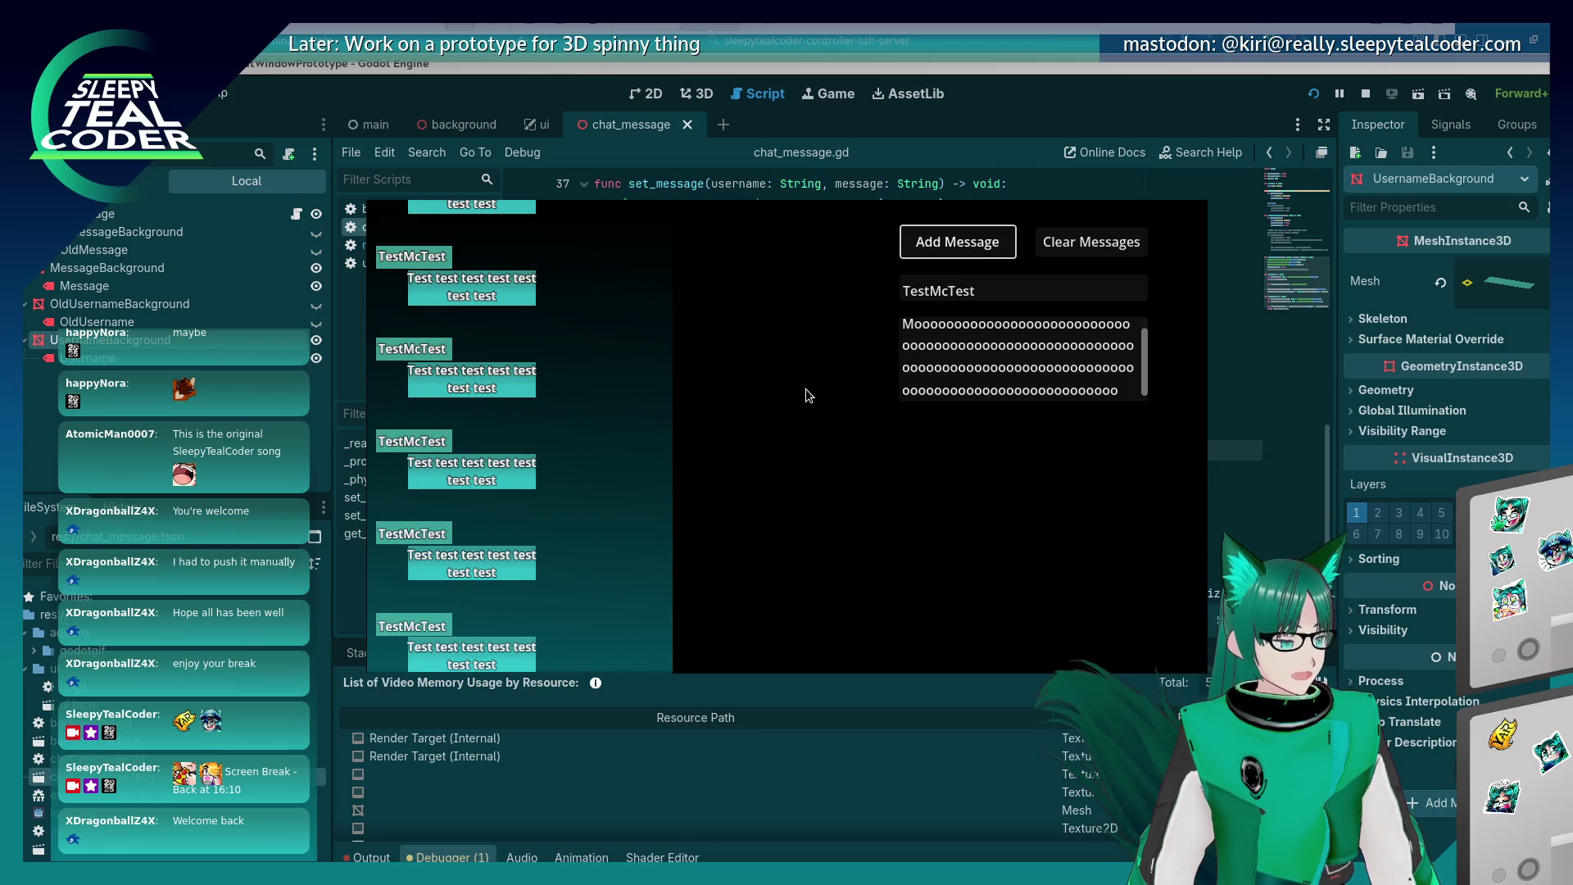
pyautogui.press('Return')
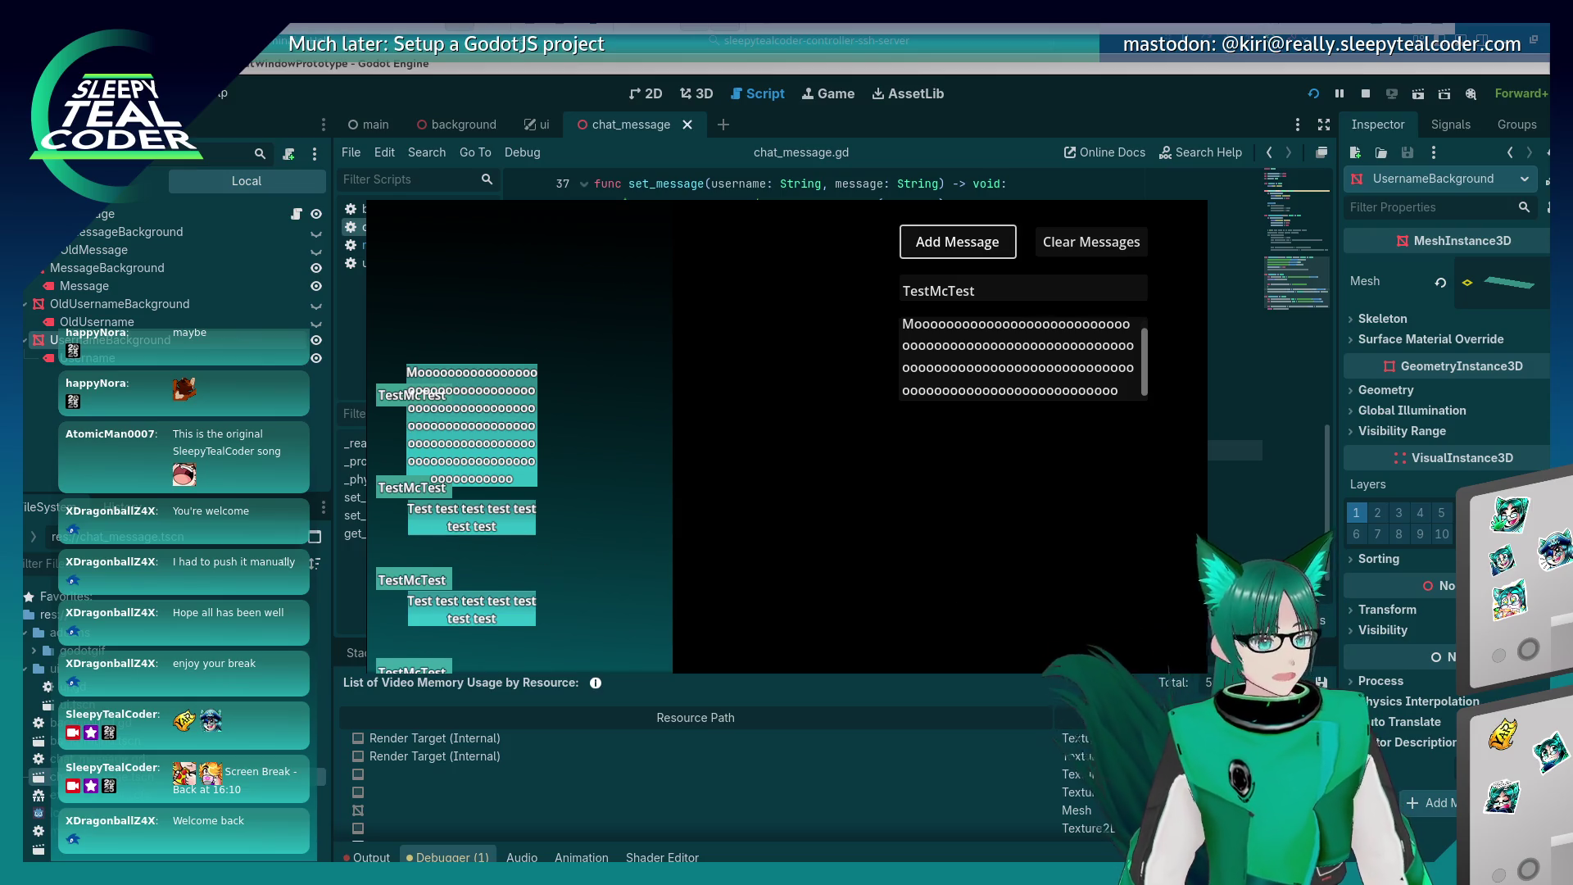
pyautogui.hotkey('alt', 'Tab')
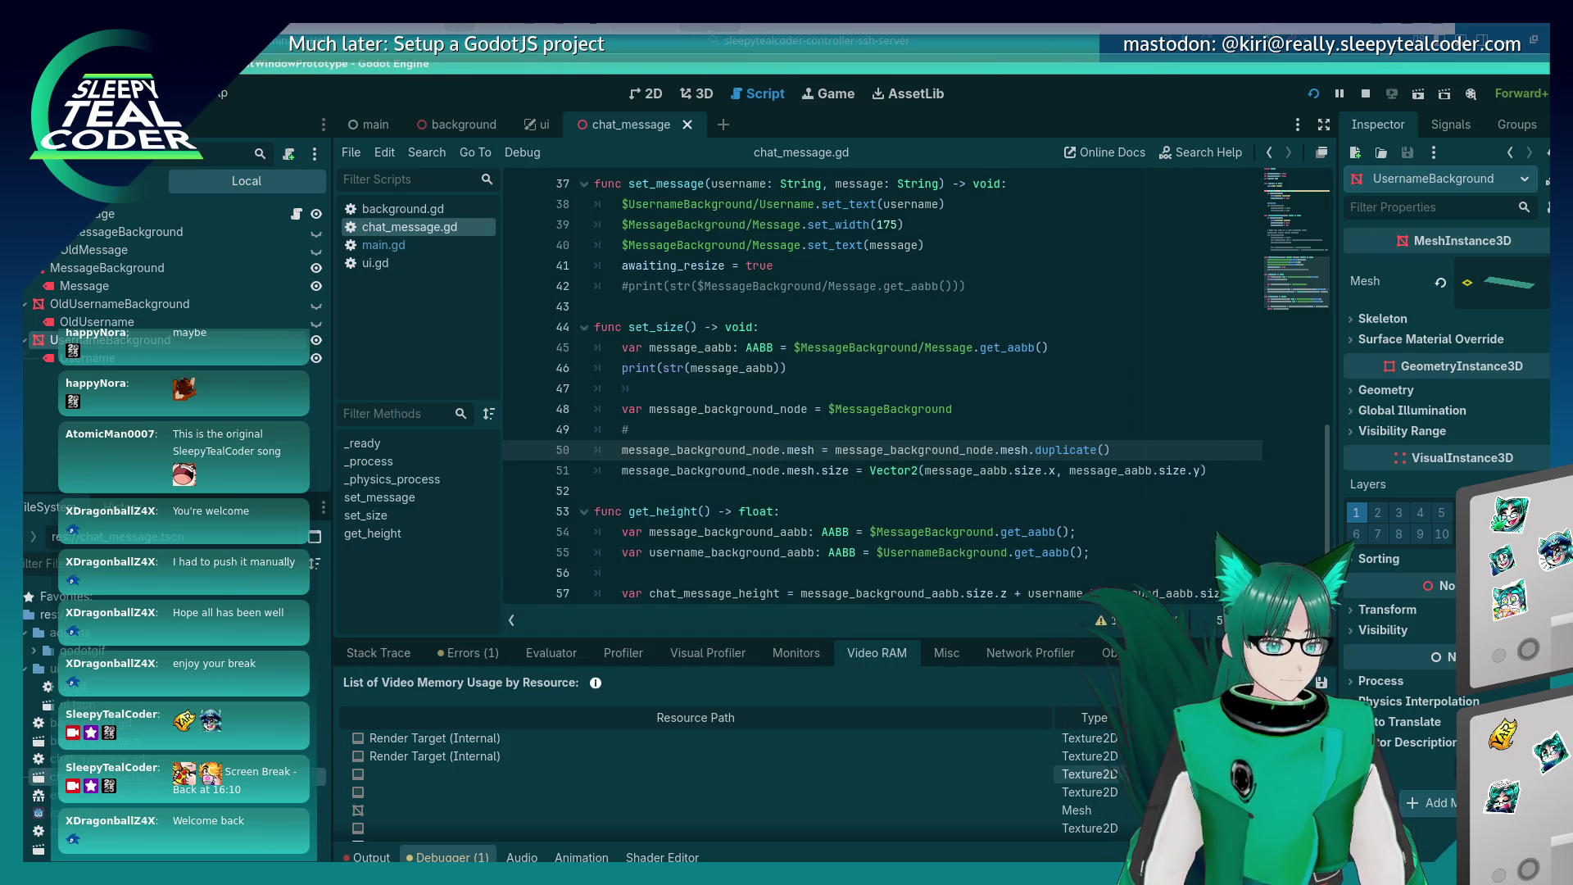
# Step: Add two more long Moooo messages to the running chat
pyautogui.scroll(-3, 1133, 778)
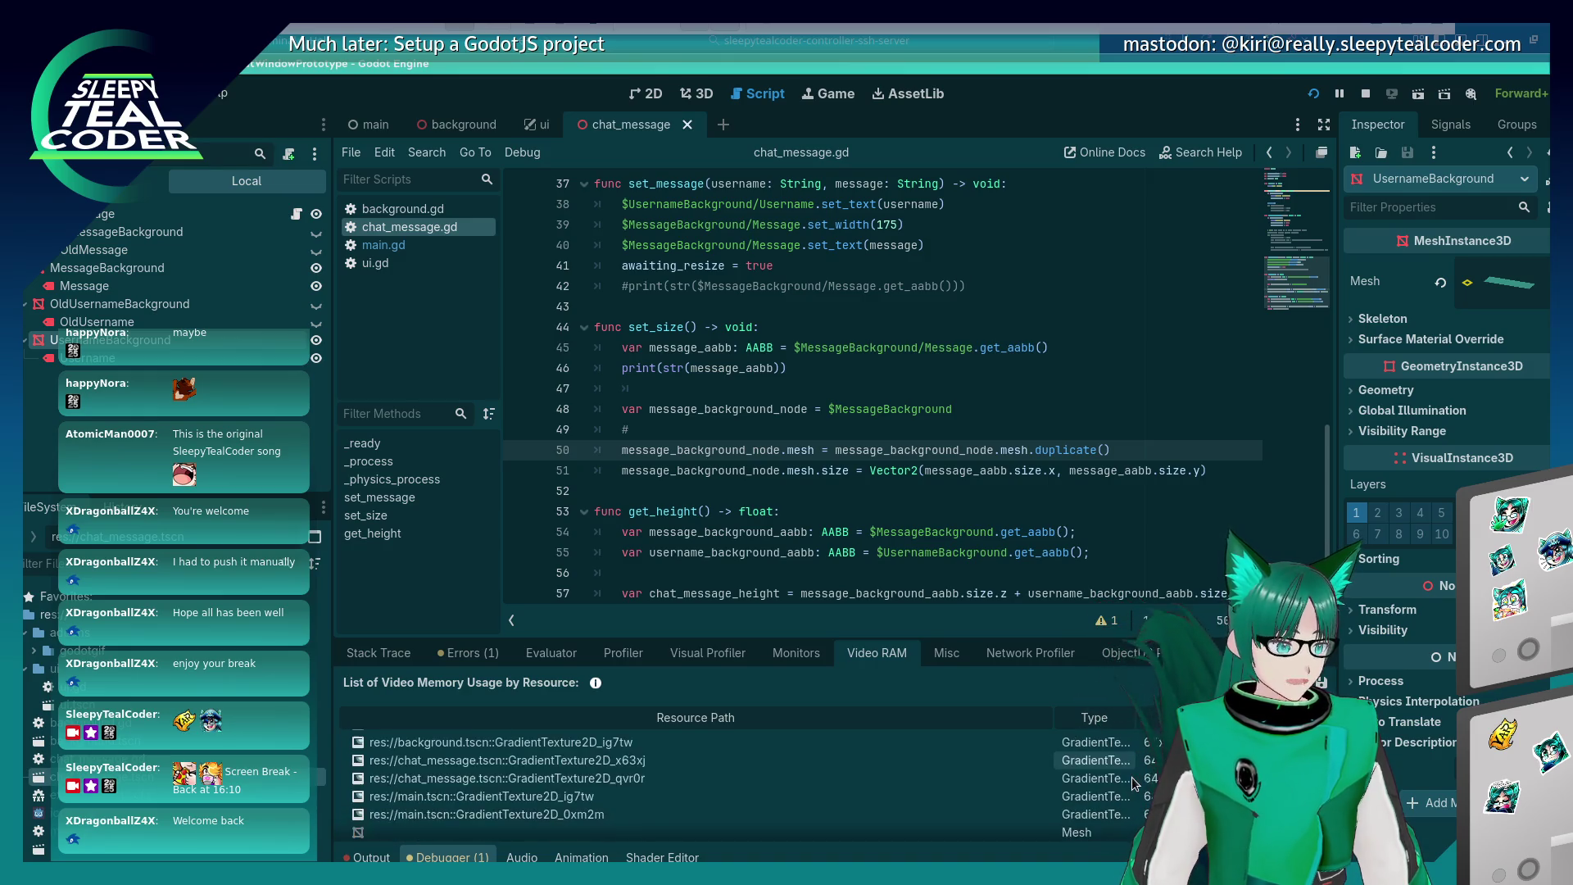
pyautogui.scroll(-2, 1133, 783)
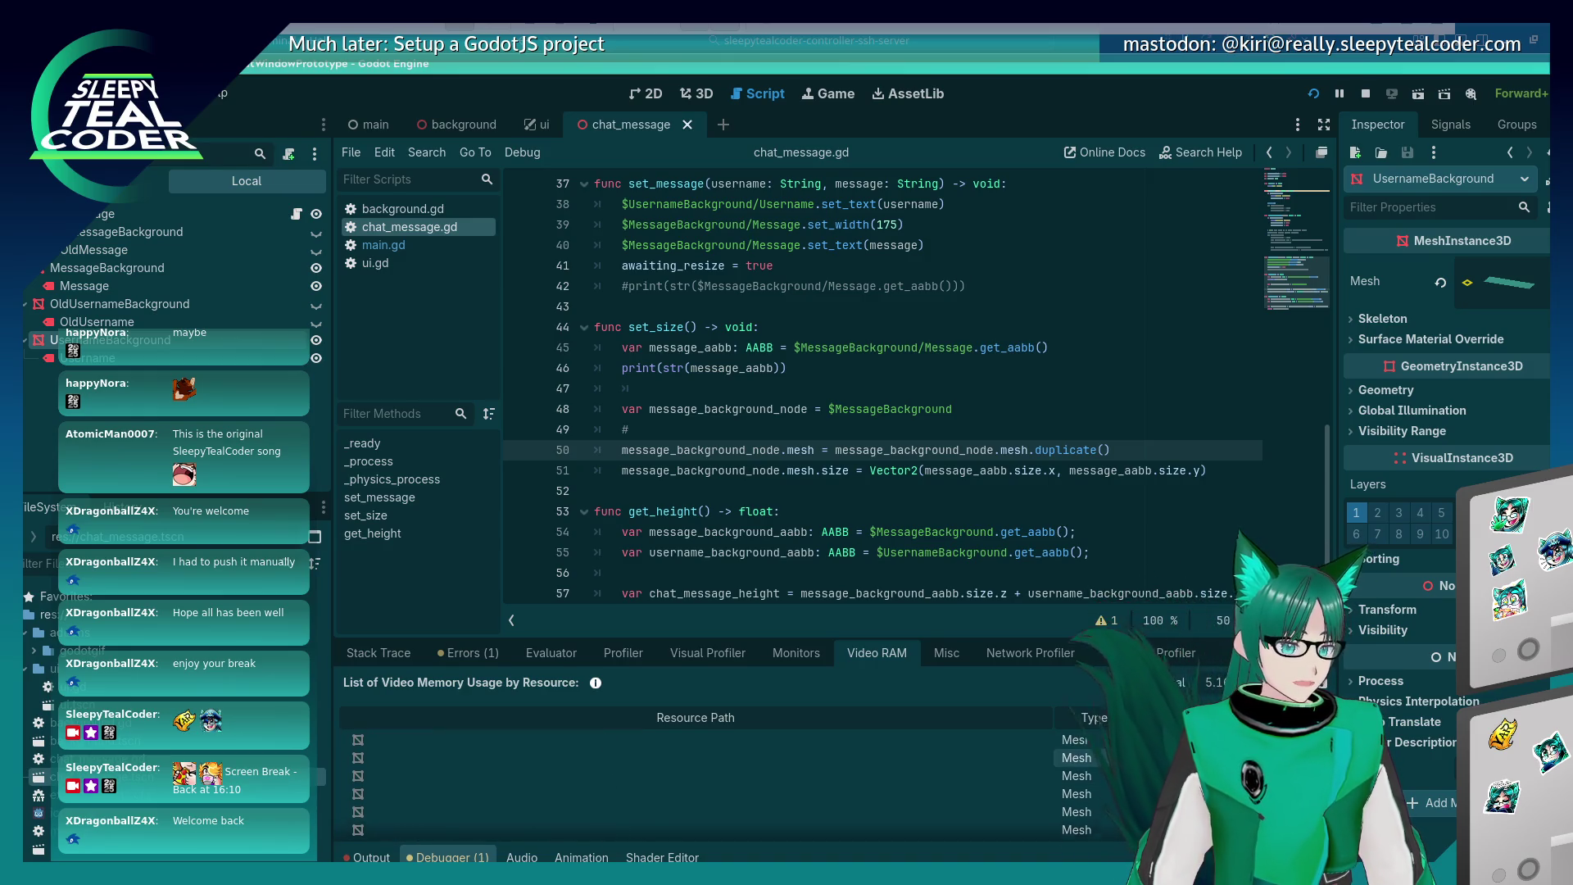
pyautogui.scroll(-1, 901, 782)
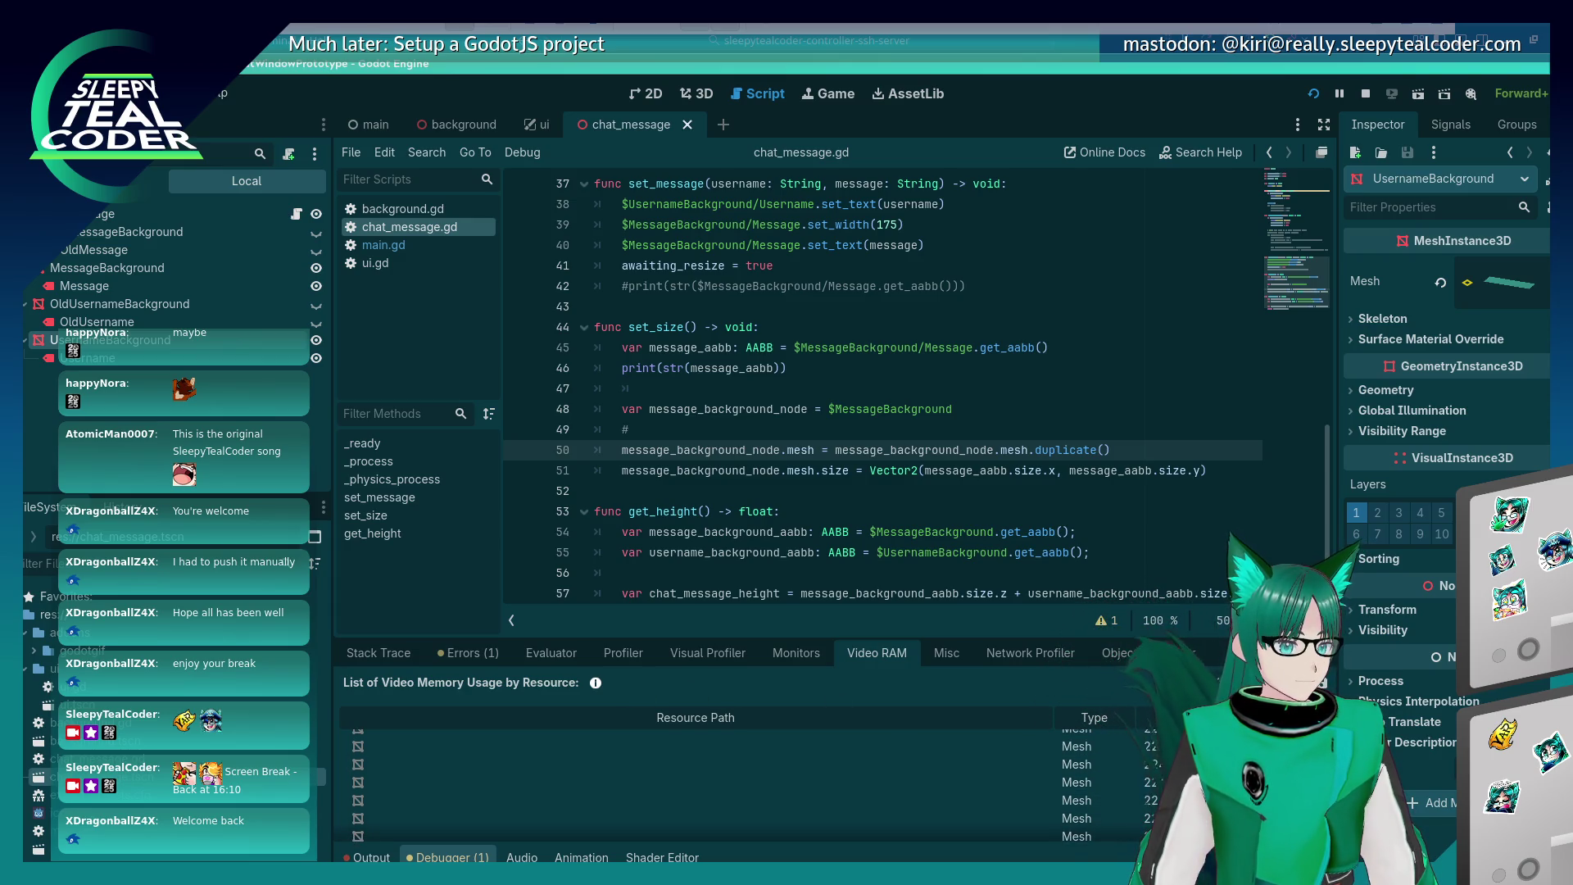
pyautogui.scroll(10, 725, 778)
pyautogui.hotkey('alt', 'Tab')
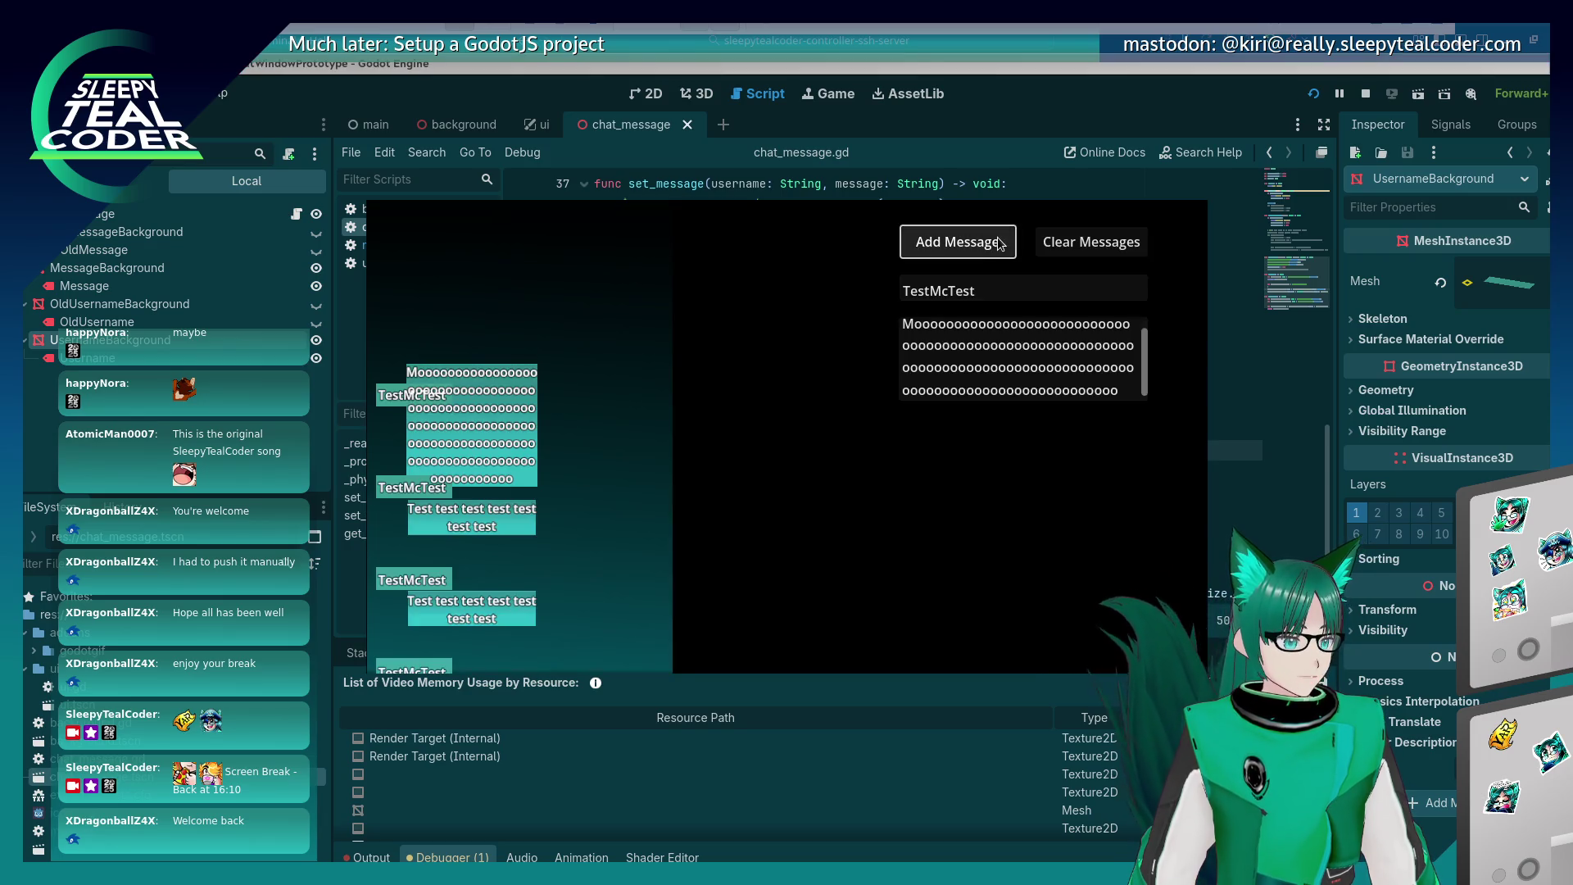
pyautogui.click(957, 241)
pyautogui.hotkey('alt', 'Tab')
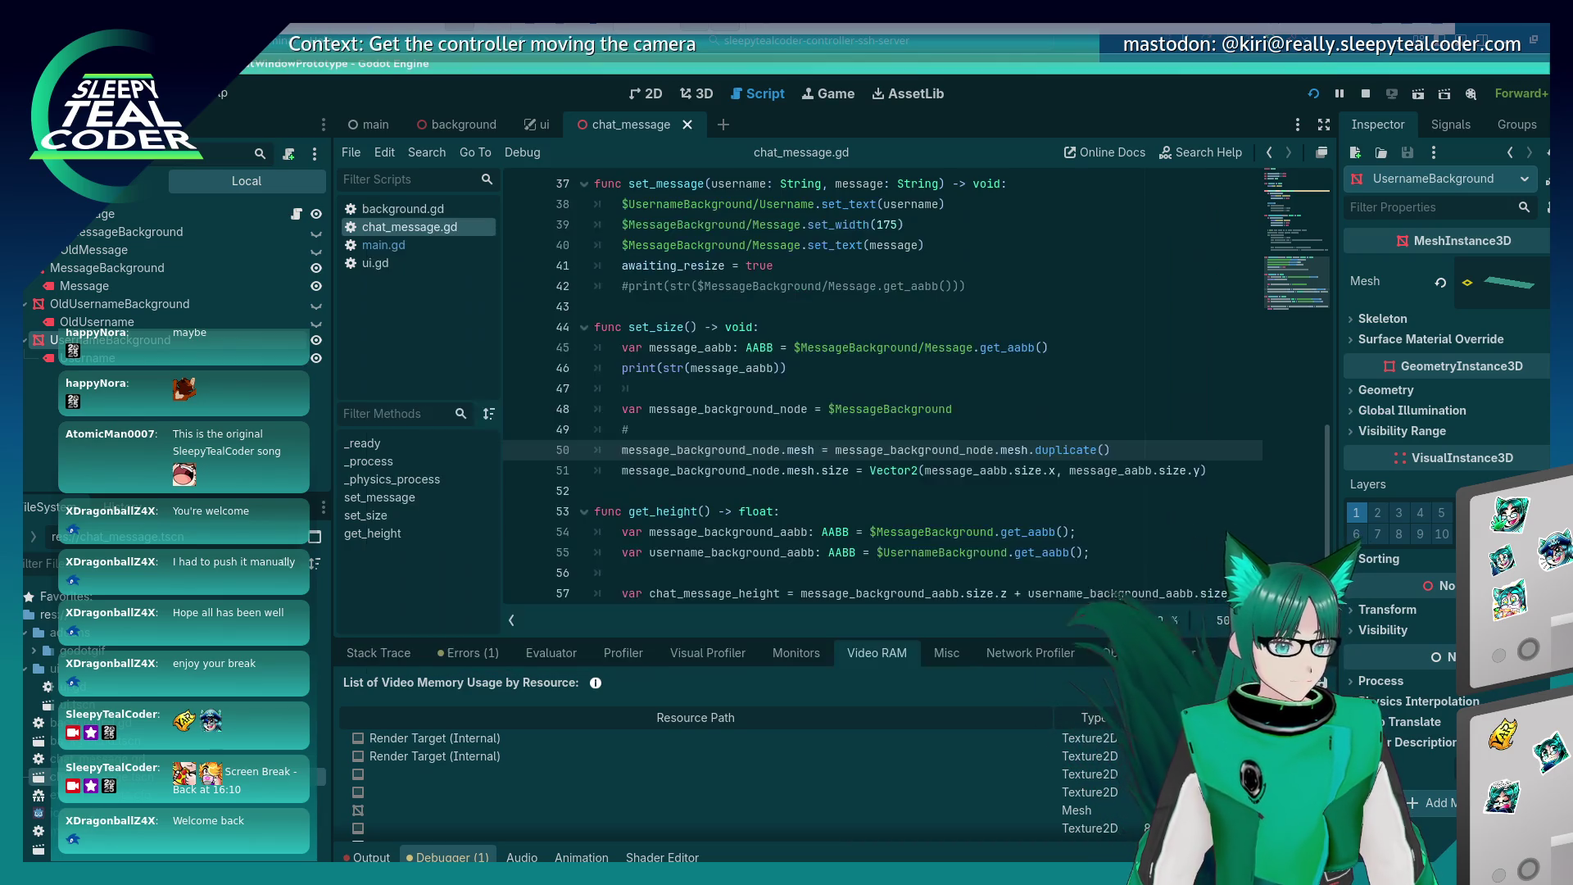
pyautogui.hotkey('alt', 'Tab')
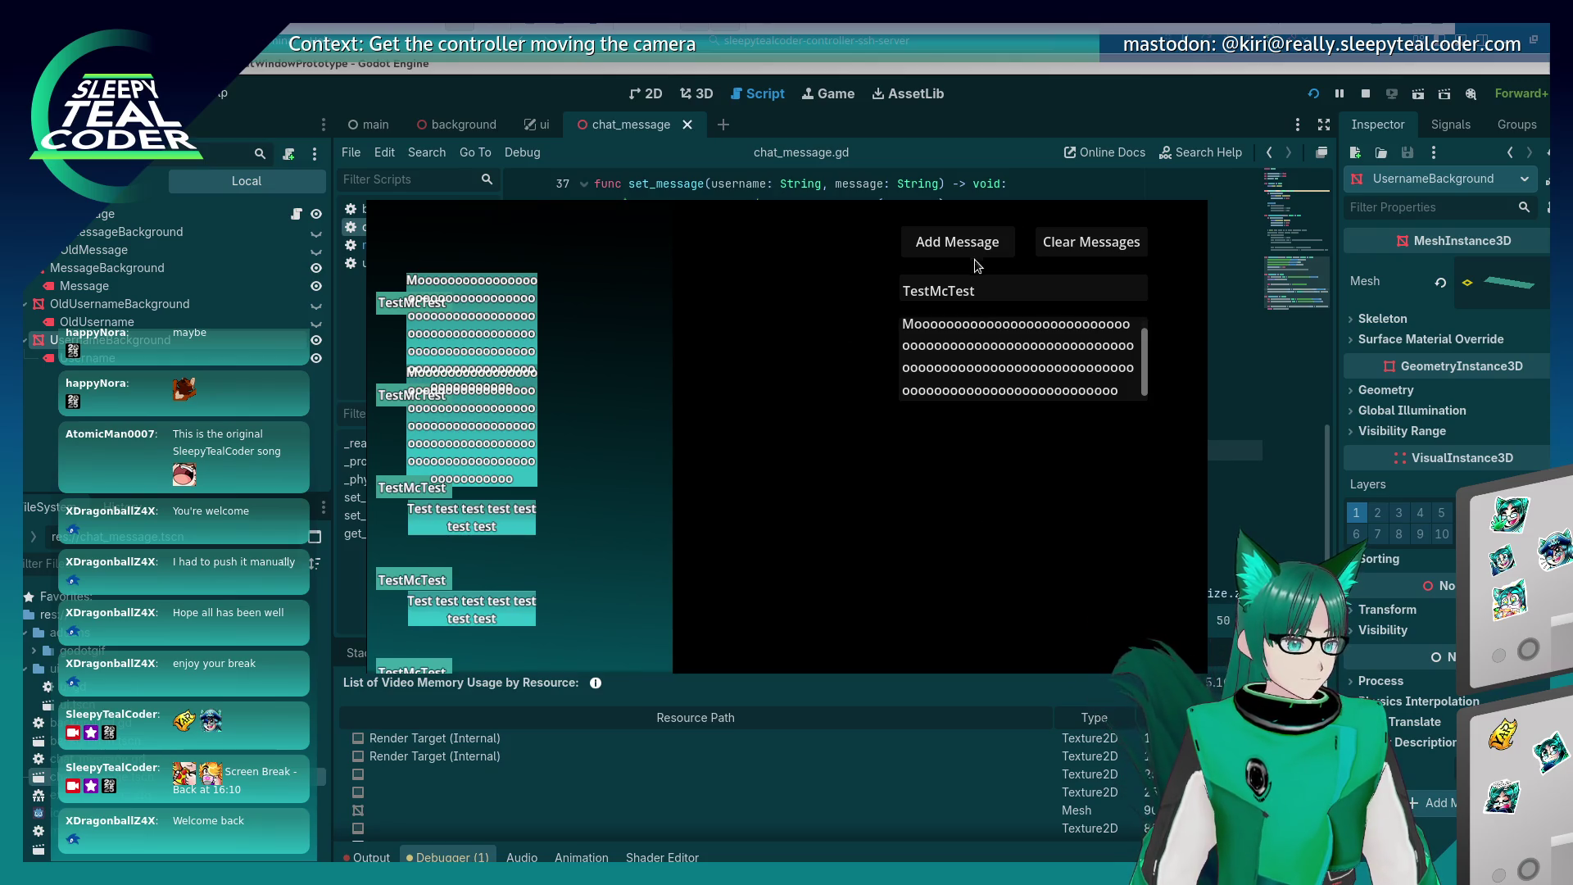
pyautogui.click(965, 246)
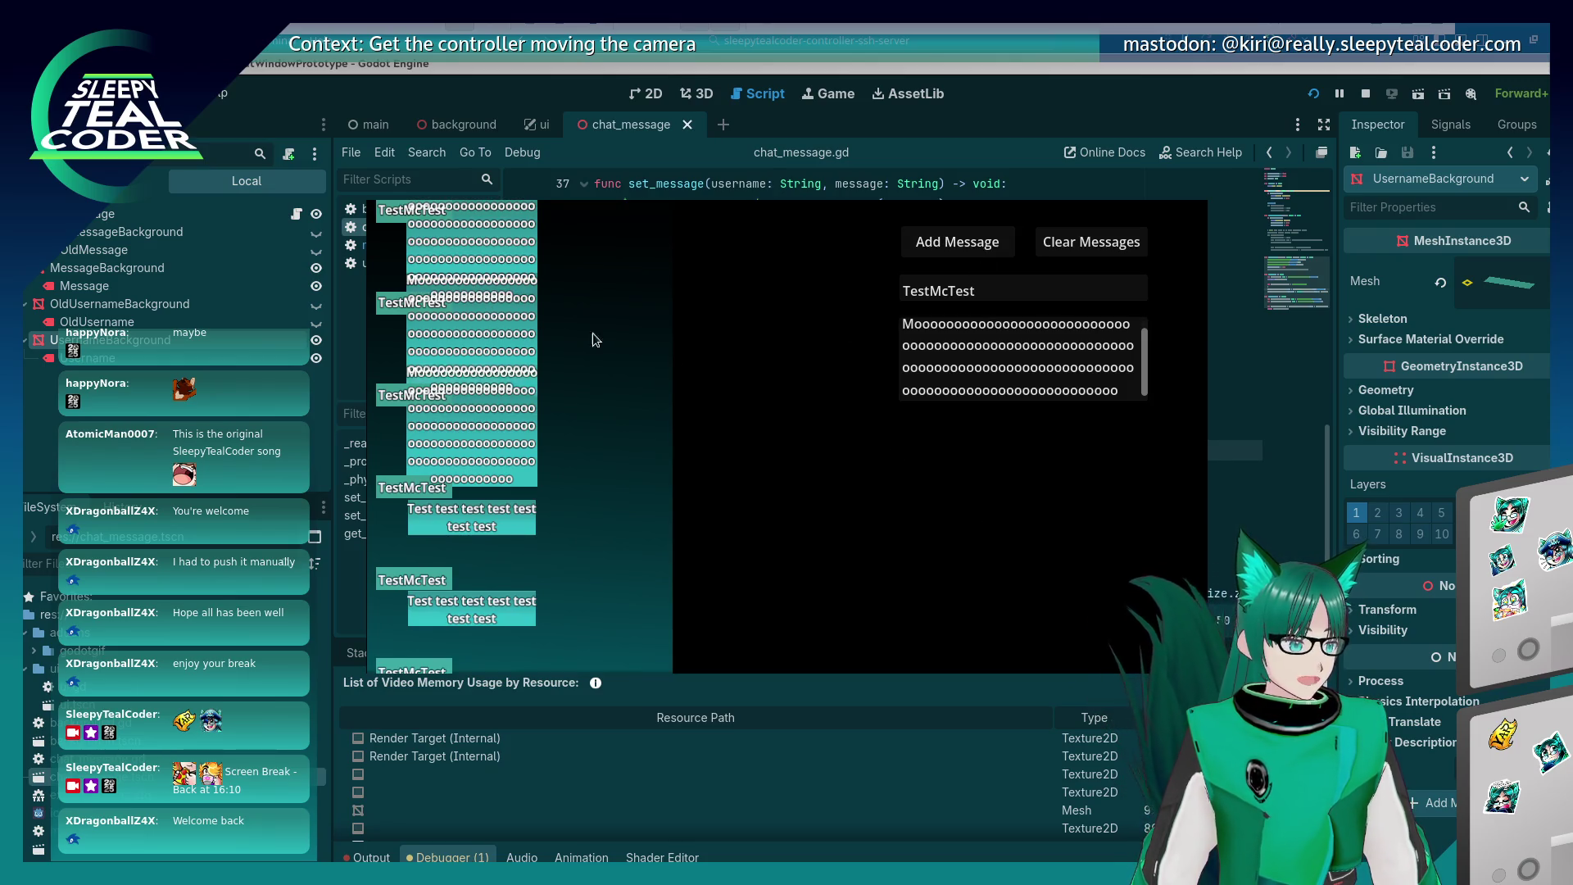
# Step: Replace the pending message text with 'Yarrrrr'
pyautogui.hotkey('alt', 'Tab')
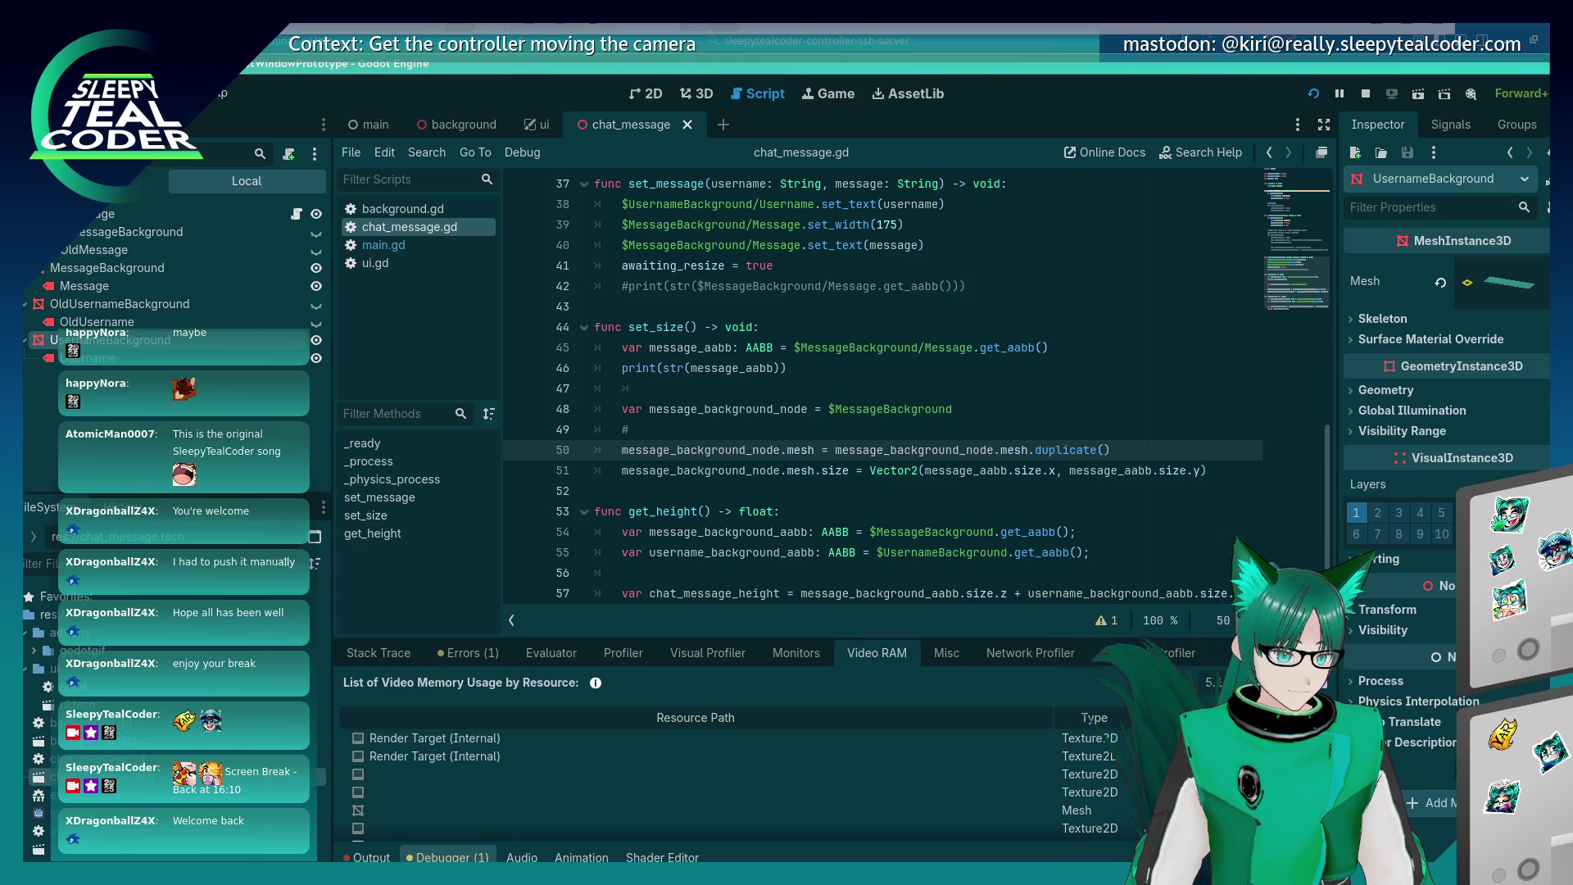
pyautogui.hotkey('alt', 'Tab')
pyautogui.click(1023, 387)
pyautogui.hotkey('ctrl', 'a')
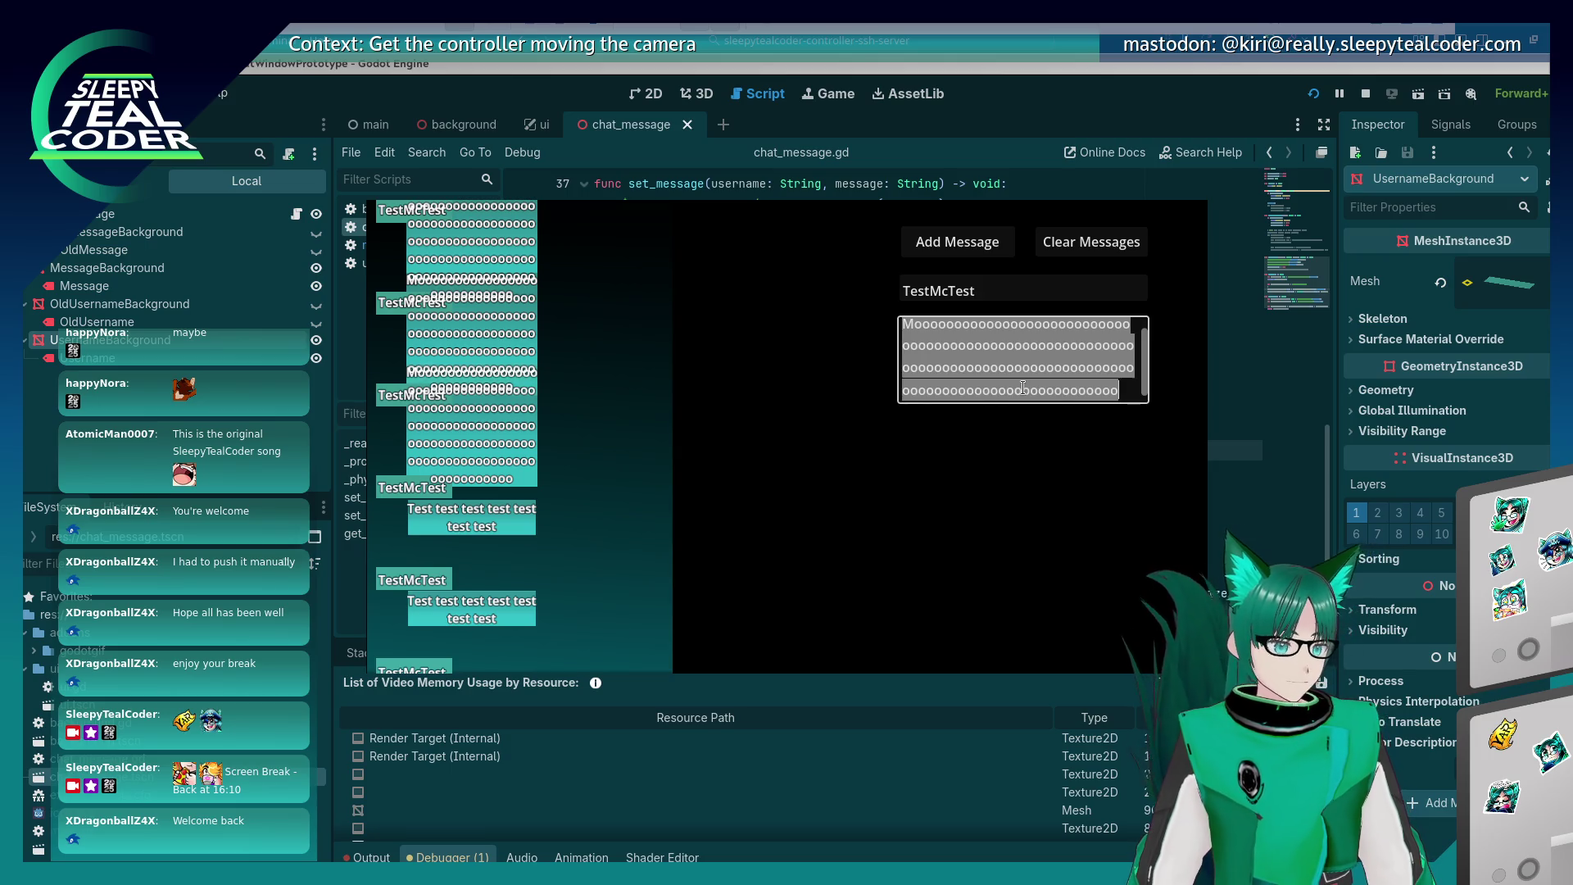
pyautogui.write('Yarrrrr')
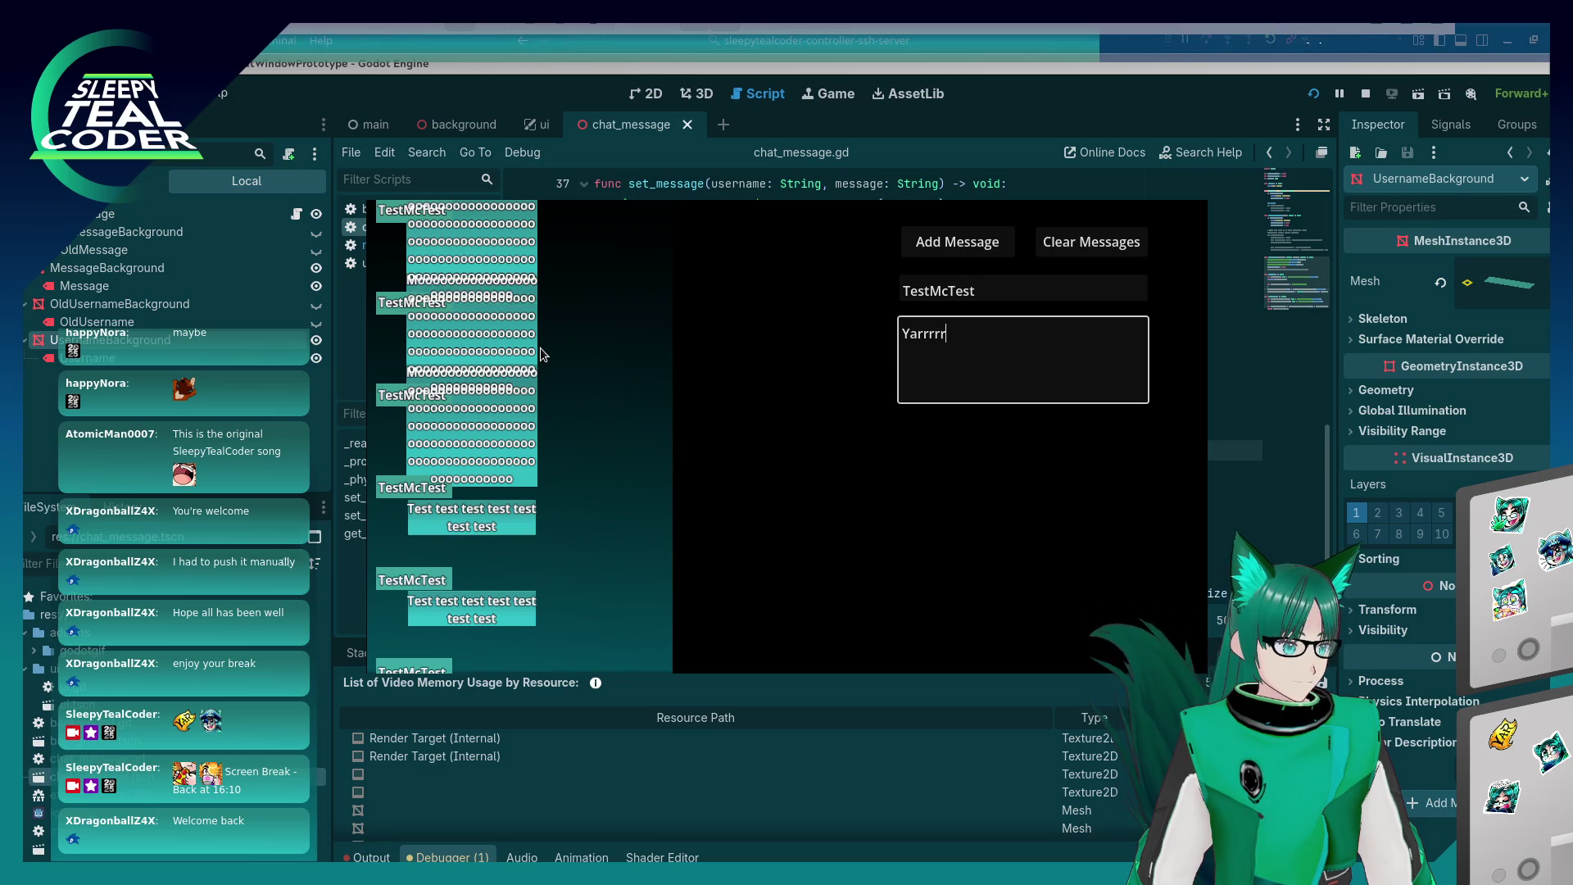
# Step: Add five Yarrrrr messages to the chat, then stop the prototype with F8
pyautogui.click(955, 245)
pyautogui.click(959, 244)
pyautogui.click(960, 244)
pyautogui.click(963, 244)
pyautogui.click(965, 244)
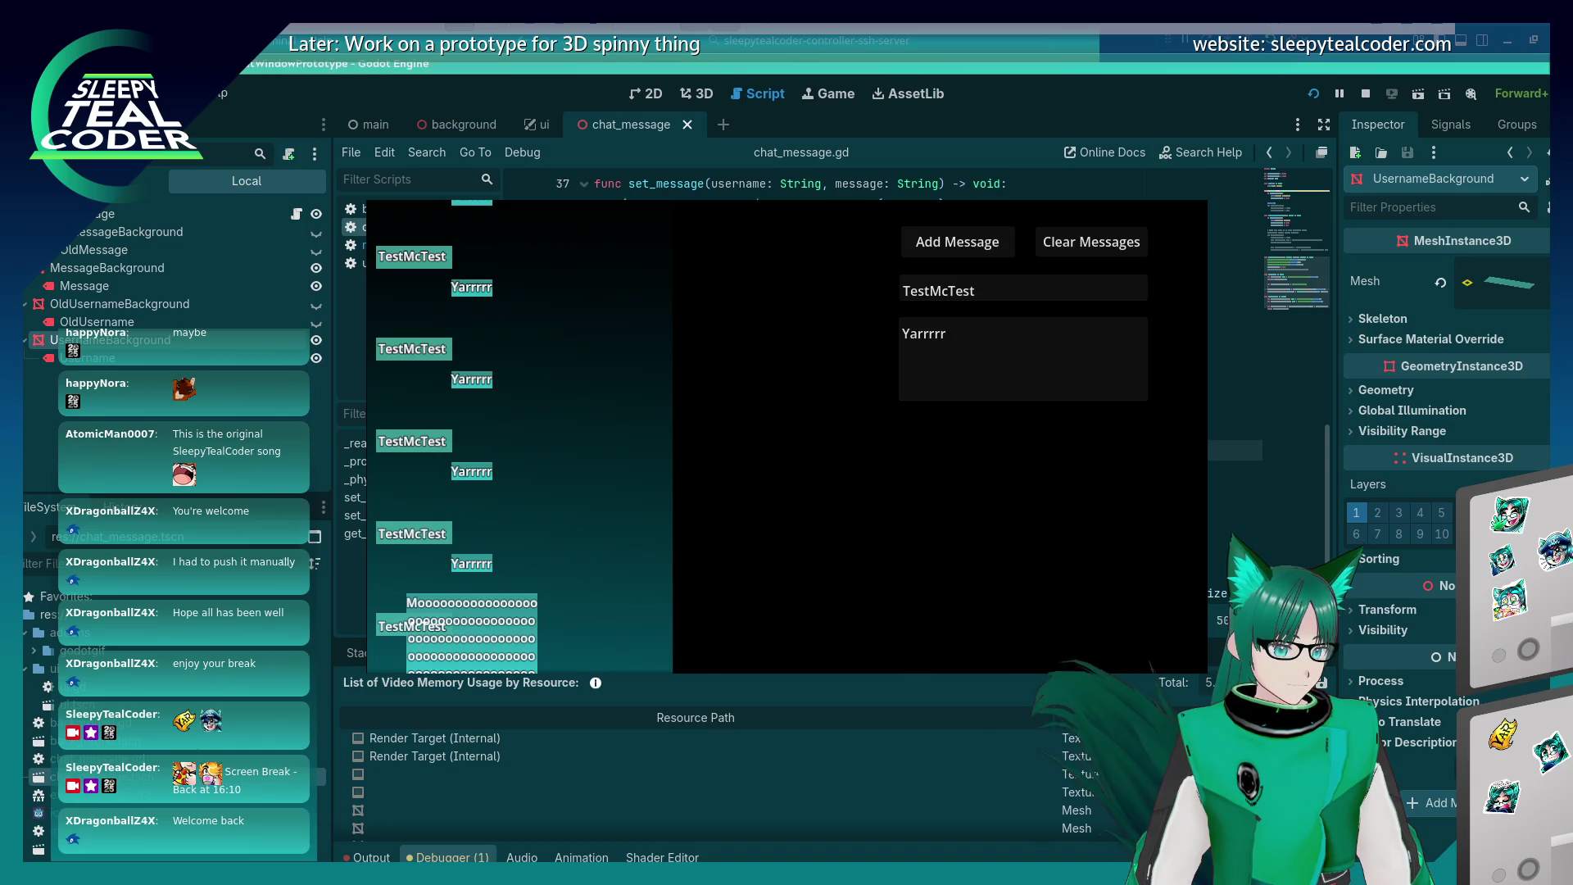
pyautogui.press('F8')
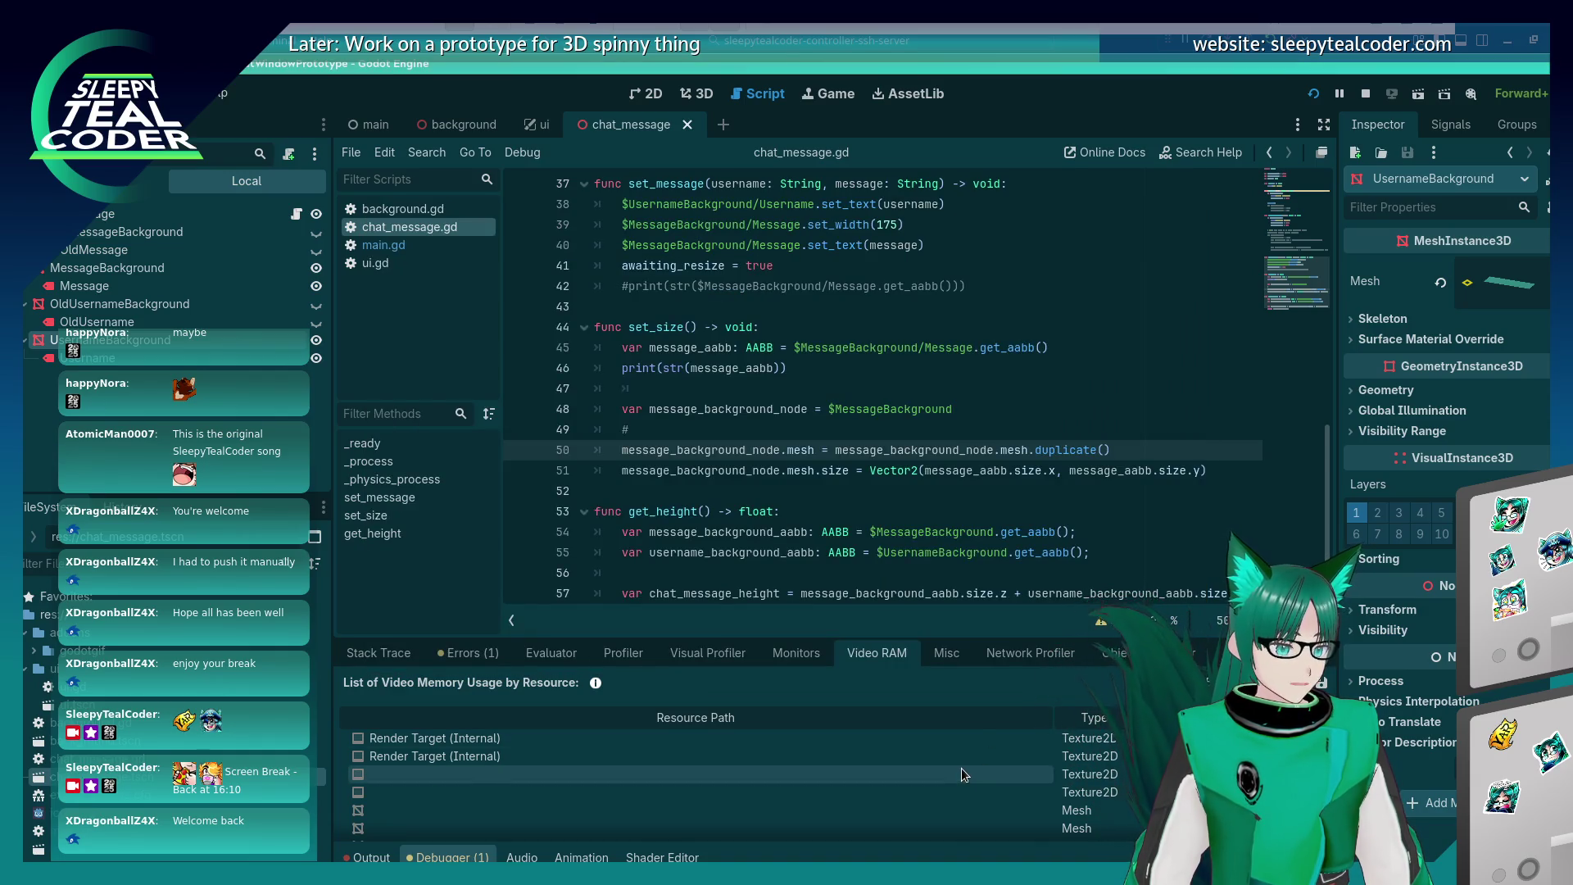
# Step: Move the game window up-left, add three more test messages, then switch to 90-raid.json
pyautogui.hotkey('alt', 'Tab')
pyautogui.hotkey('alt', 'Tab')
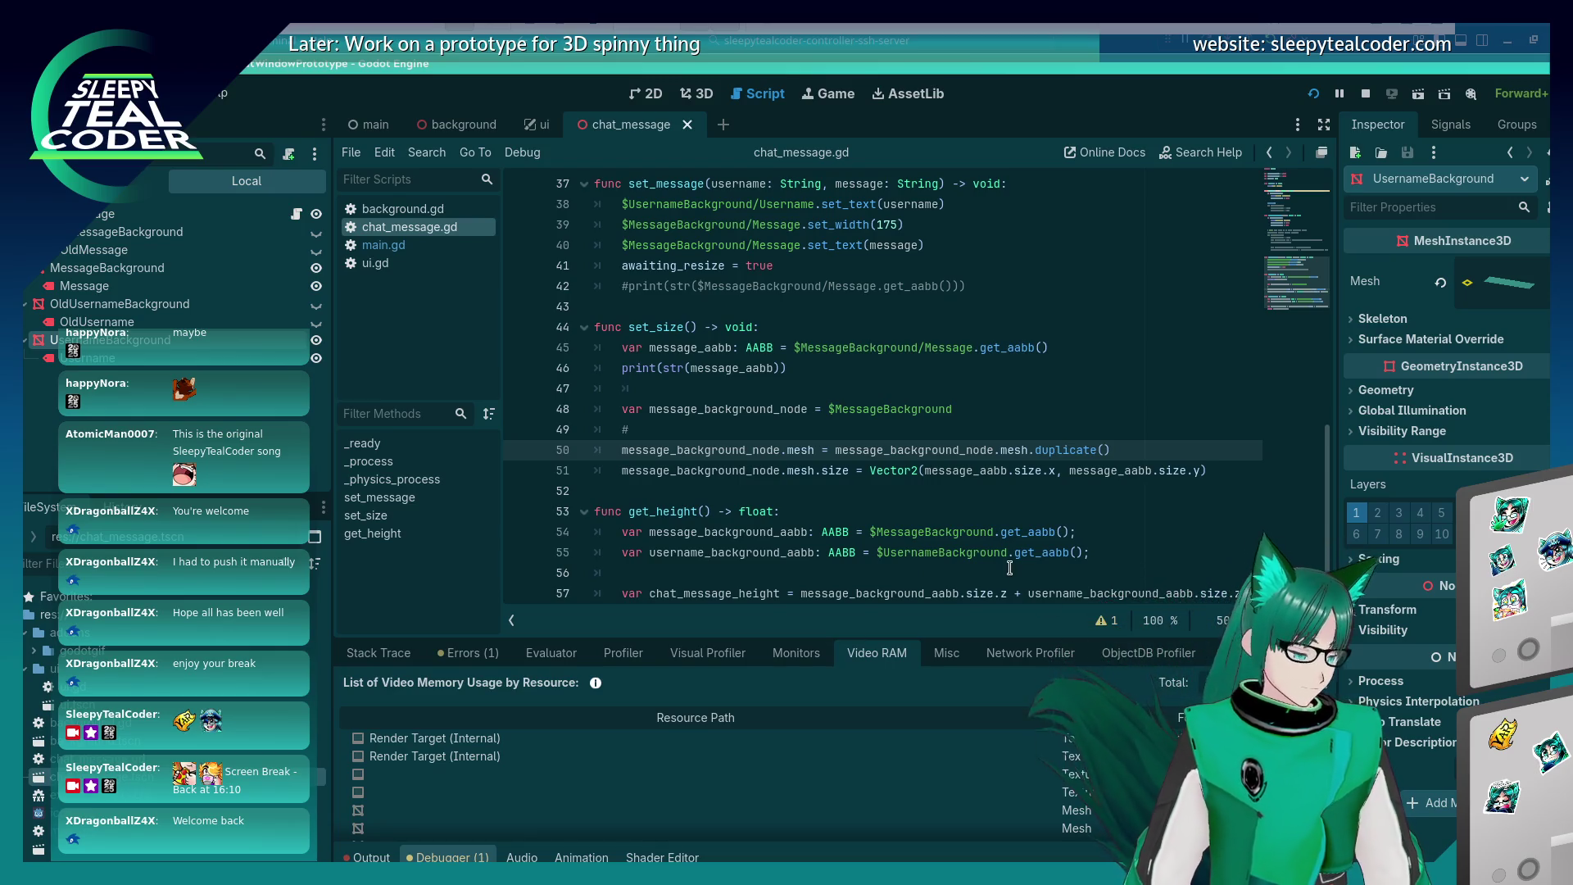
pyautogui.hotkey('alt', 'Tab')
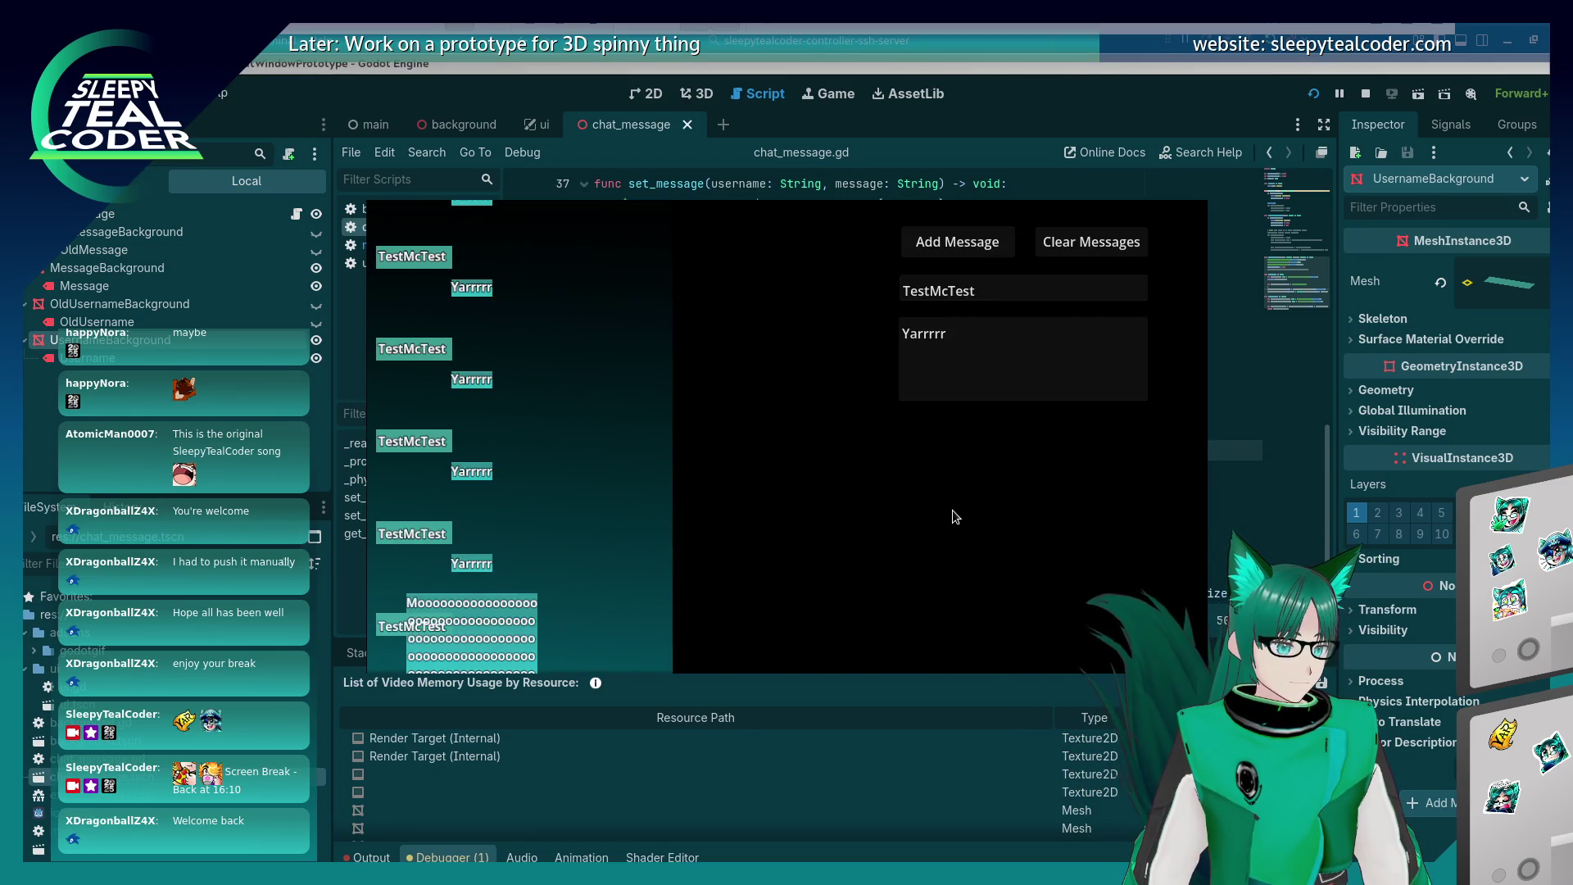
pyautogui.moveTo(952, 509); pyautogui.dragTo(905, 480)
pyautogui.click(902, 220)
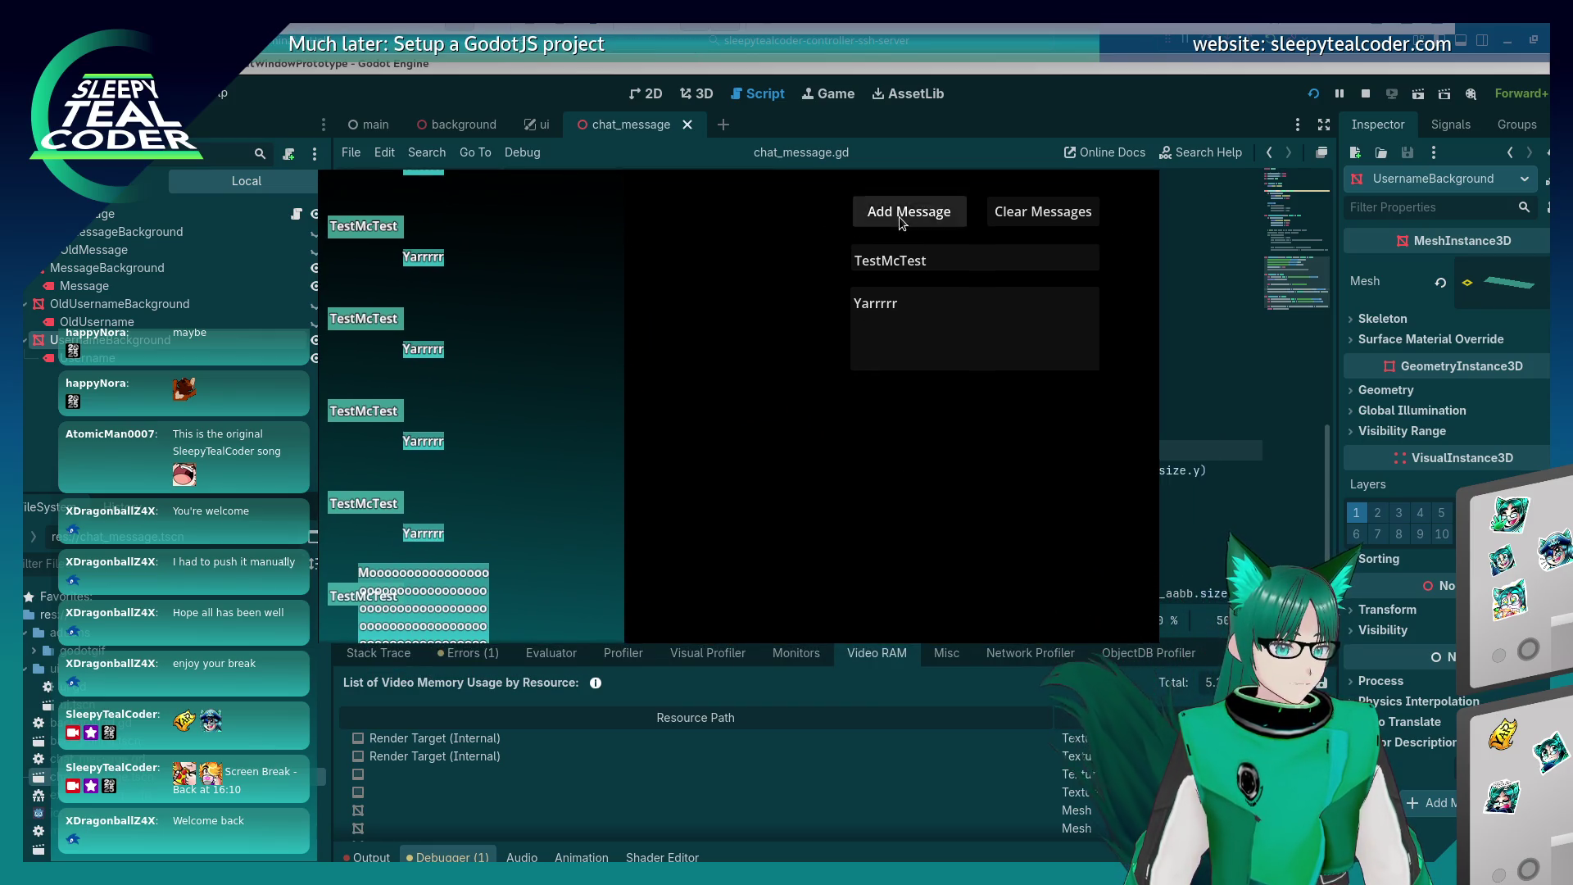
pyautogui.click(899, 219)
pyautogui.click(901, 220)
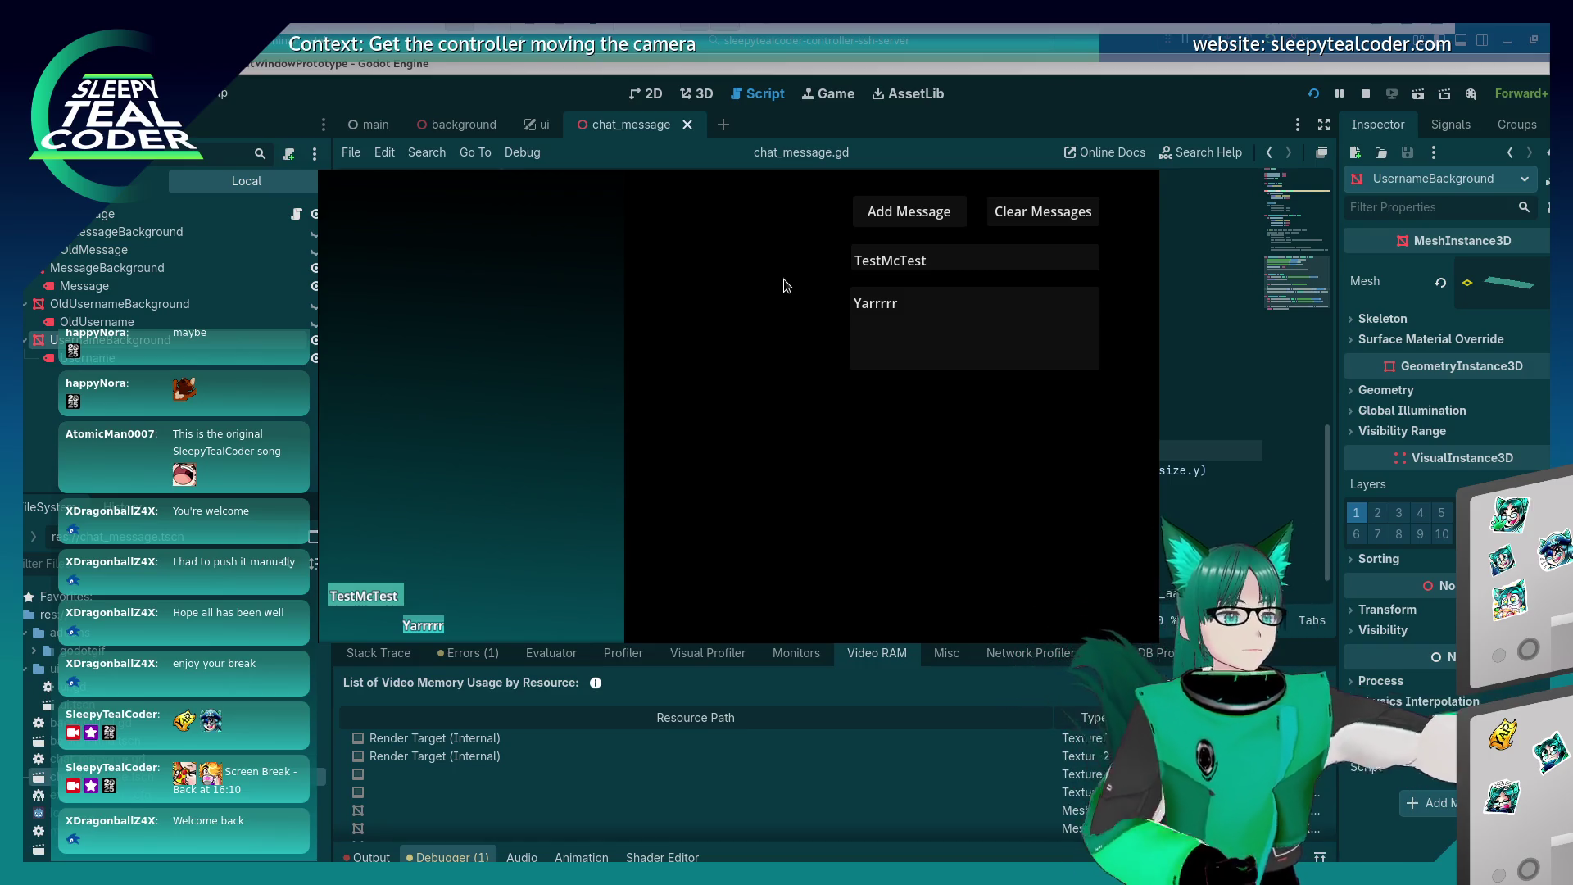
pyautogui.hotkey('alt', 'Tab')
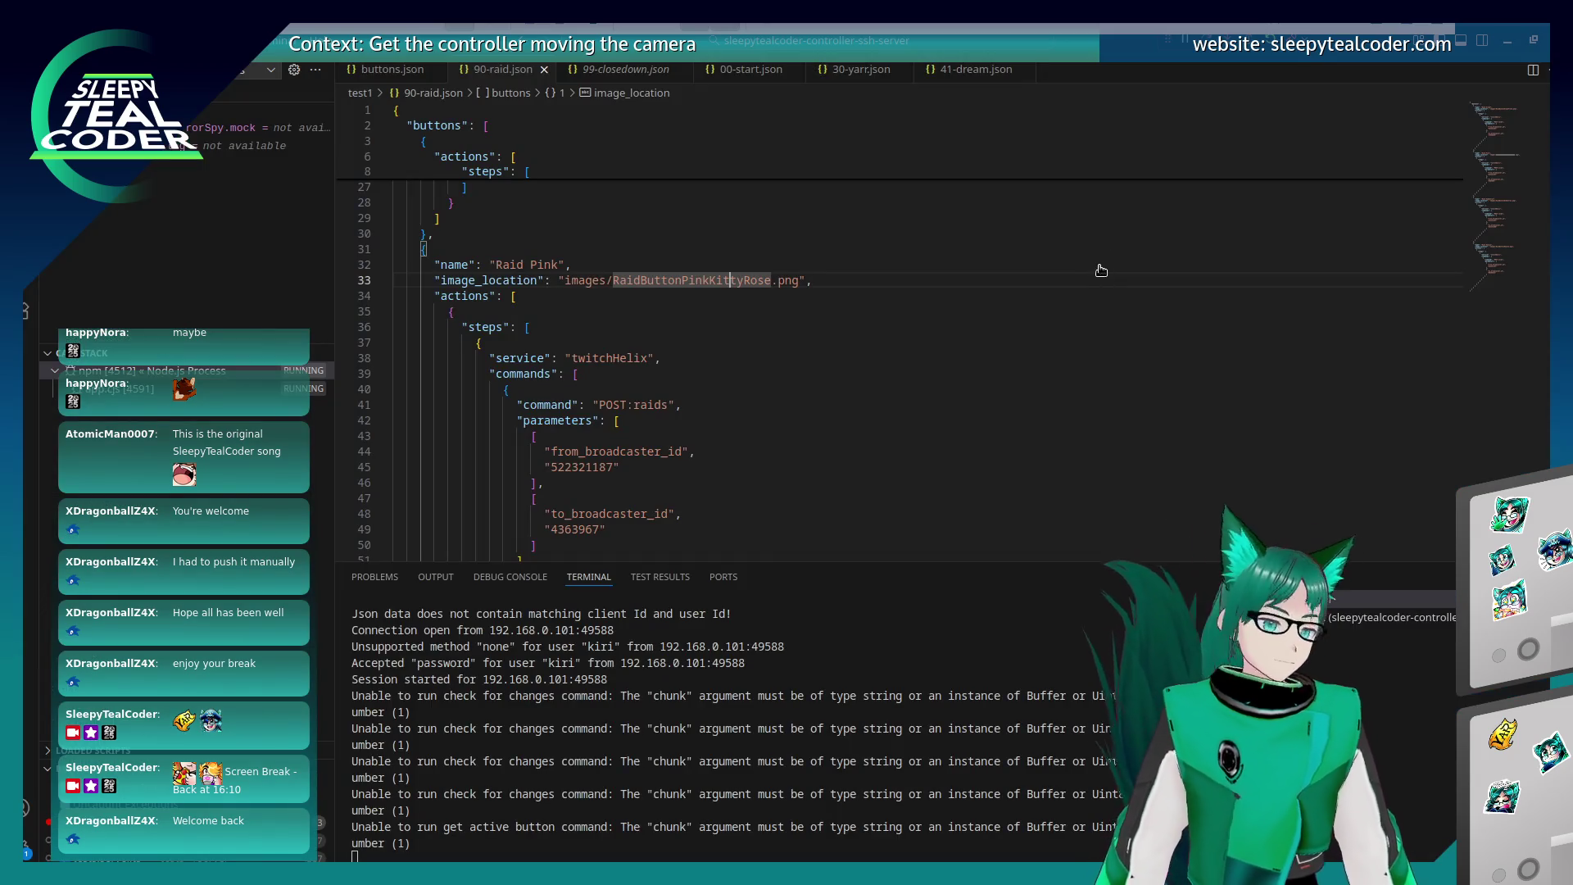
# Step: Switch from 90-raid.json back to chat_message.gd in the Godot editor
pyautogui.hotkey('alt', 'Tab')
pyautogui.hotkey('alt', 'Tab')
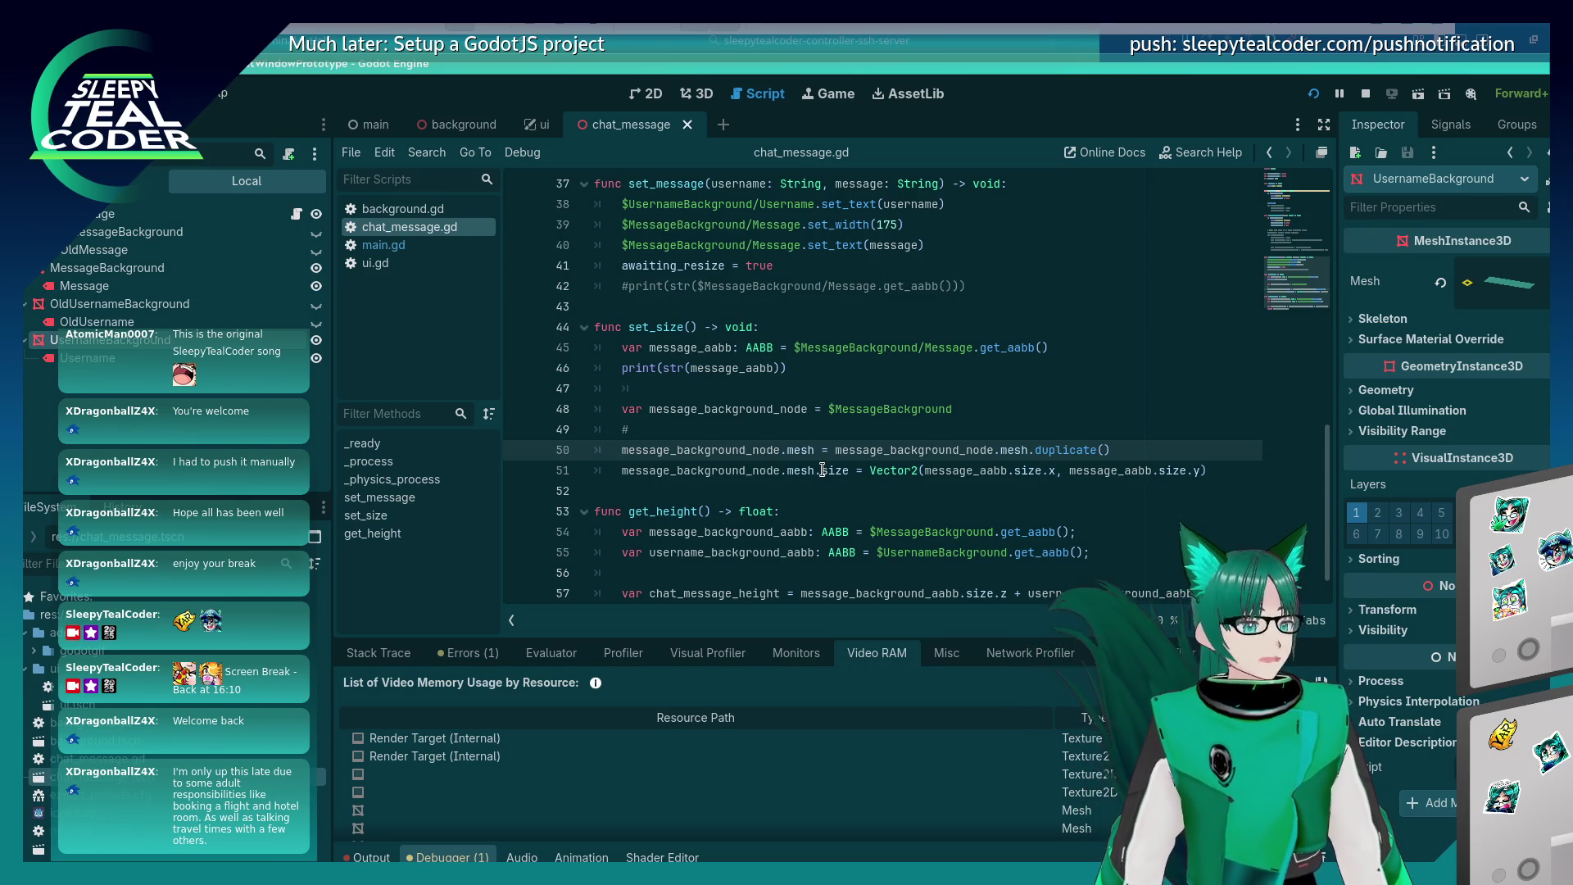
# Step: Copy the mesh duplicate and resize lines 50–51 and paste them below
pyautogui.press('Down')
pyautogui.press('End')
pyautogui.hotkey('shift', 'Home')
pyautogui.hotkey('shift', 'Home')
pyautogui.hotkey('shift', 'Up')
pyautogui.hotkey('ctrl', 'c')
pyautogui.press('Down')
pyautogui.press('Down')
pyautogui.press('Return')
pyautogui.press('Return')
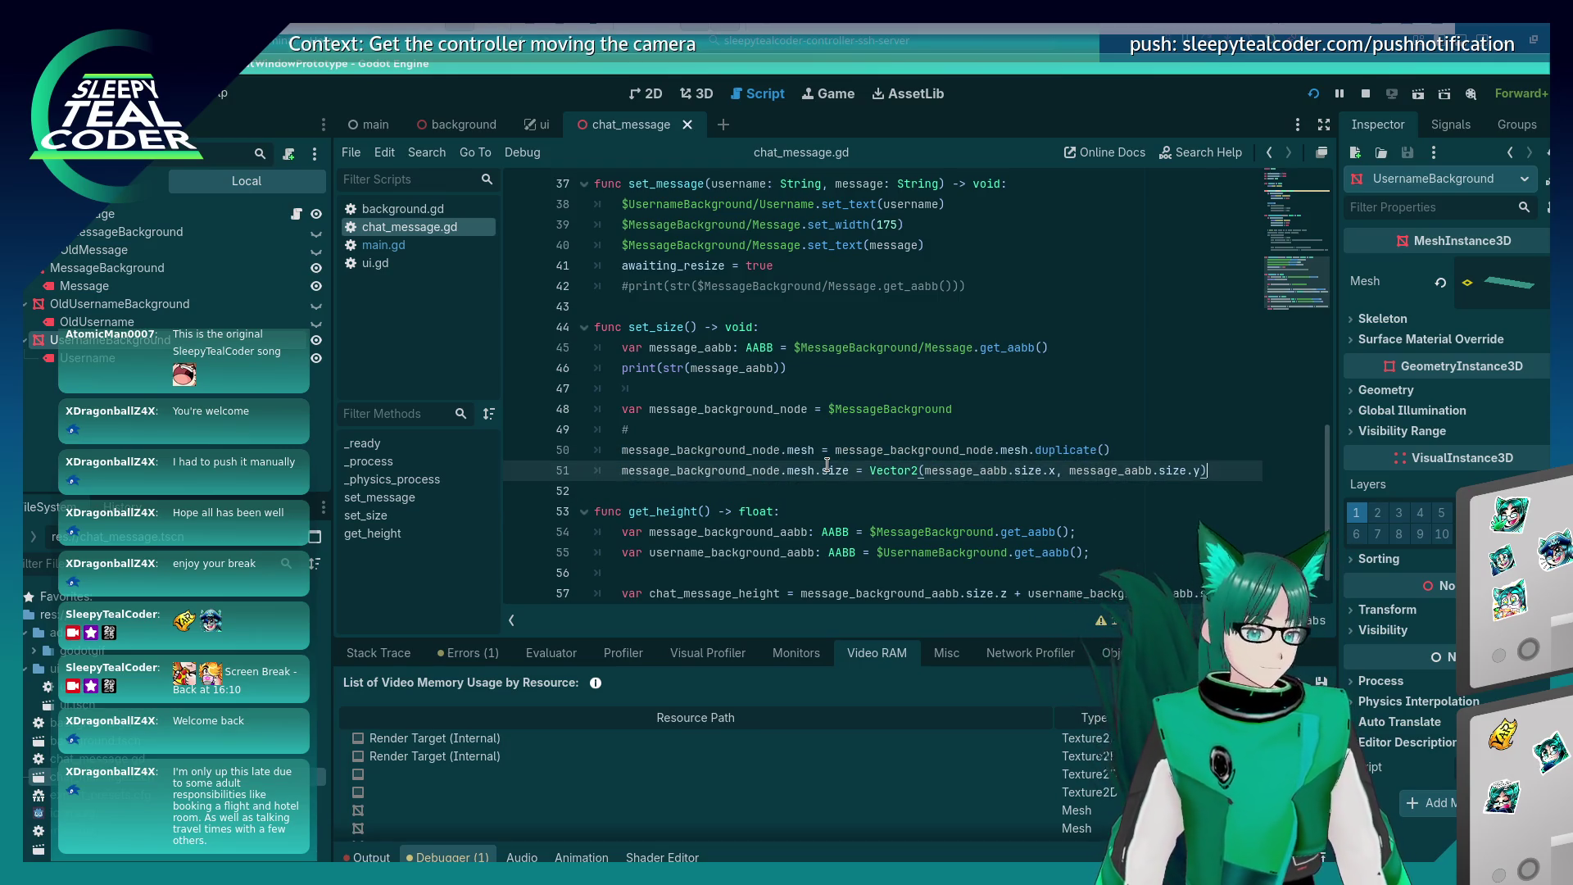
pyautogui.press('Up')
pyautogui.hotkey('ctrl', 'v')
# Step: Rename message to username in the pasted lines
pyautogui.press('Up')
pyautogui.press('Home')
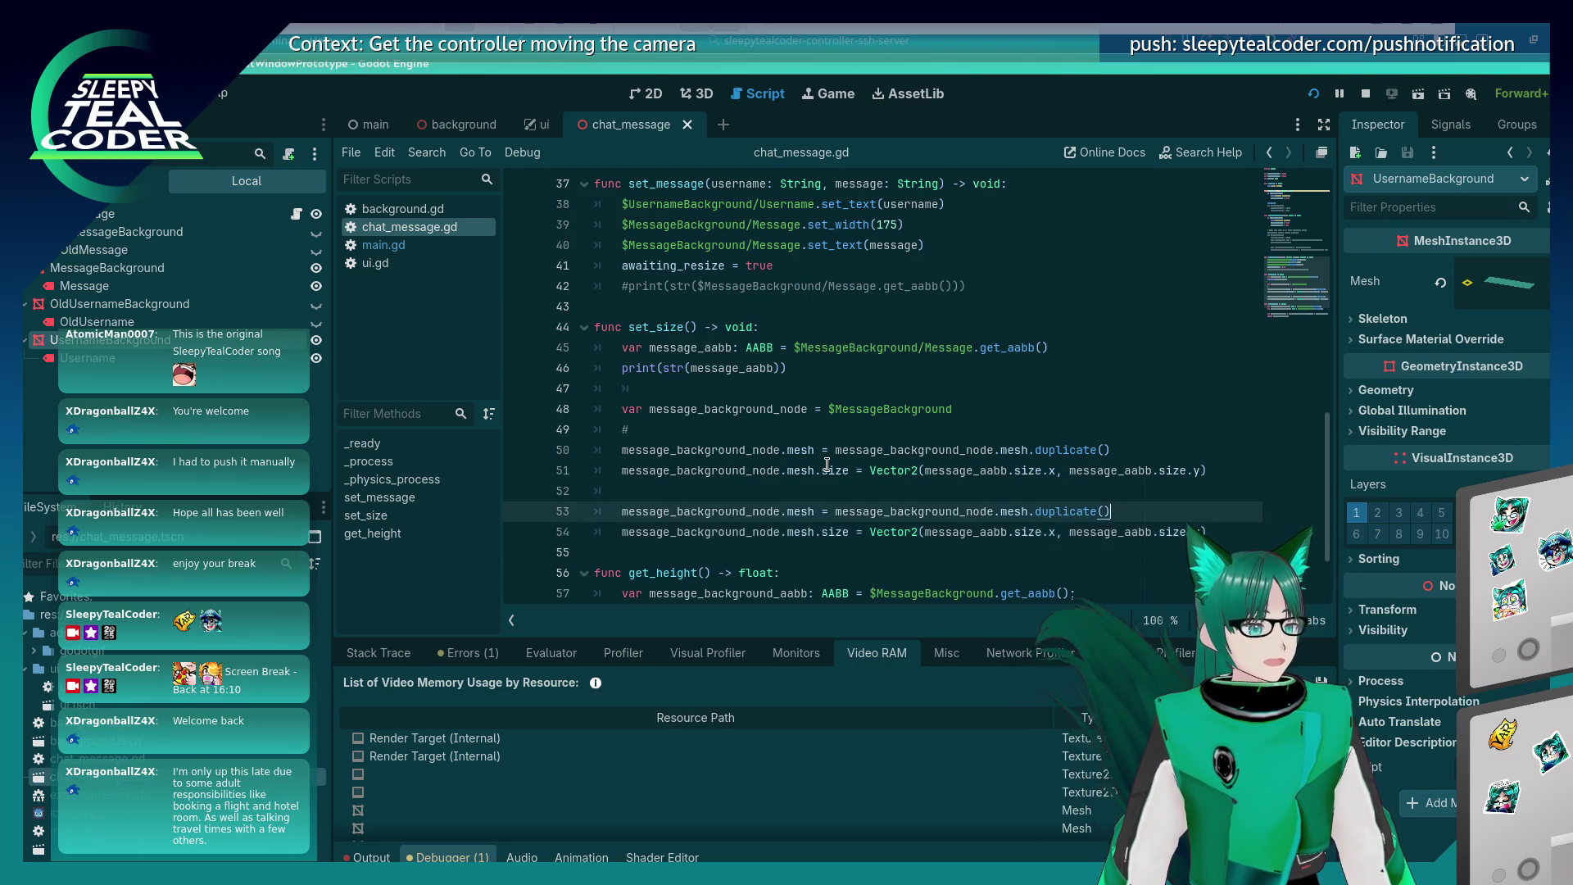
pyautogui.press('Delete')
pyautogui.press('Delete')
pyautogui.press('Delete')
pyautogui.press('Delete')
pyautogui.press('Delete')
pyautogui.press('Delete')
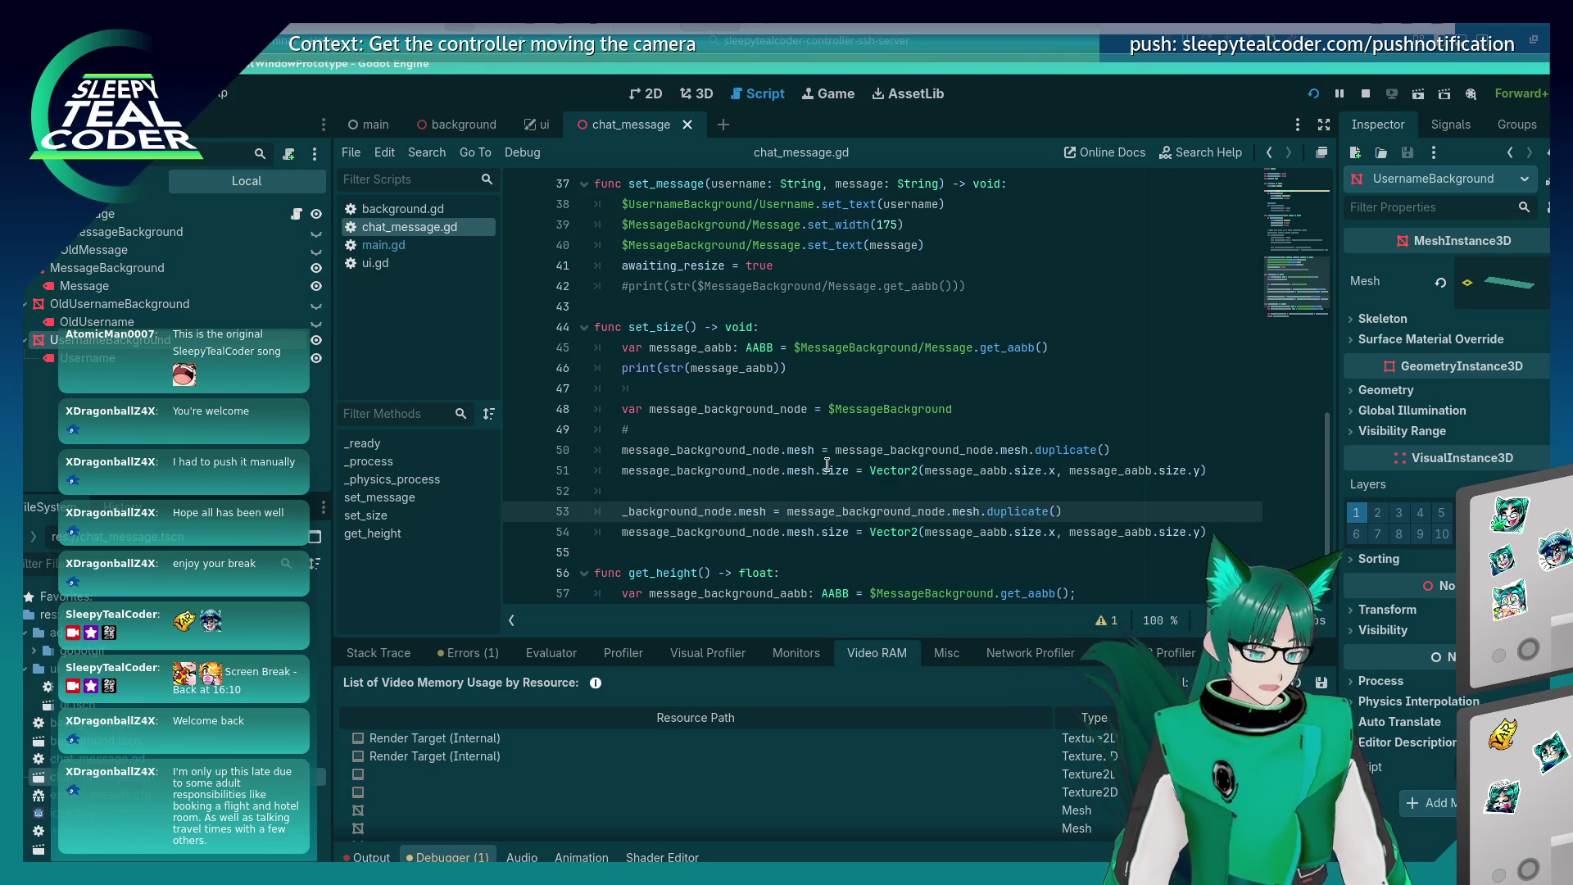
pyautogui.write('username')
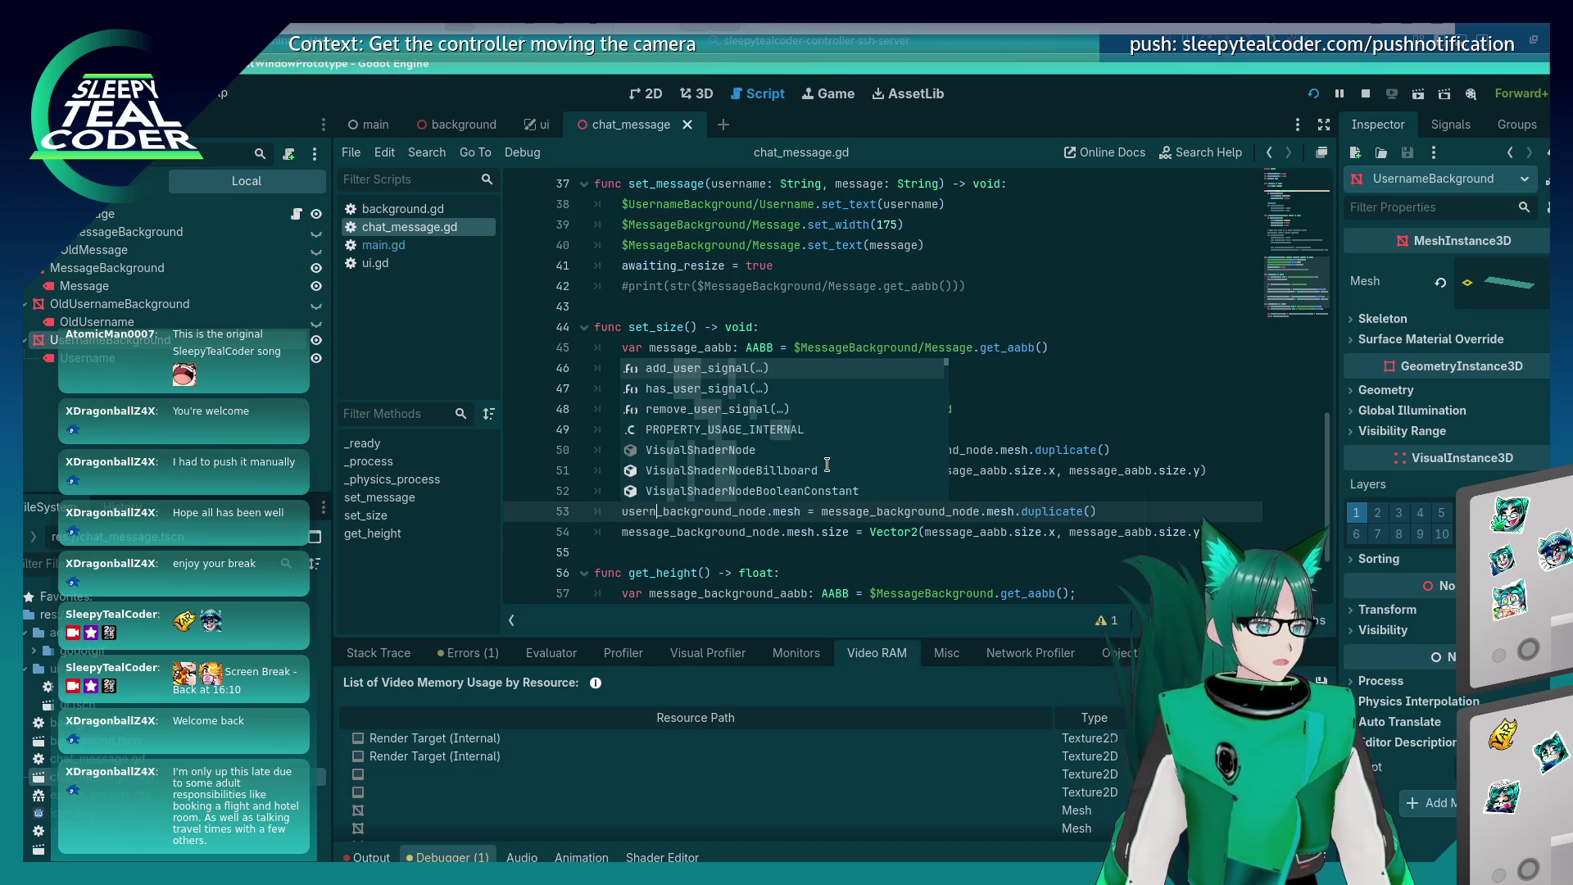
pyautogui.press('Escape')
pyautogui.press('Down')
pyautogui.press('Left')
pyautogui.press('BackSpace')
pyautogui.press('BackSpace')
pyautogui.press('BackSpace')
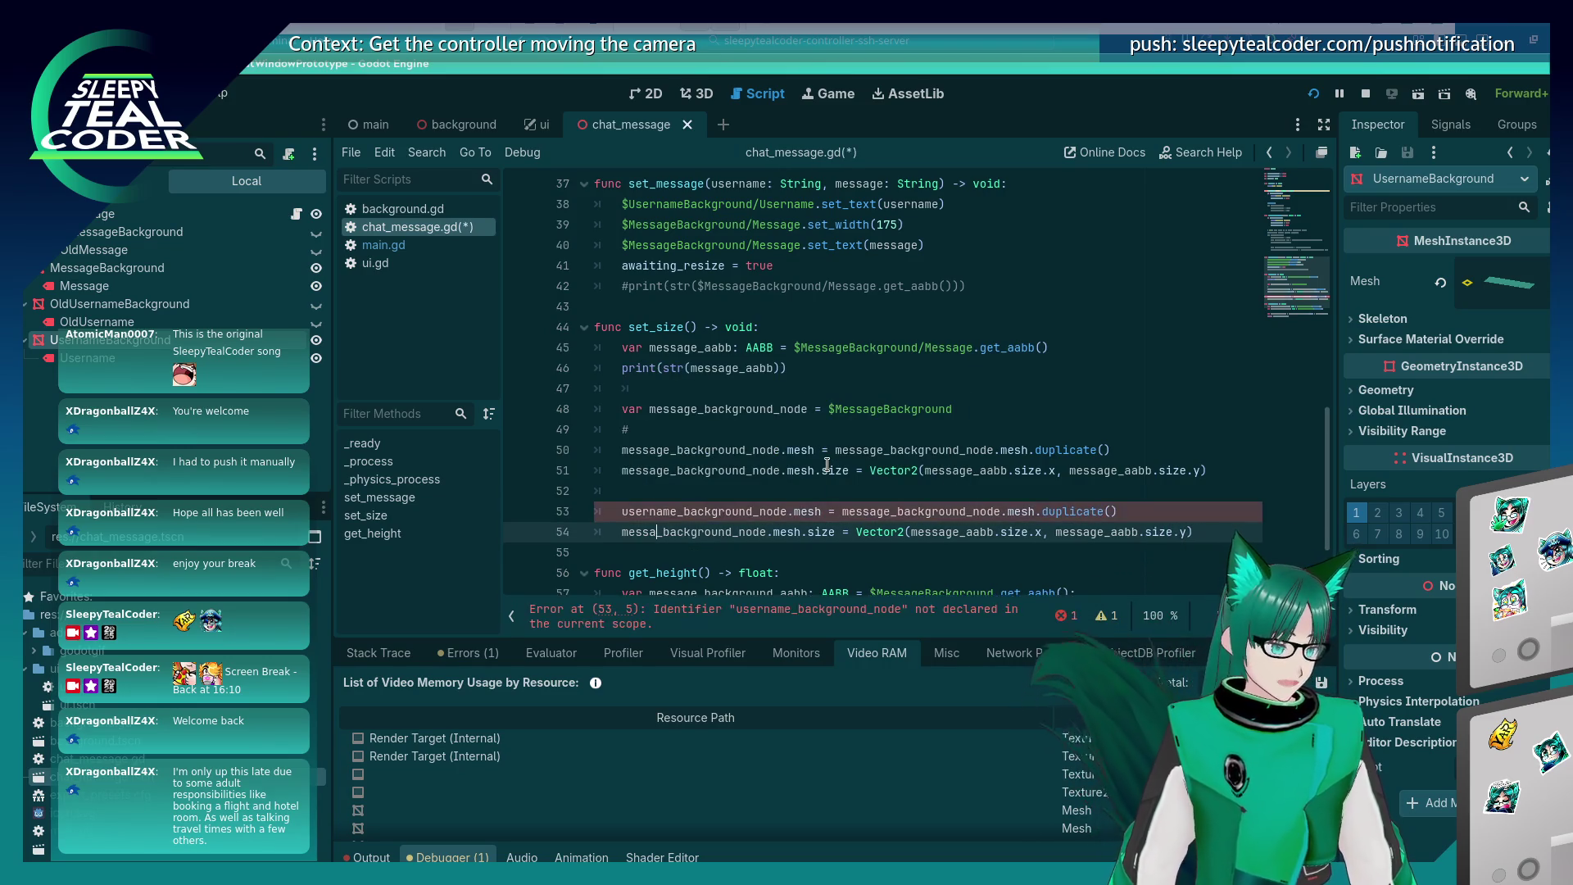
pyautogui.press('BackSpace')
pyautogui.press('BackSpace')
pyautogui.write('ername')
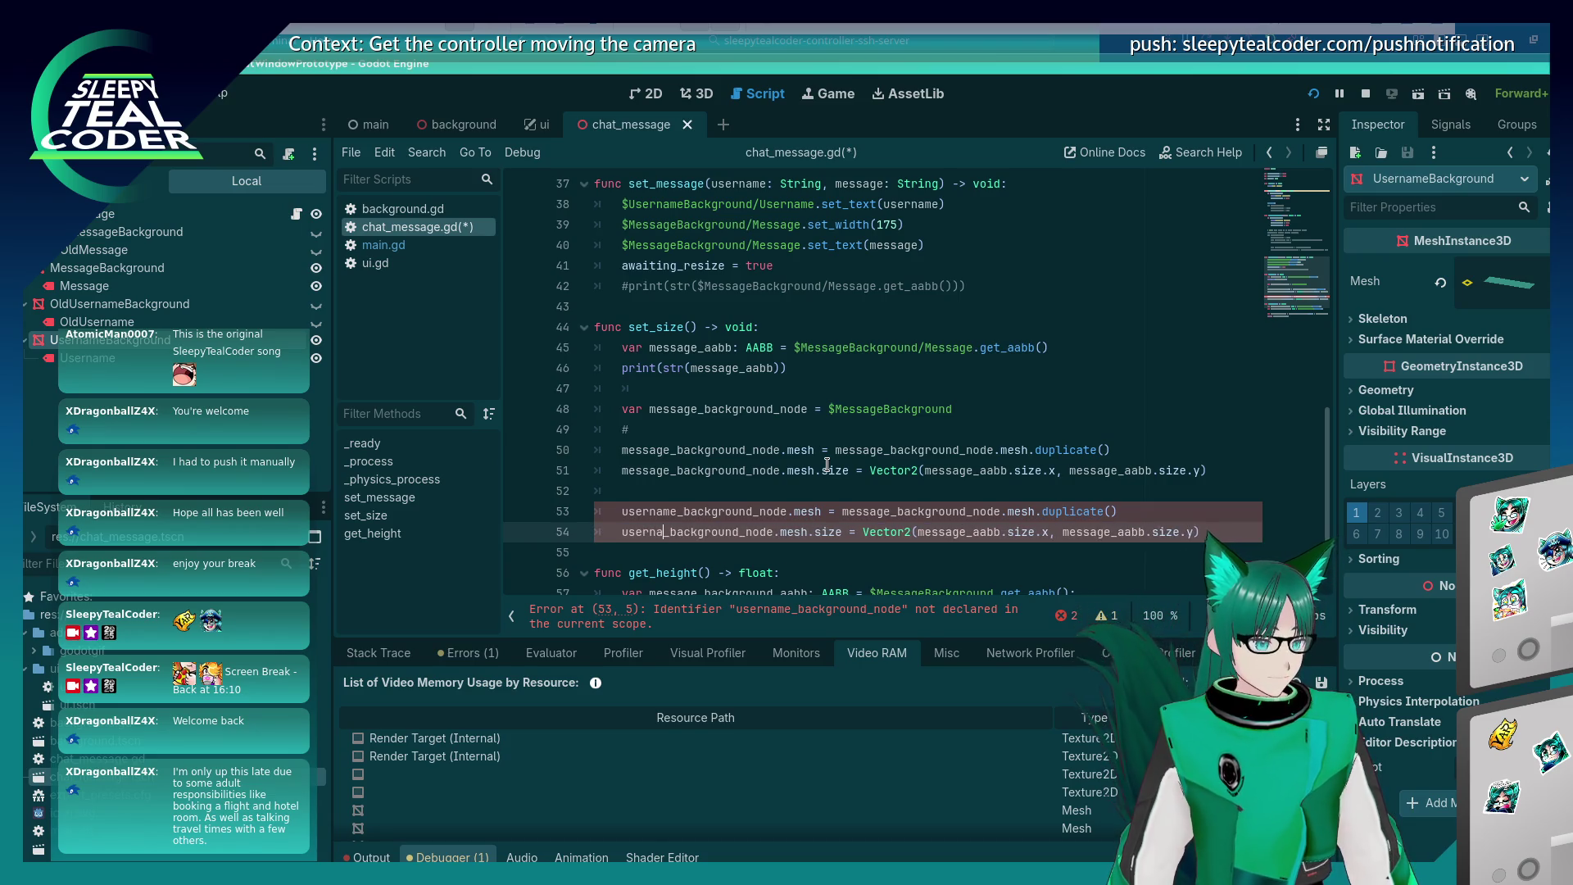
# Step: Remove the stray # line and add a username_background_node = $UsernameBackground declaration
pyautogui.press('Escape')
pyautogui.press('Up')
pyautogui.press('Up')
pyautogui.press('Up')
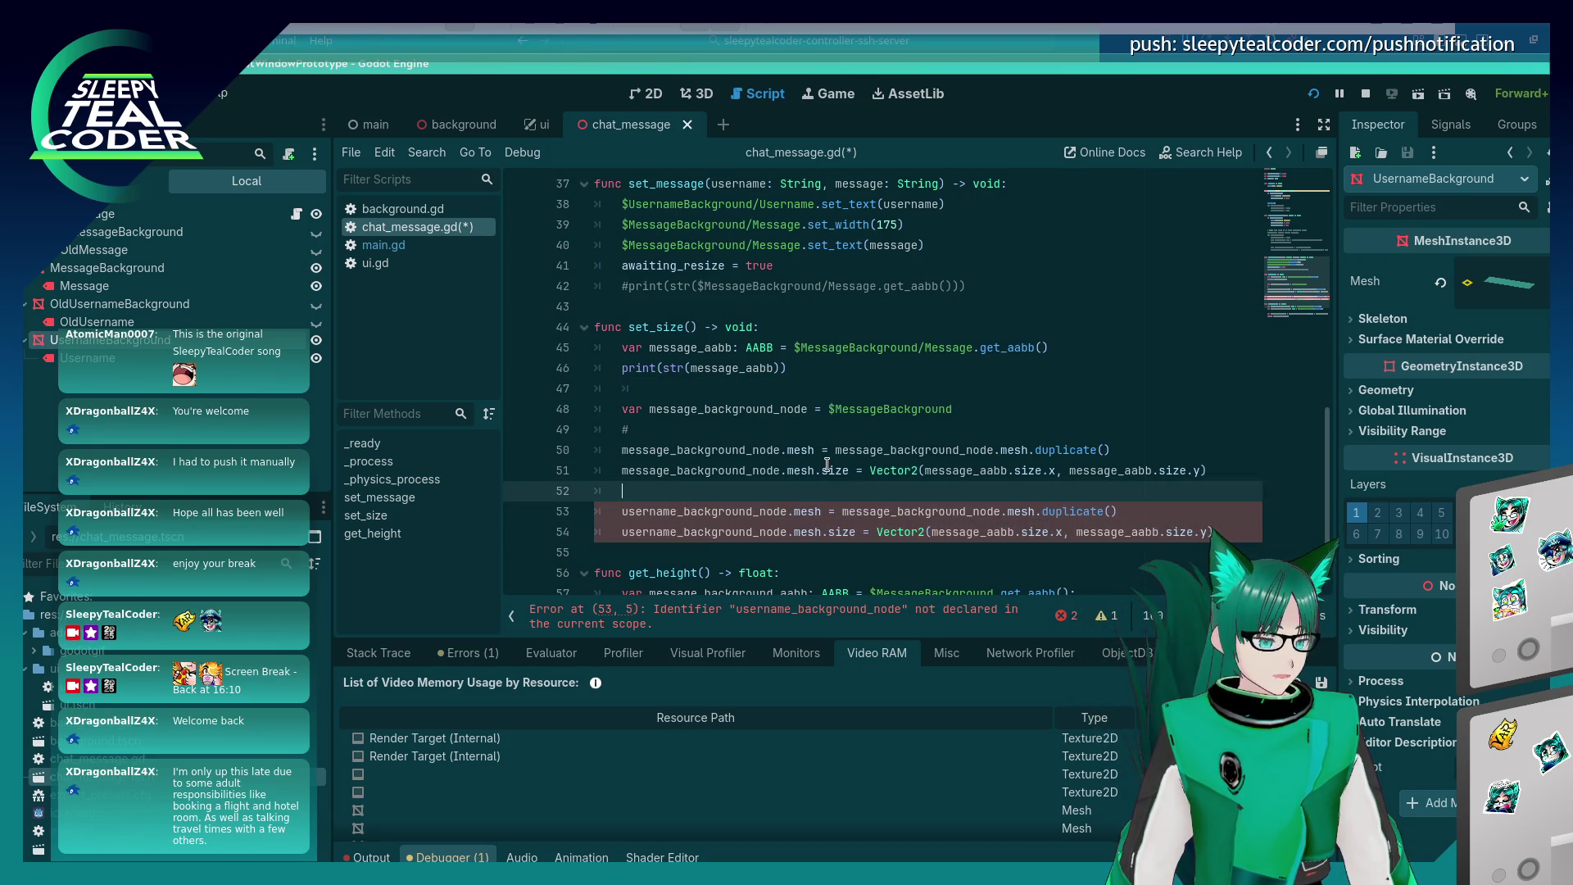
pyautogui.press('Down')
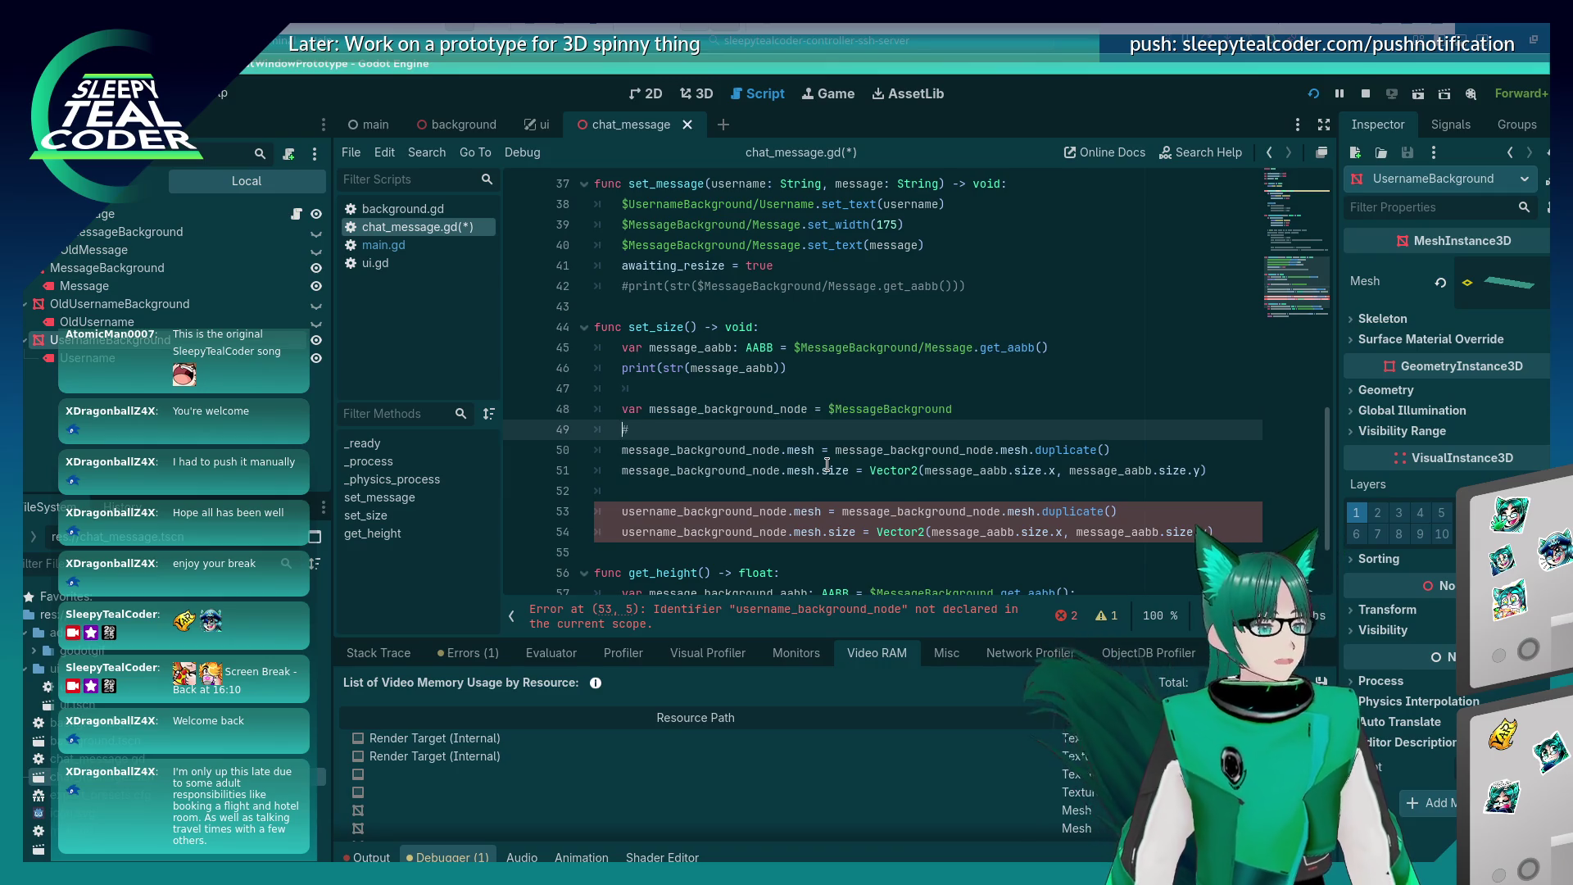
pyautogui.press('BackSpace')
pyautogui.press('BackSpace')
pyautogui.press('BackSpace')
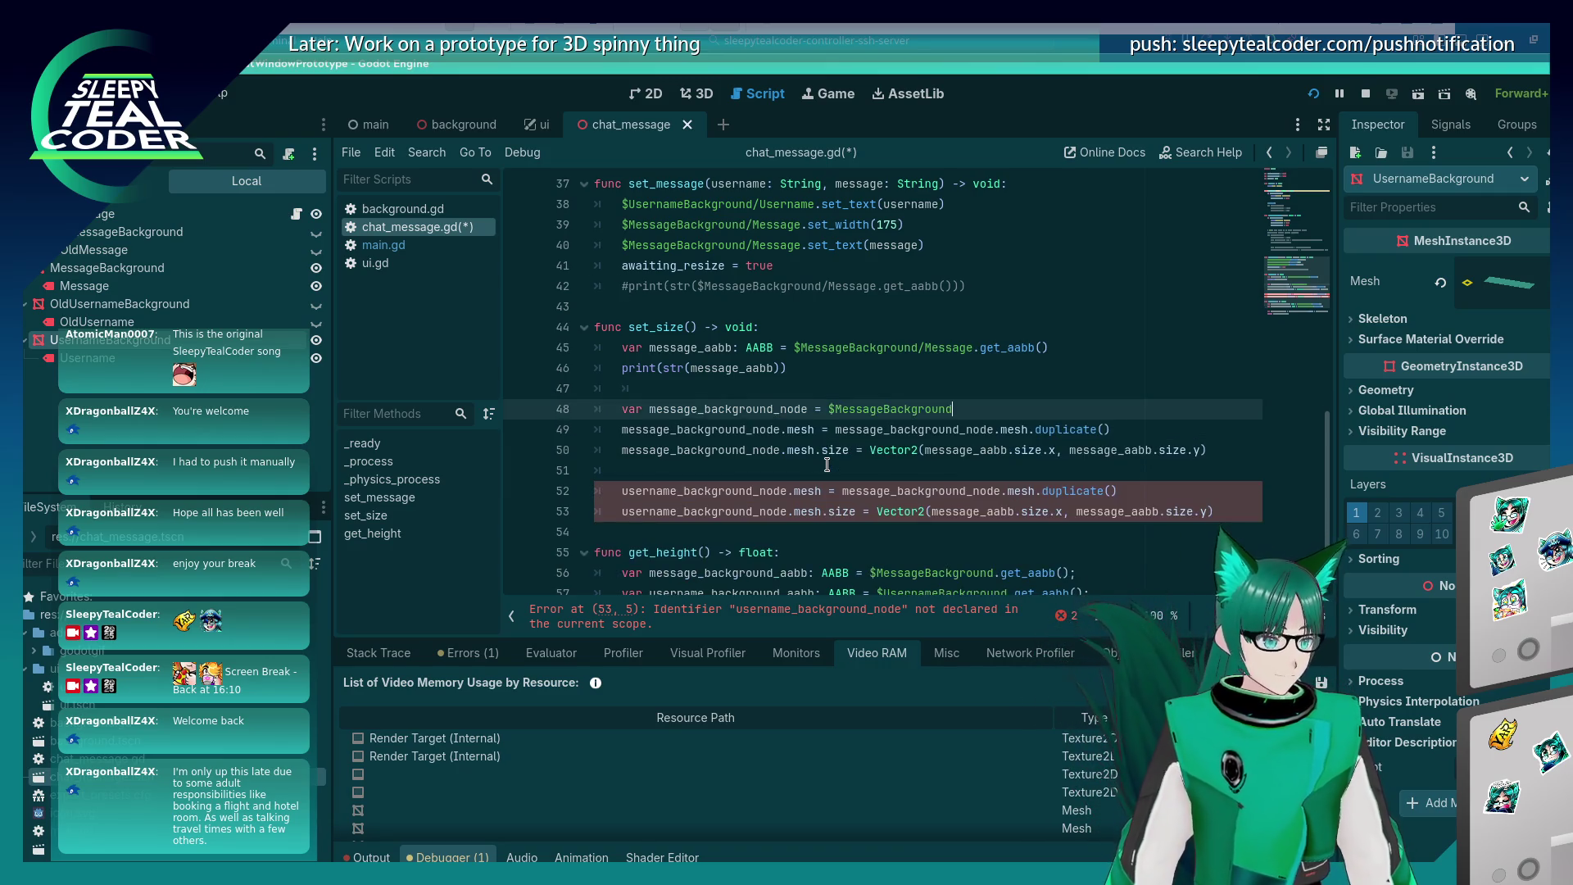
pyautogui.press('Down')
pyautogui.press('Down')
pyautogui.press('Down')
pyautogui.press('Return')
pyautogui.write('var message_background_node = $MessageBackground')
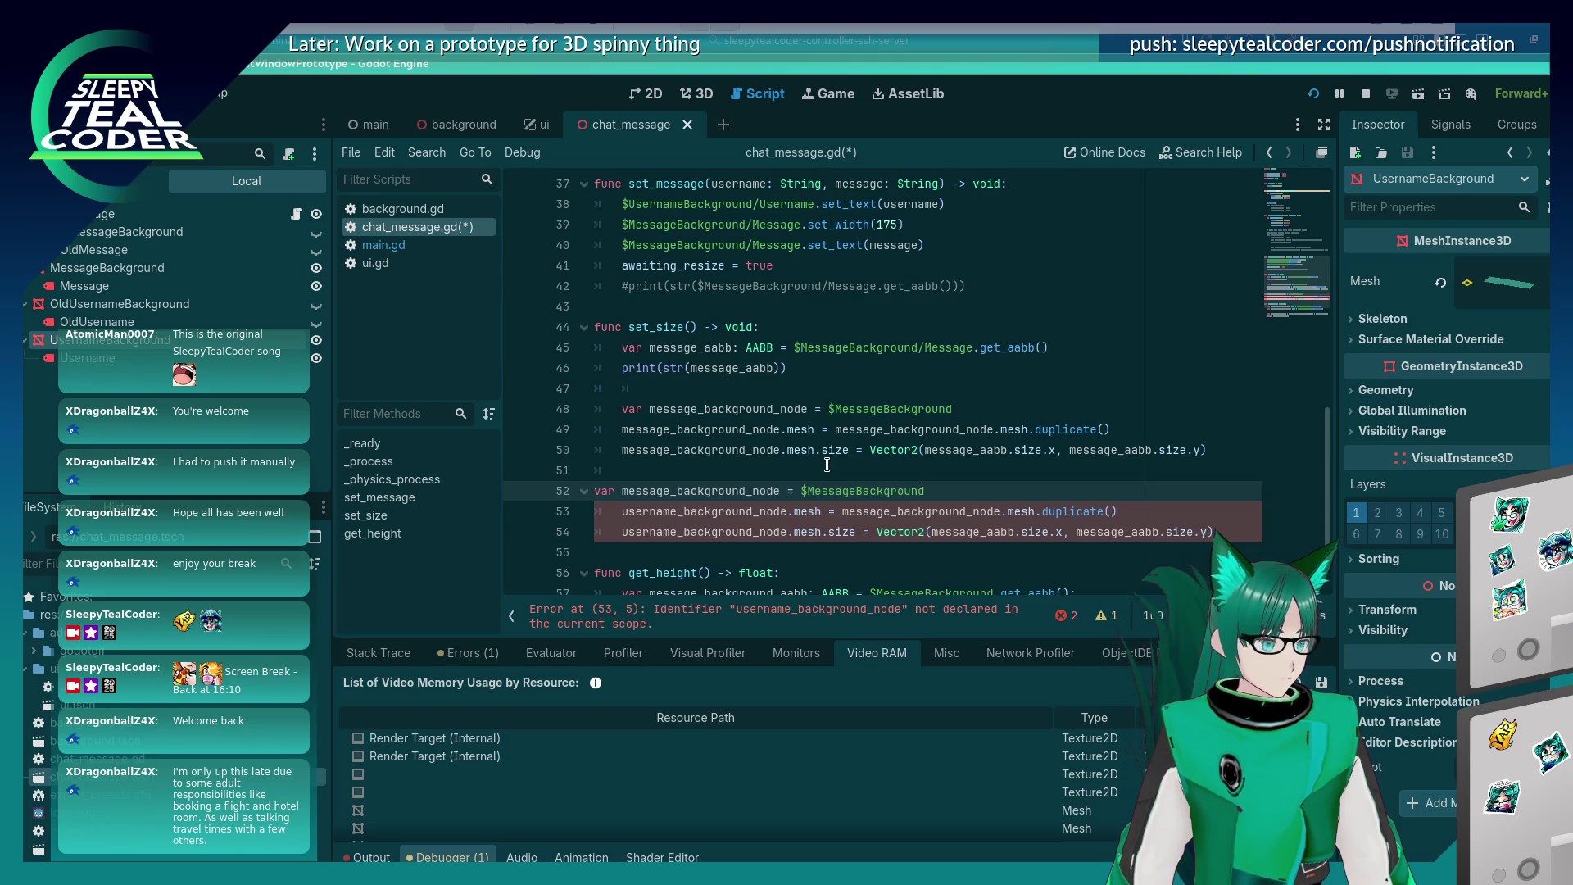
pyautogui.hotkey('ctrl', 'Right')
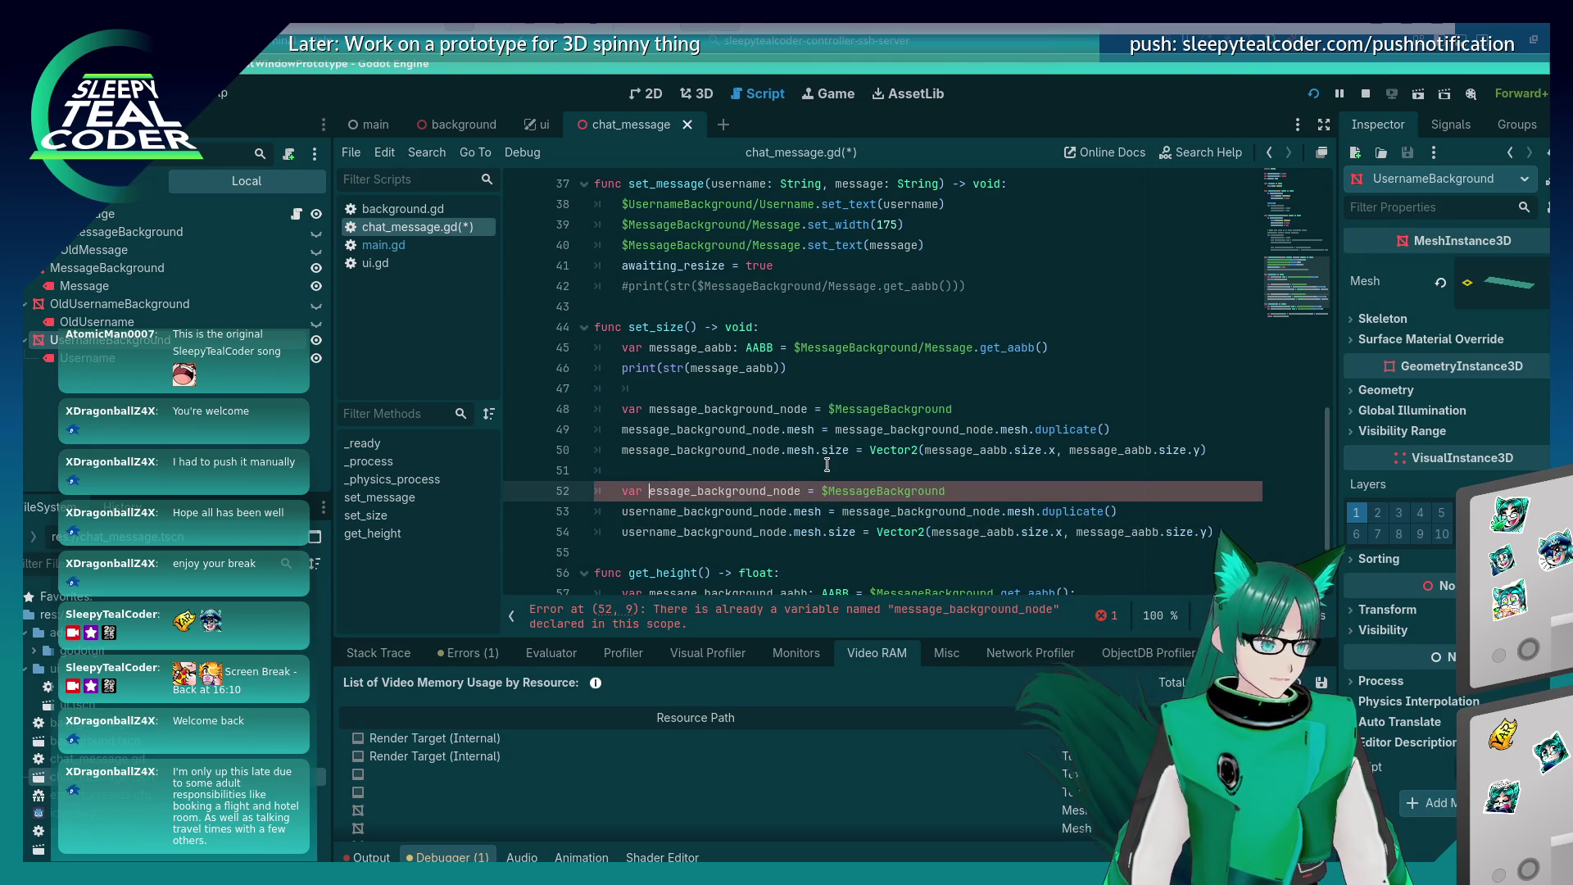
pyautogui.write('usern')
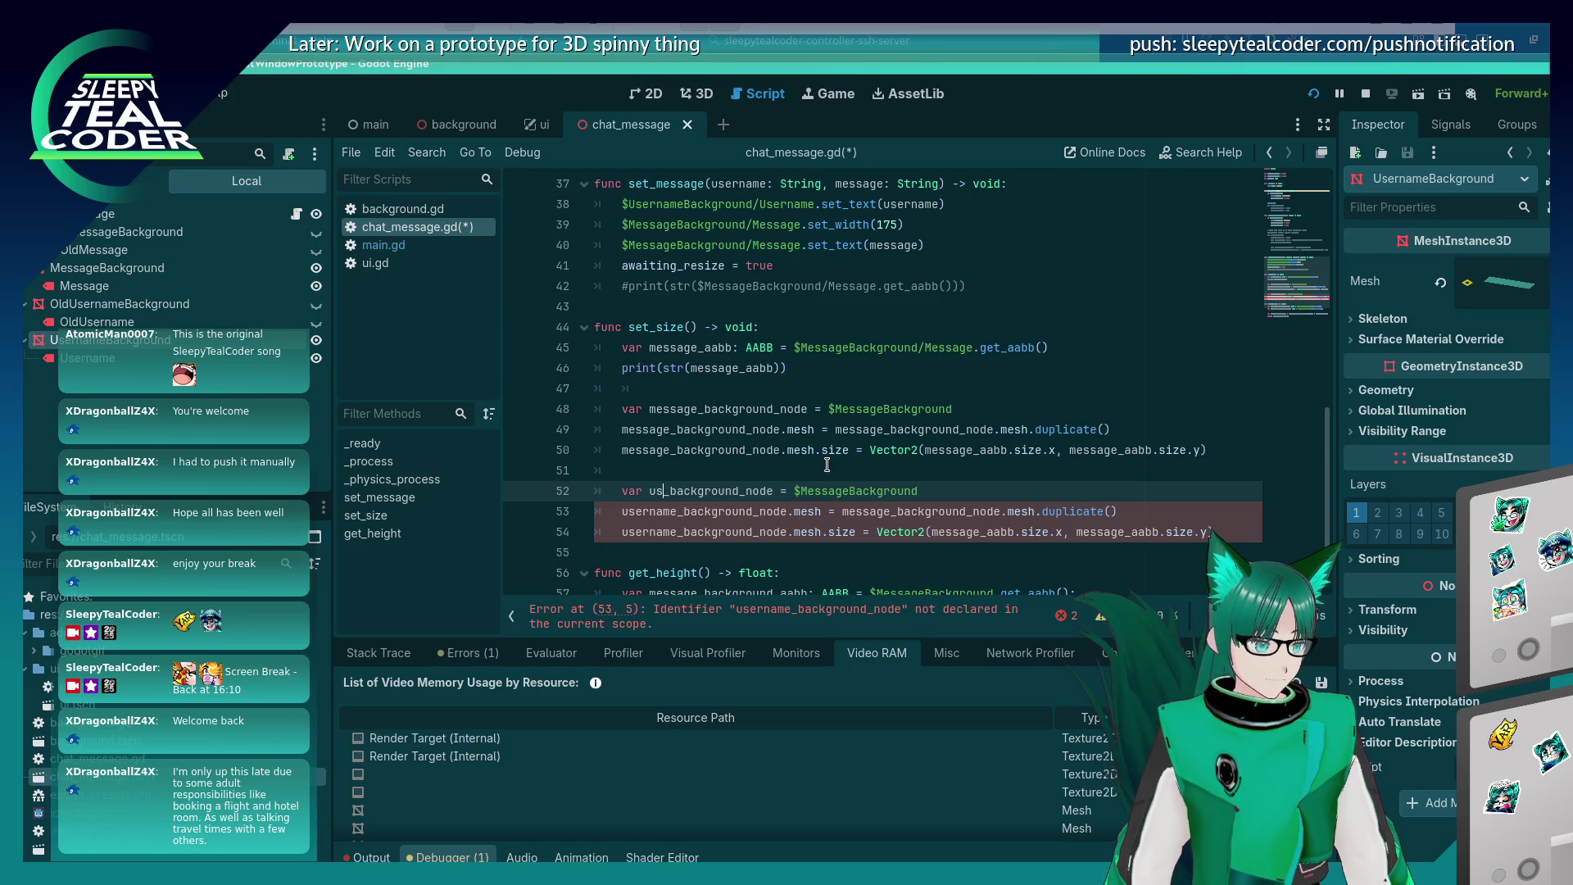
pyautogui.write('ame')
pyautogui.hotkey('ctrl', 's')
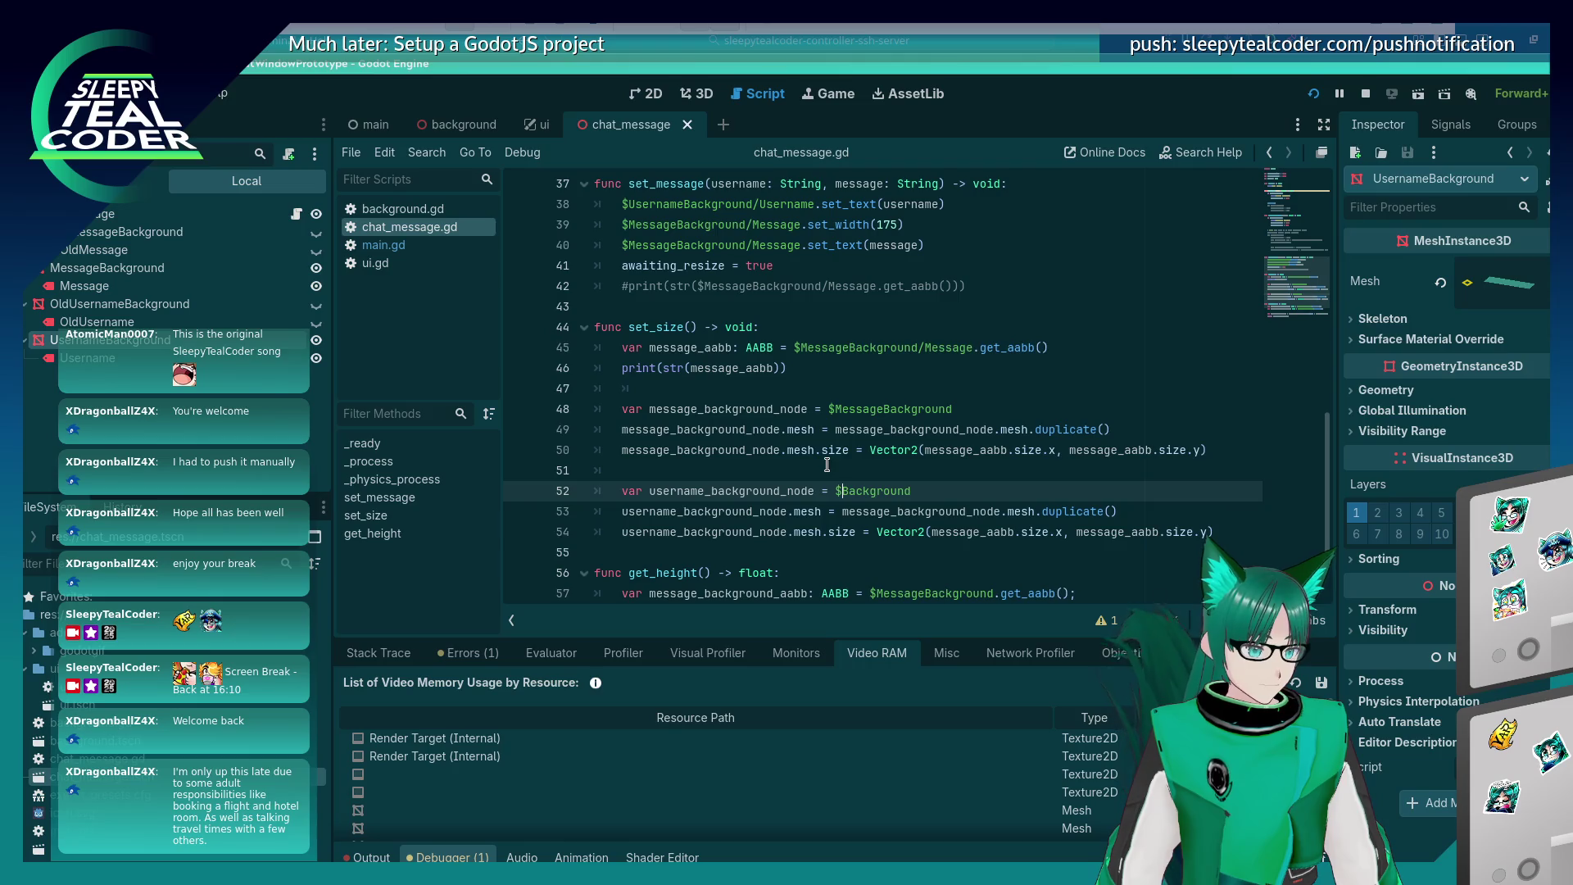
pyautogui.write('ername')
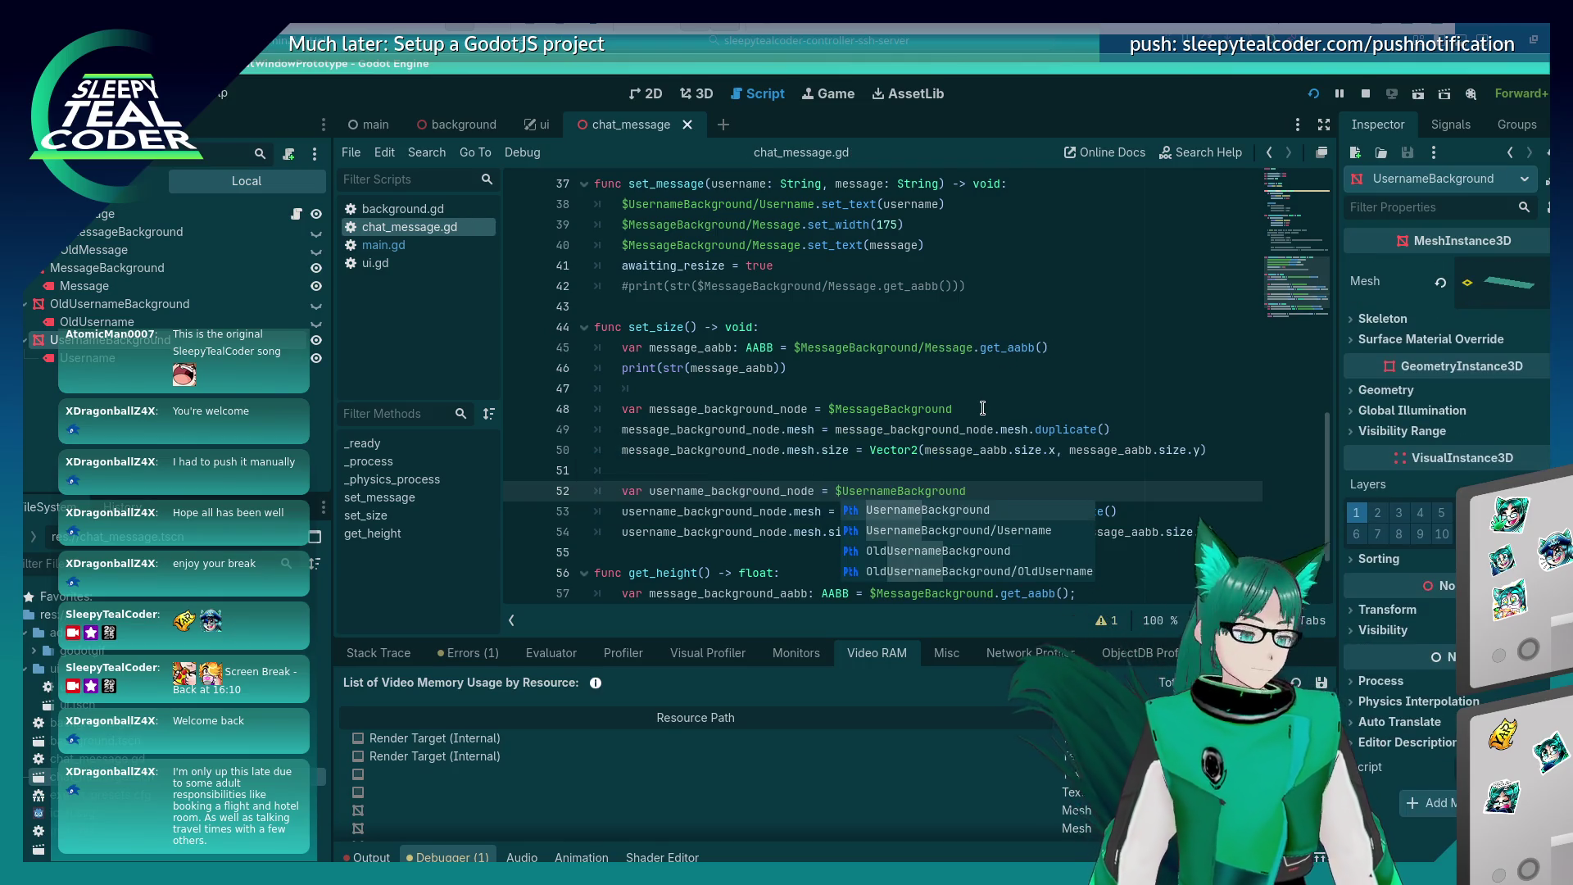
pyautogui.click(983, 408)
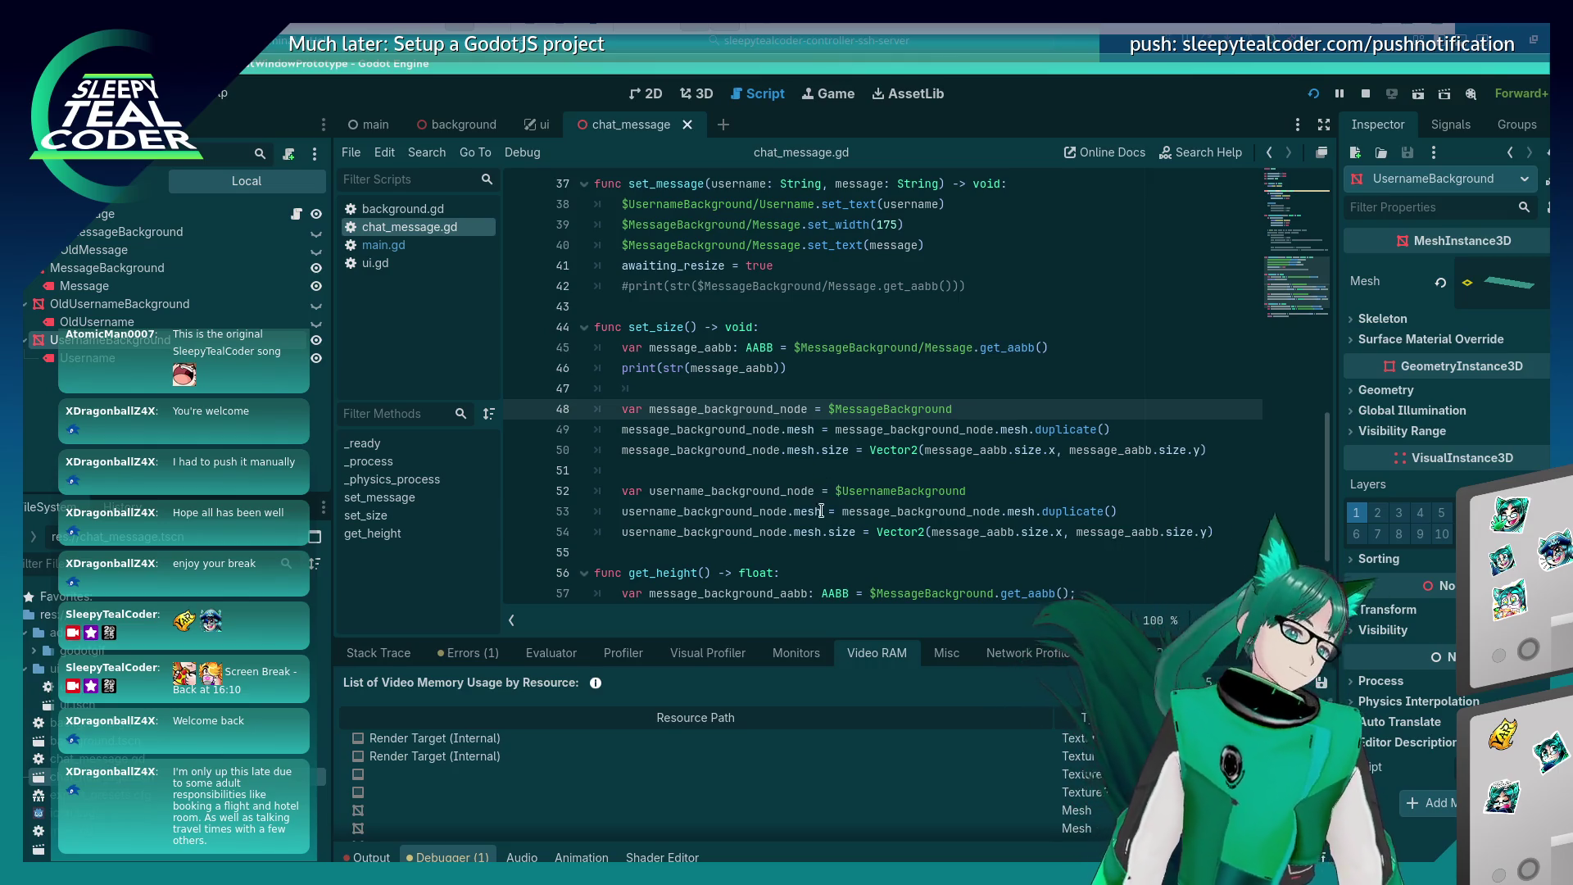
# Step: Use username_background_node on line 53, comment out the size line 54, and save
pyautogui.click(748, 498)
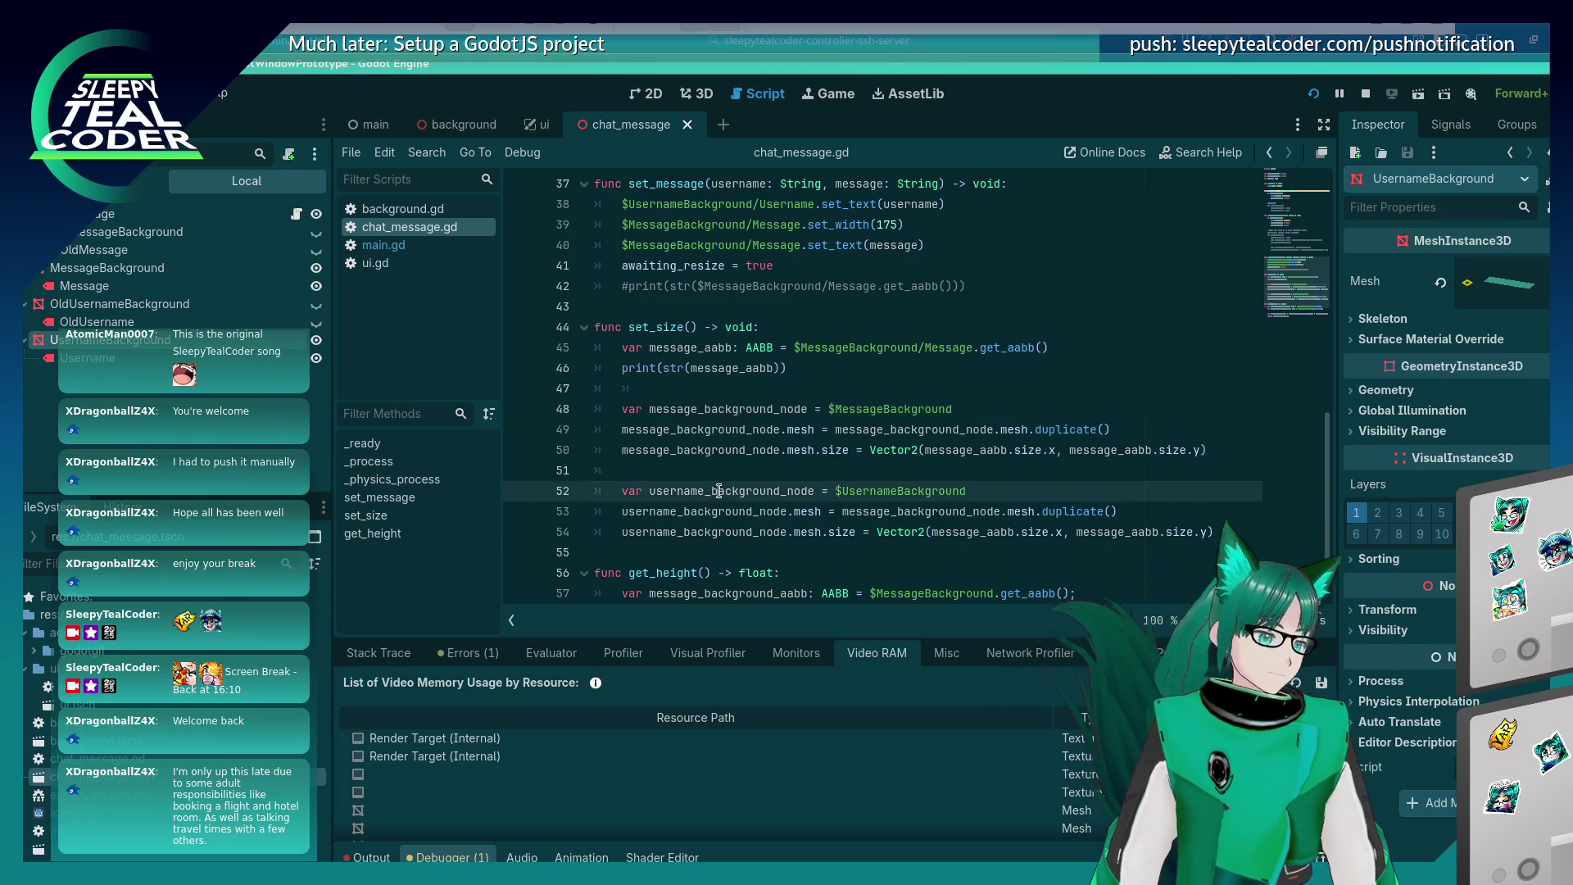
pyautogui.doubleClick(944, 514)
pyautogui.write('username_background_node')
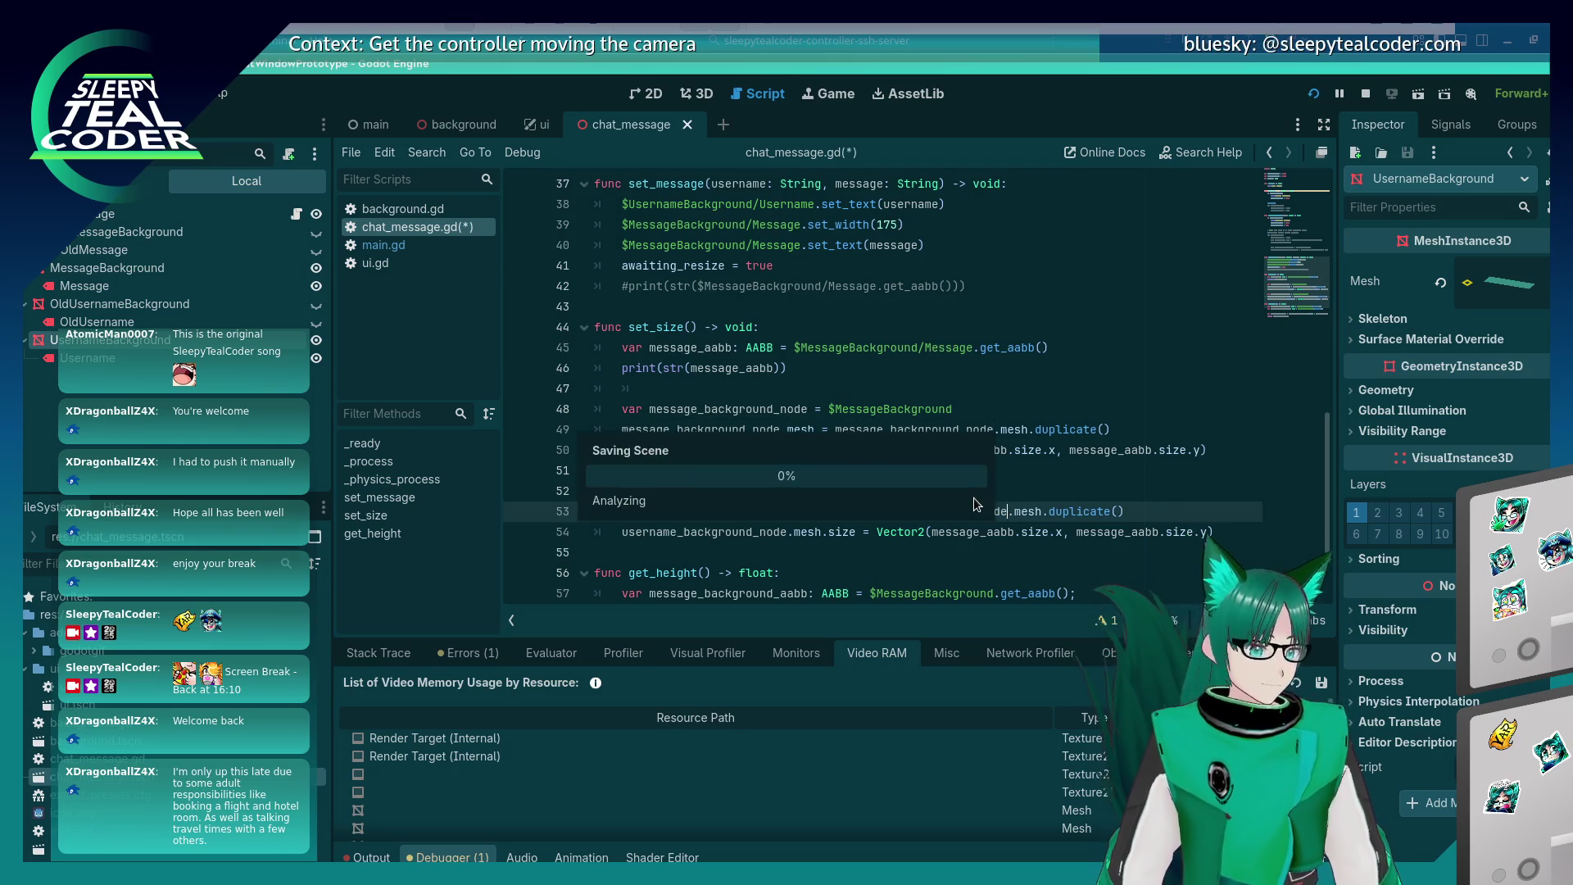
pyautogui.click(635, 530)
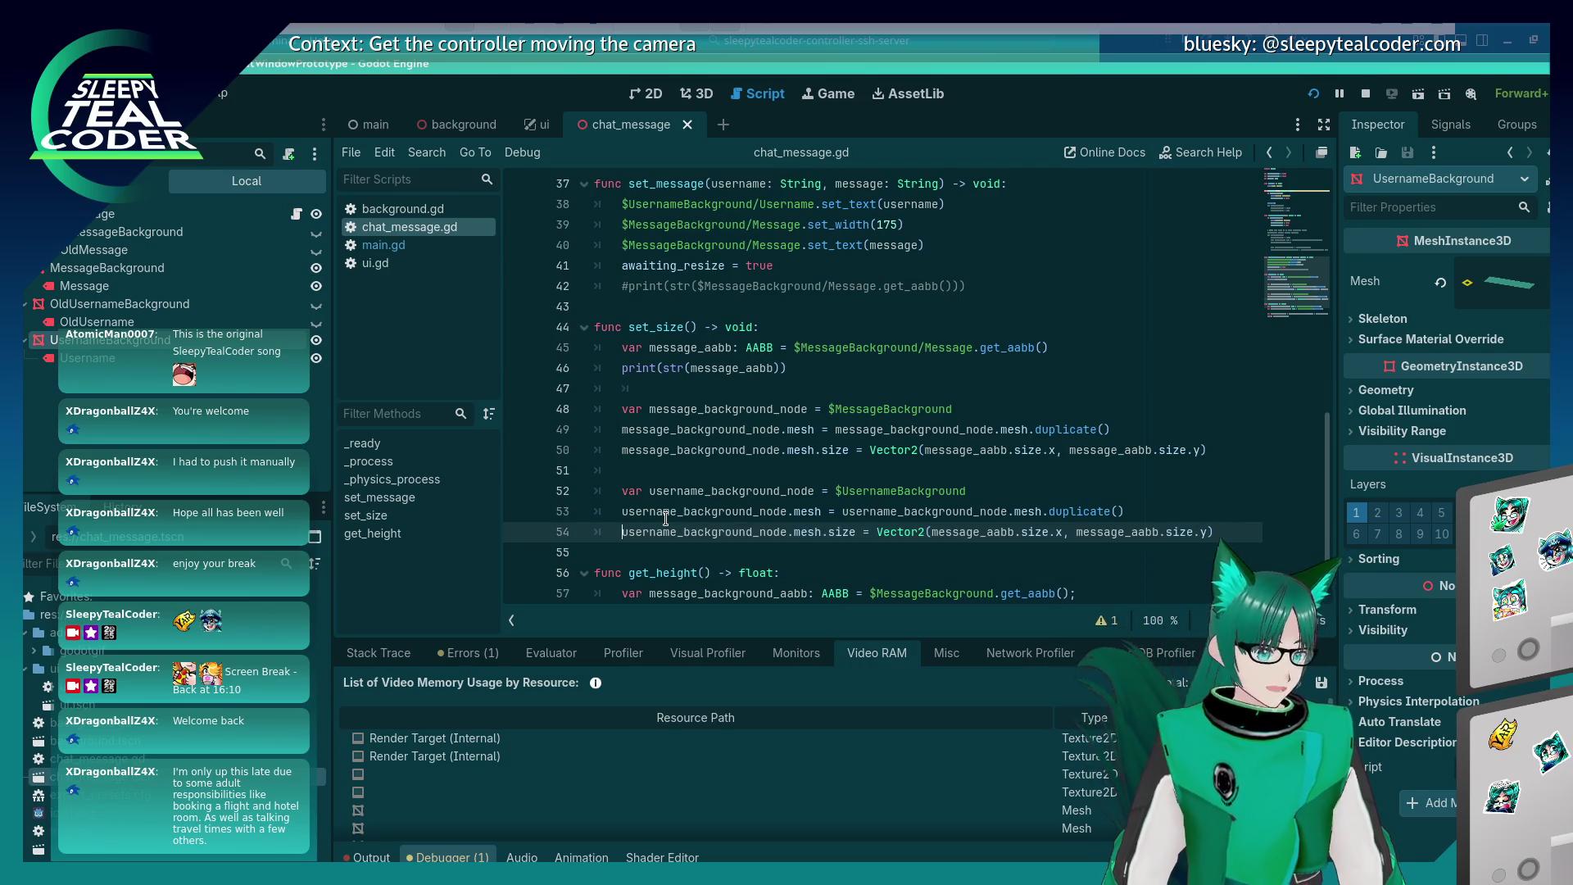
pyautogui.write('#')
pyautogui.hotkey('ctrl', 's')
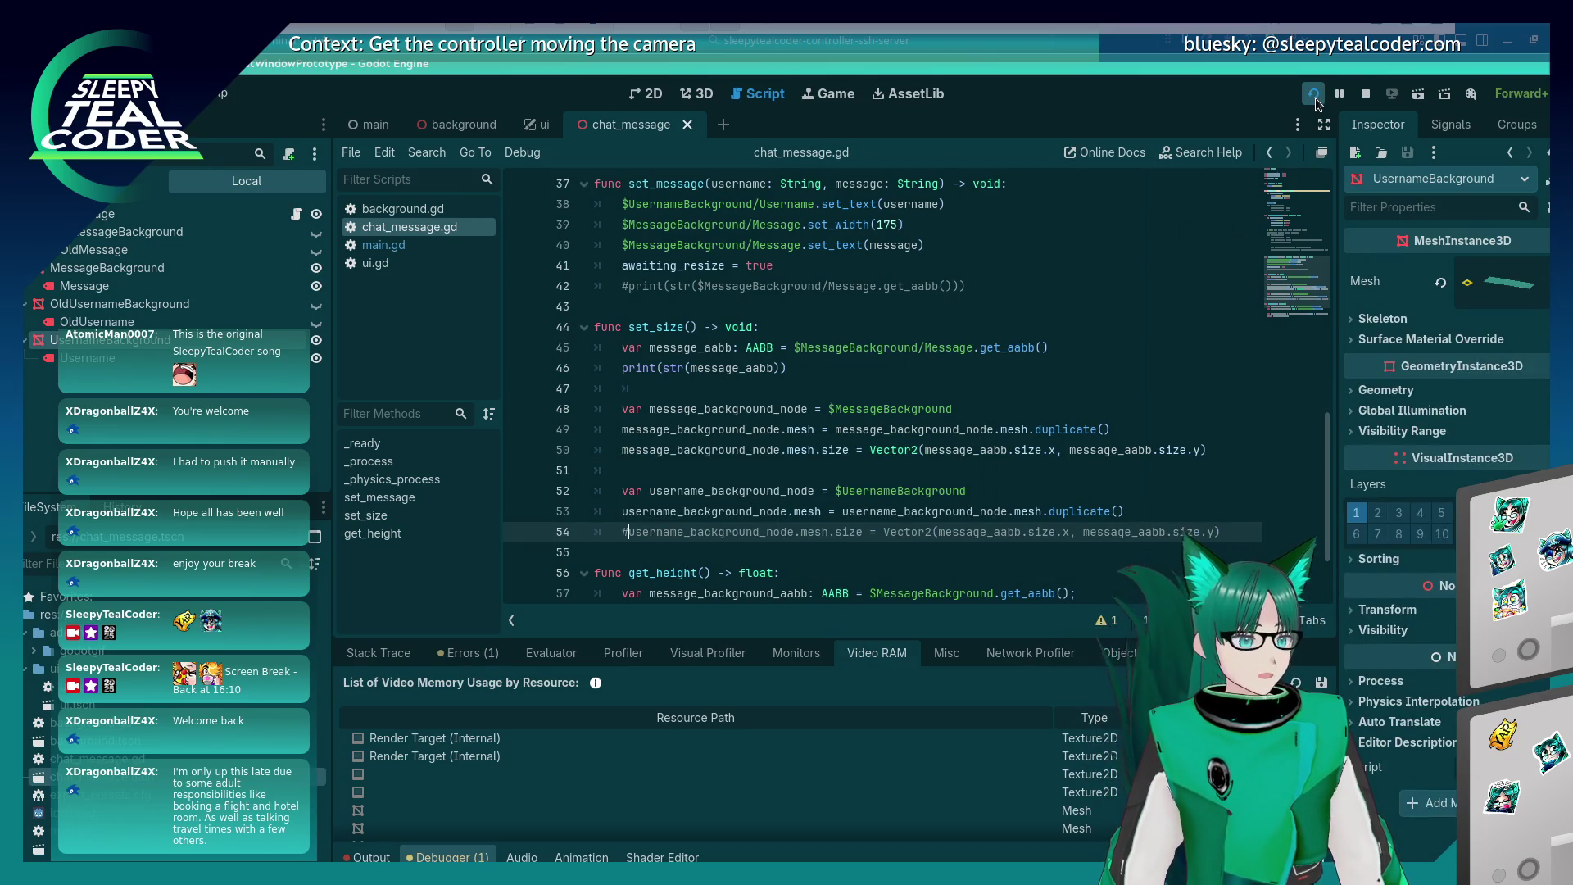
pyautogui.click(1313, 95)
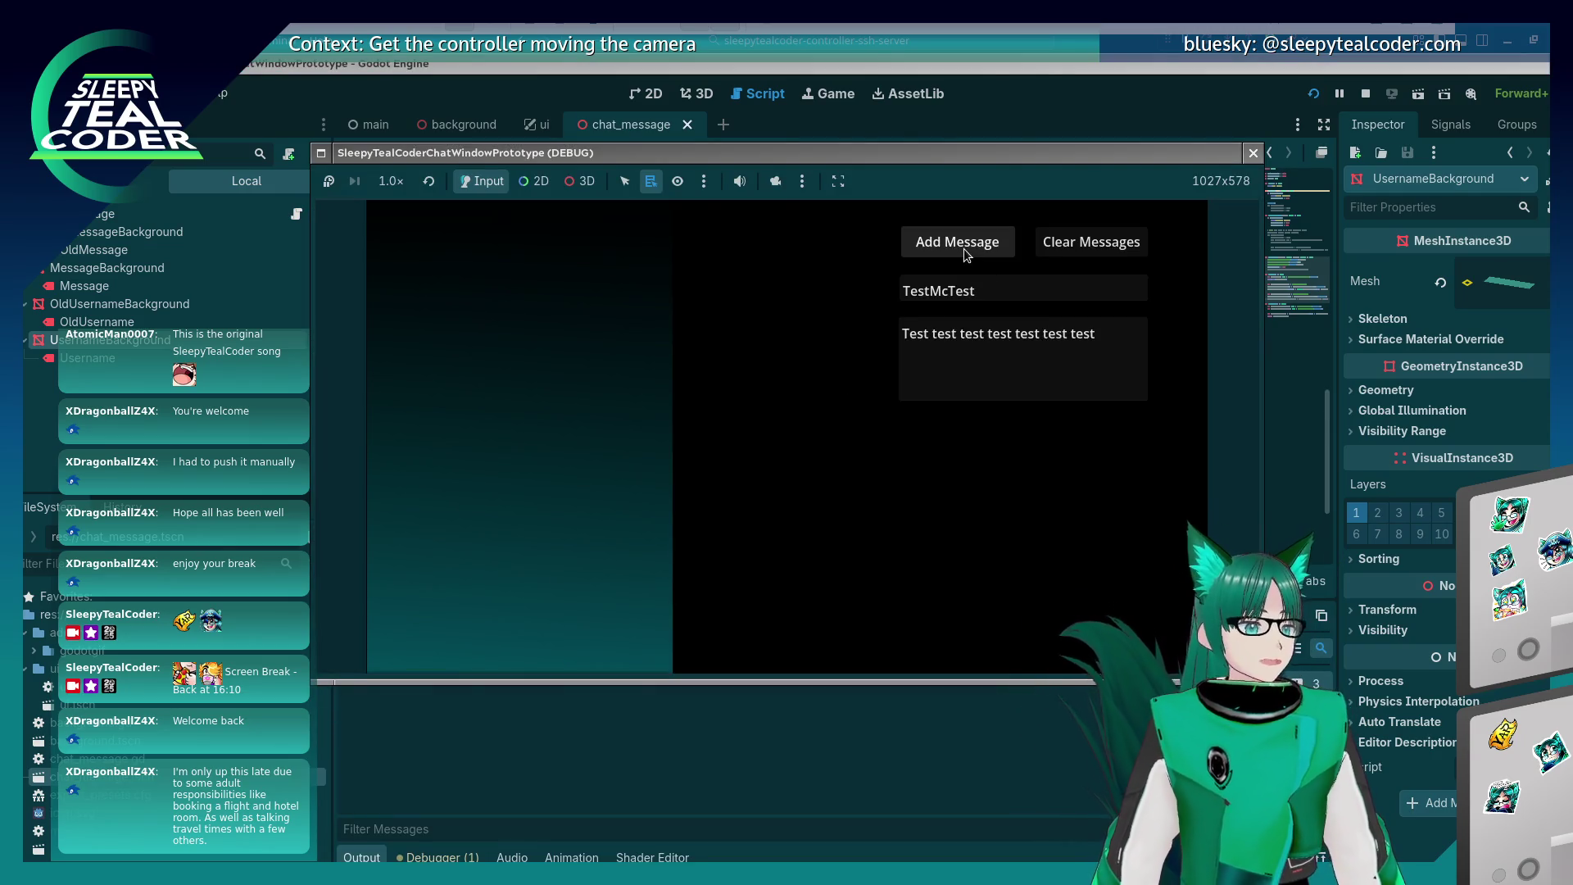
pyautogui.click(965, 255)
pyautogui.click(965, 255)
pyautogui.click(965, 254)
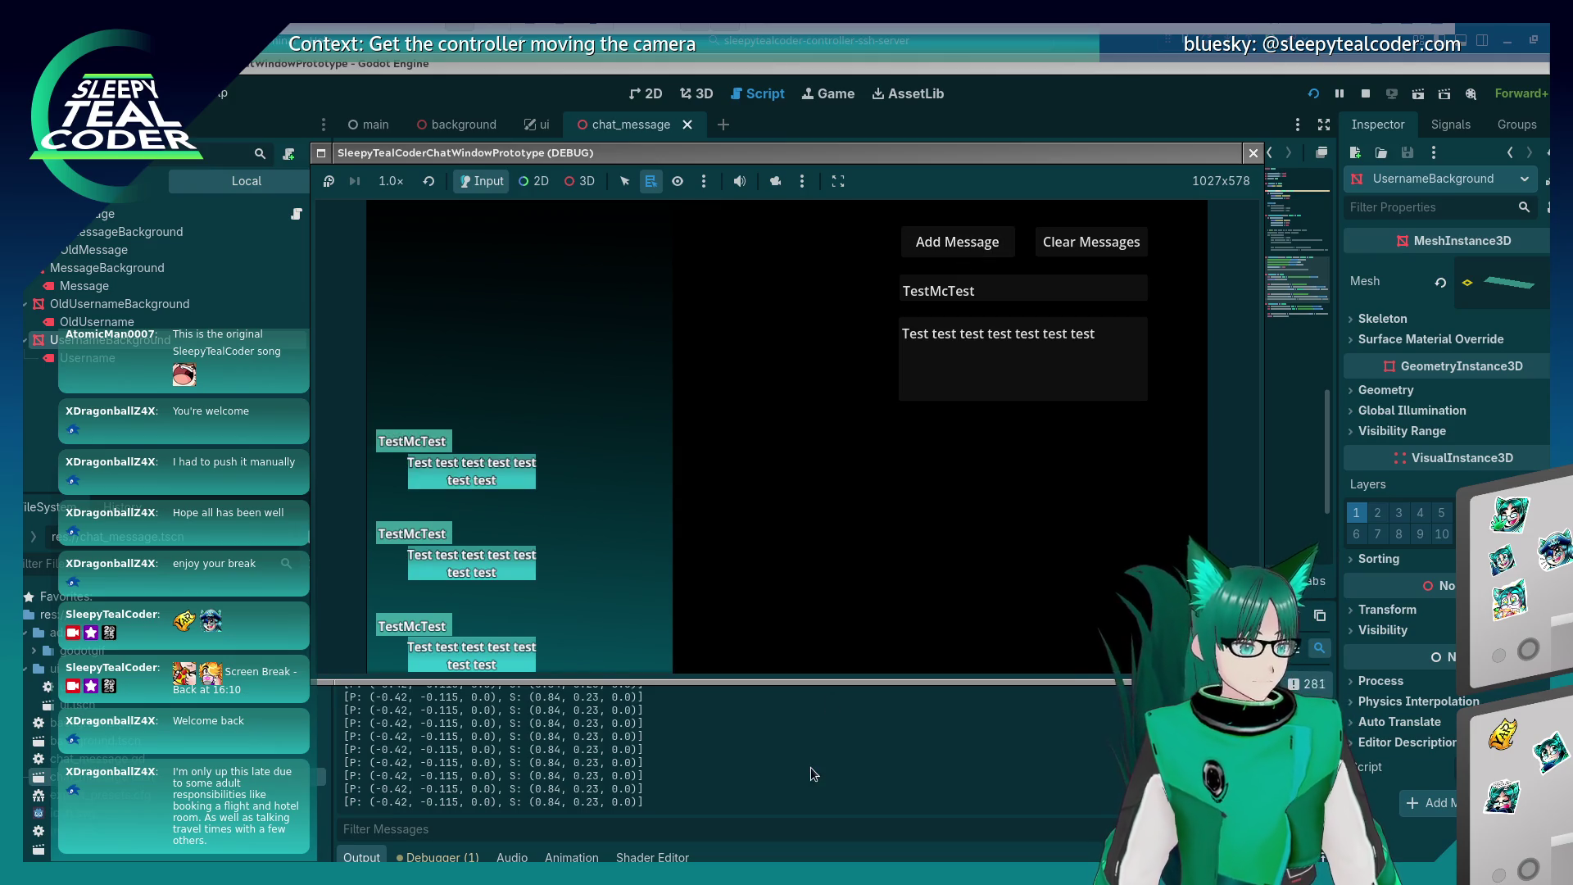
pyautogui.click(810, 774)
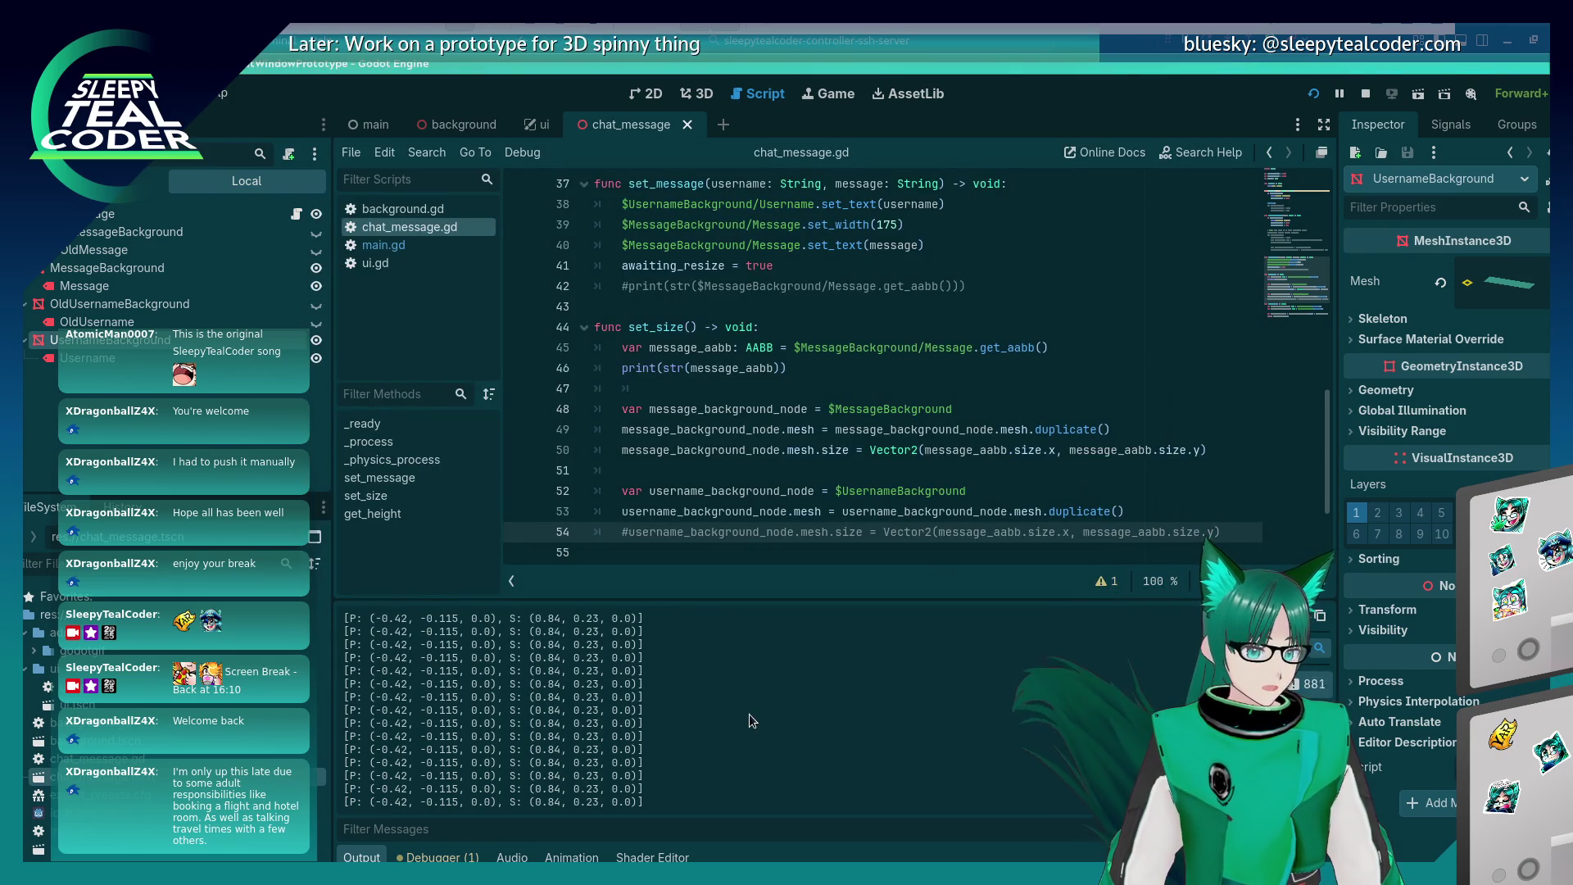
pyautogui.scroll(-3, 778, 508)
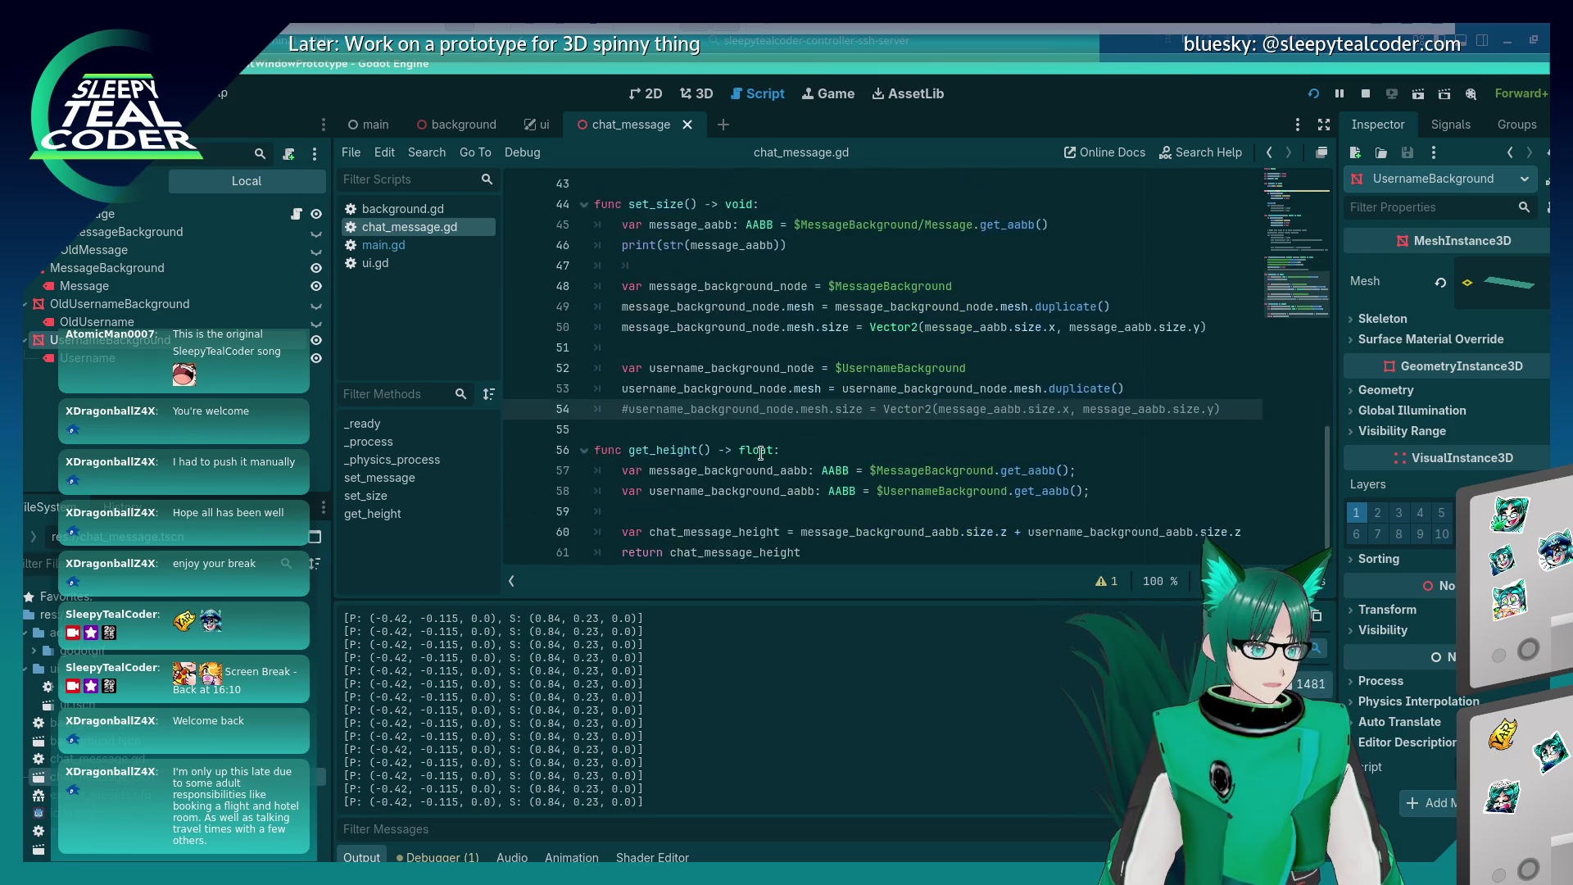
pyautogui.scroll(10, 756, 450)
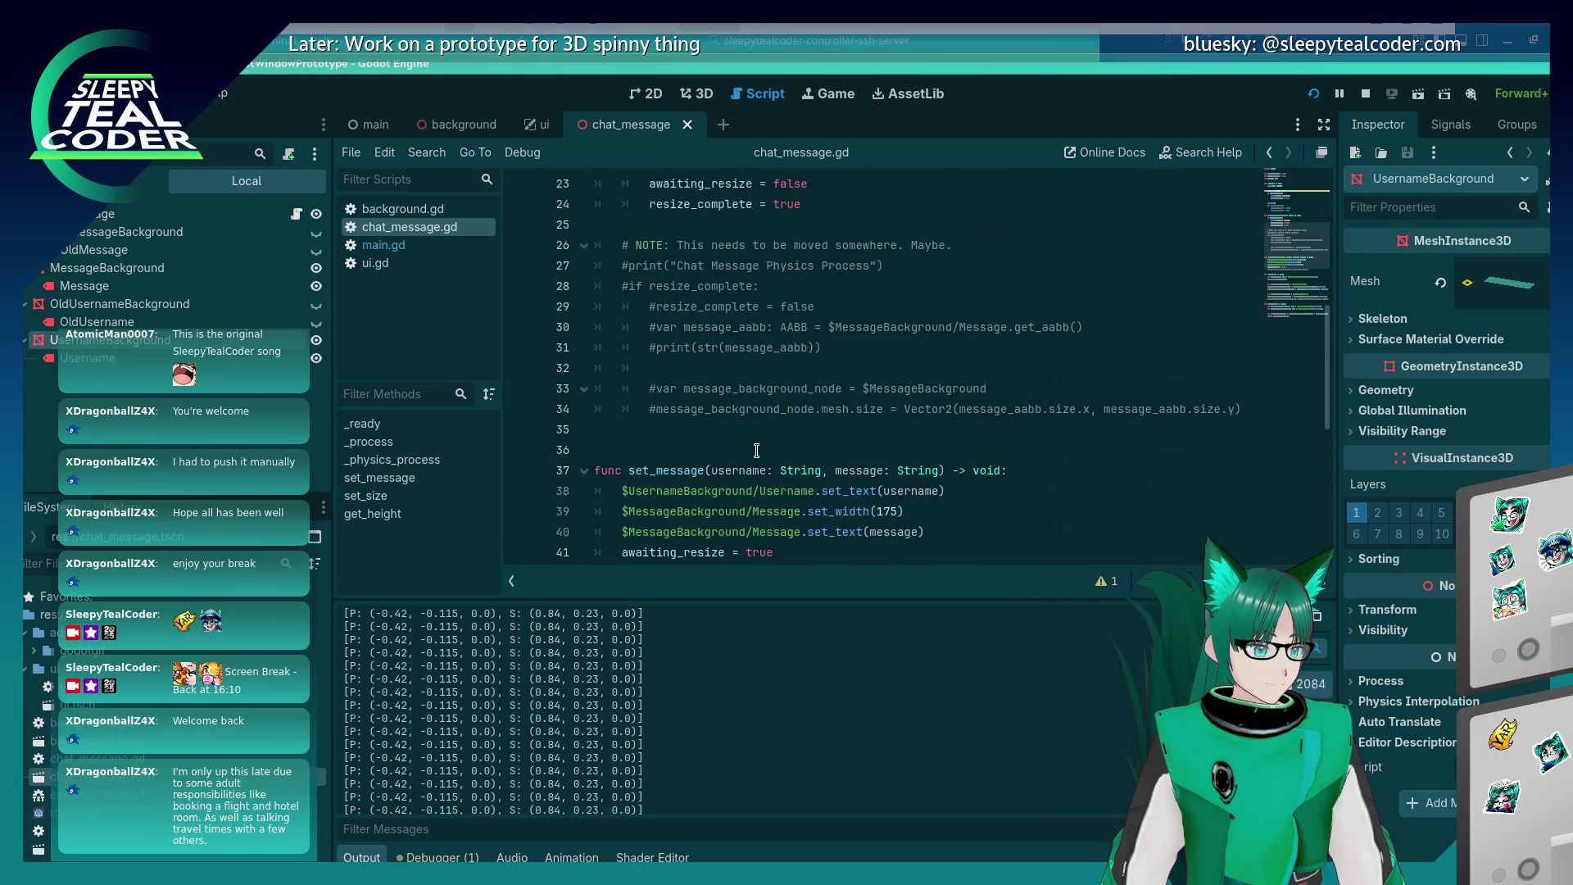
pyautogui.scroll(2, 756, 450)
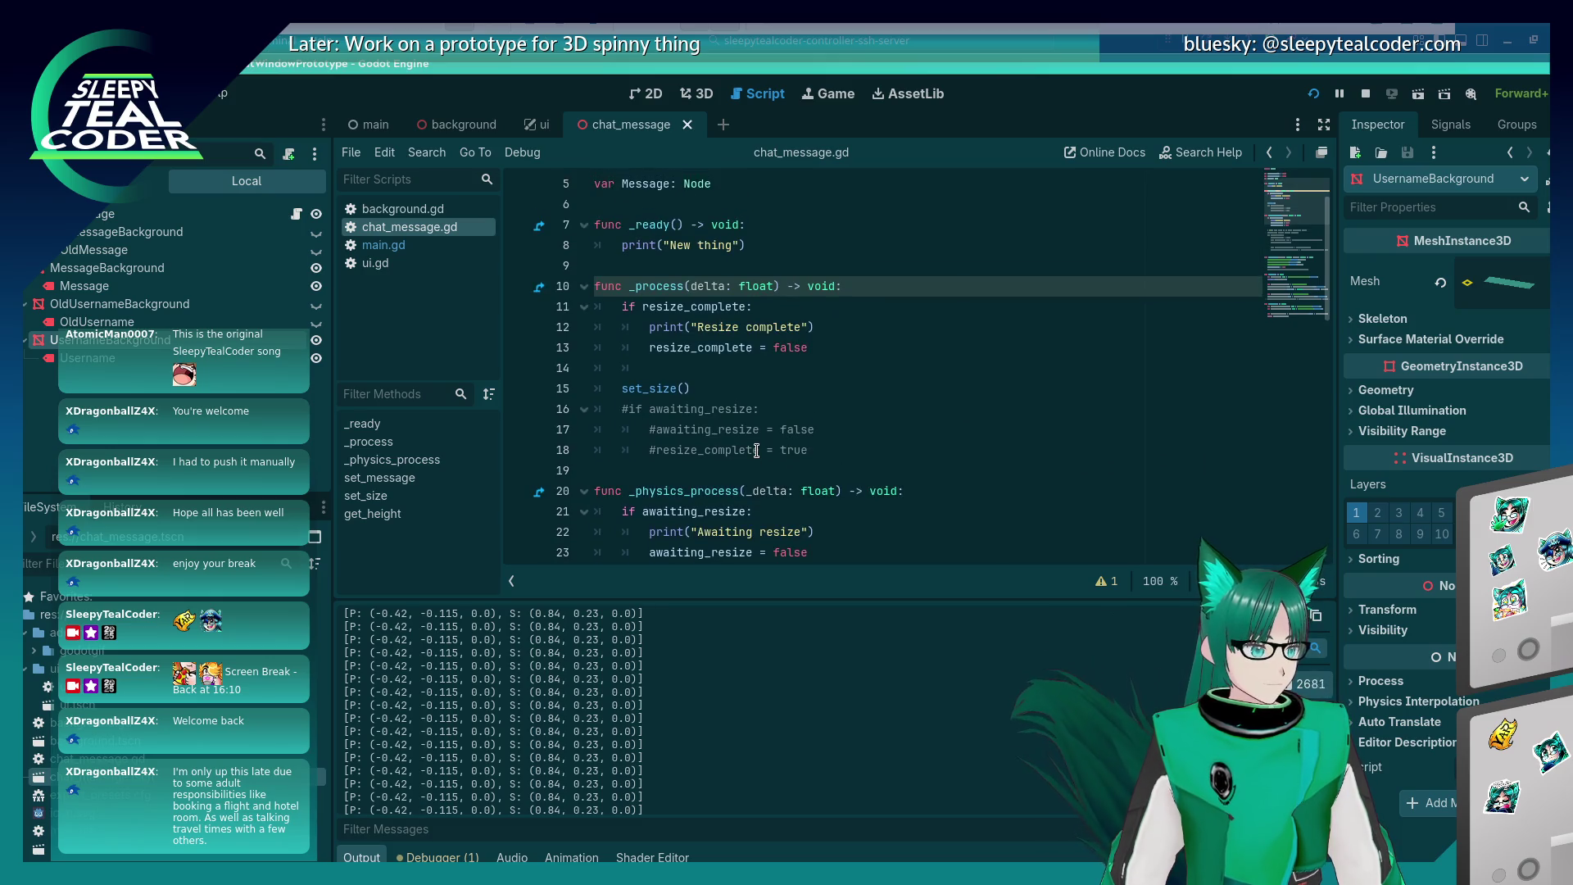
pyautogui.scroll(-12, 756, 450)
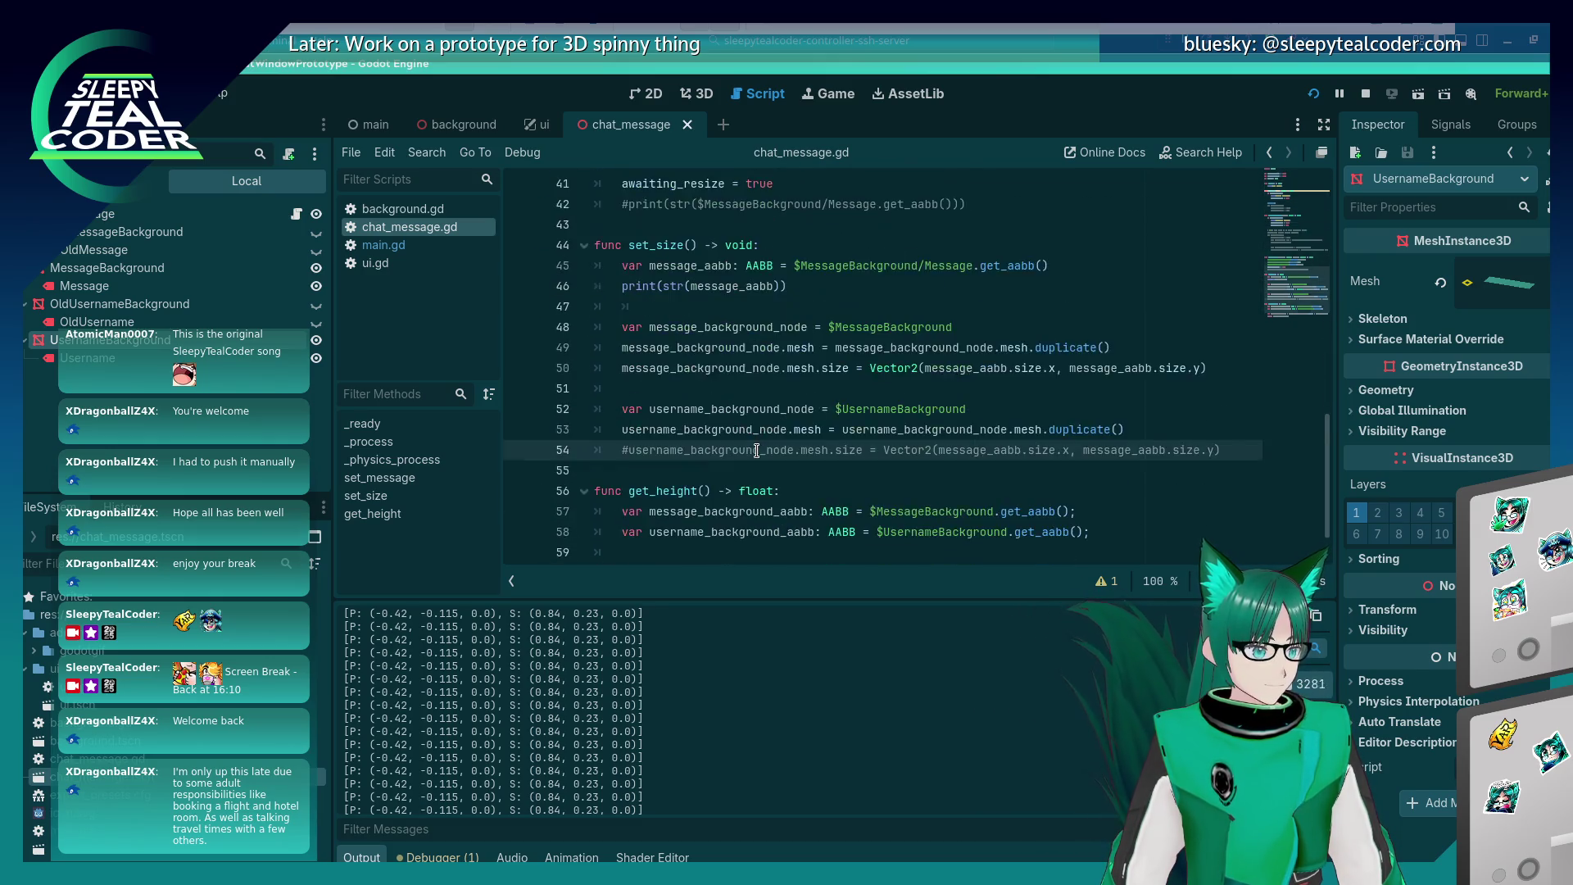
pyautogui.scroll(-1, 757, 450)
pyautogui.scroll(2, 757, 450)
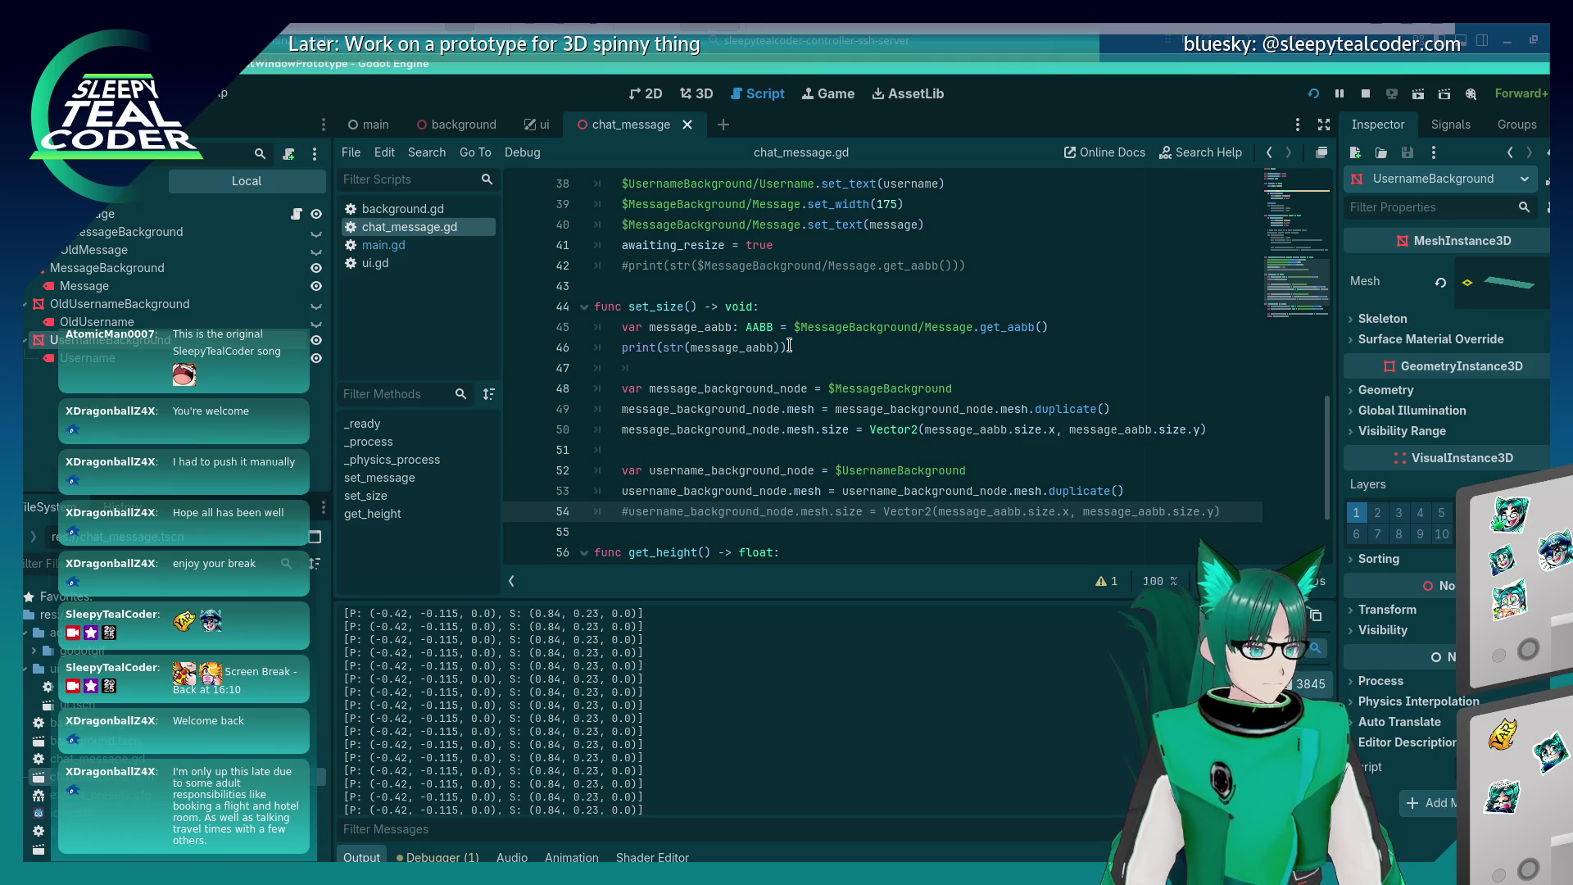
pyautogui.scroll(8, 789, 346)
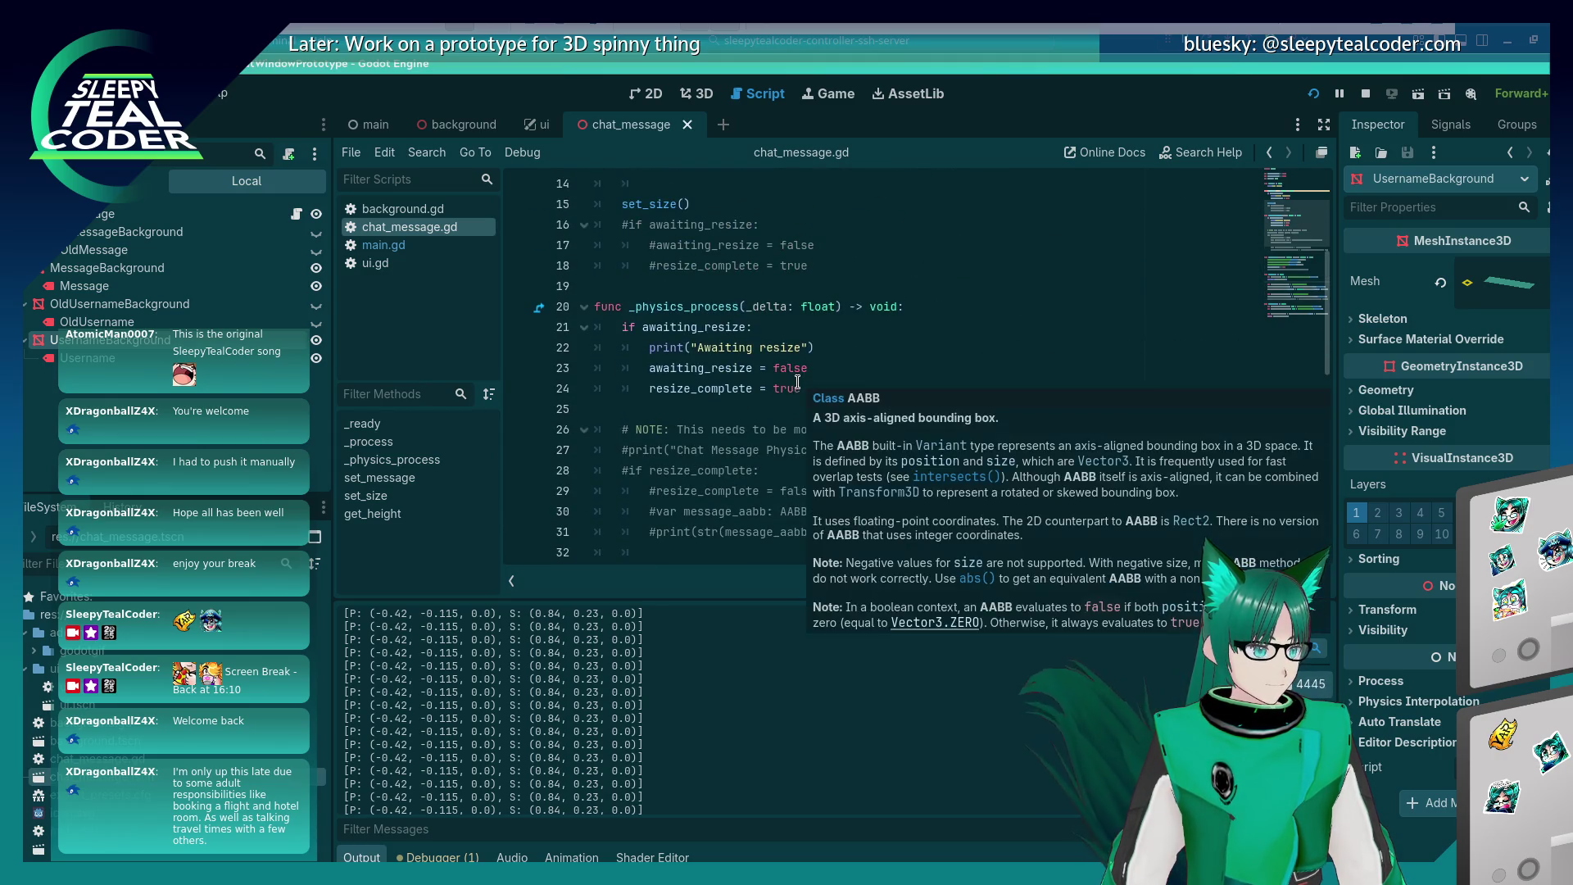
pyautogui.scroll(3, 796, 414)
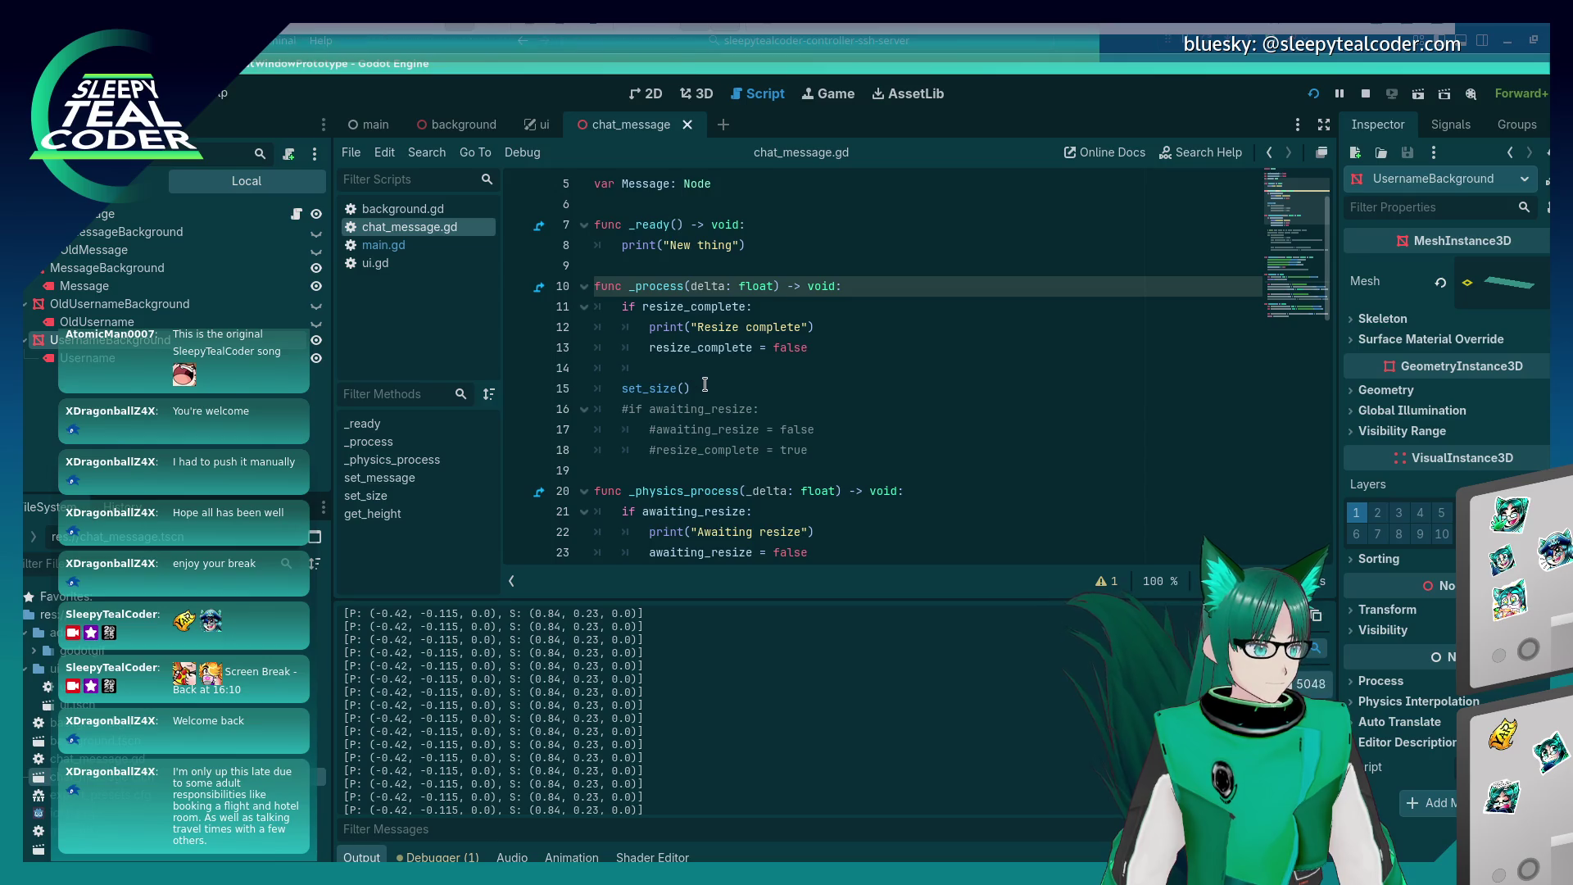
# Step: Move the set_size() call inside the 'if resize_complete:' block and save
pyautogui.hotkey('shift', 'Home')
pyautogui.hotkey('ctrl', 'x')
pyautogui.press('Up')
pyautogui.press('Up')
pyautogui.press('End')
pyautogui.press('Return')
pyautogui.hotkey('ctrl', 'v')
pyautogui.hotkey('ctrl', 's')
# Step: Run the prototype, add several TestMcTest messages, and refresh the Video RAM list
pyautogui.click(1311, 93)
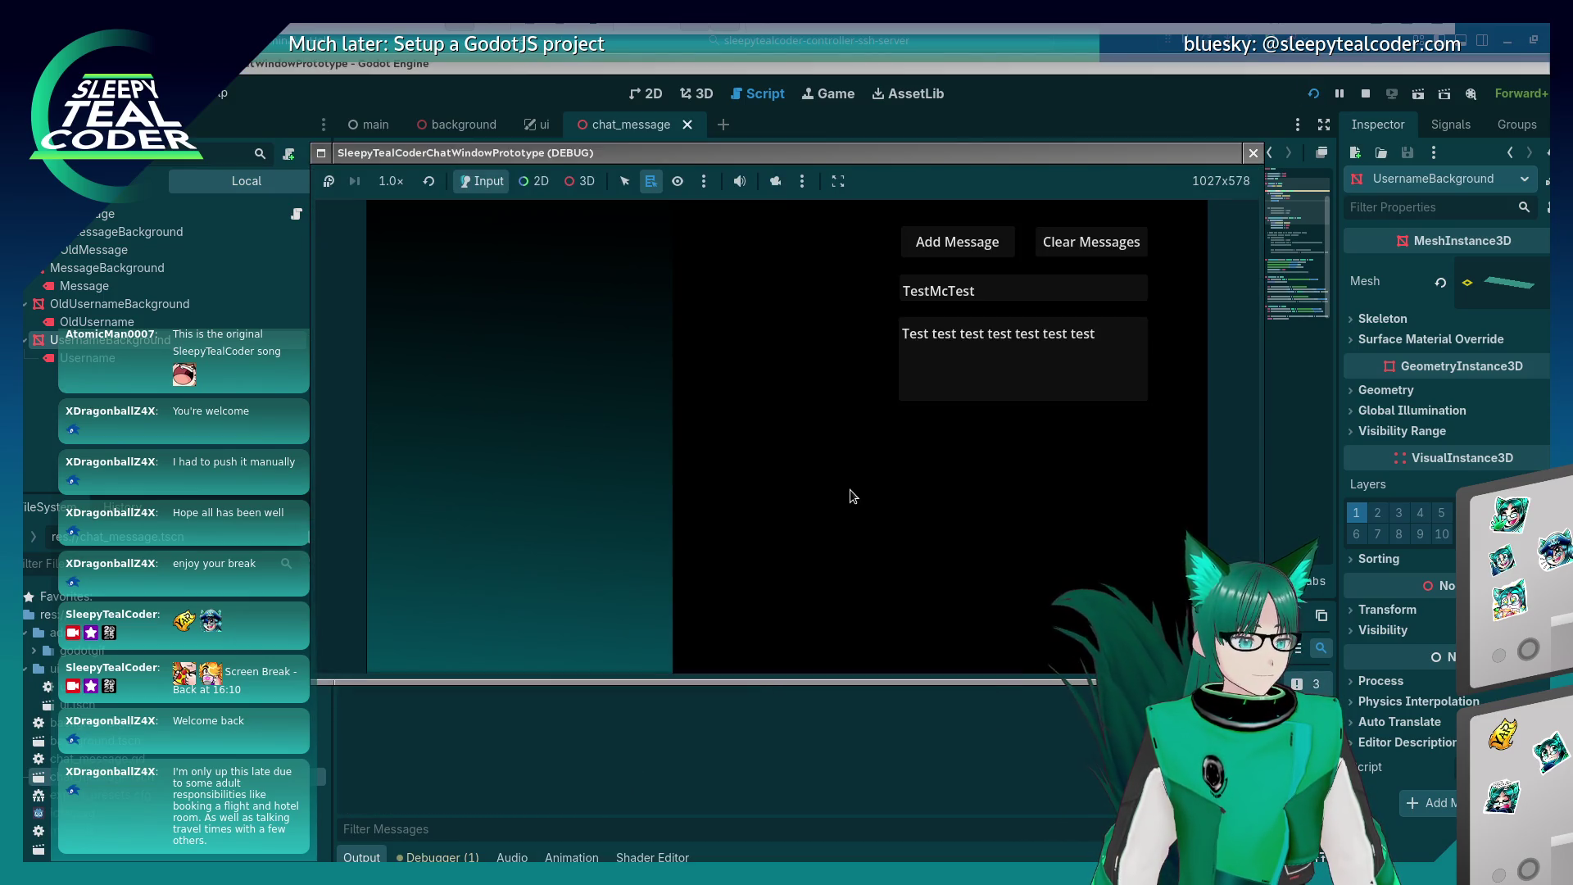
pyautogui.click(932, 241)
pyautogui.click(932, 241)
pyautogui.click(932, 241)
pyautogui.click(695, 769)
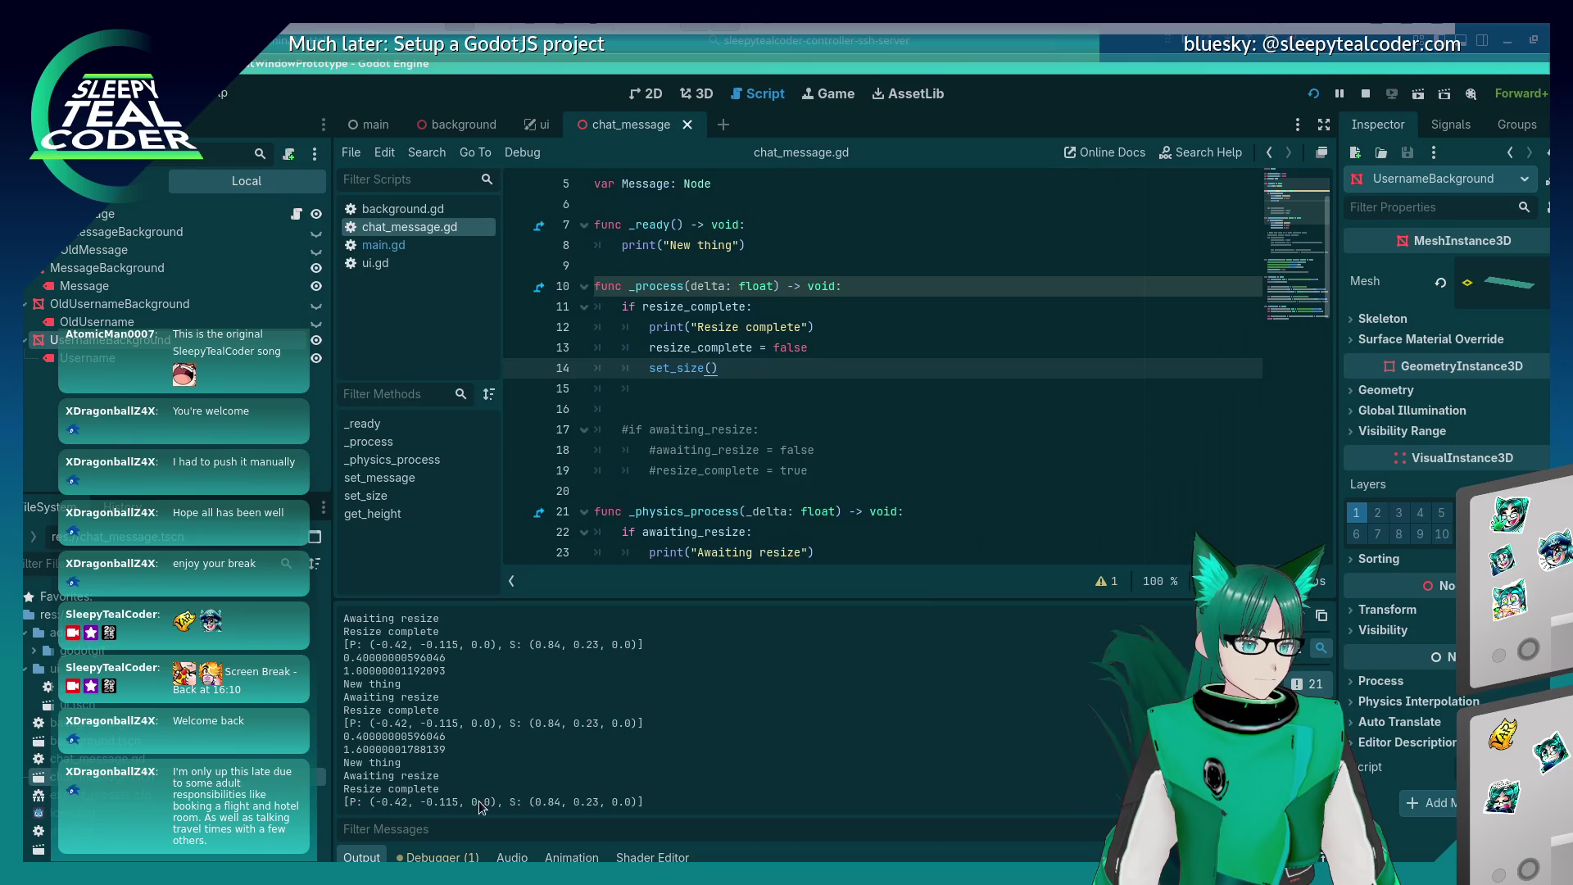
pyautogui.click(464, 857)
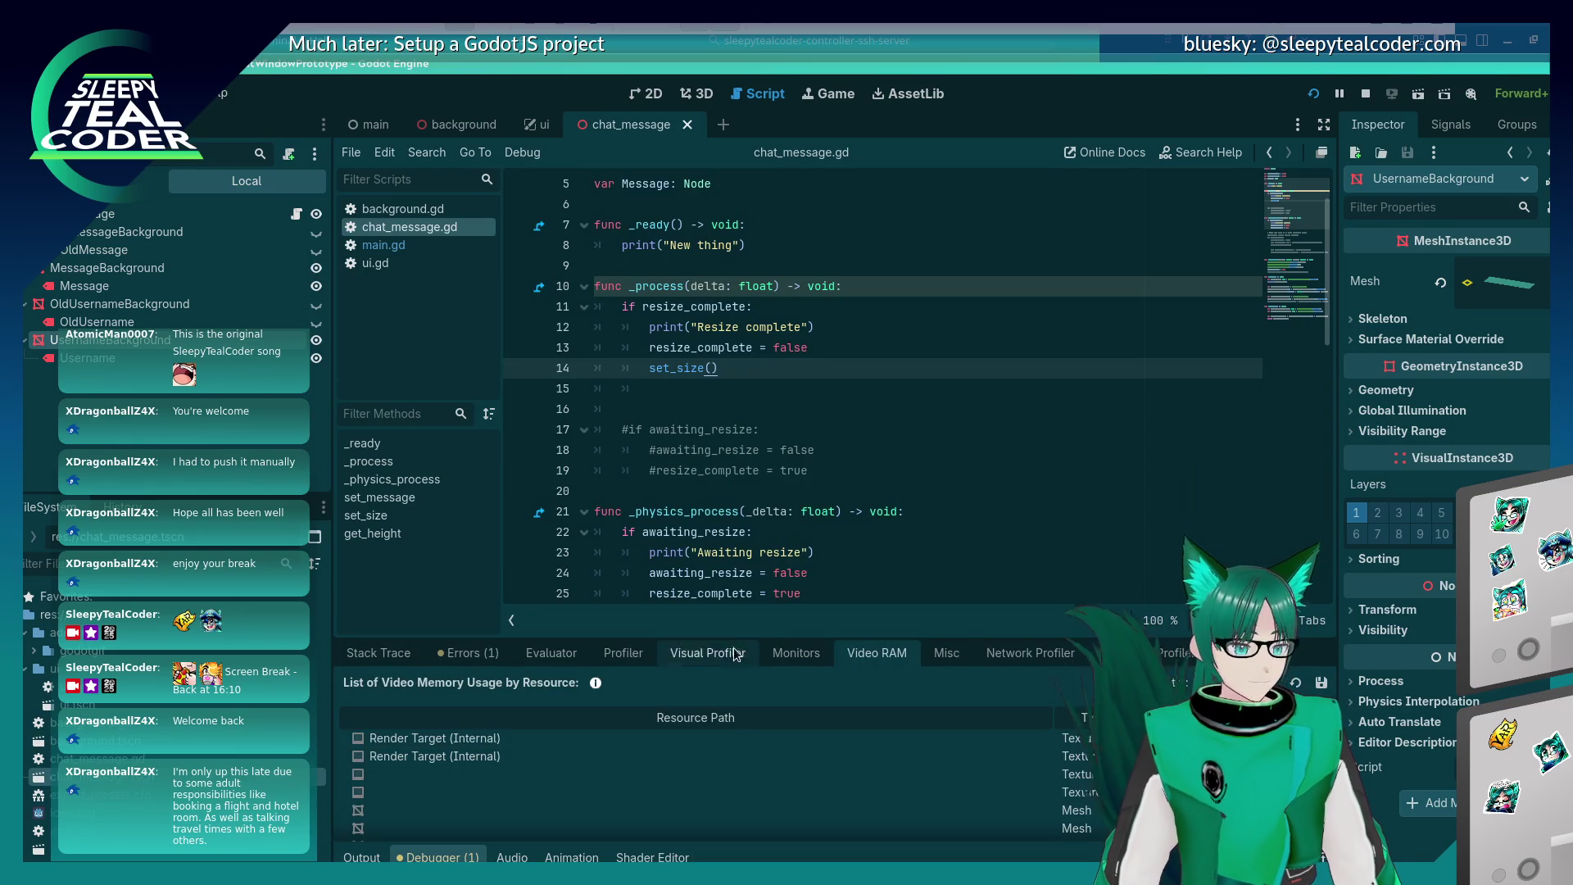
pyautogui.click(1294, 682)
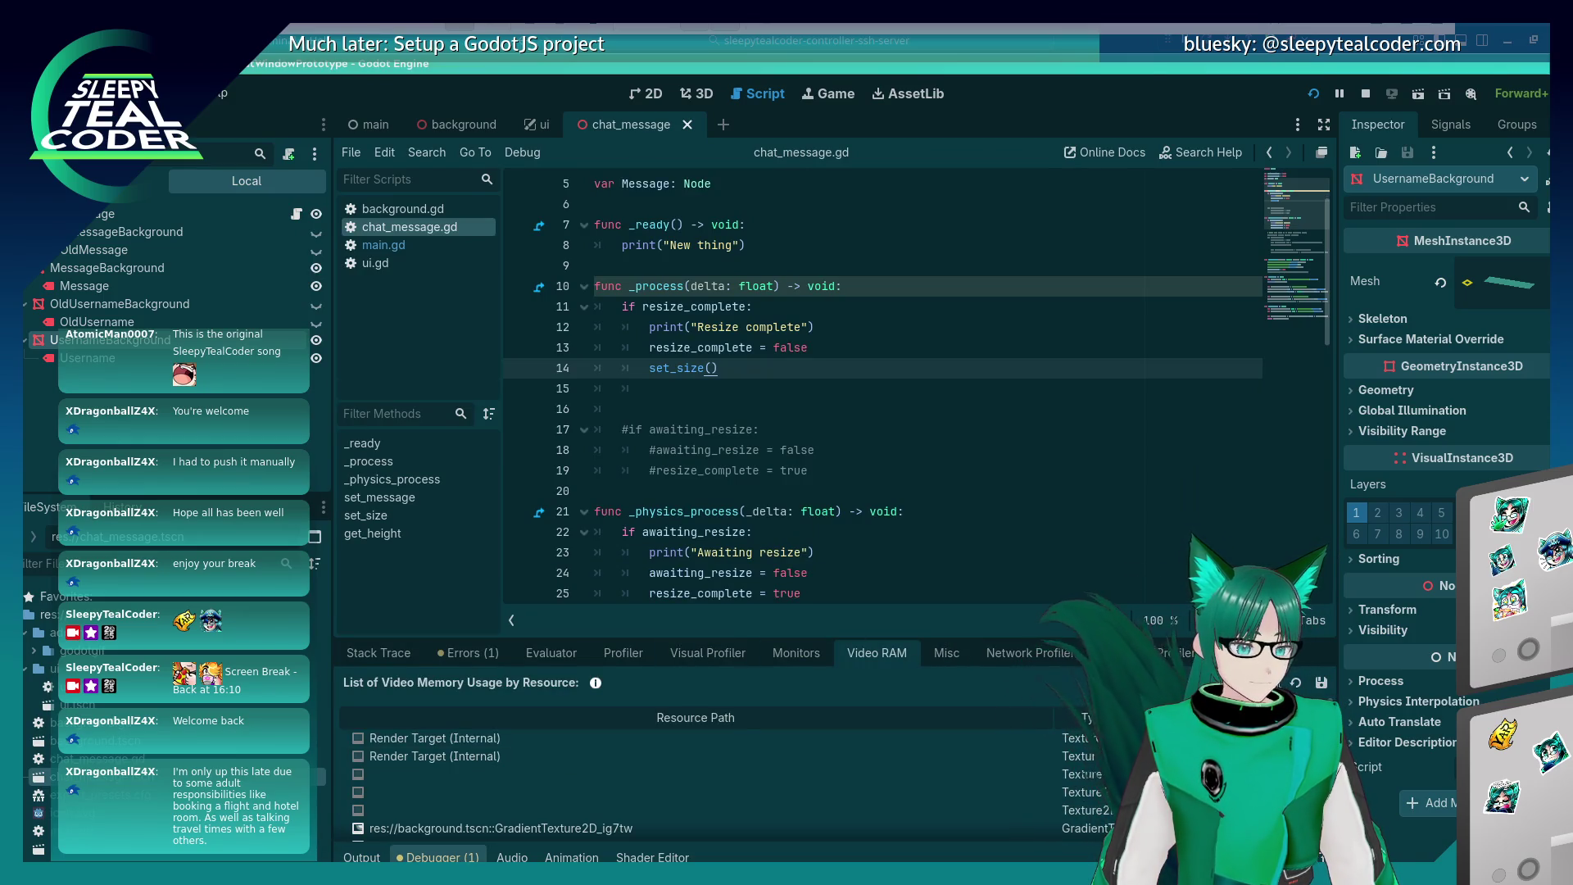
pyautogui.click(961, 237)
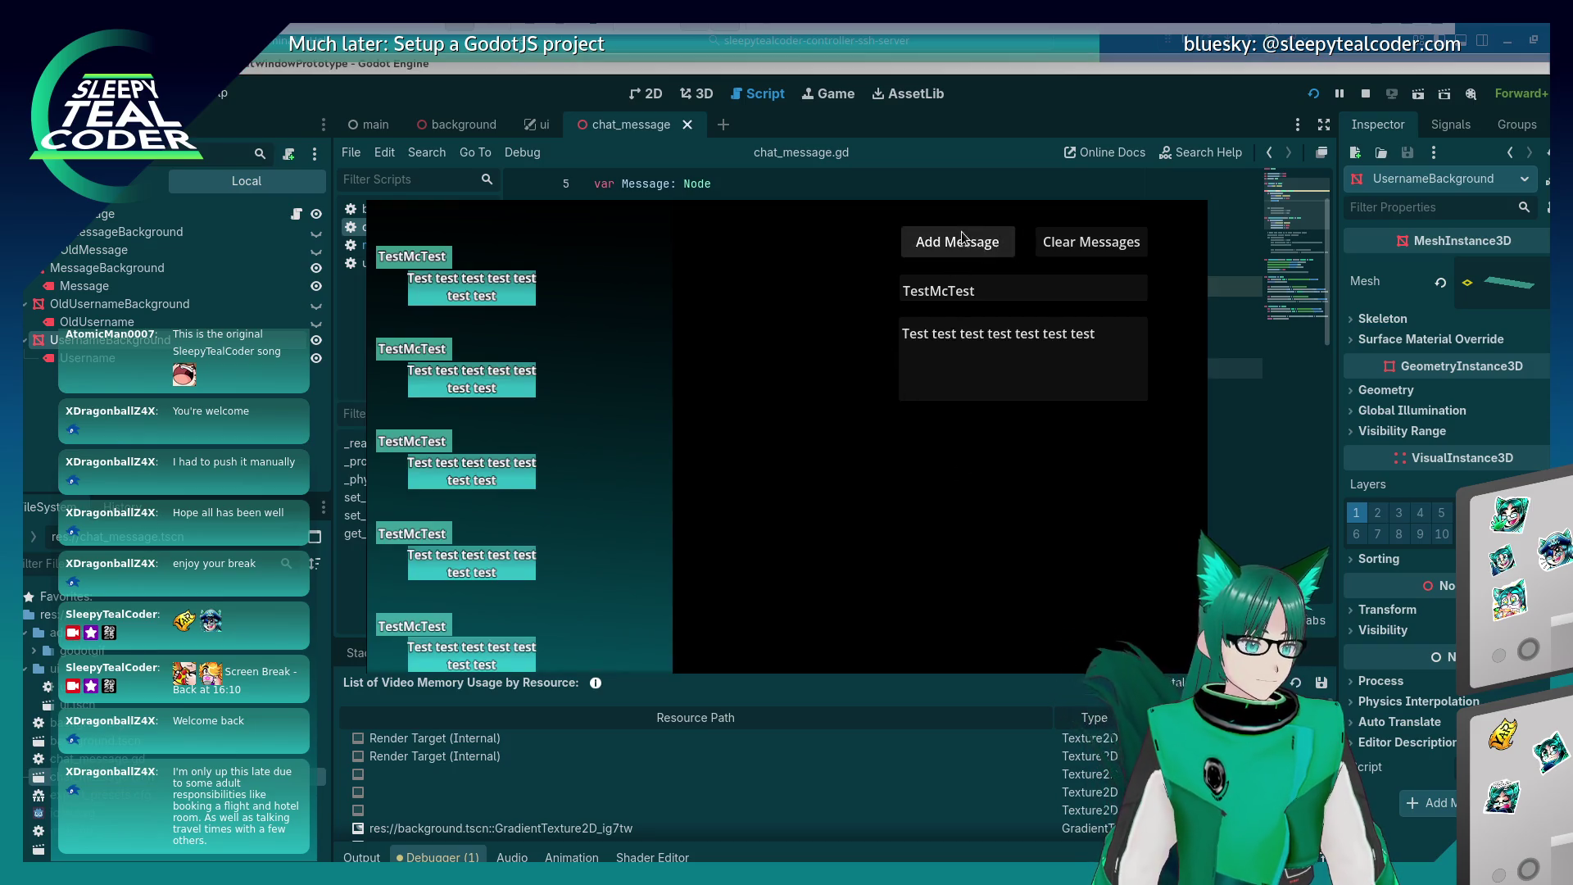
pyautogui.click(960, 237)
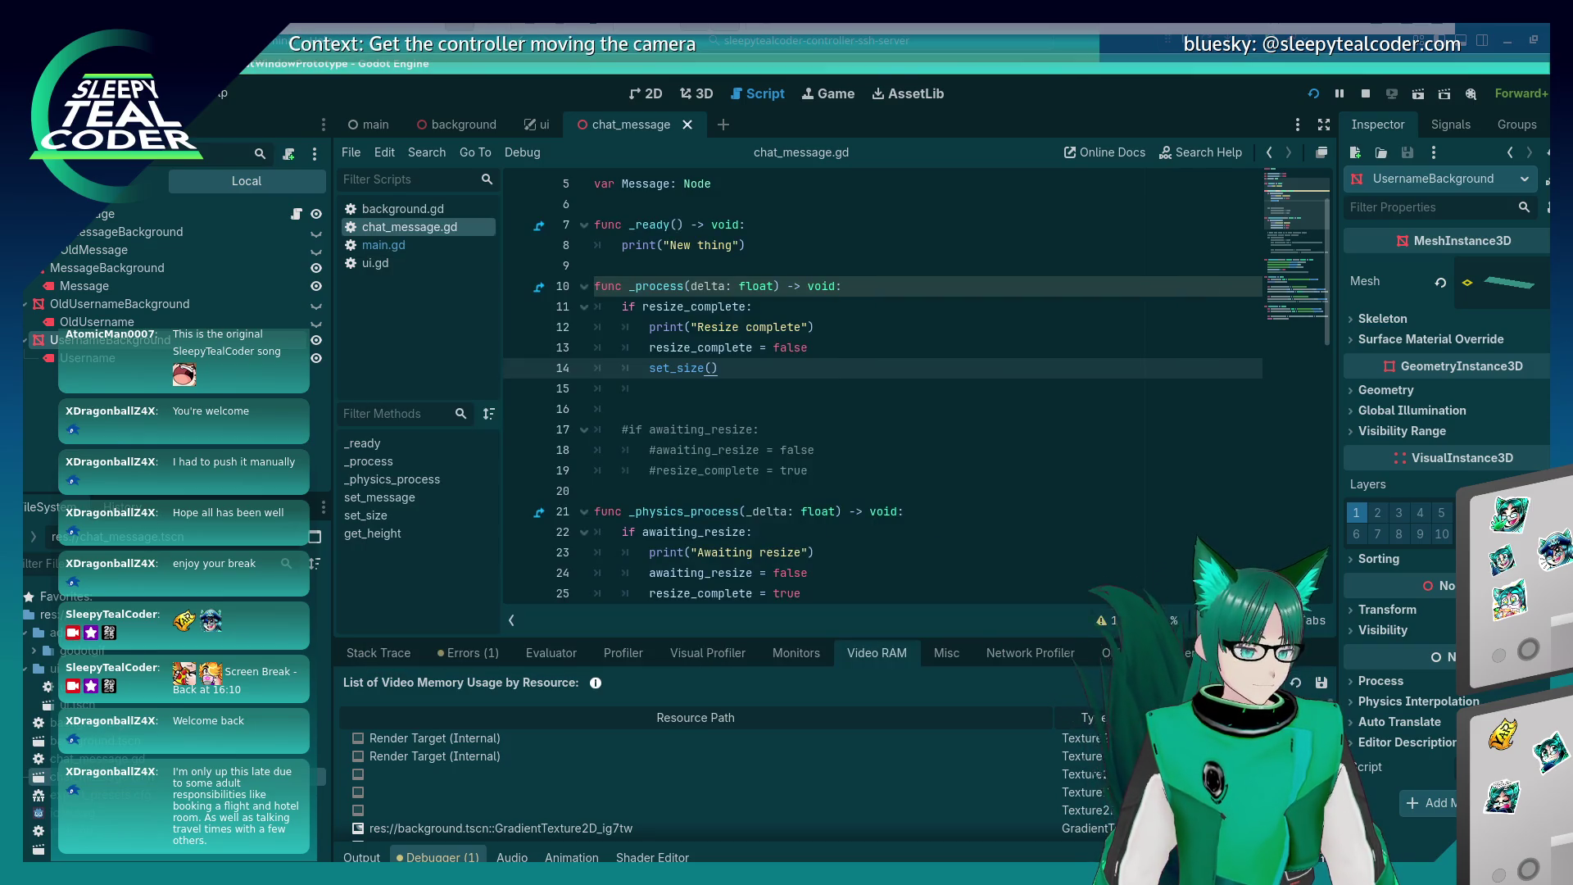
pyautogui.click(969, 252)
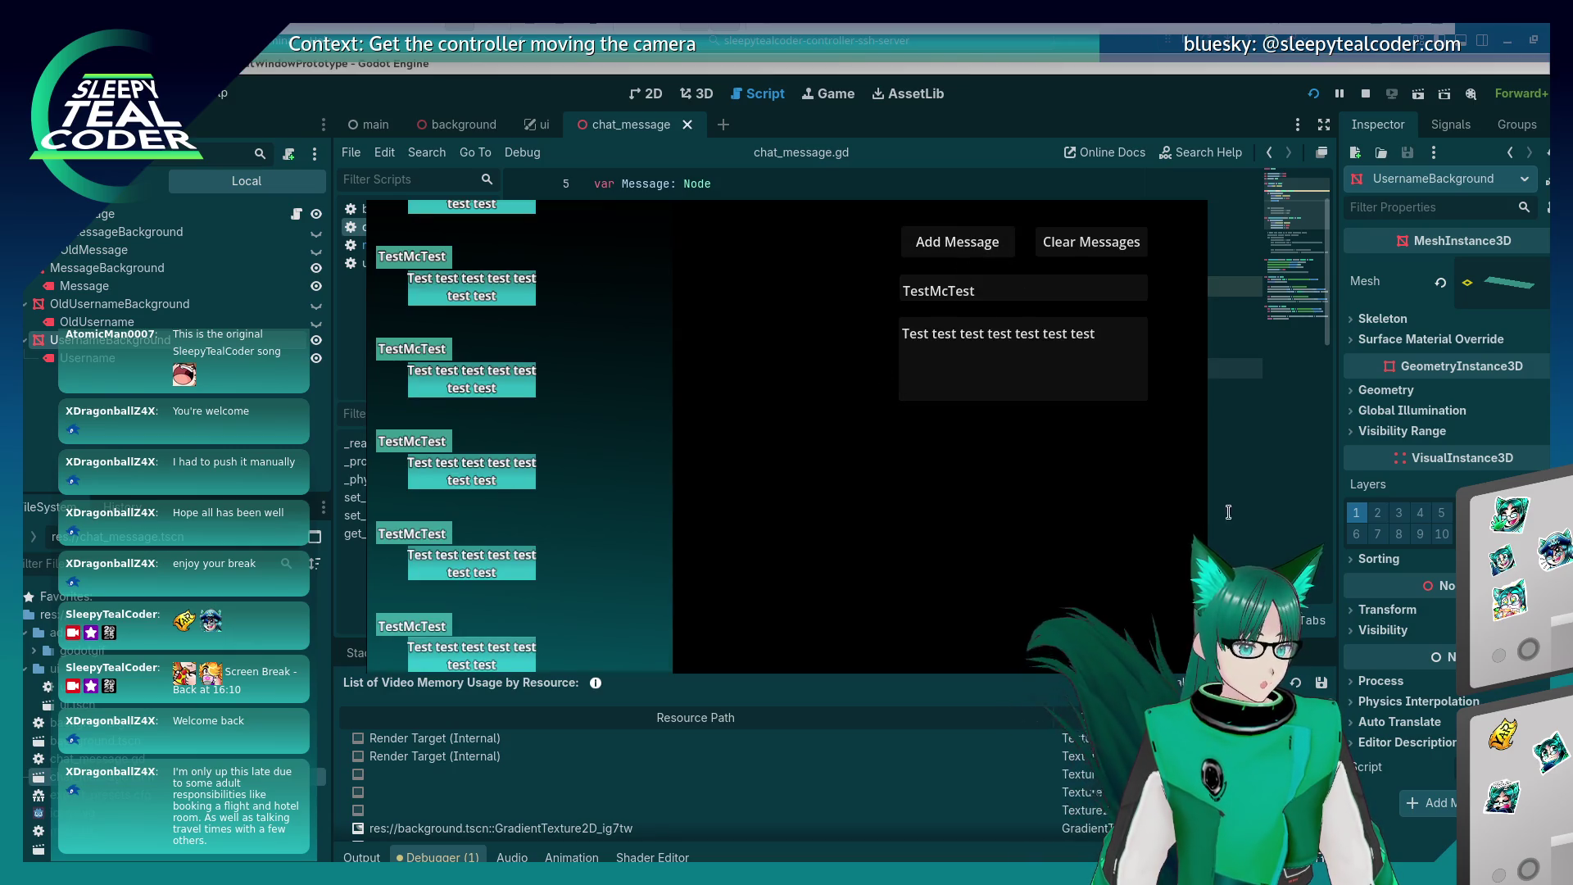
# Step: Type a long '<Moooo…' string as the next message text
pyautogui.hotkey('alt', 'Tab')
pyautogui.hotkey('alt', 'Tab')
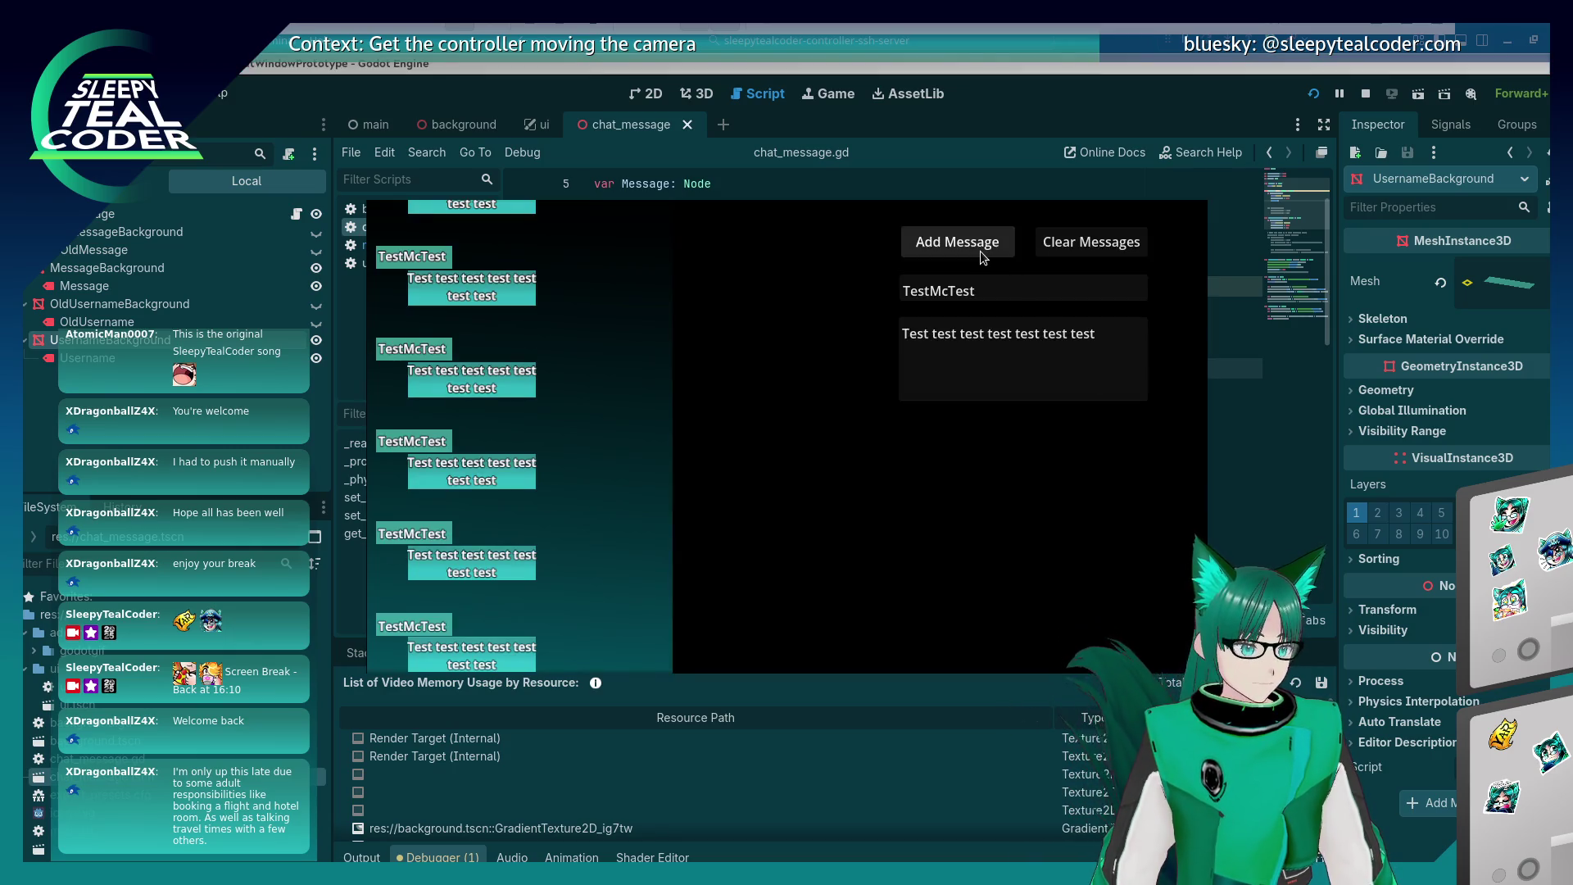
pyautogui.click(977, 254)
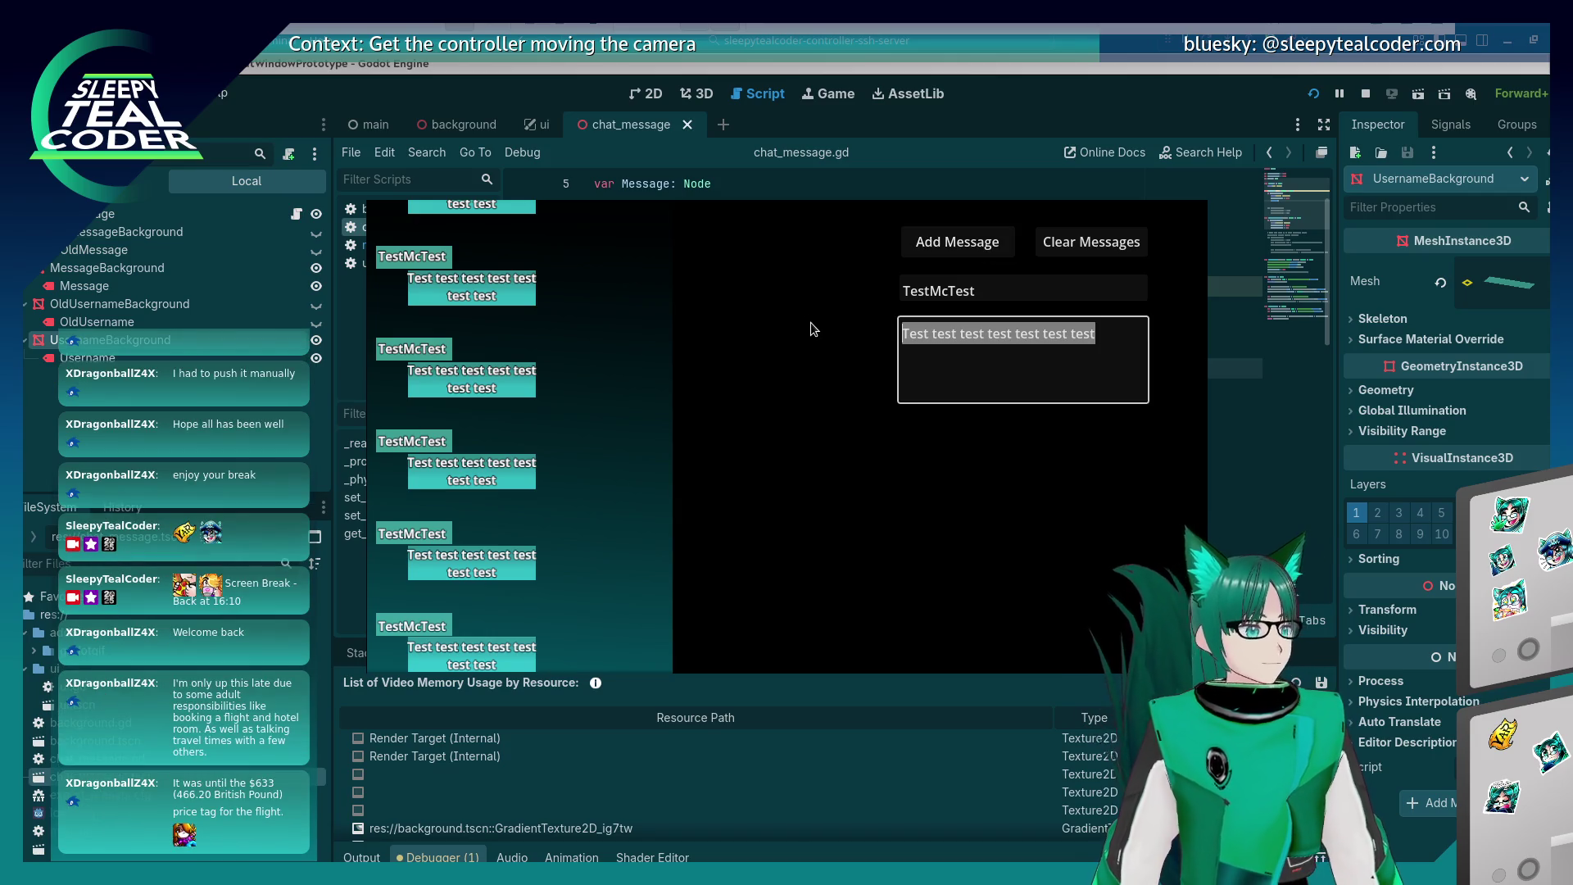
pyautogui.write('<Mooooooooooooooooooooooo')
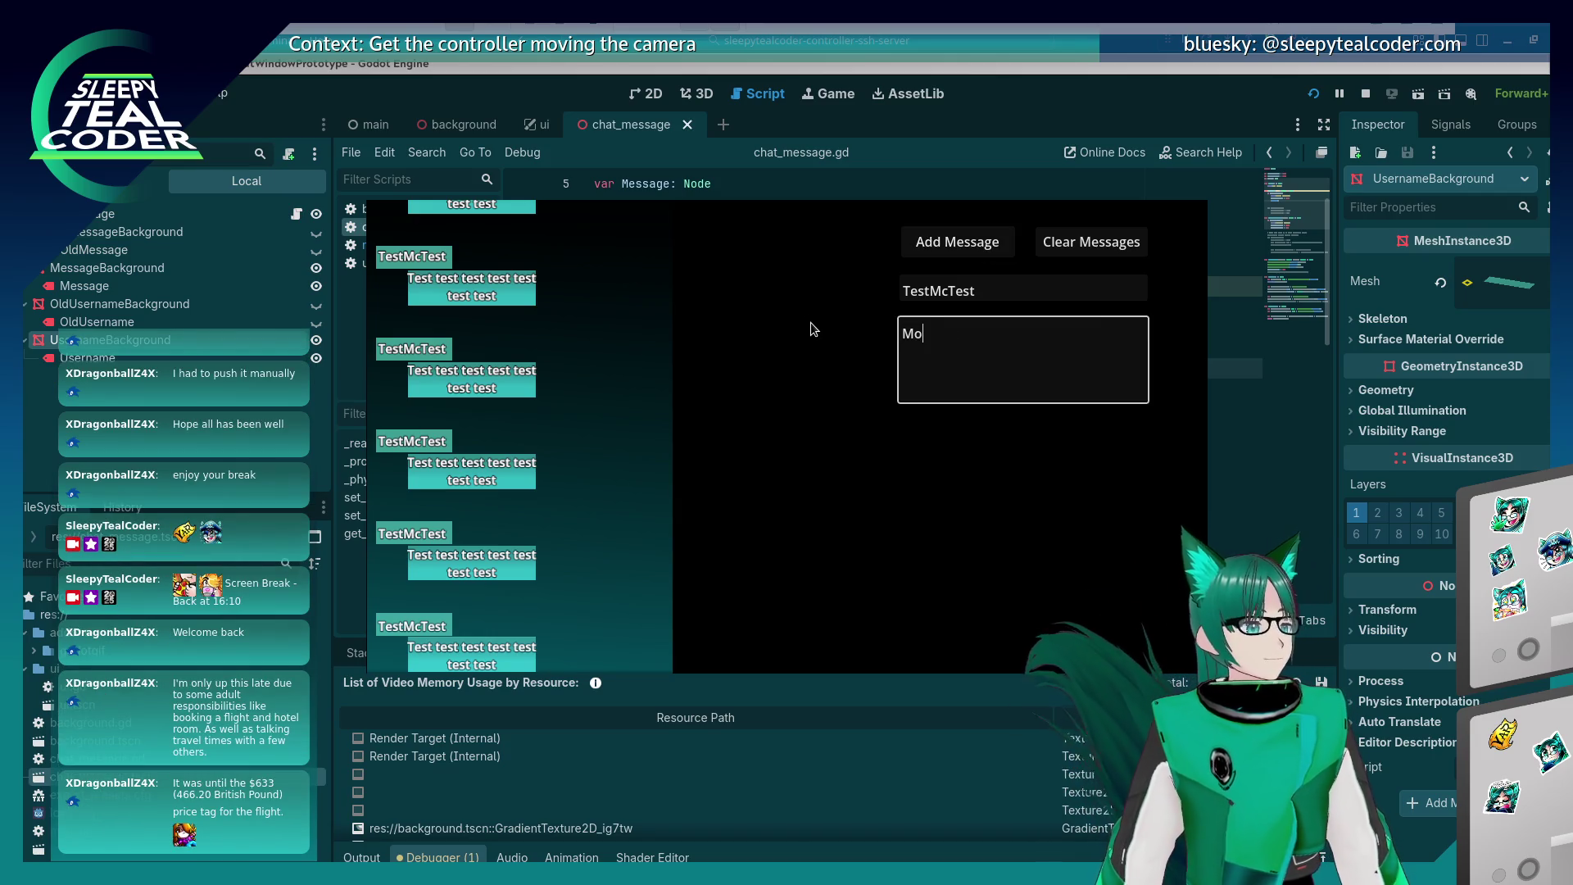
pyautogui.write('ooooooooooooooooooooooooooooooooooooooooooooooooooo')
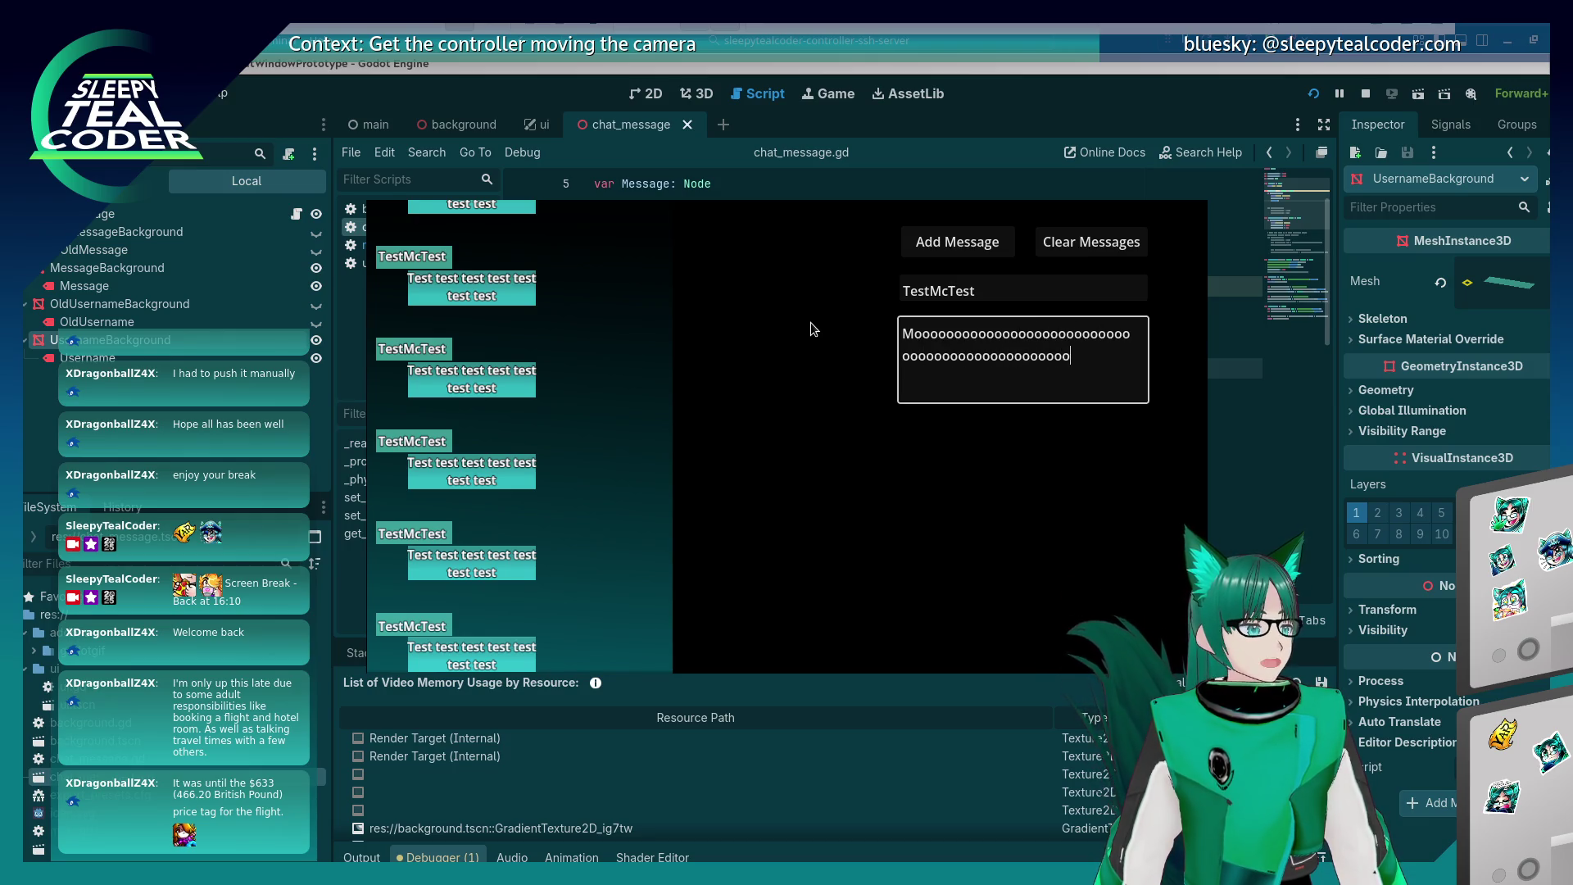
pyautogui.write('ooooooooooooooooooooooooooooooooooooooooooooooooooooooooooo')
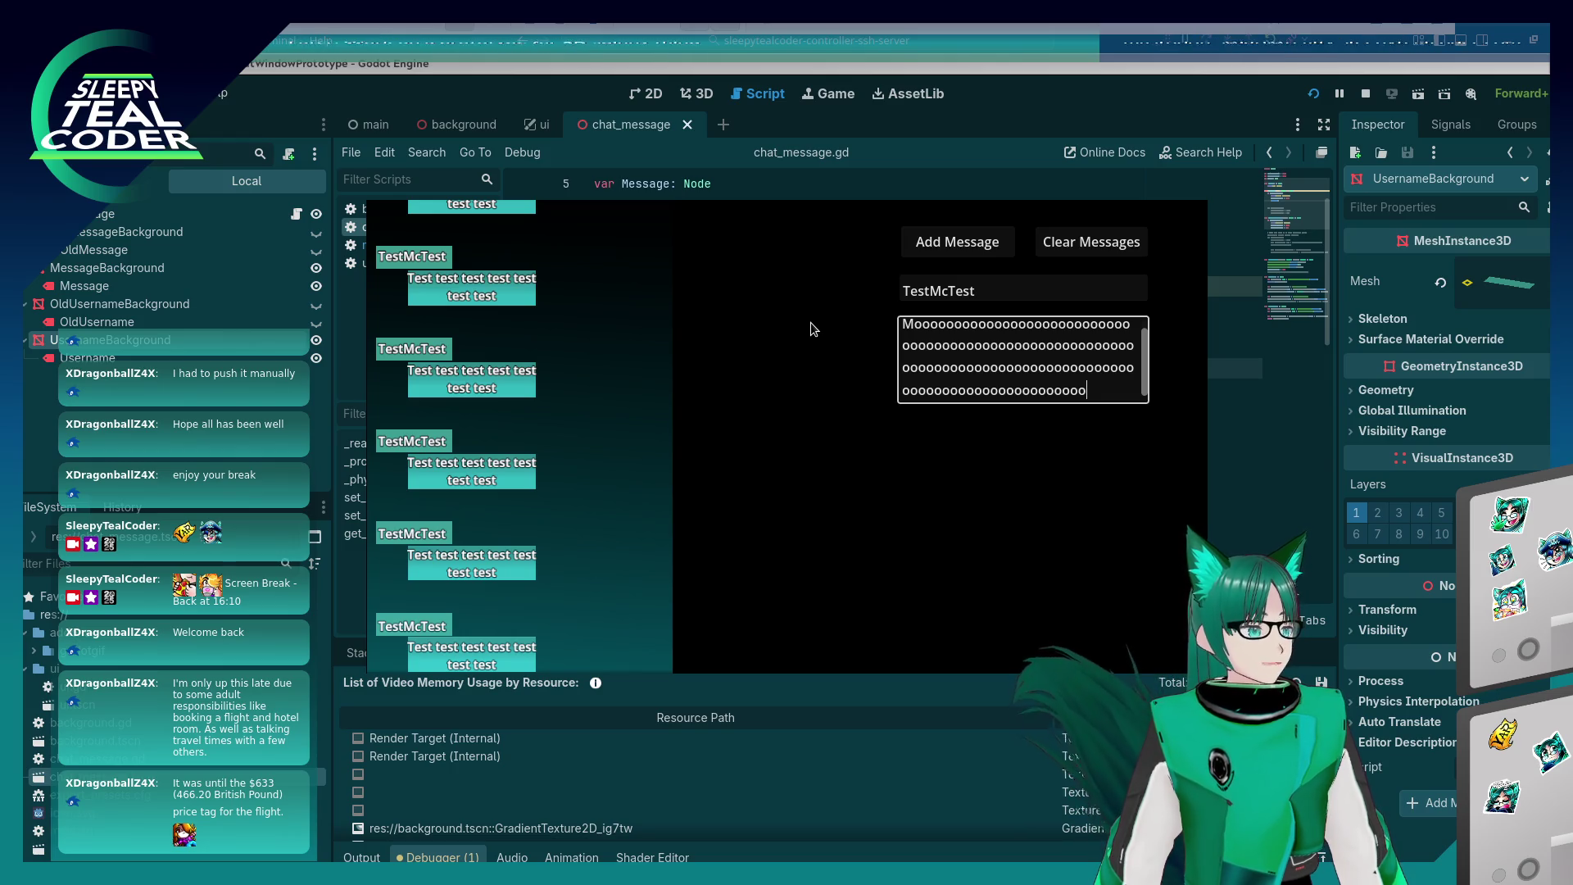
pyautogui.write('oooooooooooooooooooooooooooooooooooo')
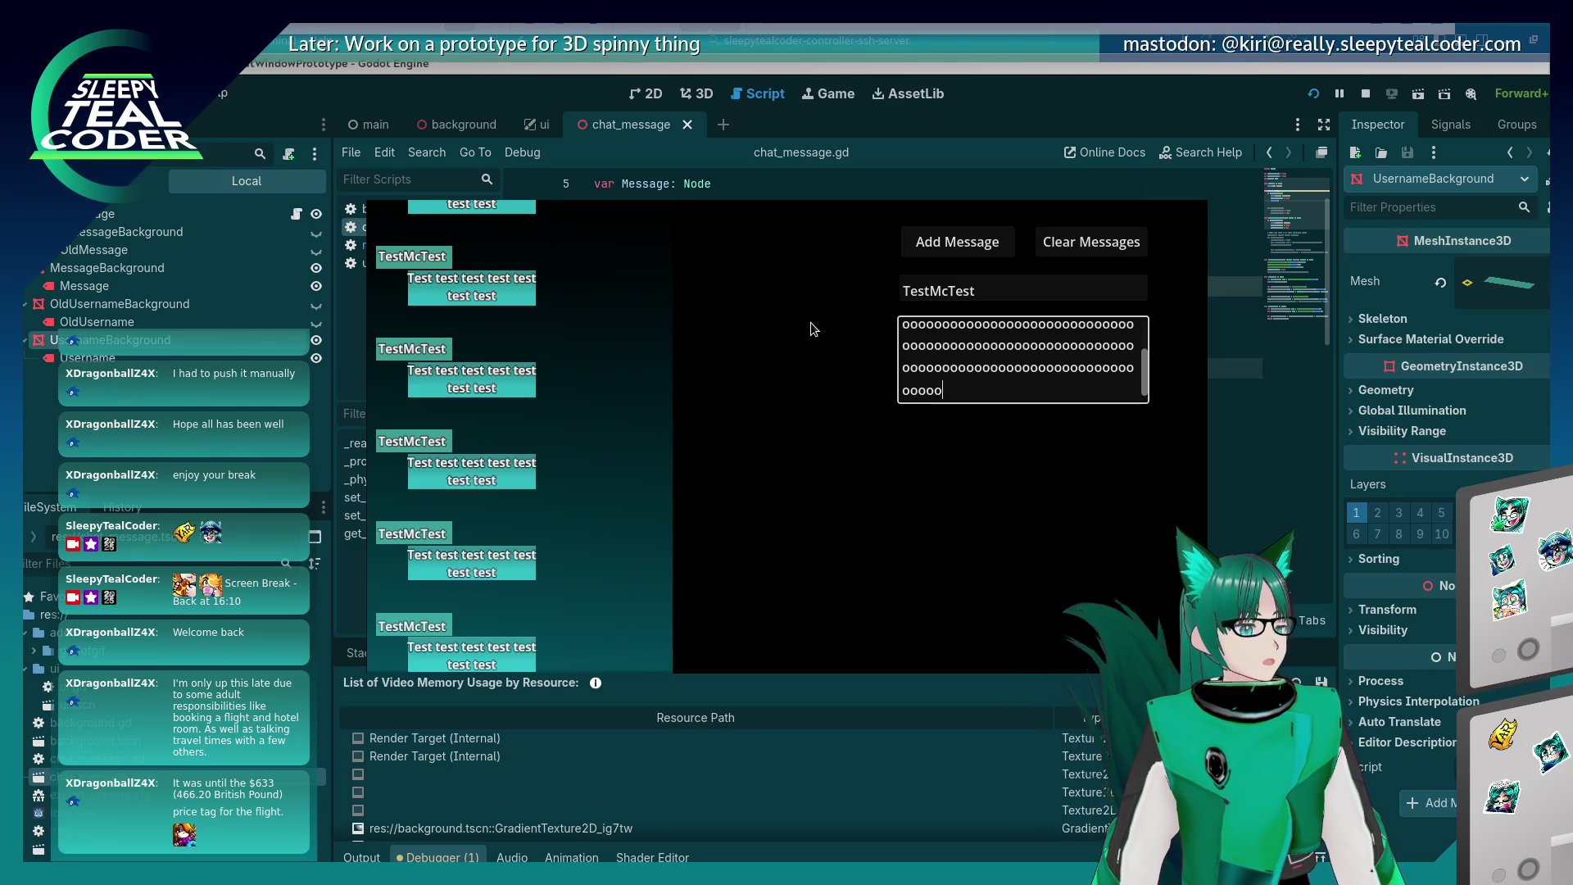
pyautogui.click(934, 246)
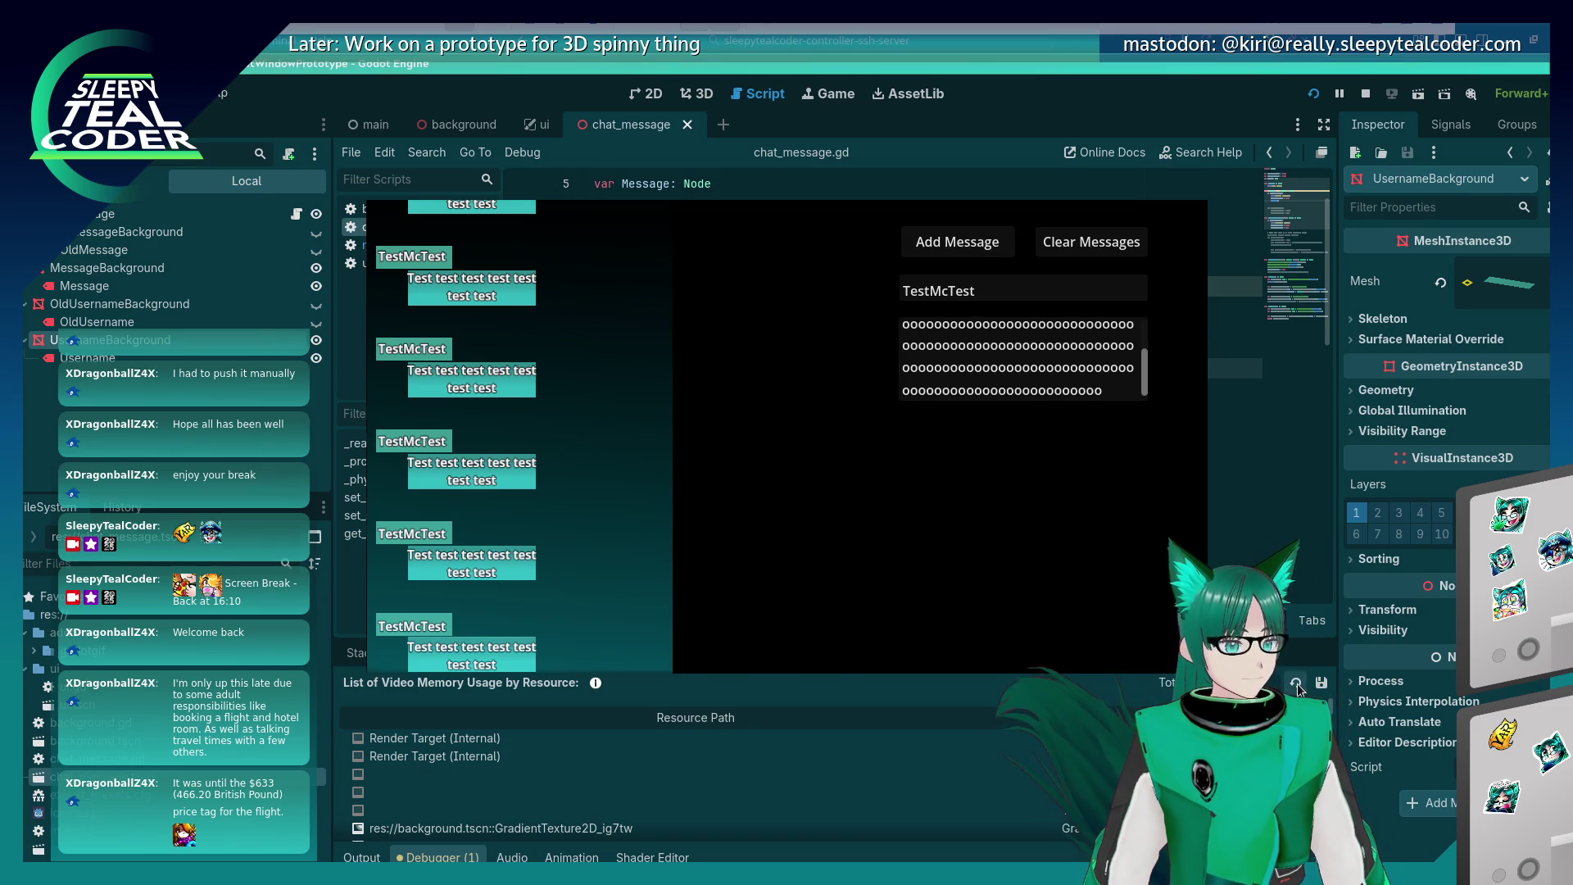
pyautogui.click(1298, 689)
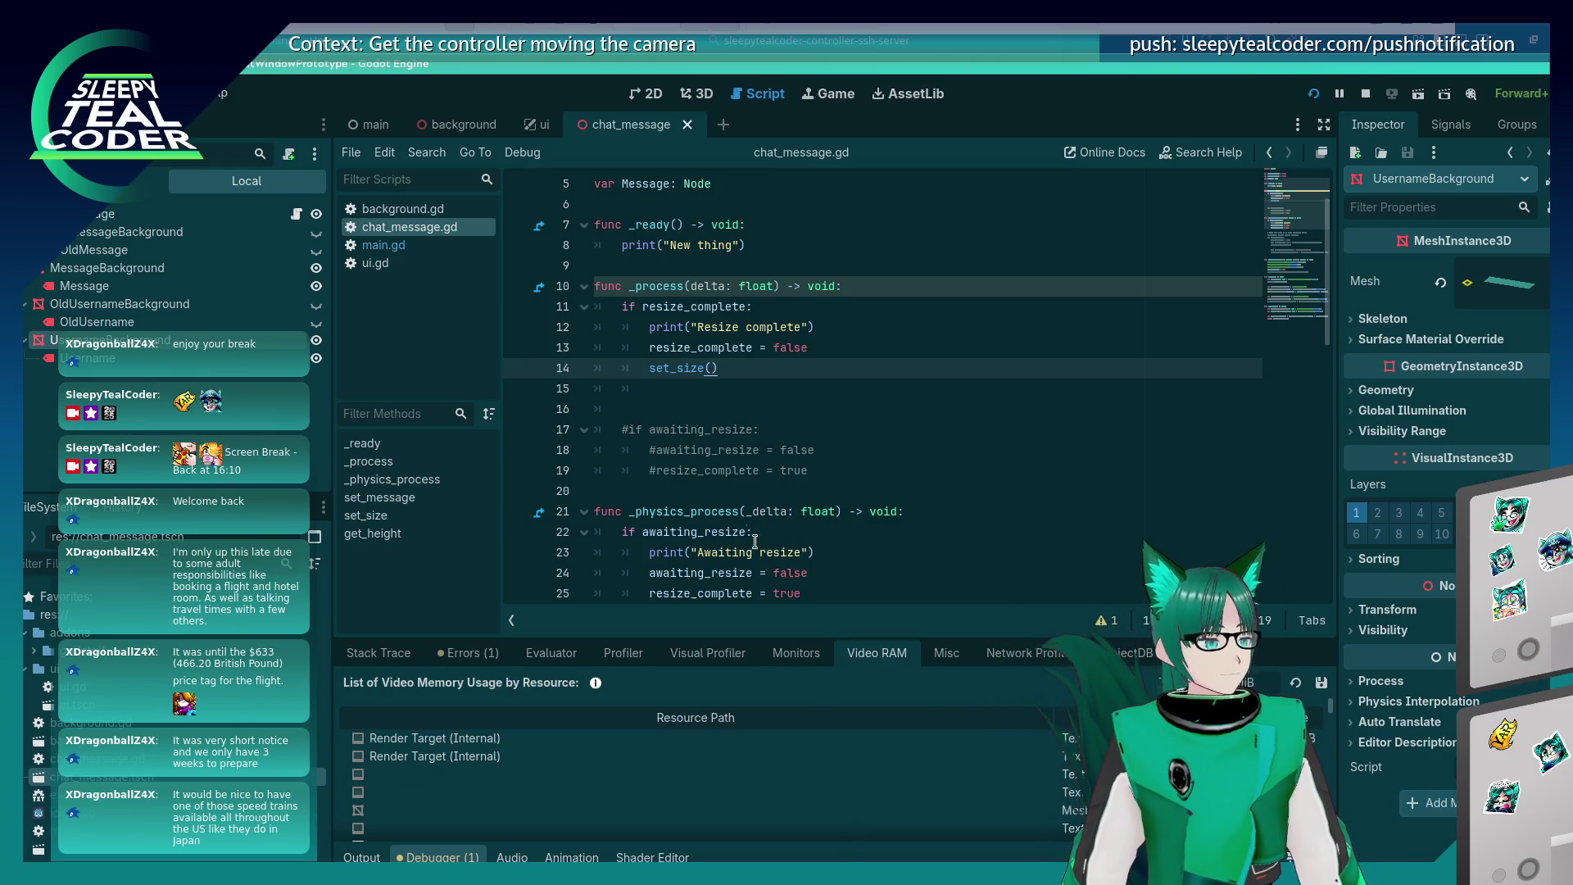
# Step: Bring the running chat prototype, with narrow wrapped Moooo messages, back to the front
pyautogui.click(785, 450)
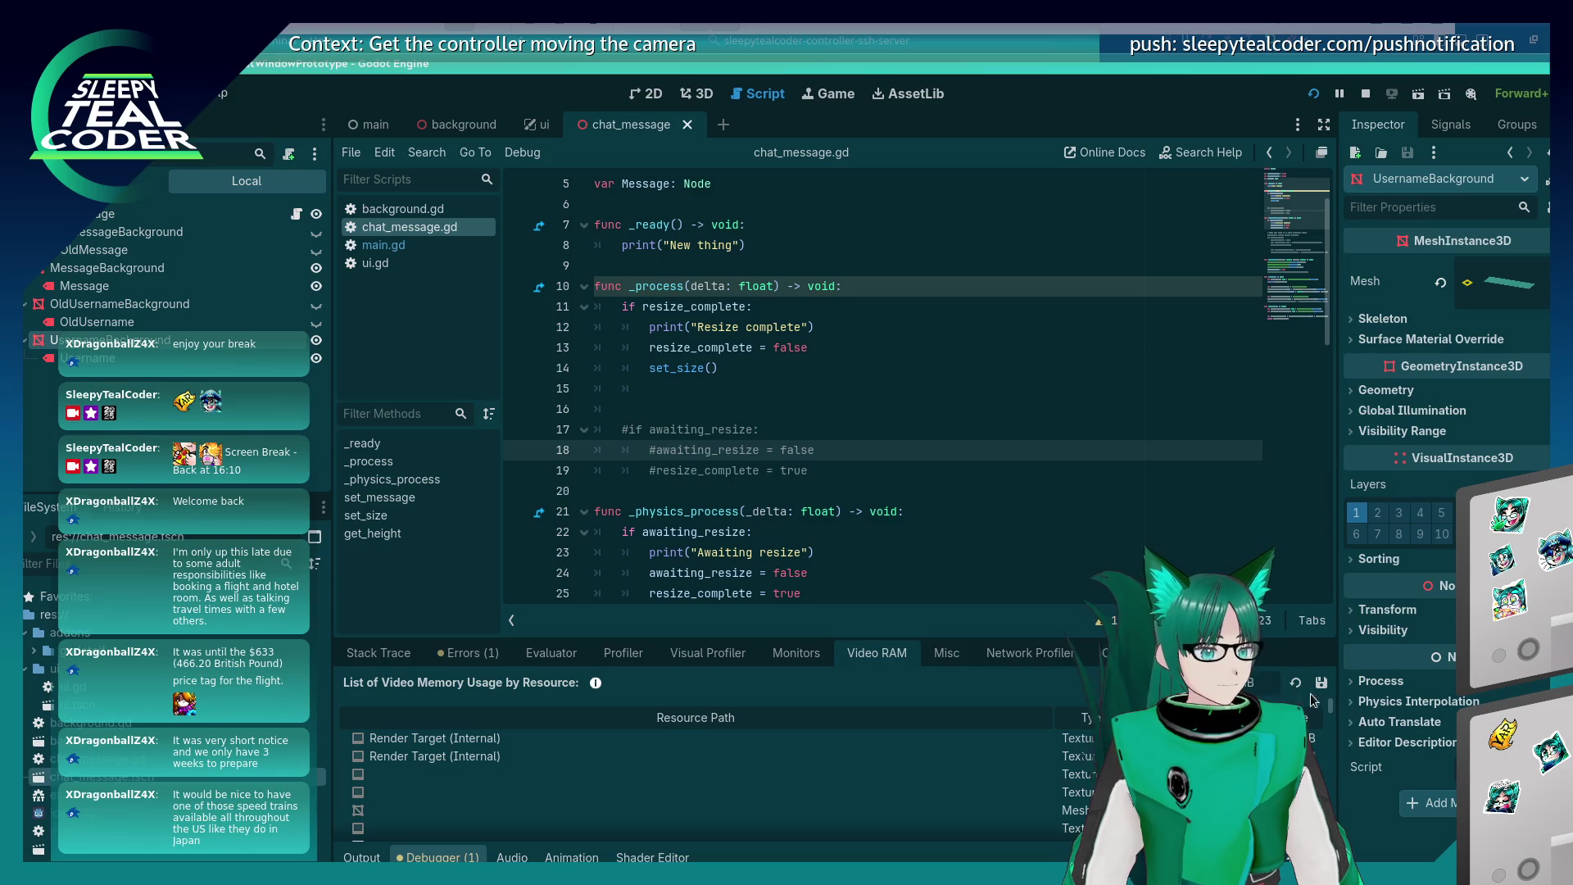
pyautogui.hotkey('alt', 'Tab')
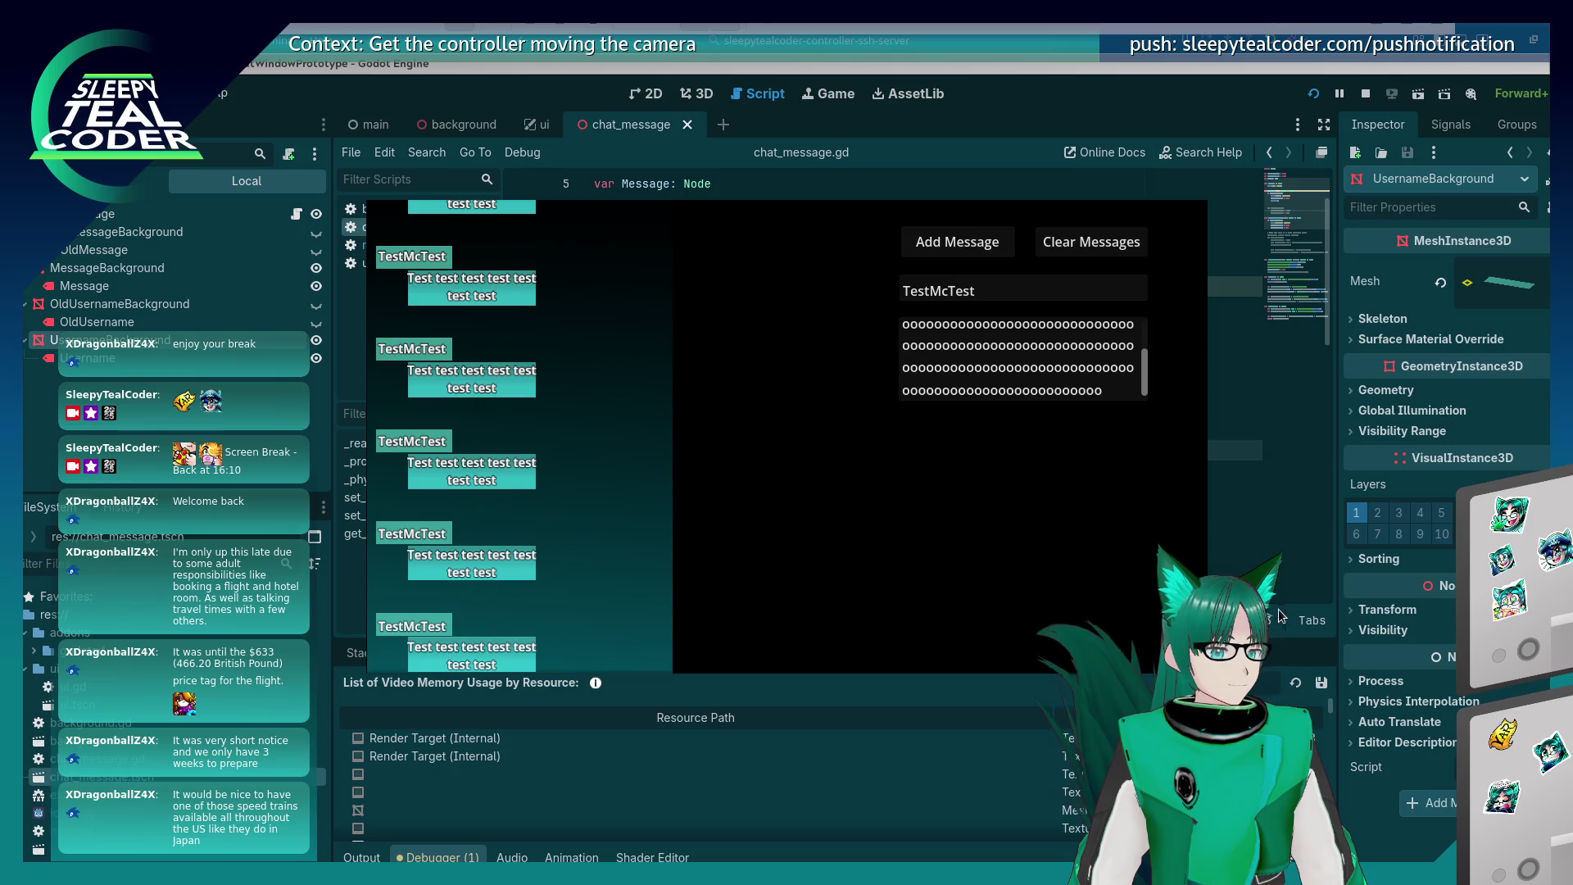
pyautogui.hotkey('alt', 'Tab')
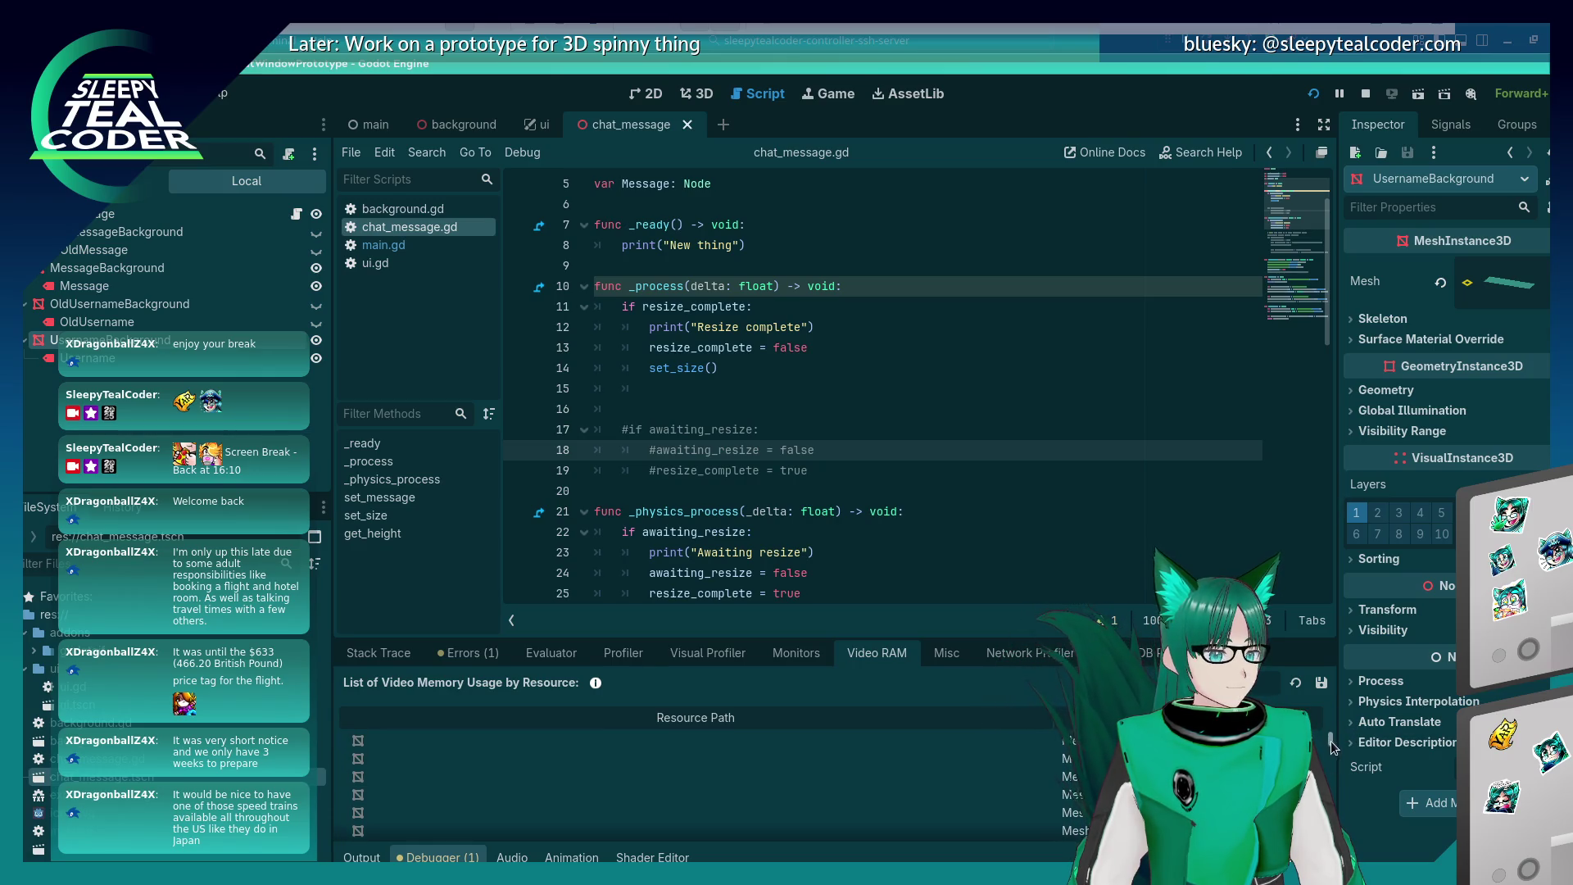
pyautogui.moveTo(1332, 729); pyautogui.dragTo(1319, 752)
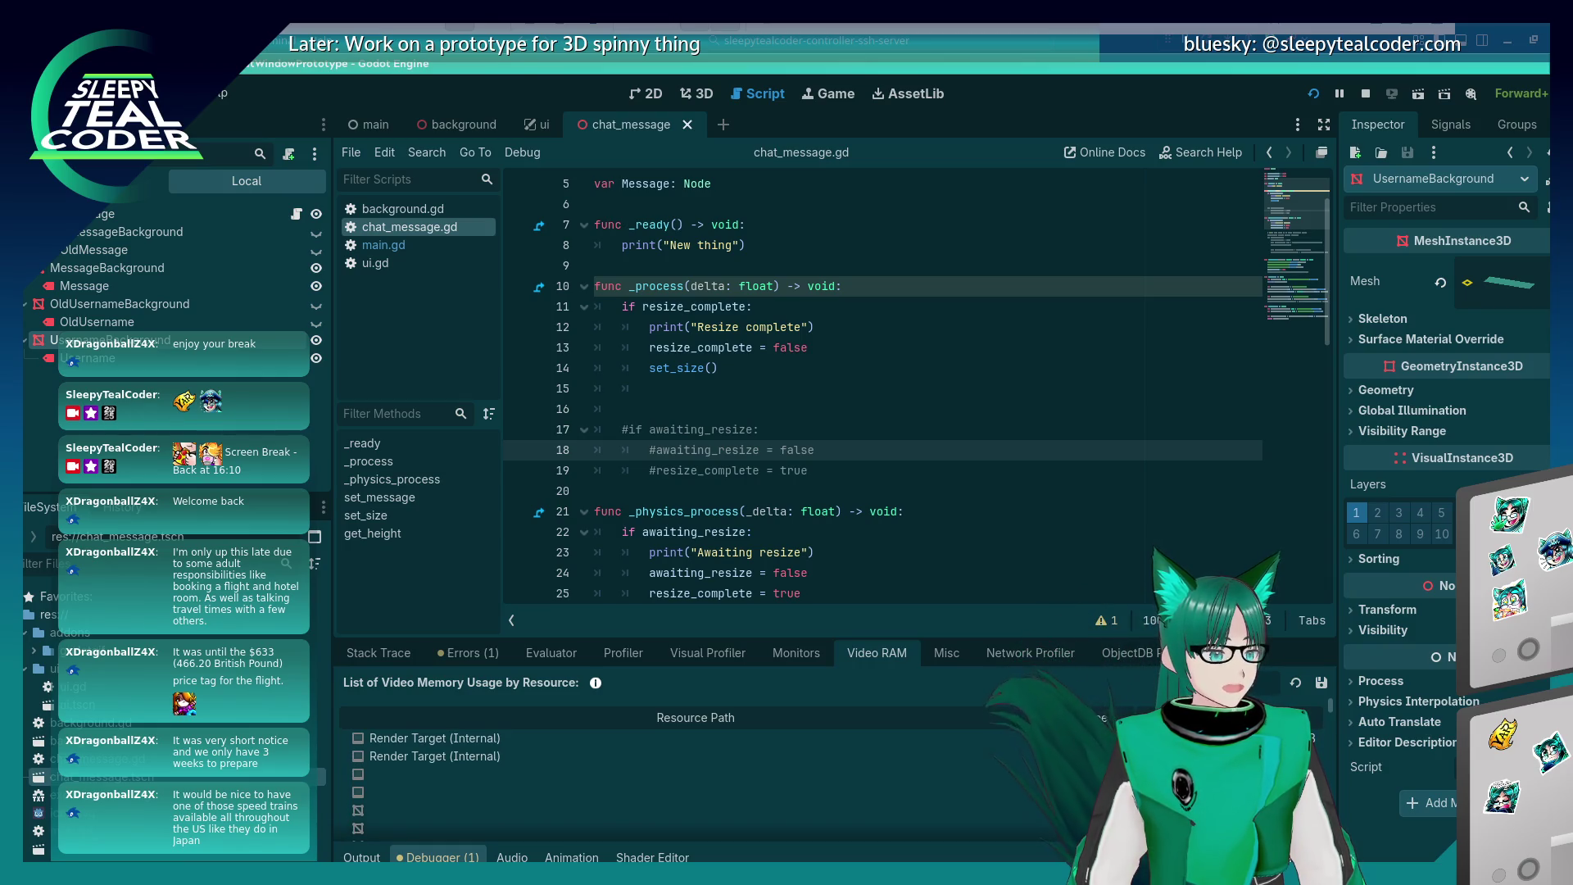
pyautogui.scroll(-2, 696, 783)
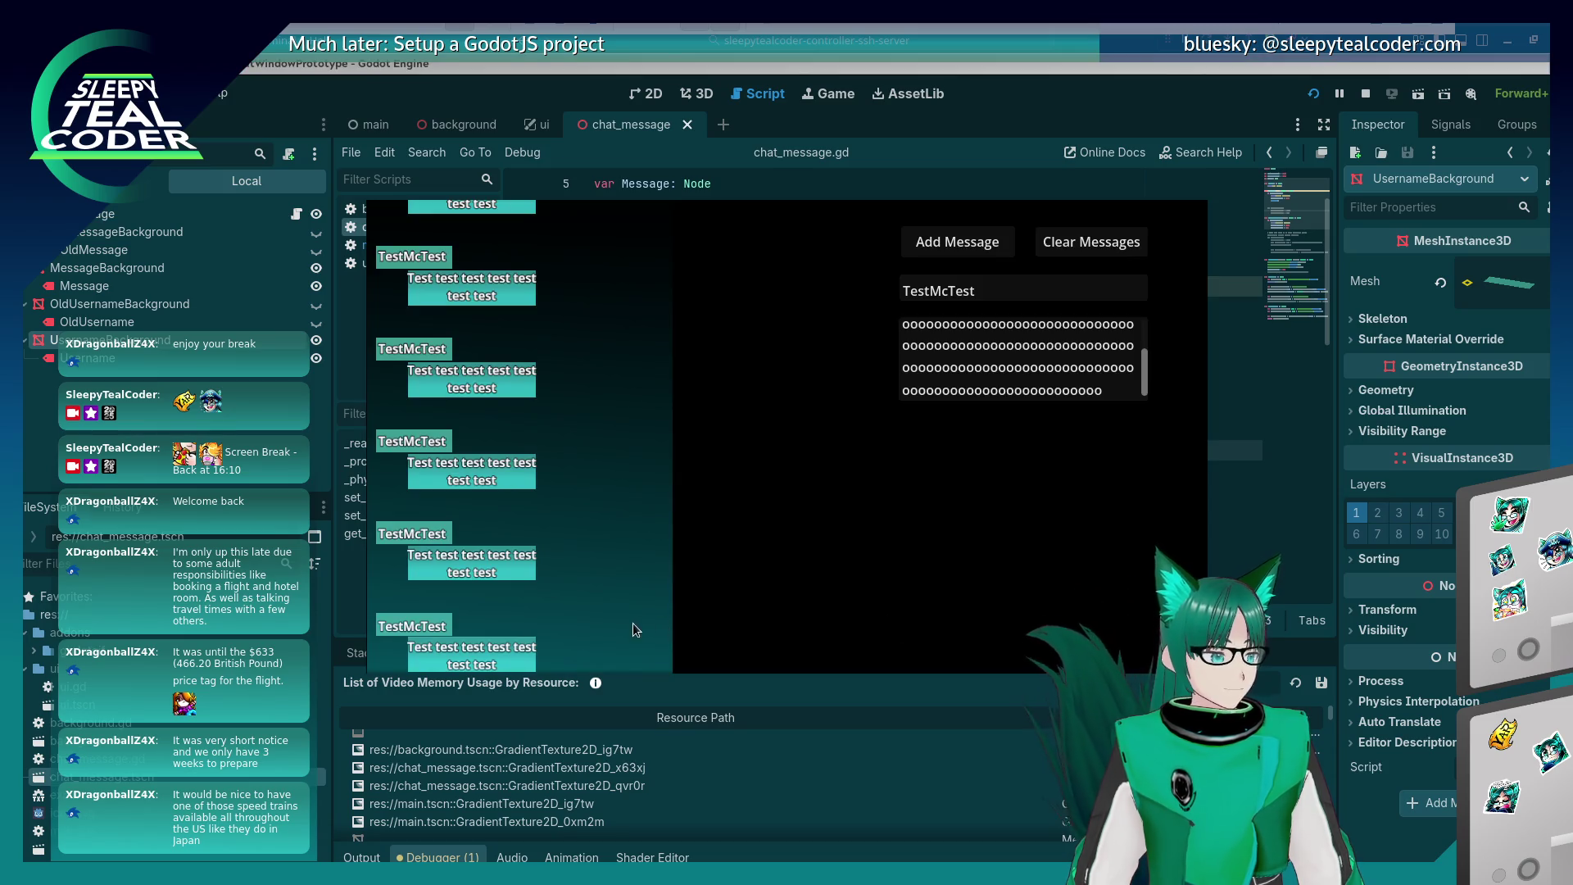
pyautogui.scroll(-2, 444, 509)
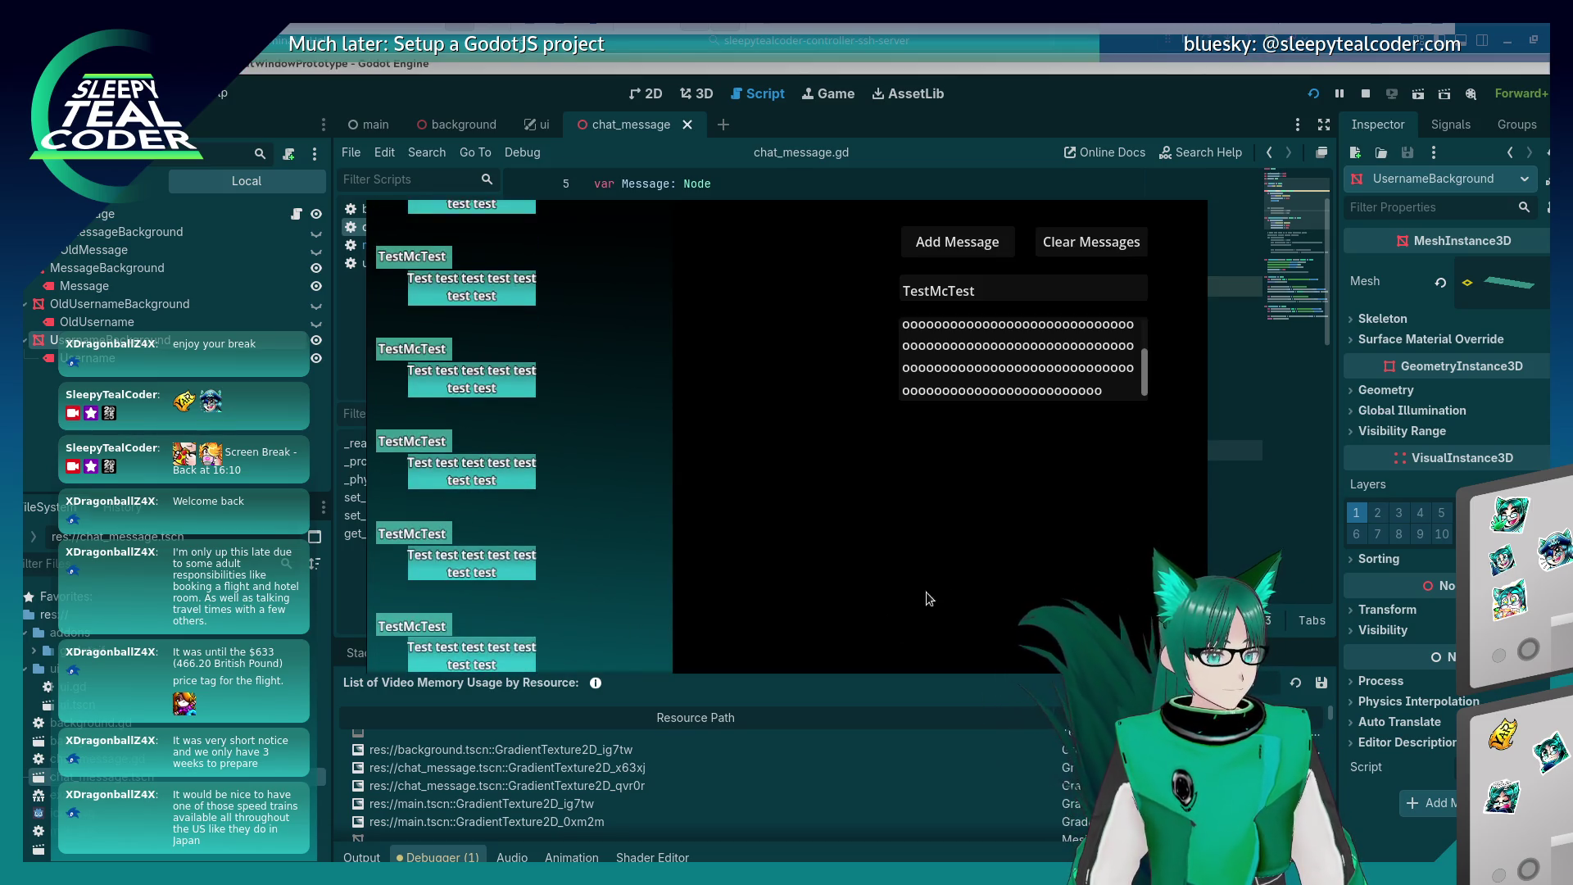
pyautogui.click(1295, 687)
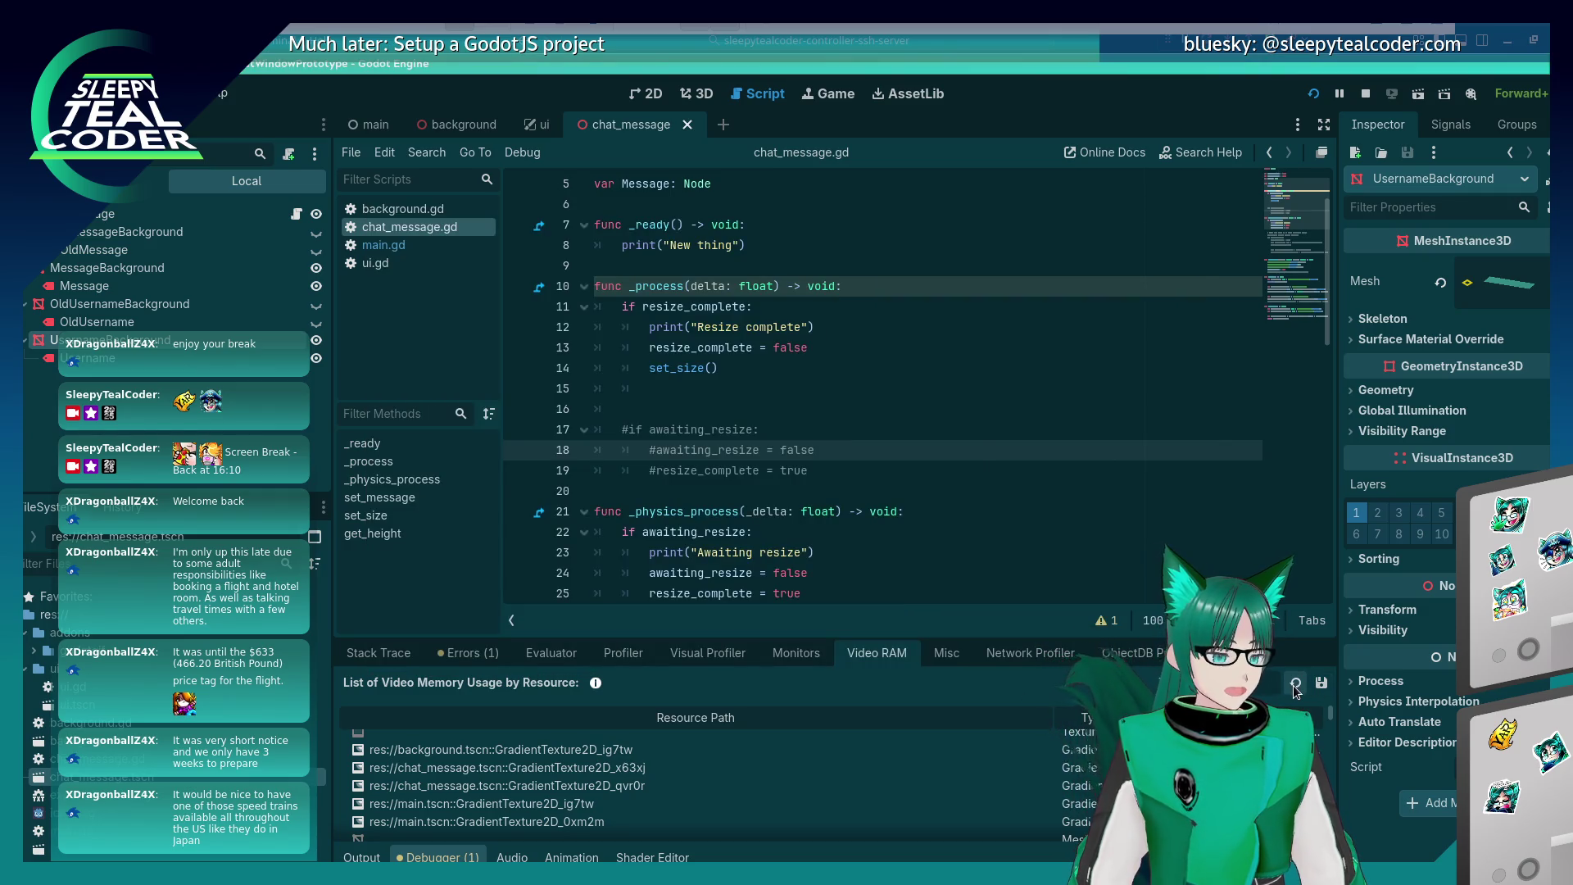
pyautogui.hotkey('alt', 'Tab')
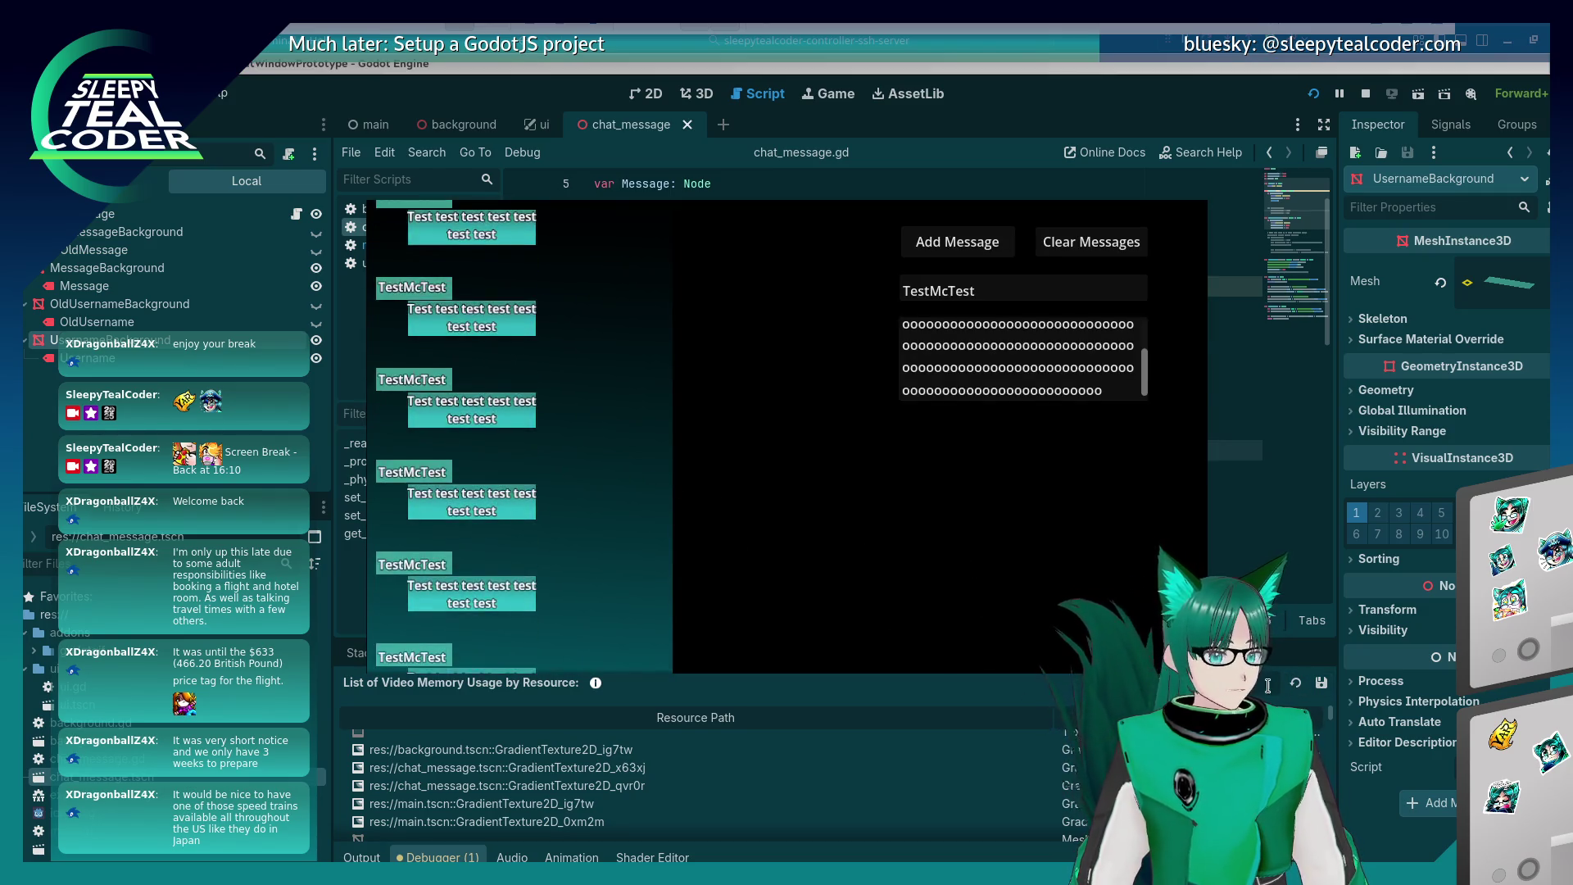
pyautogui.click(1295, 686)
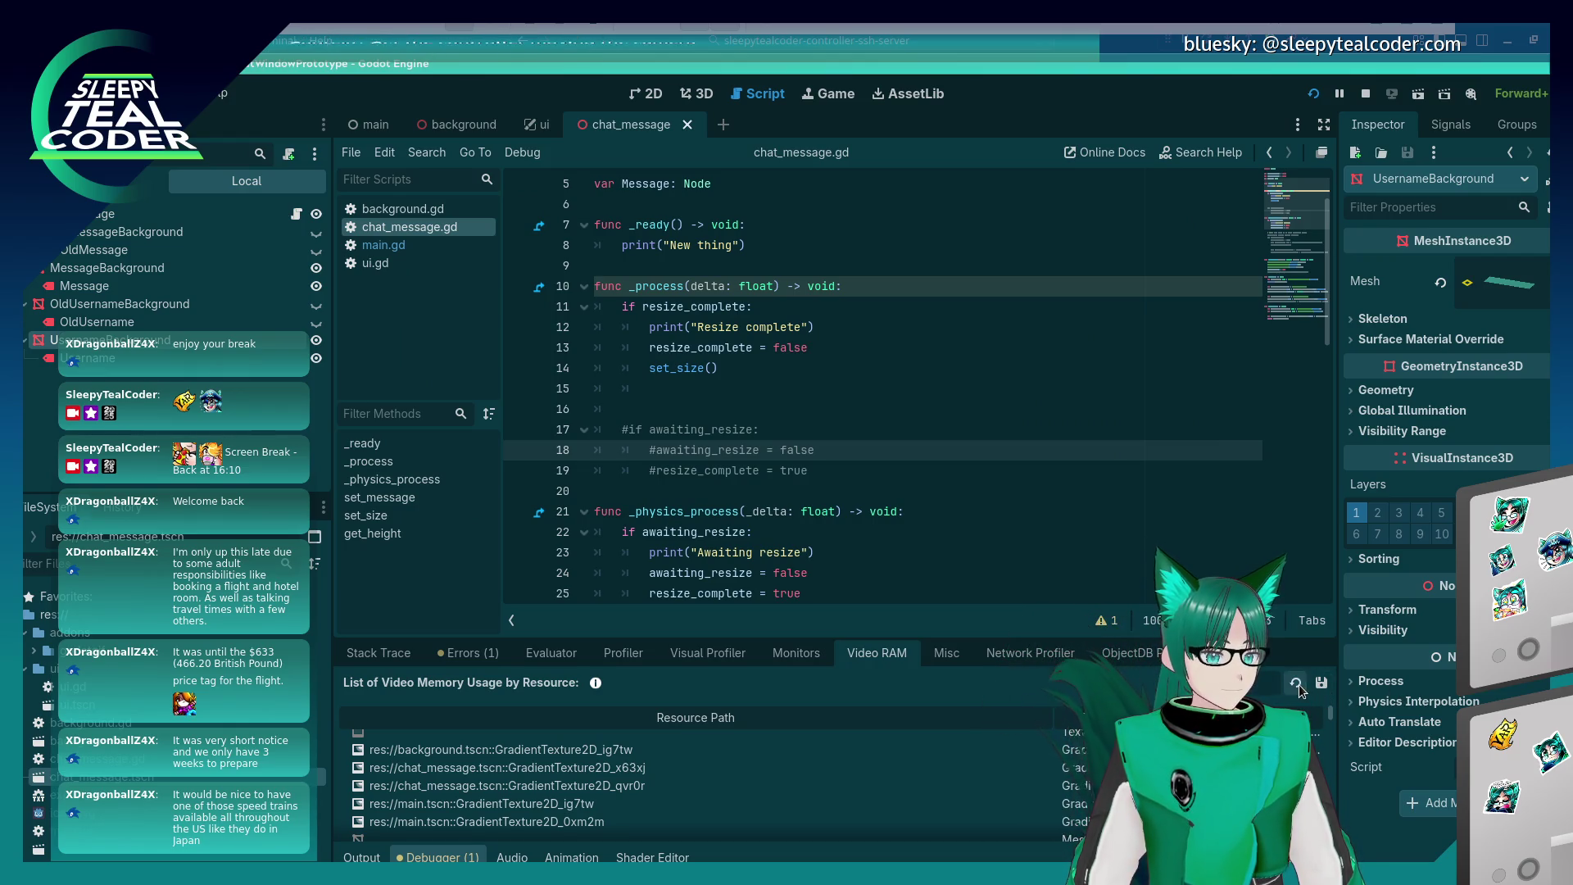
pyautogui.hotkey('alt', 'Tab')
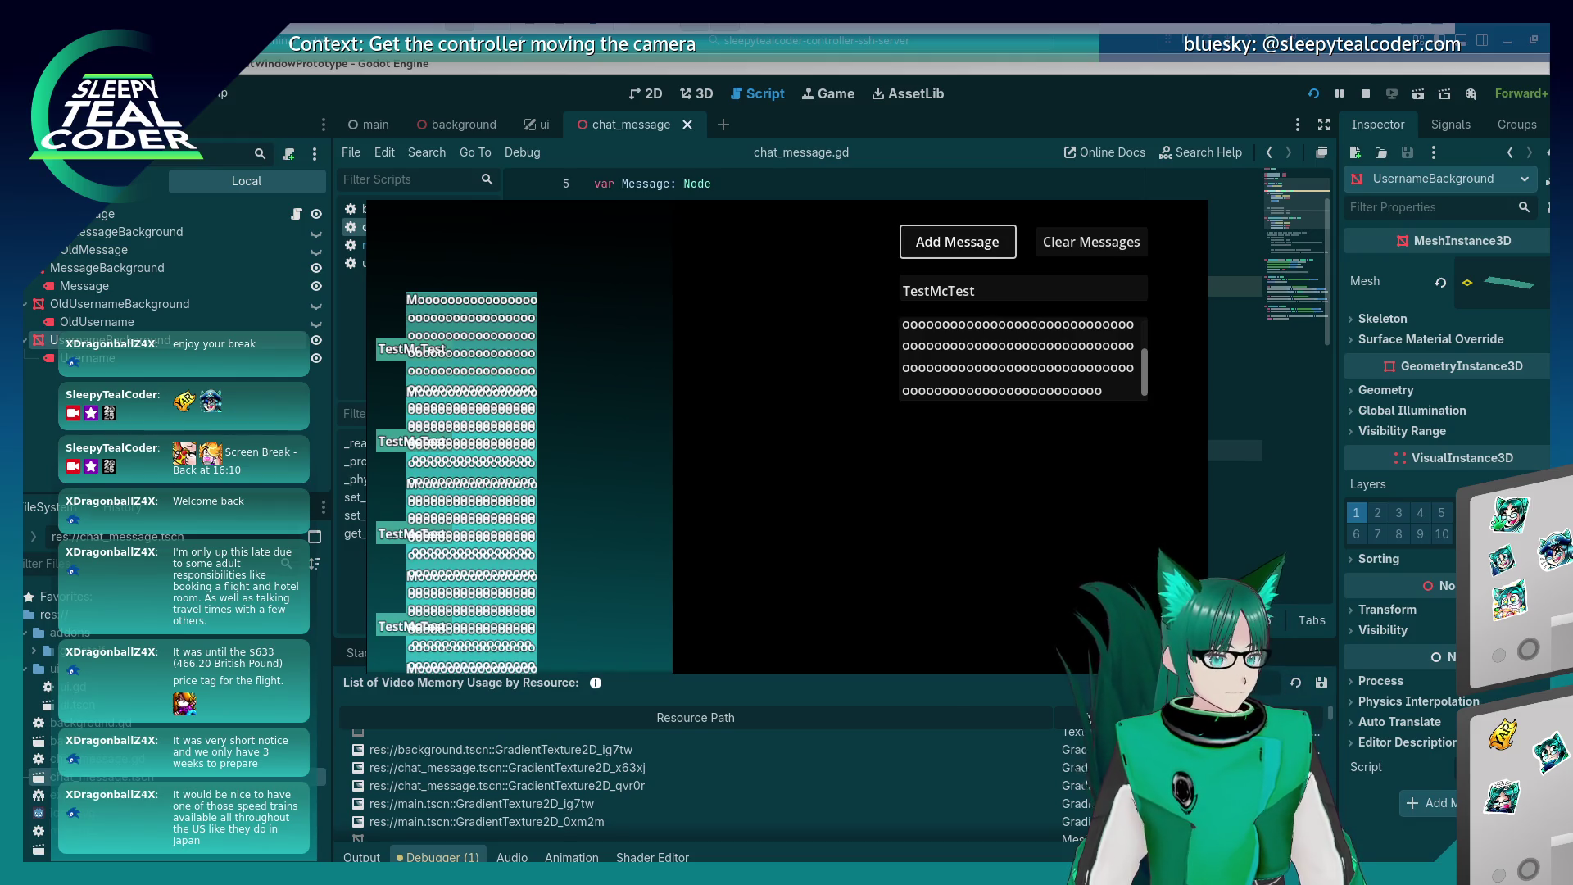
# Step: Put the caret on the empty line after set_size() in the script
pyautogui.hotkey('alt', 'Tab')
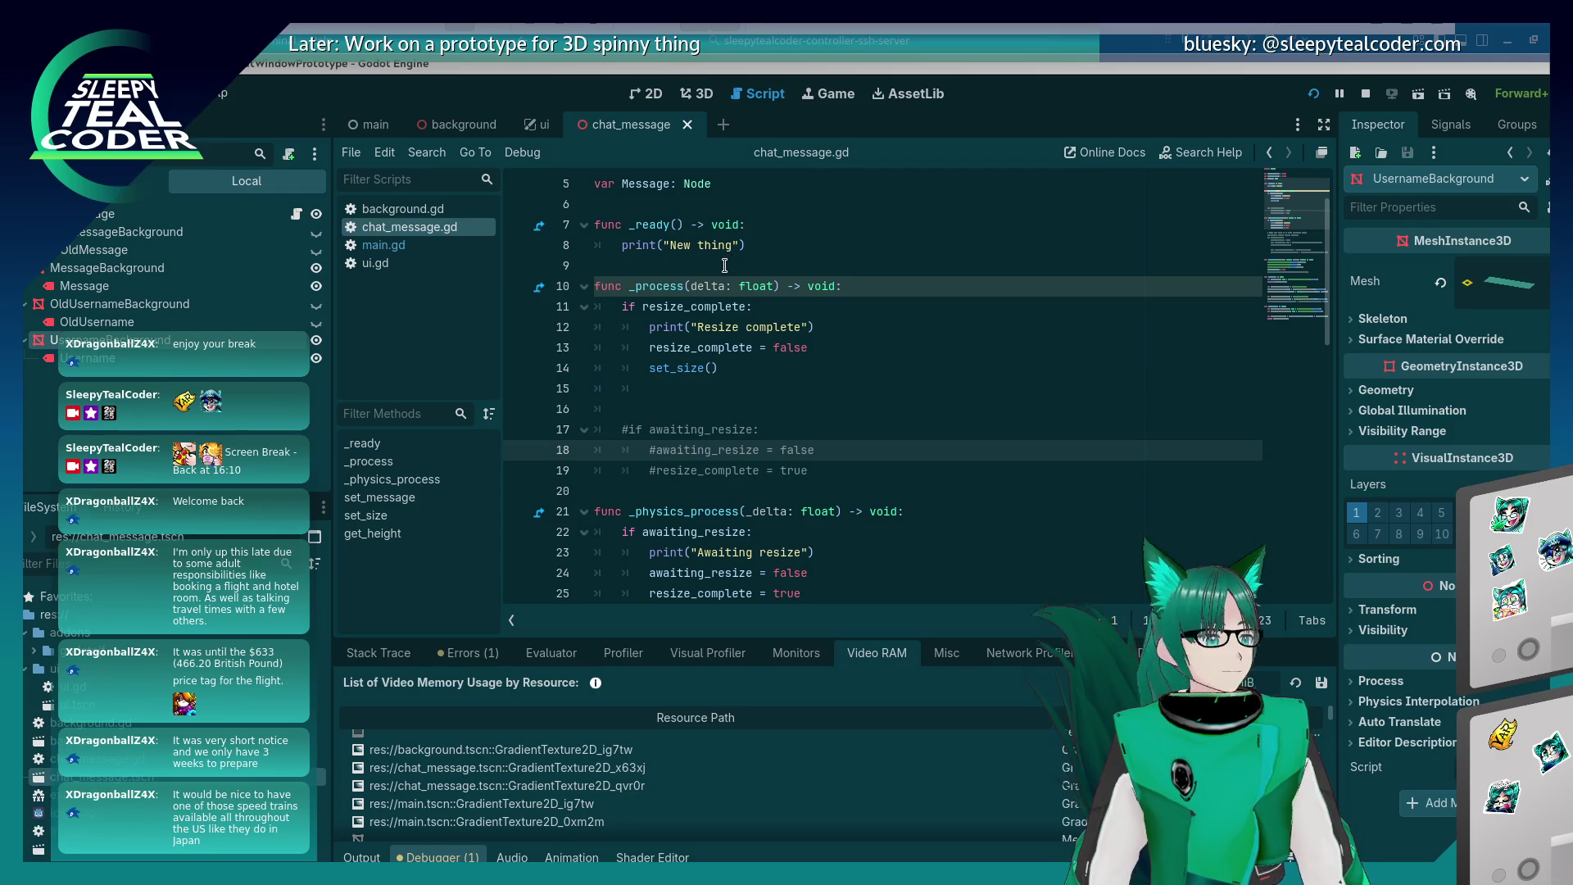
pyautogui.click(675, 388)
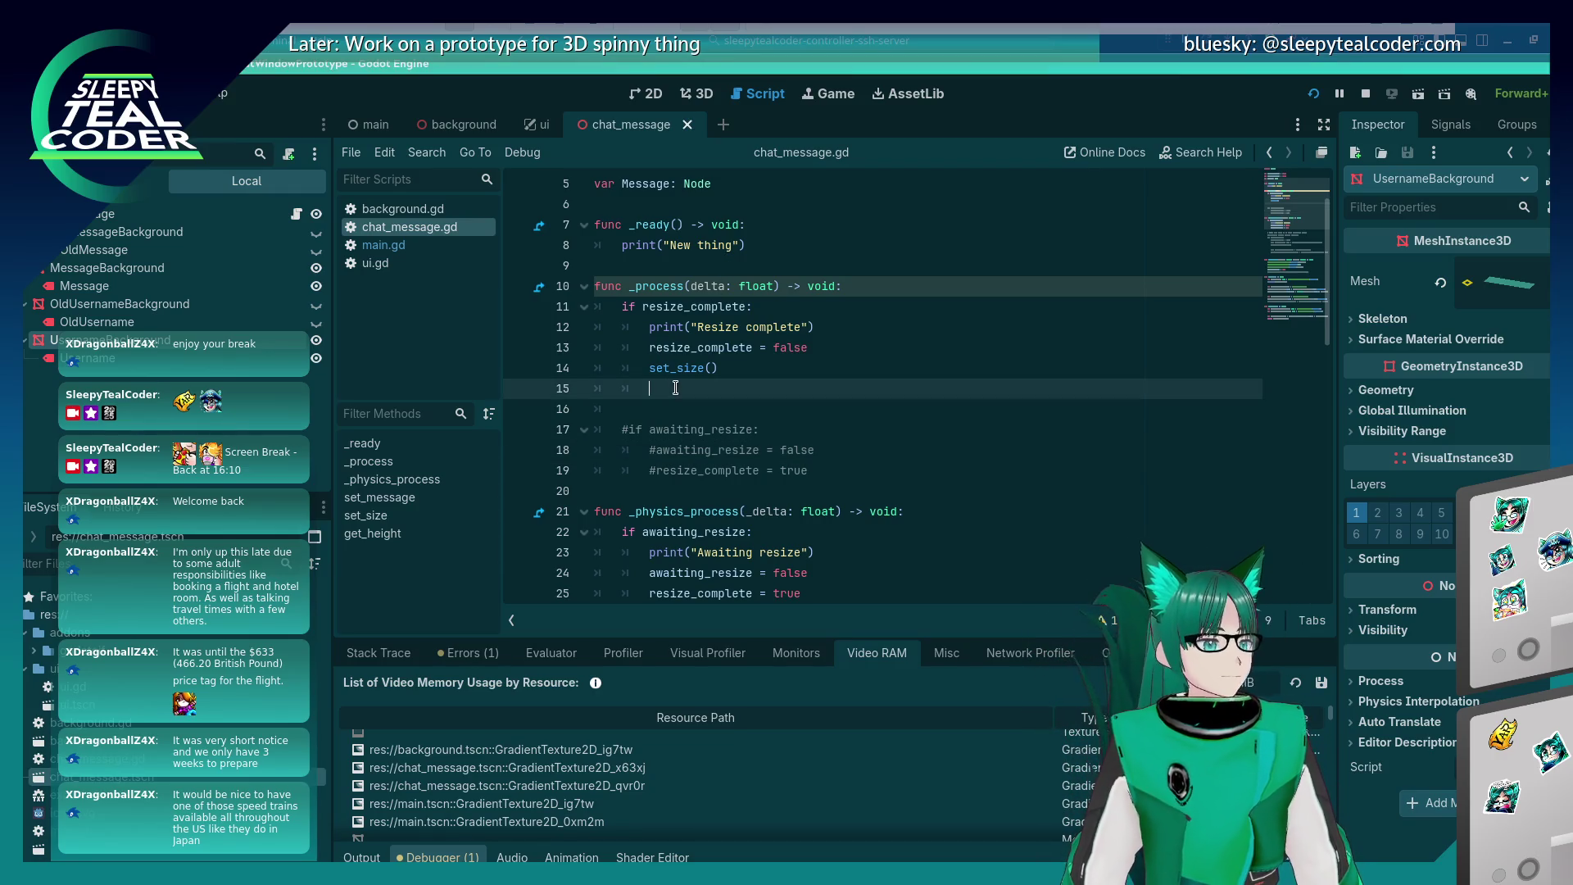
pyautogui.scroll(-13, 675, 387)
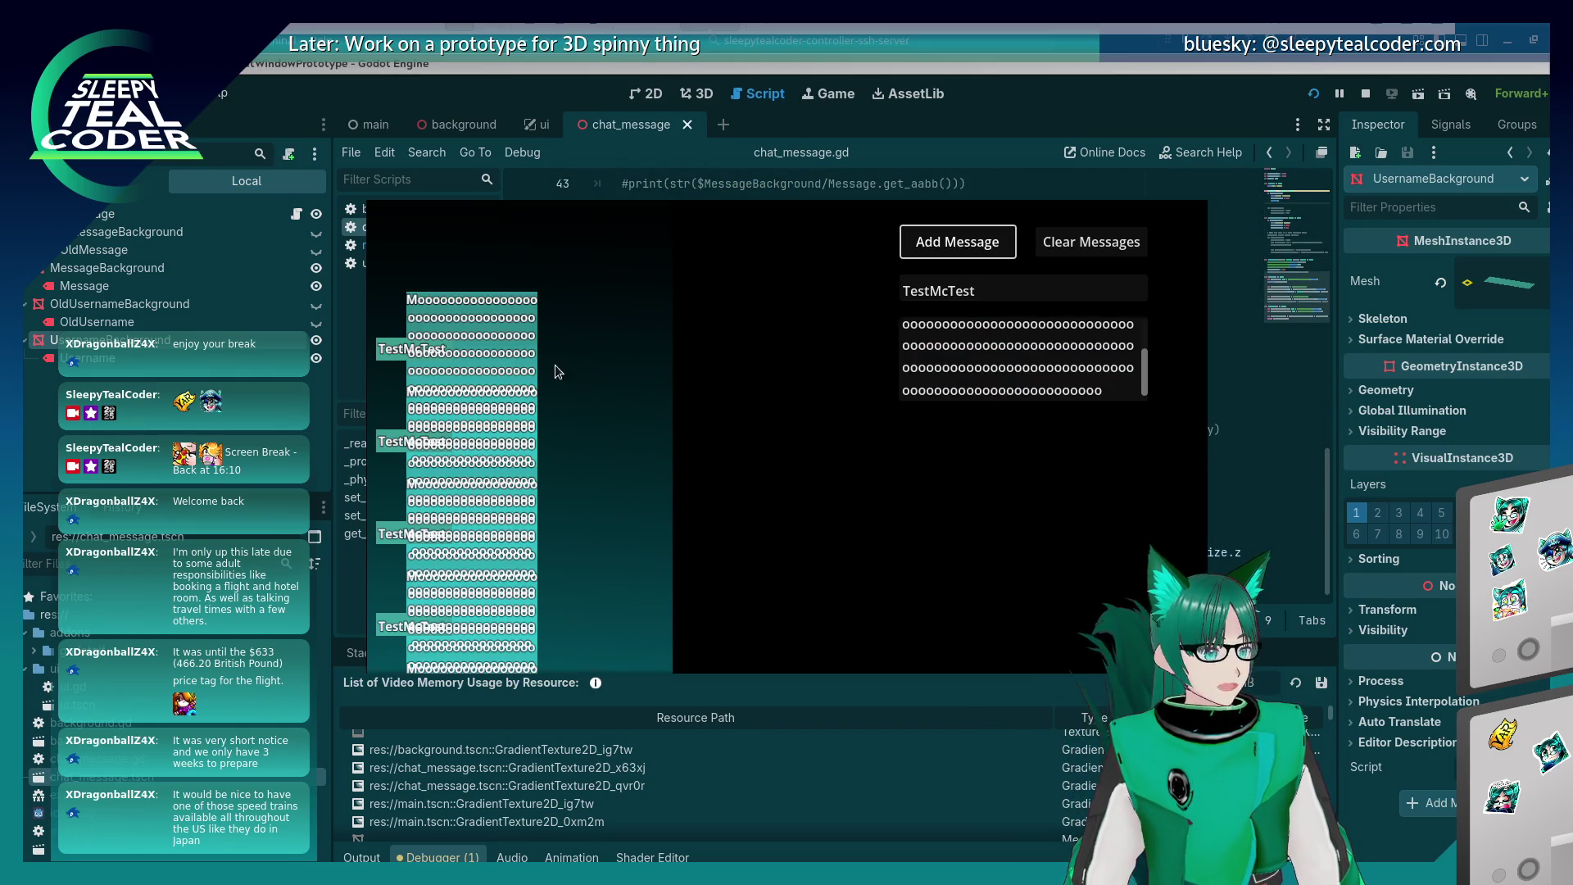
# Step: Clear the chat and post the message with '1' appended, then return to get_height
pyautogui.click(1090, 244)
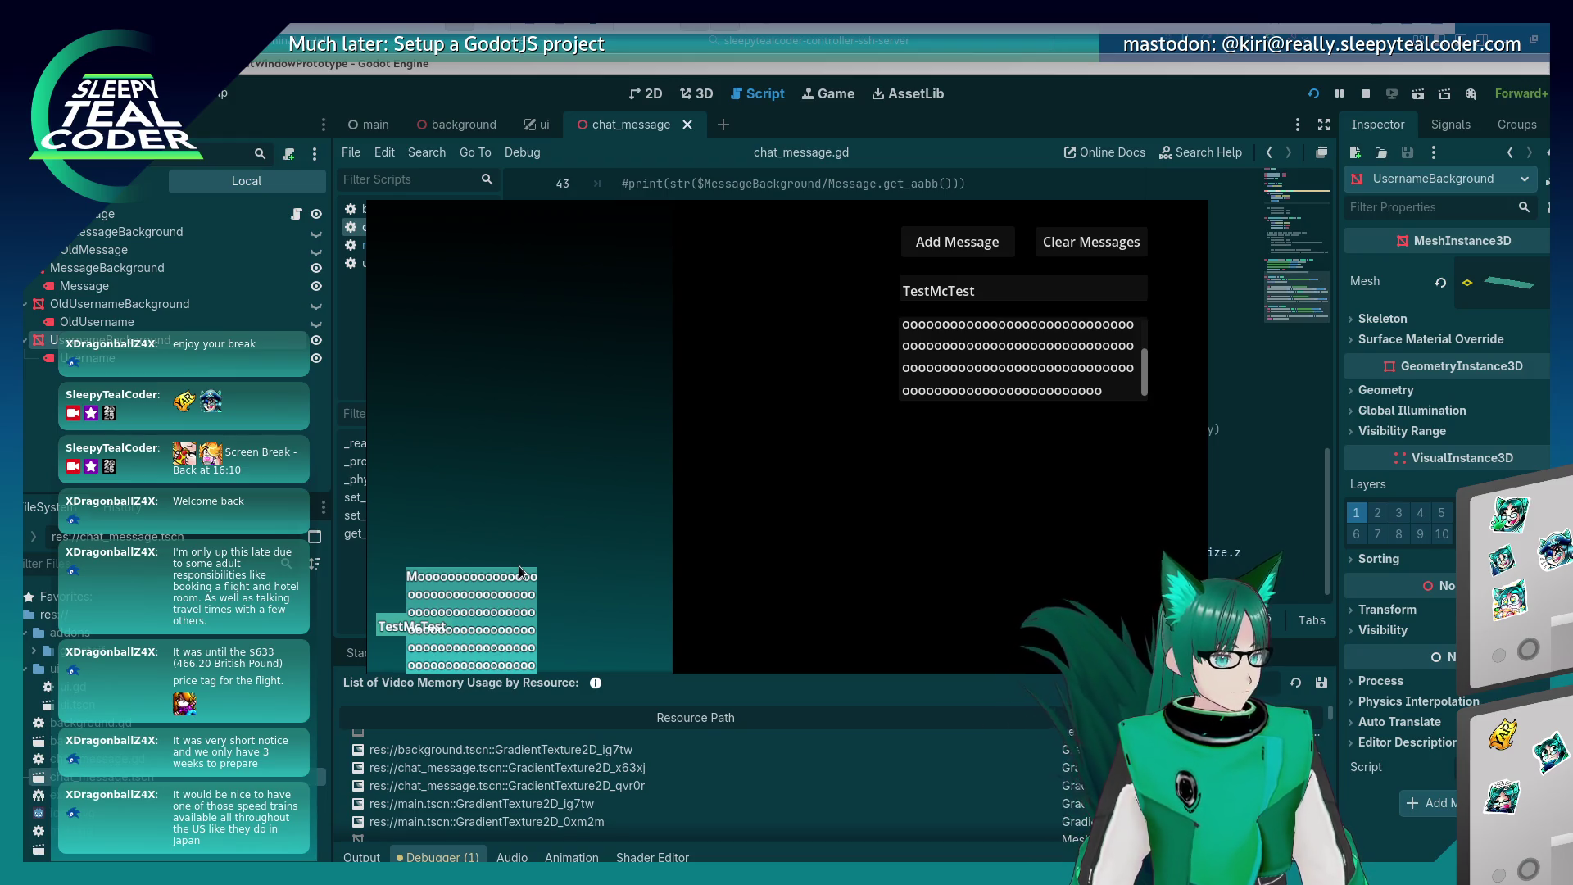
pyautogui.write('1')
pyautogui.click(1119, 253)
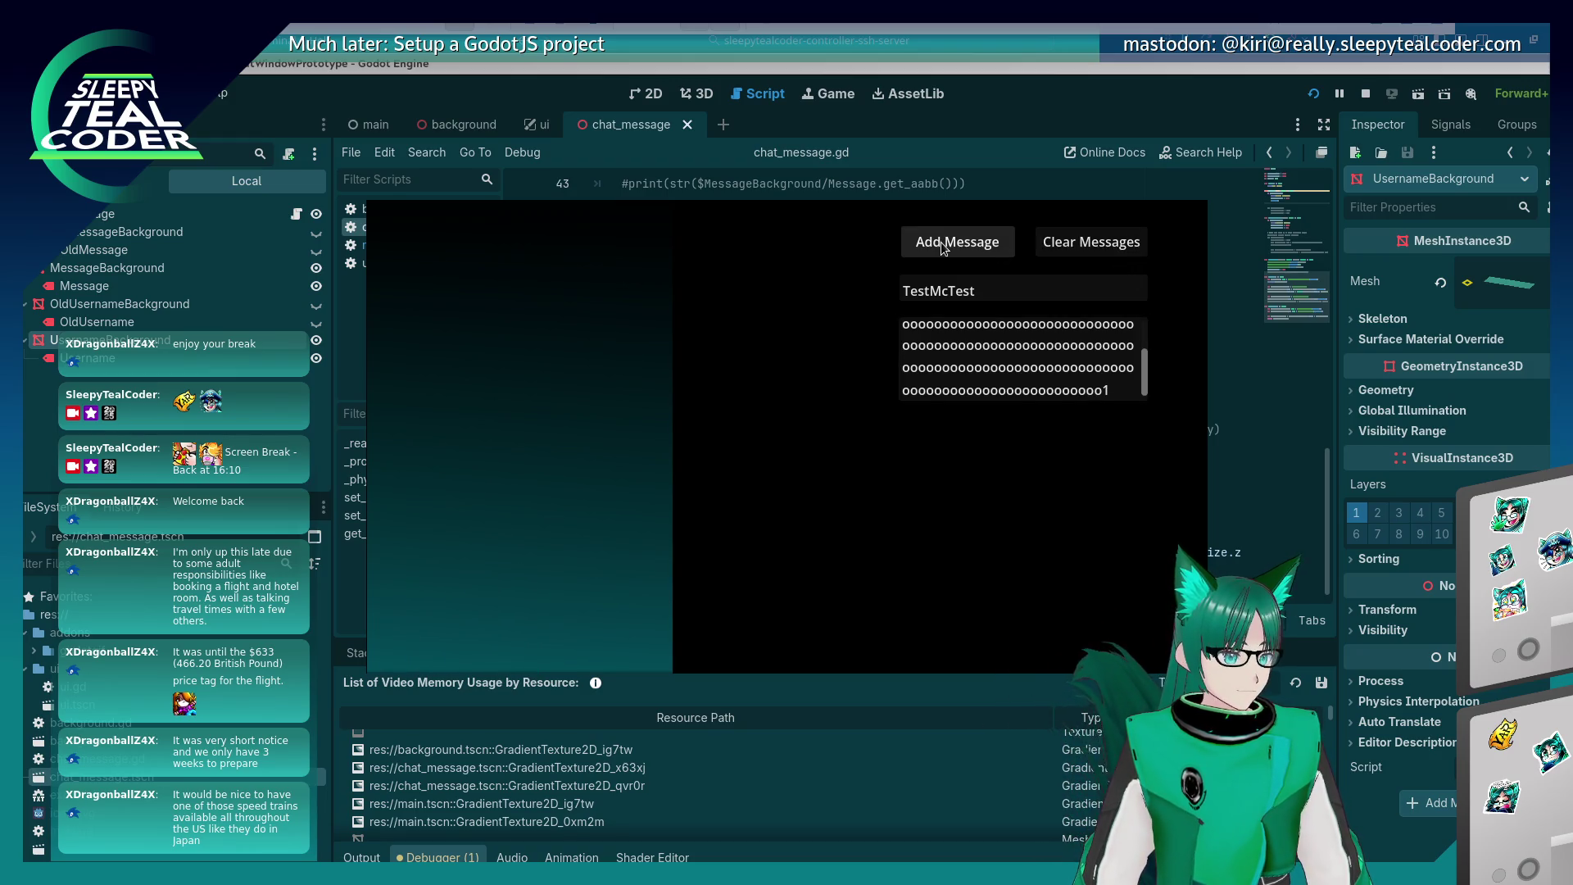
pyautogui.click(942, 246)
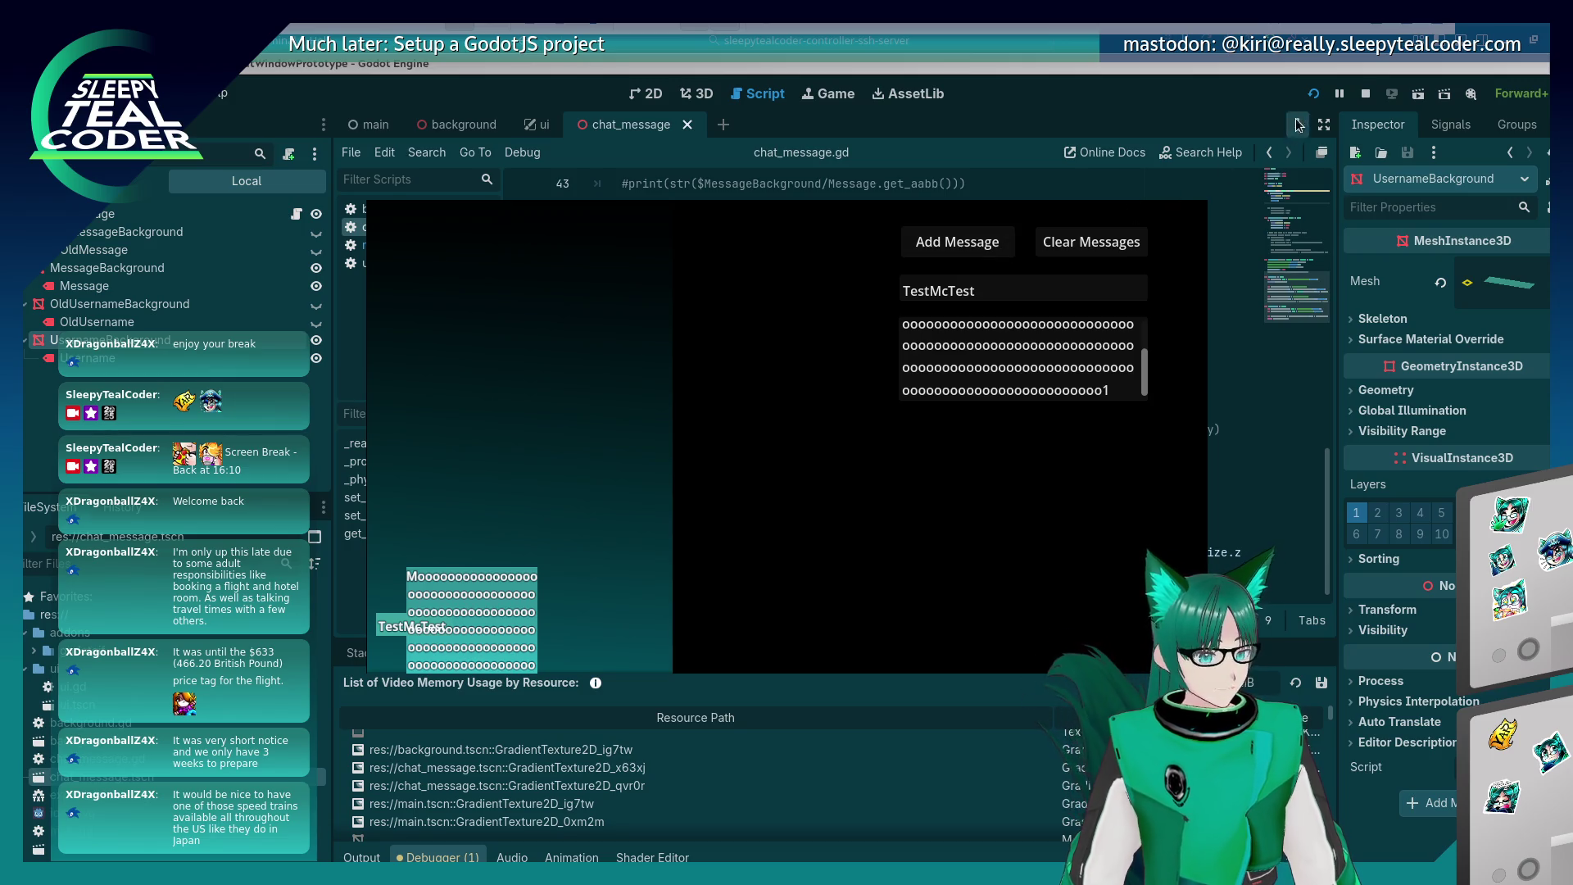
pyautogui.click(1191, 98)
pyautogui.click(893, 472)
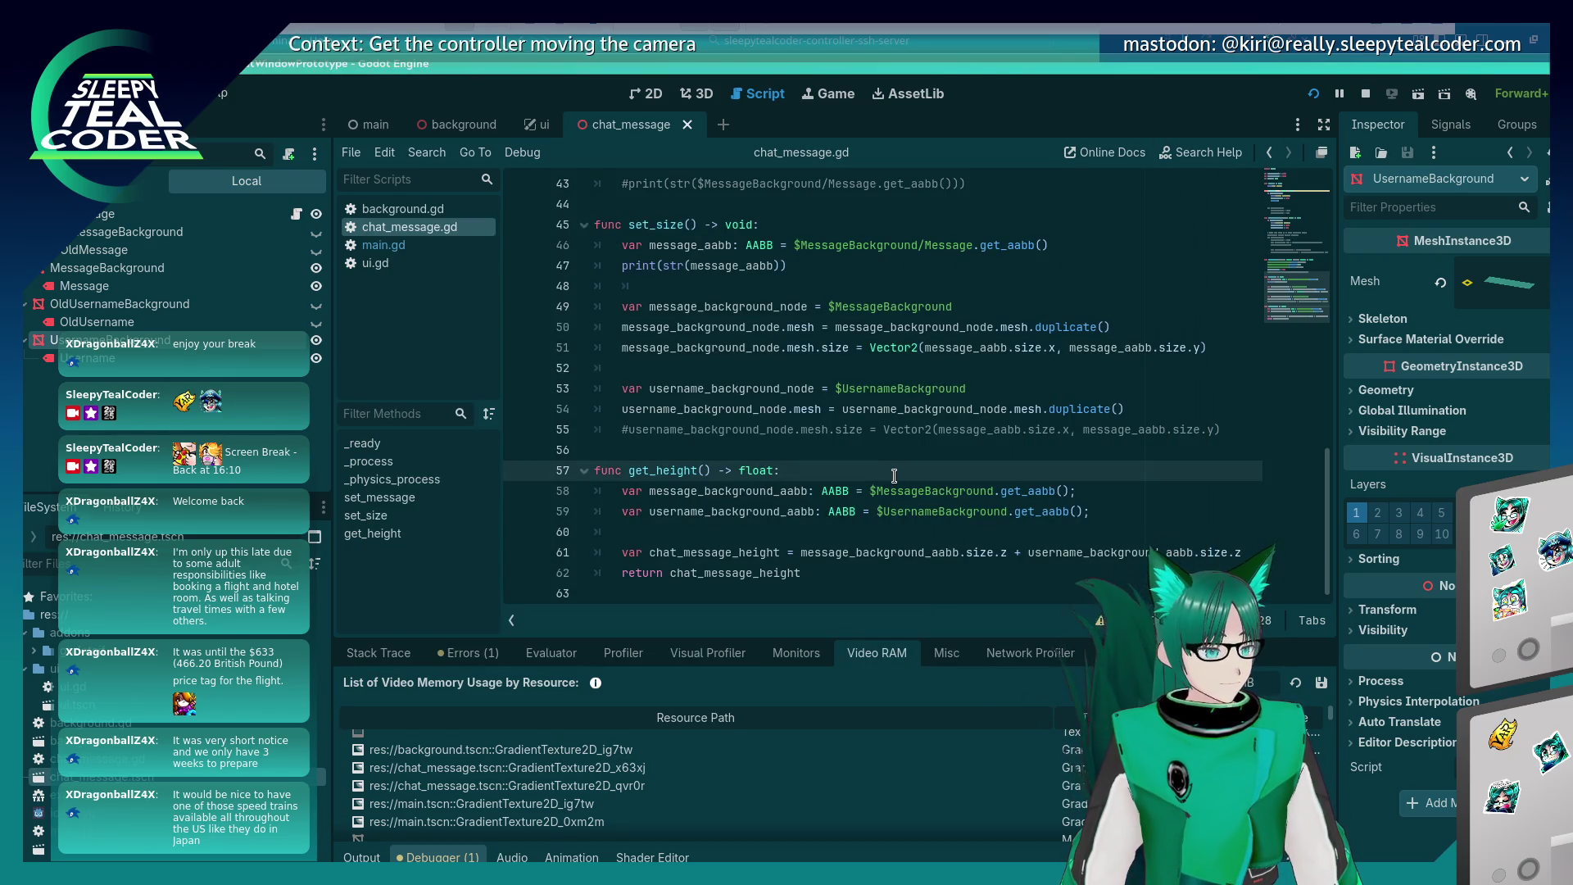
# Step: Select the set_size name in the line-14 call inside _process, ready for renaming
pyautogui.scroll(1, 889, 475)
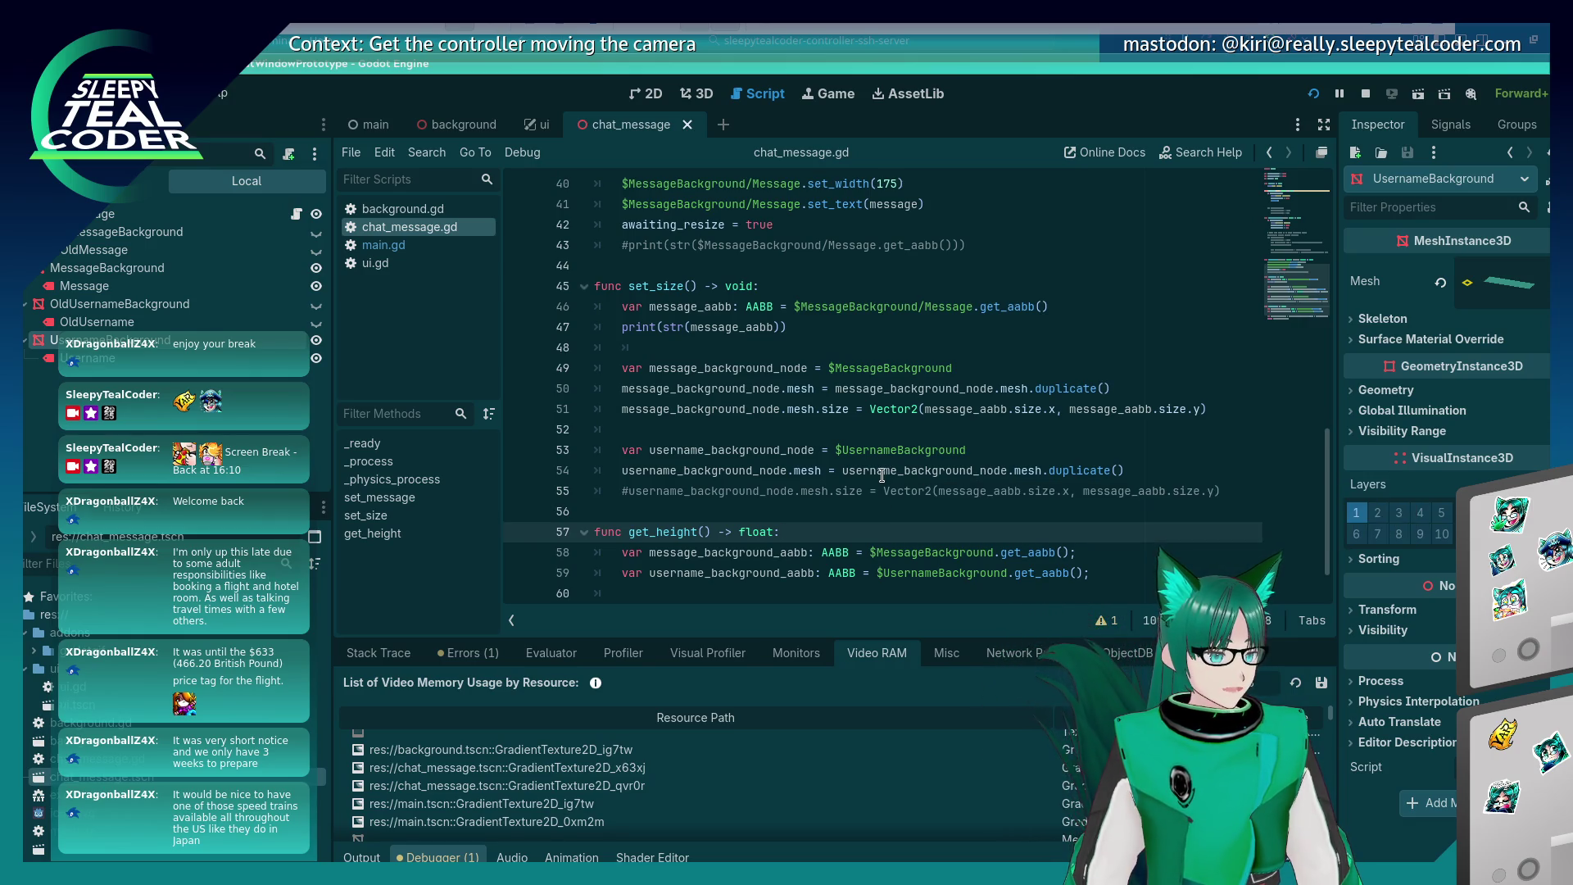
pyautogui.scroll(1, 873, 479)
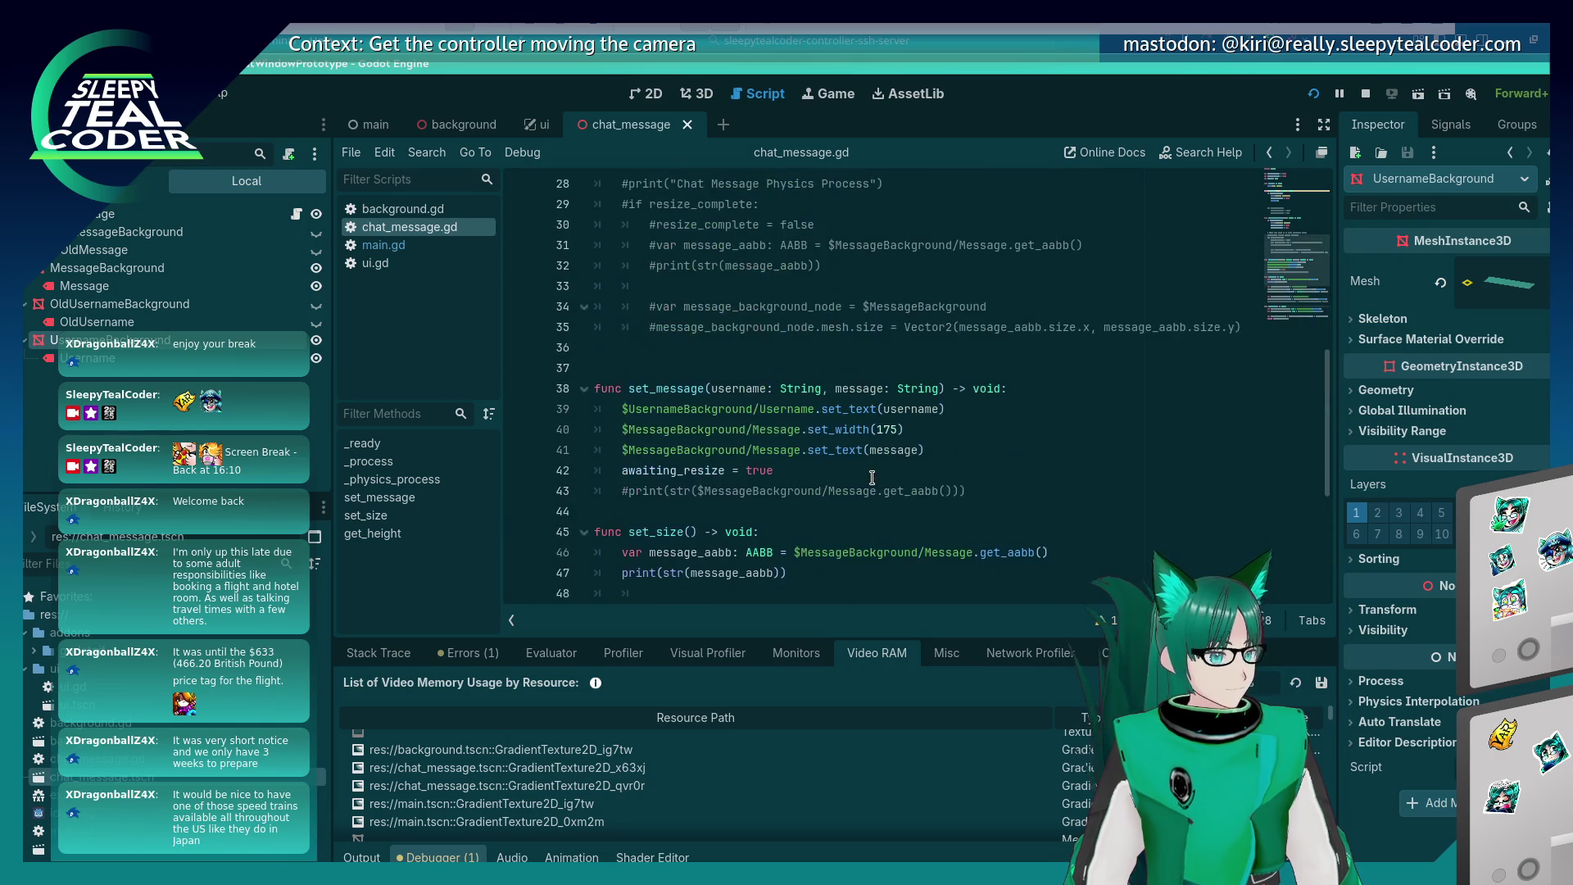
pyautogui.scroll(9, 873, 479)
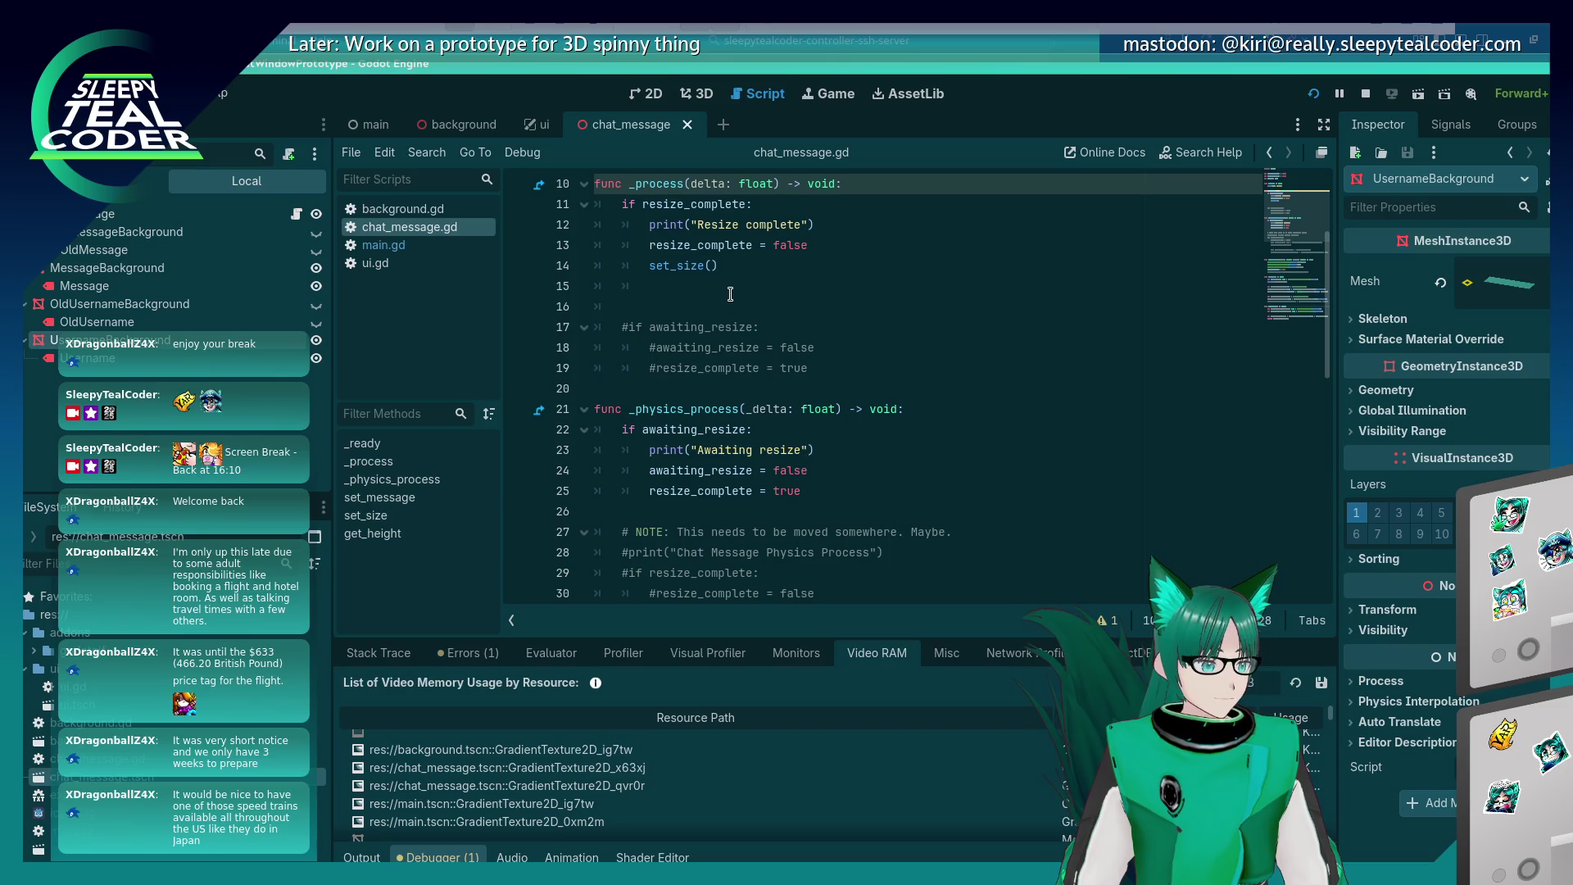
pyautogui.scroll(2, 735, 364)
pyautogui.tripleClick(680, 391)
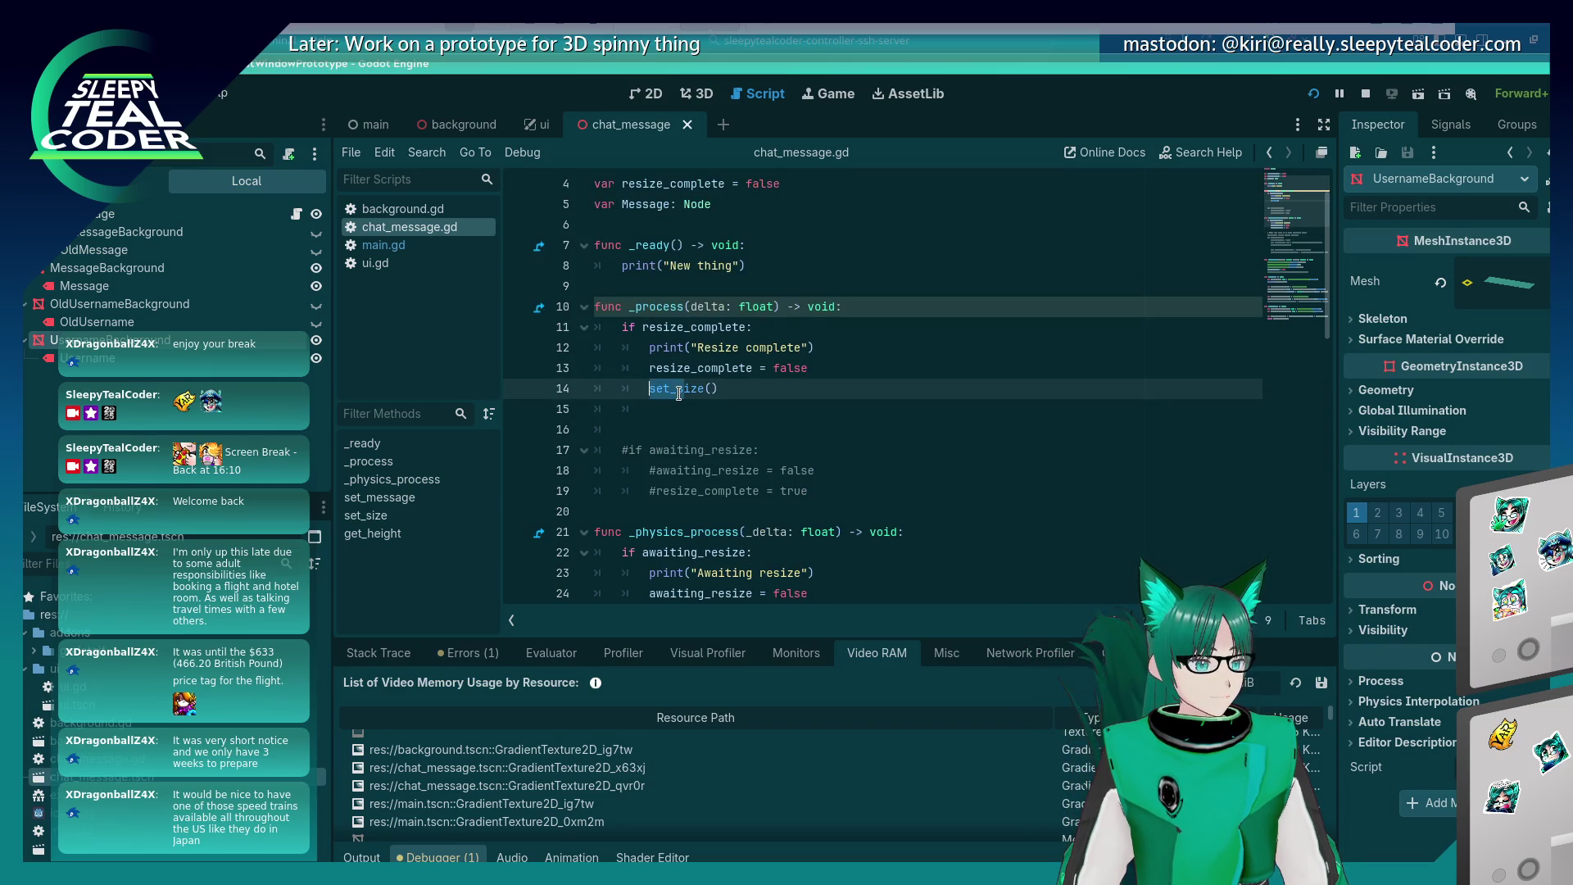
pyautogui.hotkey('shift', 'Left')
pyautogui.hotkey('shift', 'Left')
pyautogui.hotkey('shift', 'Left')
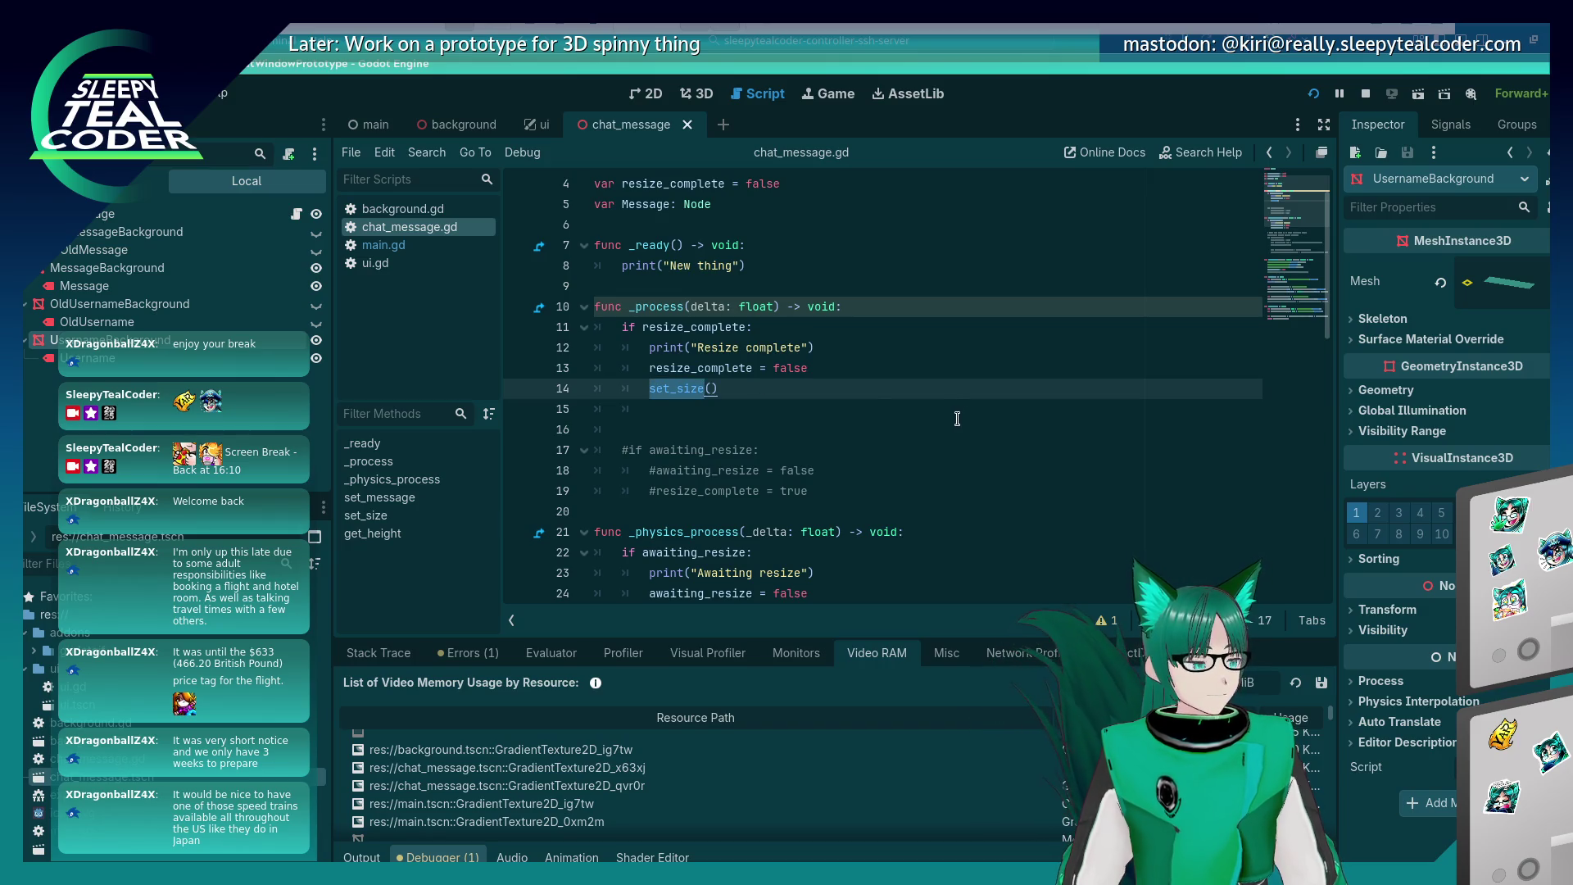
pyautogui.scroll(-13, 957, 418)
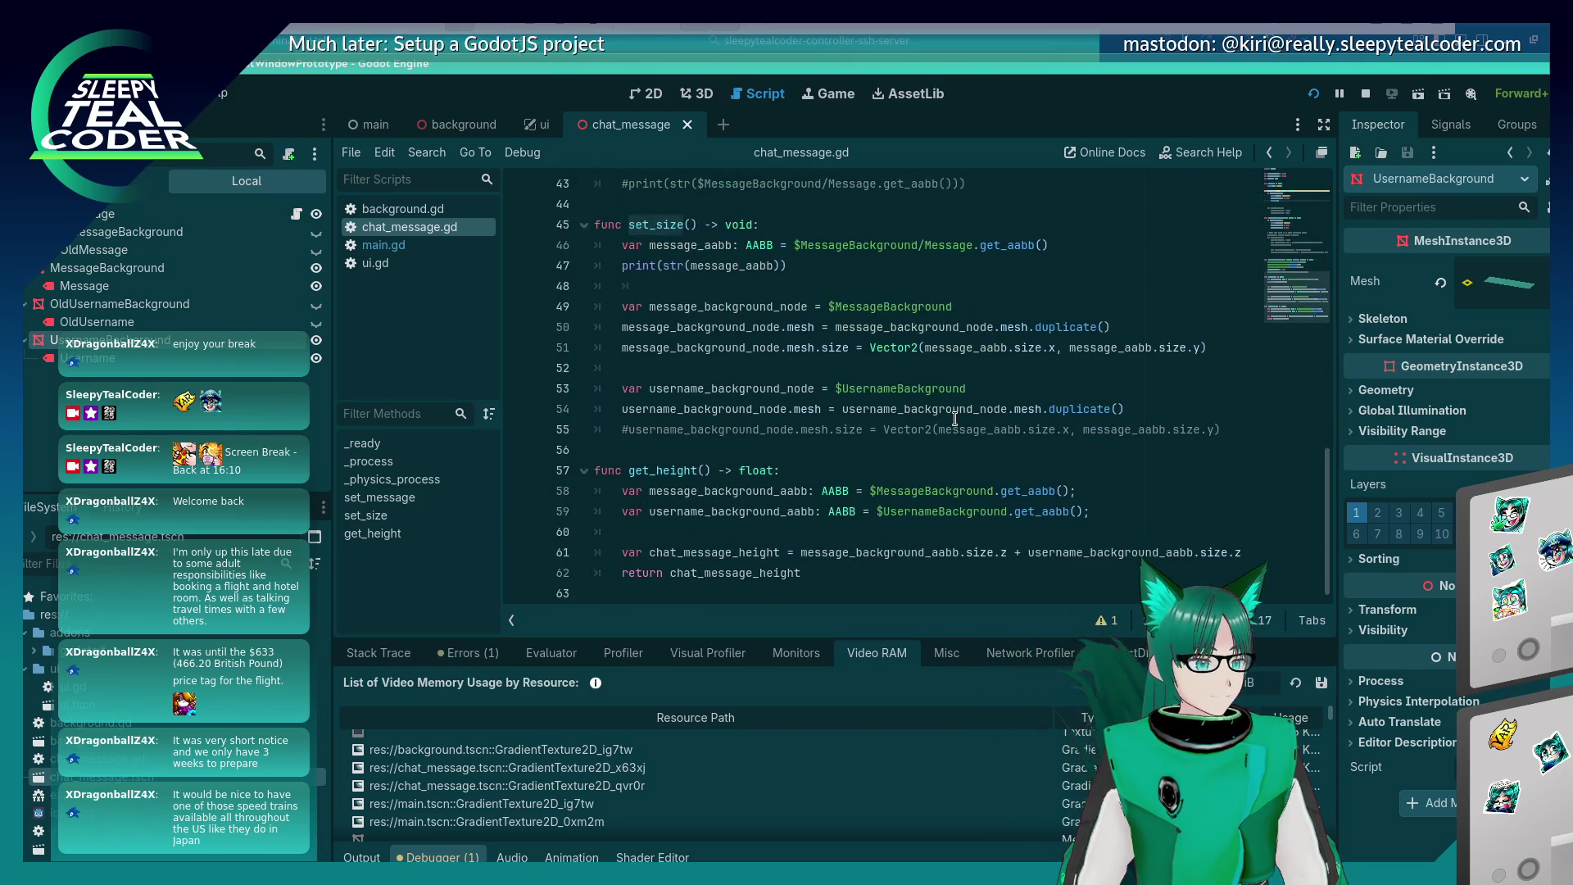
pyautogui.scroll(3, 956, 419)
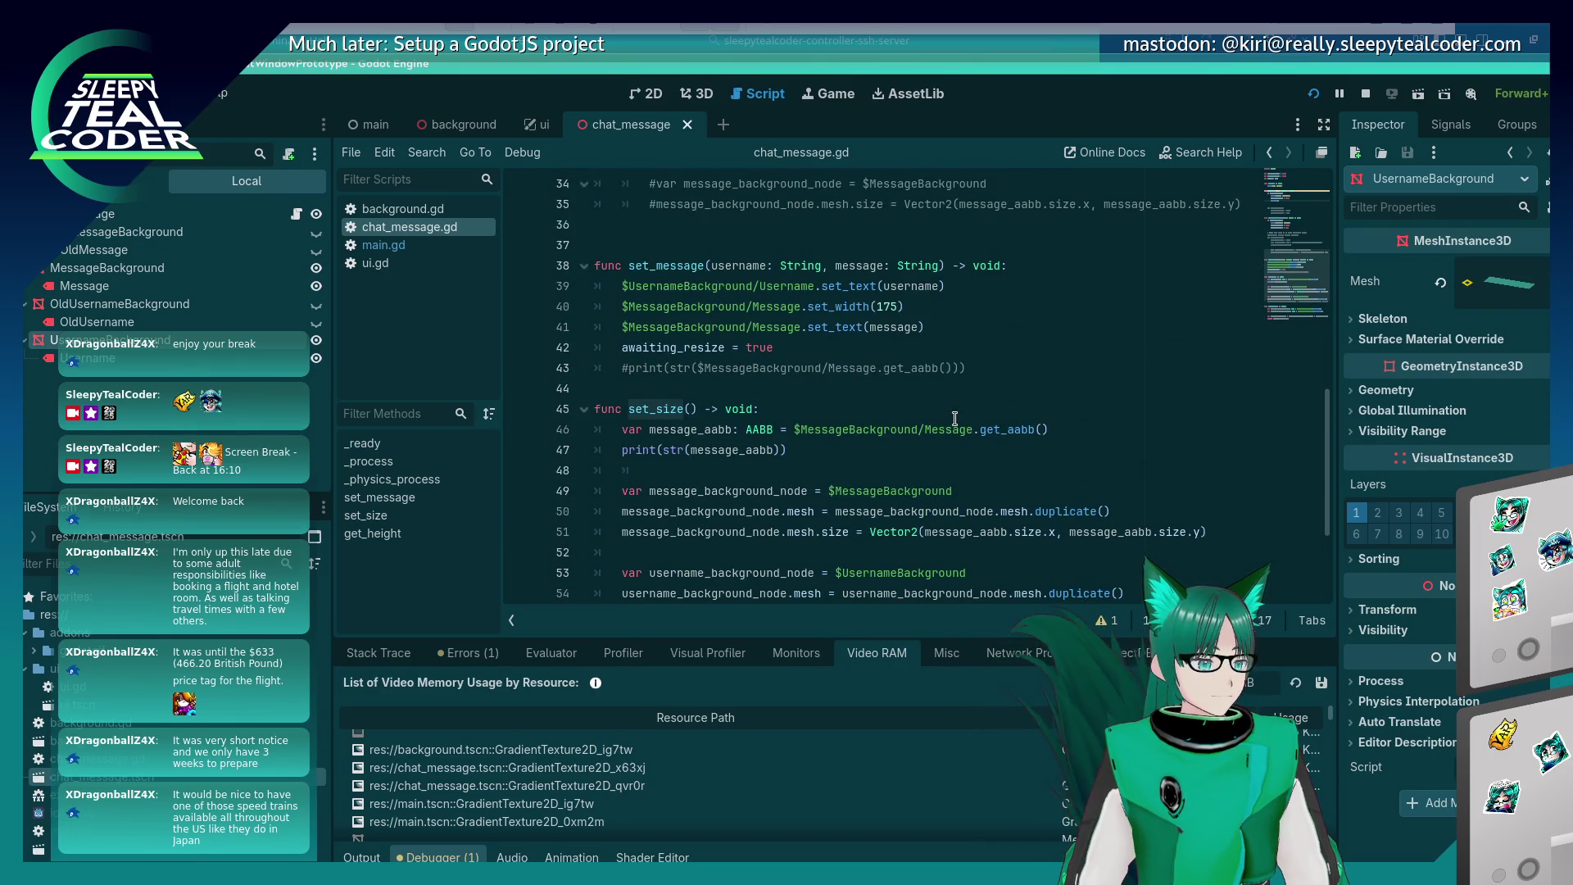
pyautogui.scroll(-2, 956, 418)
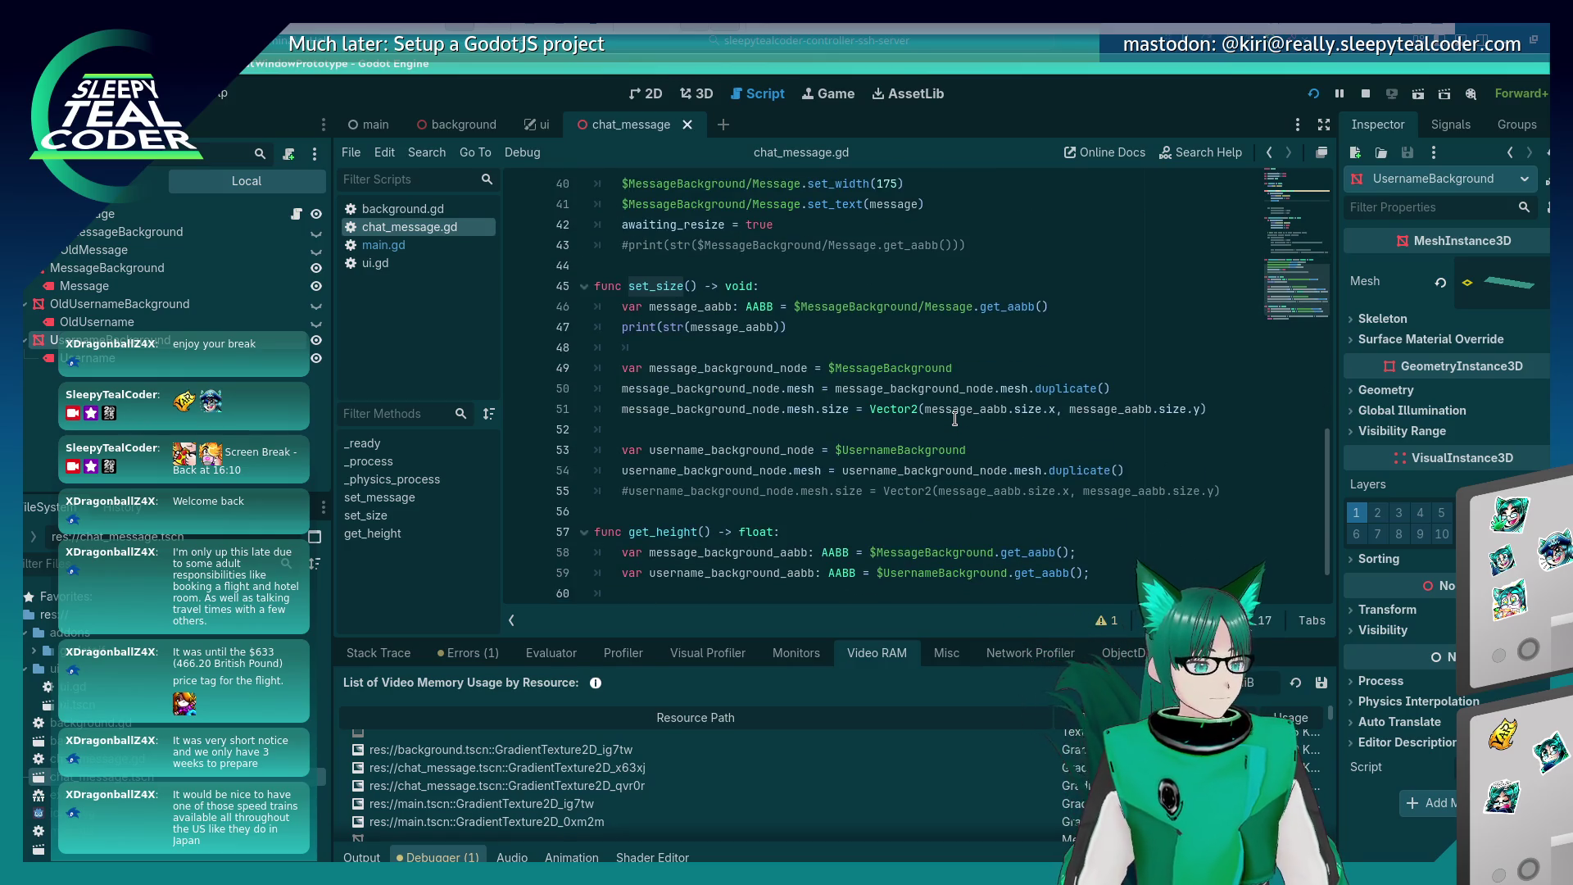
pyautogui.scroll(12, 956, 419)
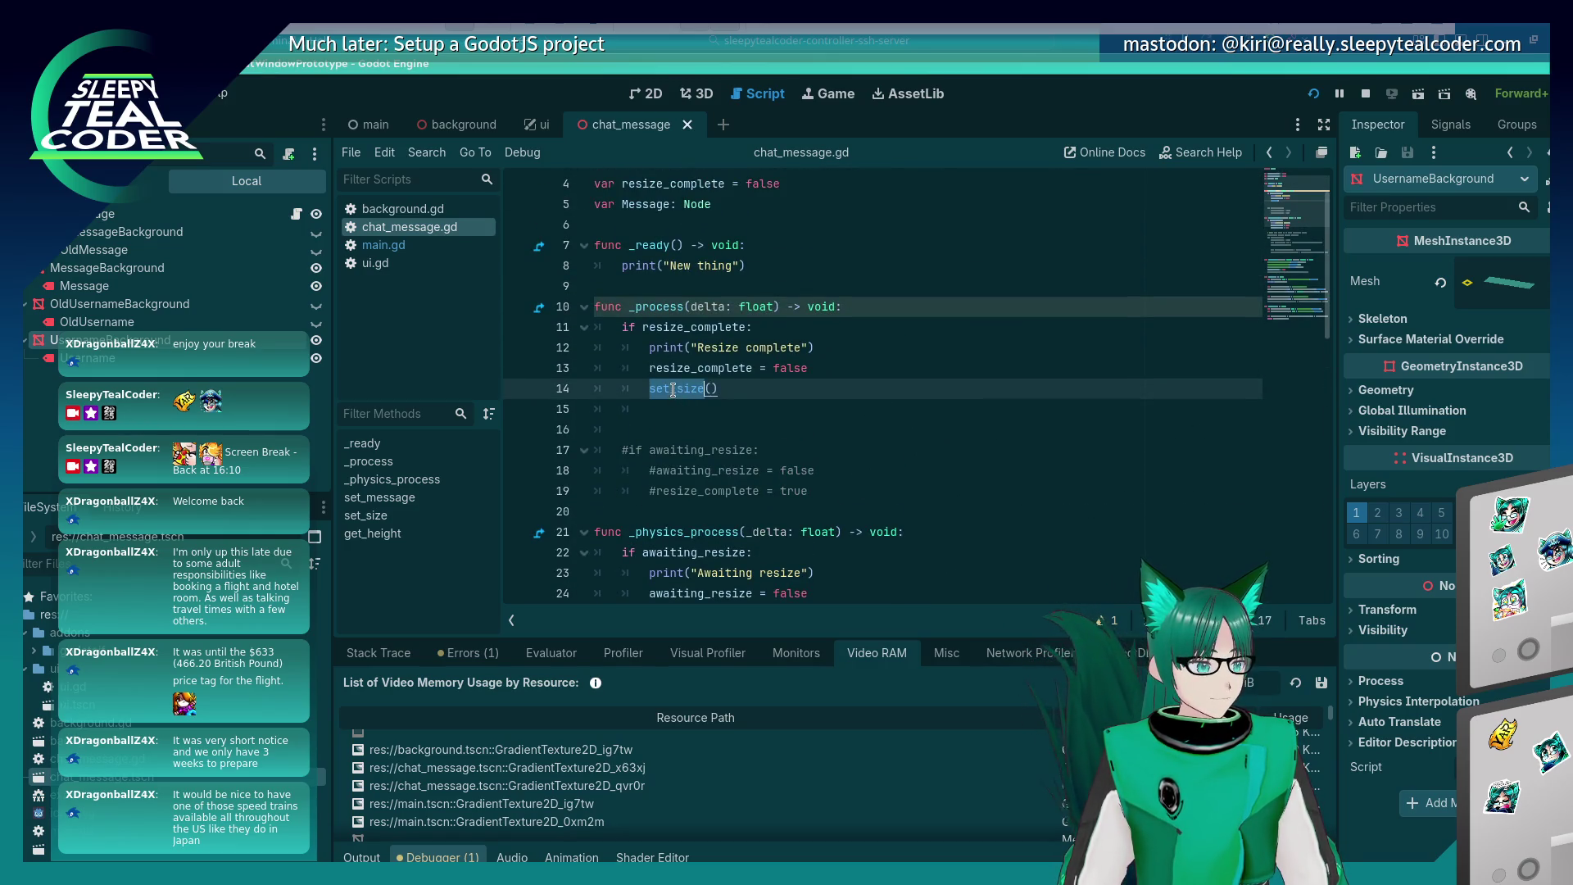
pyautogui.click(674, 390)
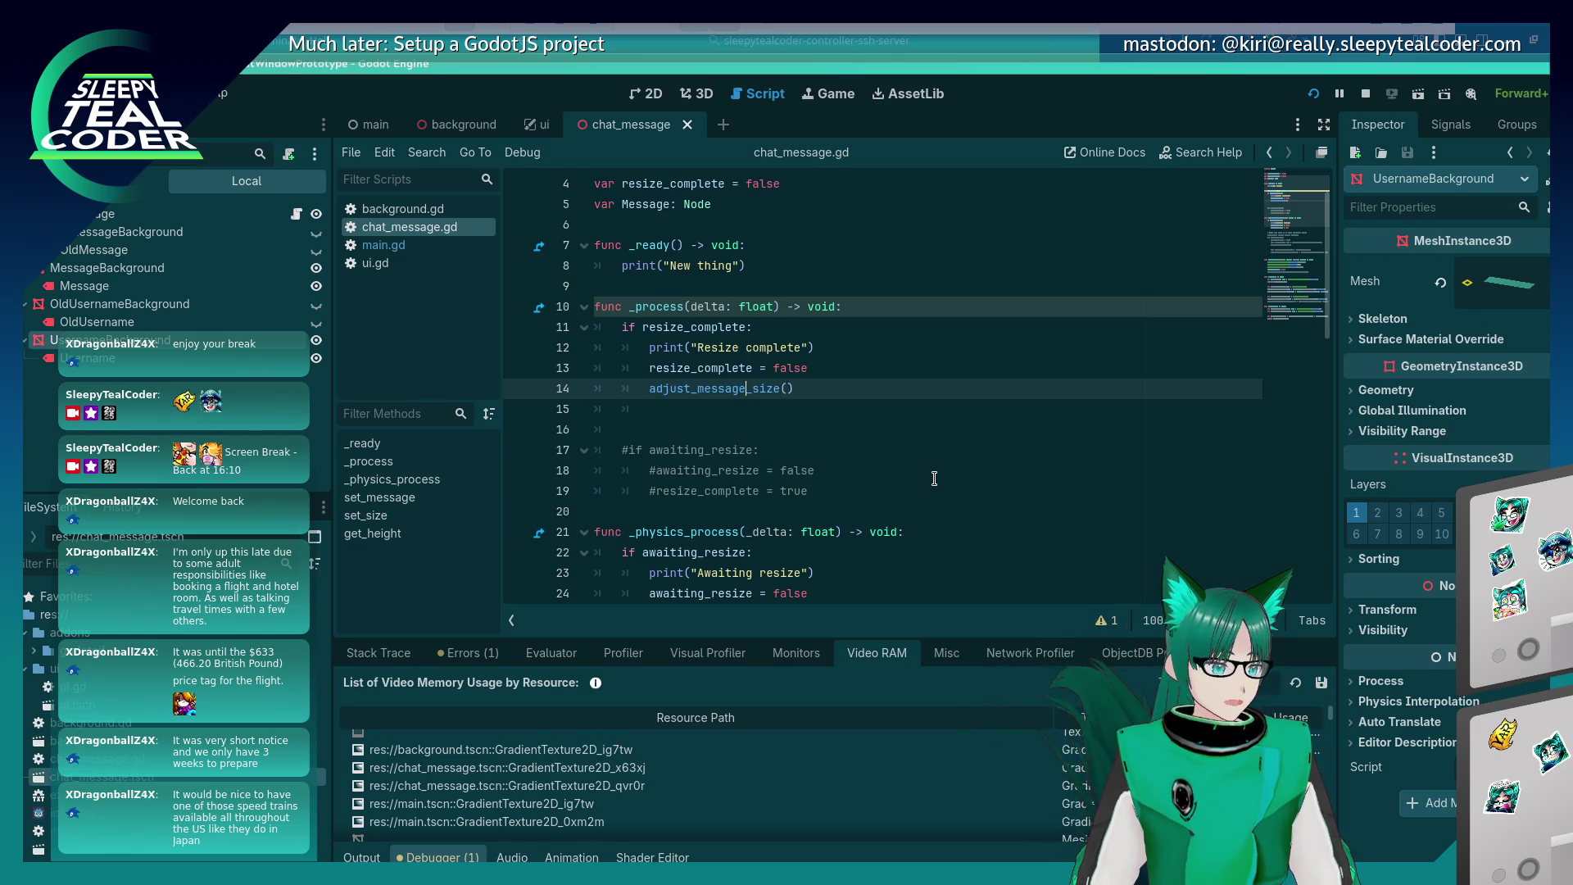
# Step: Rename set_size to adjust_message_background_size at the line-14 call and line-45 definition
pyautogui.write('nd_')
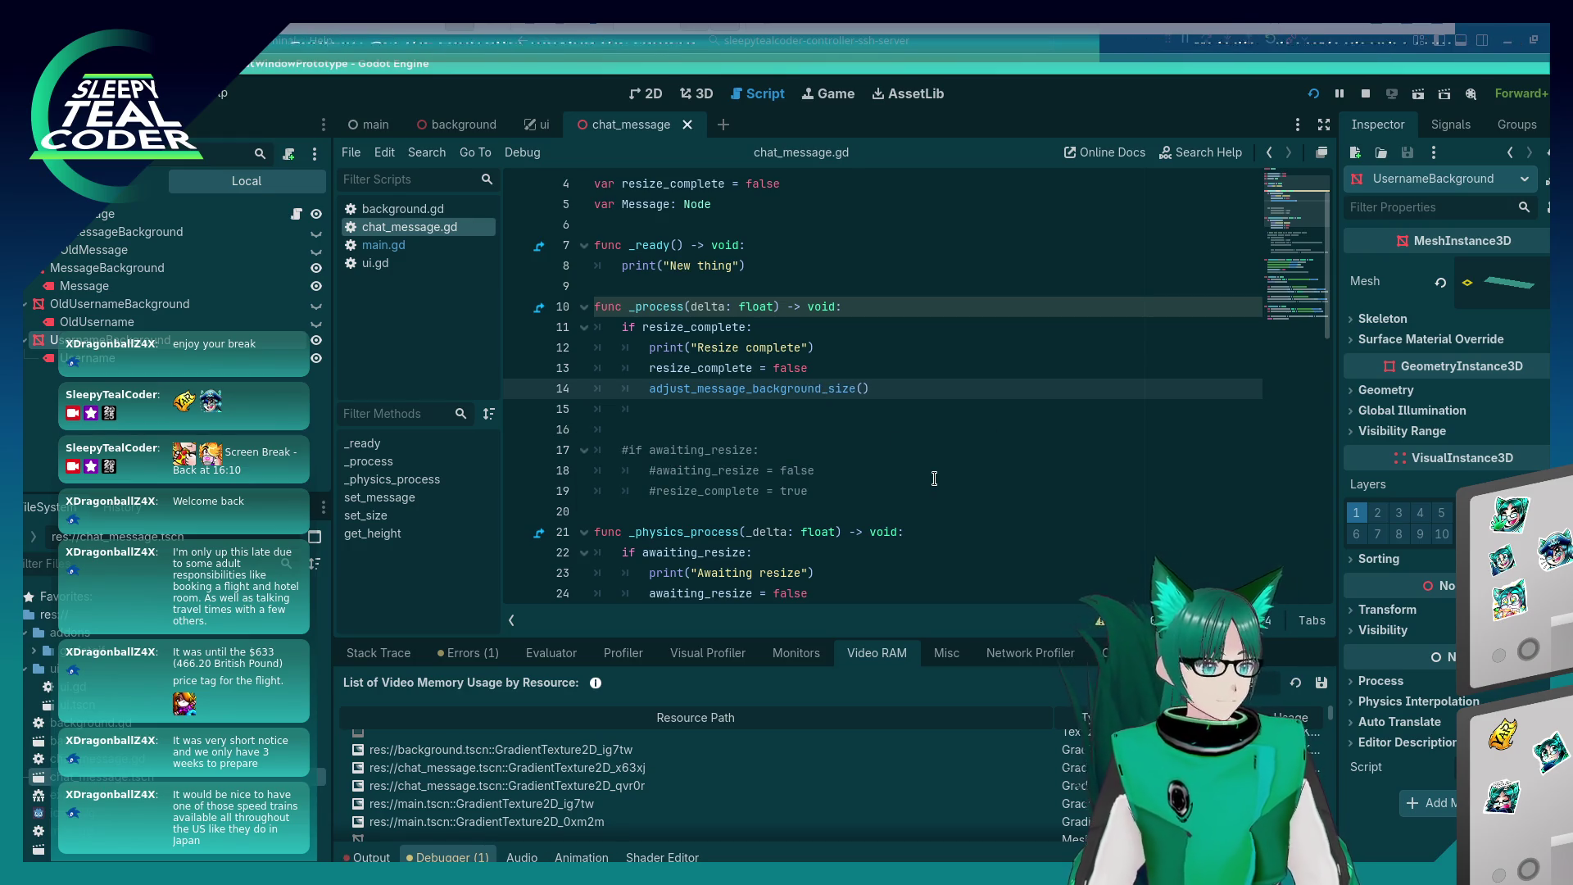
pyautogui.scroll(-12, 858, 420)
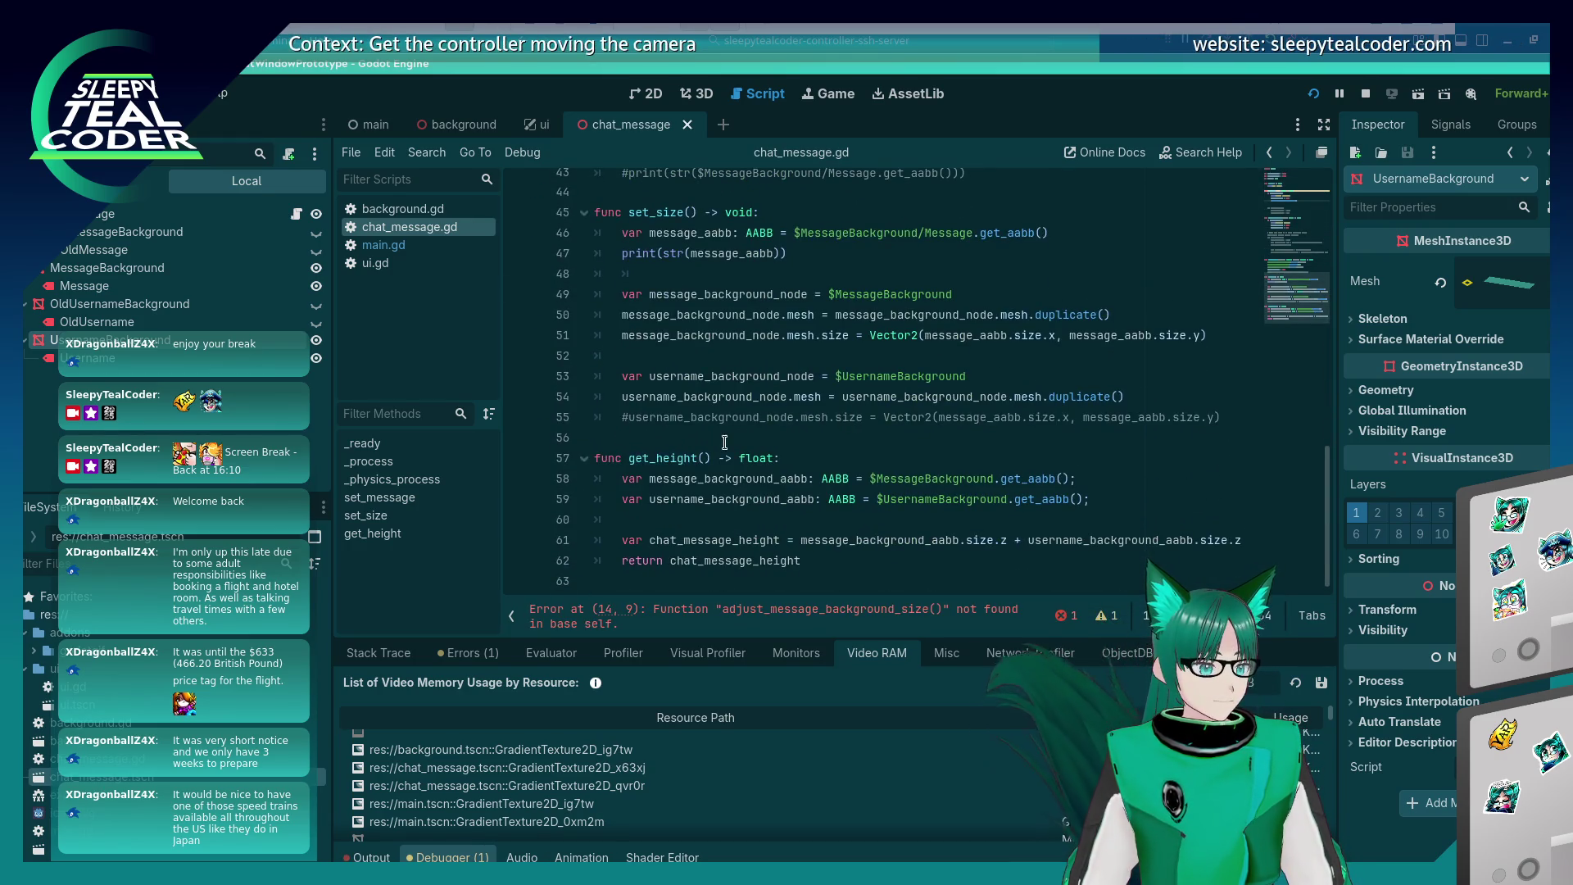
pyautogui.scroll(2, 725, 443)
pyautogui.doubleClick(669, 329)
pyautogui.write('adju')
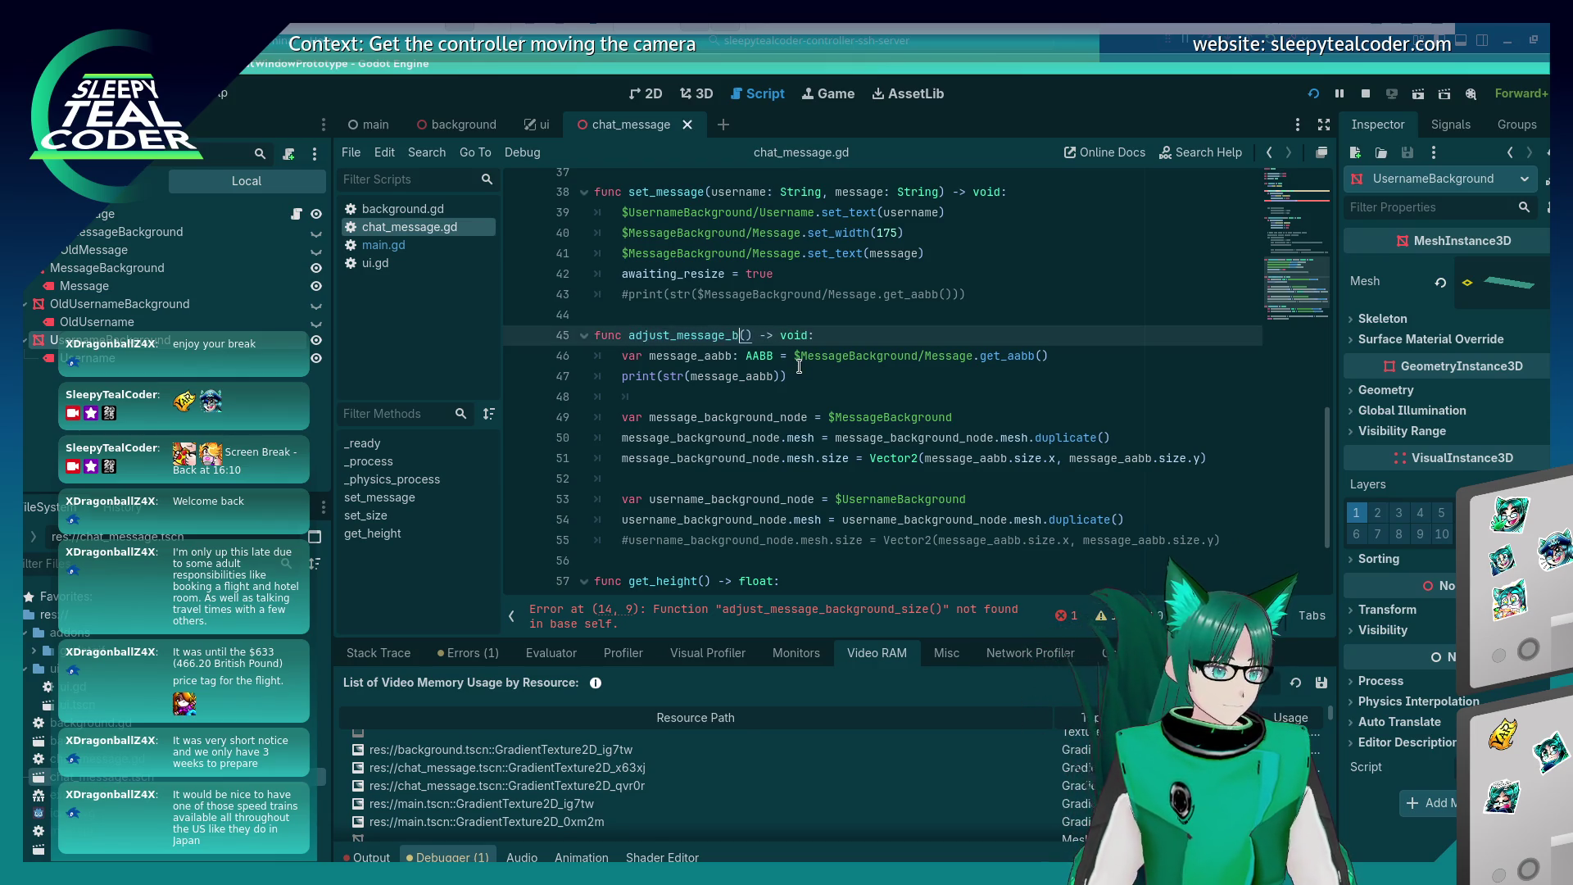
pyautogui.write('ze')
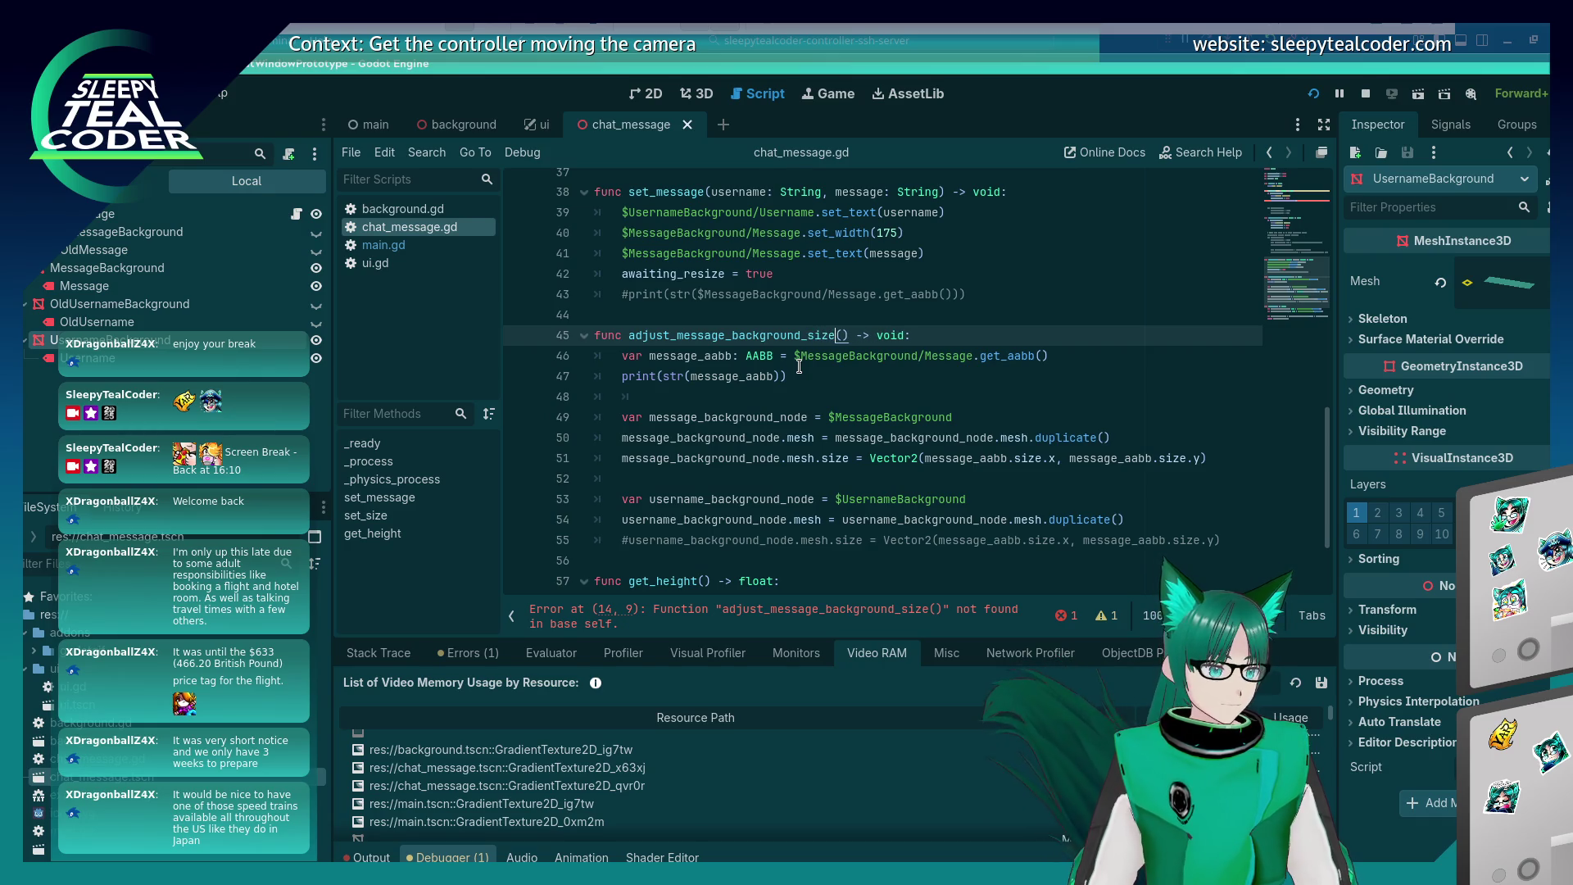
pyautogui.click(837, 407)
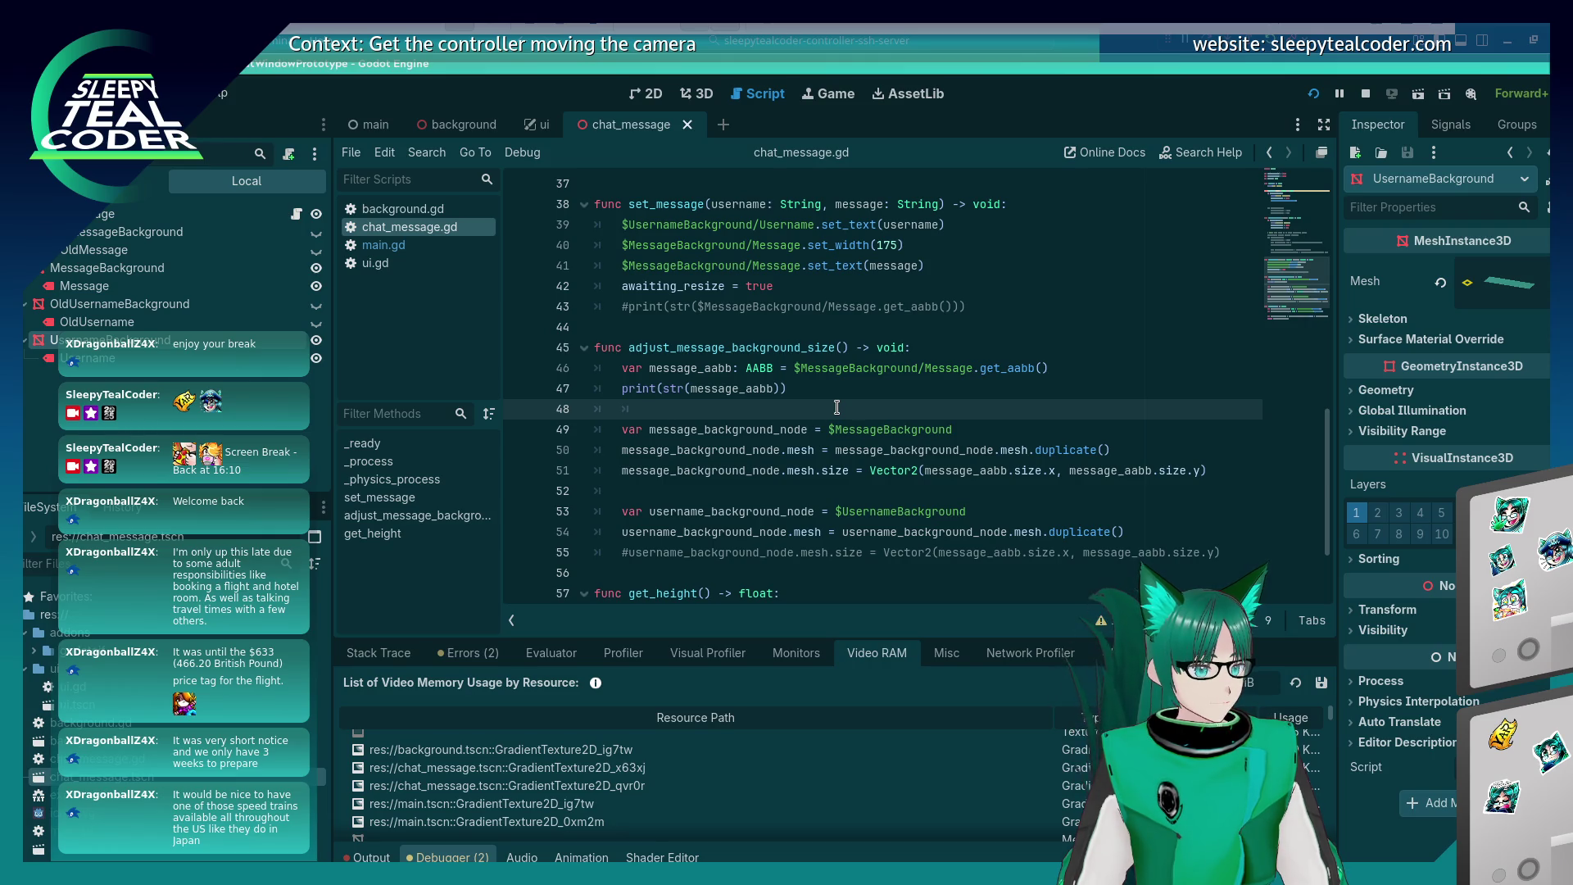
# Step: Comment out the UsernameBackground mesh duplication on lines 53–54
pyautogui.scroll(-2, 836, 408)
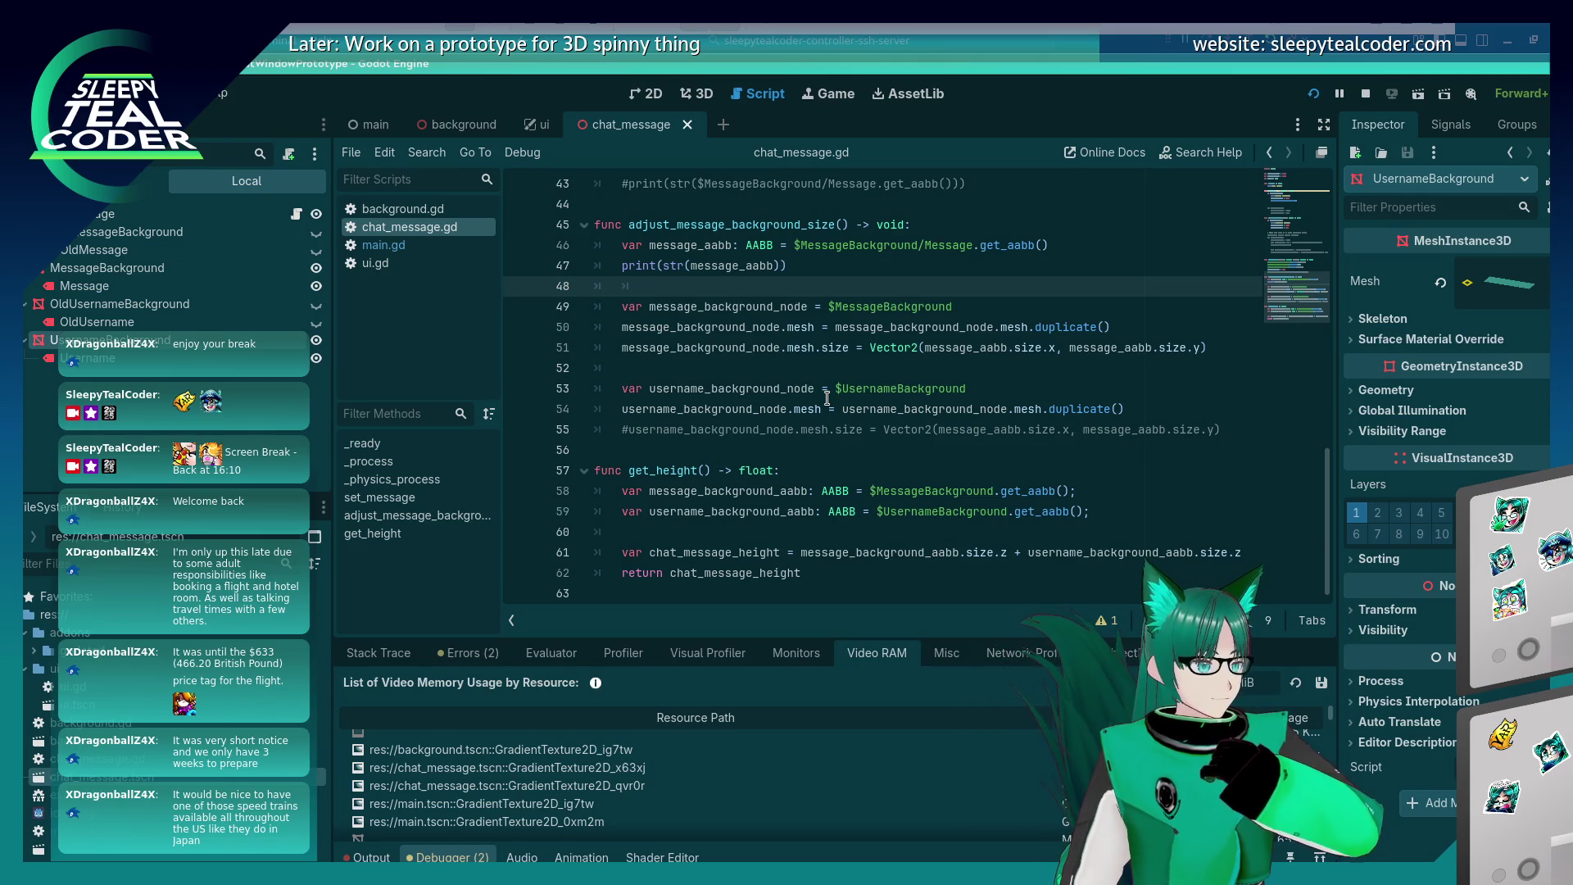
pyautogui.click(622, 388)
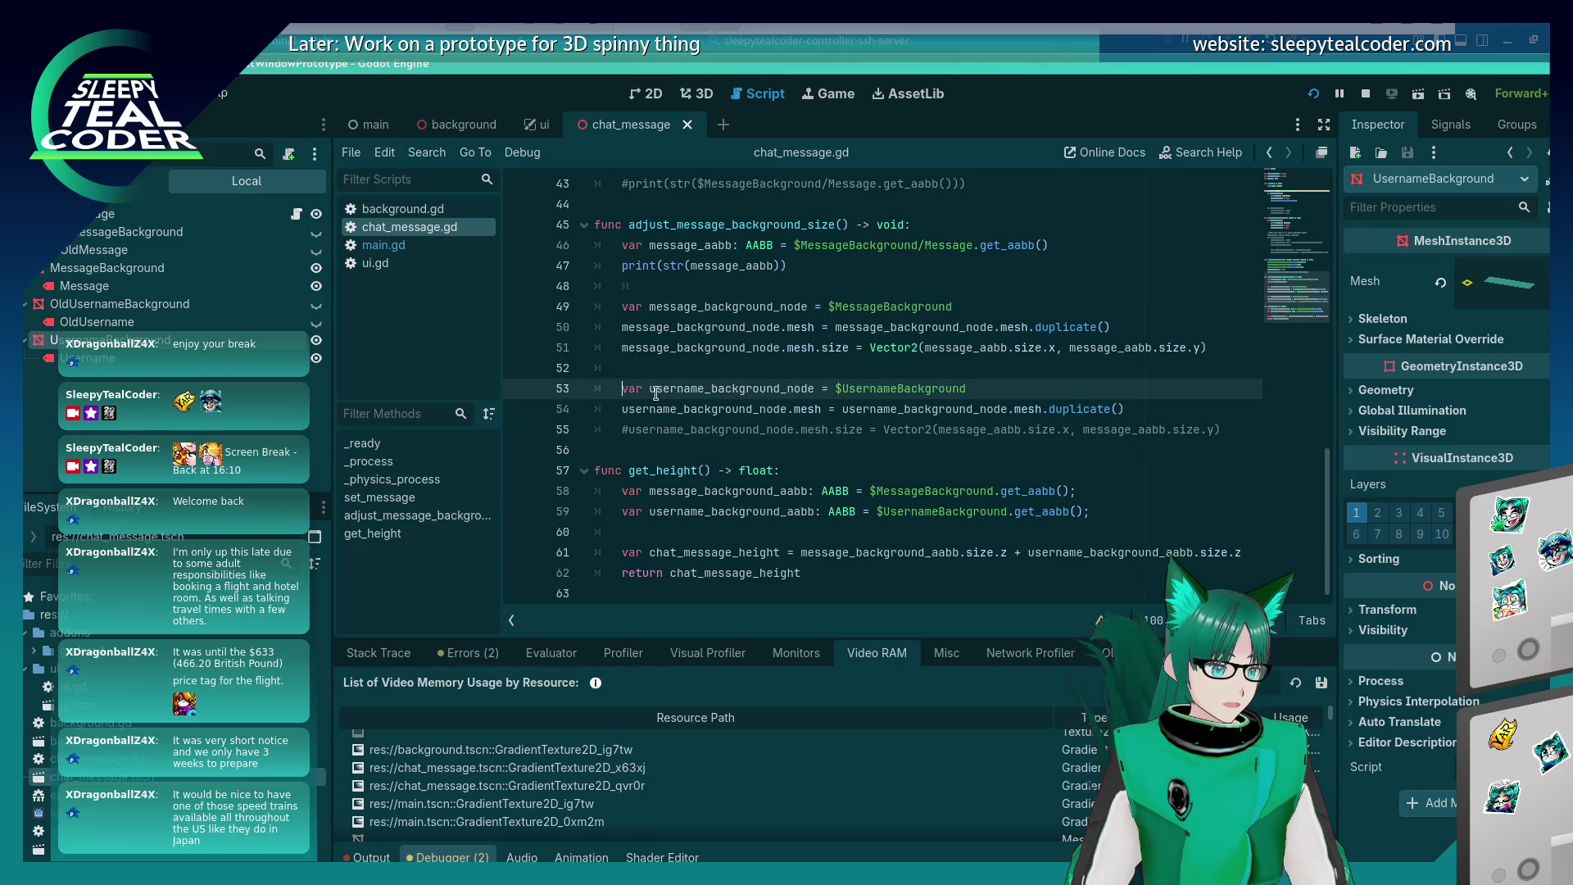
pyautogui.hotkey('ctrl', 'k')
pyautogui.press('Down')
pyautogui.hotkey('ctrl', 'k')
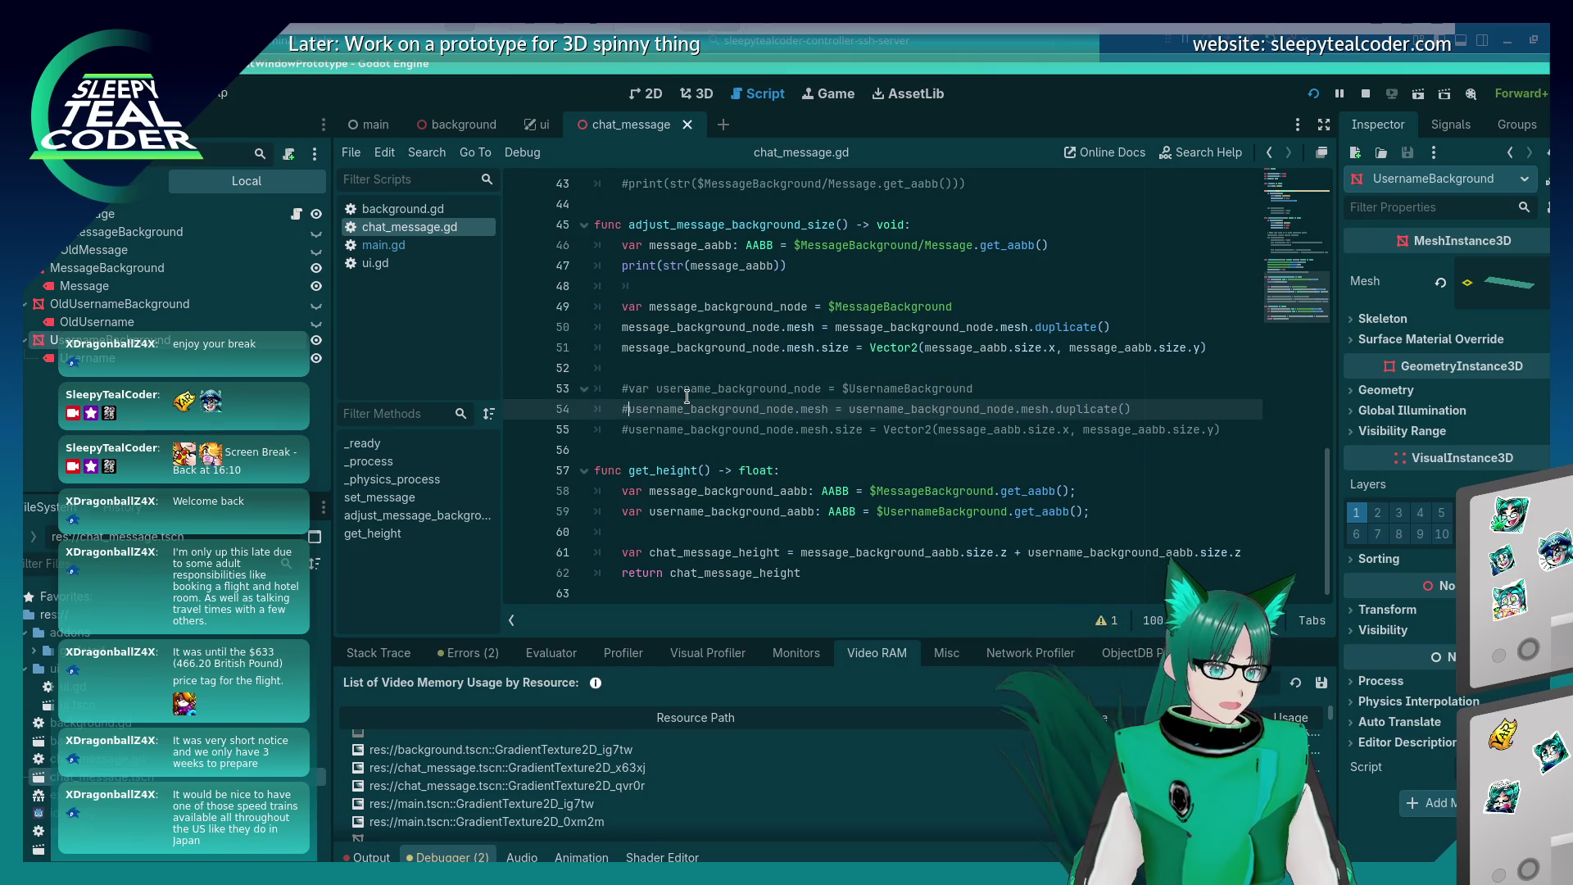
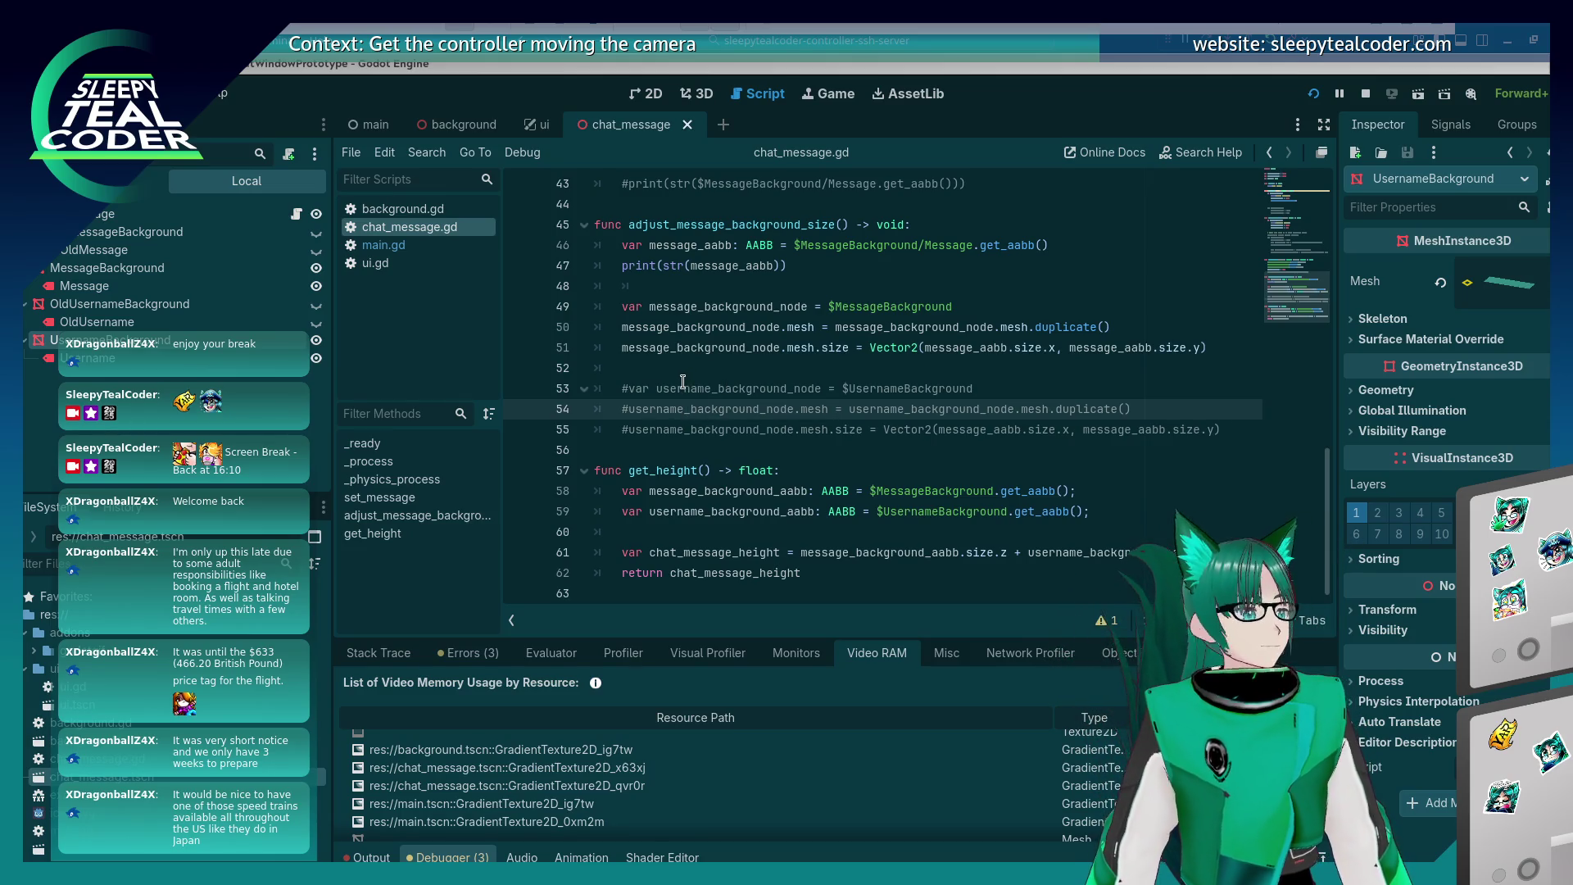
# Step: Delete the extra blank line after the resize-complete block in _process
pyautogui.scroll(12, 682, 378)
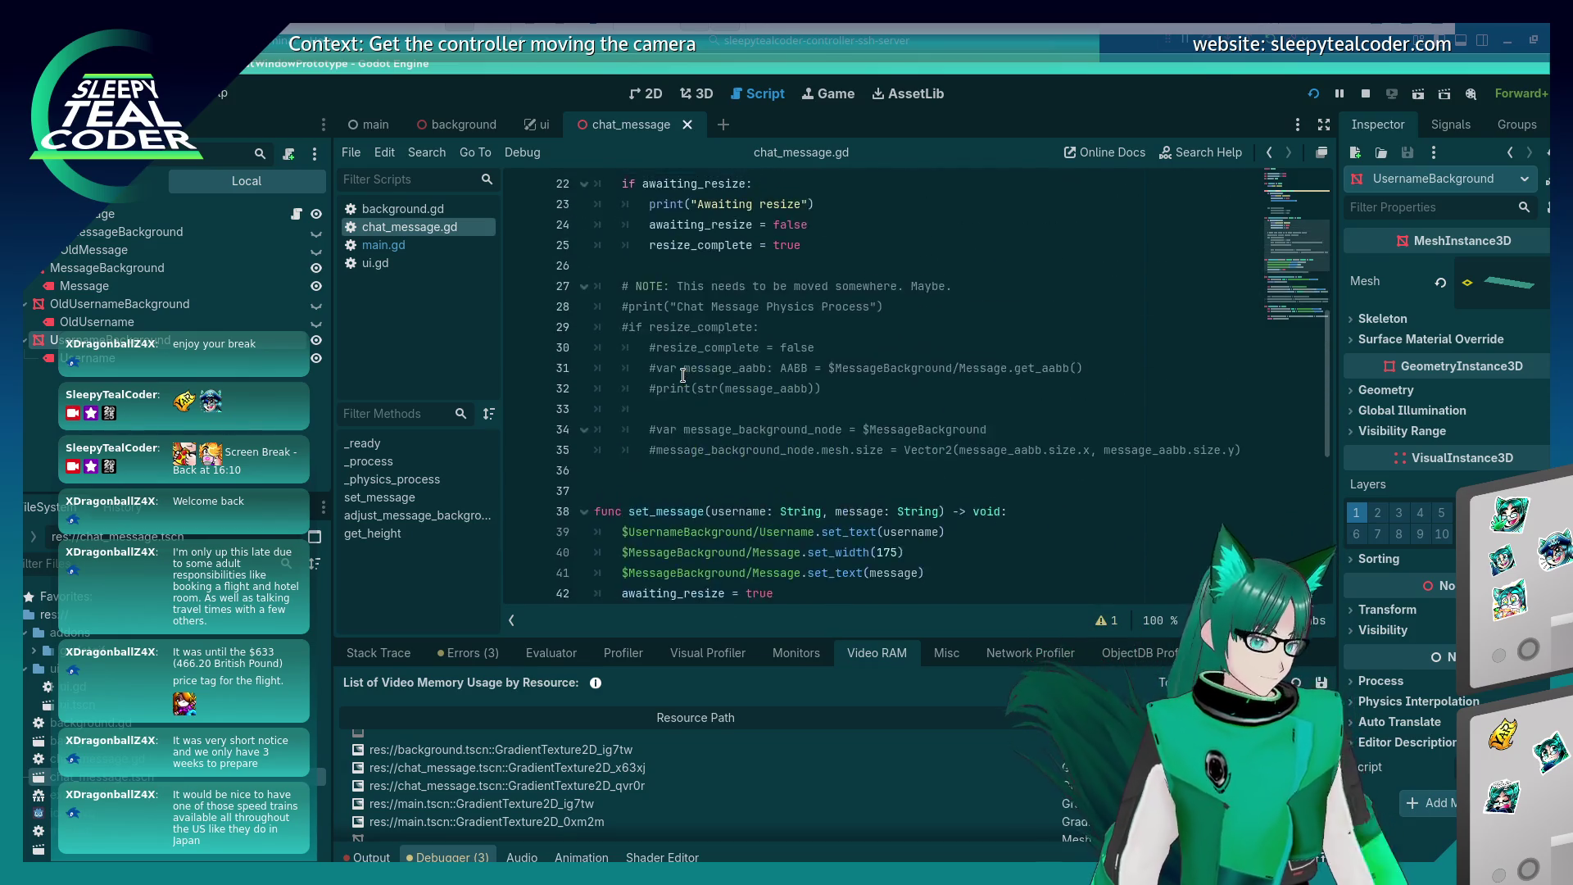
pyautogui.scroll(2, 681, 384)
pyautogui.scroll(-3, 681, 384)
pyautogui.click(705, 326)
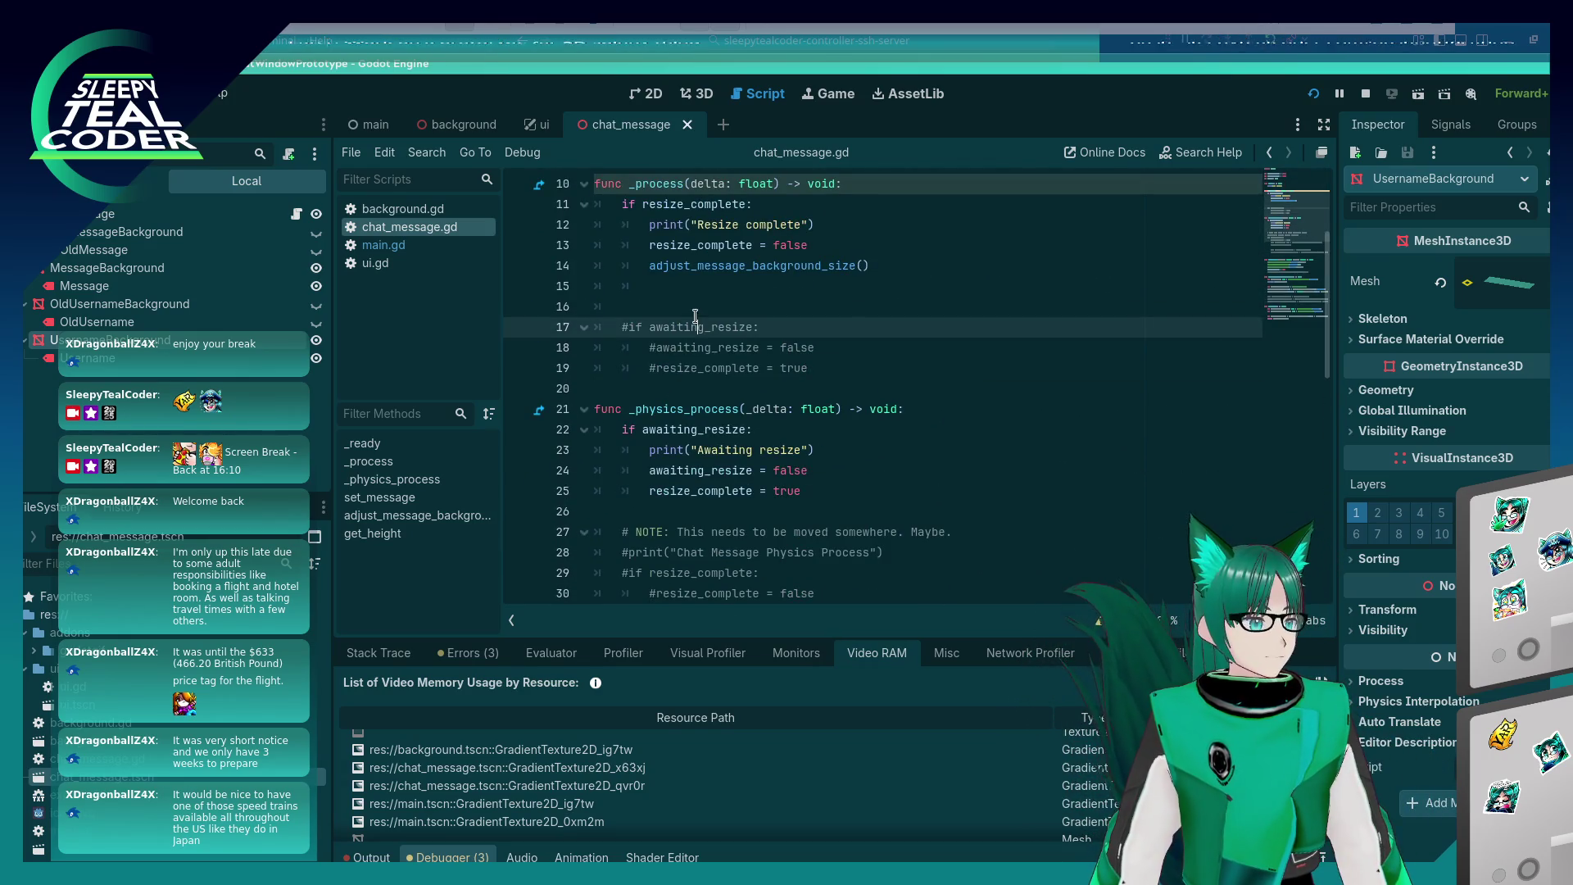
pyautogui.click(709, 305)
pyautogui.press('BackSpace')
pyautogui.press('BackSpace')
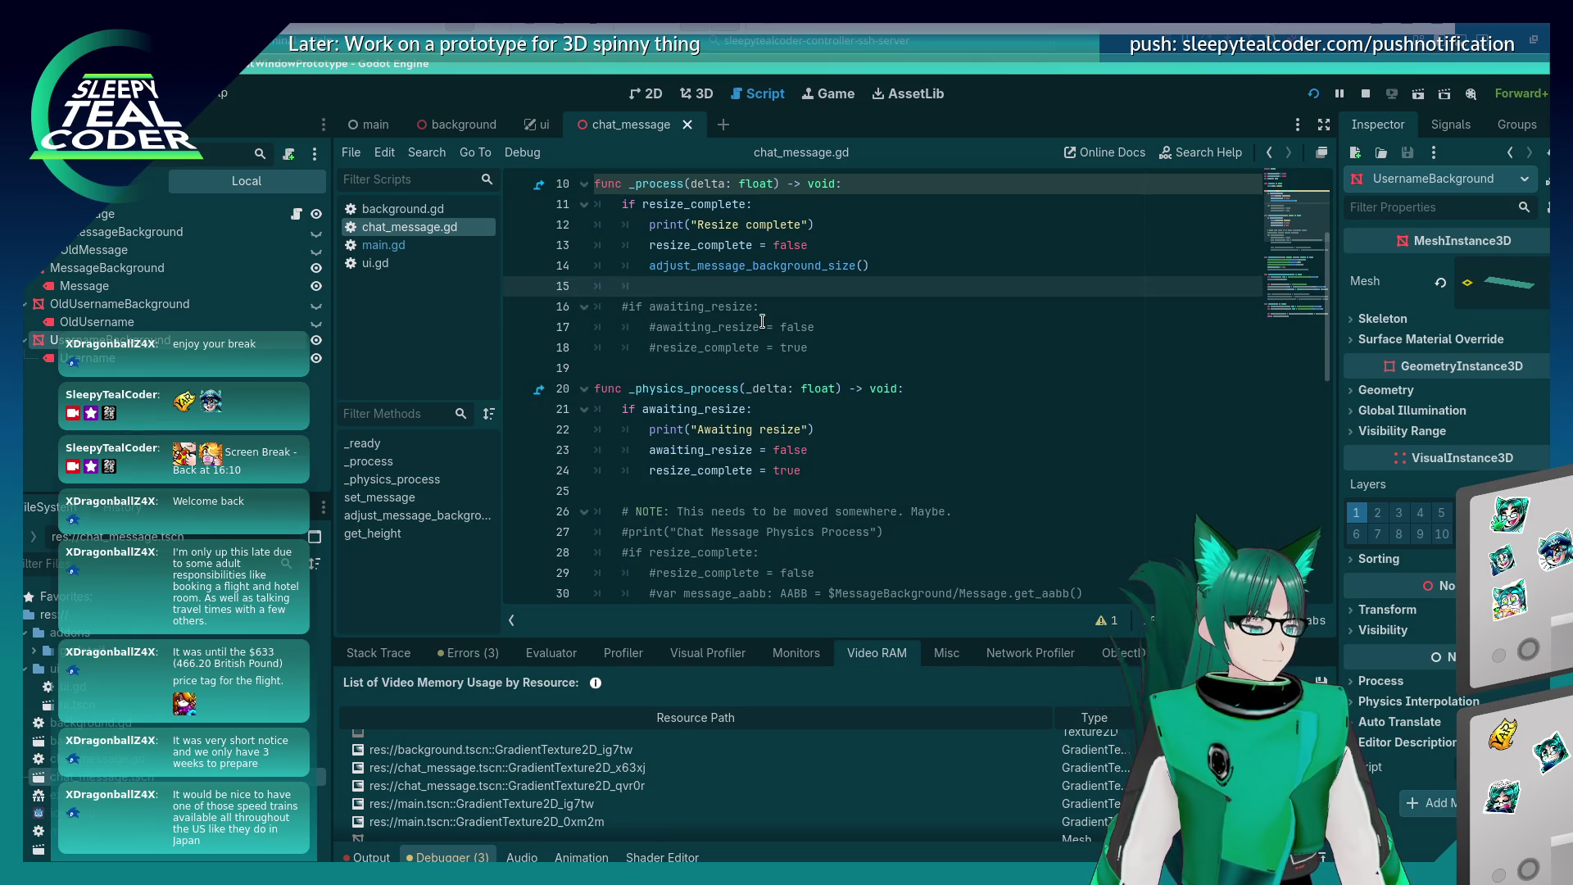
# Step: Put the caret on the empty line 51 in the background resize code
pyautogui.scroll(-7, 814, 385)
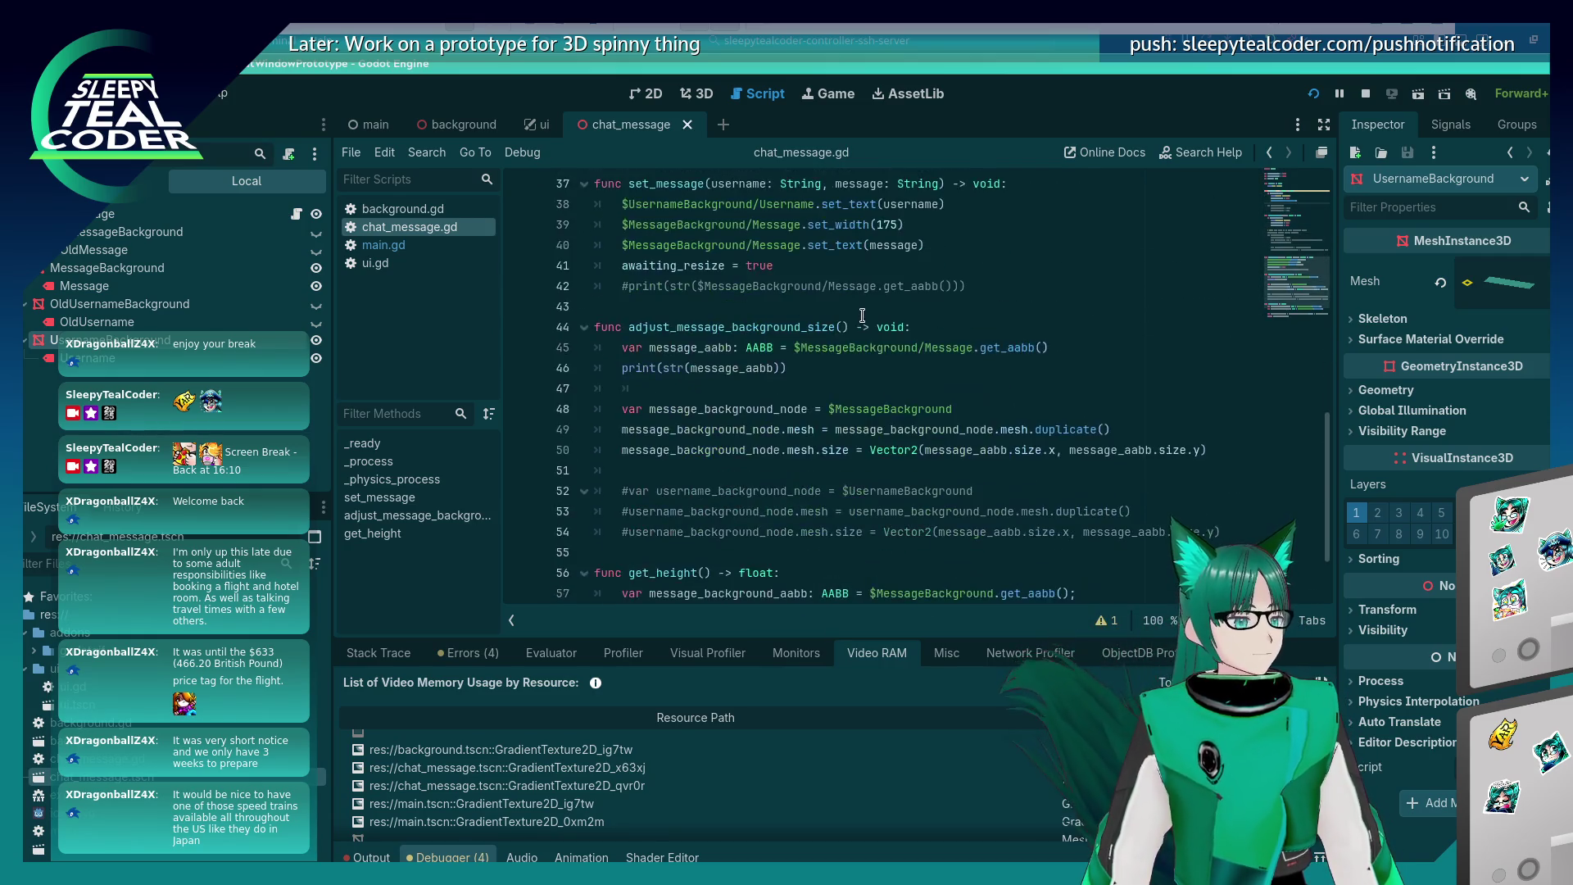
pyautogui.scroll(4, 814, 385)
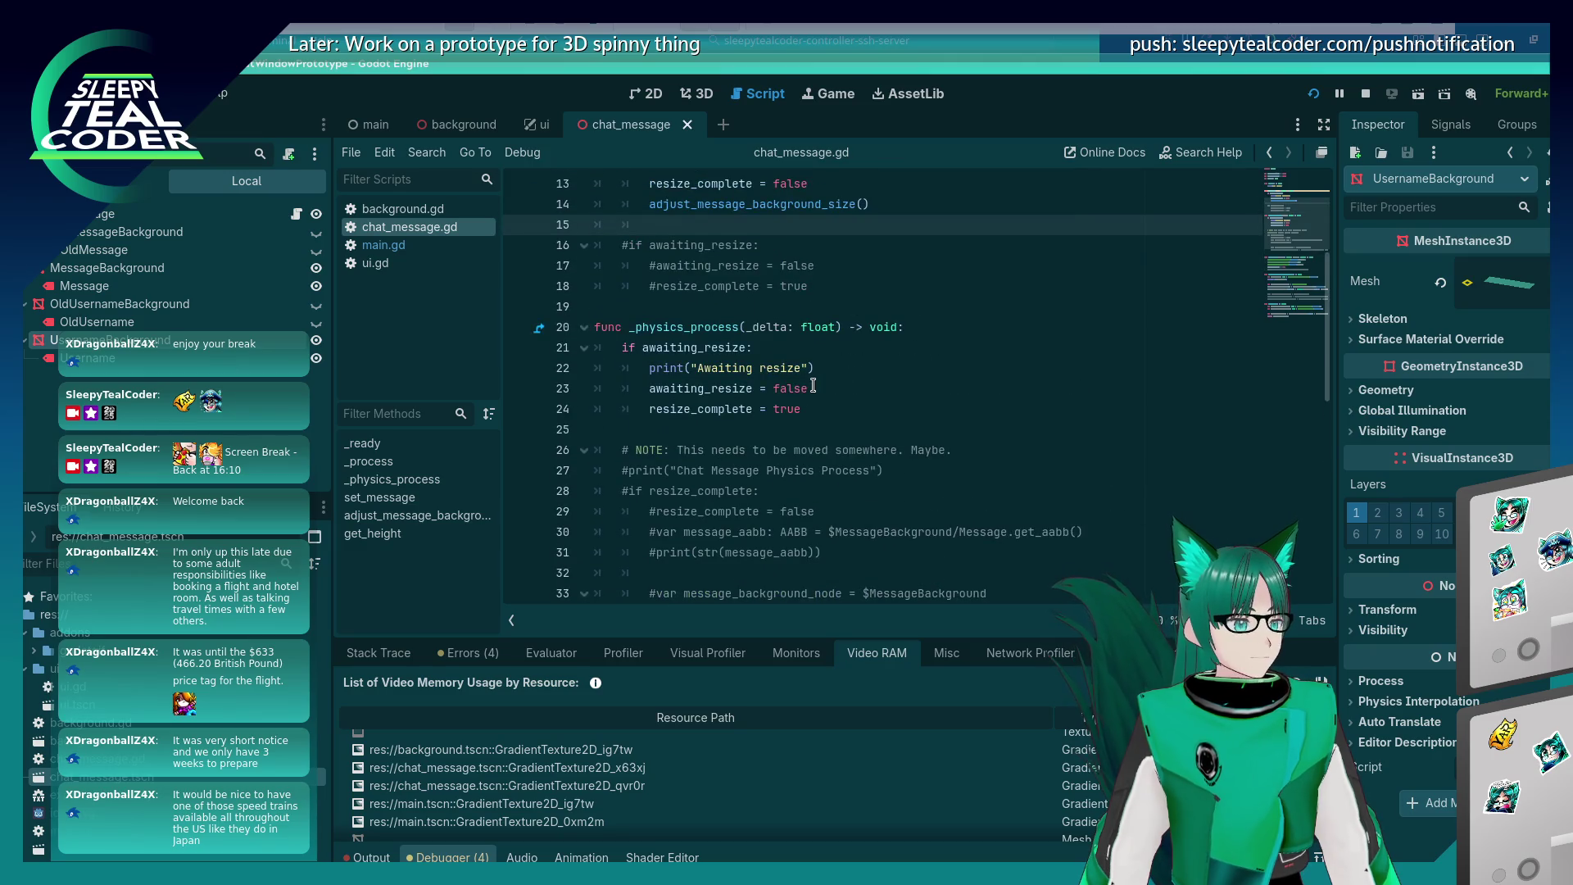
pyautogui.scroll(-5, 814, 385)
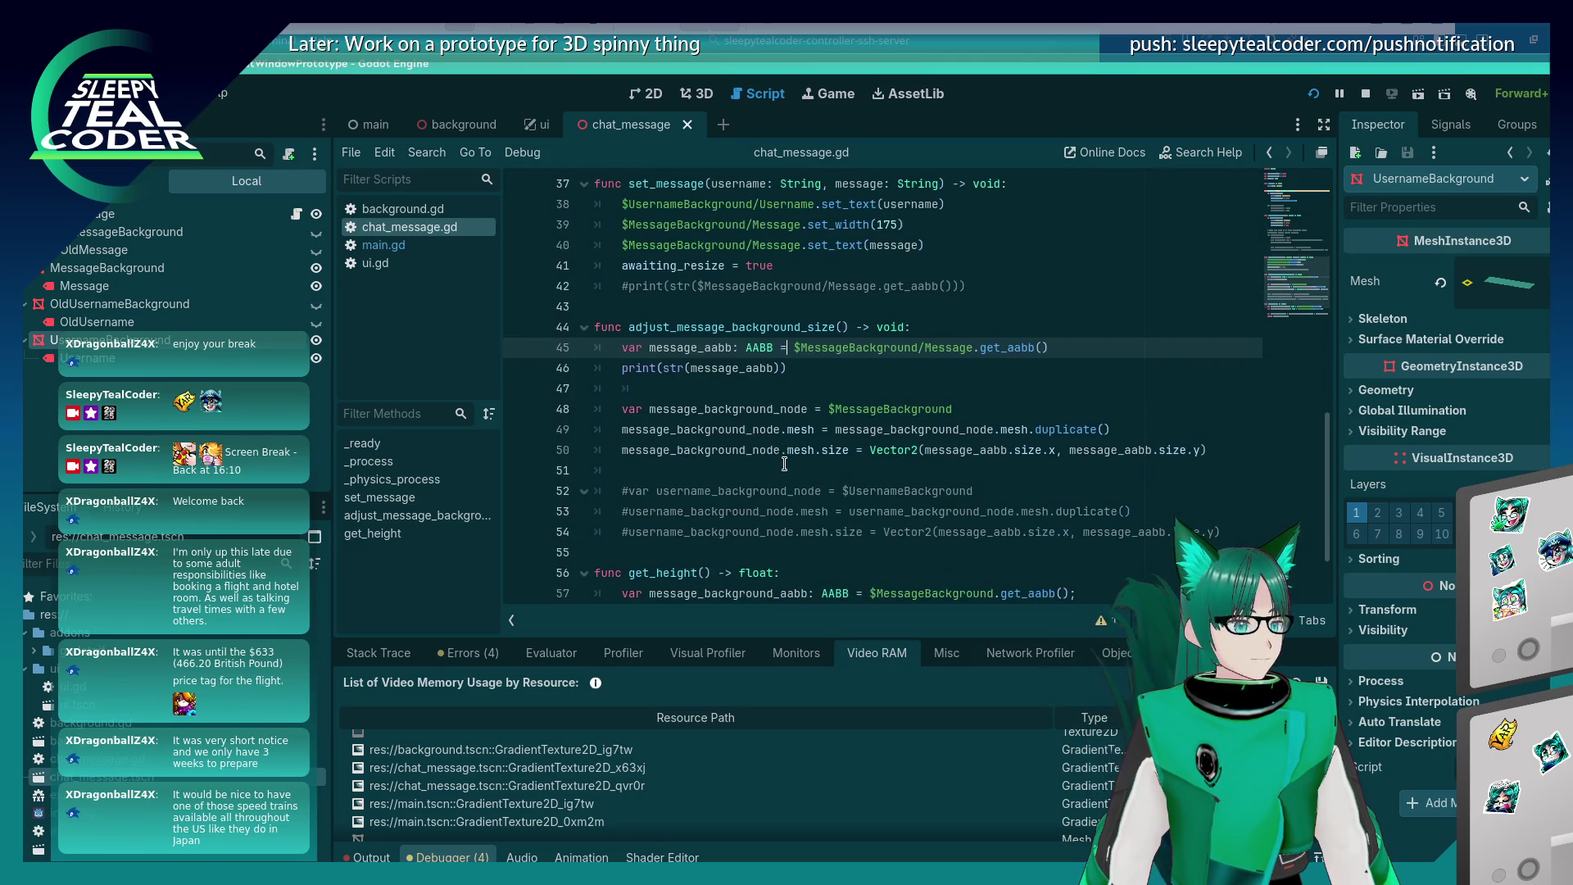
pyautogui.click(800, 403)
pyautogui.click(797, 460)
pyautogui.click(795, 463)
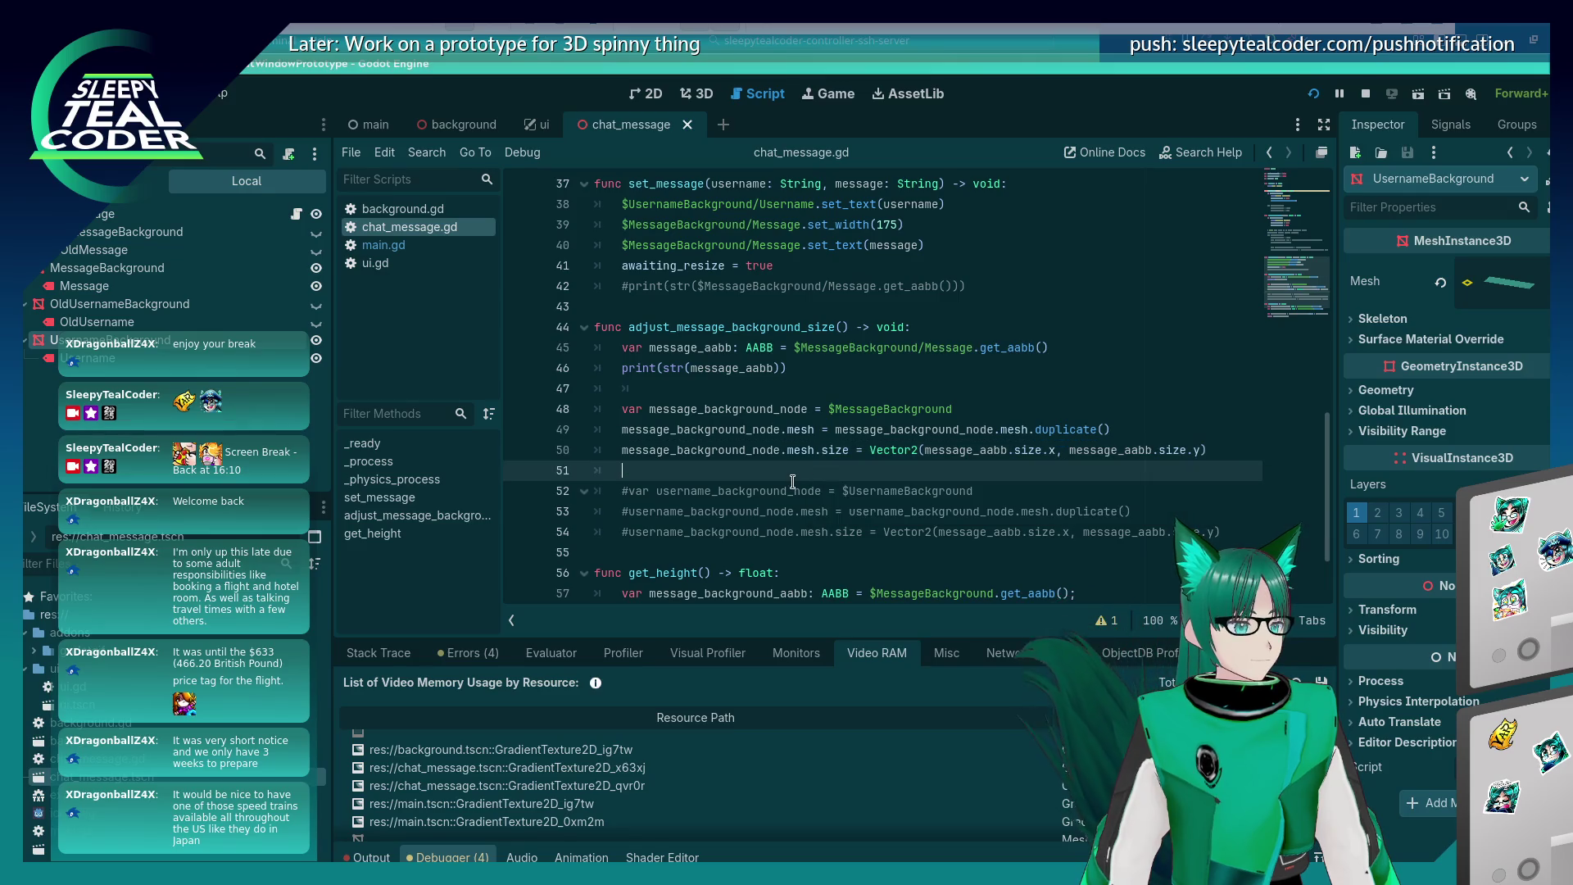
pyautogui.scroll(-2, 790, 466)
pyautogui.scroll(4, 790, 465)
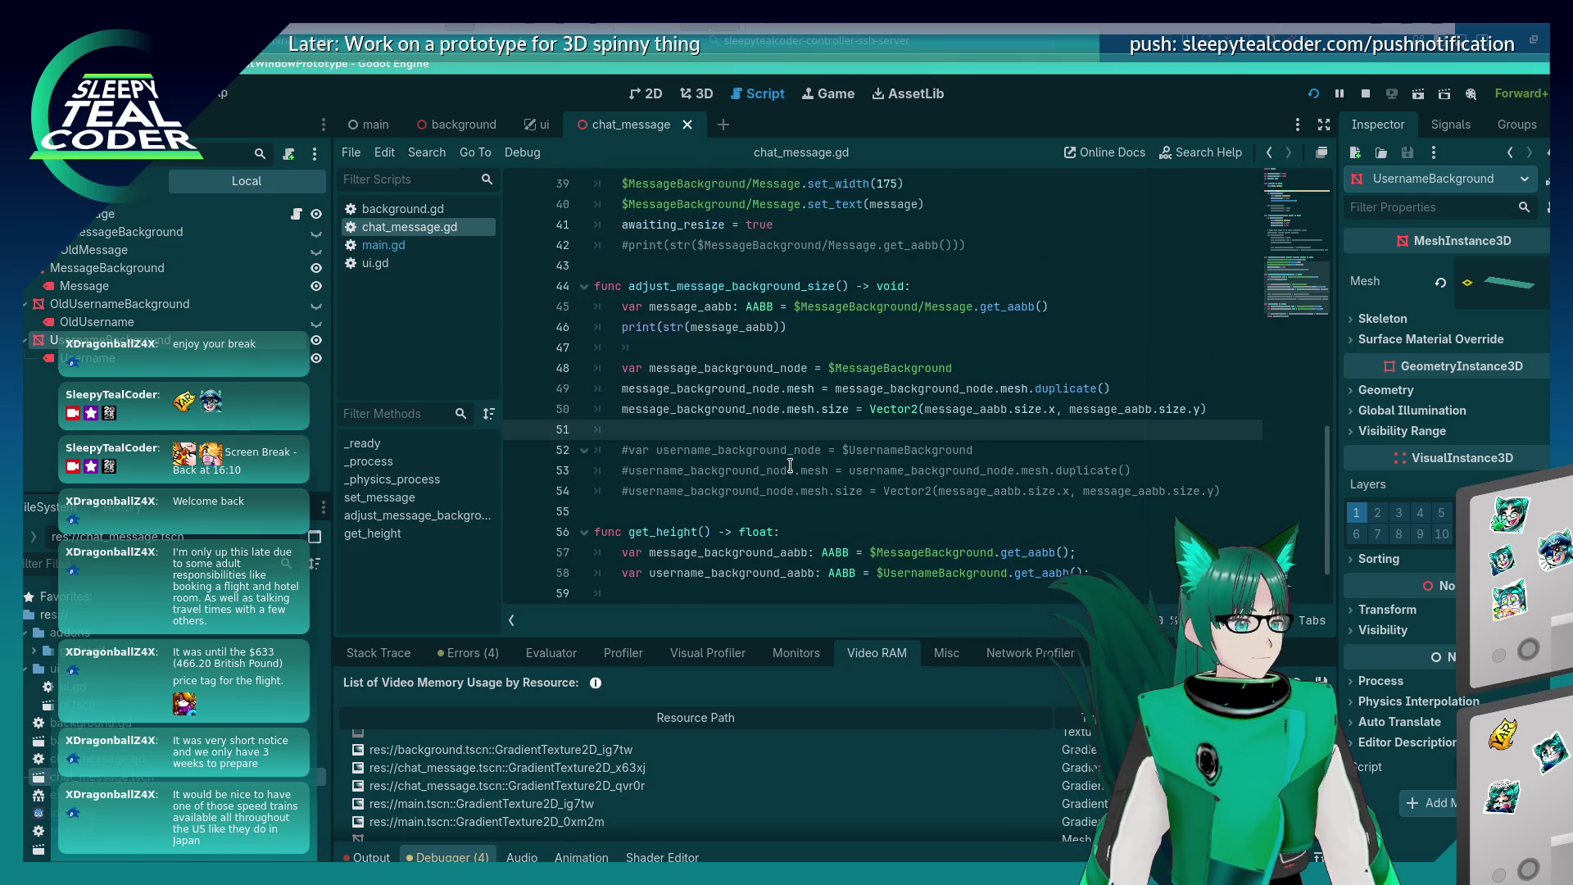
pyautogui.scroll(9, 790, 465)
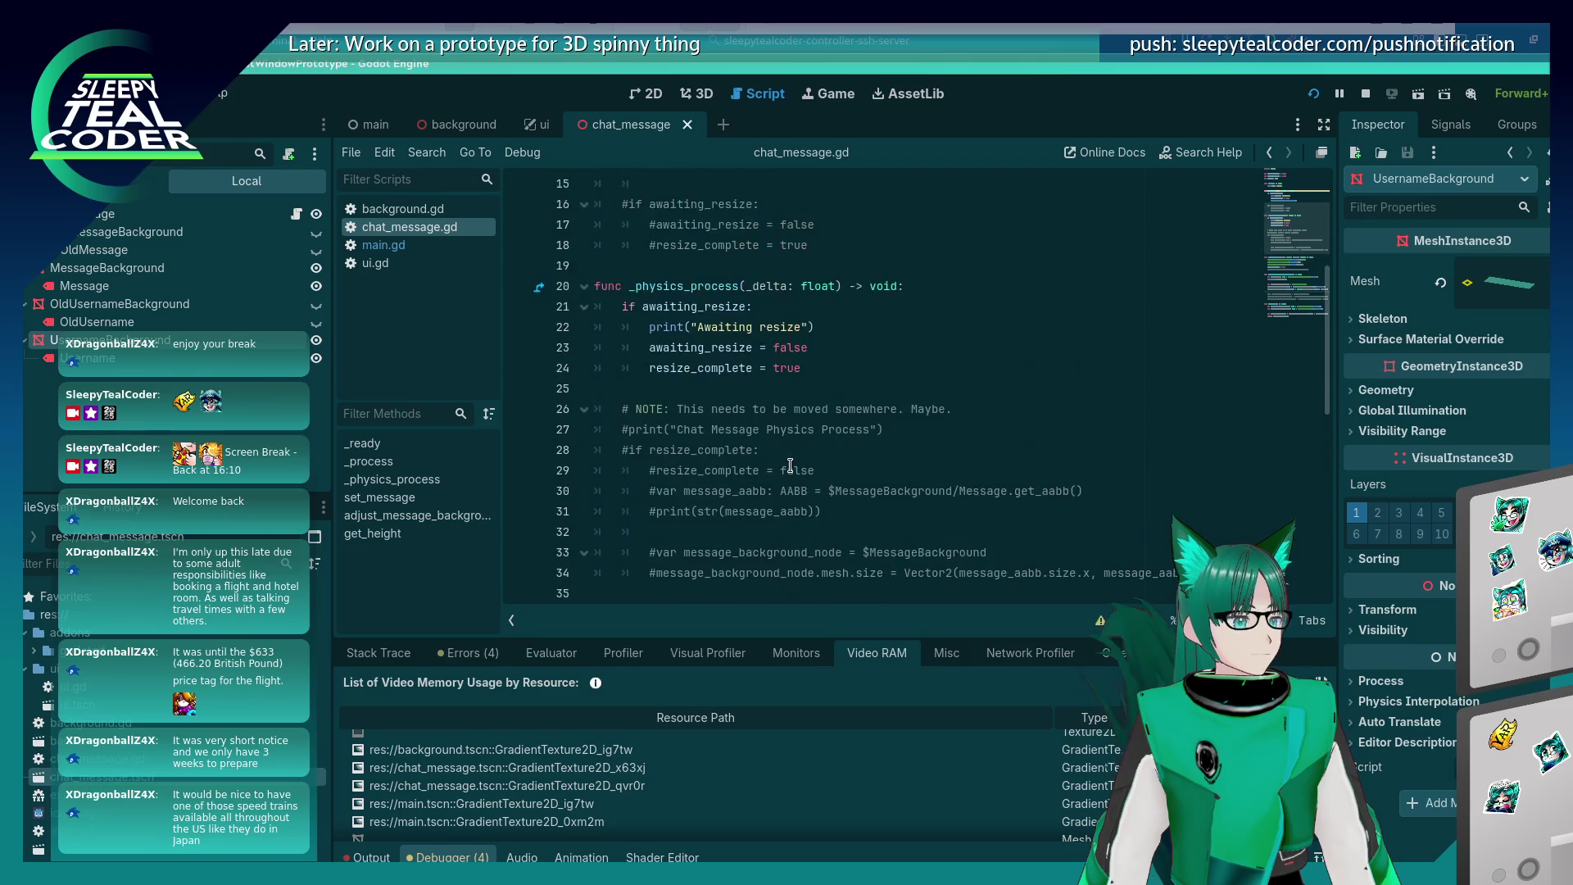
pyautogui.scroll(-12, 790, 465)
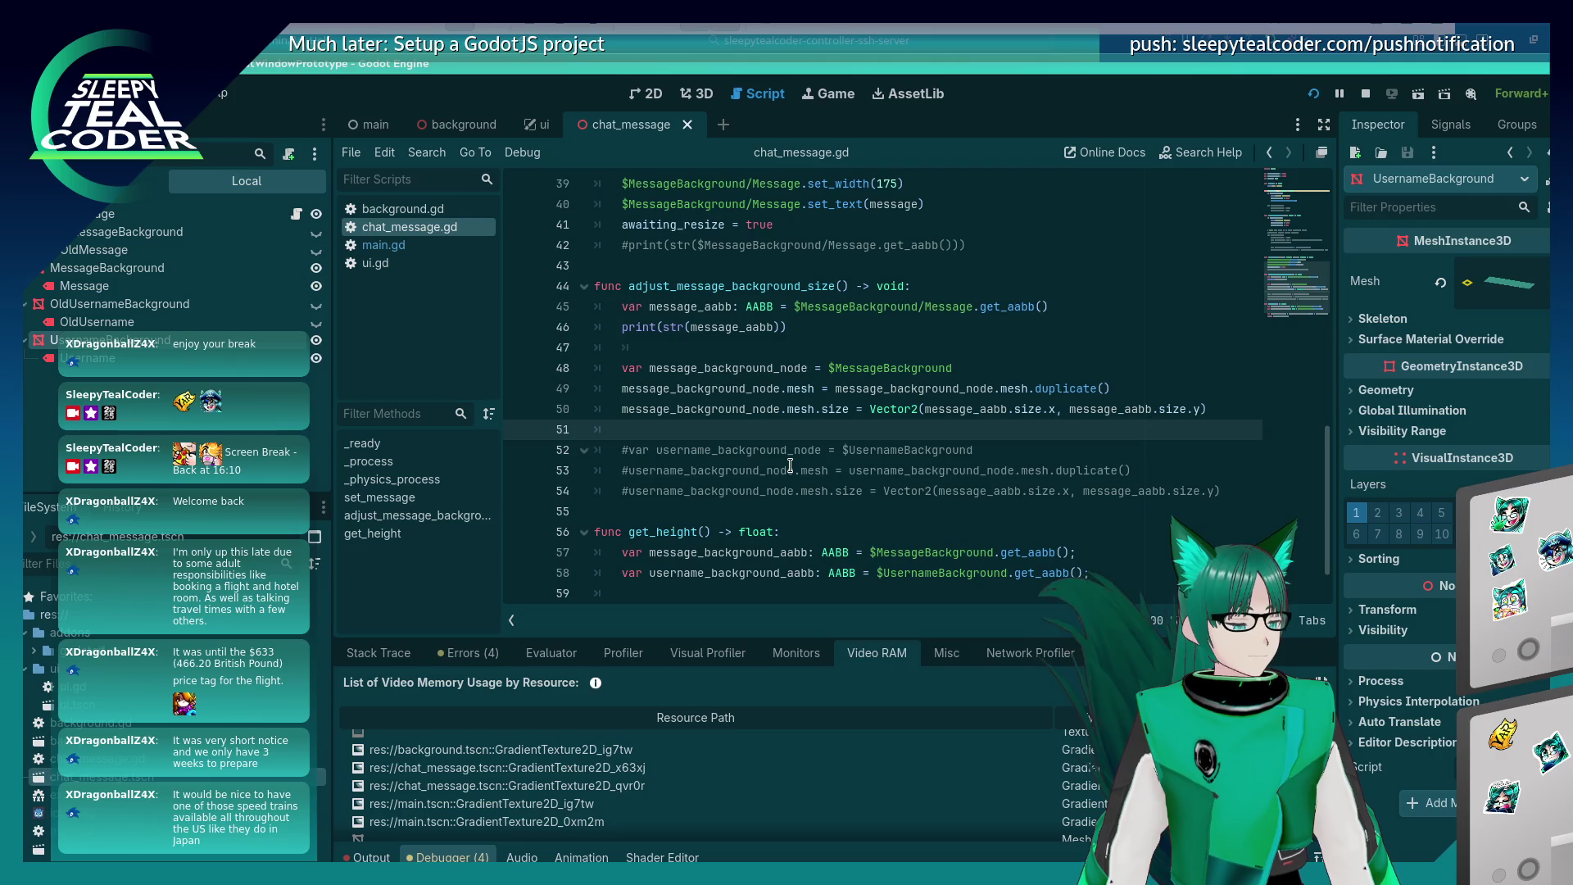
pyautogui.scroll(2, 790, 466)
pyautogui.click(767, 472)
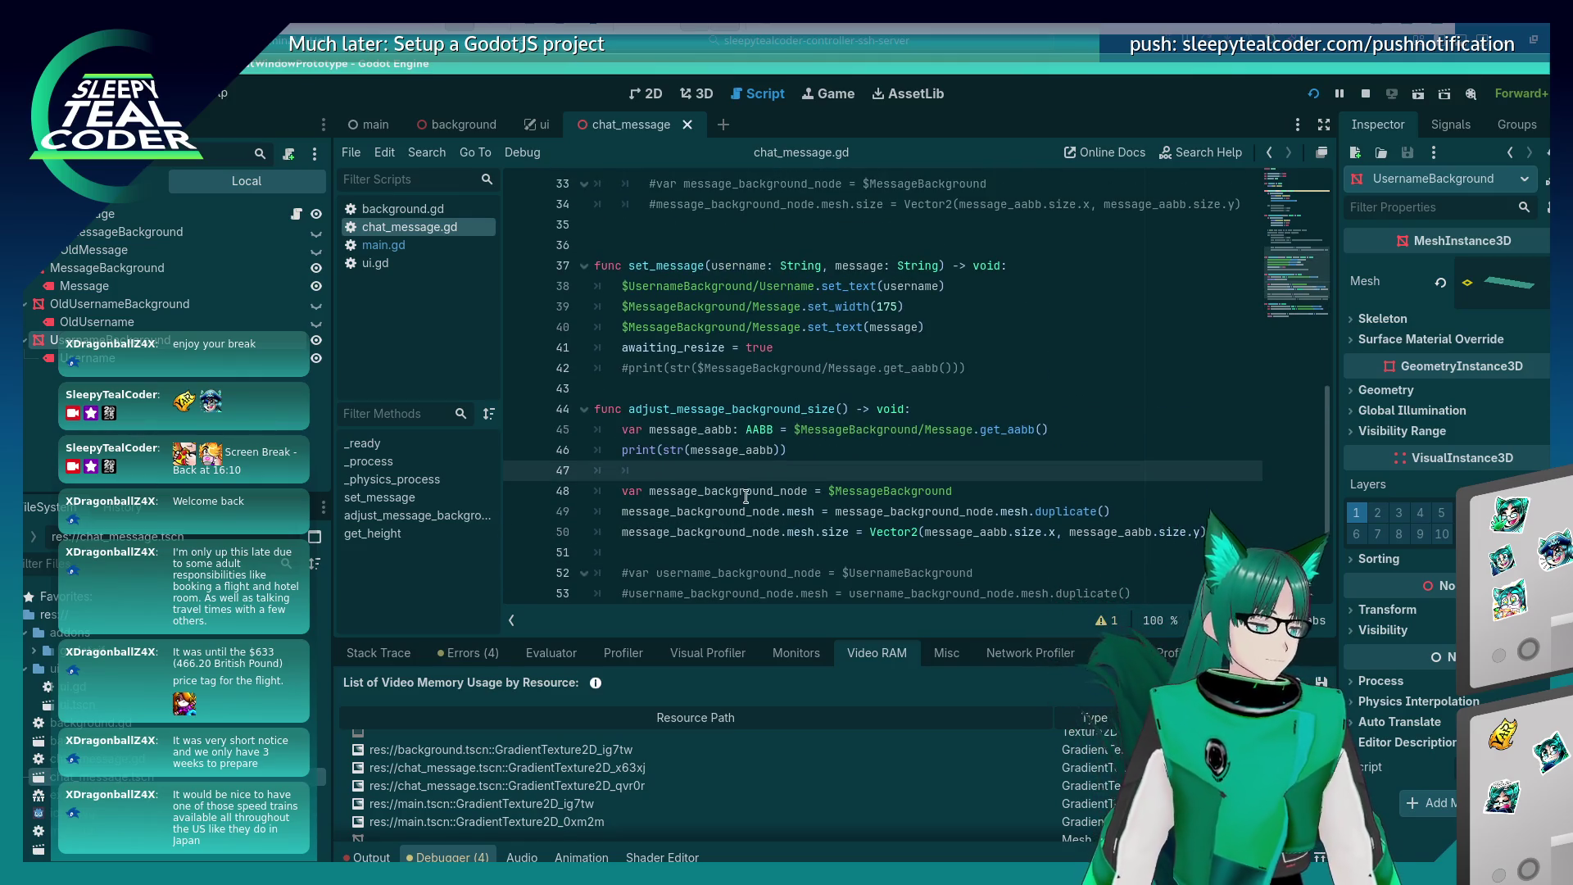
pyautogui.scroll(-2, 745, 496)
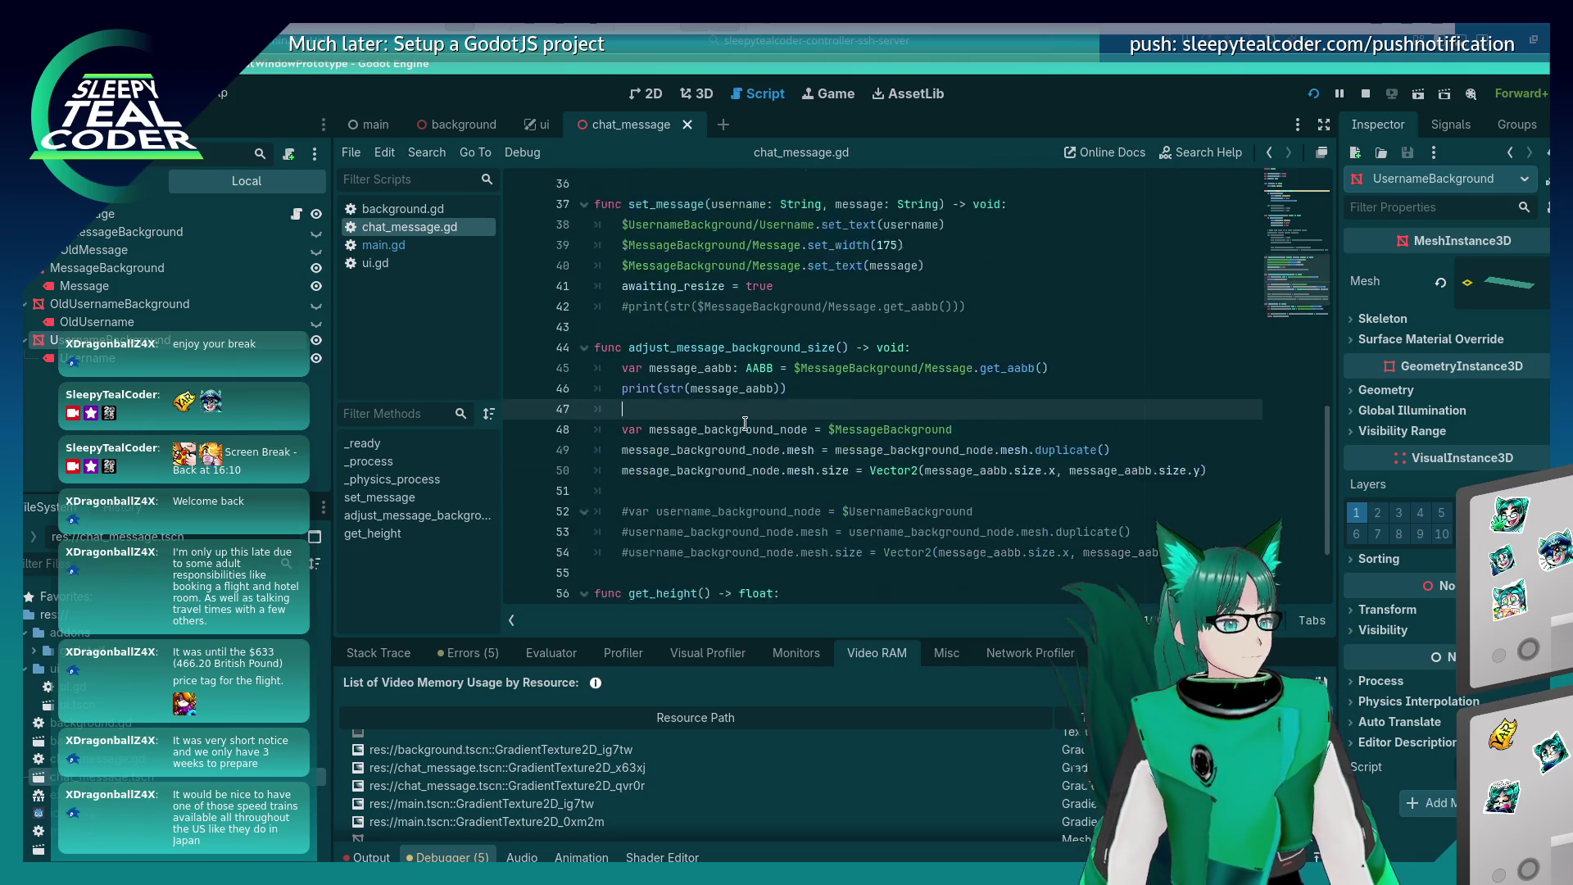
pyautogui.click(738, 421)
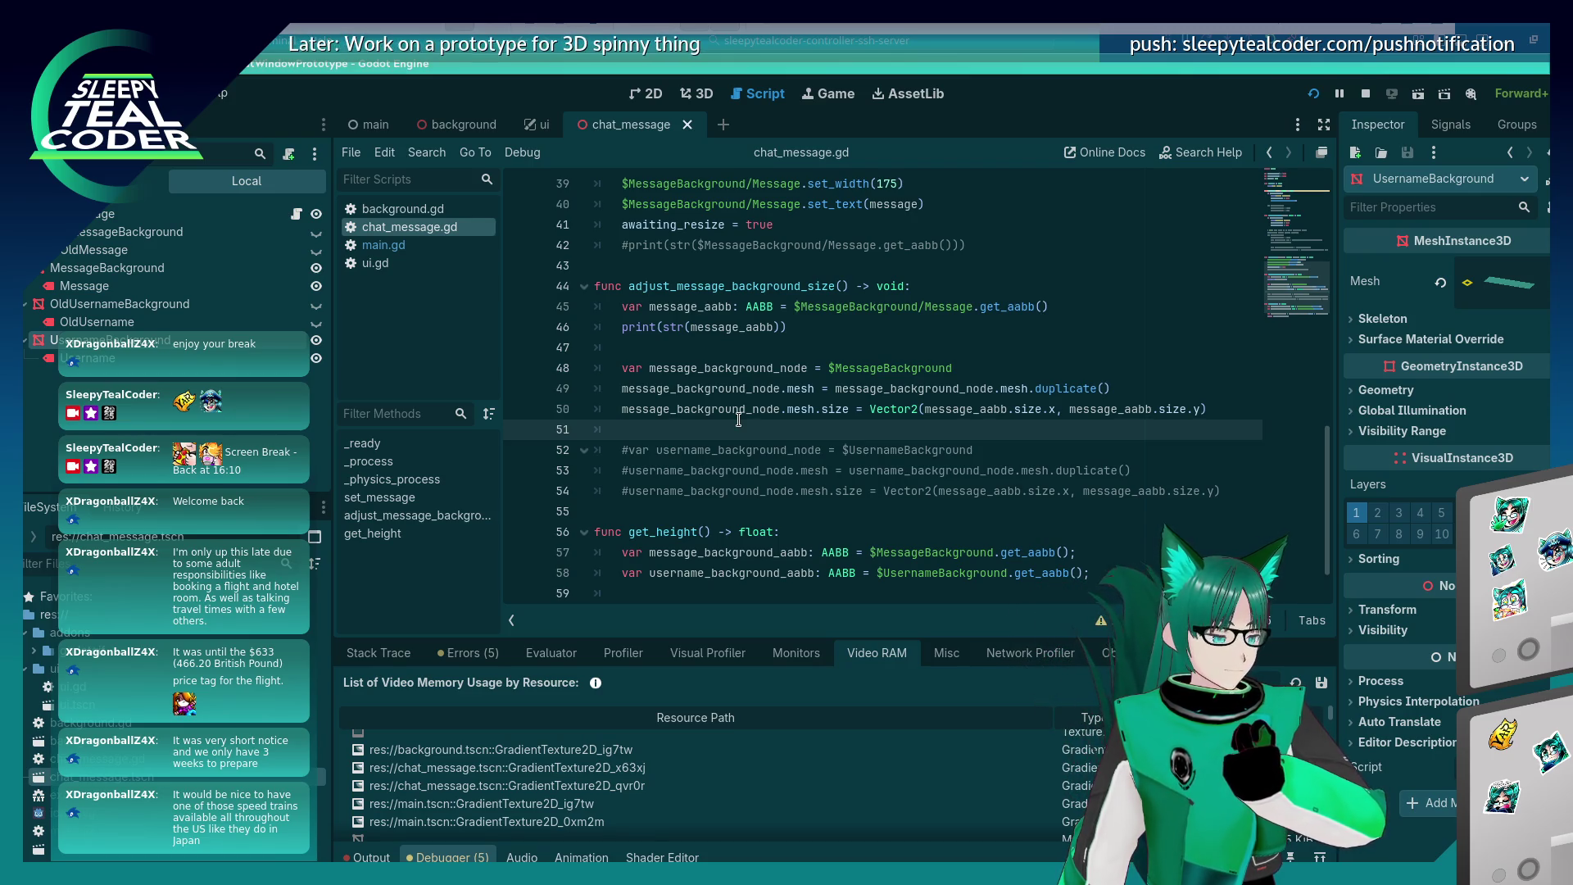
# Step: Add 'message_background_node.position = Vector3(0.0, 0.0, 0.0)' below the mesh size line and run the project
pyautogui.press('Up')
pyautogui.press('Return')
pyautogui.write('messa')
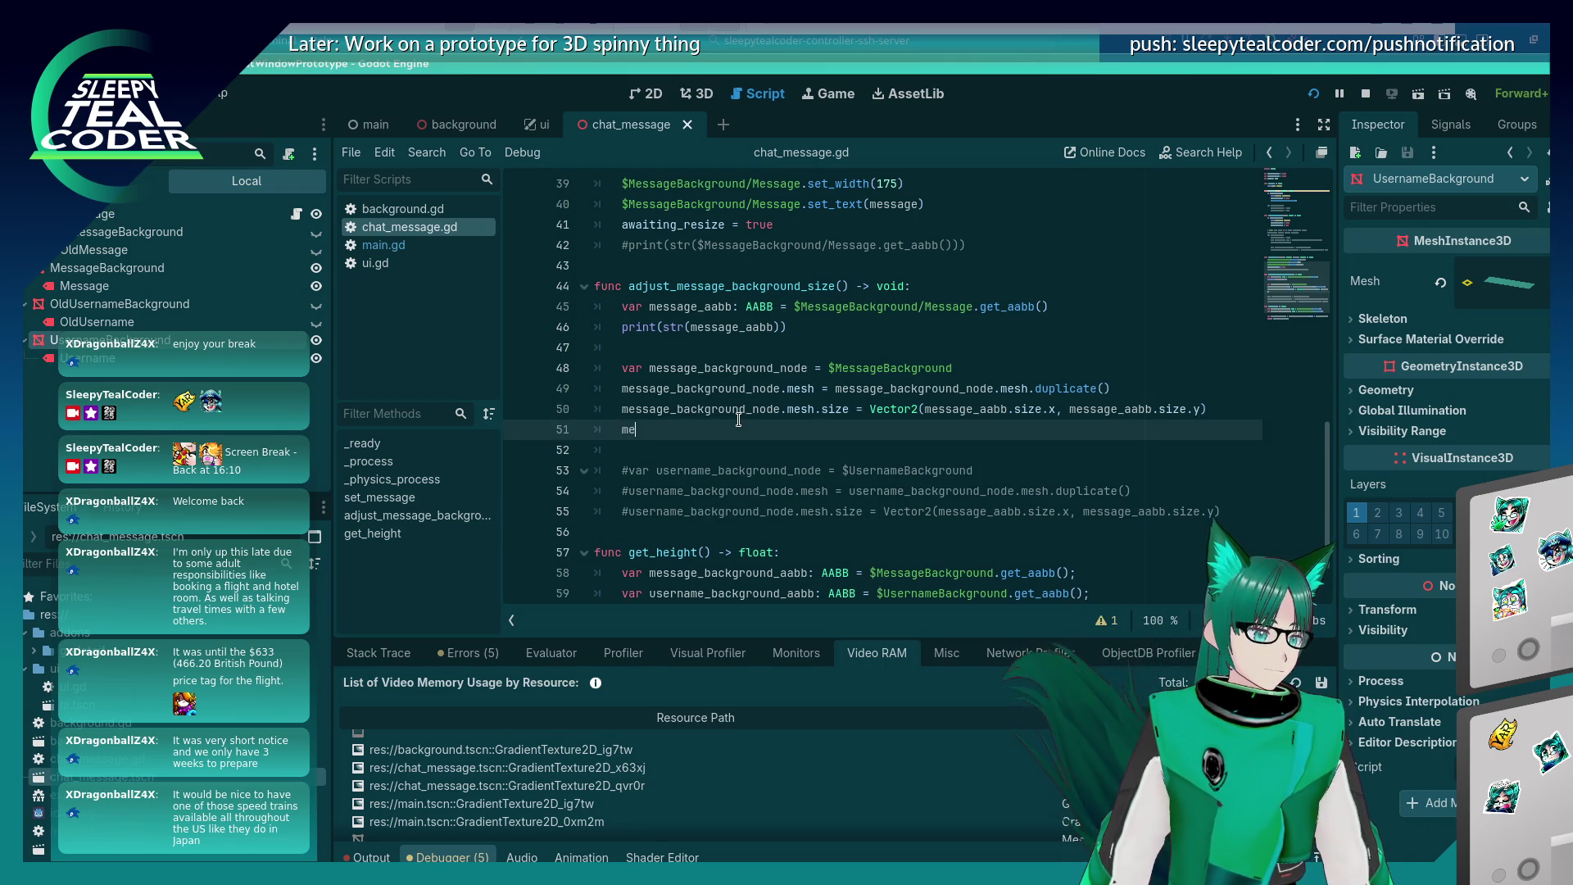
pyautogui.write('ge_background_')
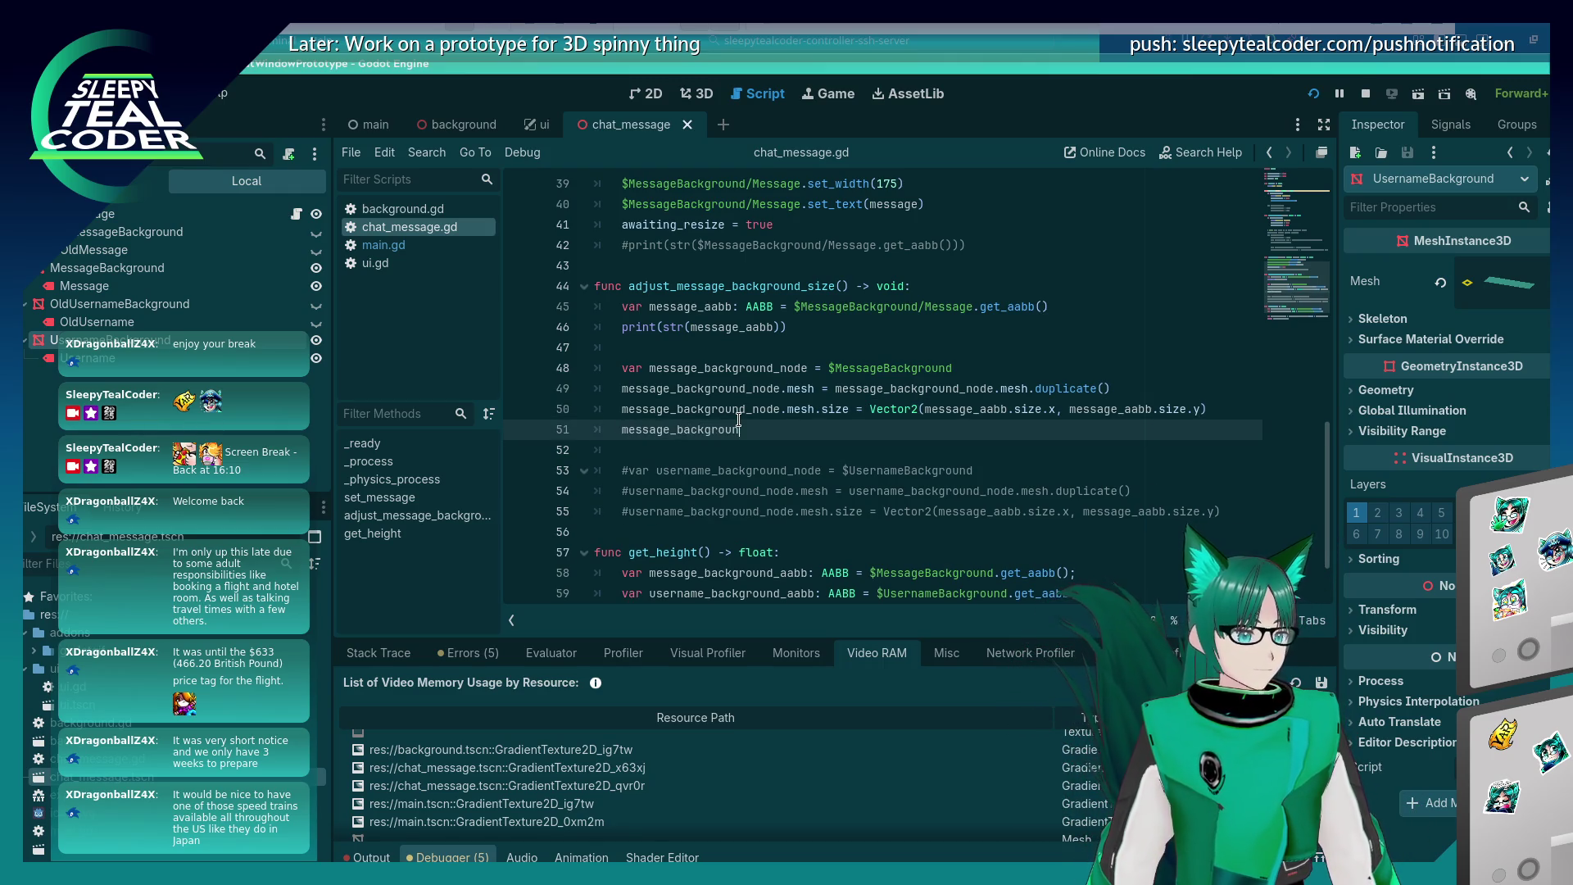
pyautogui.write('node.pos')
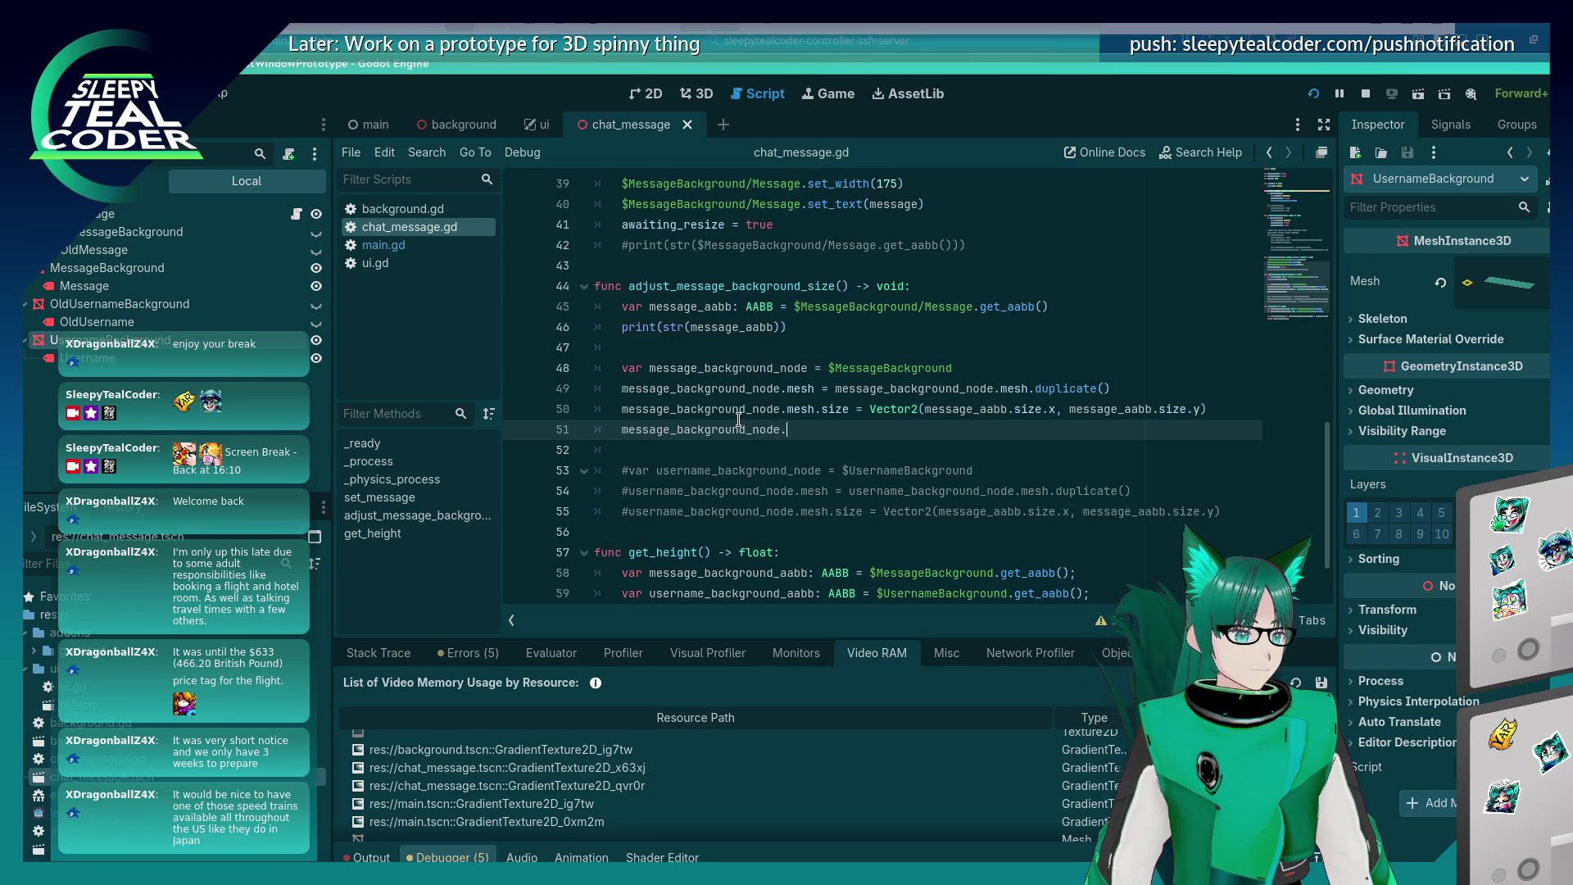
pyautogui.write('ition = Vect')
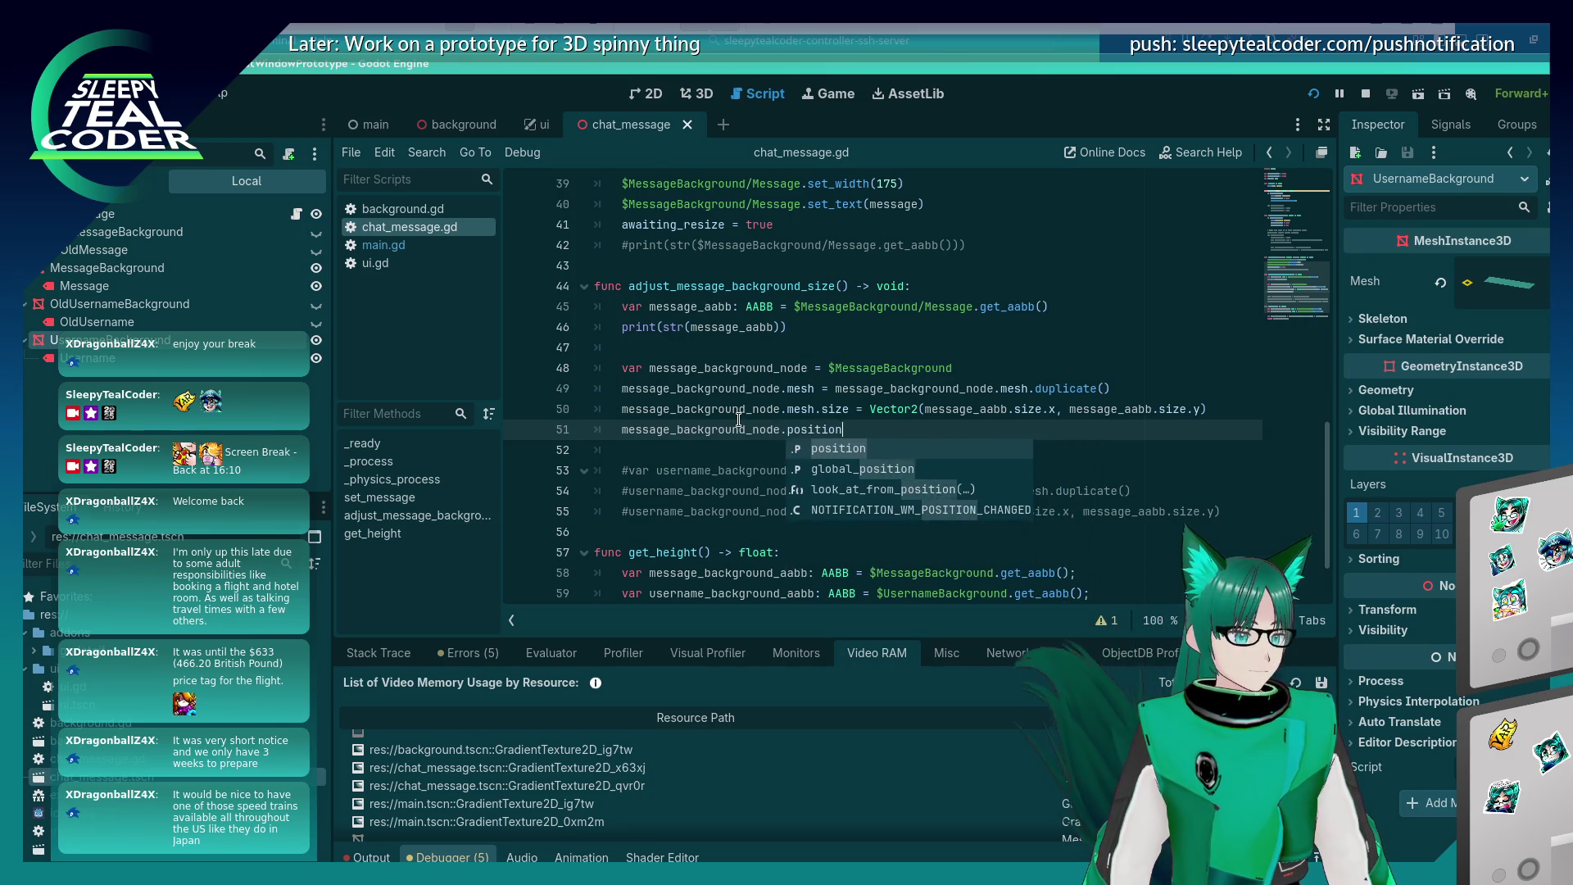
pyautogui.write('or3(0.')
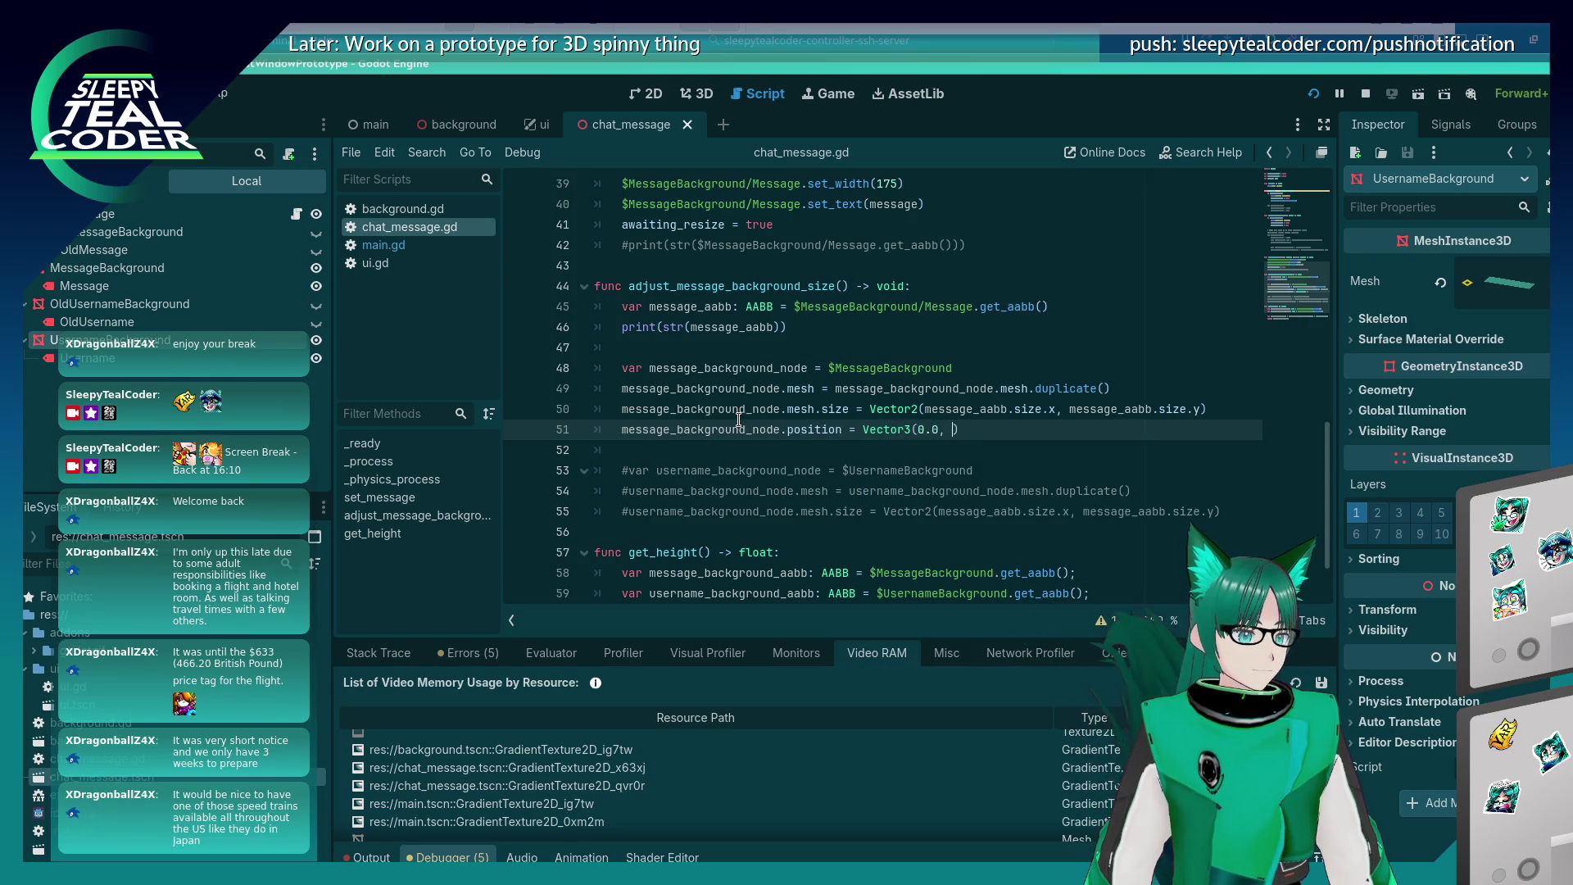
pyautogui.write('0, 0.0, 0.0')
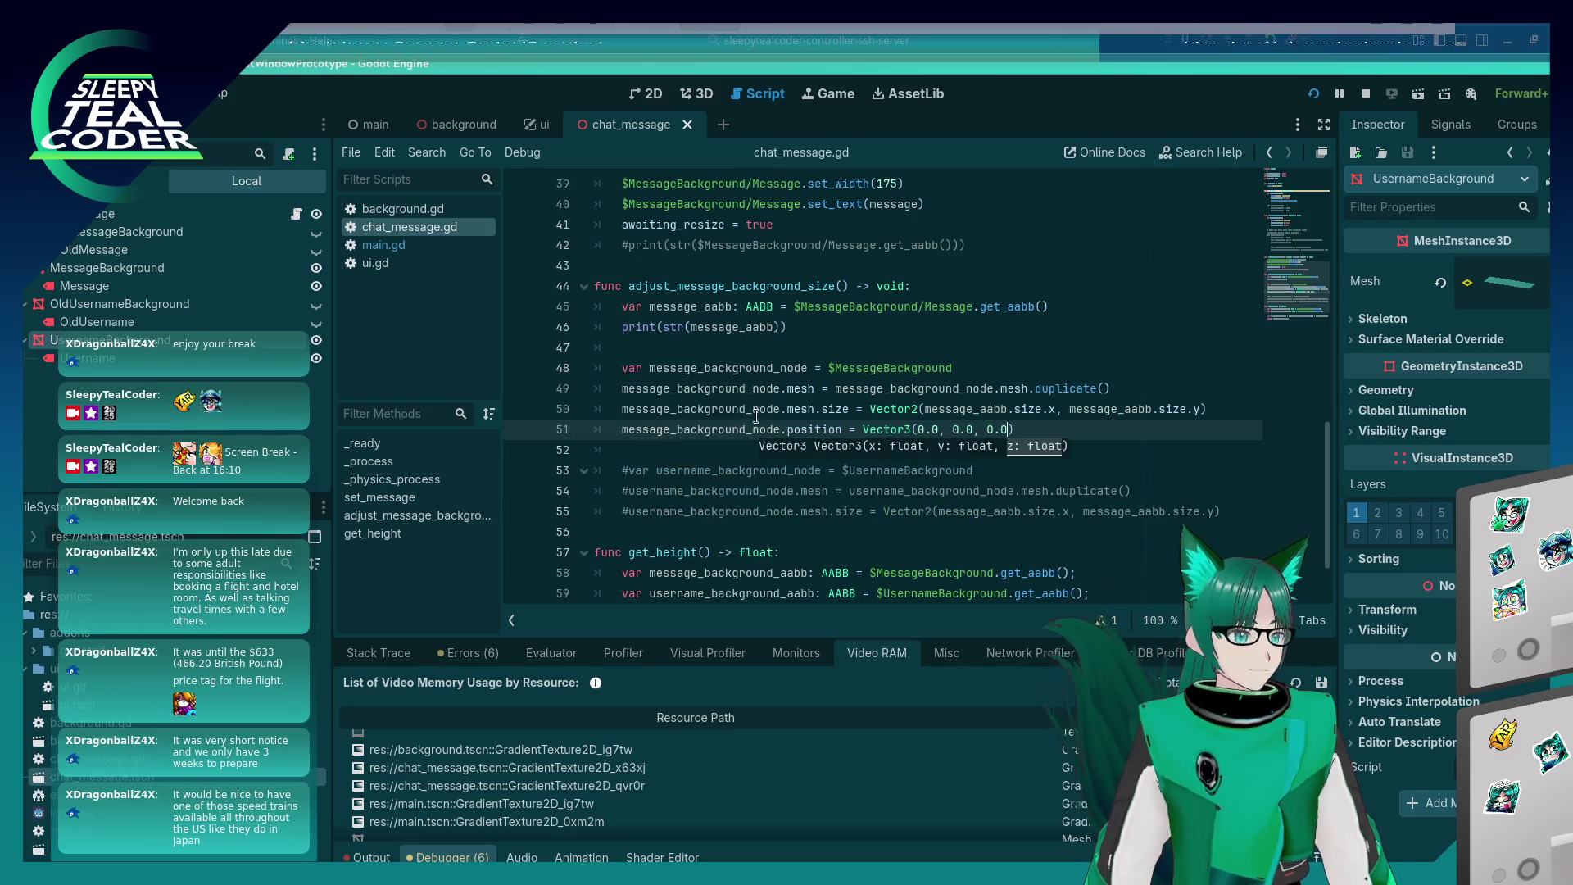
pyautogui.click(1320, 94)
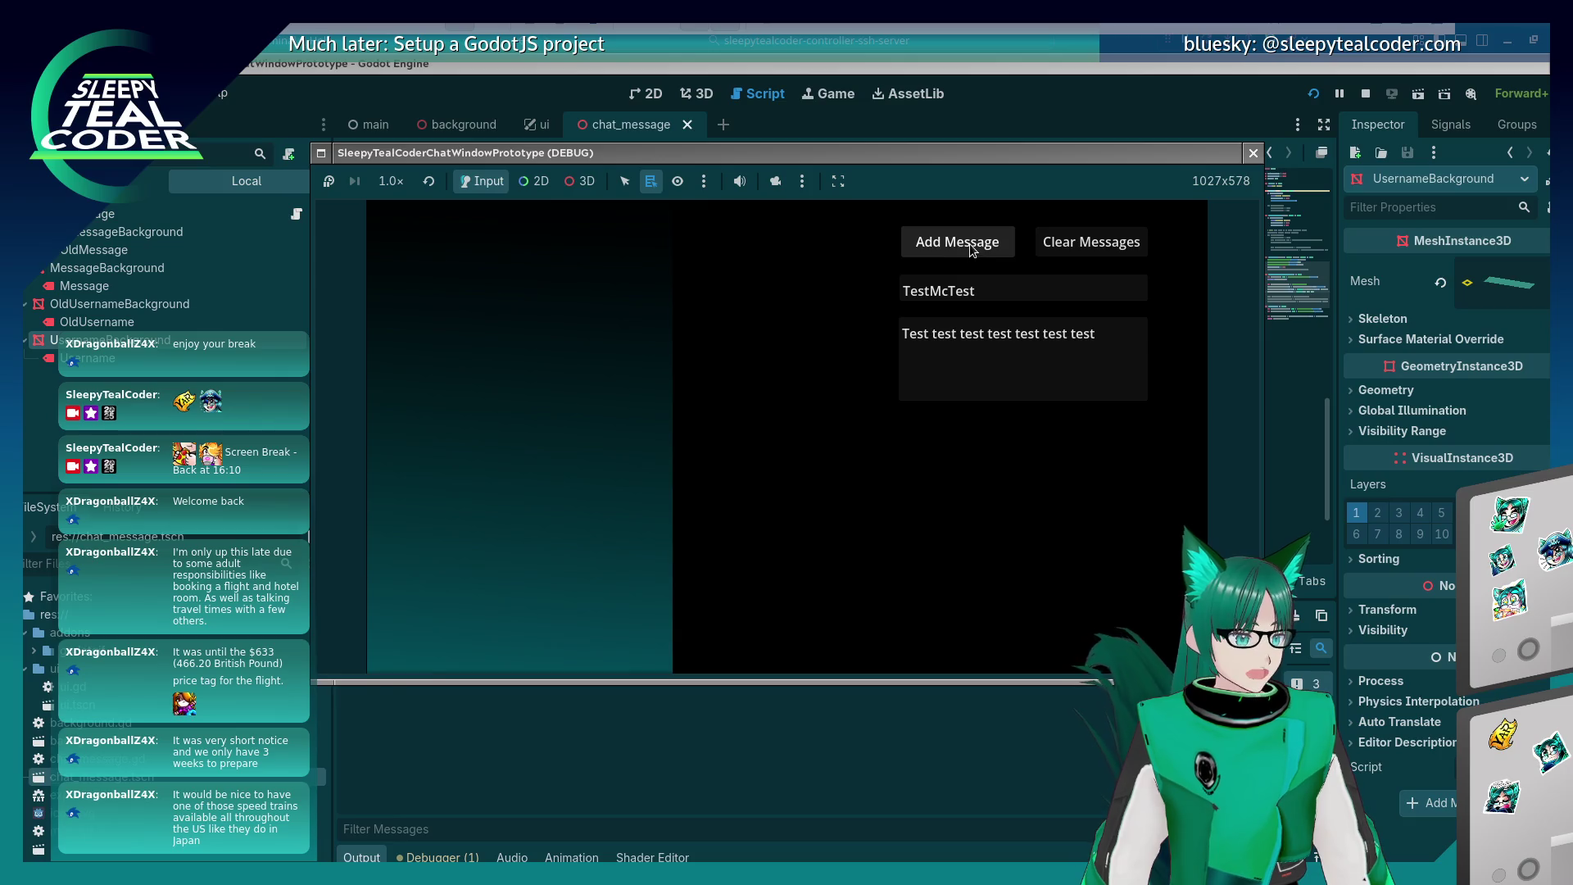
# Step: Add a test message, stop the game, comment out the line-51 position reset with '#', and rerun
pyautogui.click(969, 247)
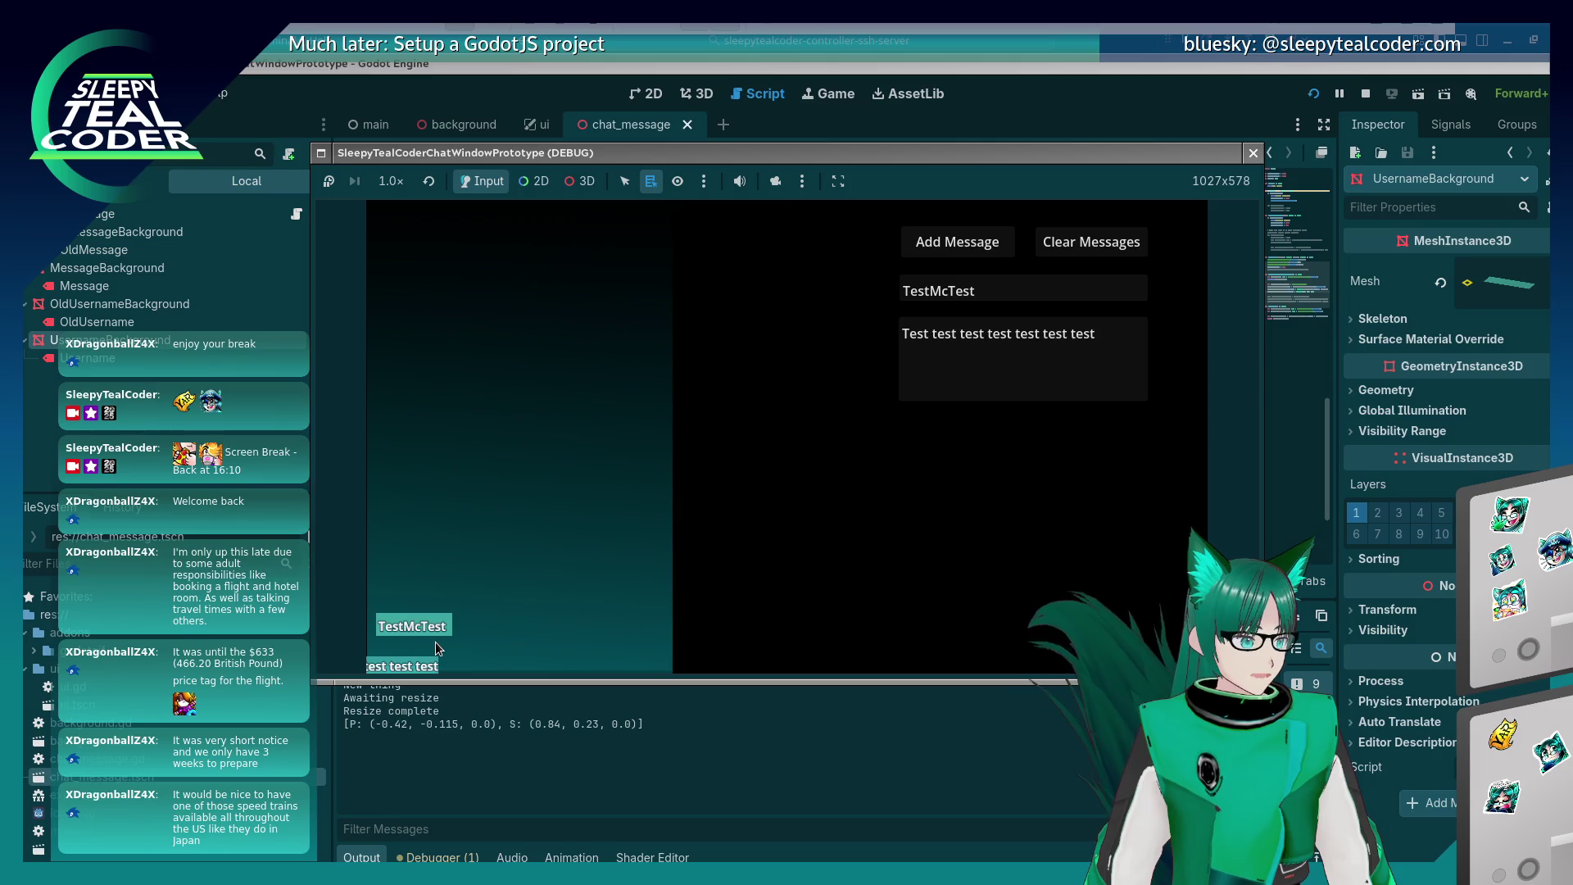
pyautogui.click(1253, 152)
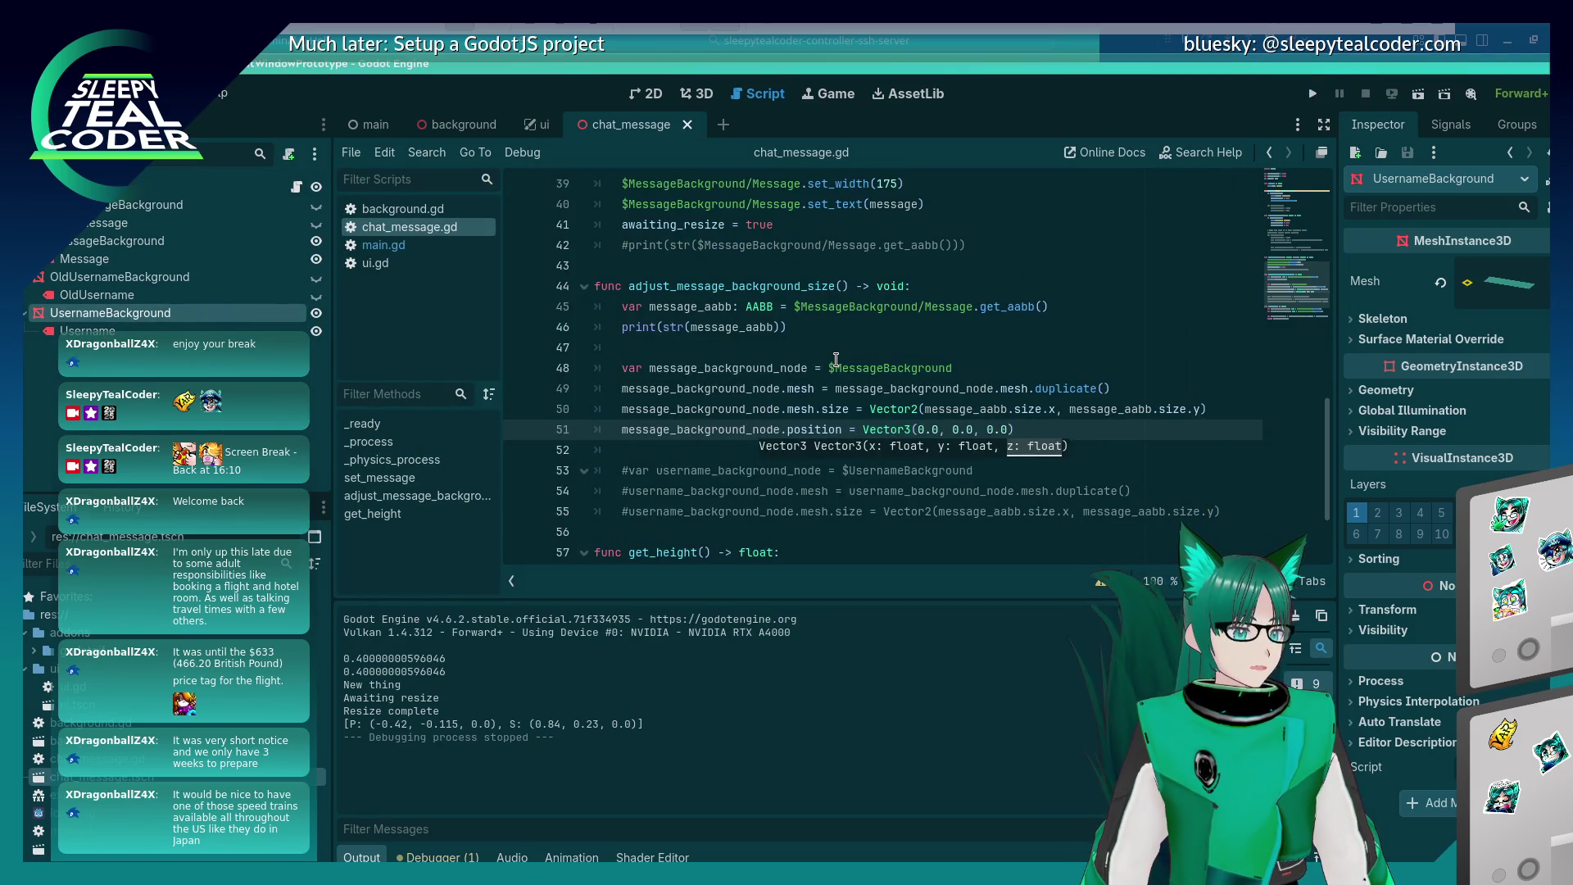
pyautogui.click(631, 430)
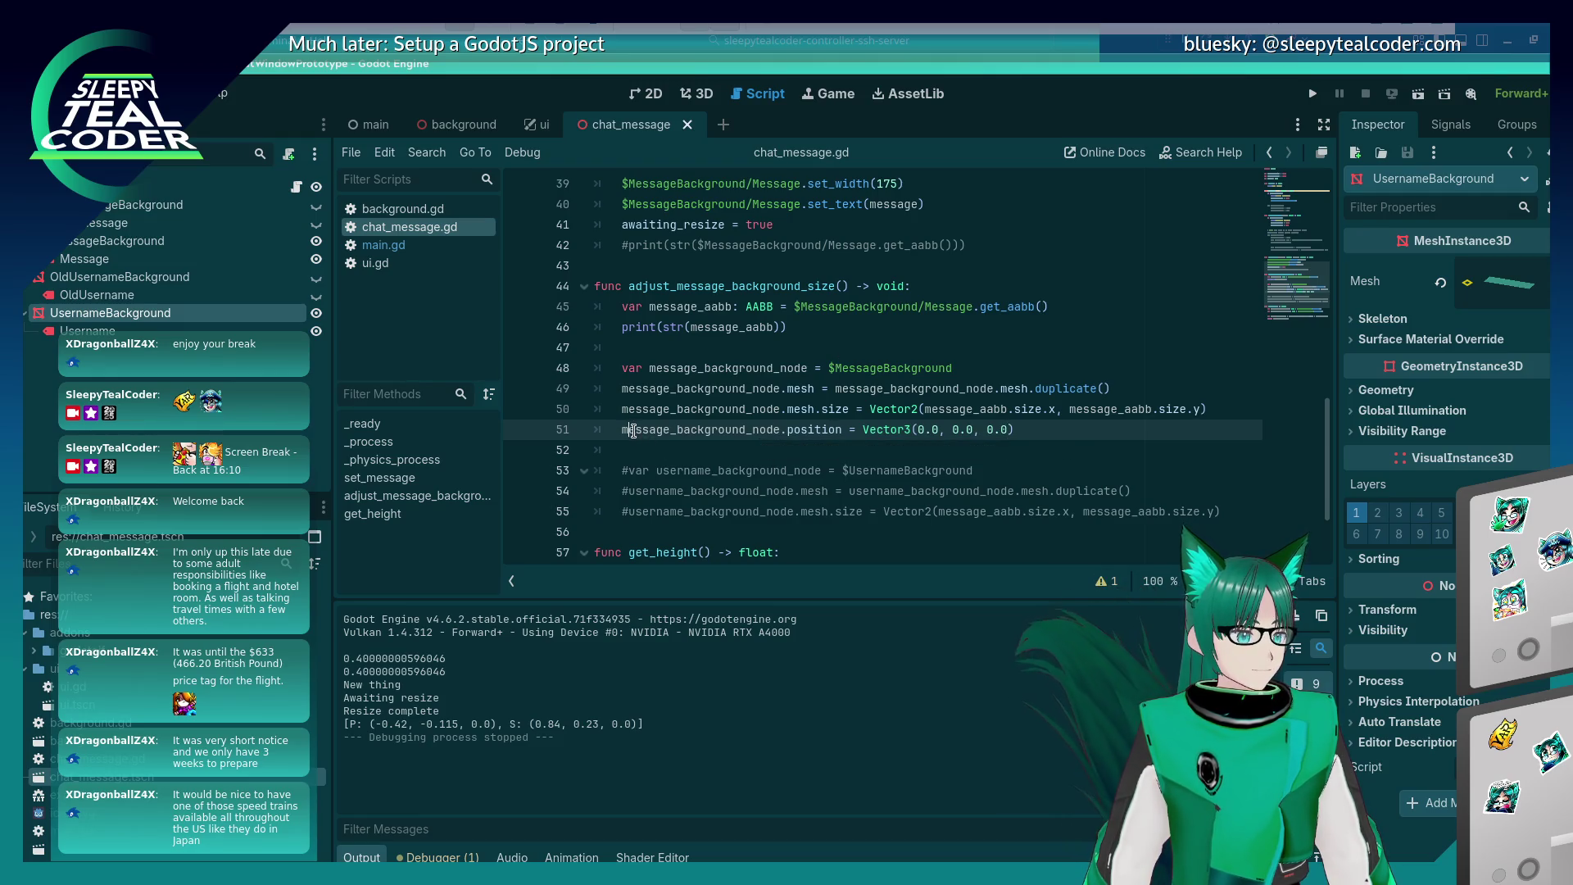
pyautogui.write('#')
pyautogui.click(1313, 94)
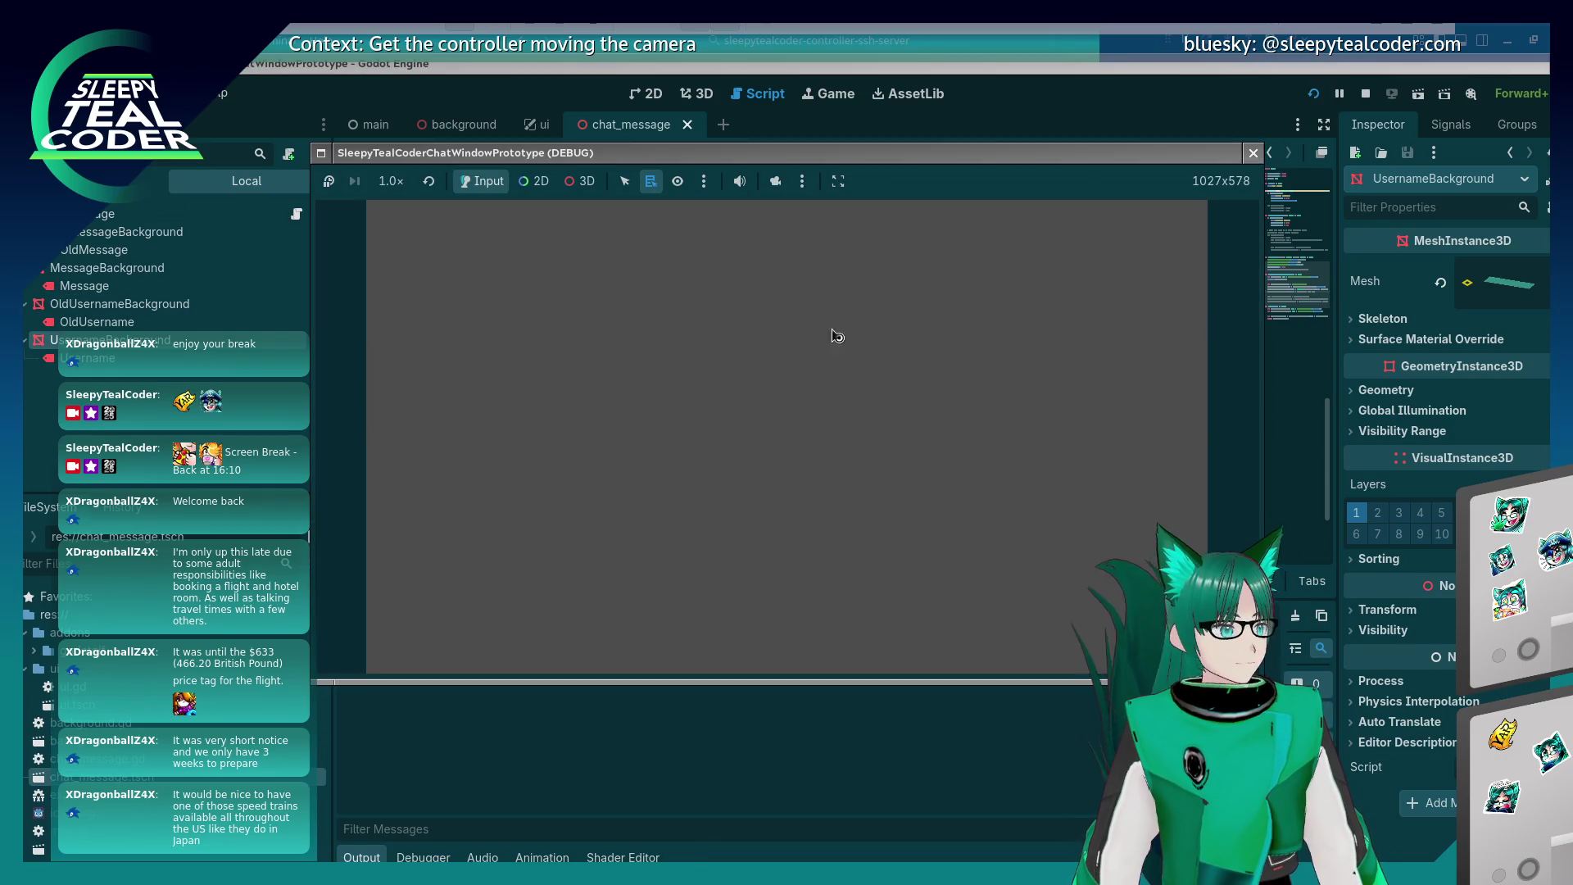
# Step: Add another test message and inspect its MessageBackground node via 3D list picking
pyautogui.click(954, 246)
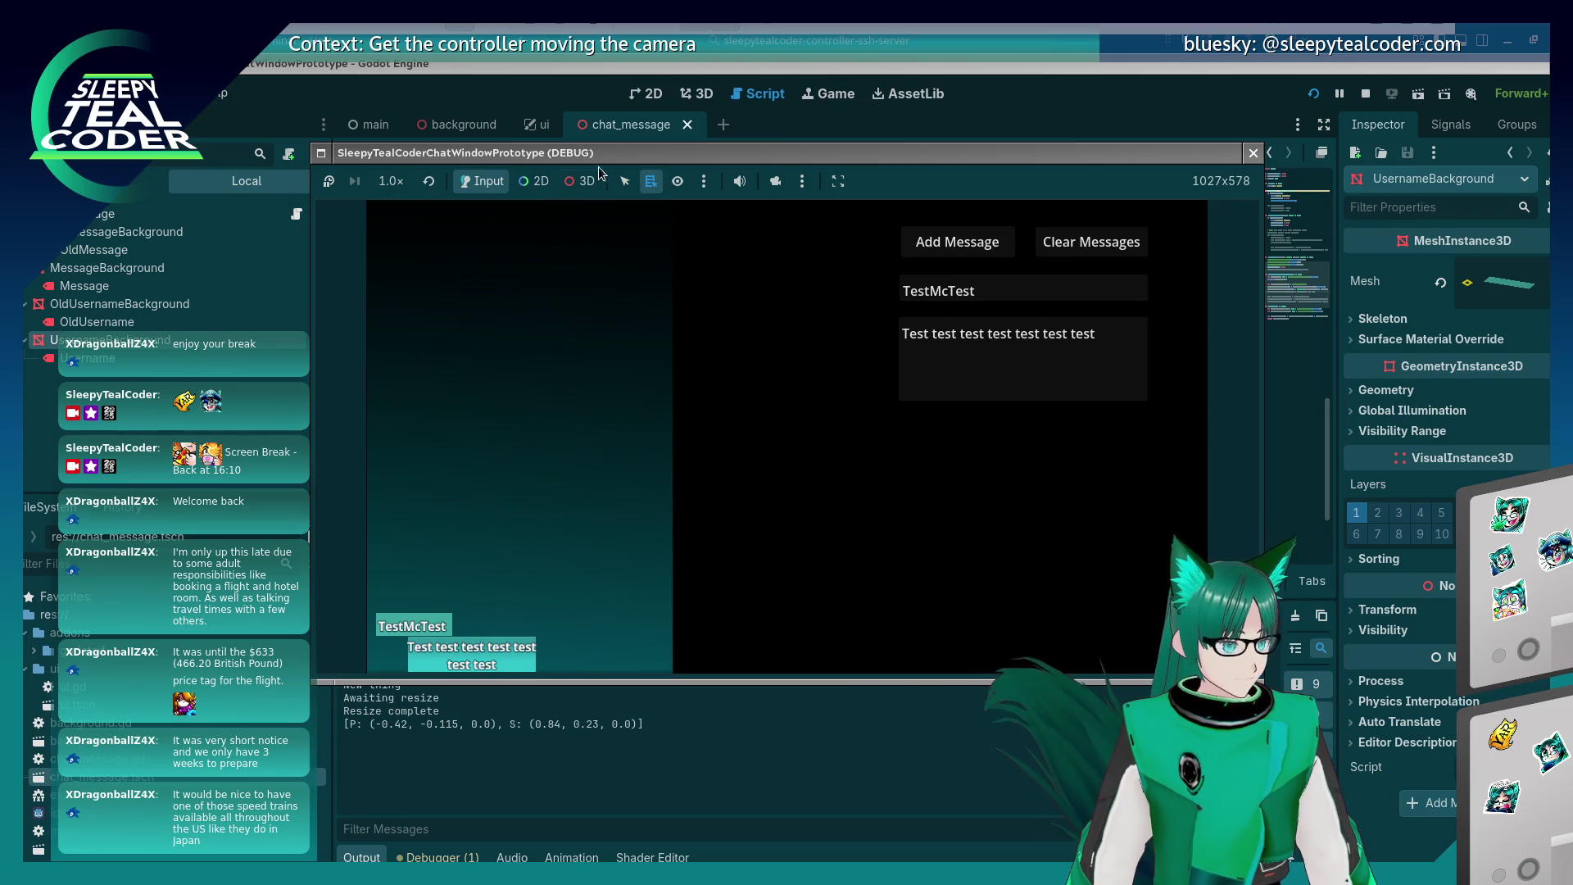
pyautogui.click(624, 181)
pyautogui.click(581, 182)
pyautogui.click(651, 181)
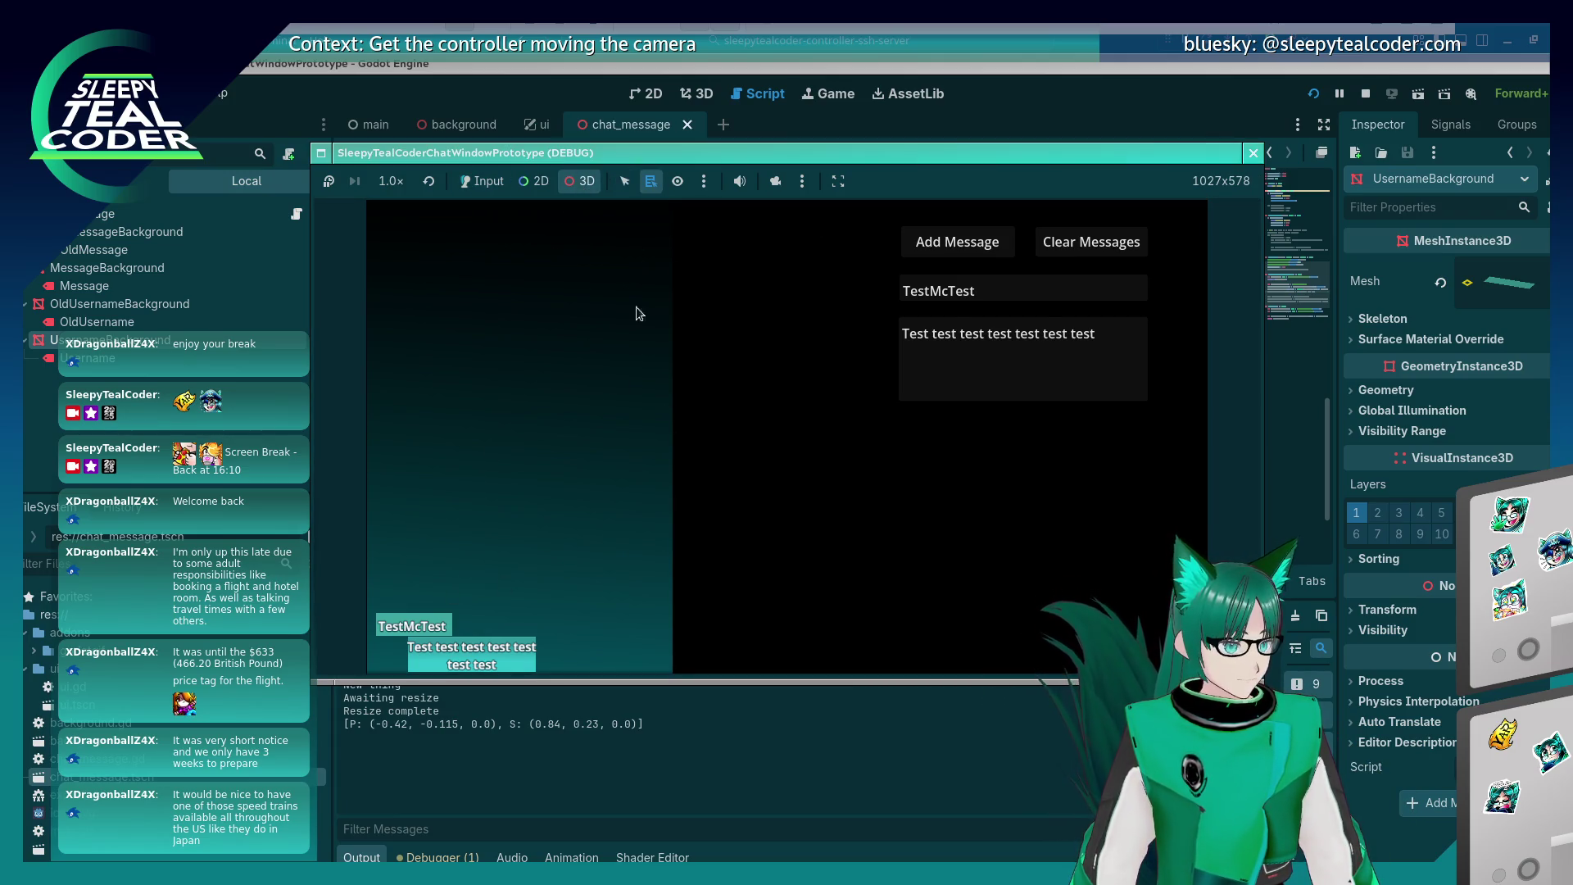
pyautogui.click(473, 647)
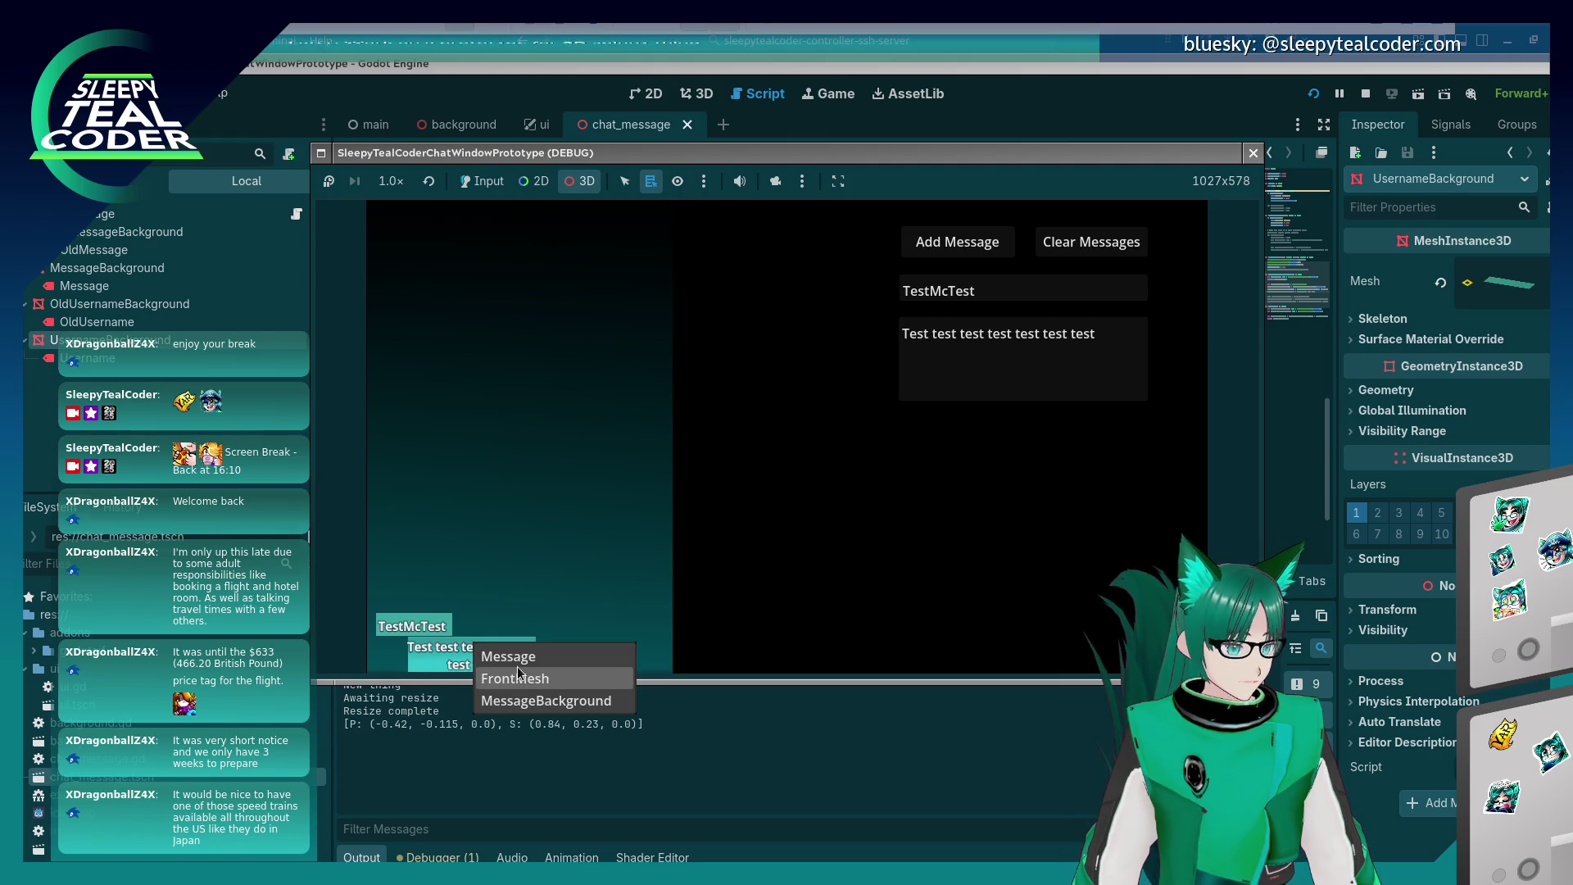
pyautogui.click(512, 699)
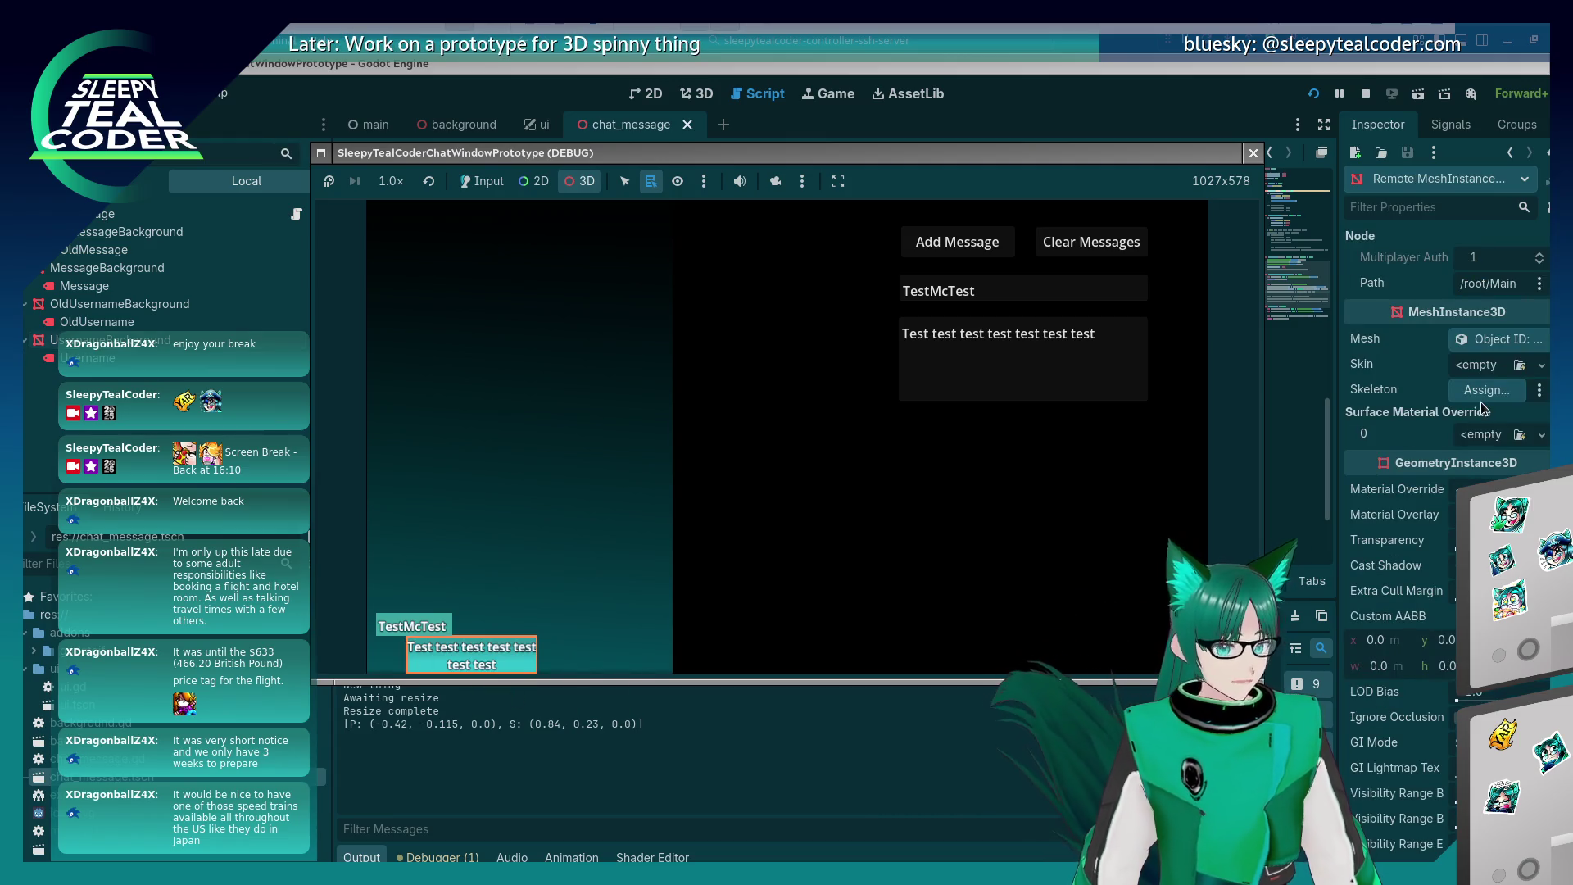
# Step: Return to the script and relaunch the project embedded in the editor with F5
pyautogui.hotkey('alt', 'Tab')
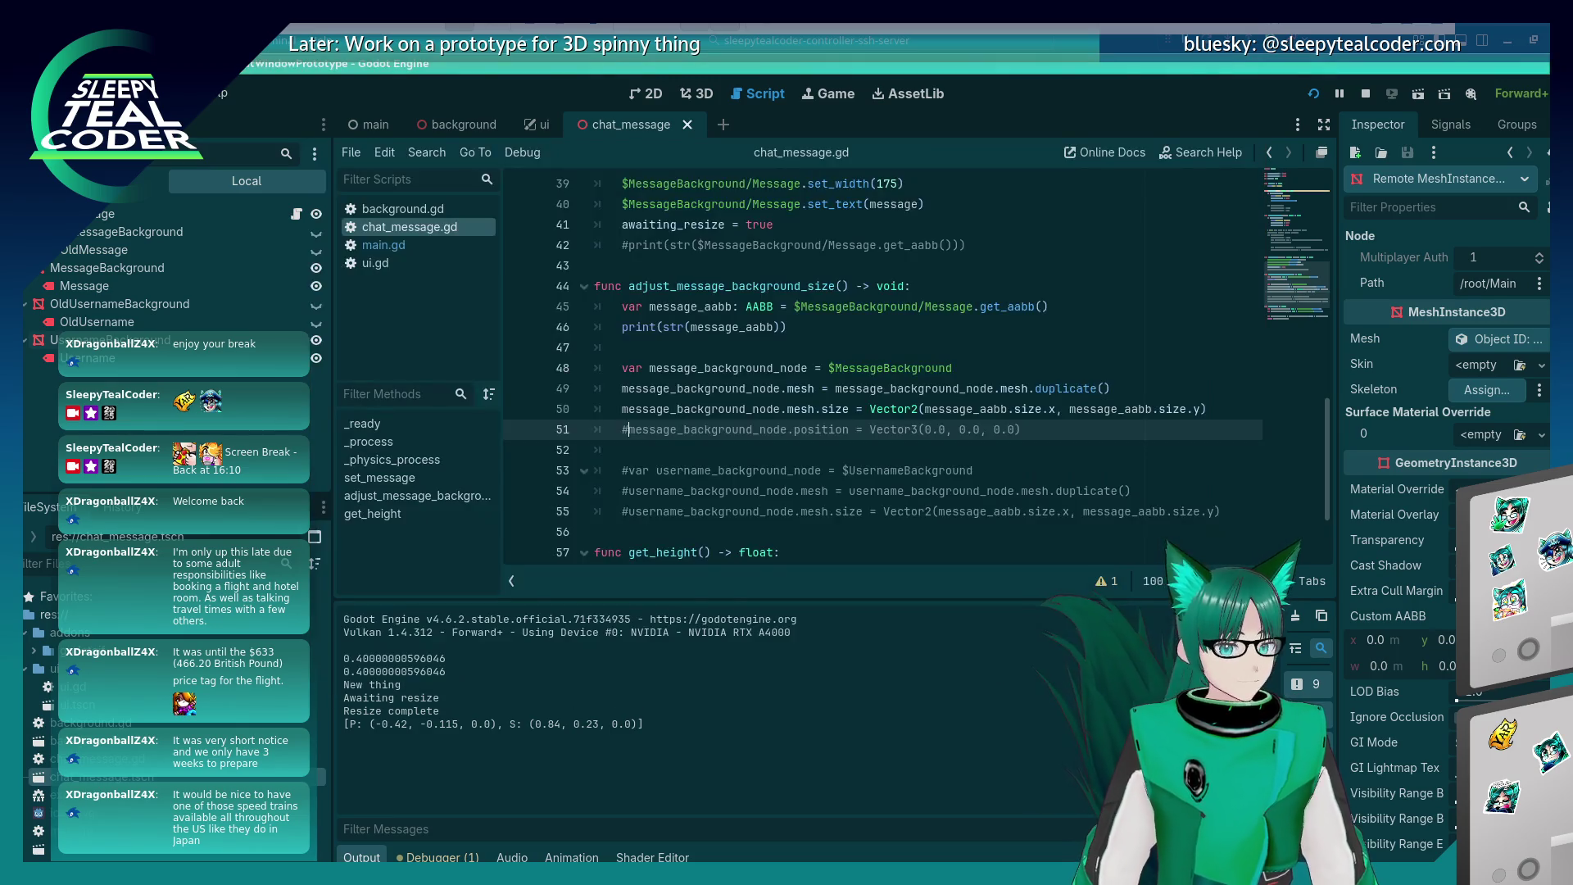
pyautogui.scroll(-3, 1446, 540)
pyautogui.scroll(-10, 1445, 541)
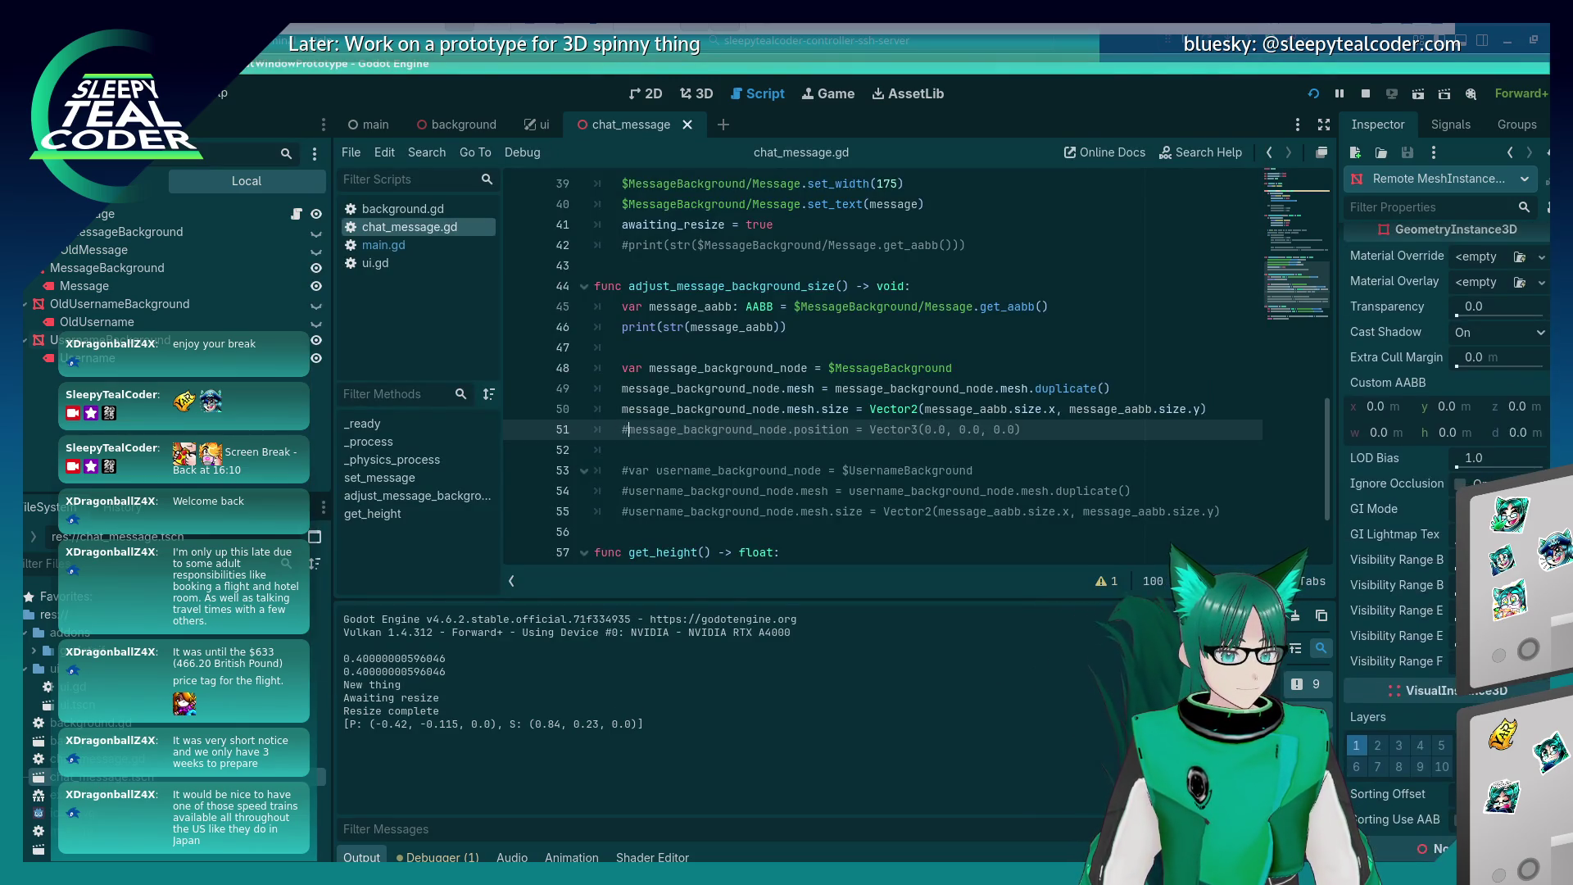
pyautogui.scroll(-1, 1445, 541)
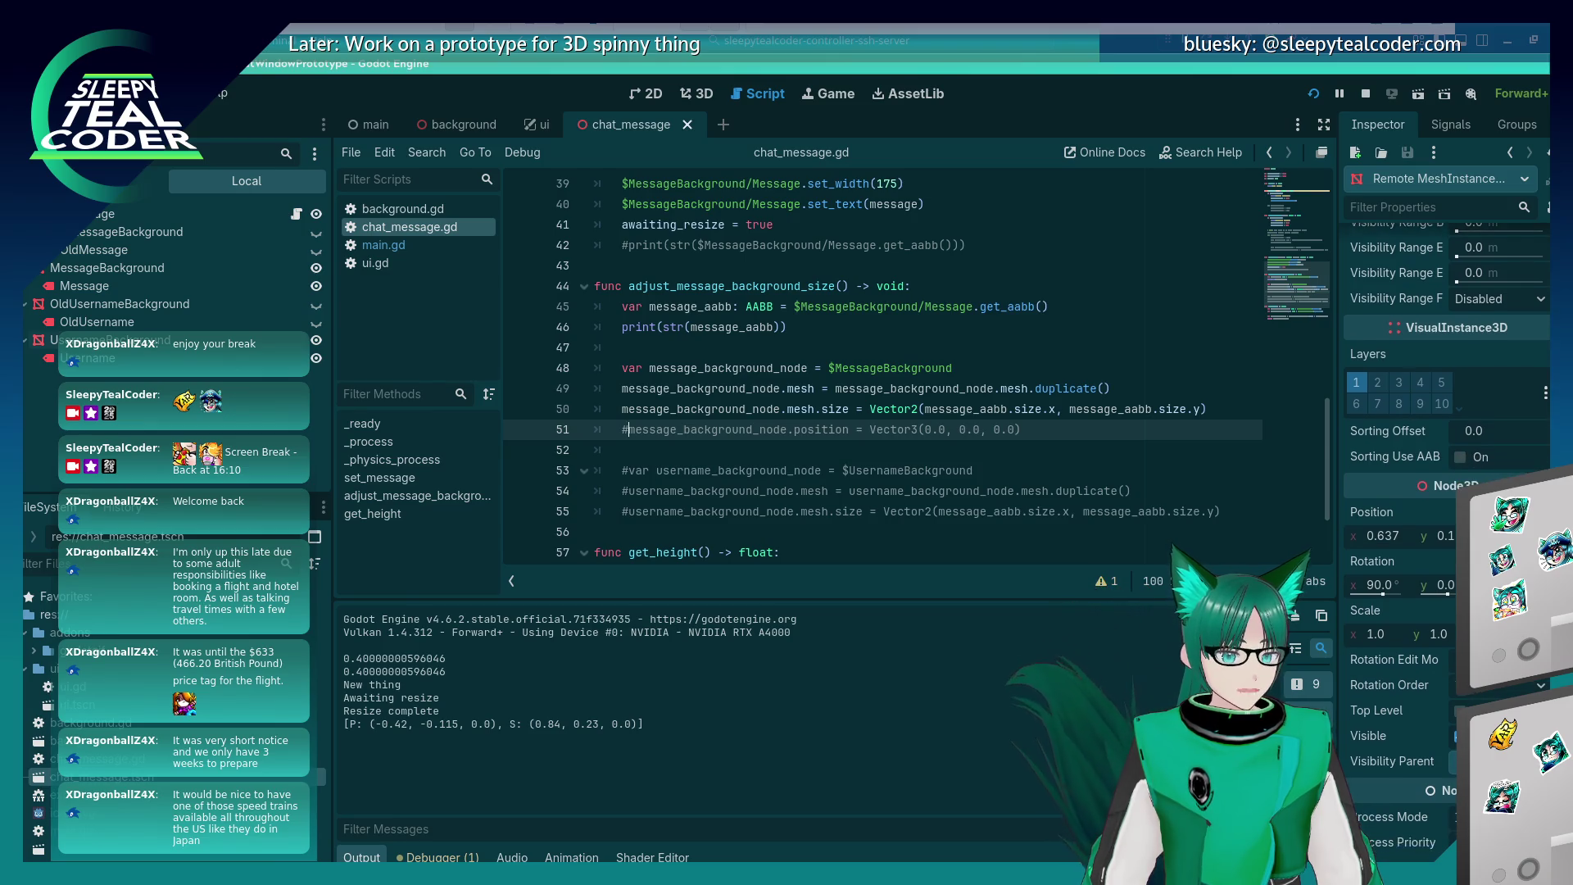
pyautogui.moveTo(1390, 542)
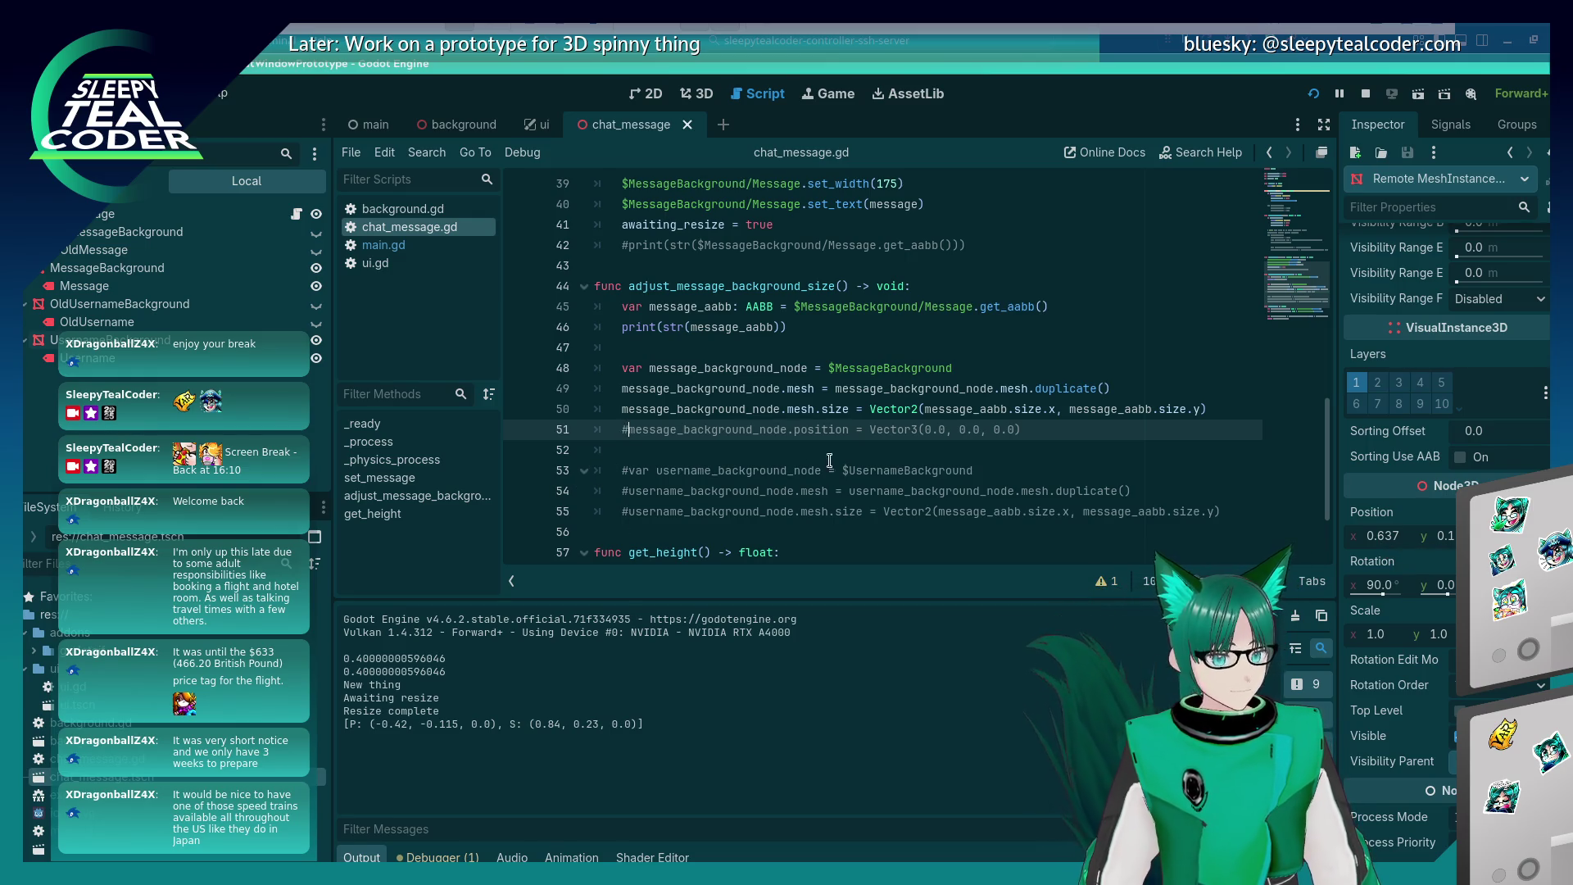
pyautogui.press('F5')
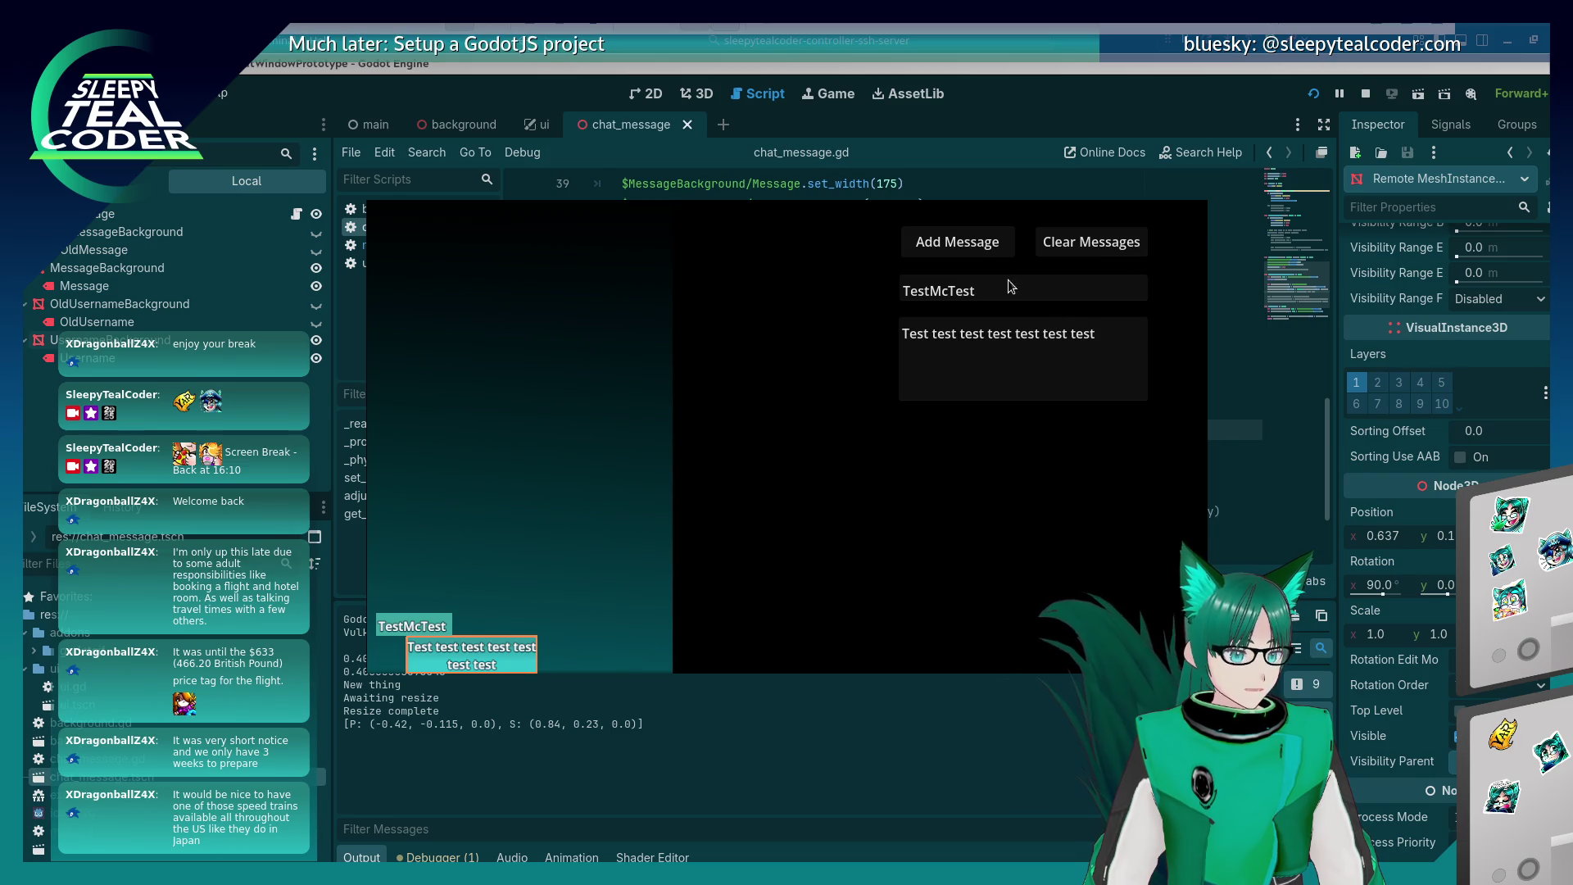
pyautogui.click(1406, 86)
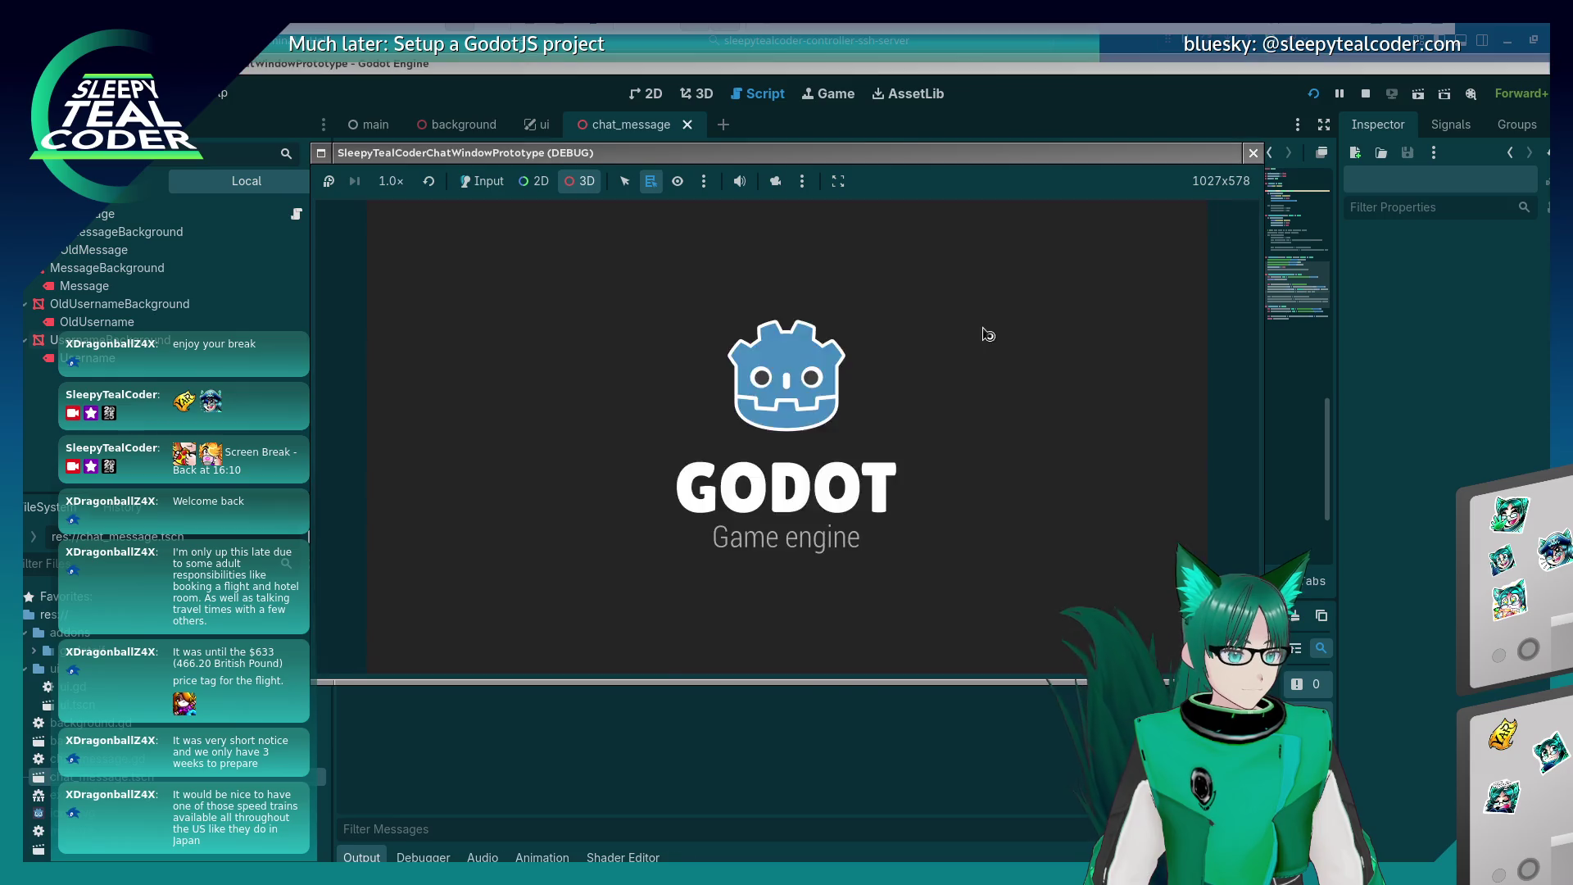
# Step: Replace the message field text with a long 'Mooo…' string and submit it
pyautogui.click(482, 181)
pyautogui.click(1029, 336)
pyautogui.hotkey('ctrl', 'a')
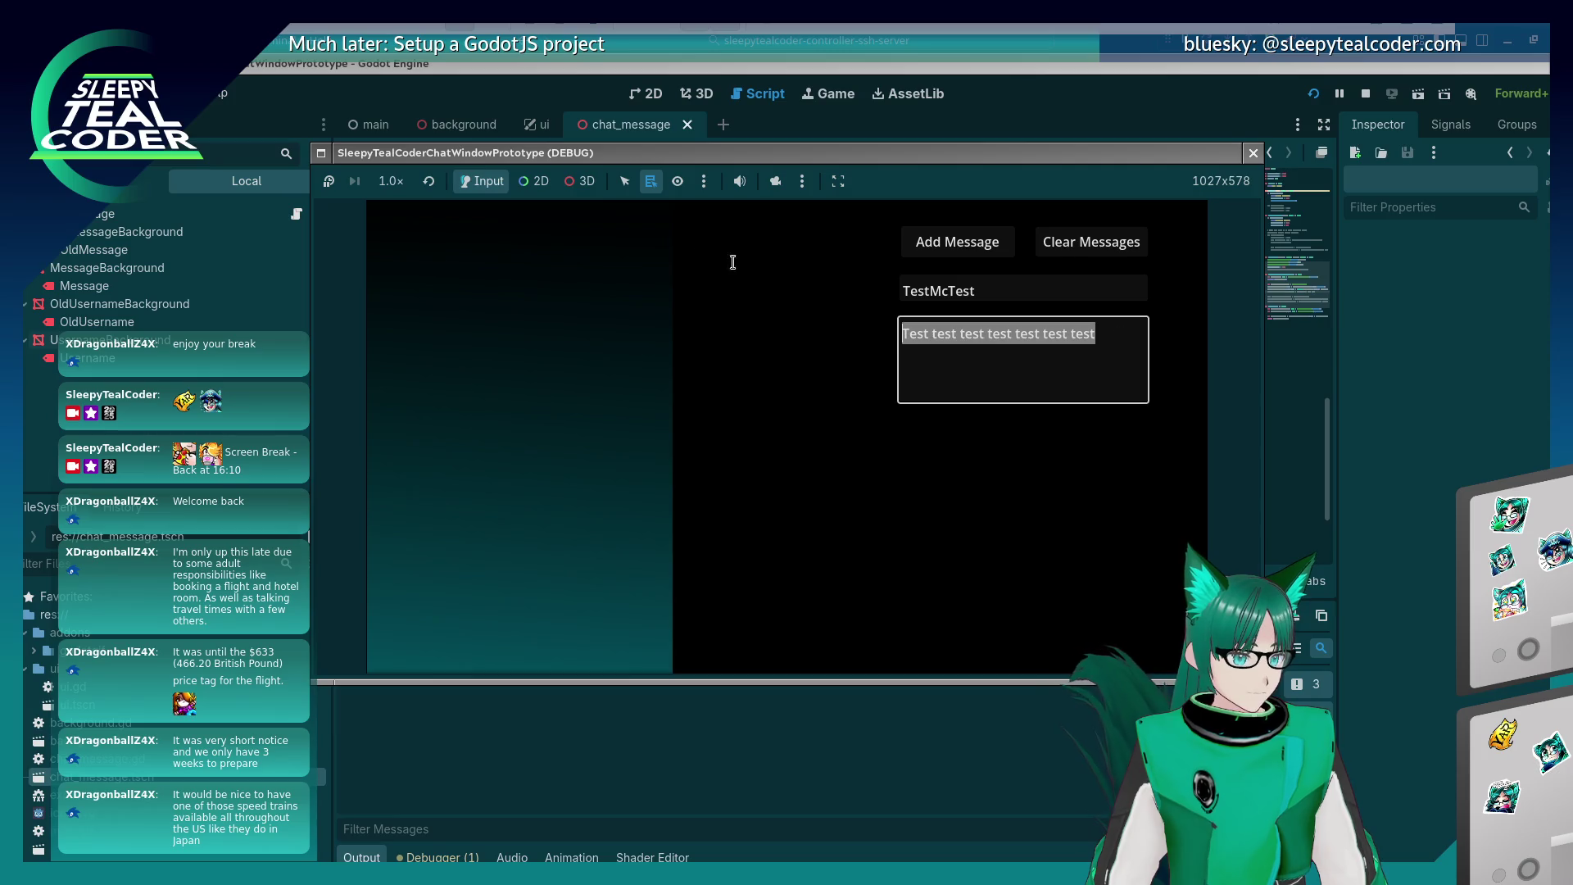
pyautogui.write('Mooooooooooooooooooooooooooooooooooooooooooooooo')
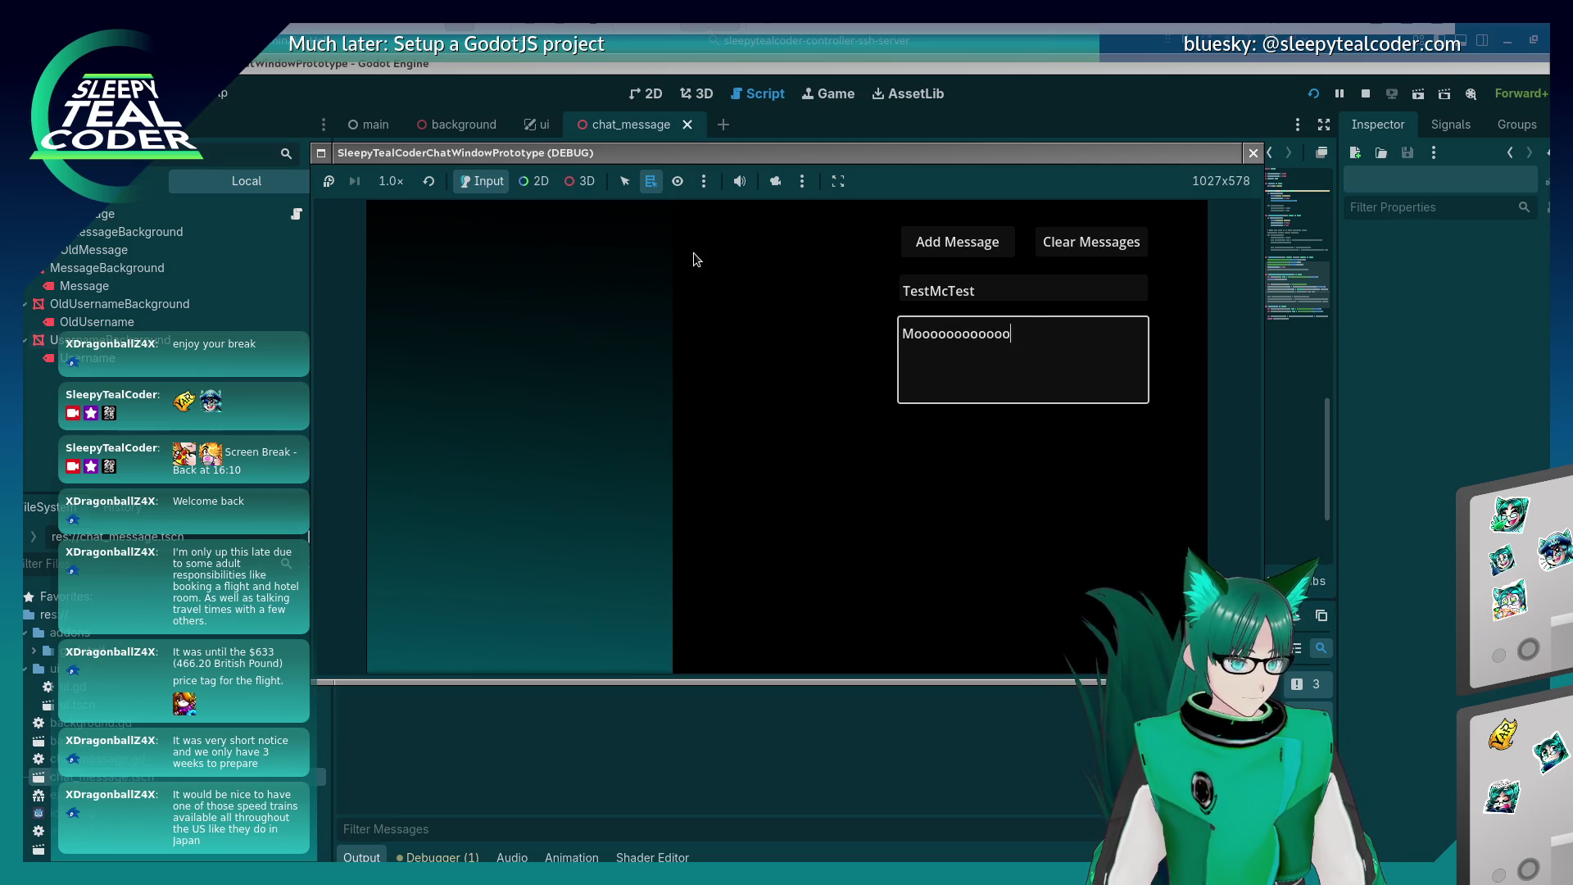
pyautogui.write('ooooooooooooooooooooooooooooooooooooo')
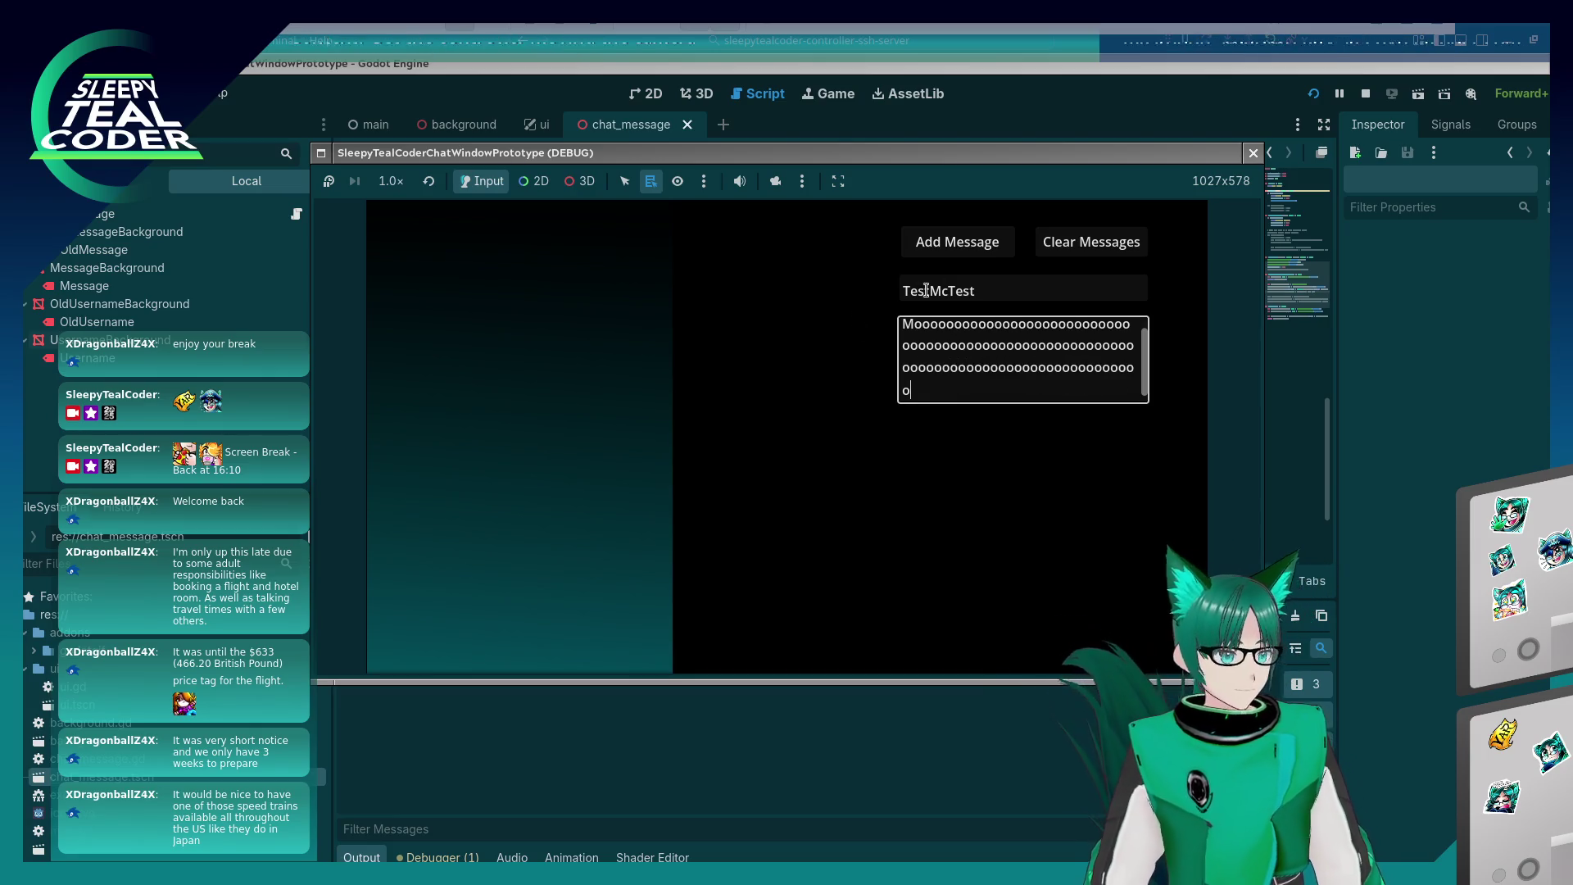
pyautogui.press('Return')
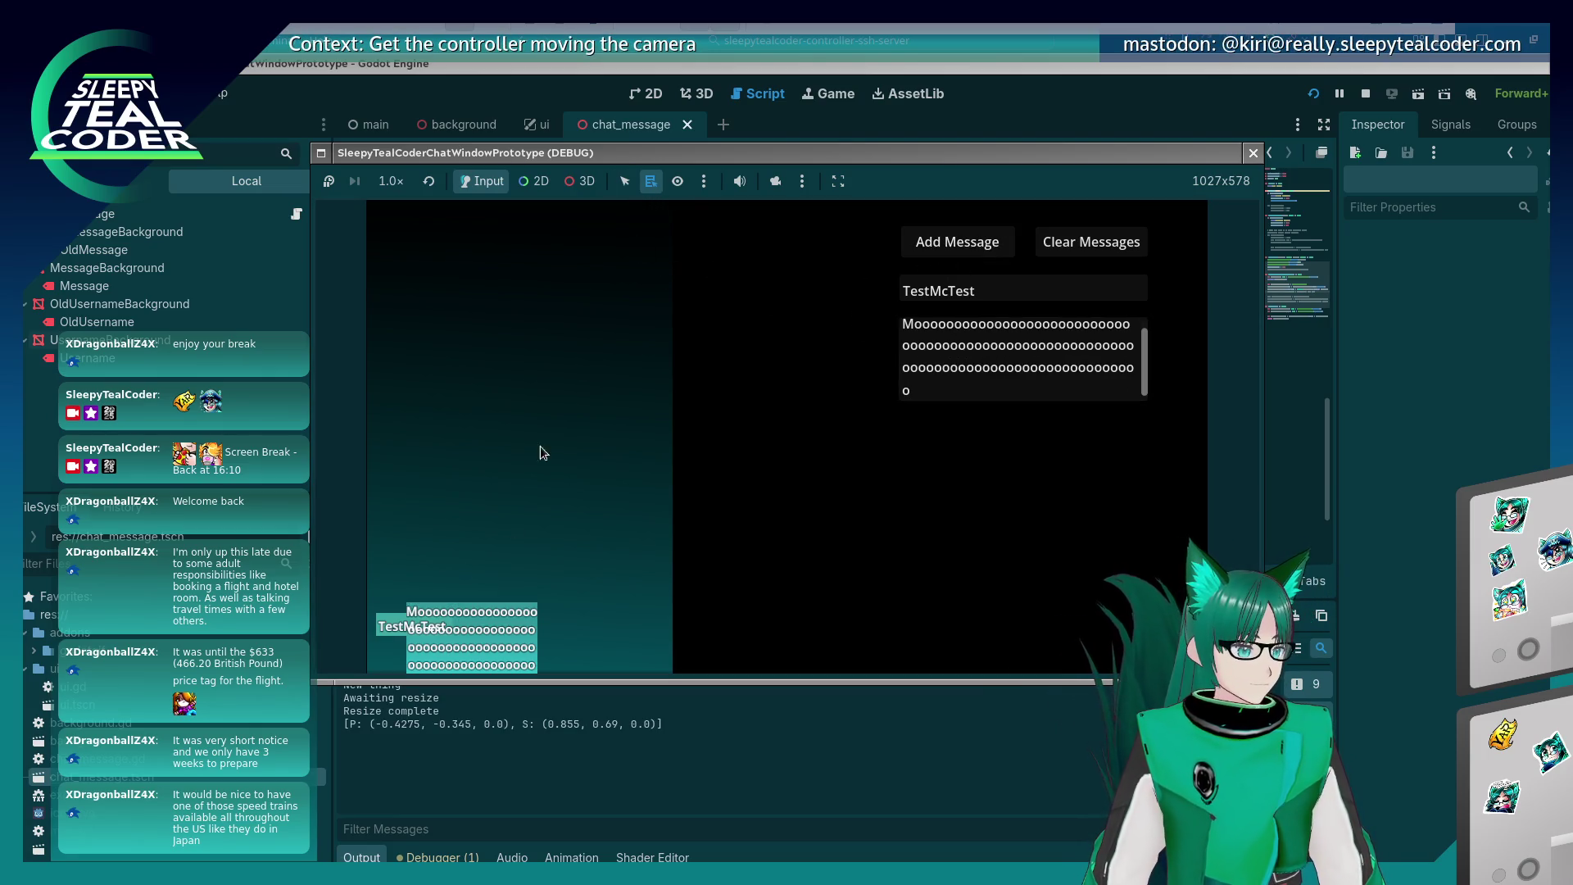
# Step: Switch the embedded game view to 3D object picking
pyautogui.click(650, 192)
pyautogui.click(651, 189)
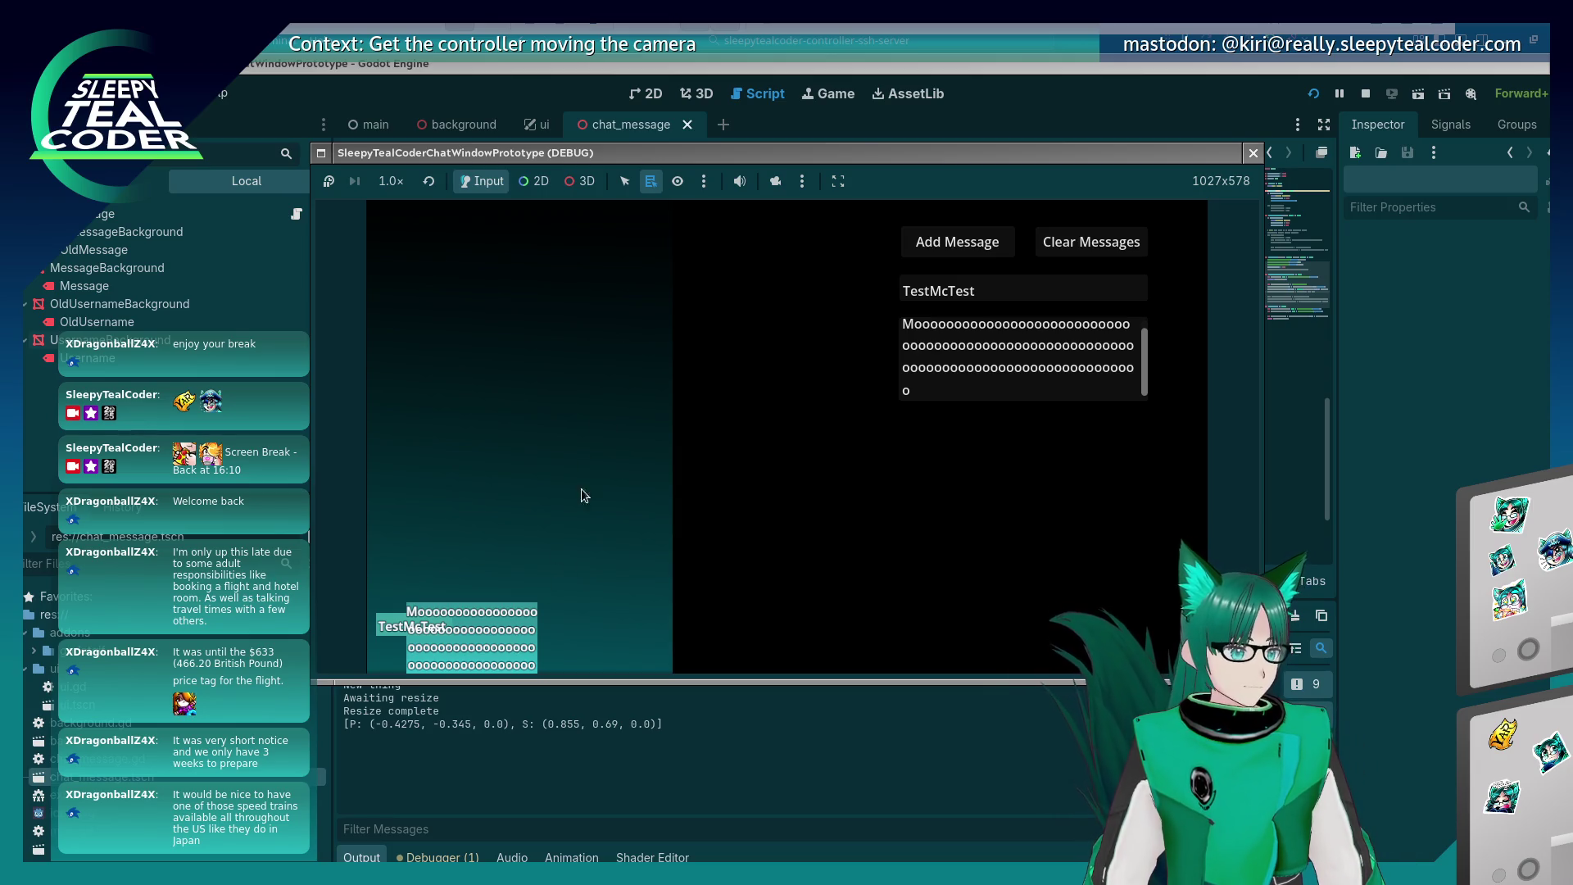
pyautogui.click(583, 181)
# Step: Pick the live MessageBackground and set its x position to 0.8, then back to 0.637
pyautogui.rightClick(514, 666)
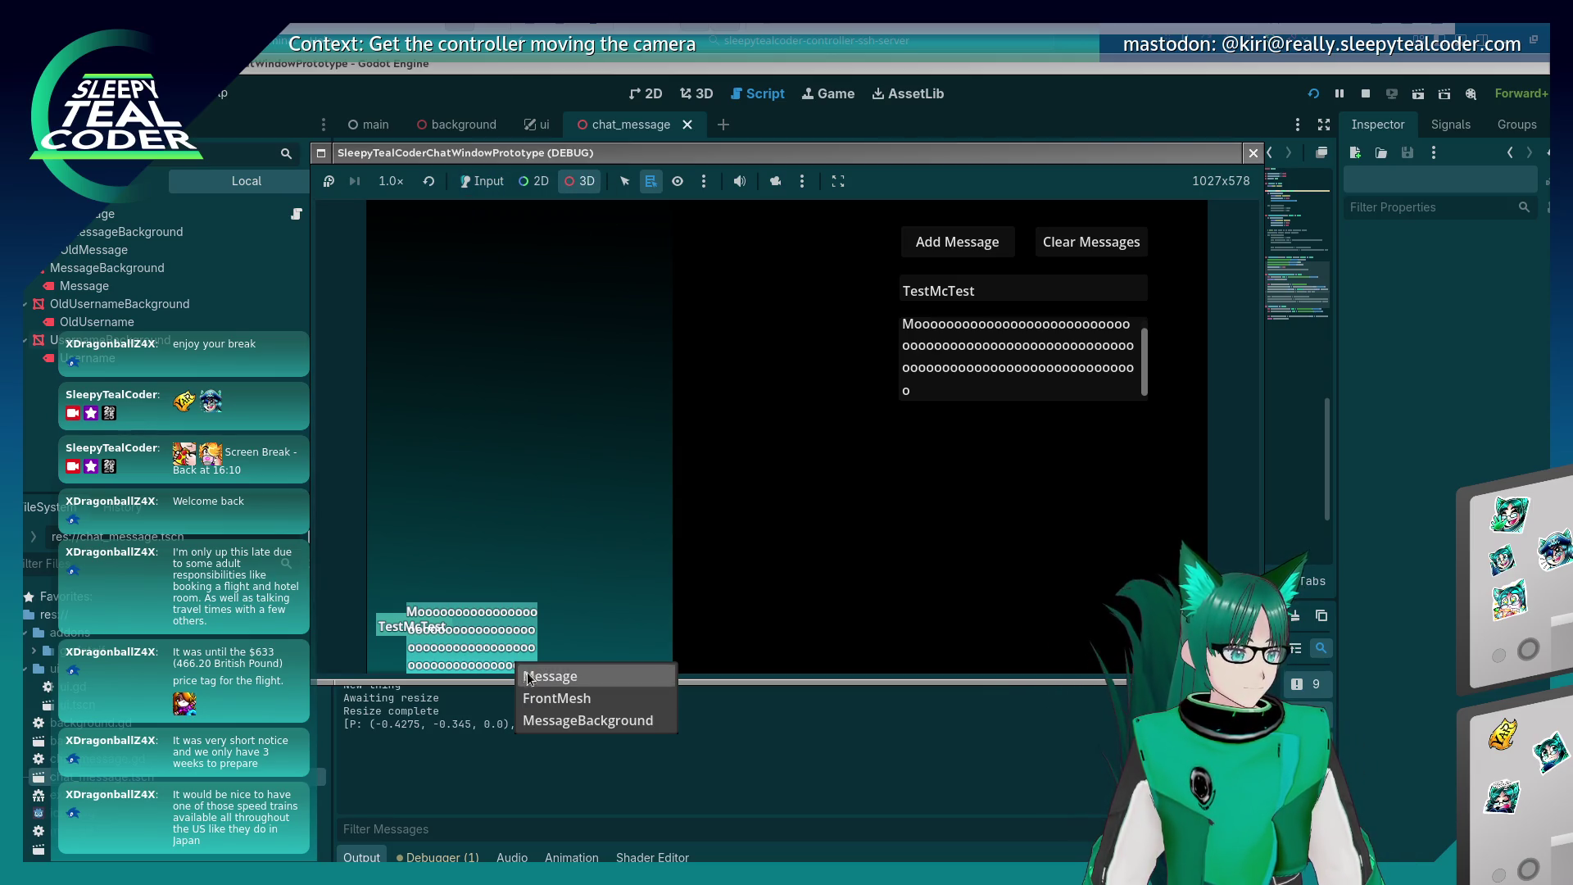
pyautogui.click(565, 723)
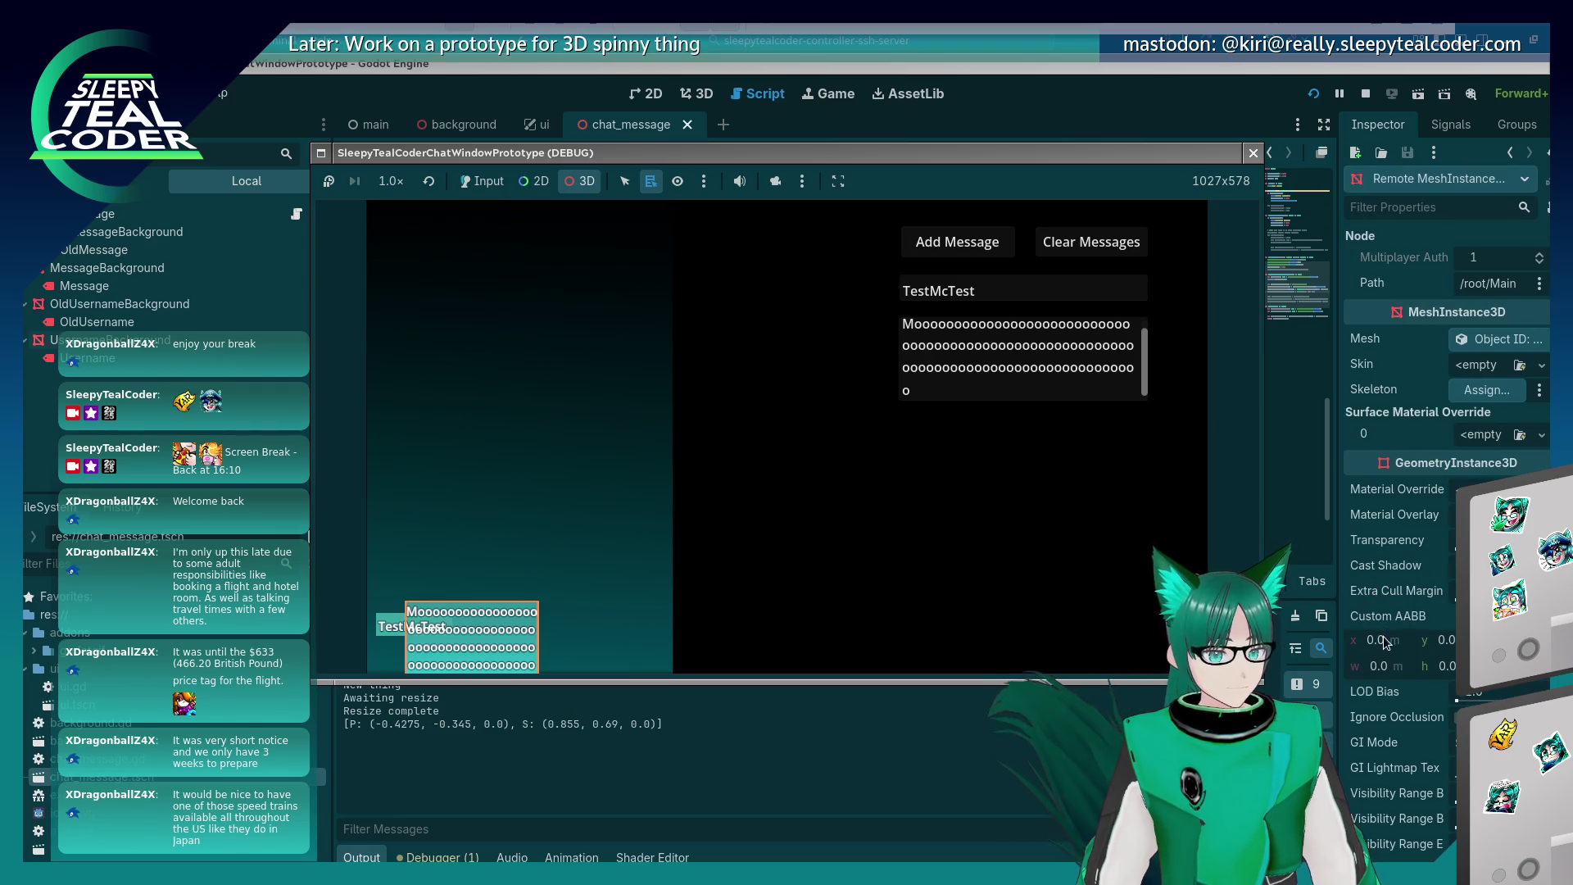
pyautogui.scroll(-7, 1376, 639)
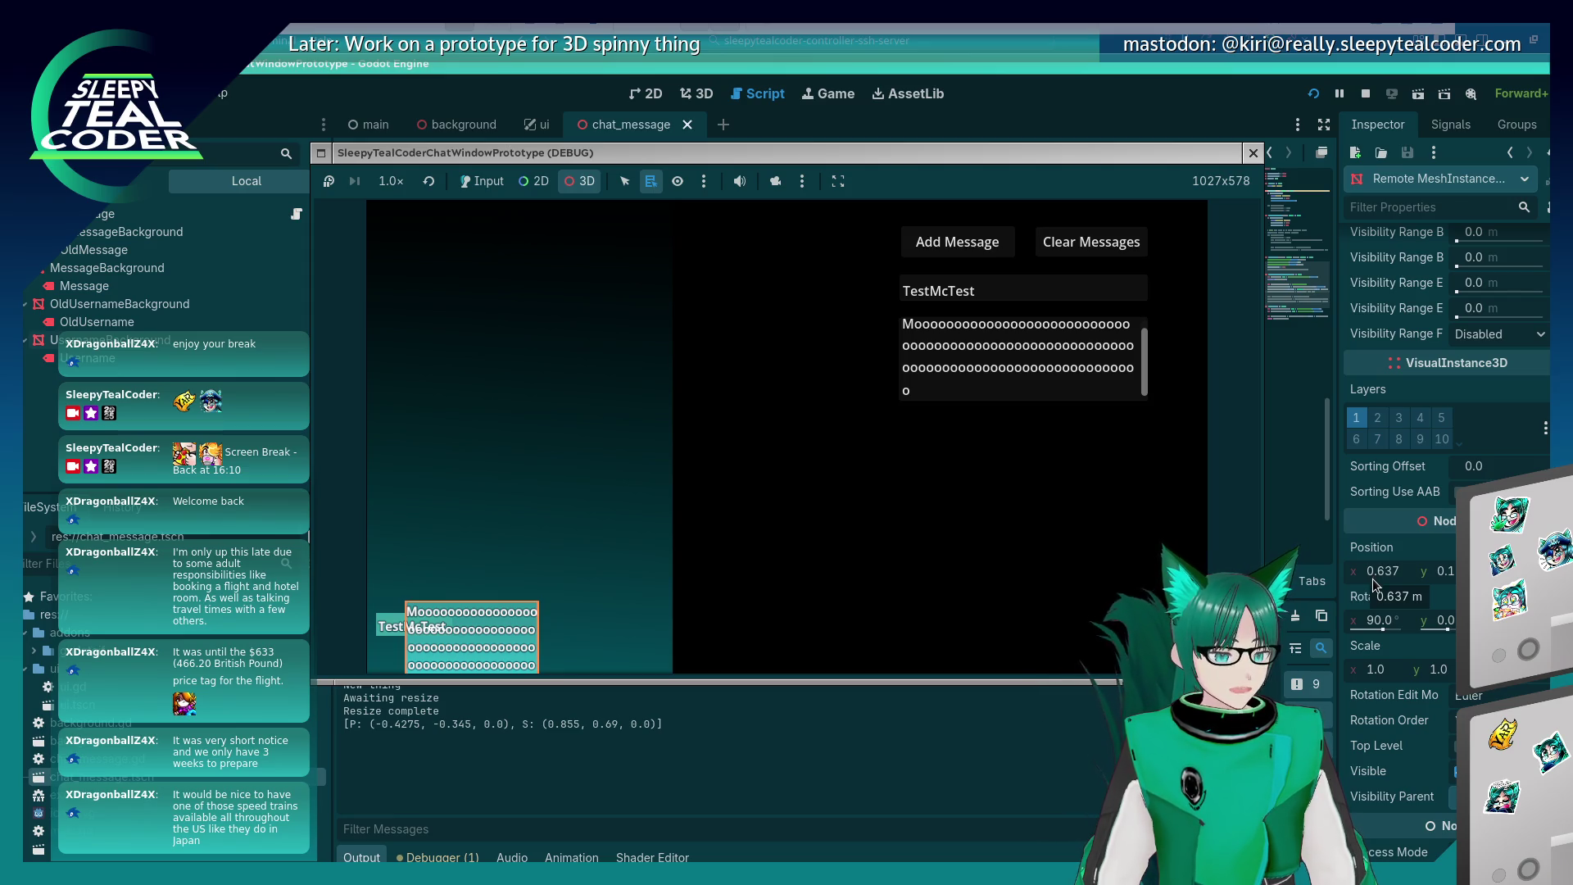
pyautogui.click(1376, 583)
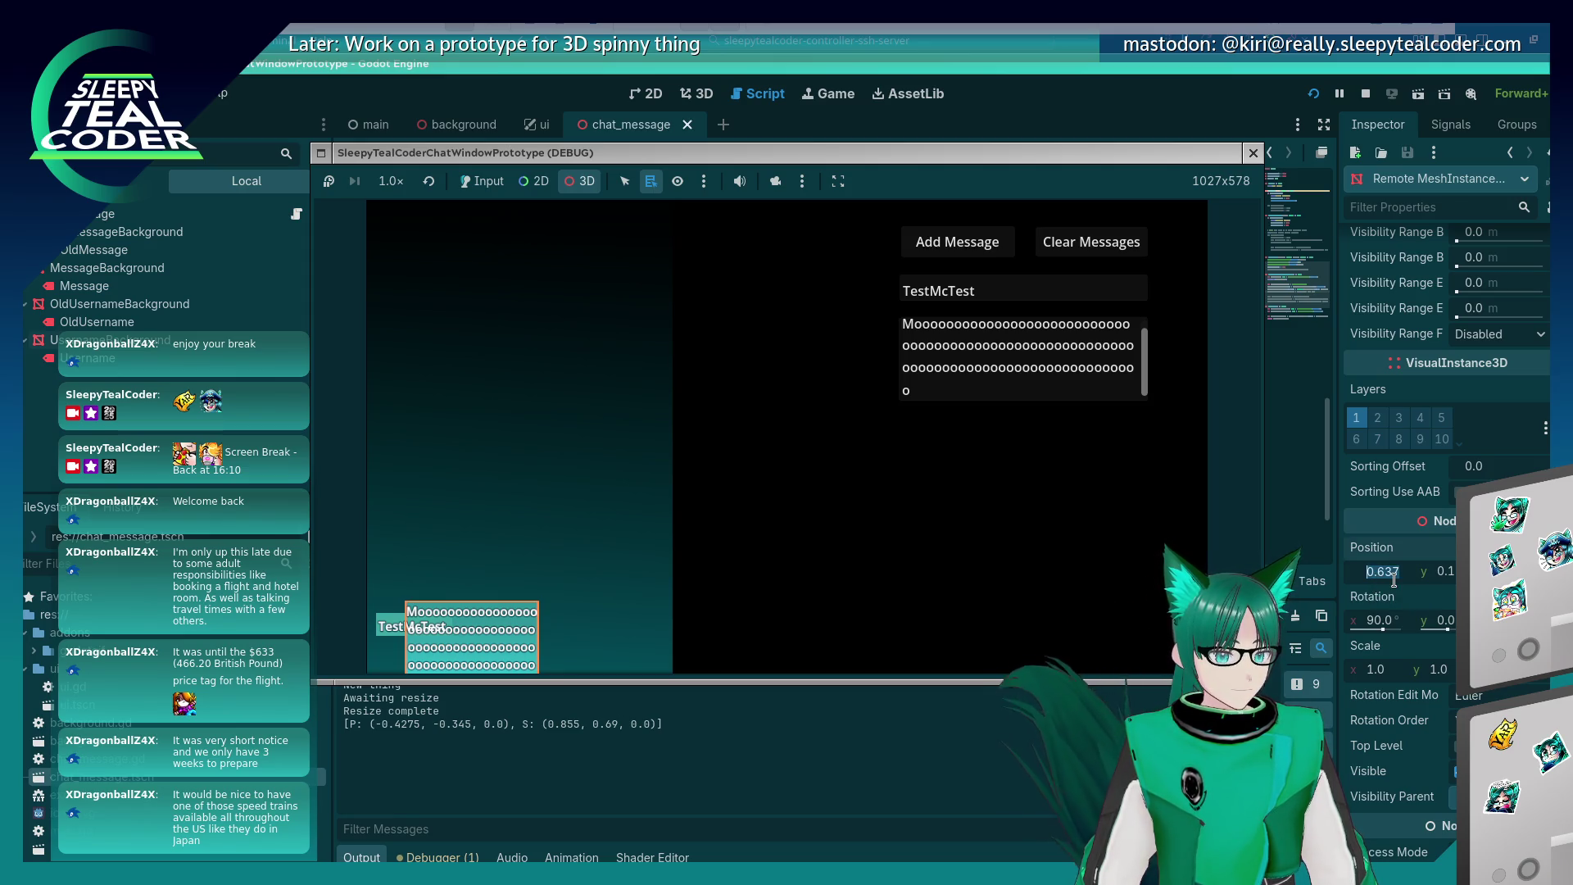
pyautogui.write('0.8')
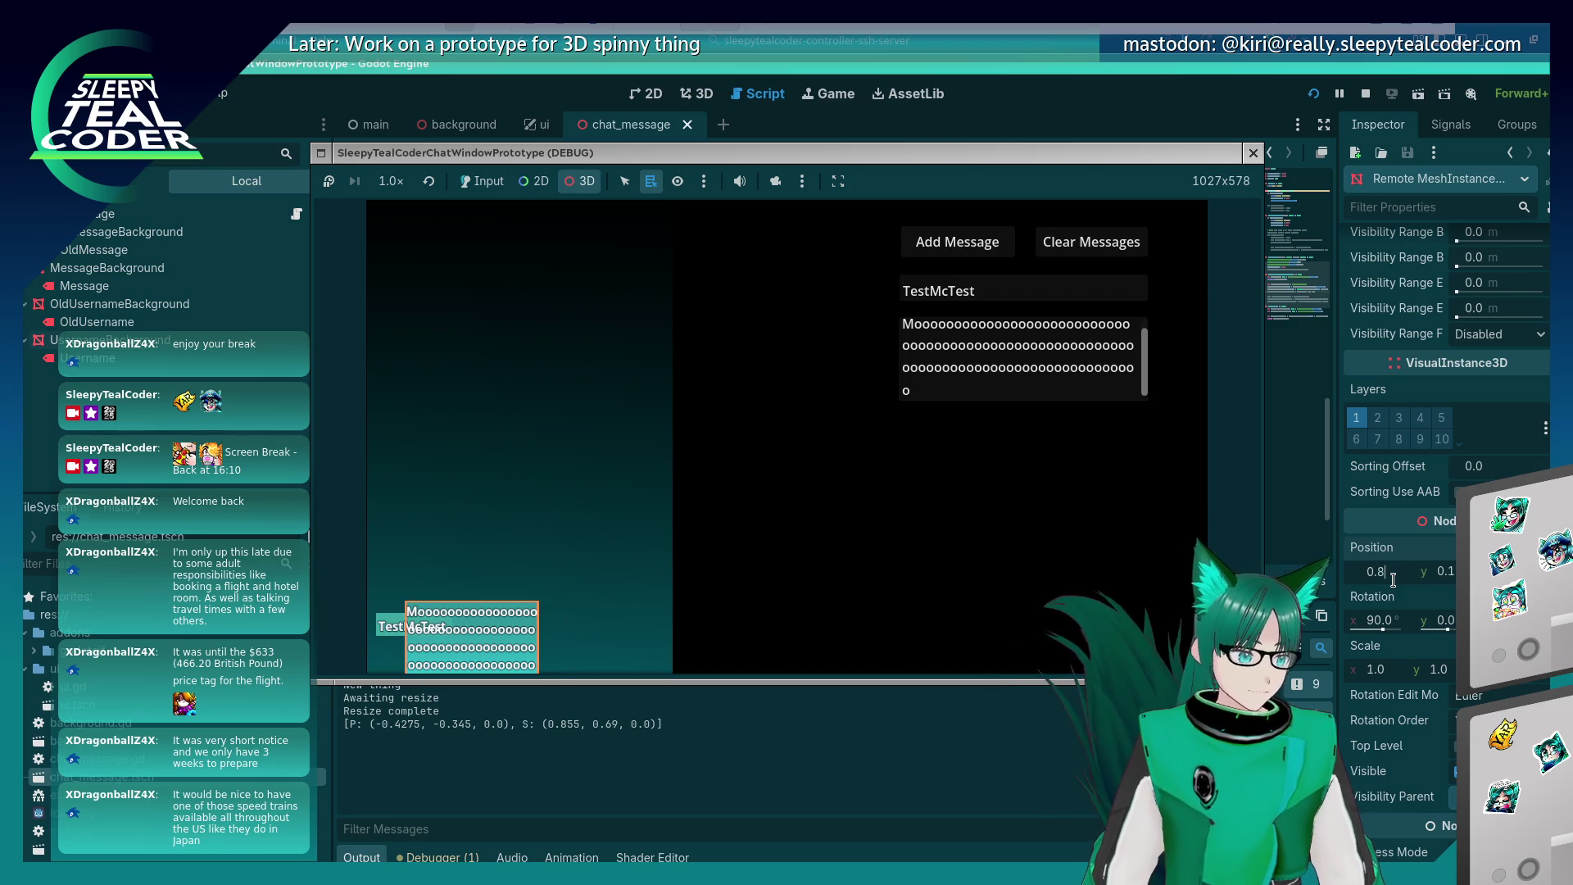
pyautogui.press('Return')
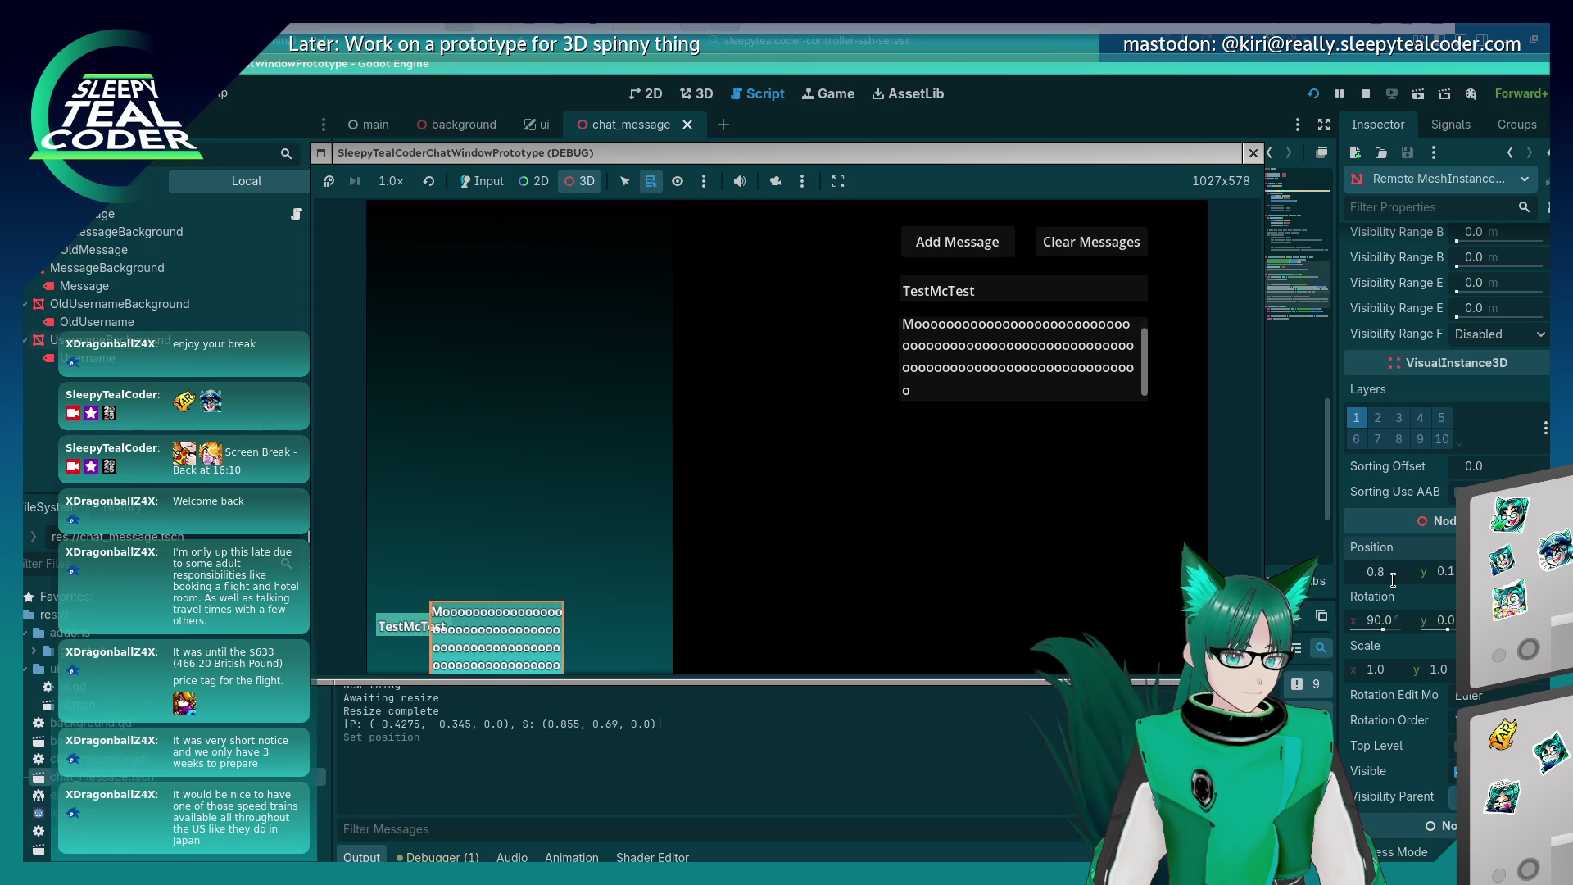
pyautogui.press('BackSpace')
pyautogui.write('637')
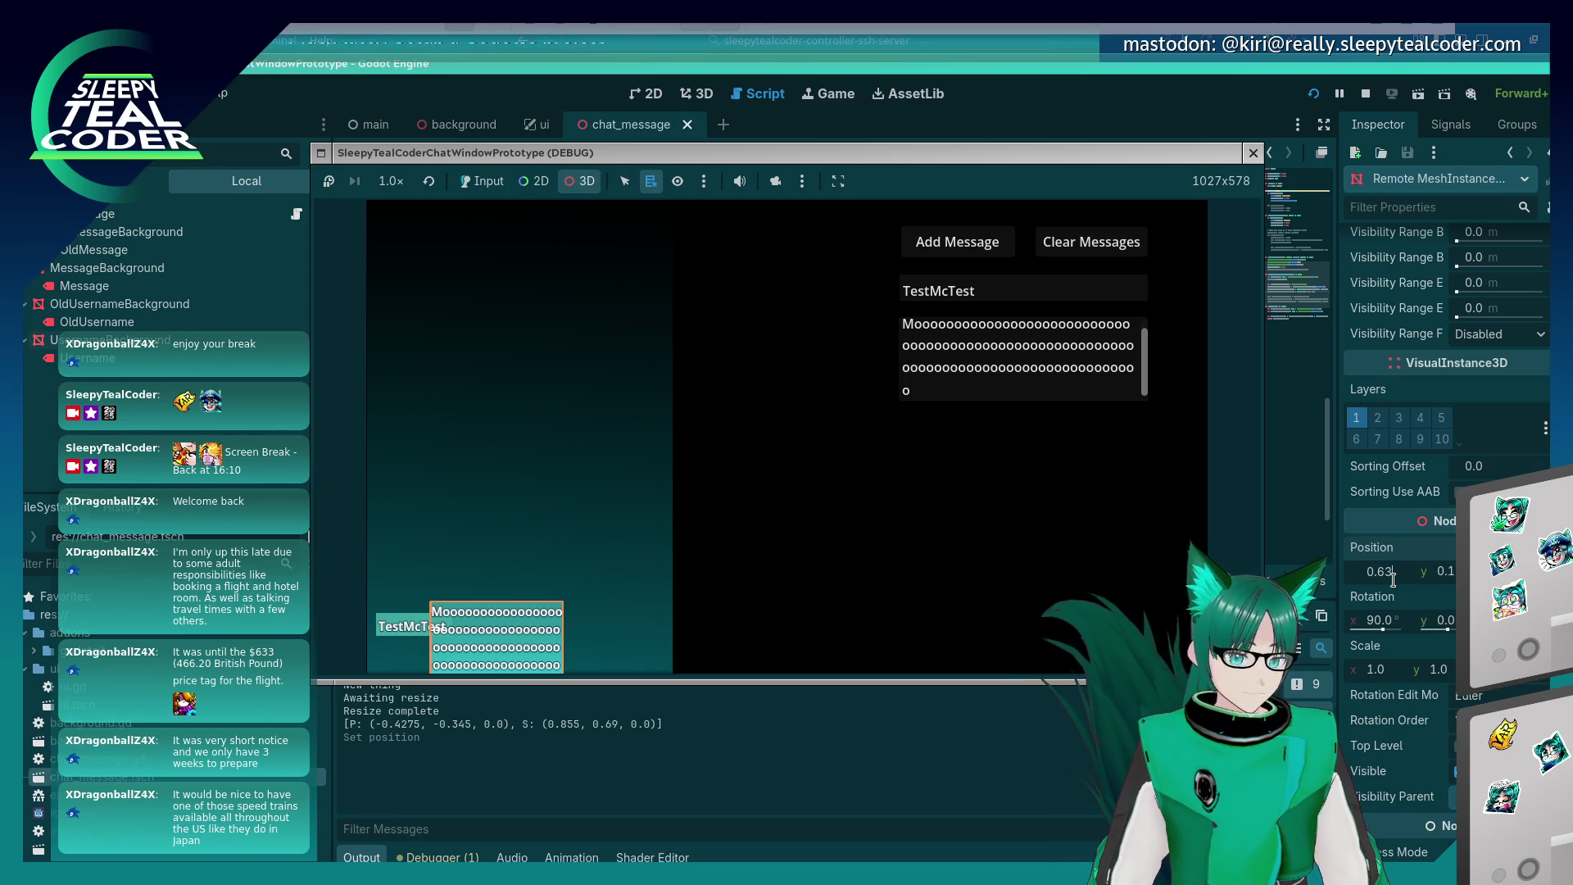
pyautogui.press('Return')
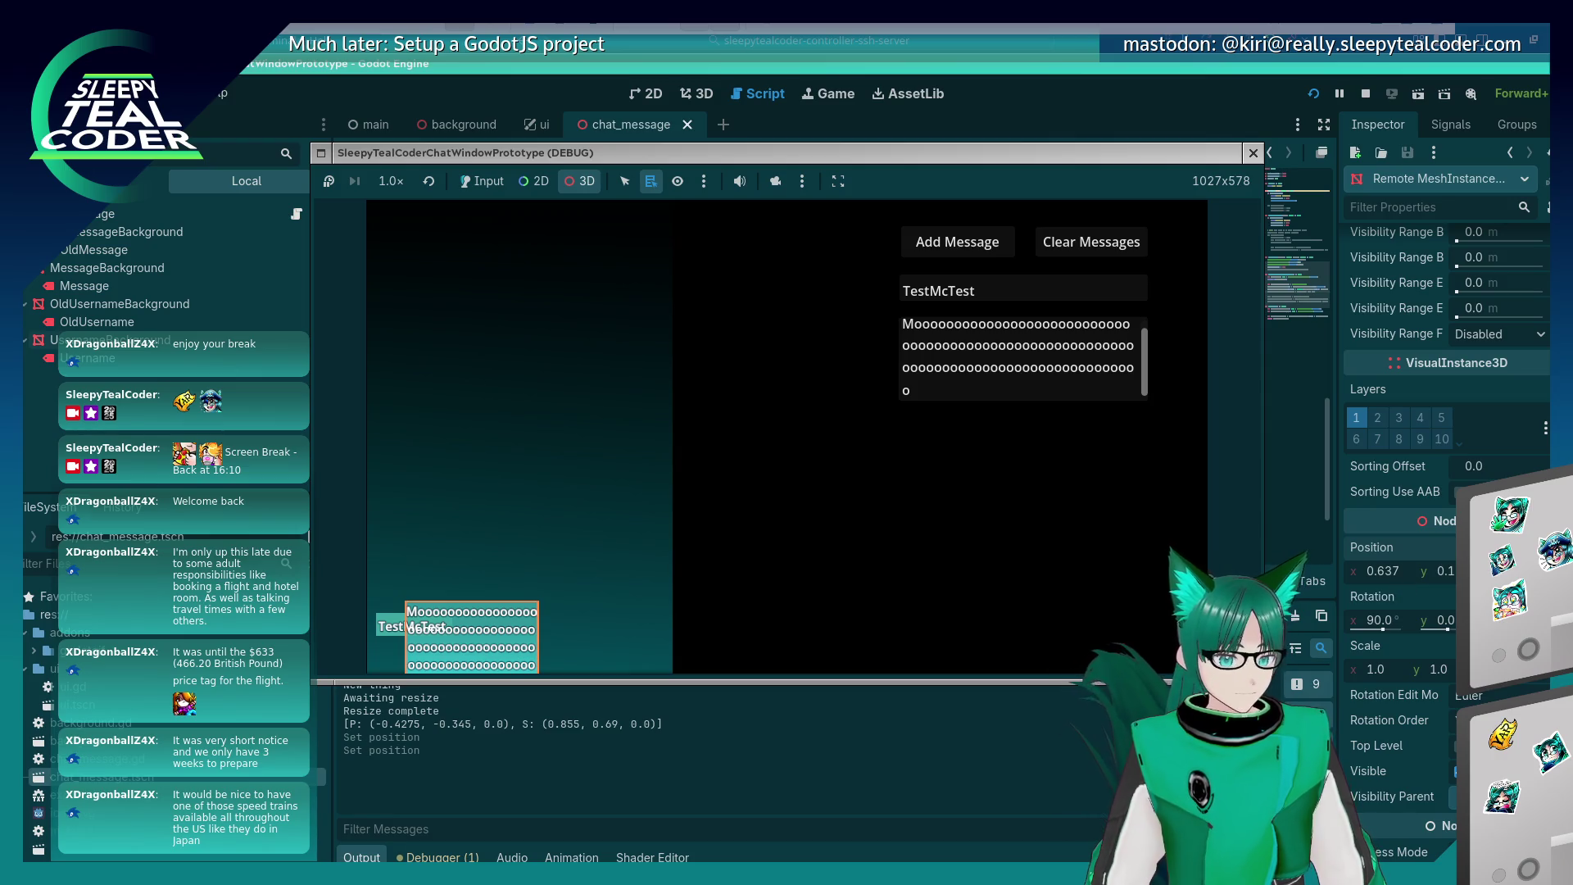
# Step: Try y positions 0.2, 0.3 and 0.5 for the message background
pyautogui.click(1446, 571)
pyautogui.write('0.2')
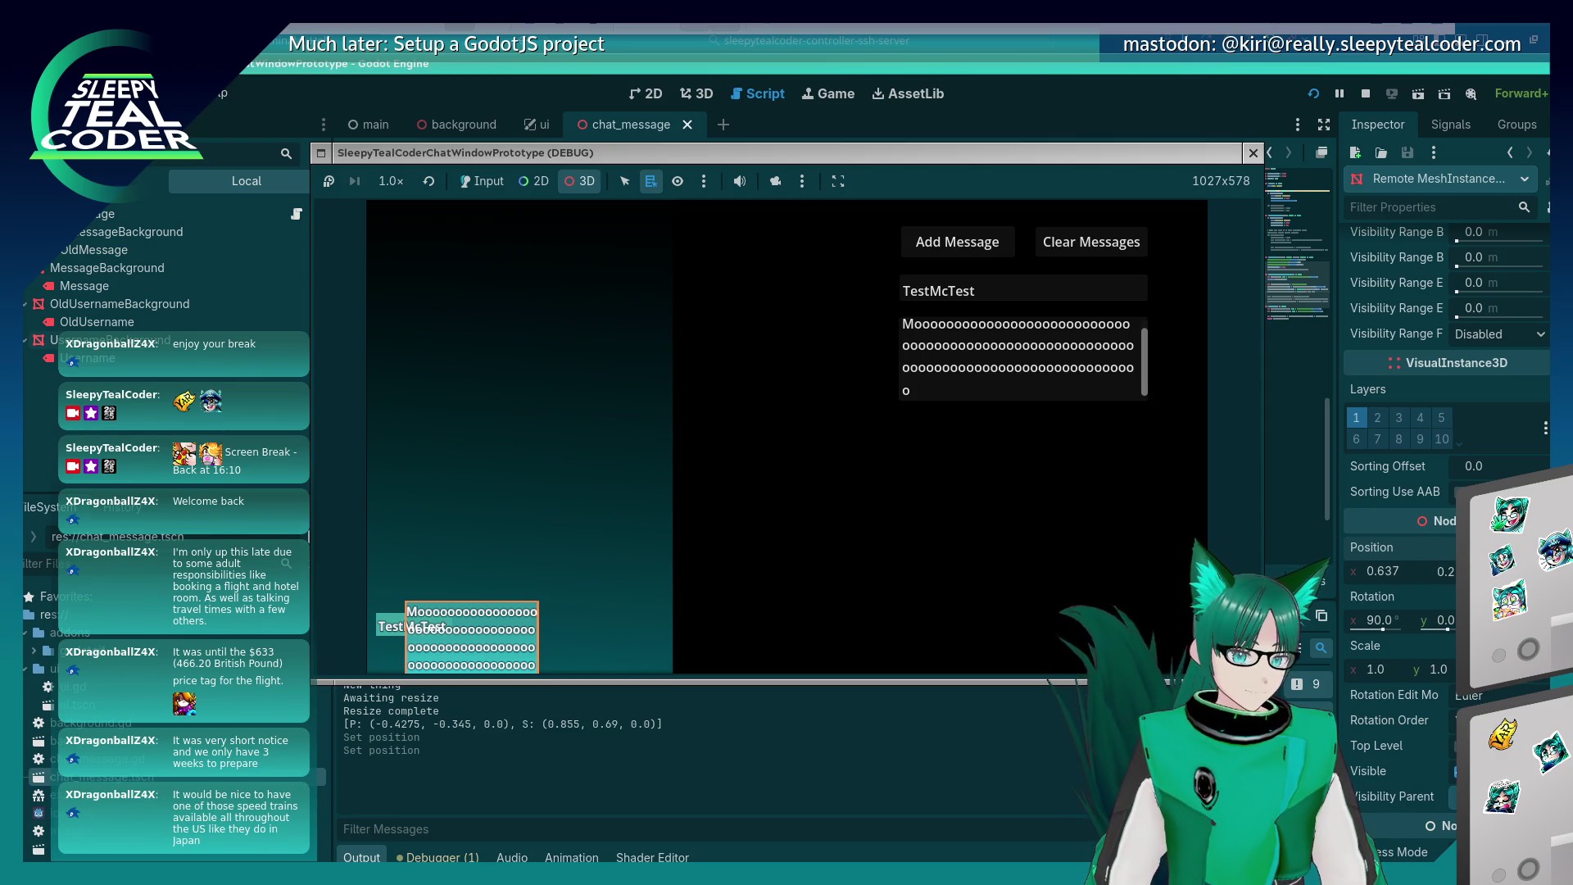
pyautogui.press('Return')
pyautogui.click(1445, 572)
pyautogui.write('0.')
pyautogui.press('Return')
pyautogui.click(1446, 571)
pyautogui.write('0.5')
pyautogui.press('Return')
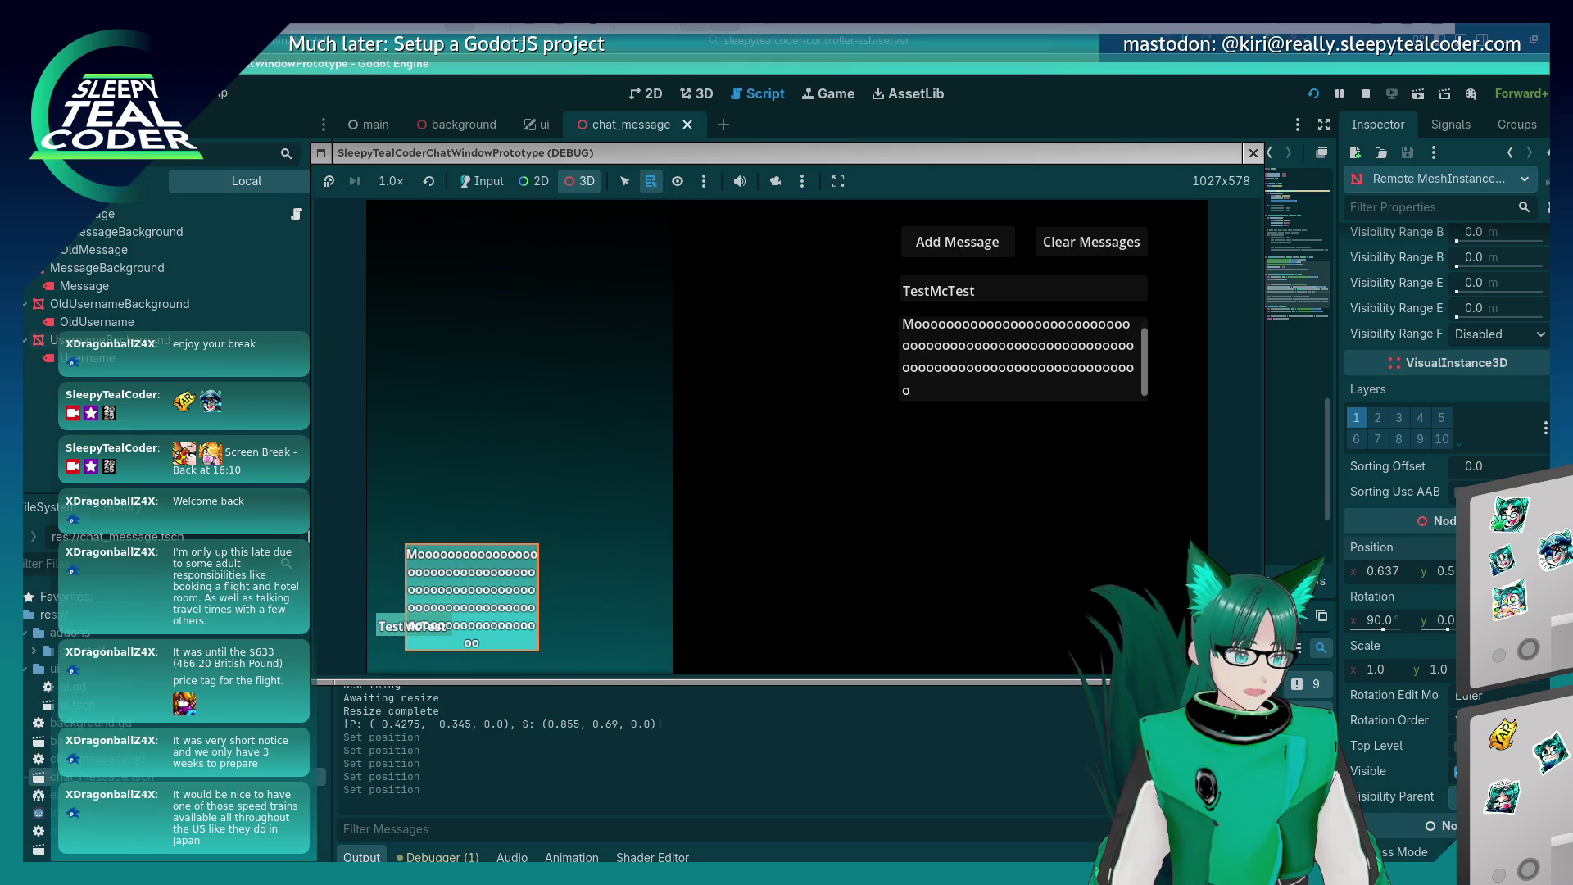
# Step: Lower the background's y position to 0.4, then settle it at 0.3
pyautogui.click(1446, 571)
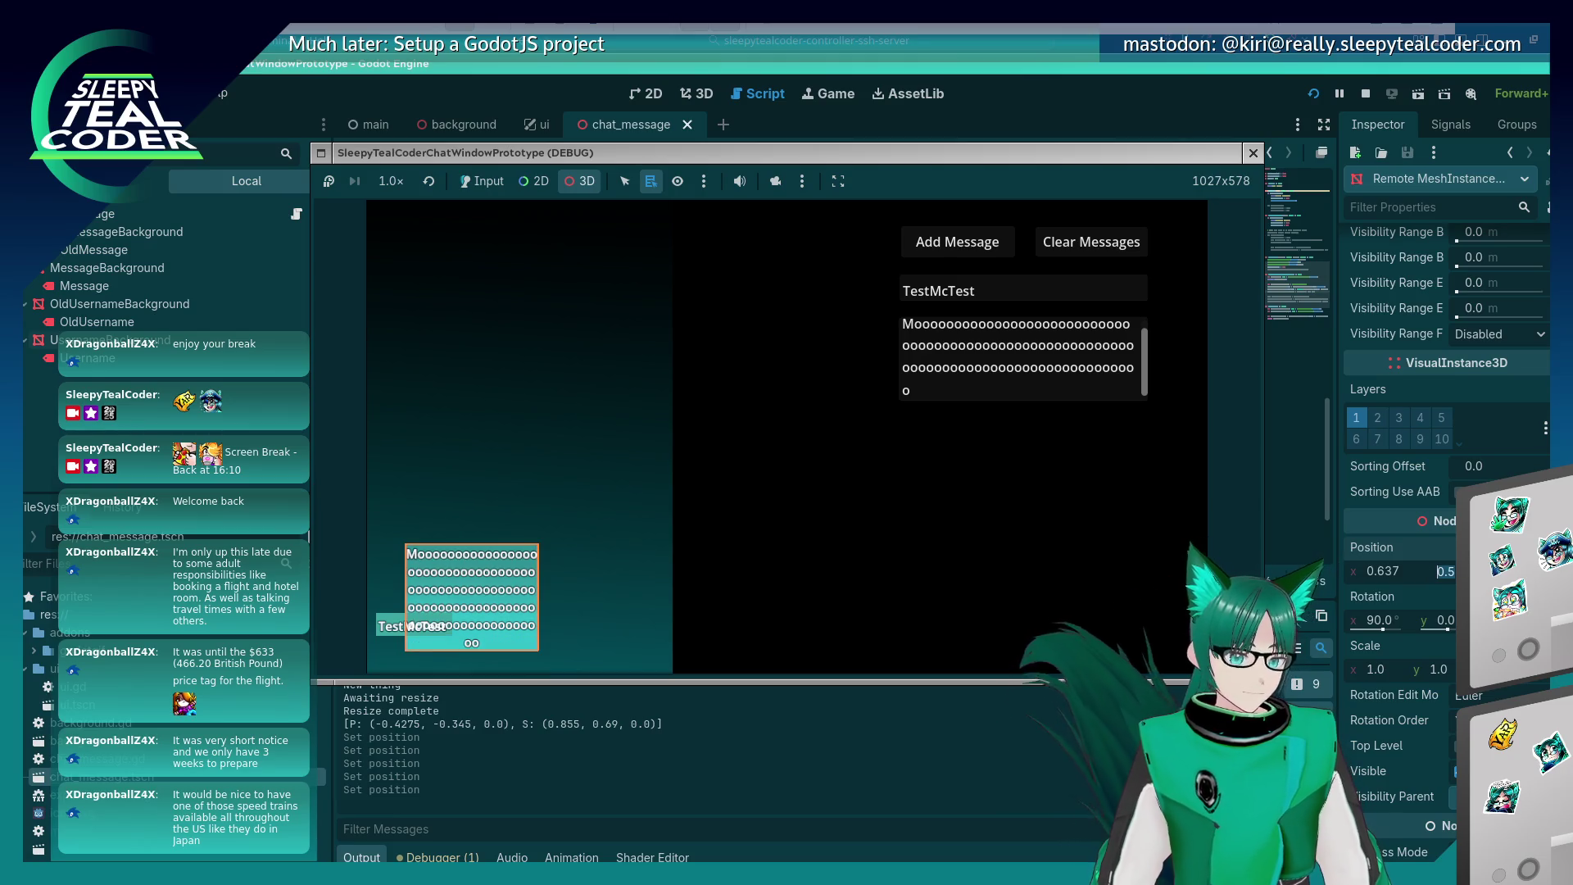
pyautogui.write('0.4')
pyautogui.press('Return')
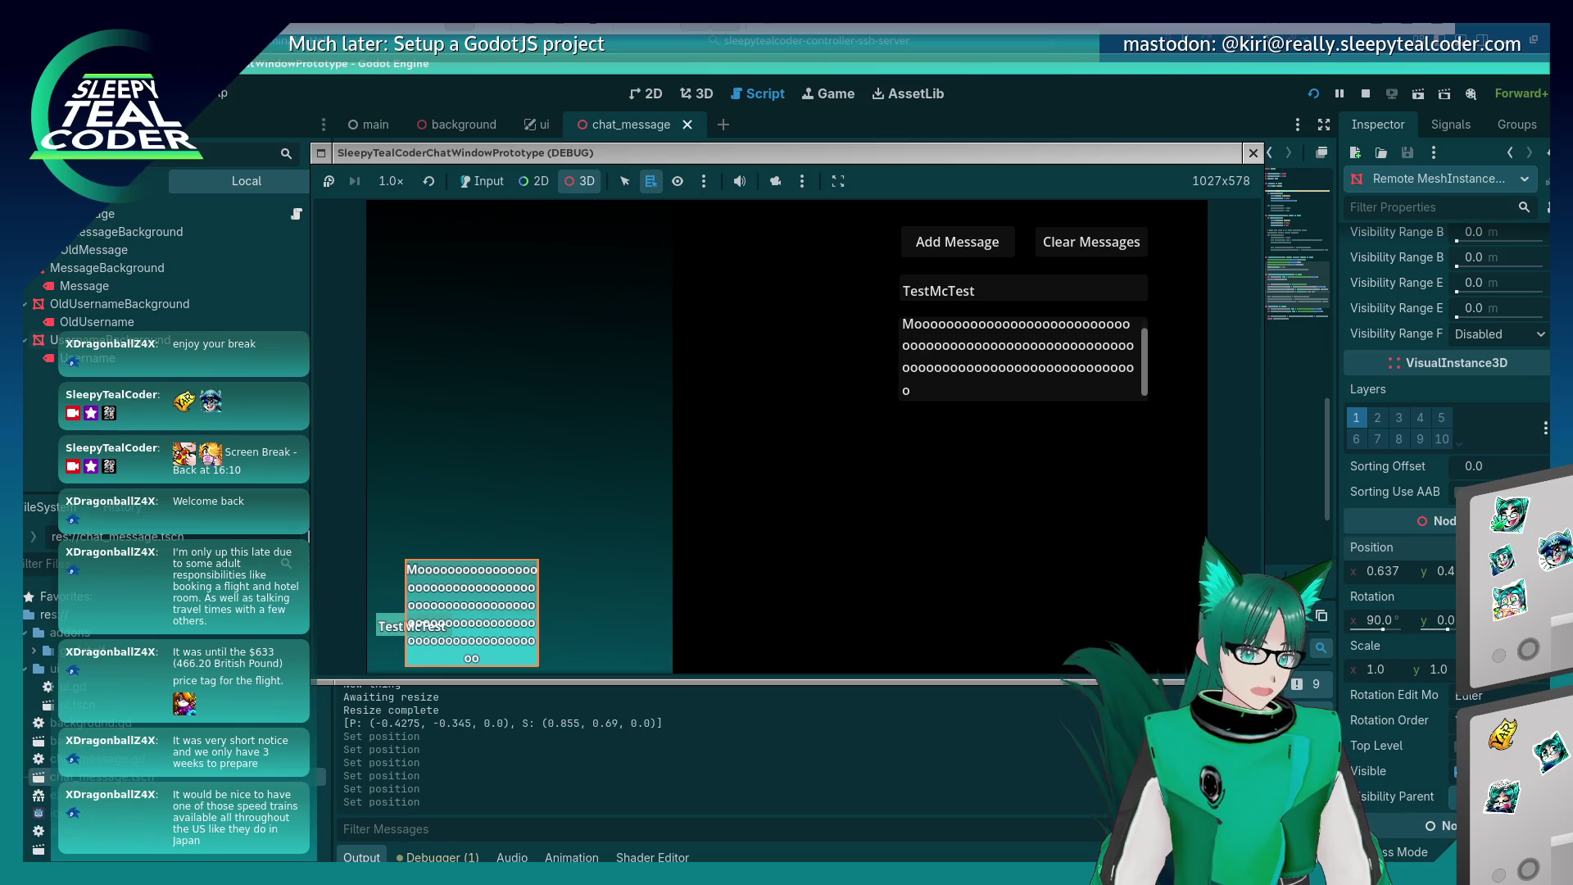
pyautogui.press('Return')
pyautogui.click(1450, 577)
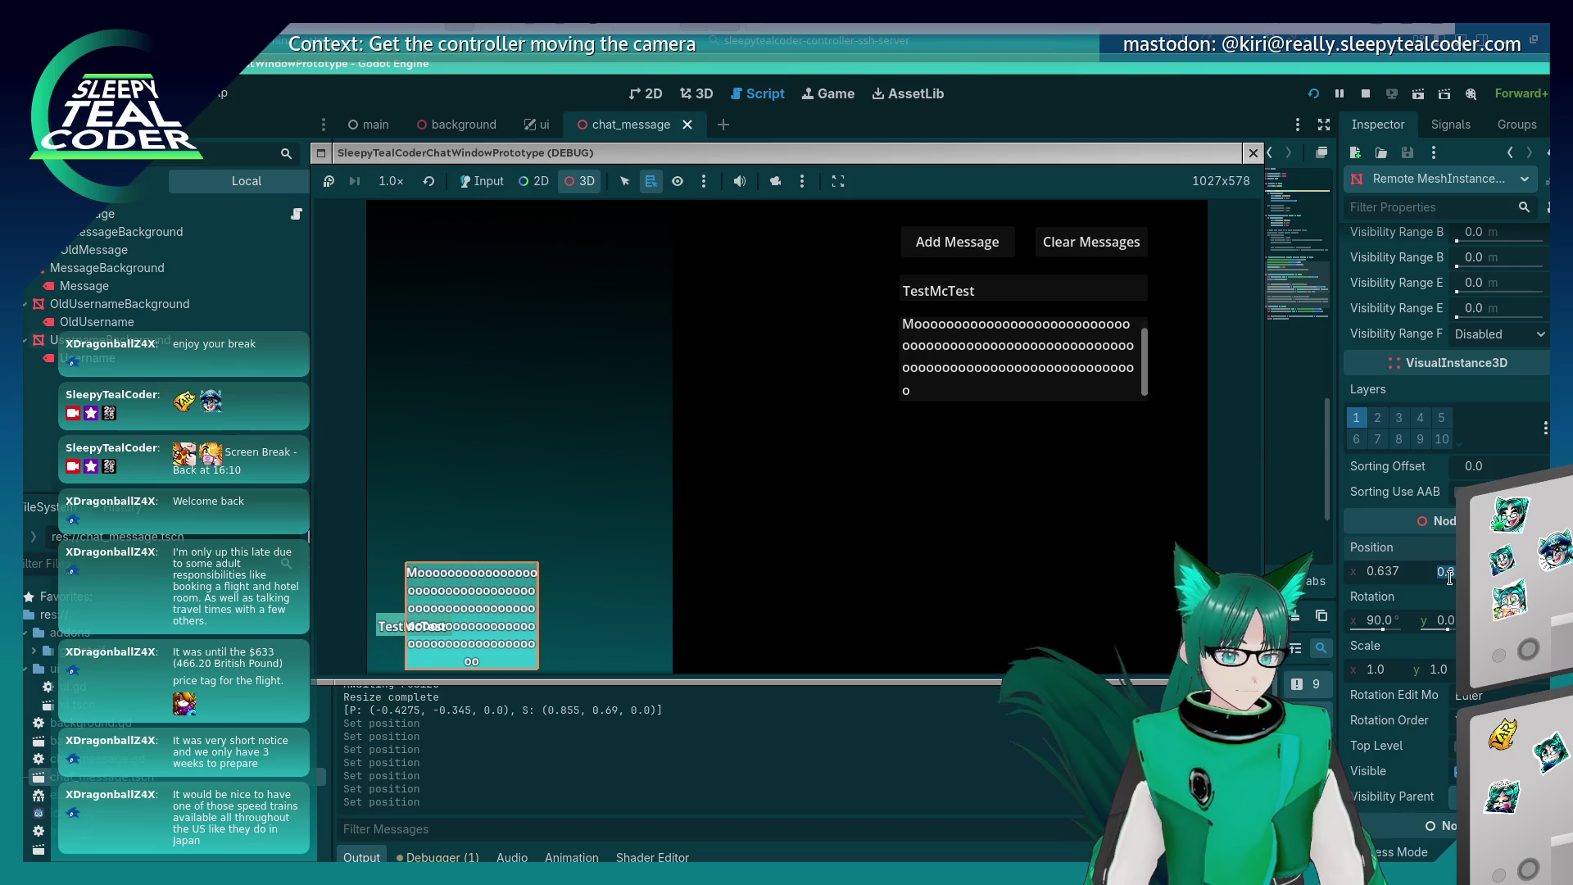
pyautogui.click(1449, 578)
pyautogui.press('Return')
pyautogui.click(1449, 578)
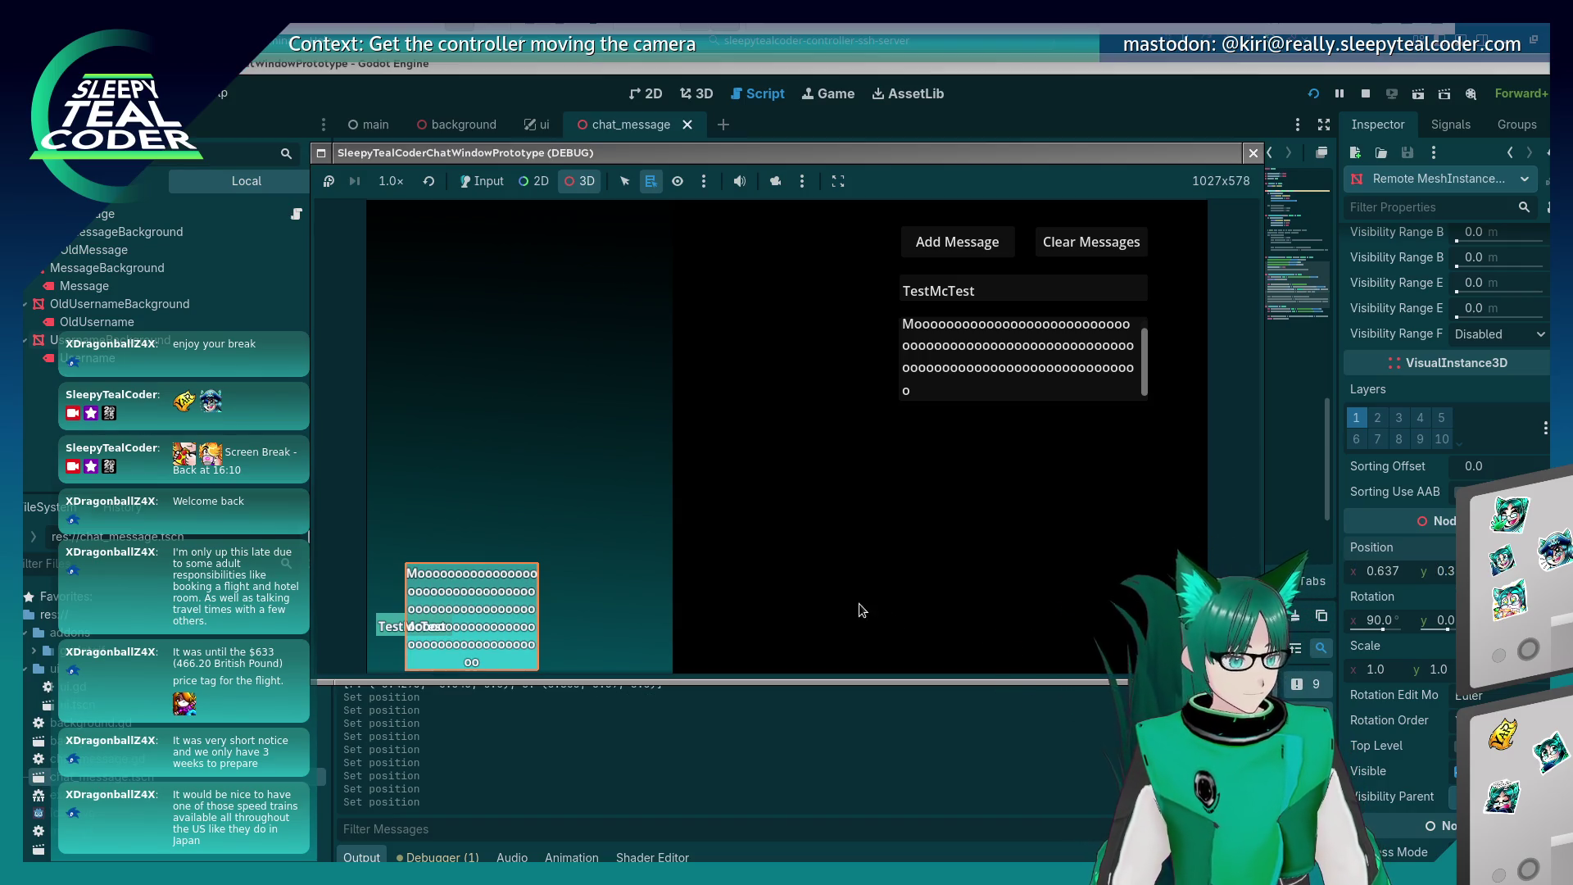
pyautogui.click(624, 600)
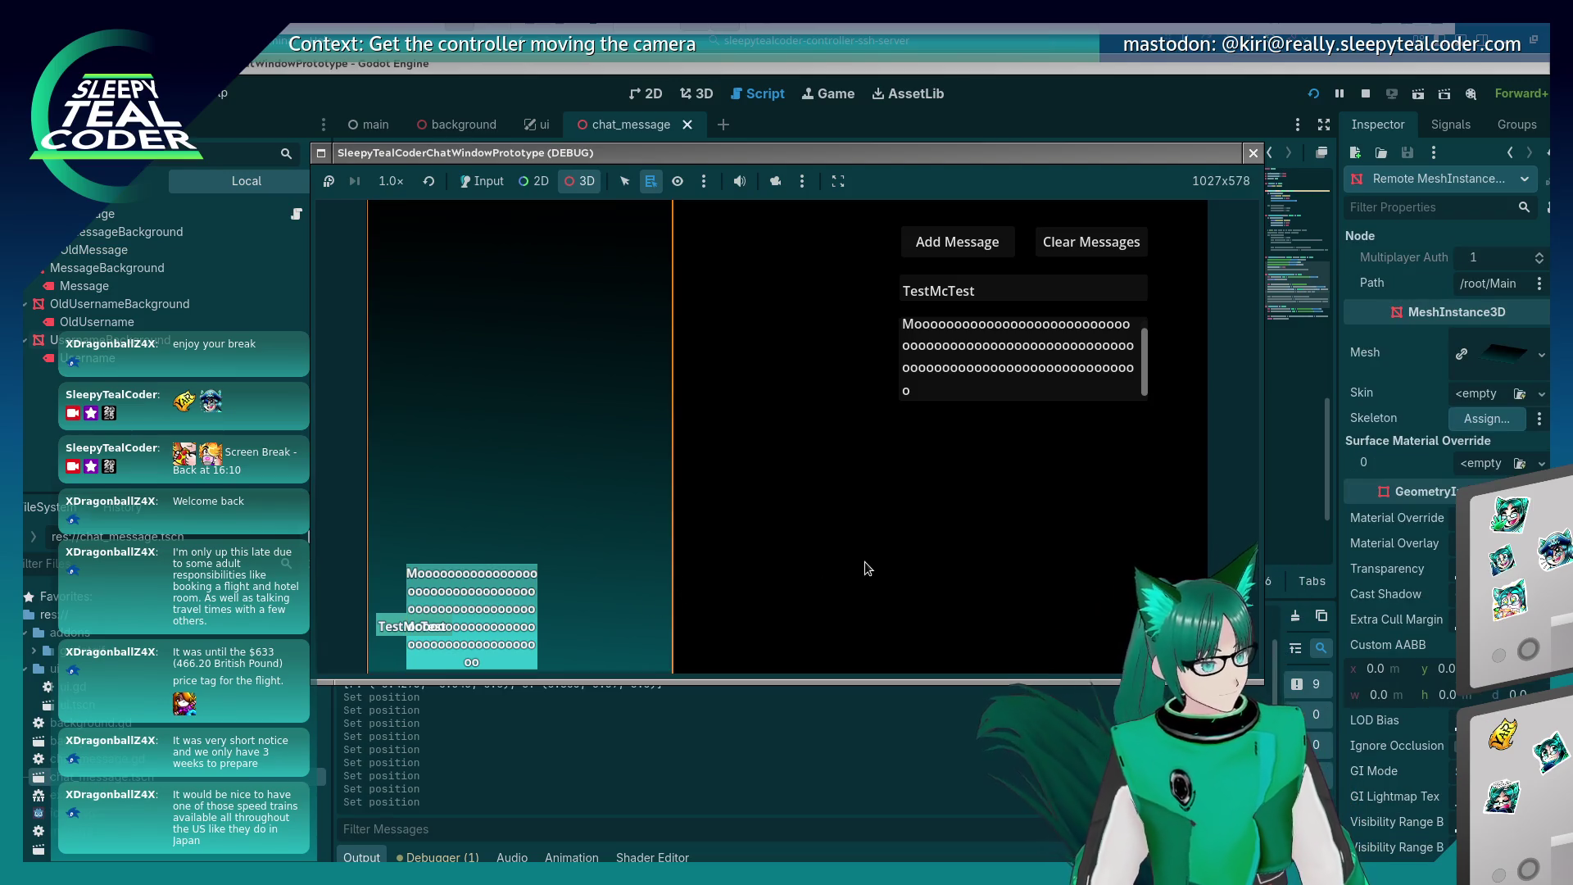
# Step: Pick the MessageBackground node again, then go back to the script editor
pyautogui.rightClick(531, 622)
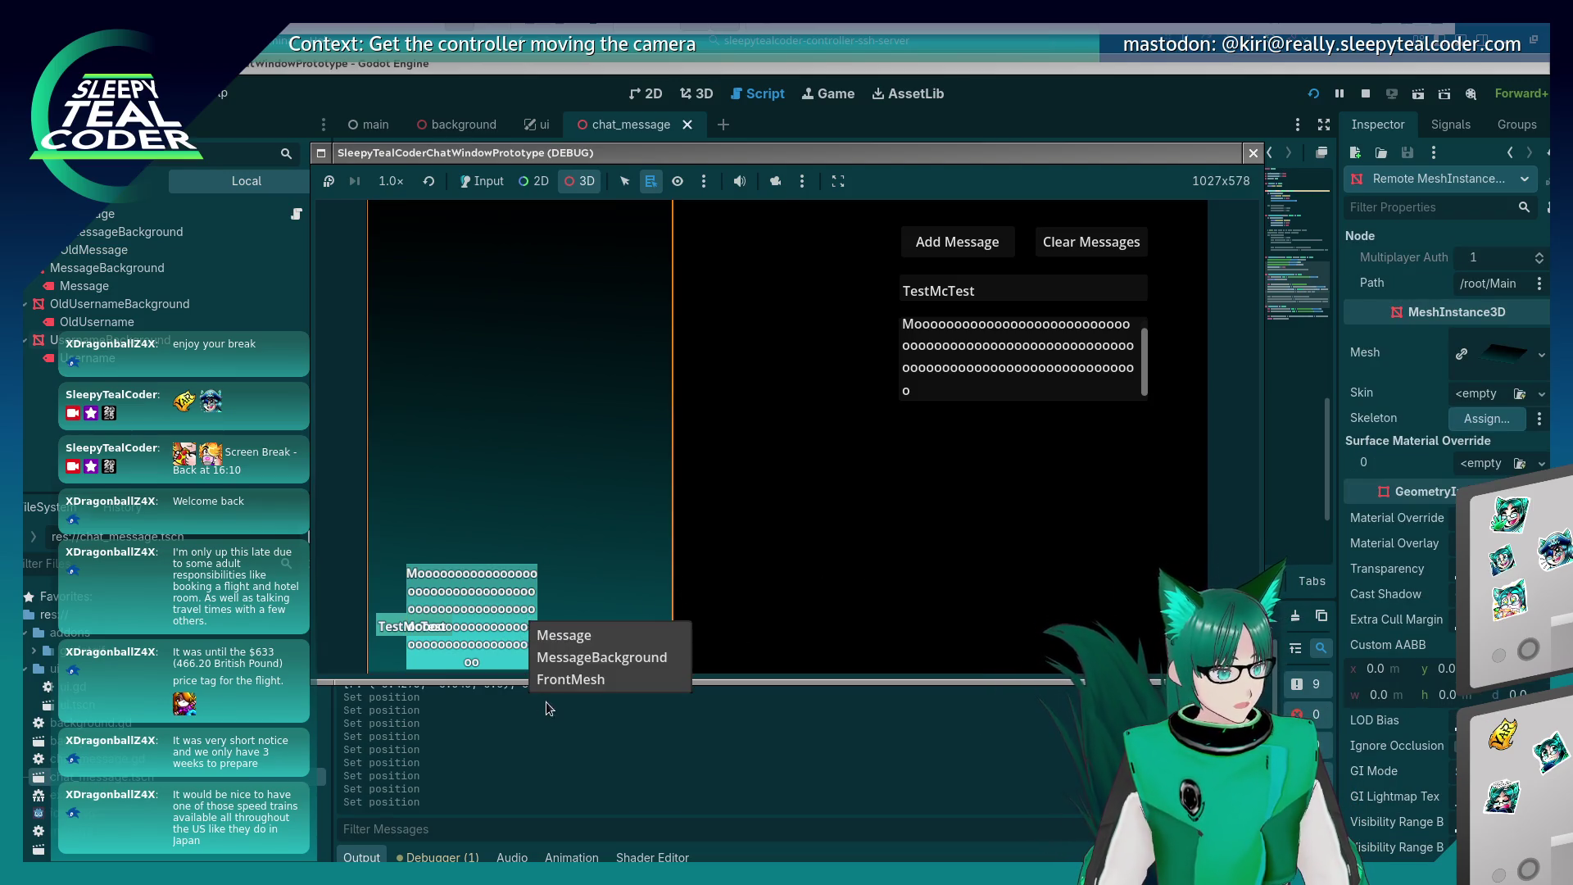
pyautogui.click(569, 660)
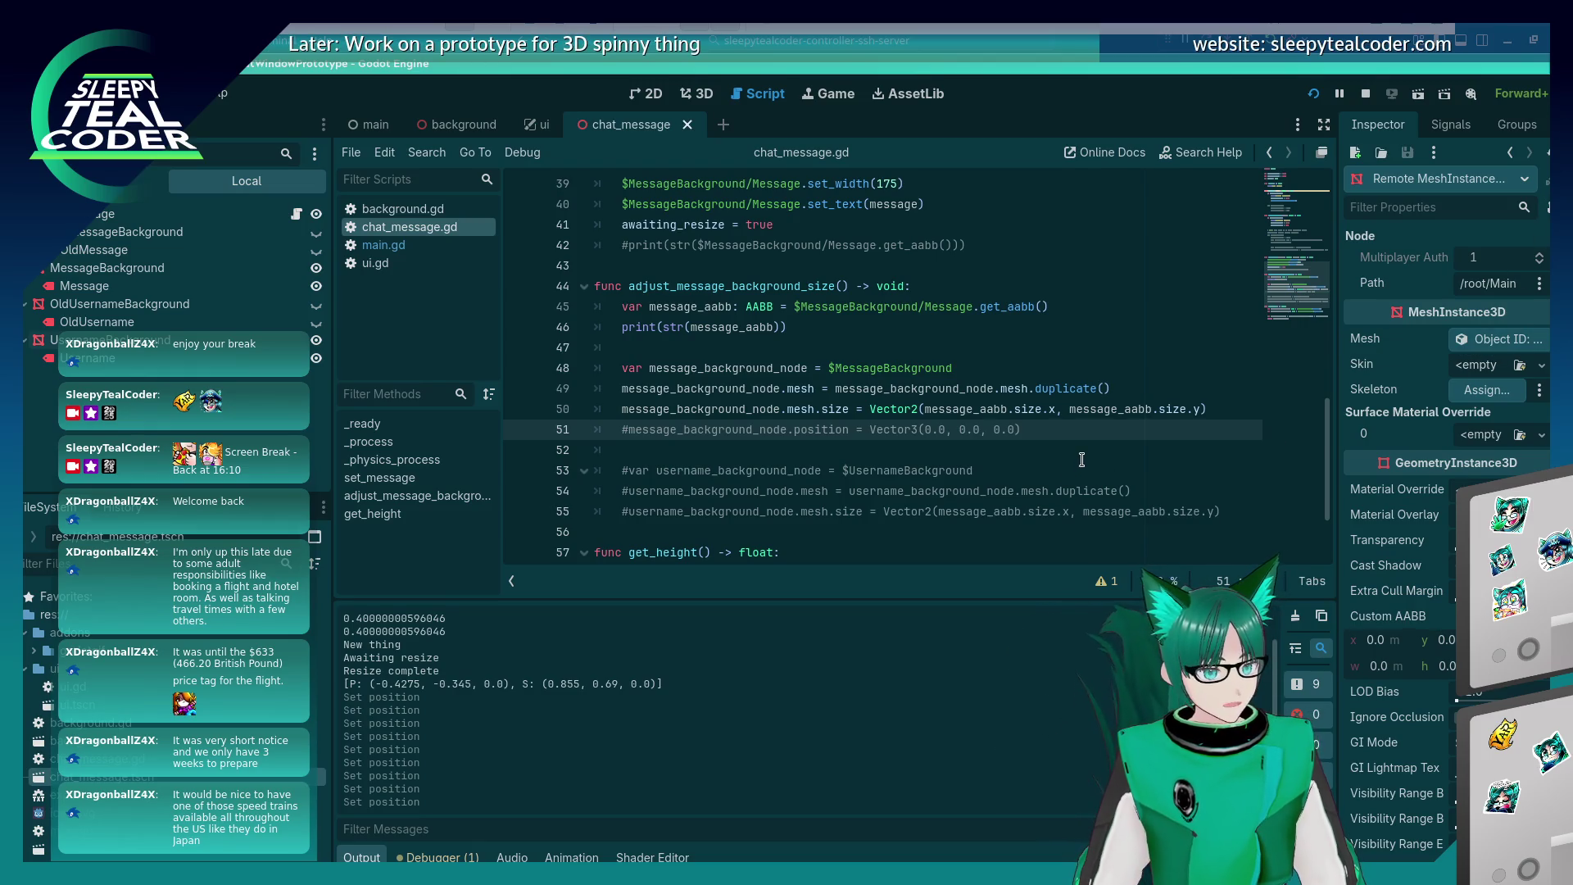
pyautogui.hotkey('alt', 'Tab')
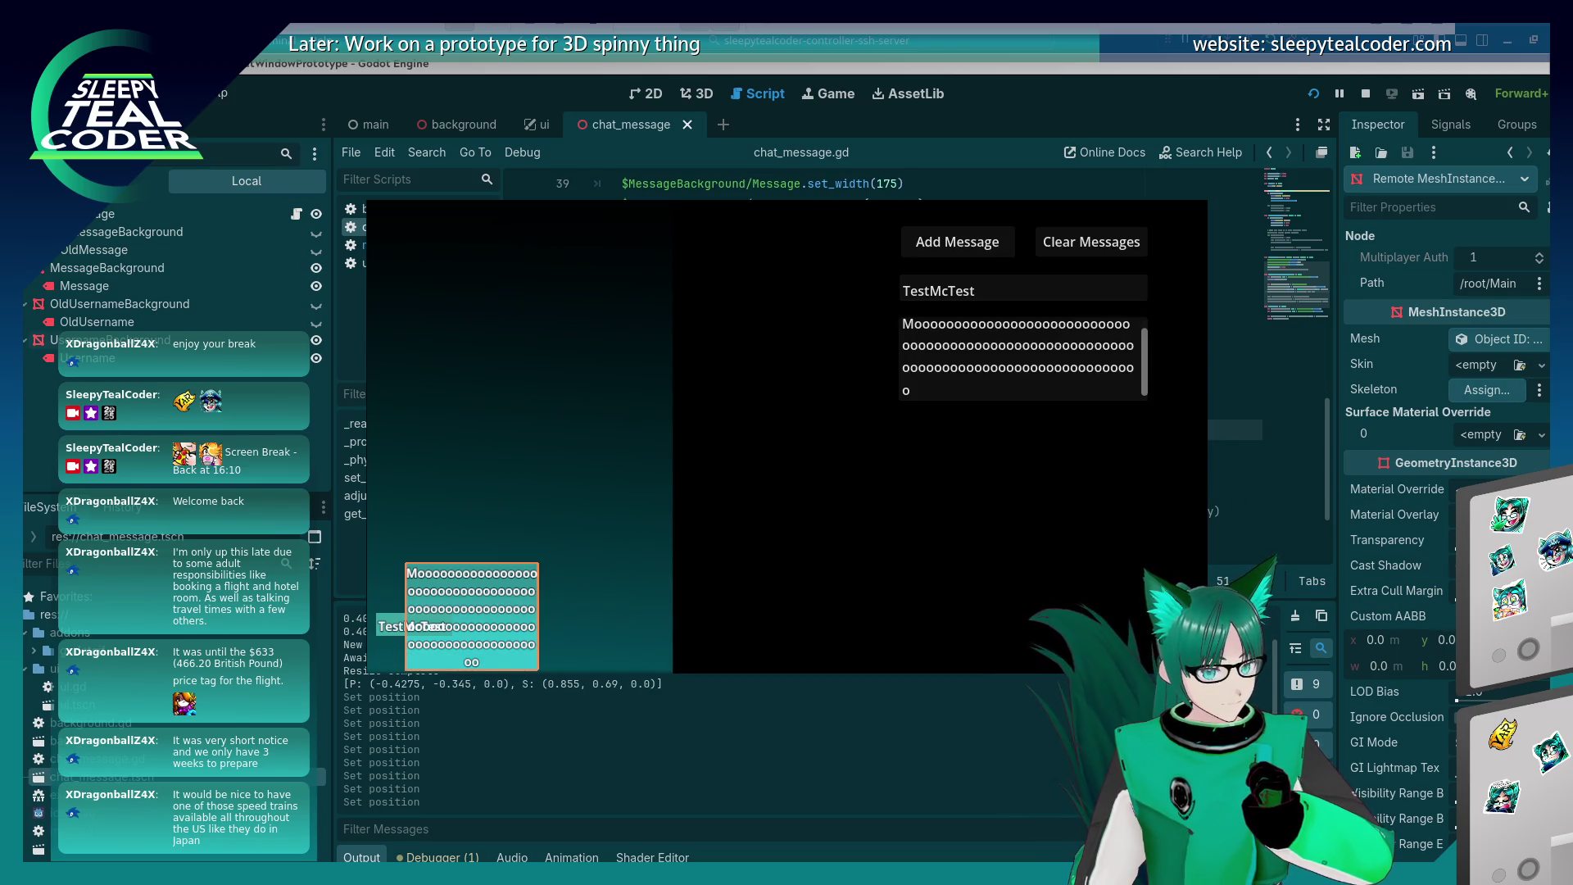
pyautogui.hotkey('alt', 'Tab')
# Step: View the background's plane mesh properties, run the project to test, and return to the editor
pyautogui.scroll(-10, 1447, 491)
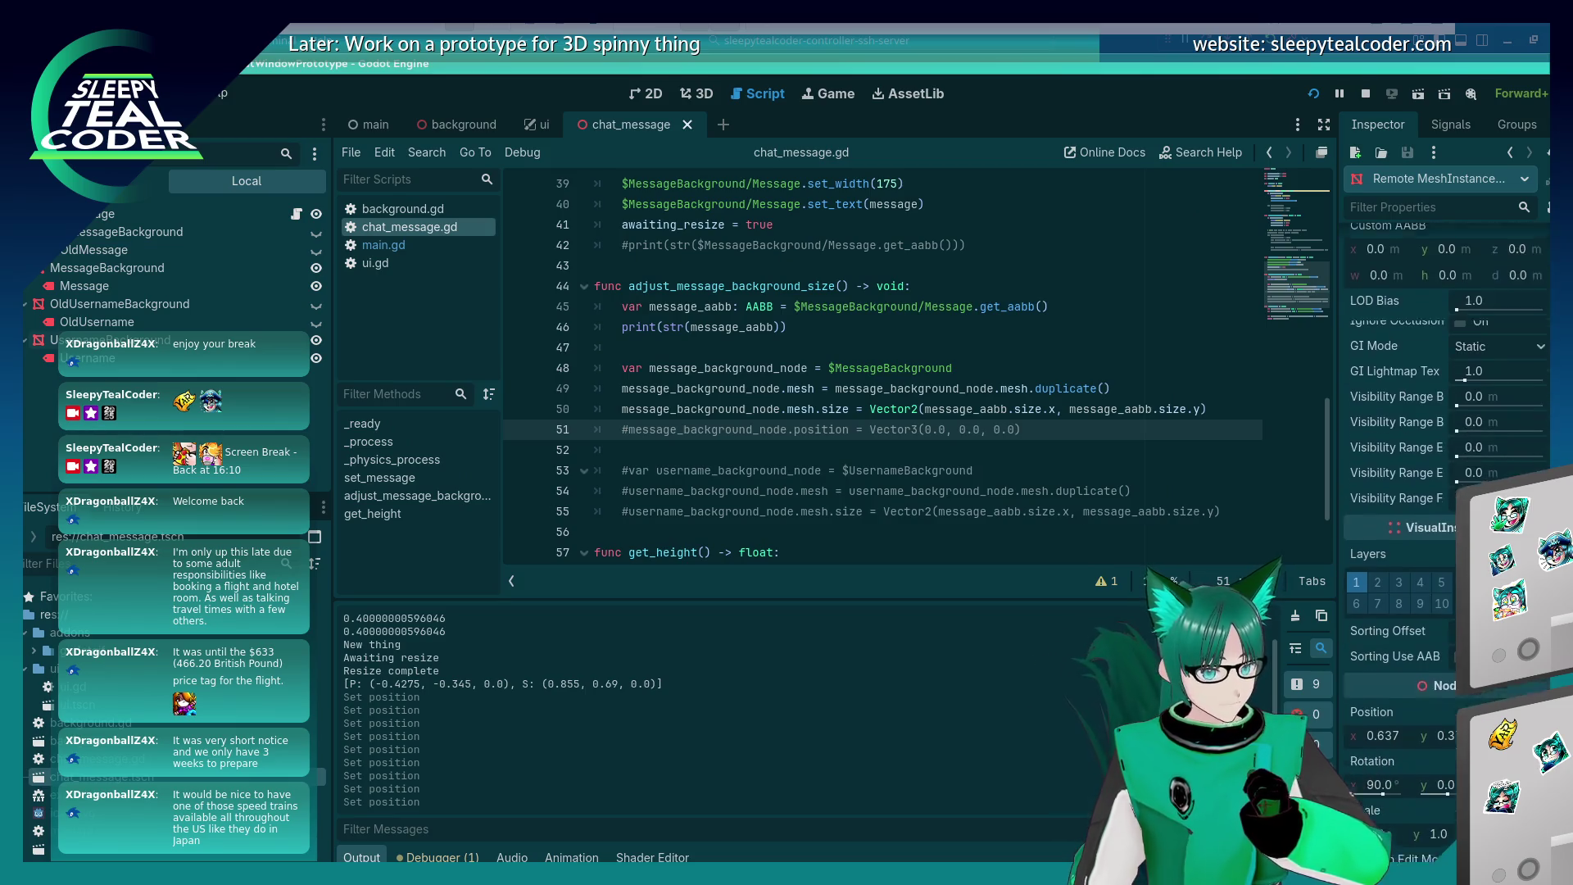
pyautogui.scroll(10, 1496, 353)
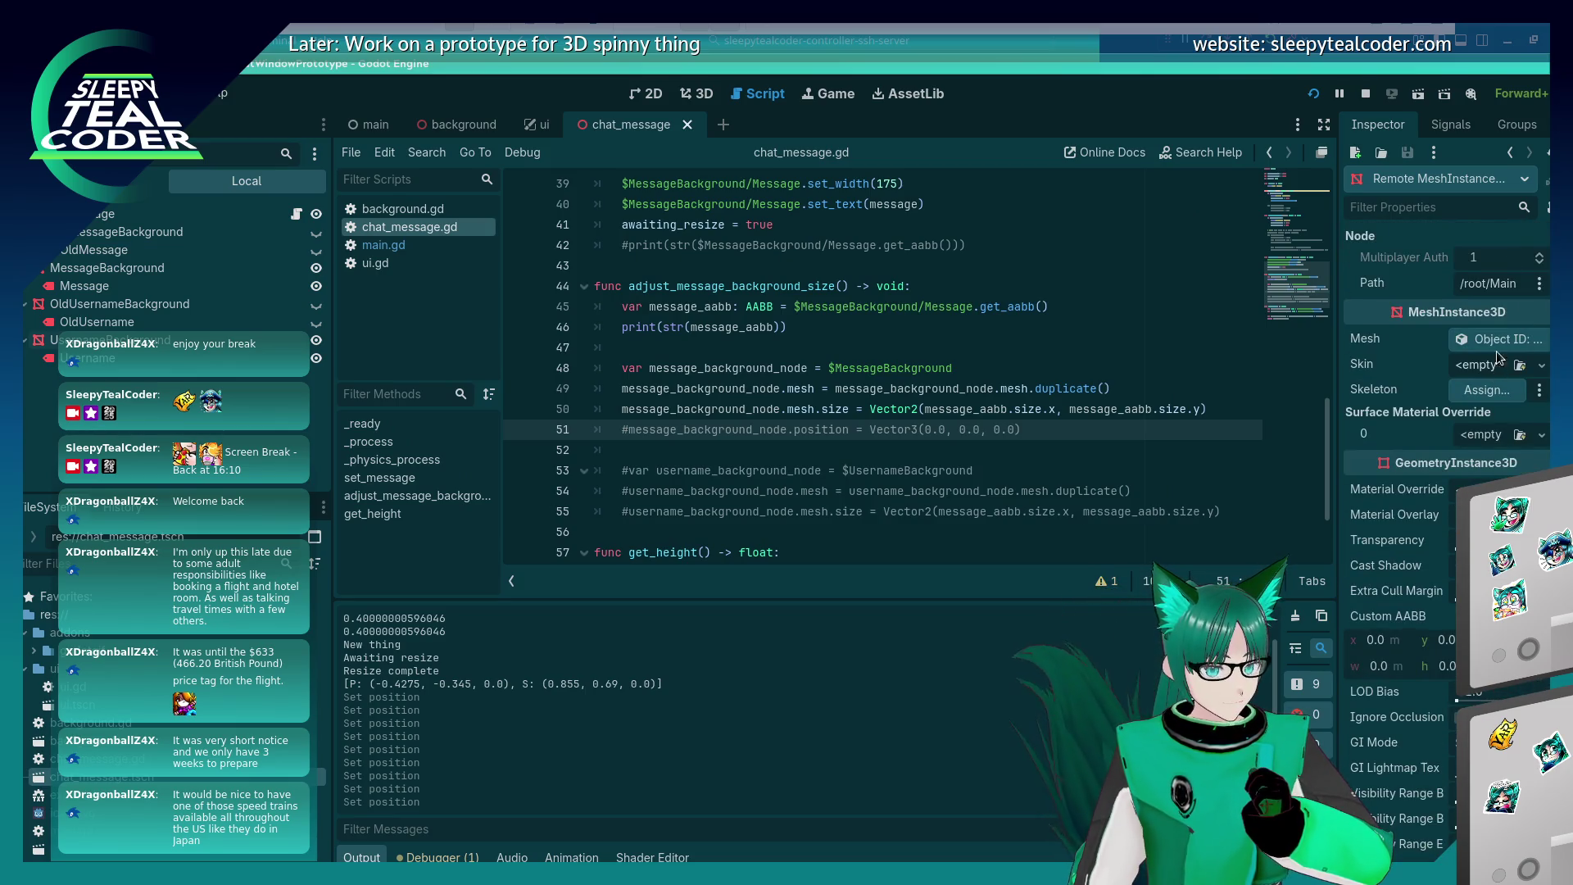
pyautogui.click(1496, 352)
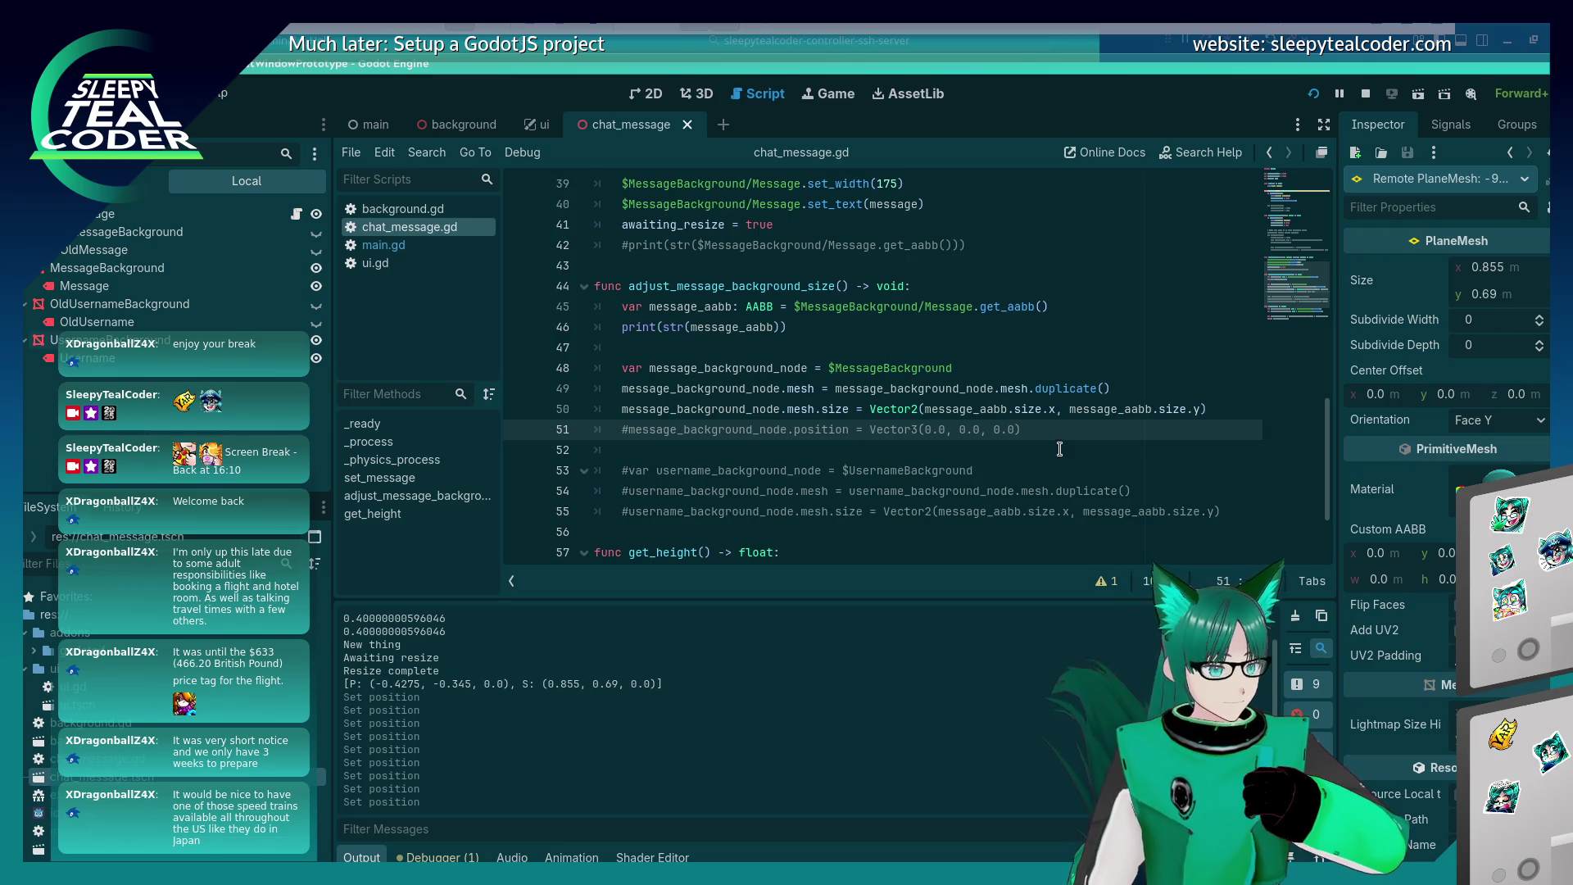
pyautogui.press('F5')
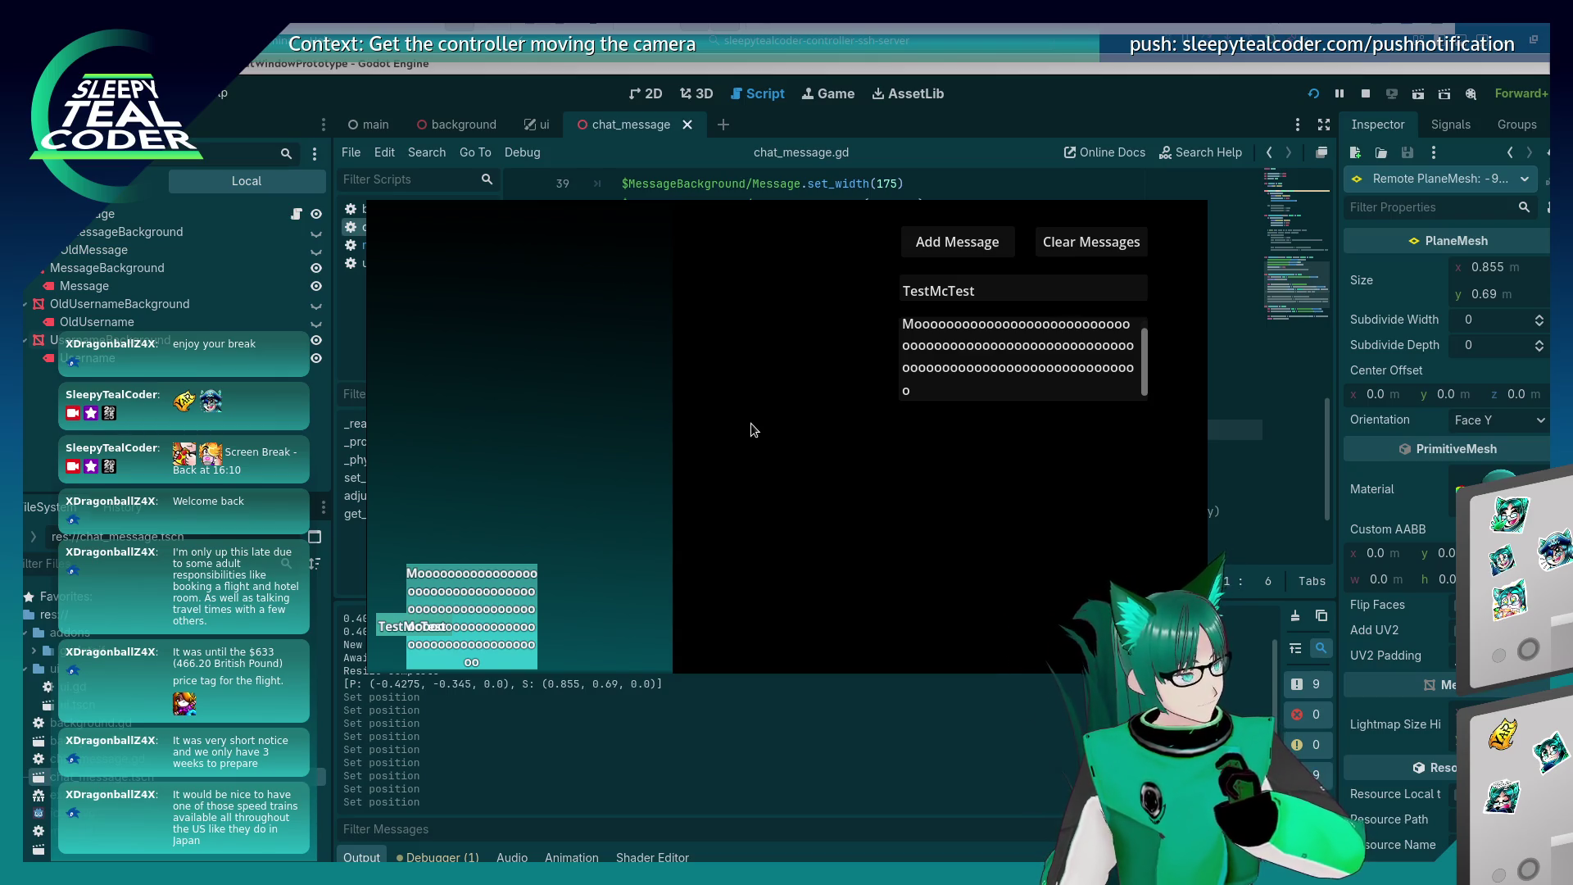
pyautogui.click(129, 342)
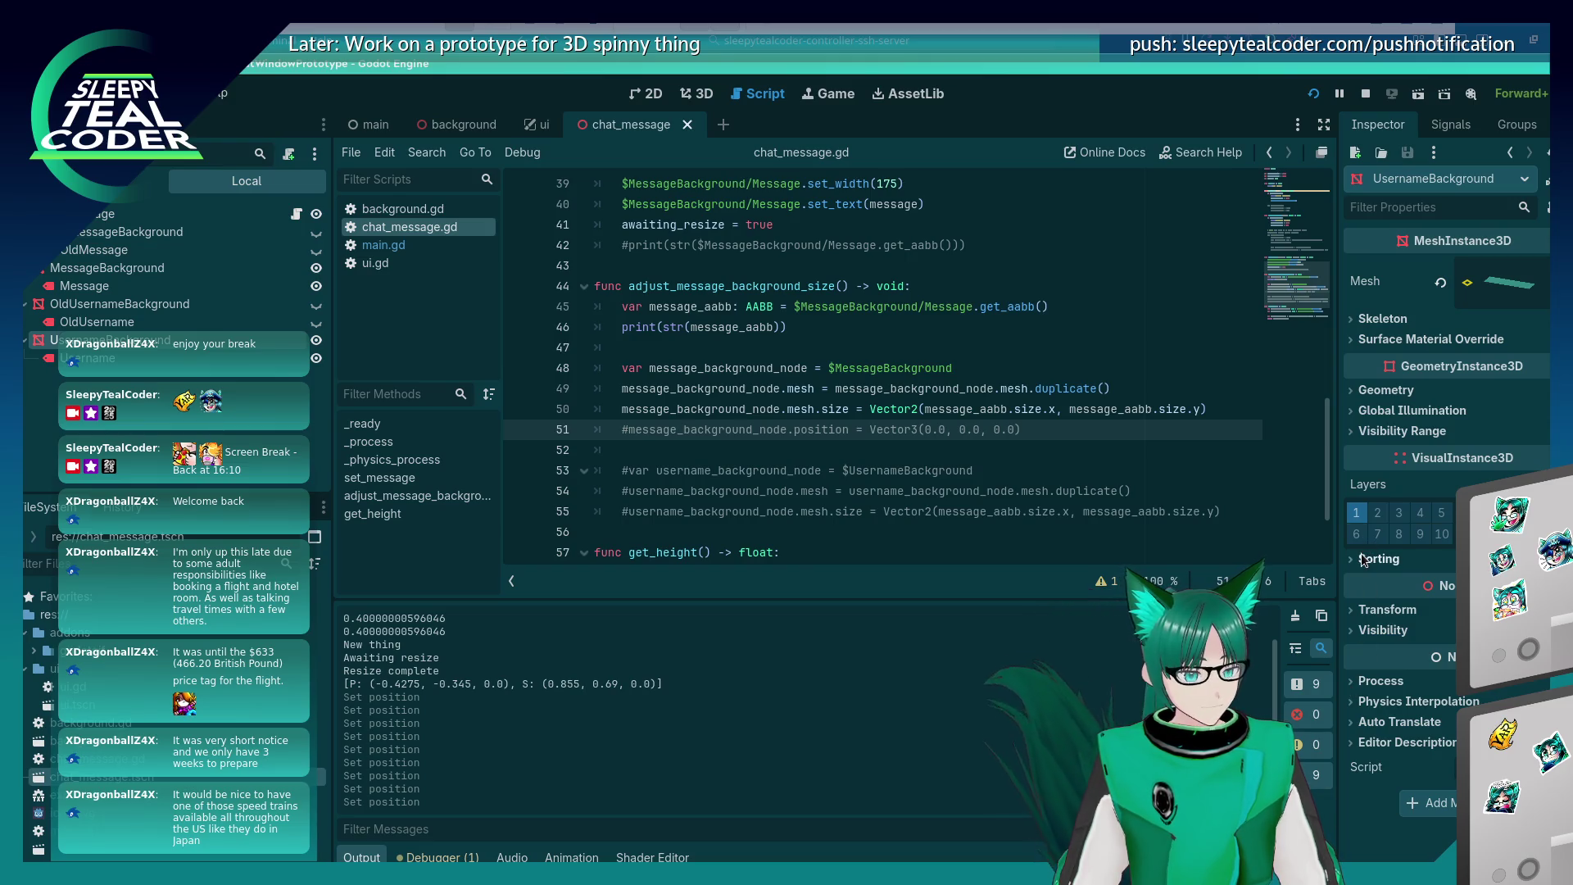
# Step: Check the UsernameBackground transform values and stop the running game
pyautogui.click(1353, 615)
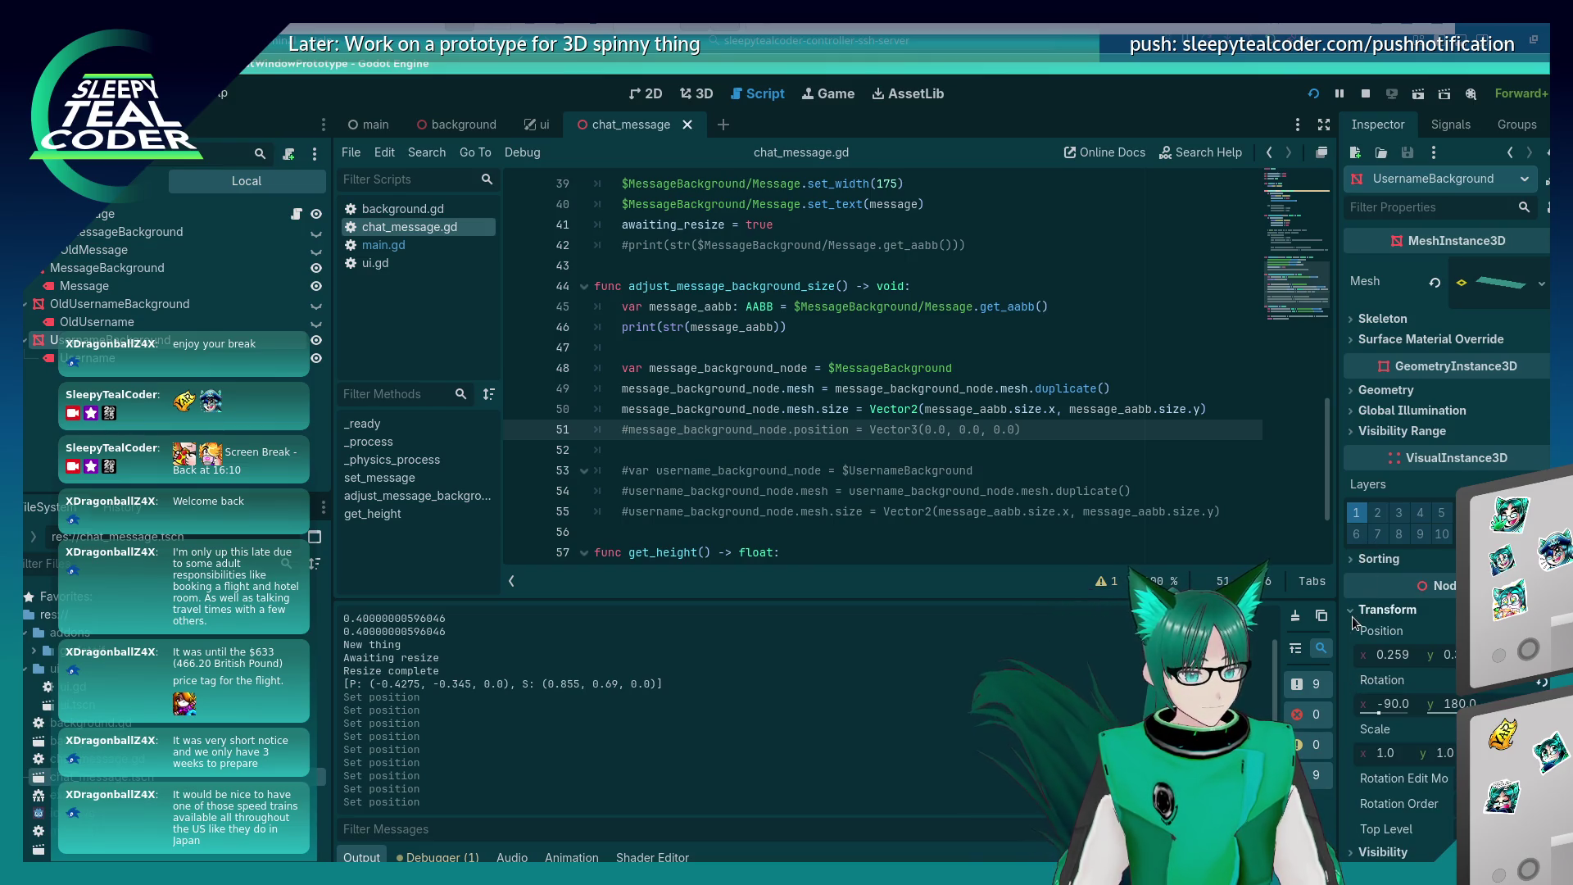
pyautogui.click(1366, 93)
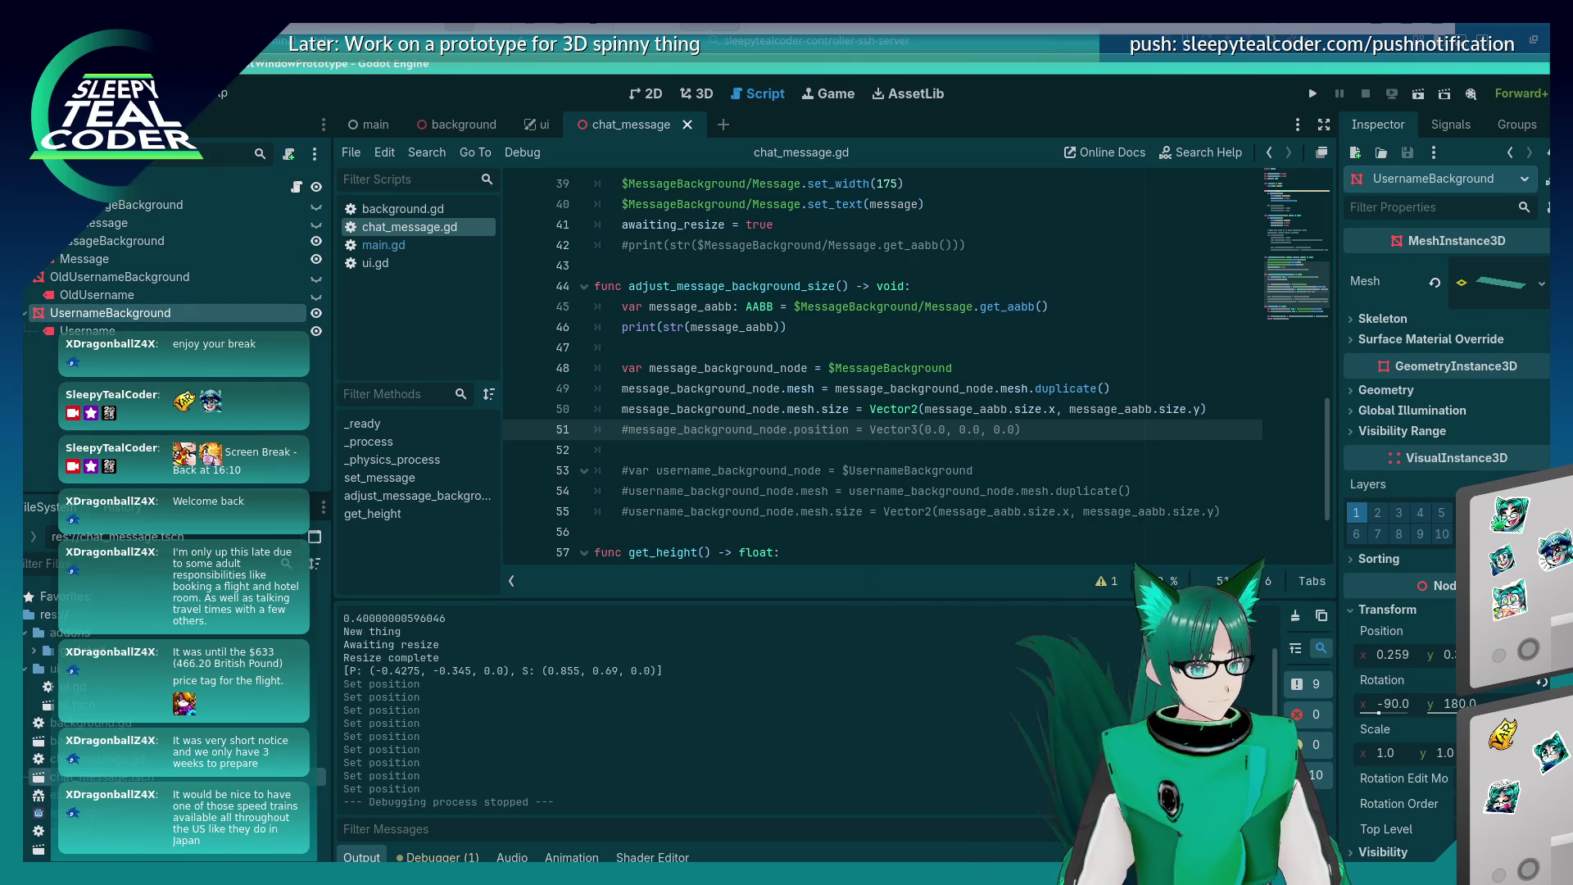
pyautogui.scroll(-2, 1358, 818)
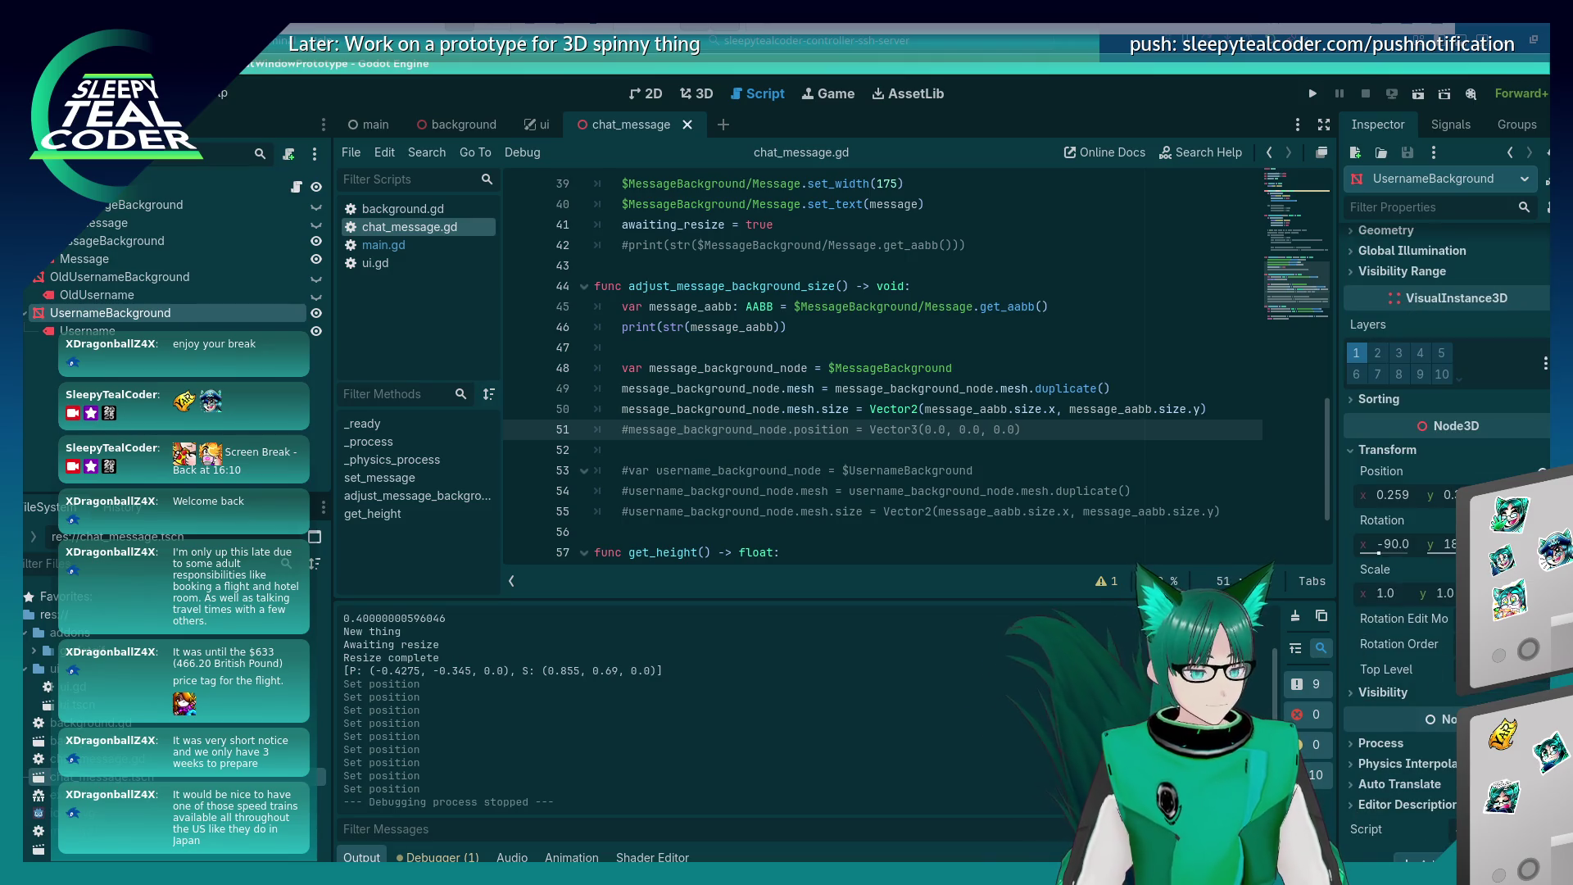
pyautogui.scroll(2, 1383, 695)
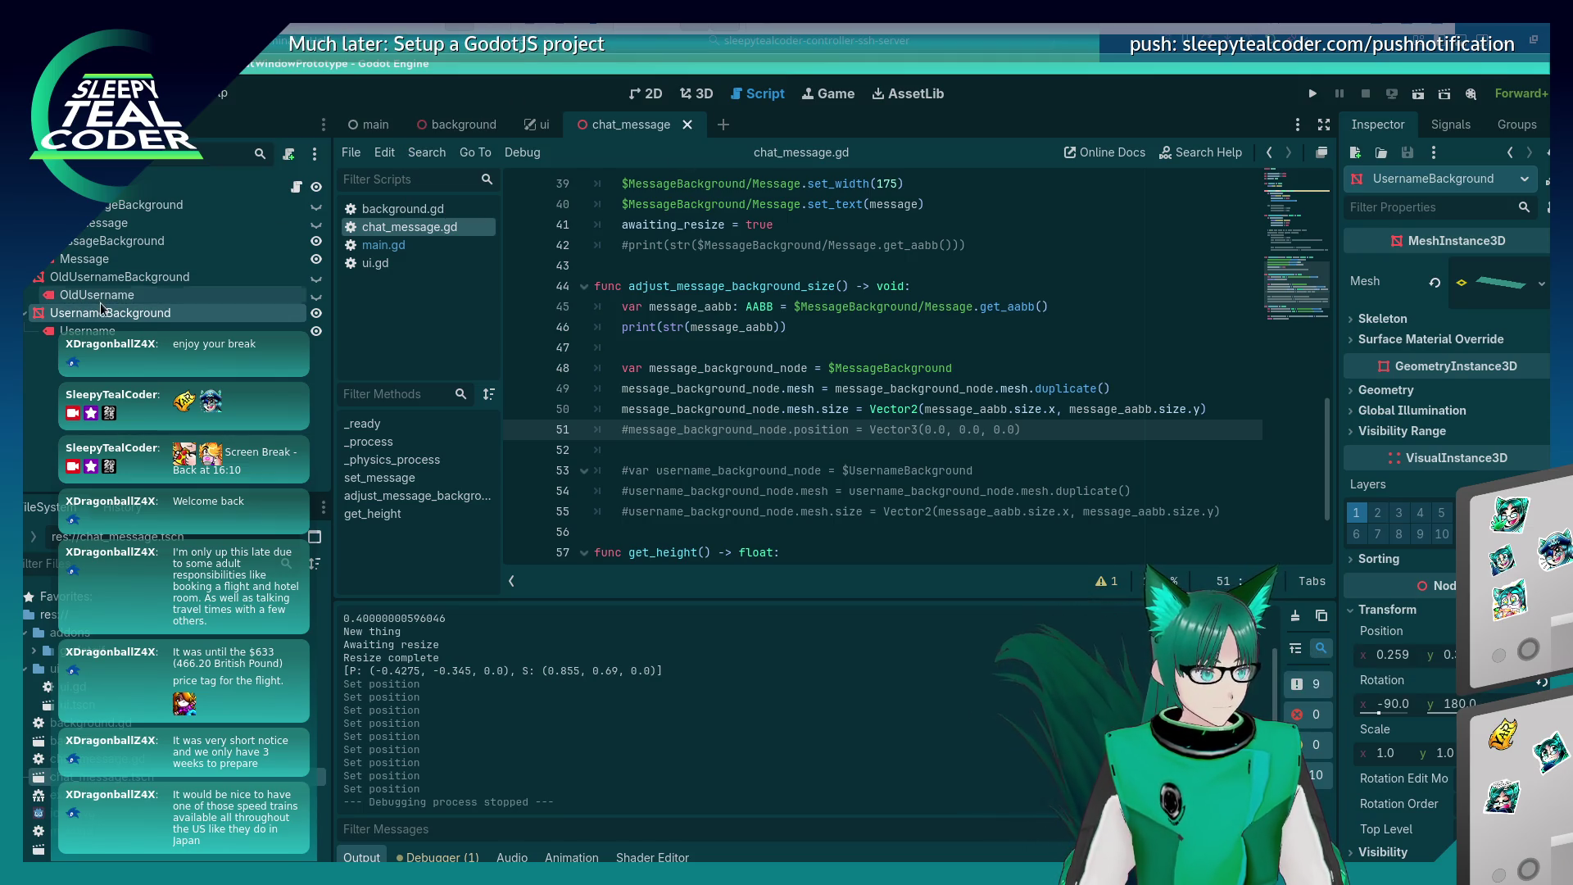
# Step: Undo the username label move in the 3D view and return to chat_message.gd
pyautogui.click(700, 95)
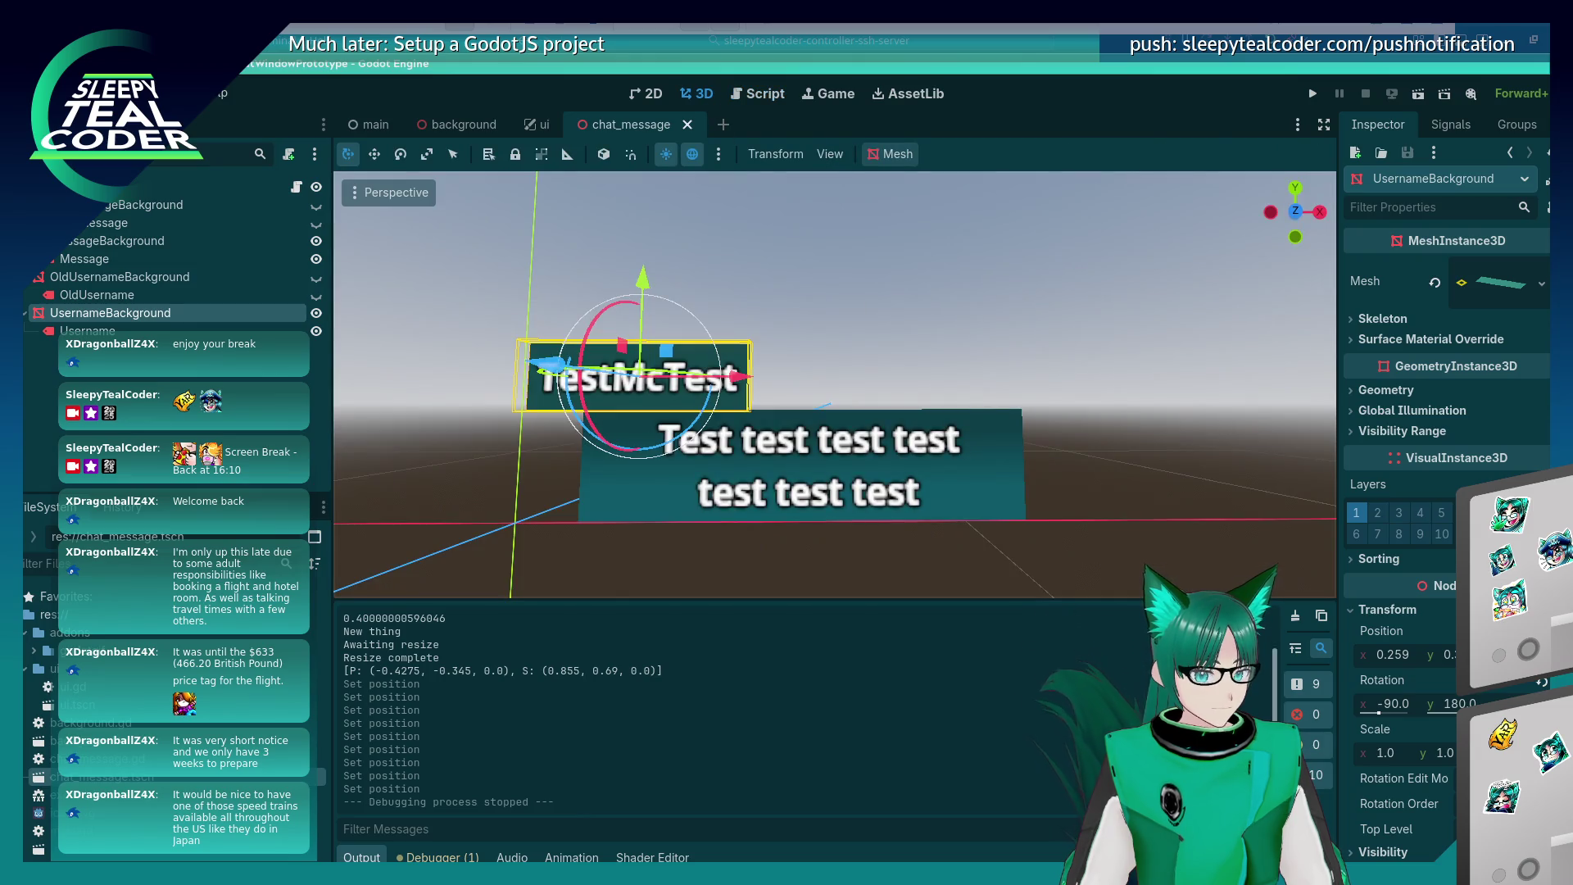
pyautogui.click(1061, 358)
pyautogui.hotkey('ctrl', 'z')
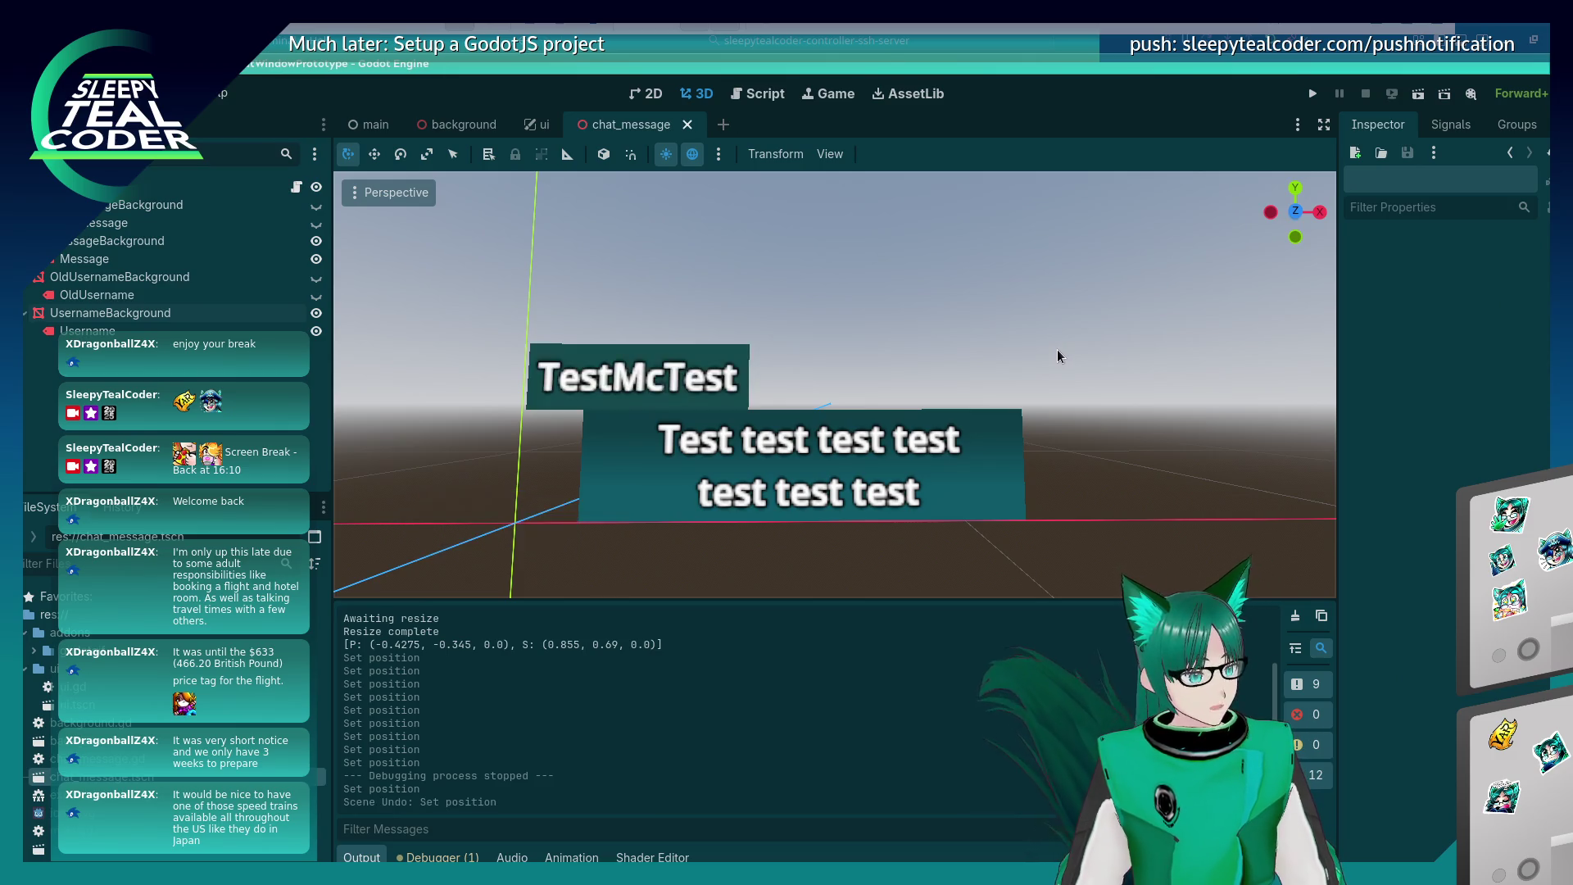
pyautogui.click(955, 471)
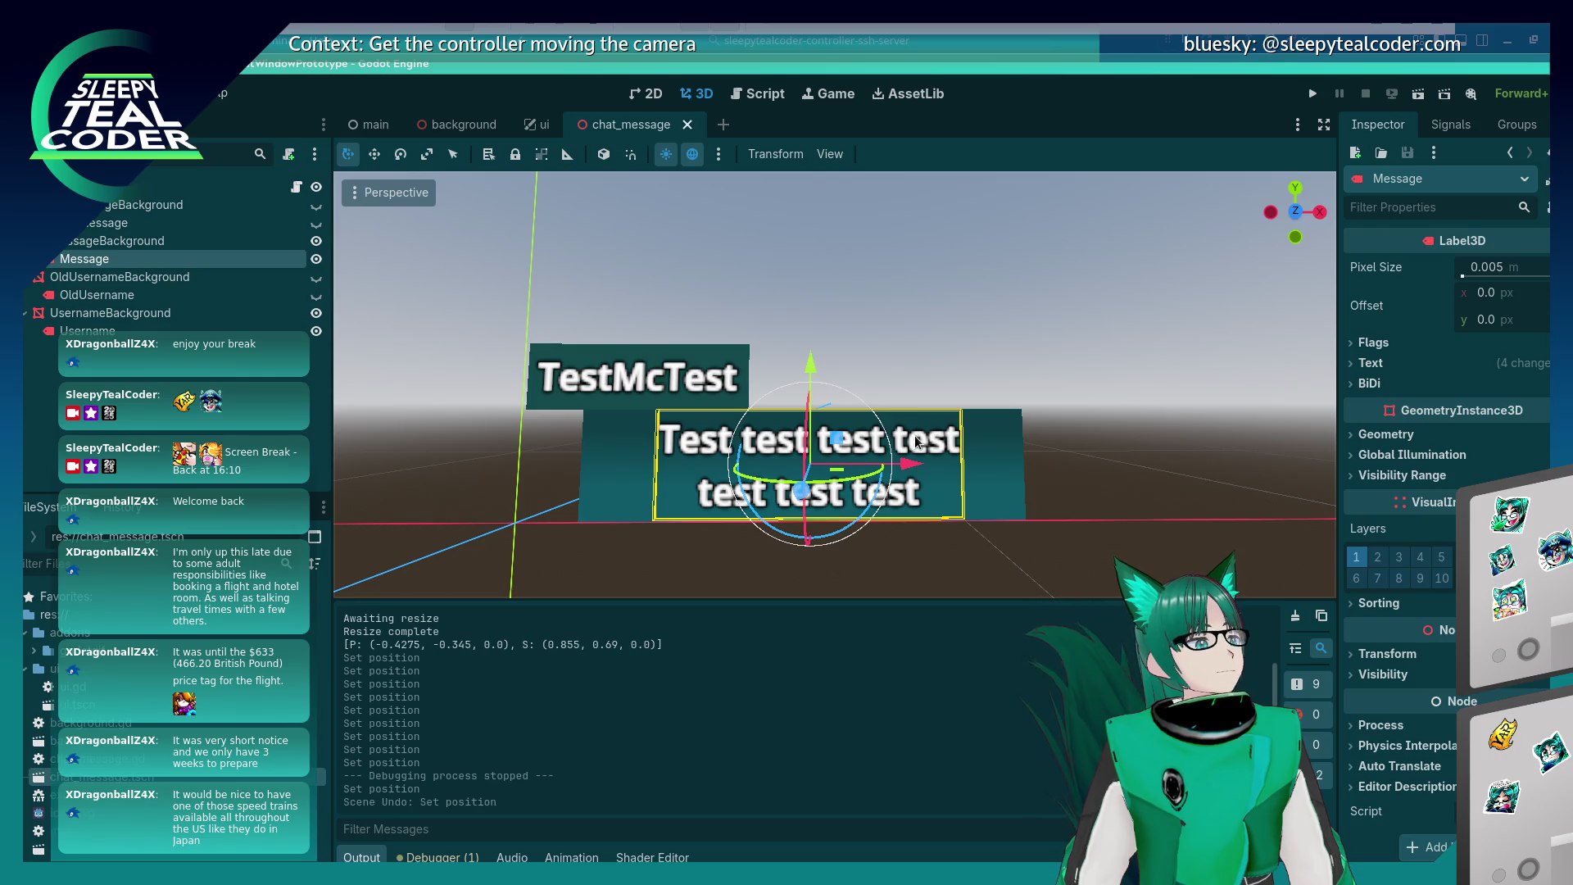
pyautogui.click(957, 259)
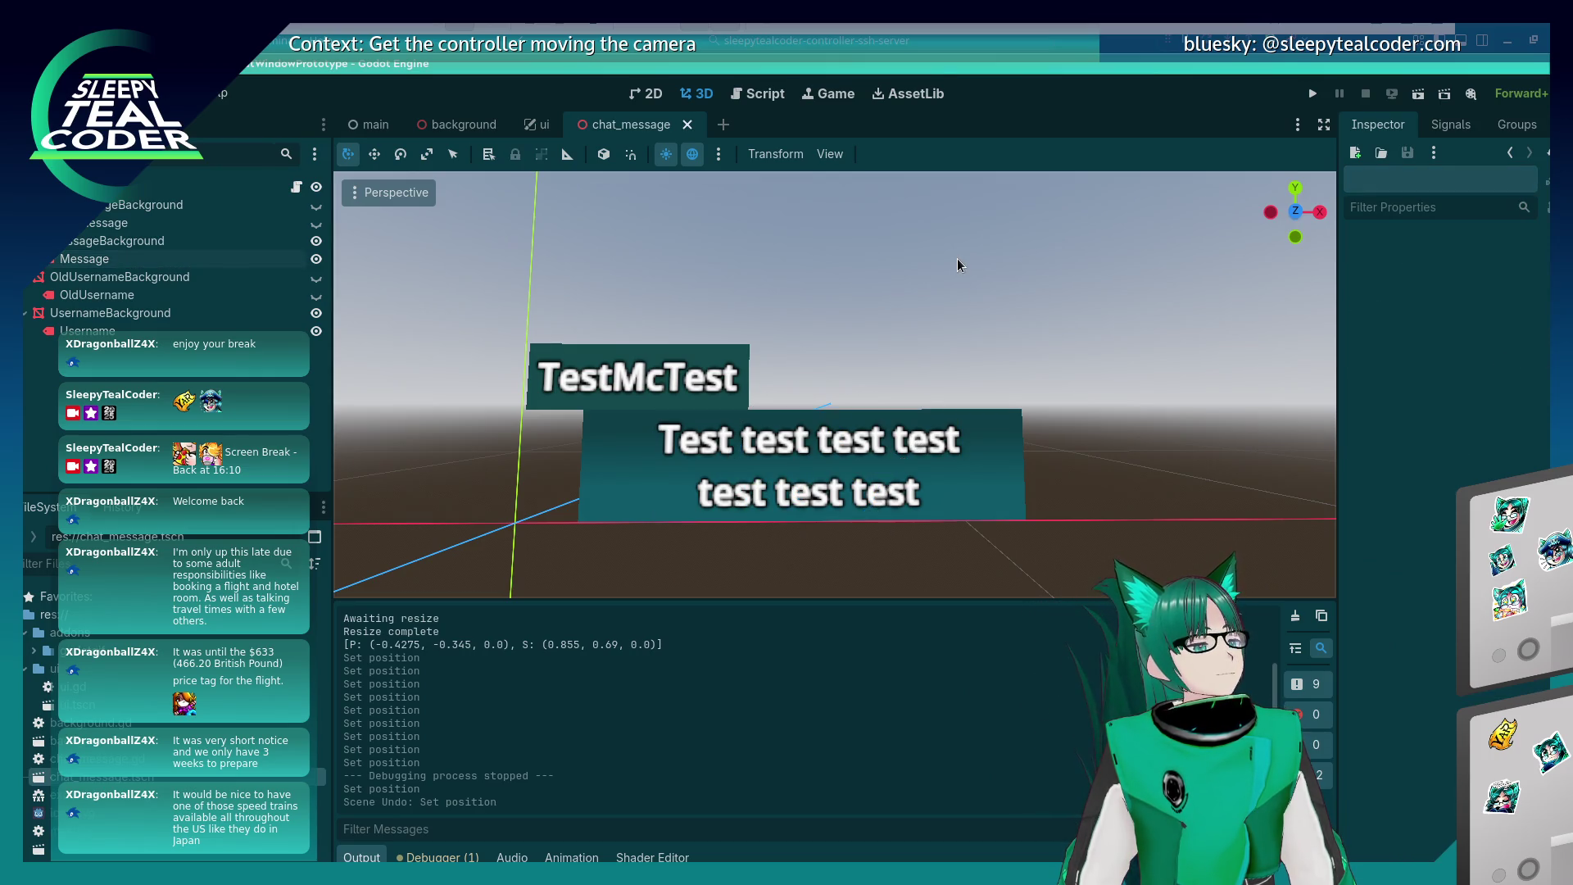
pyautogui.hotkey('alt', 'Tab')
pyautogui.hotkey('alt', 'Tab')
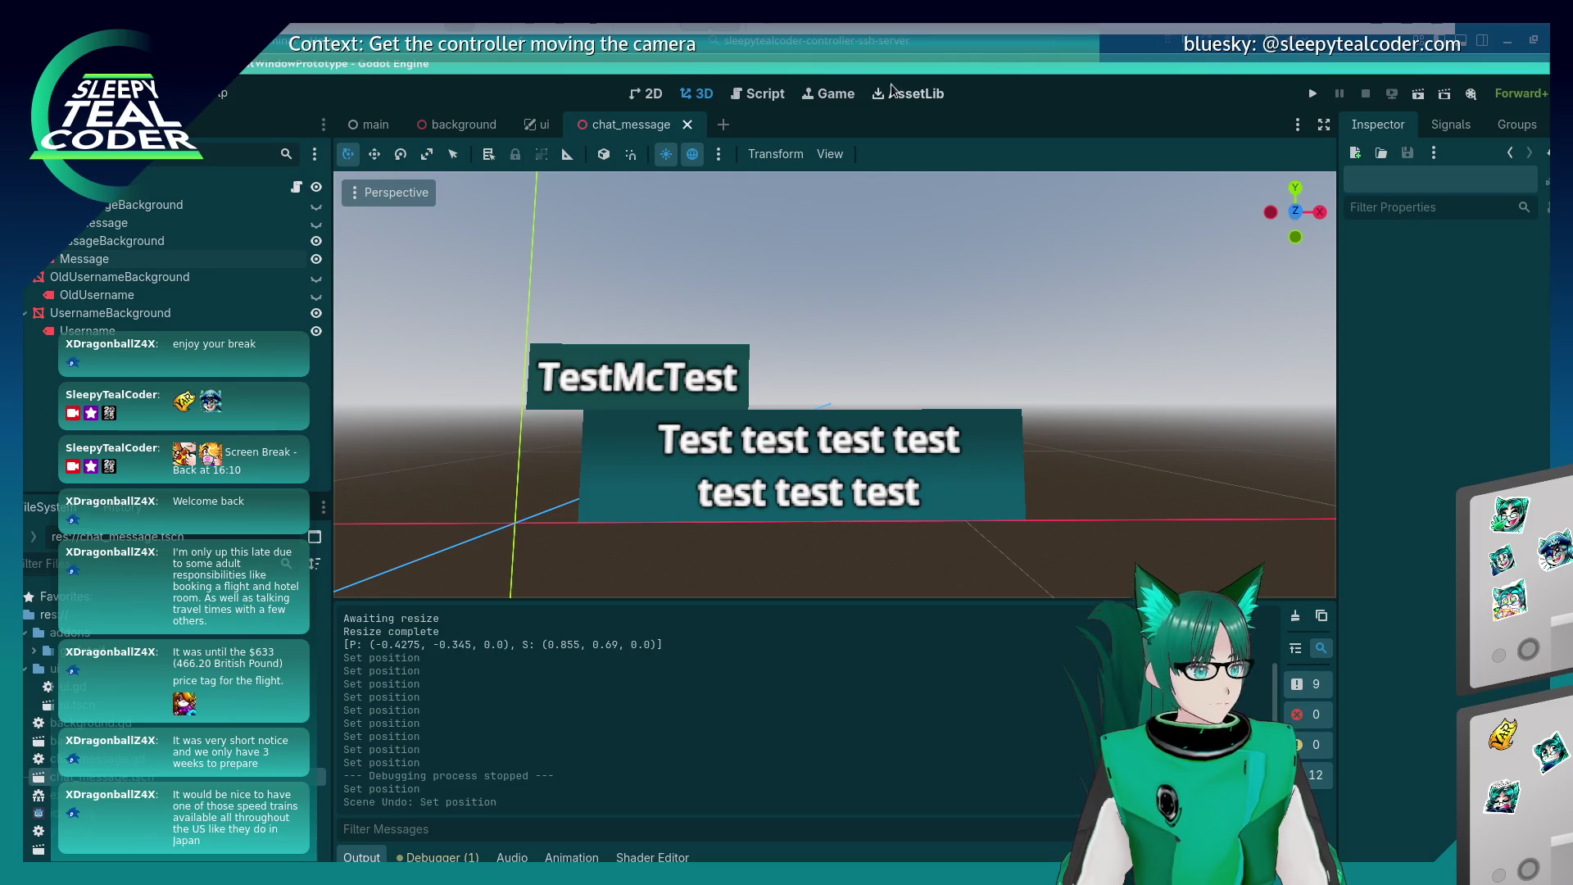
pyautogui.click(762, 93)
# Step: Uncomment the background position assignment line
pyautogui.hotkey('ctrl', 'z')
pyautogui.hotkey('ctrl', 'shift', 'z')
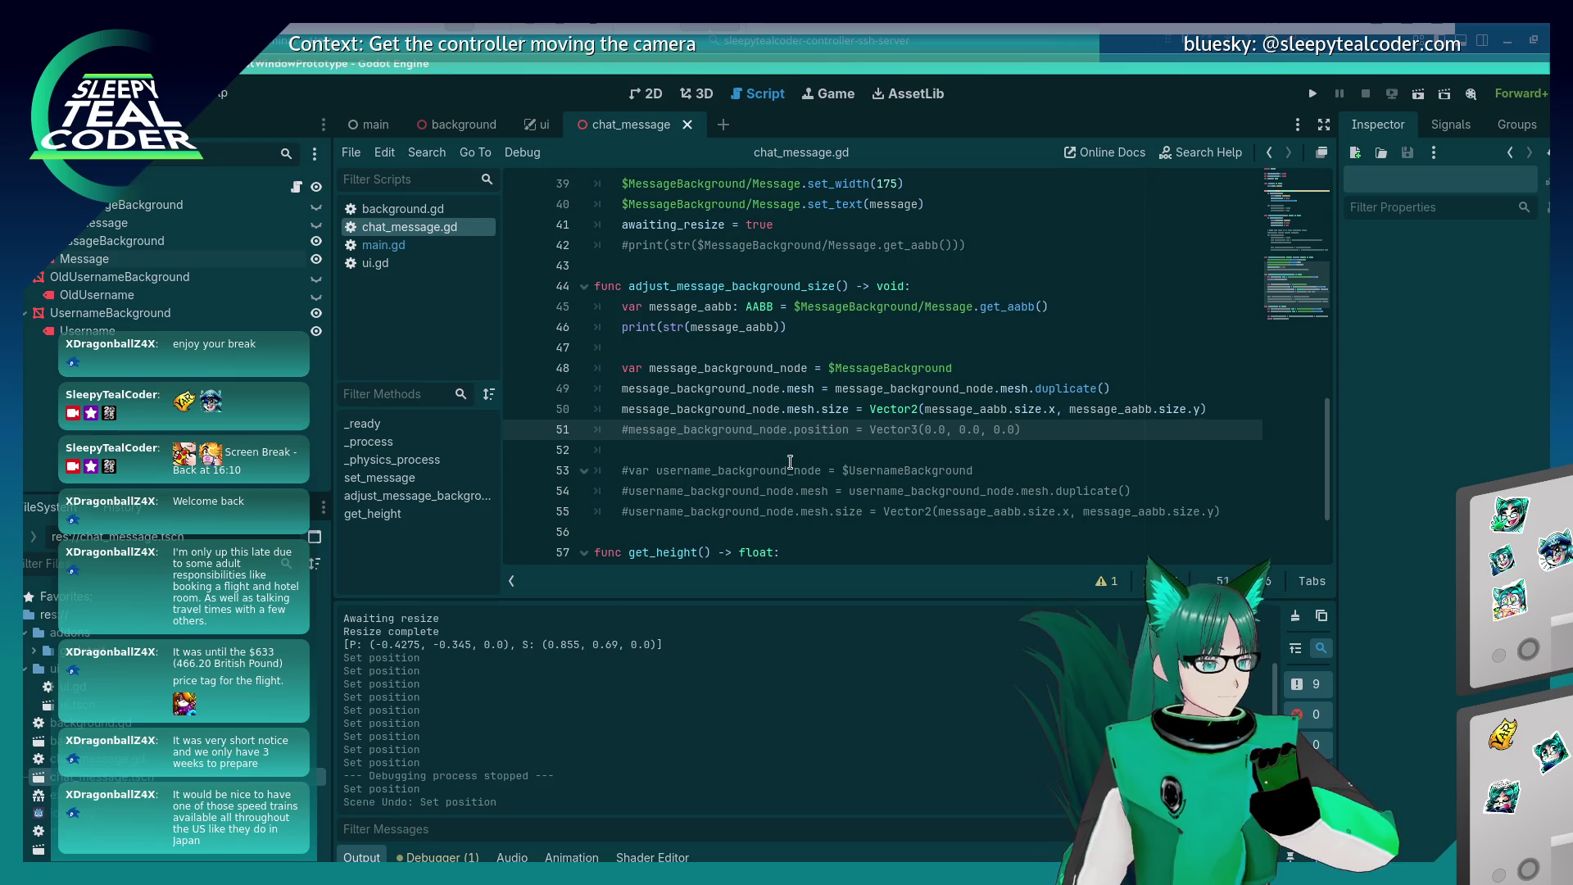
pyautogui.hotkey('ctrl', 'z')
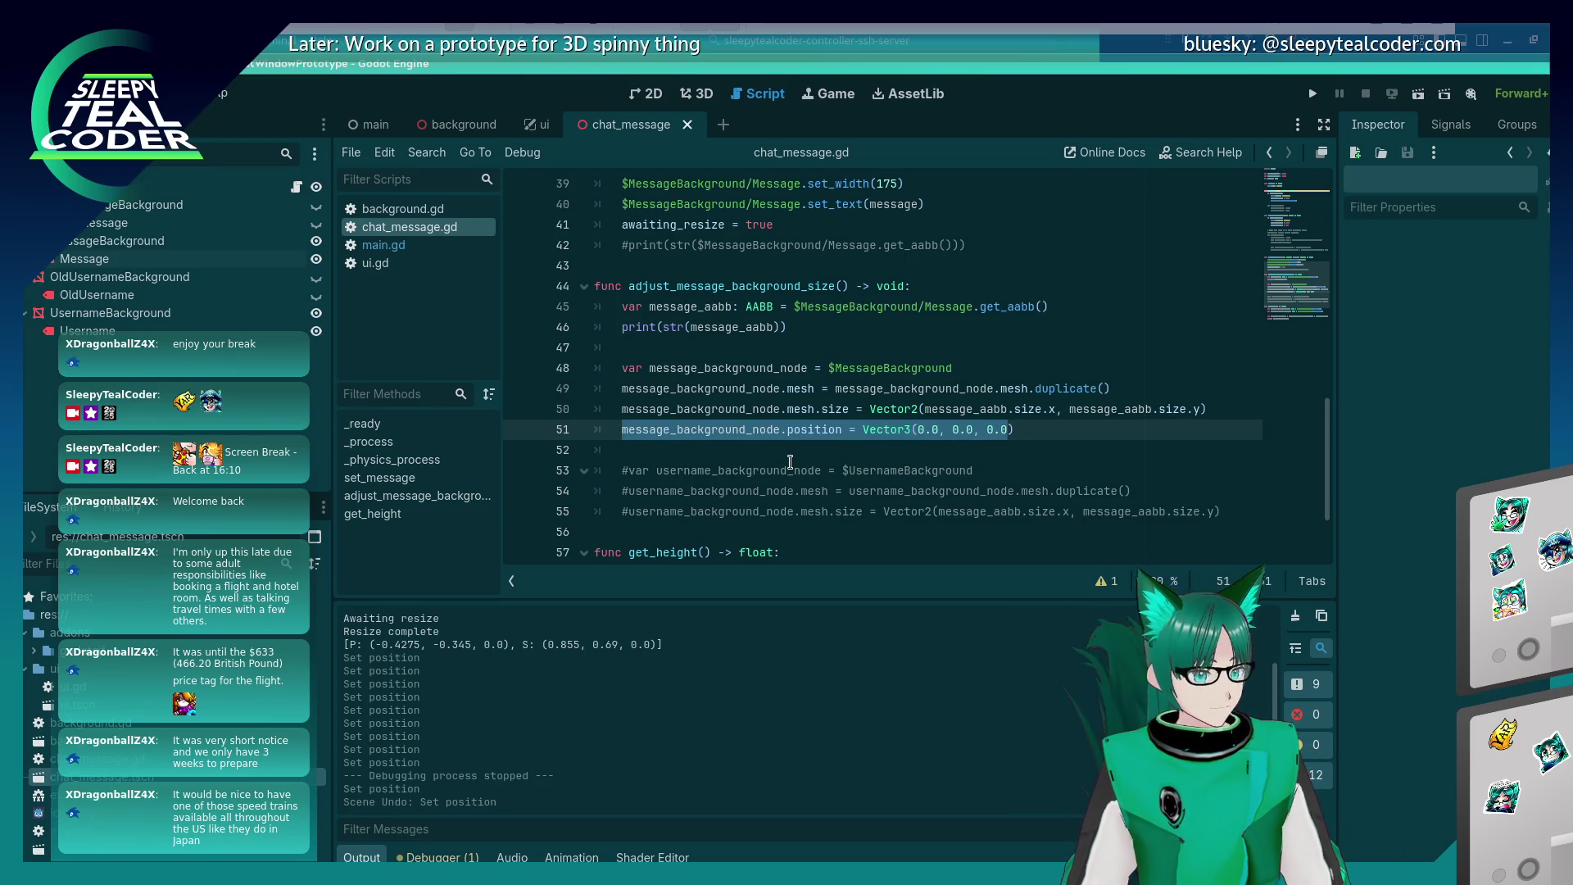
pyautogui.hotkey('ctrl', 'shift', 'Left')
pyautogui.hotkey('ctrl', 'shift', 'Left')
pyautogui.hotkey('ctrl', 'shift', 'Left')
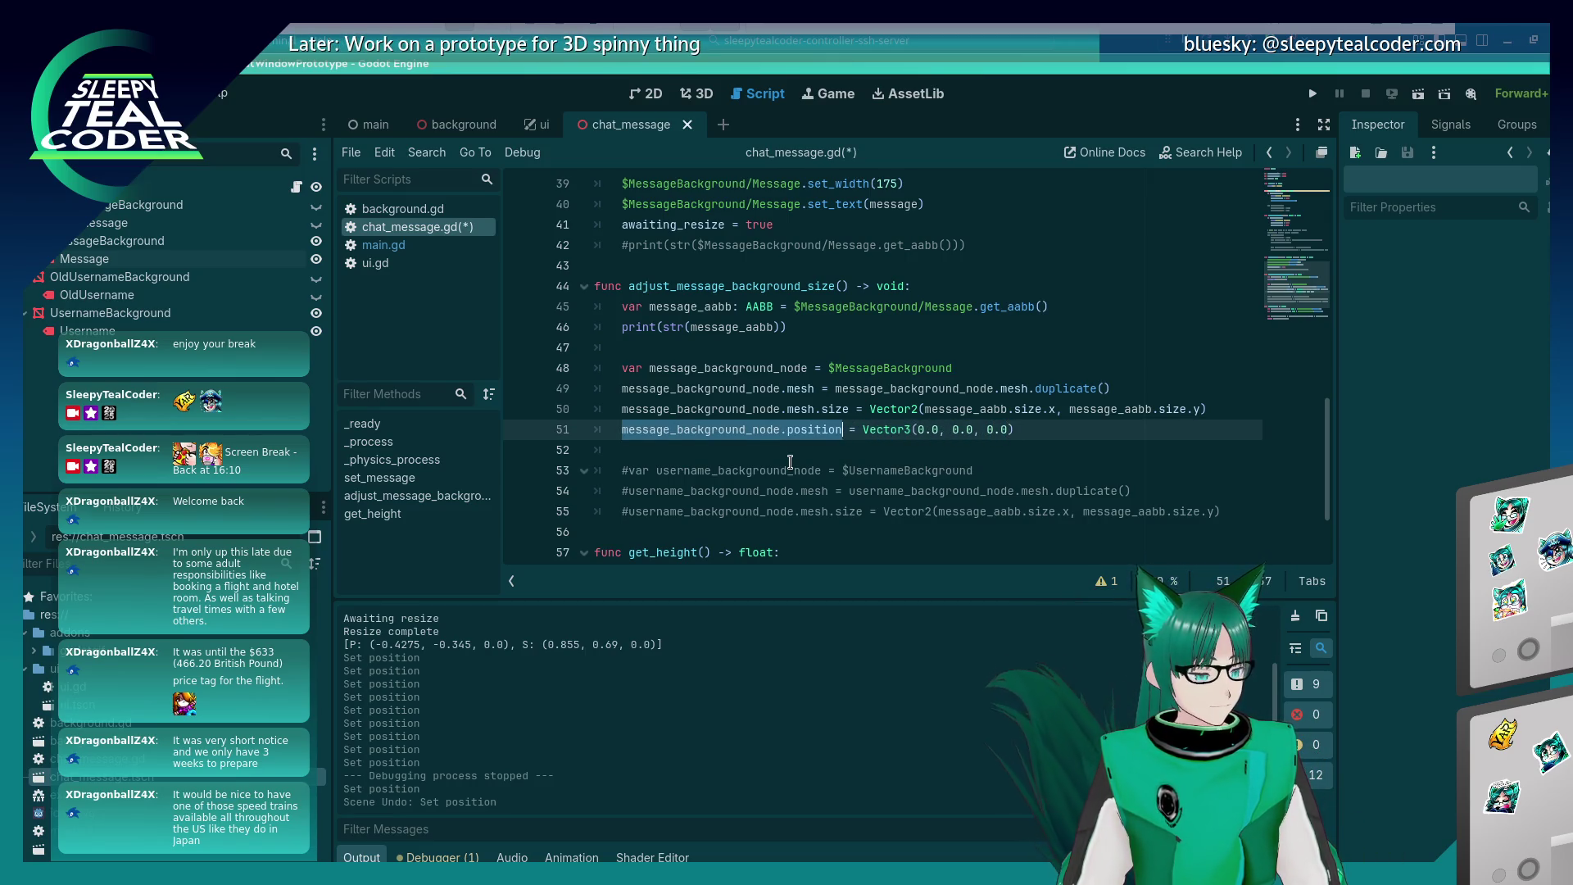
# Step: Insert a line above it and start 'var background_position_calculation ='
pyautogui.hotkey('ctrl', 'shift', 'Return')
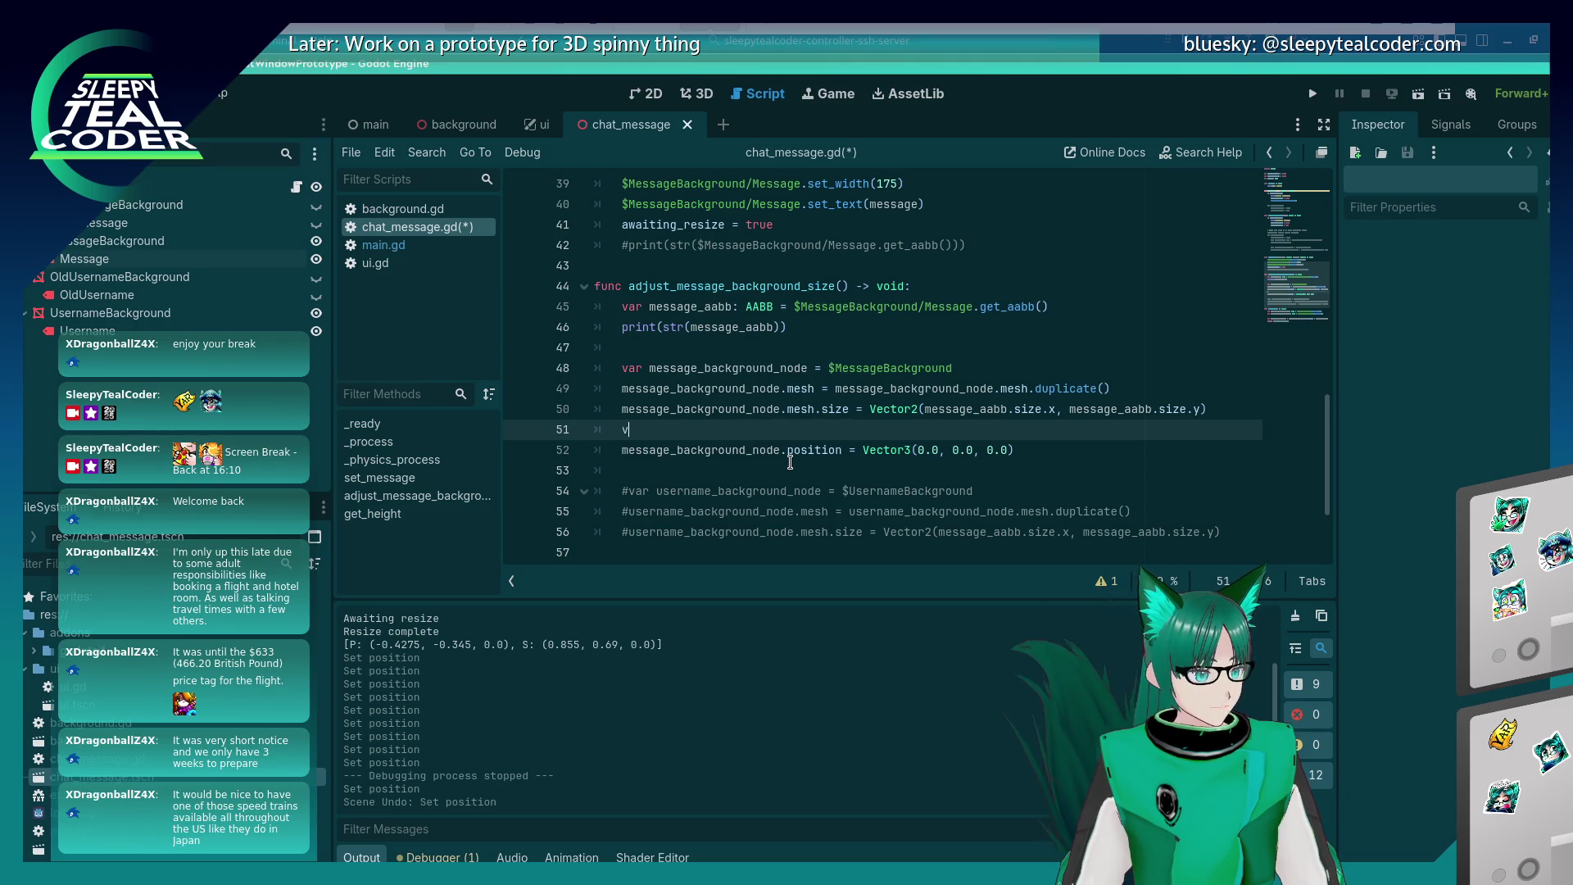
pyautogui.press('BackSpace')
pyautogui.press('BackSpace')
pyautogui.write('r message_background_node_')
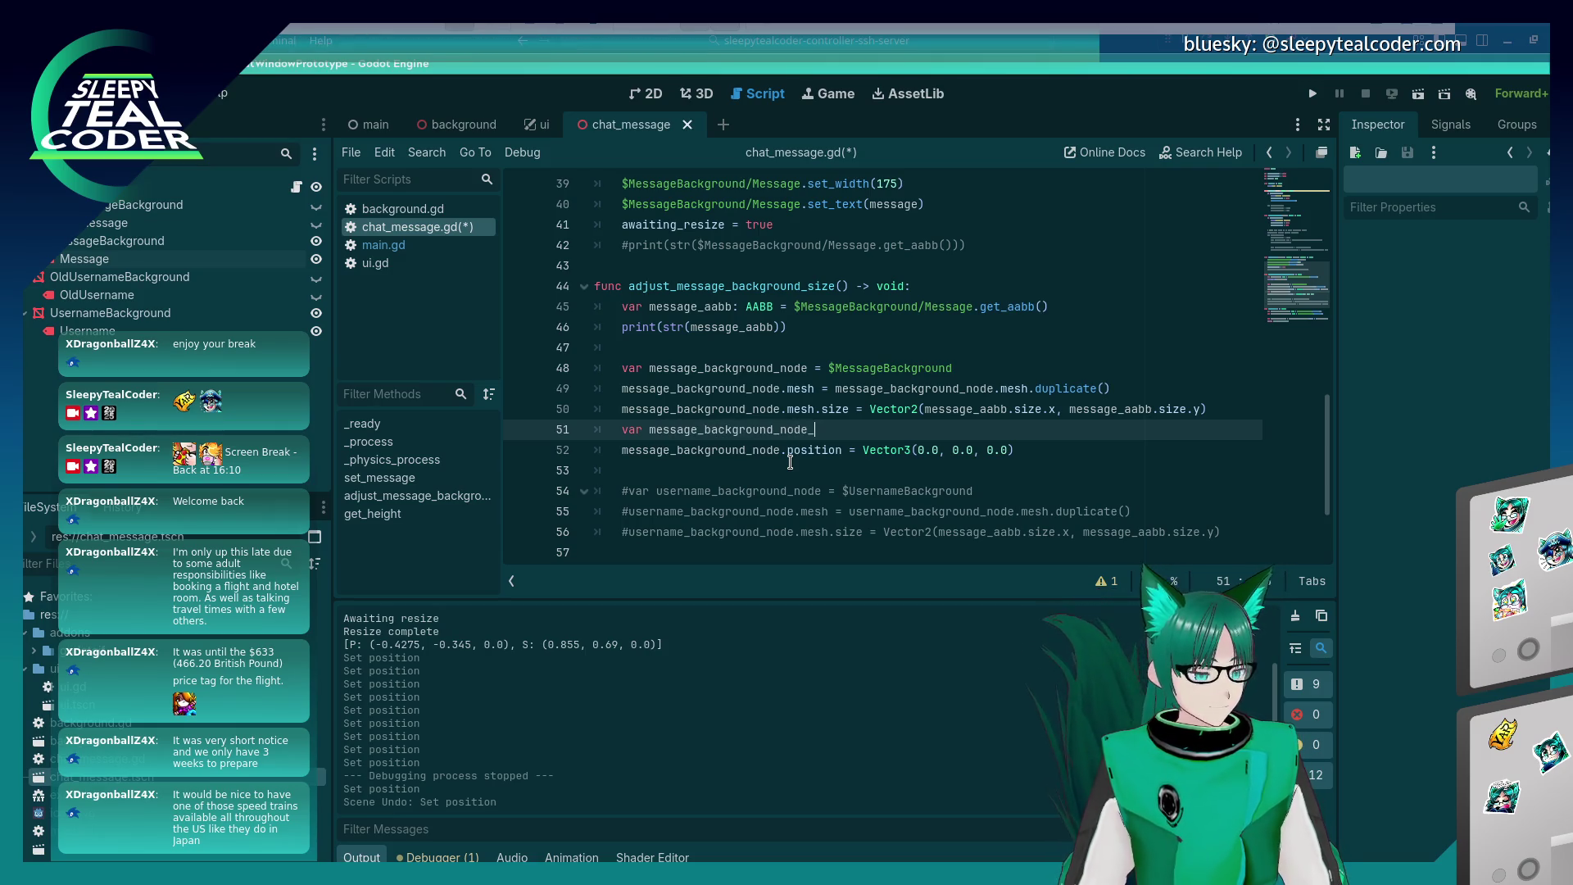
pyautogui.press('BackSpace')
pyautogui.press('BackSpace')
pyautogui.press('BackSpace')
pyautogui.press('BackSpace')
pyautogui.press('BackSpace')
pyautogui.press('BackSpace')
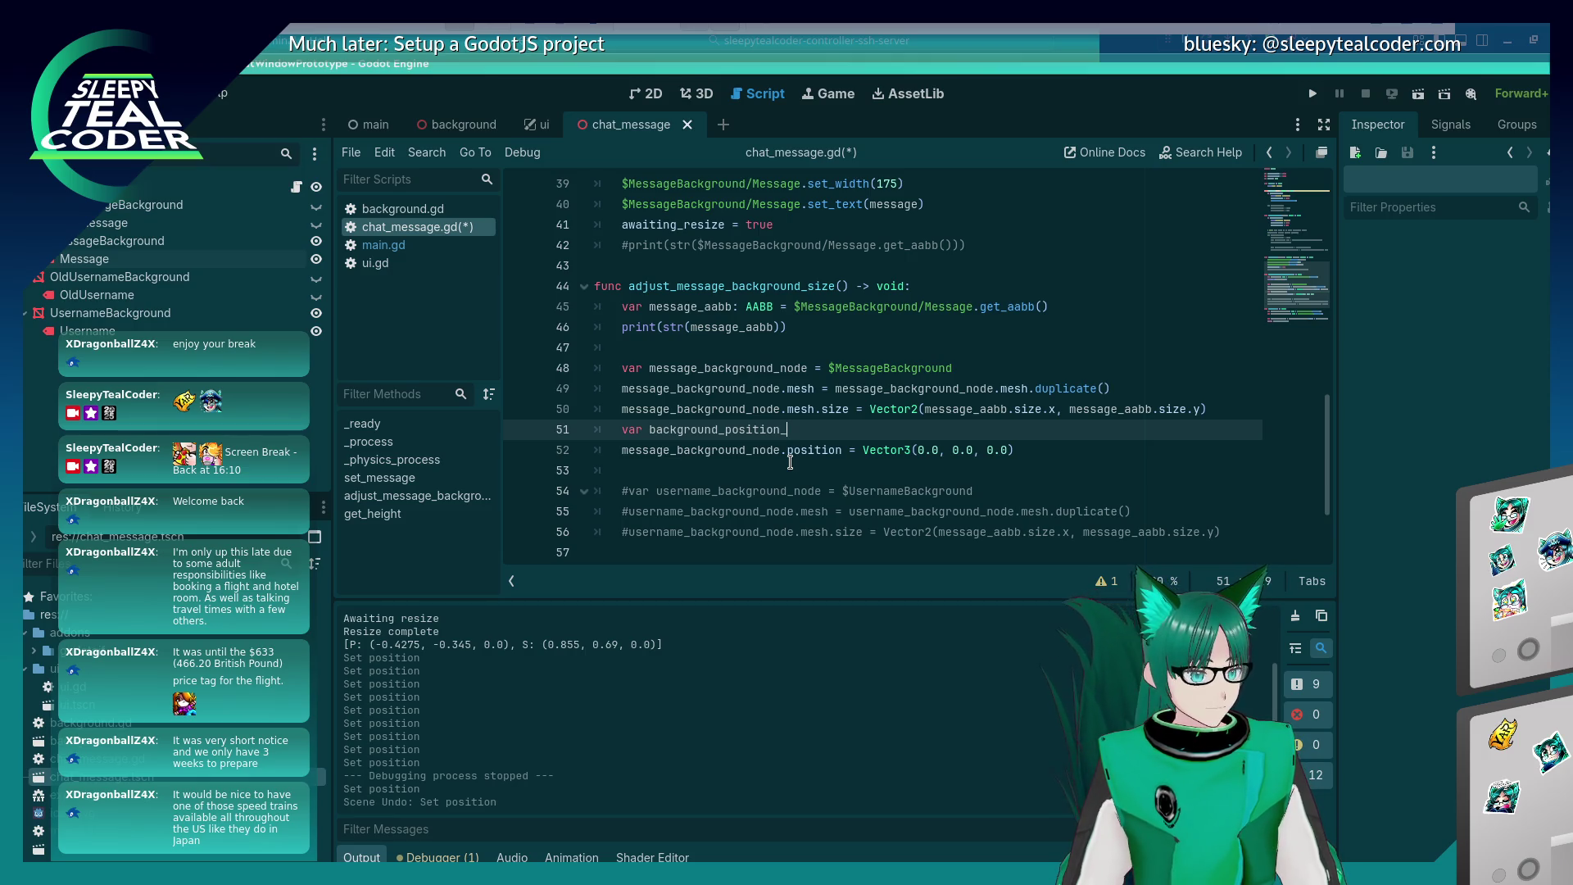
pyautogui.write('lculation =')
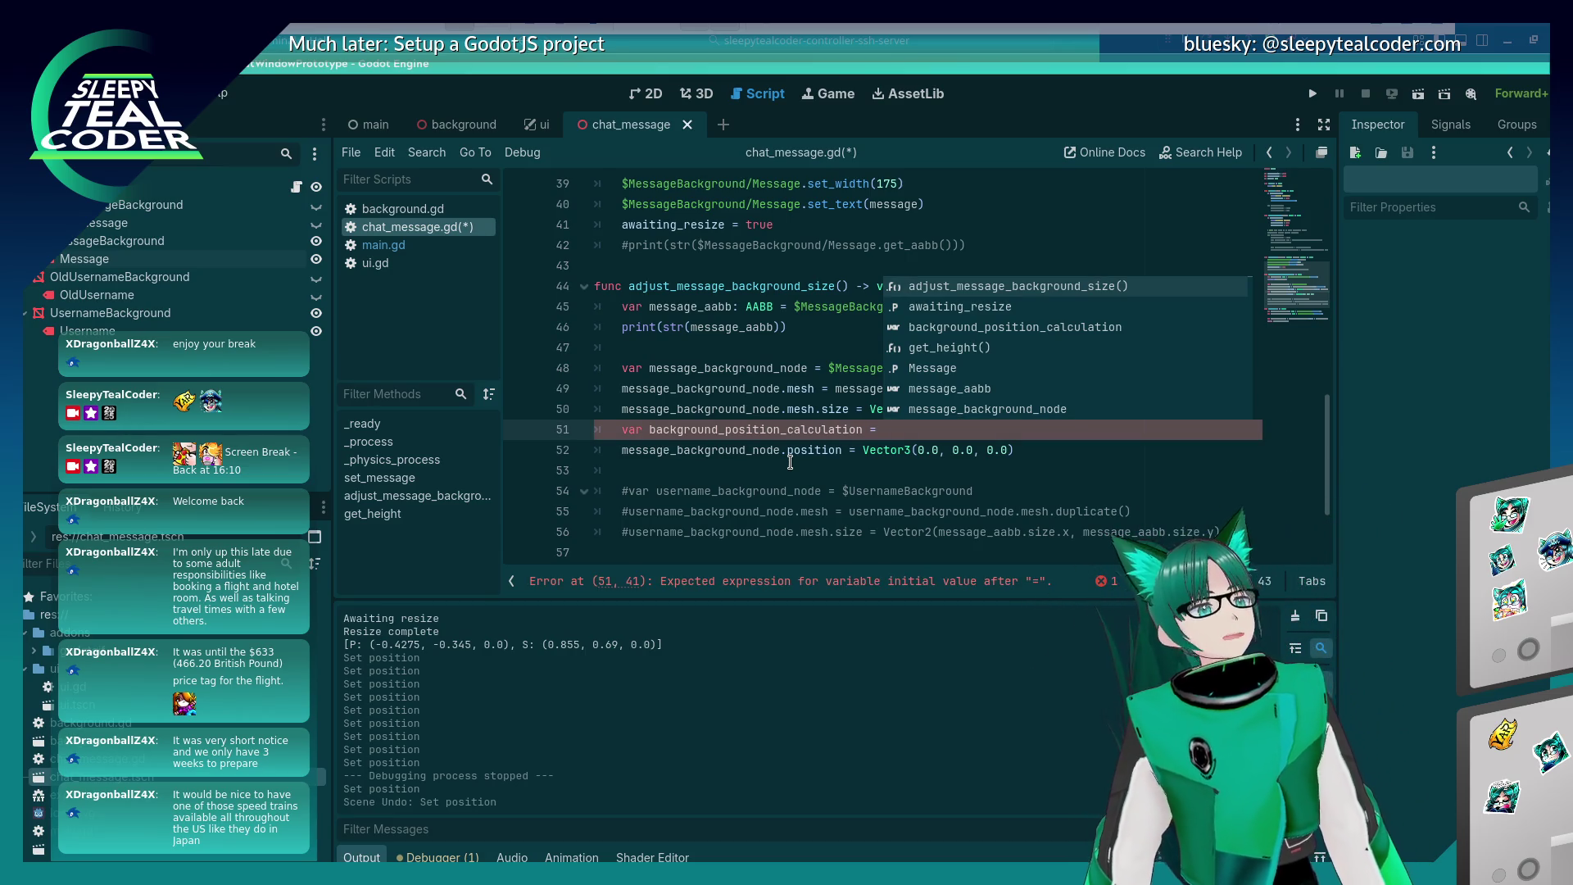
pyautogui.press('Escape')
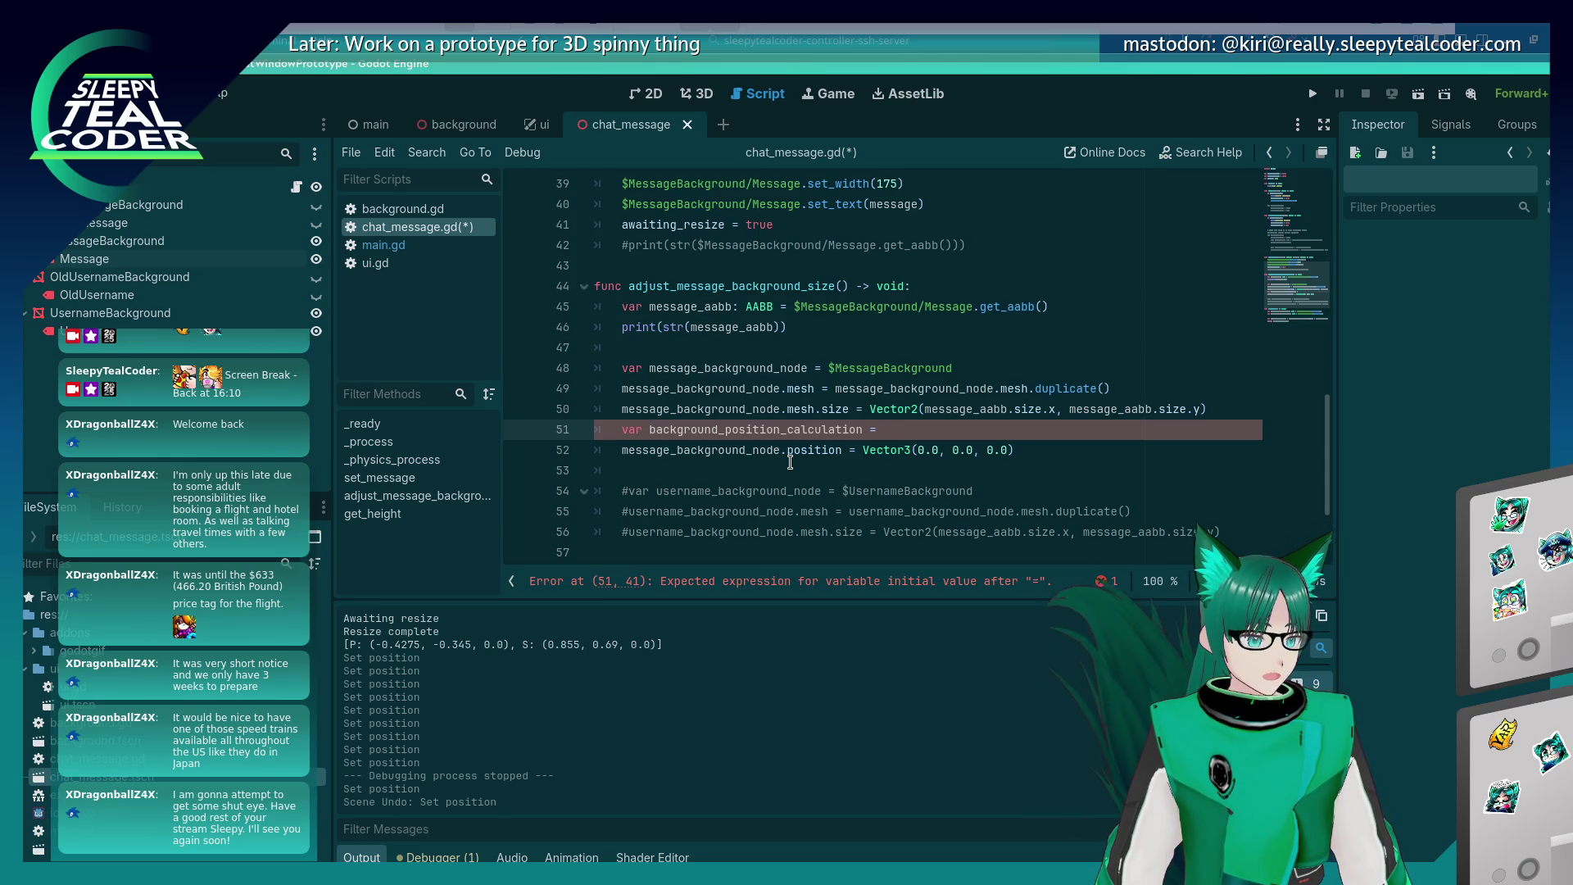
# Step: Start a multi-line Vector3 whose first argument is message_background_node.position
pyautogui.write('Vector3')
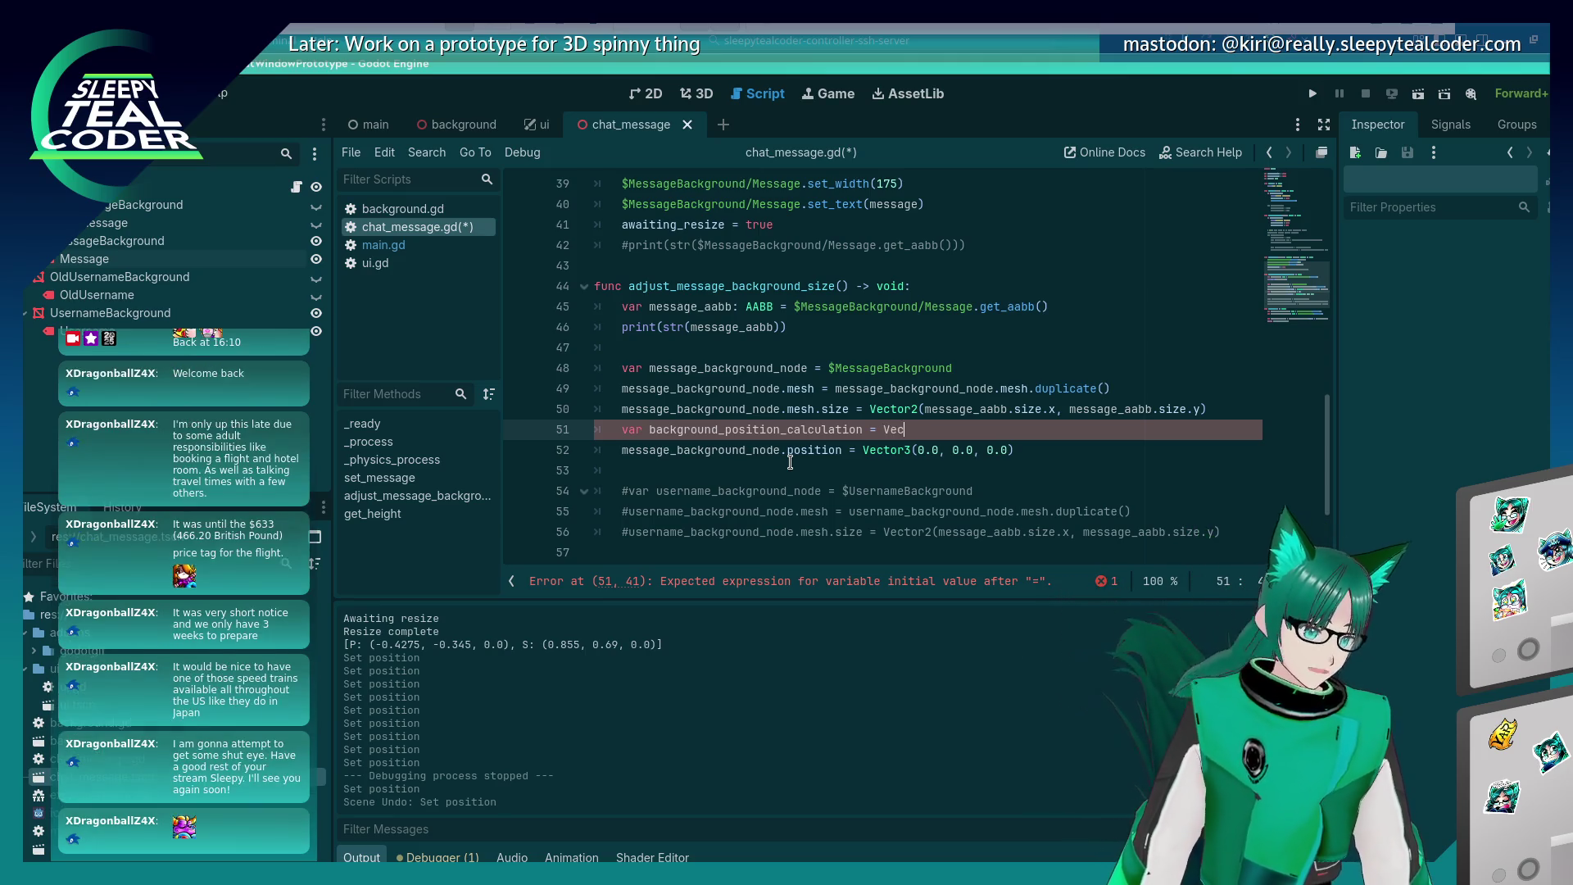
pyautogui.write('(')
pyautogui.press('Return')
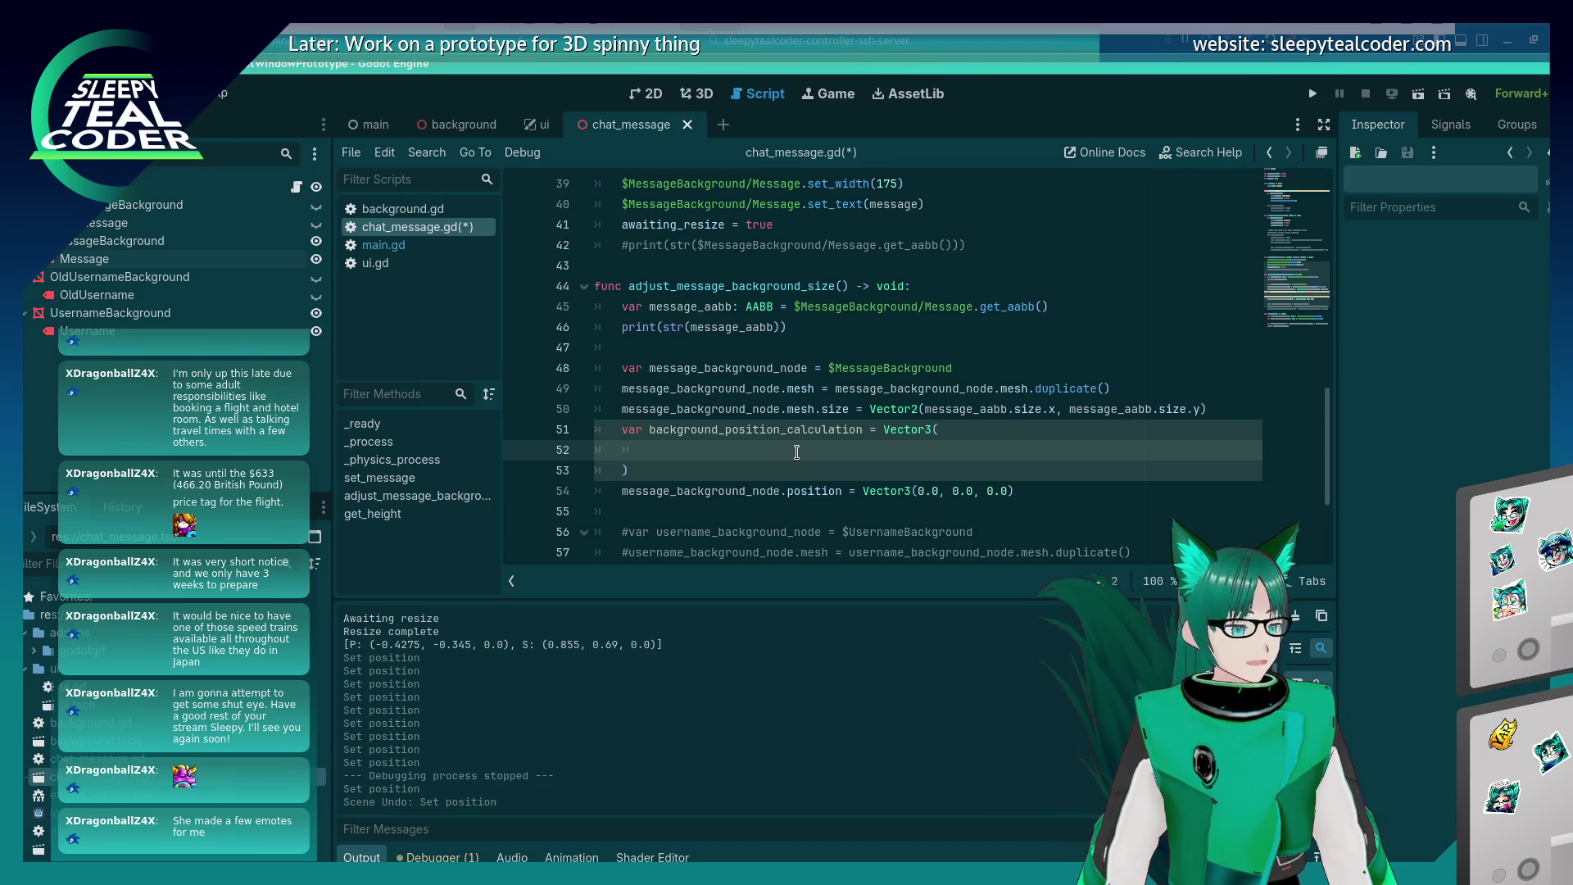
pyautogui.write('message_back')
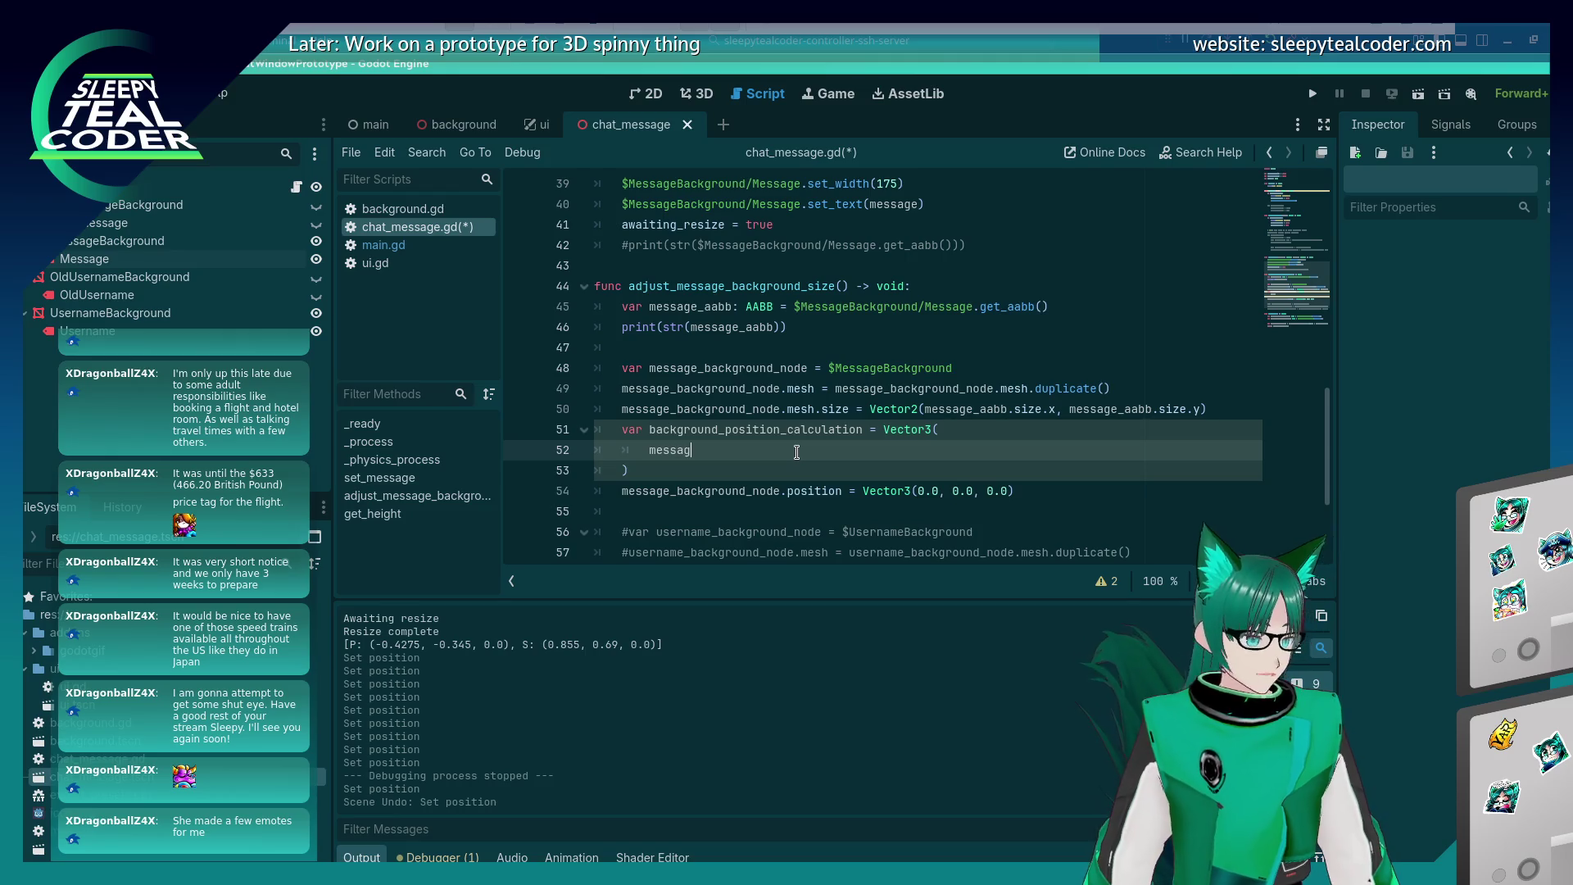
pyautogui.press('Return')
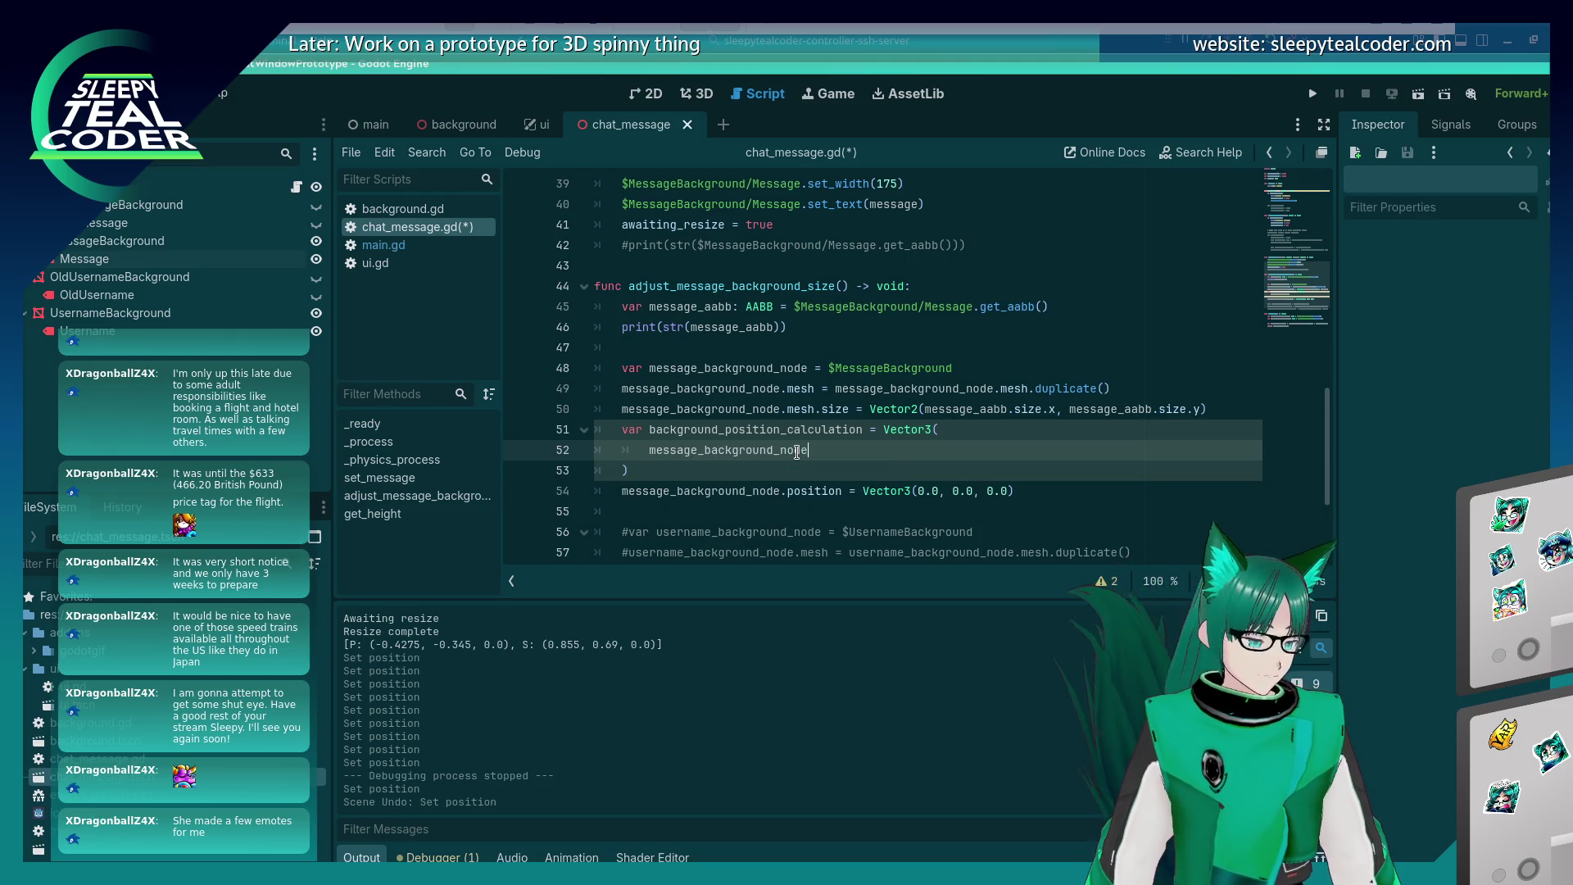
pyautogui.write('.p')
pyautogui.press('BackSpace')
pyautogui.write('mesg.pos')
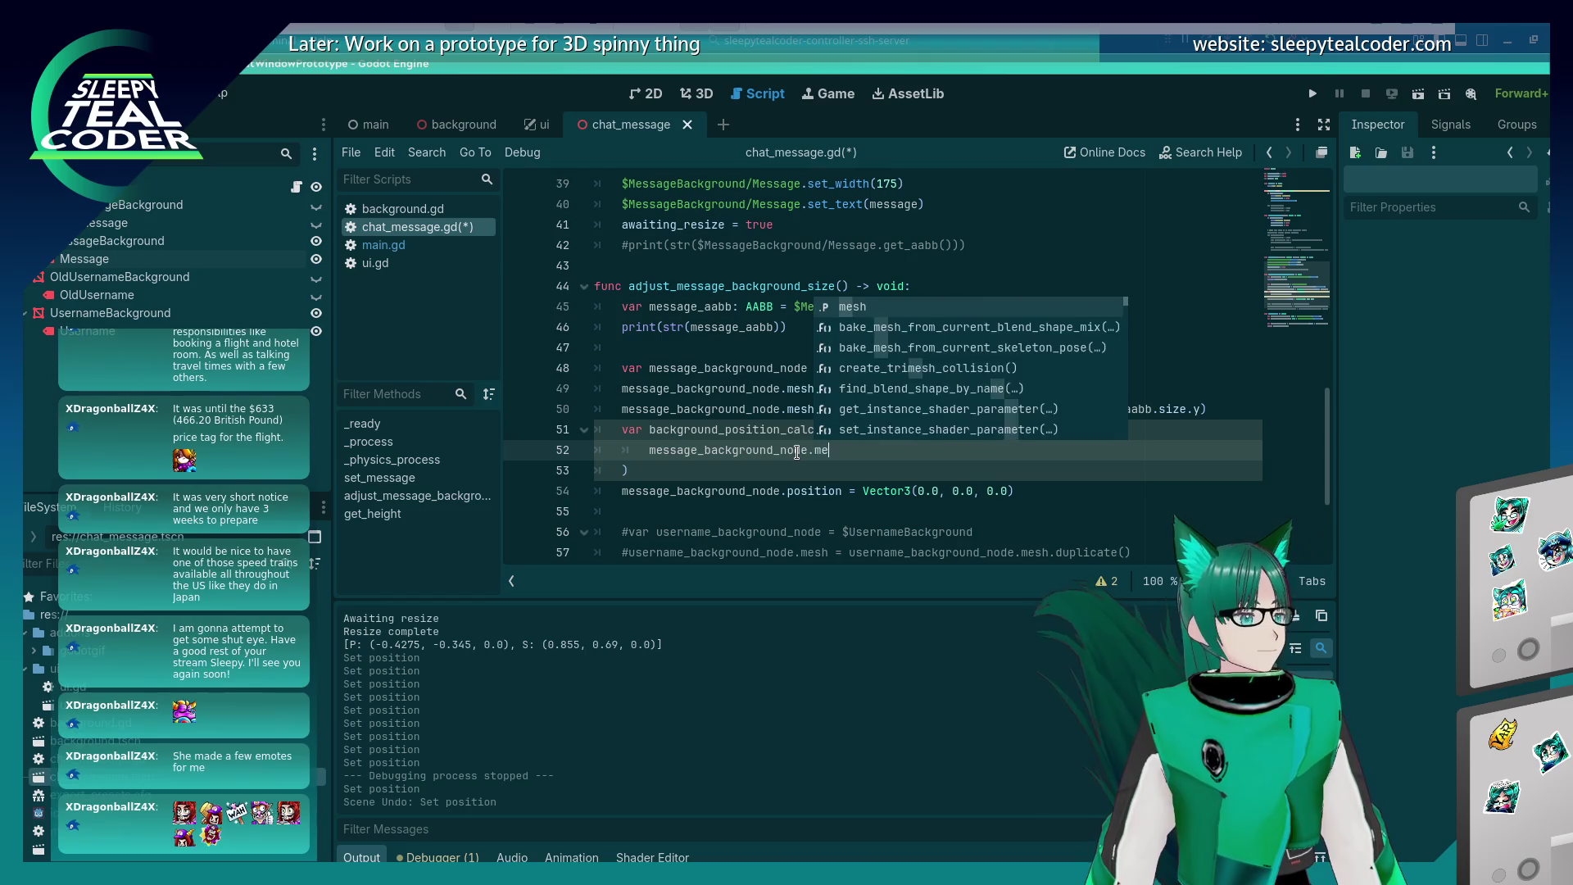
pyautogui.press('Escape')
pyautogui.press('BackSpace')
pyautogui.press('BackSpace')
pyautogui.press('BackSpace')
pyautogui.write('h.po')
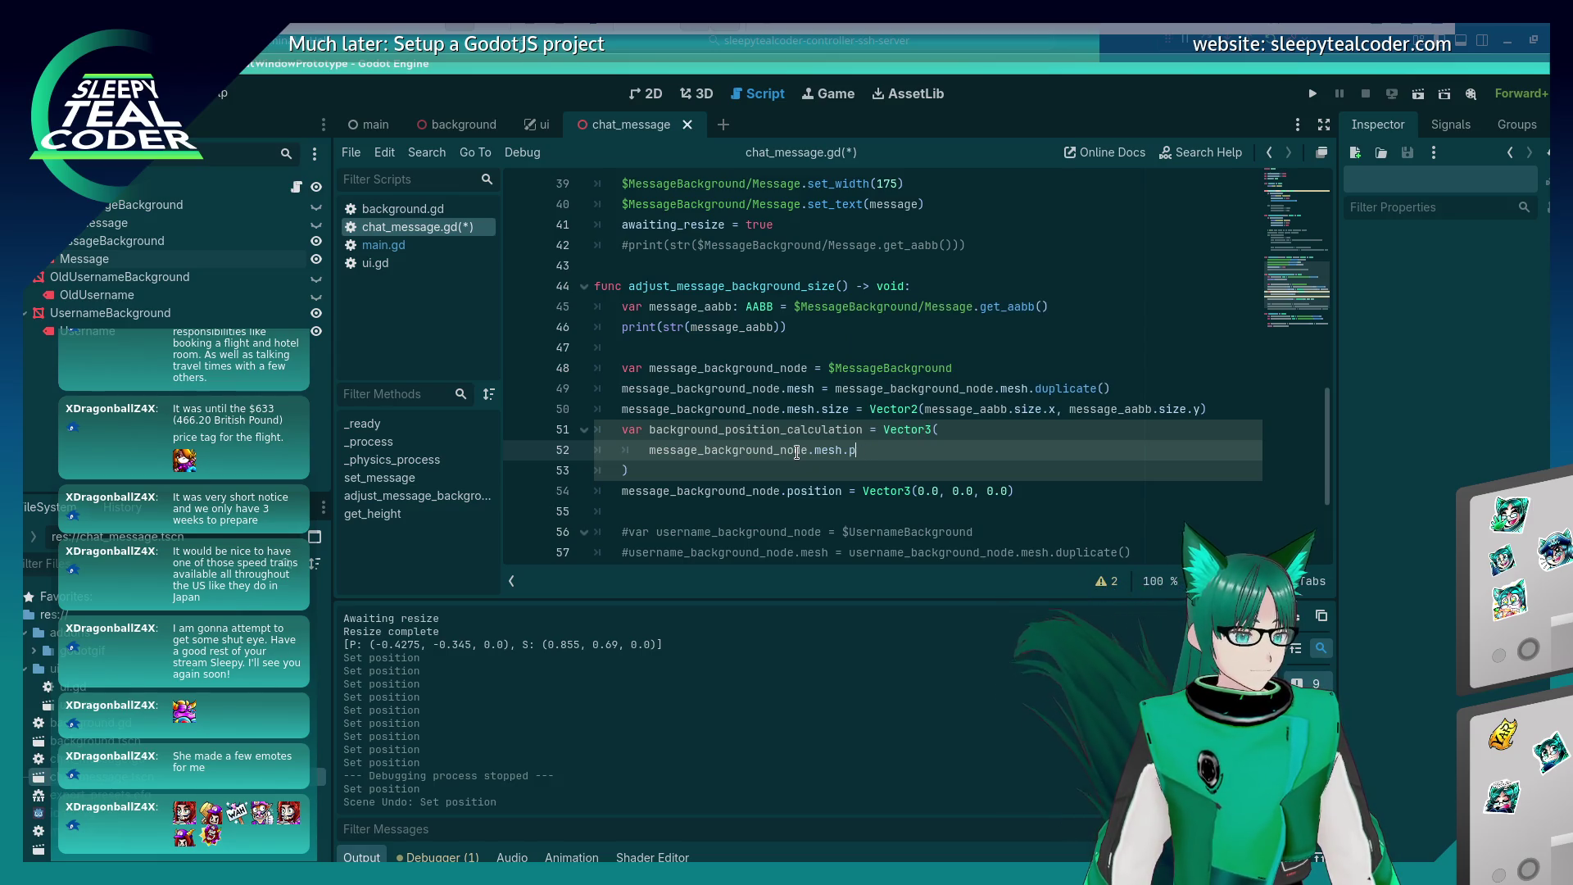
pyautogui.press('BackSpace')
pyautogui.press('BackSpace')
pyautogui.press('BackSpace')
pyautogui.write('pos')
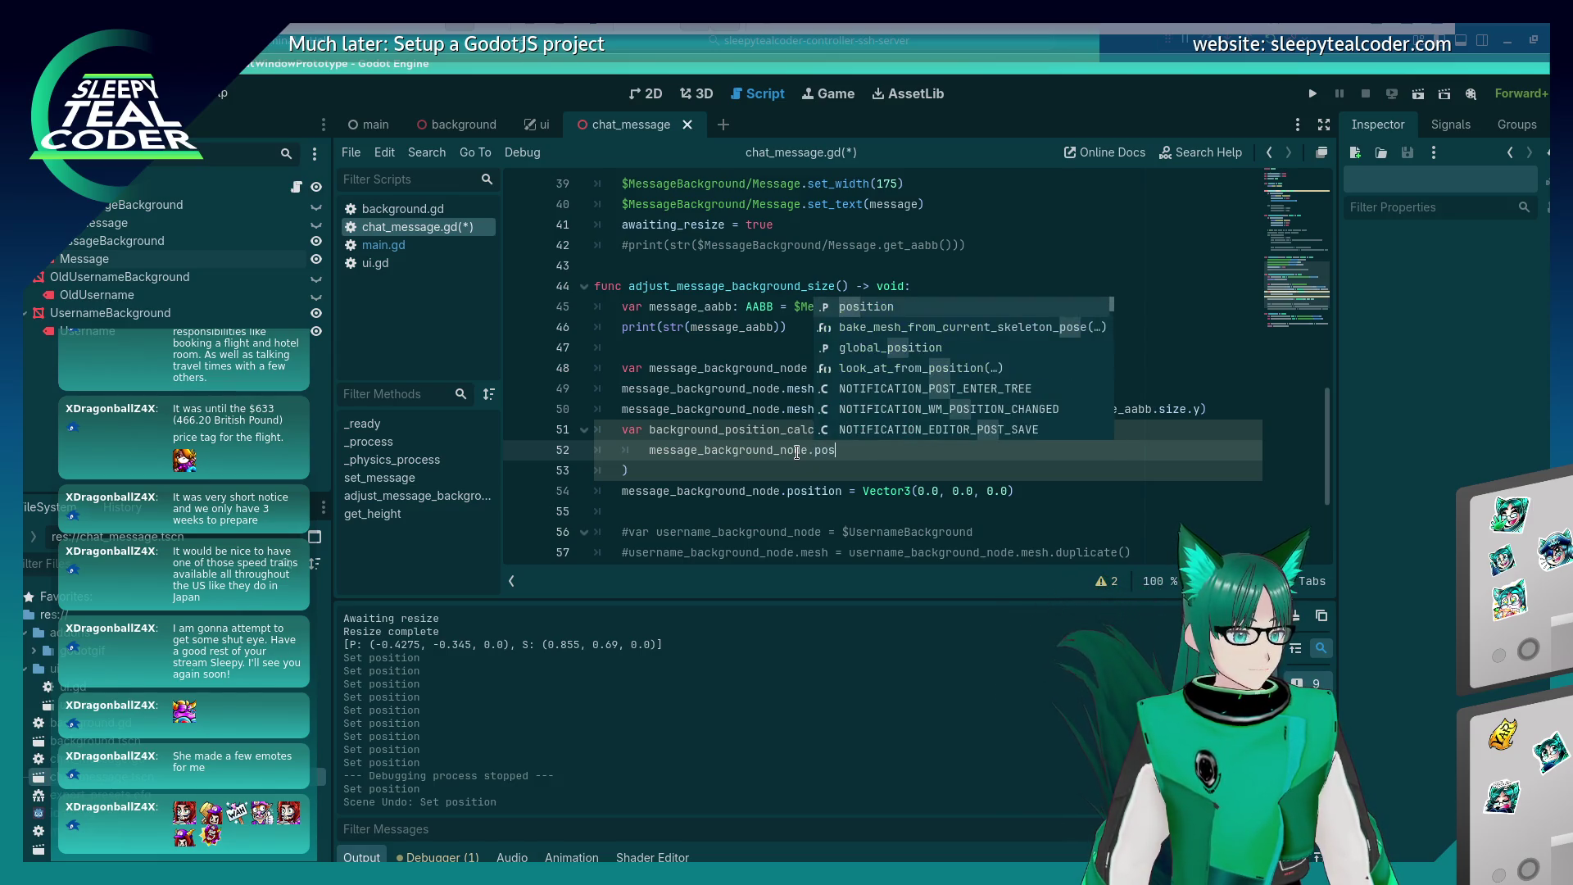
pyautogui.press('Return')
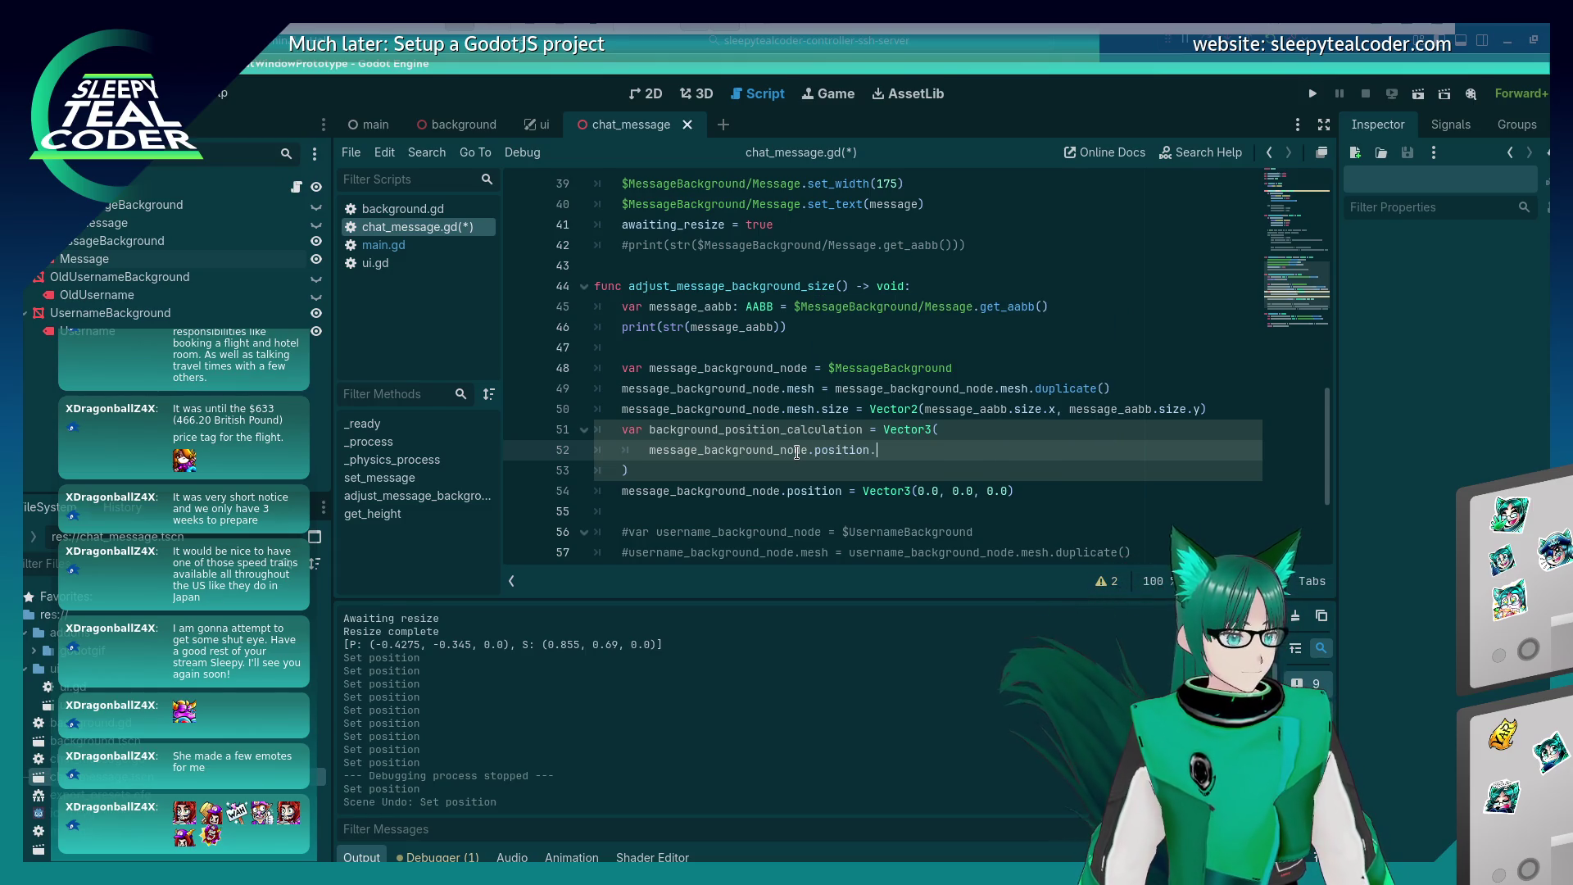
# Step: Fill the Vector3 with position.x / 2, position.y / 2 and position.z / 2, then save
pyautogui.write('x / 2')
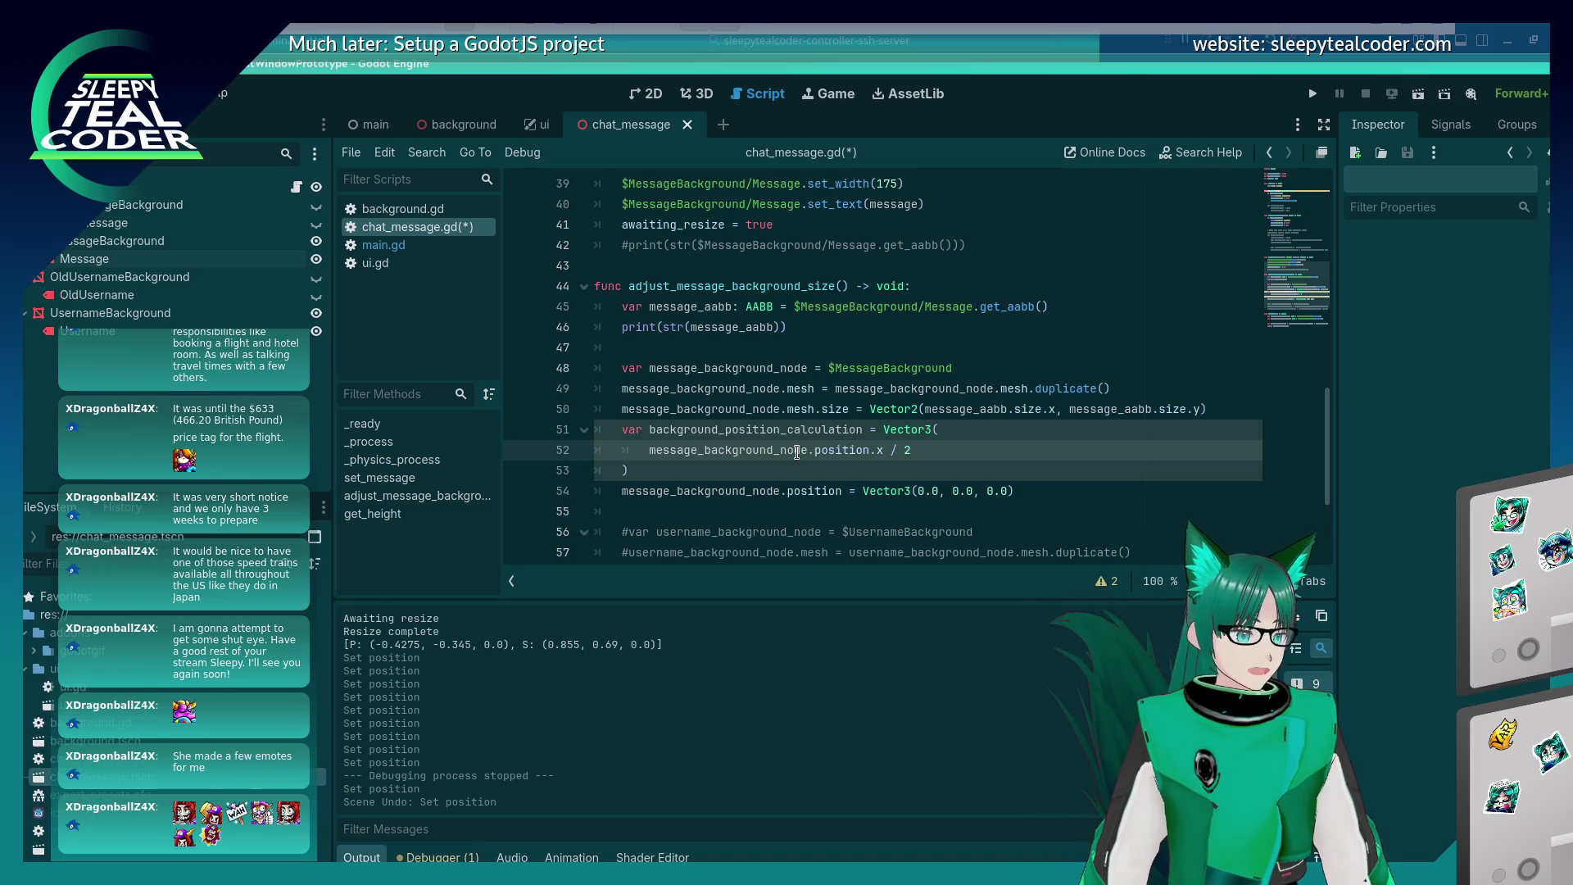
pyautogui.write(',')
pyautogui.press('Return')
pyautogui.write('message_background_node.position.y / 2,')
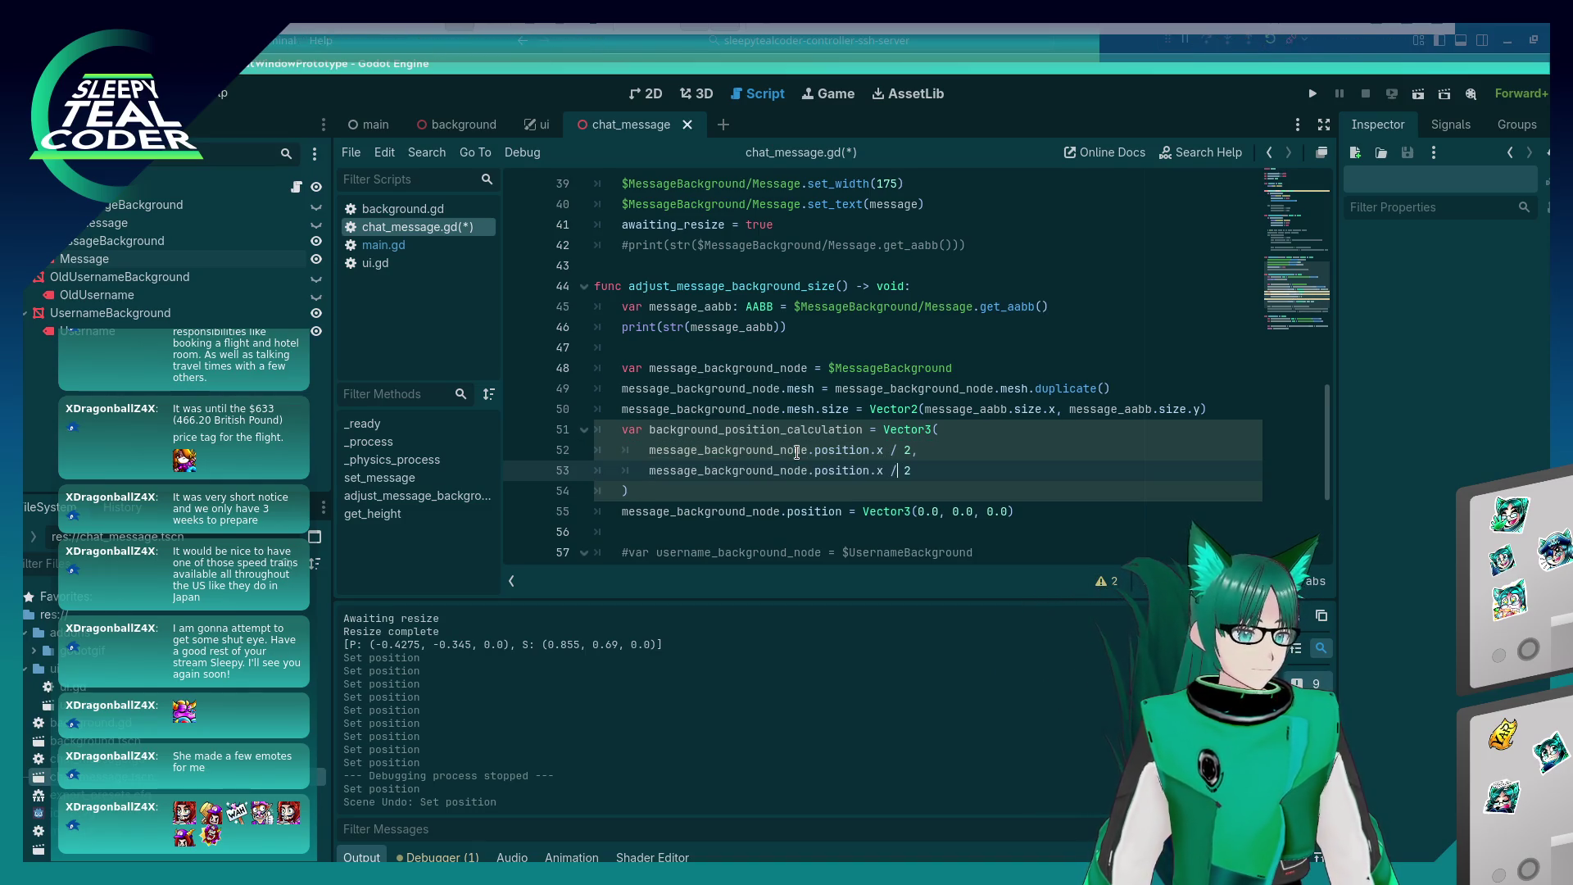
pyautogui.press('Return')
pyautogui.write('message_background_node.position.x / 2')
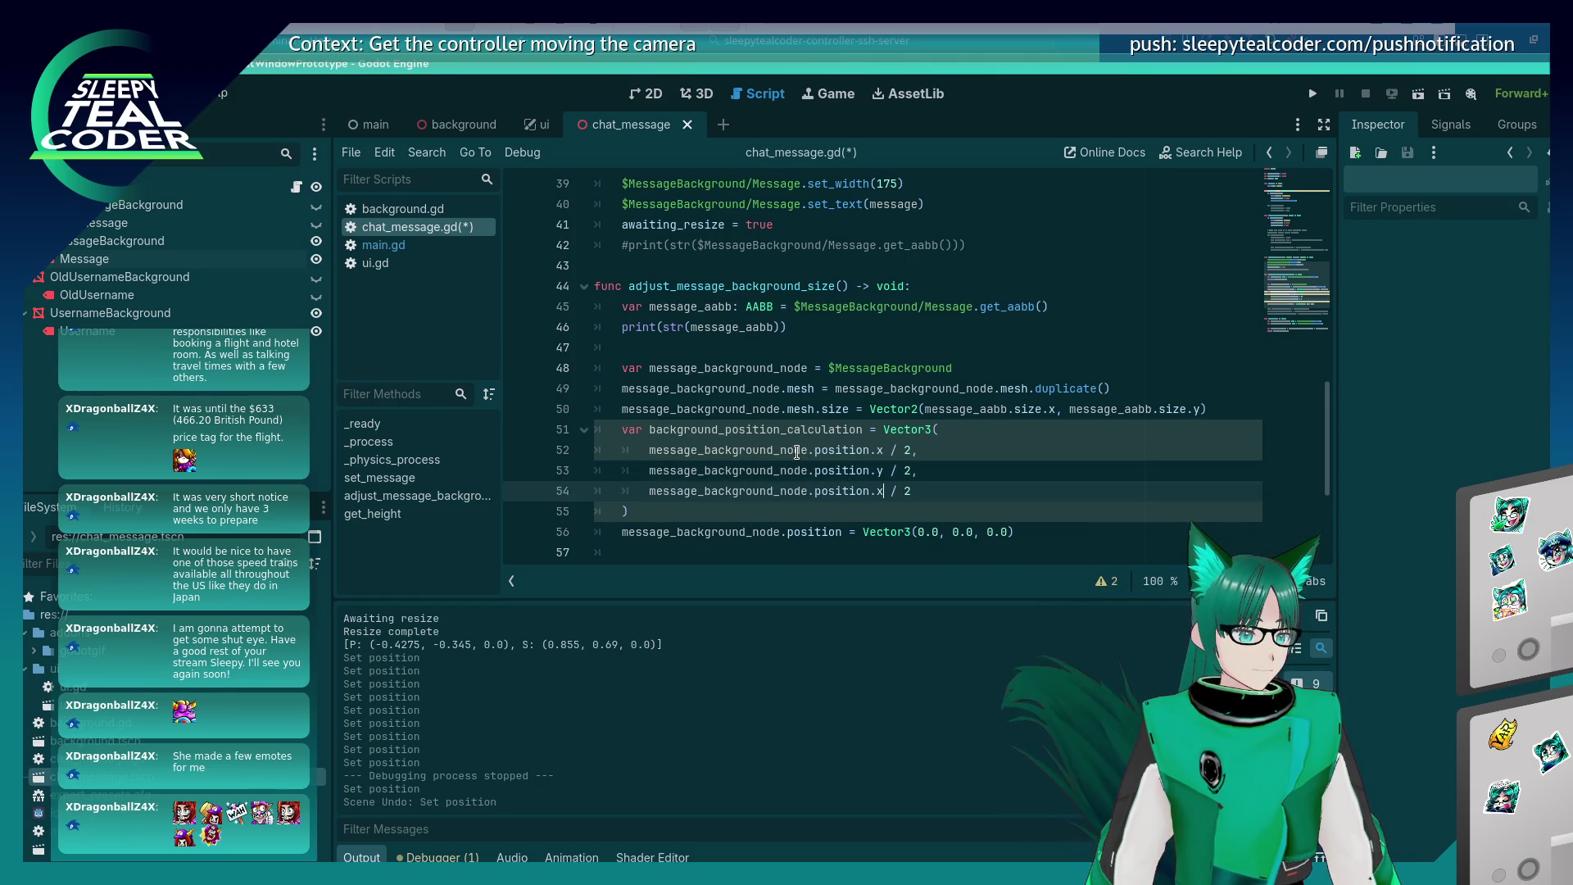
pyautogui.press('BackSpace')
pyautogui.write('z')
pyautogui.hotkey('ctrl', 's')
# Step: Delete the position.y / 2 expression on line 53
pyautogui.scroll(-2, 815, 419)
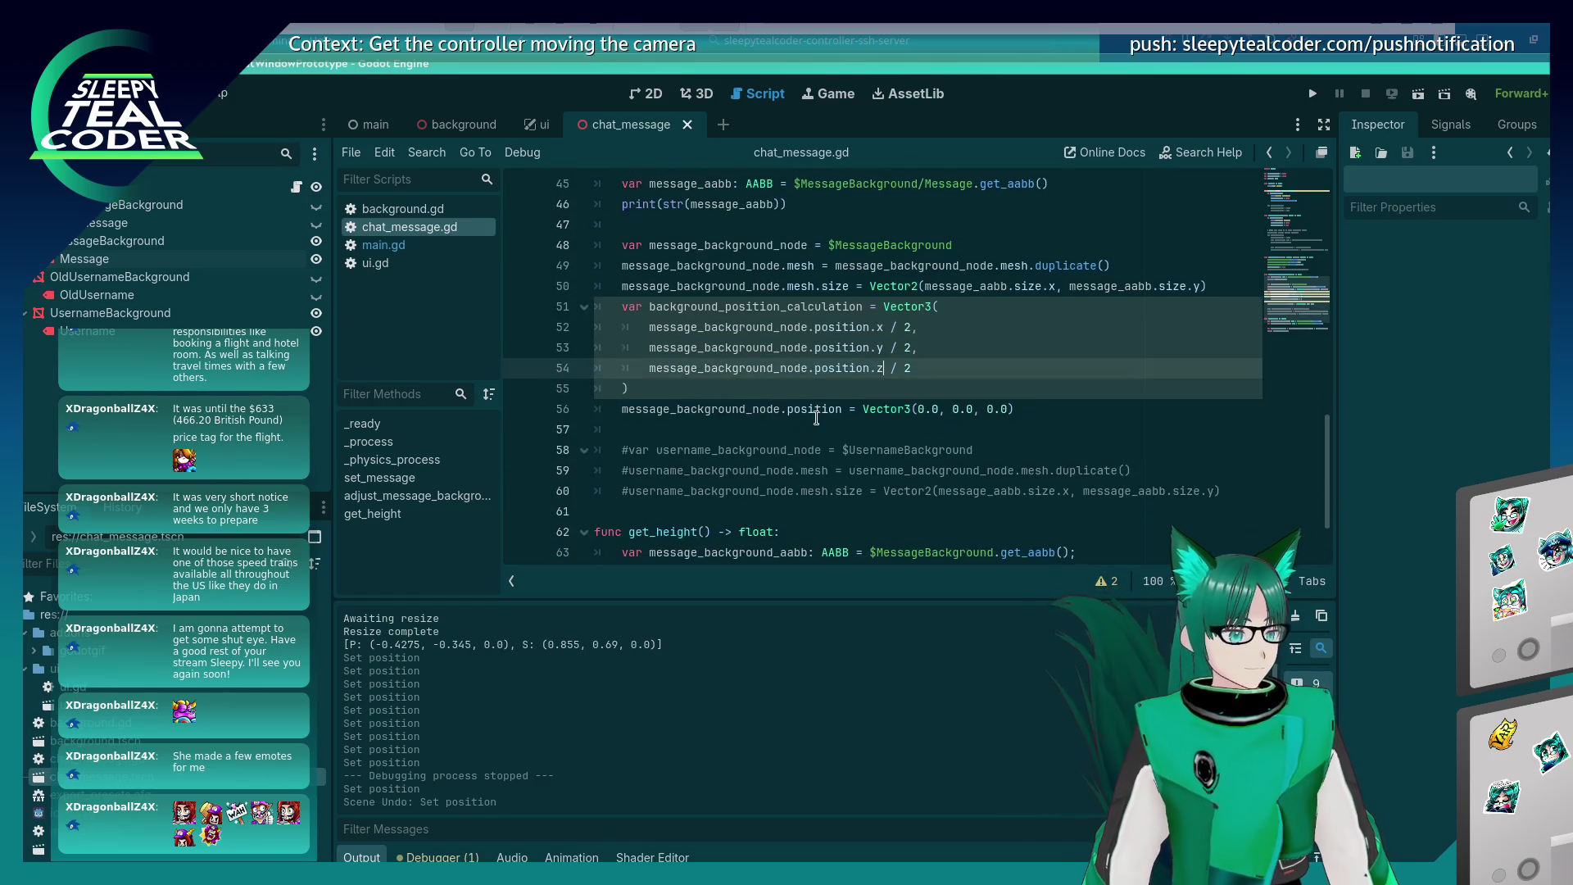
pyautogui.click(853, 401)
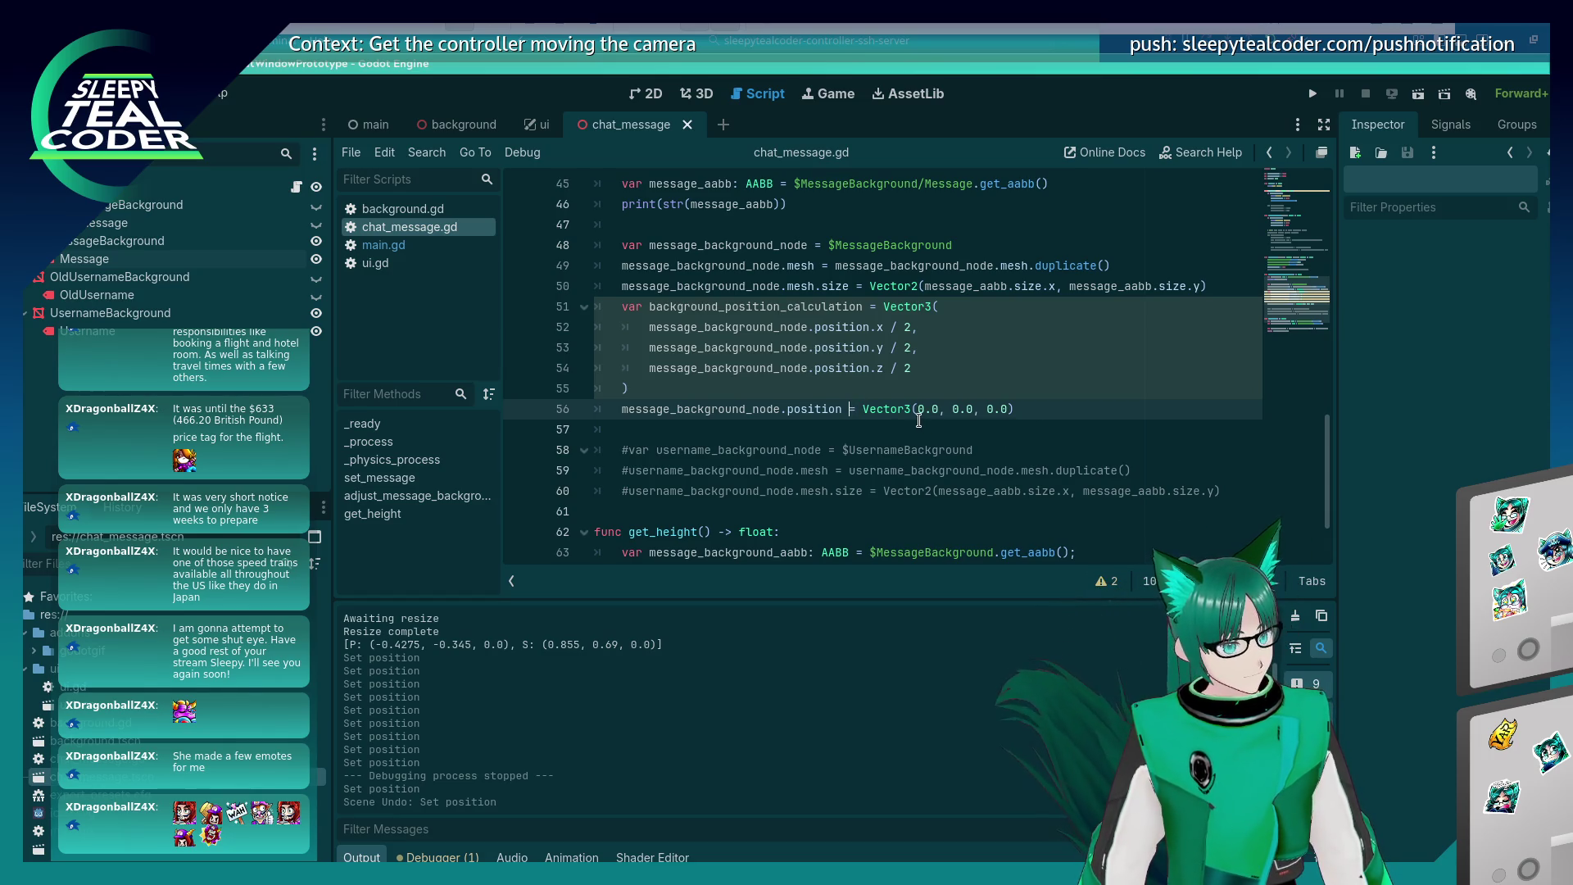
pyautogui.moveTo(867, 361)
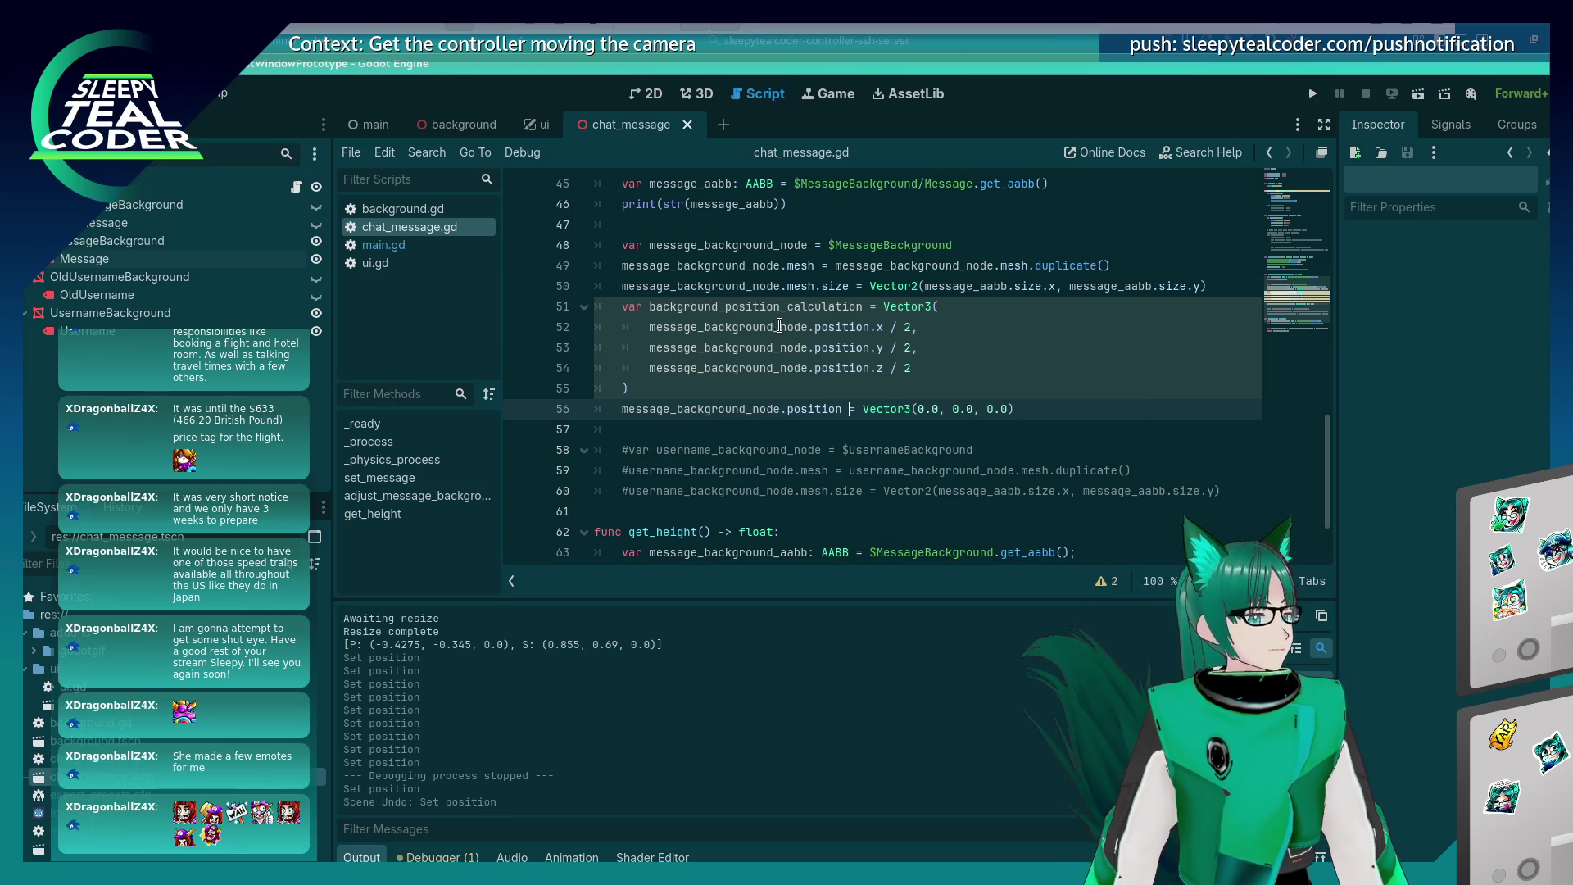
pyautogui.moveTo(775, 335)
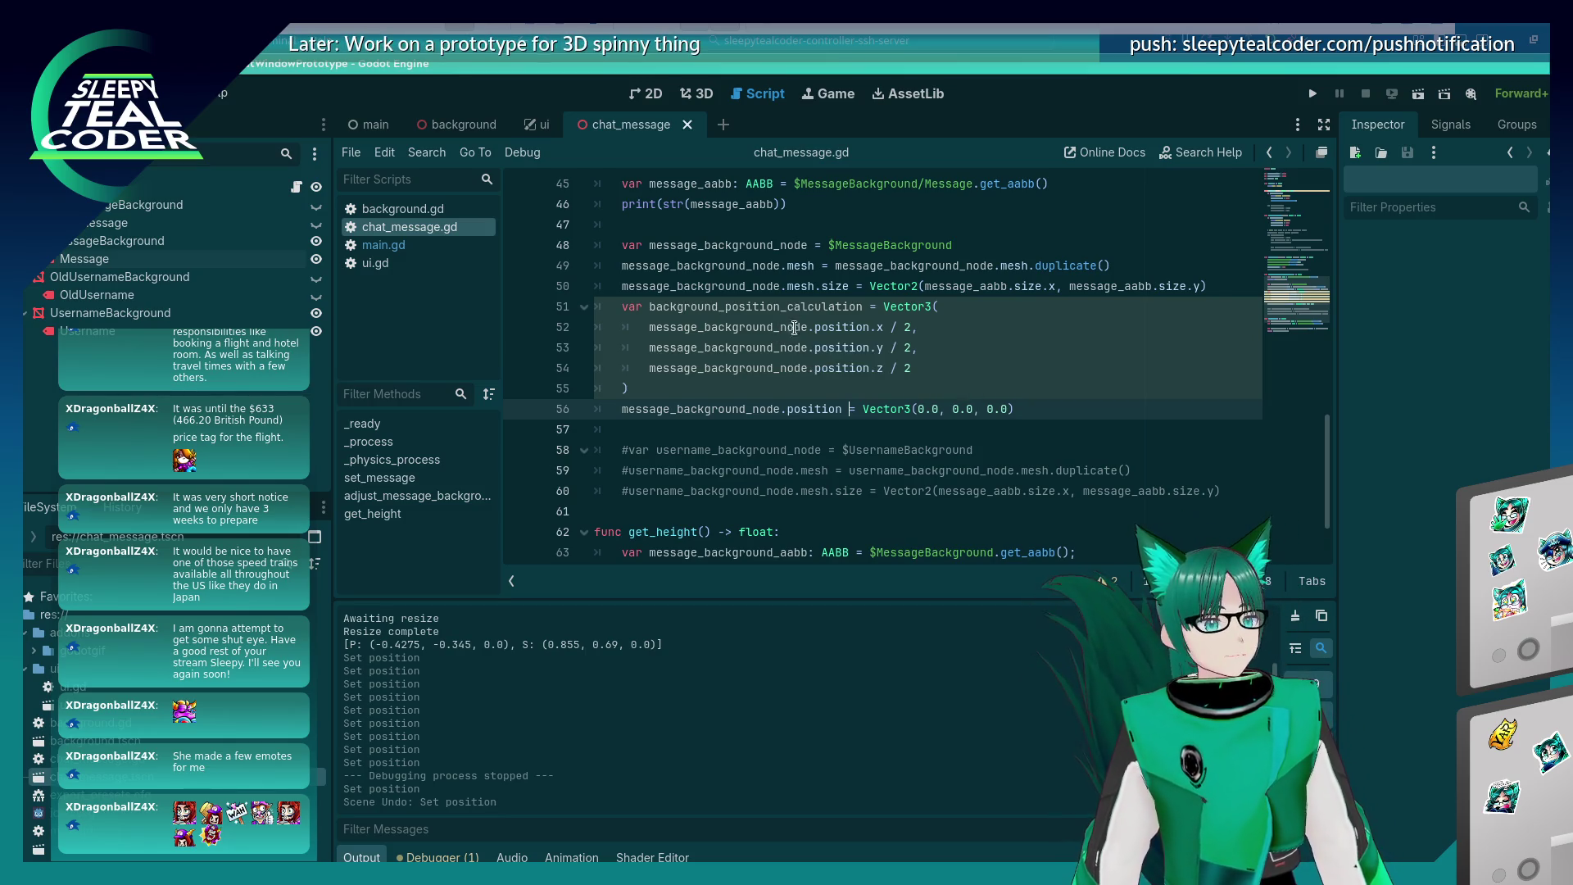
pyautogui.click(912, 348)
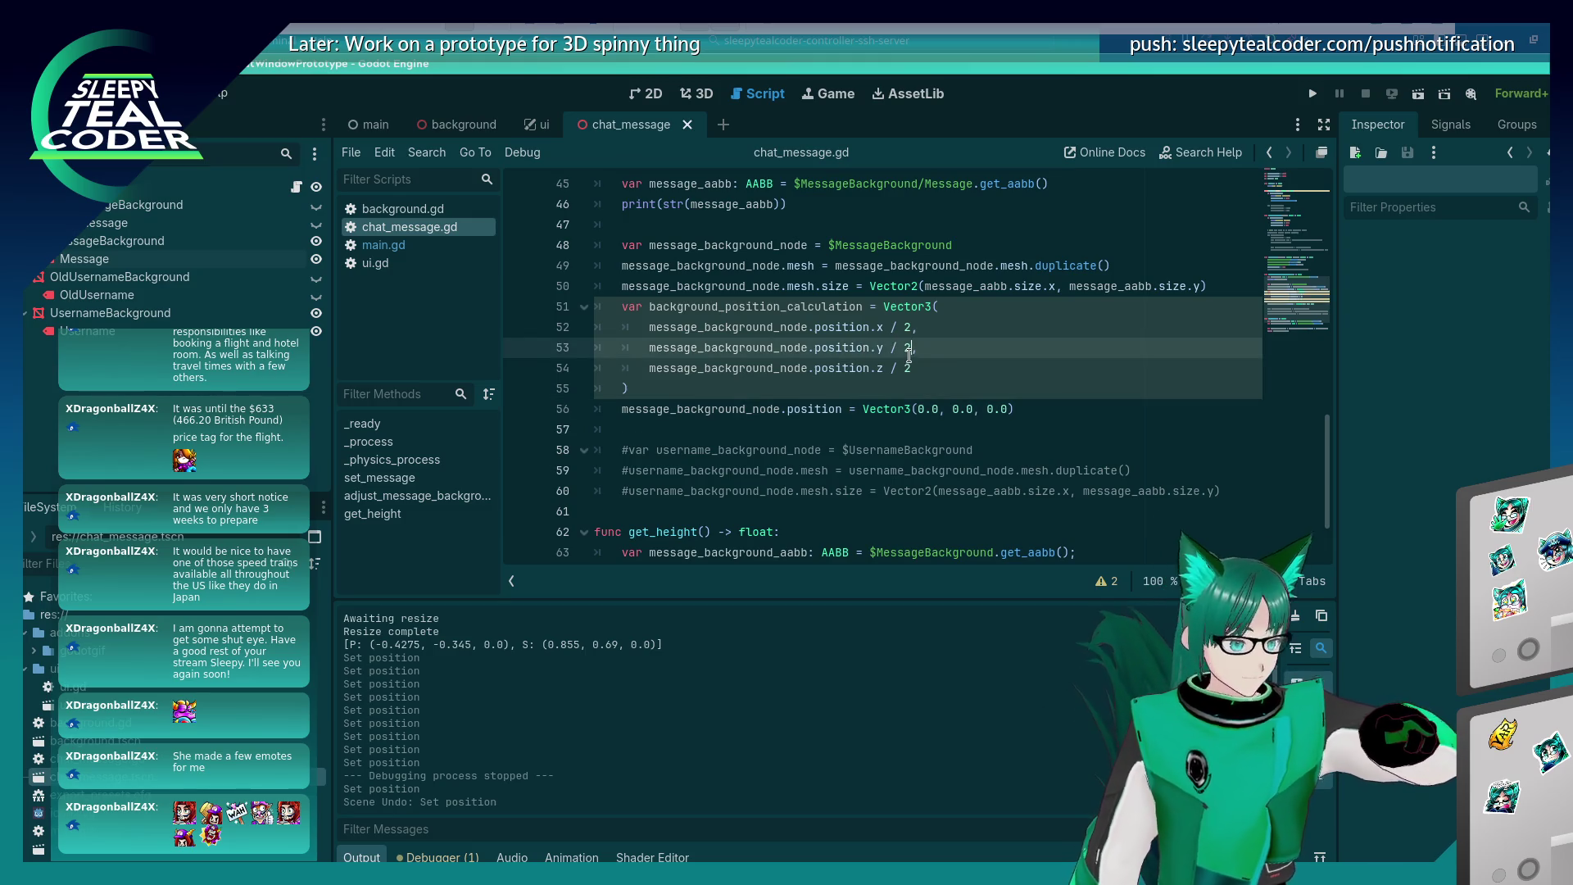
pyautogui.hotkey('shift', 'Home')
pyautogui.press('BackSpace')
# Step: Replace the Vector3 block with 'position.y += (message_background_node.position.y / 2)' and save the script
pyautogui.press('Down')
pyautogui.press('Down')
pyautogui.hotkey('shift', 'Up')
pyautogui.hotkey('shift', 'Up')
pyautogui.hotkey('shift', 'Up')
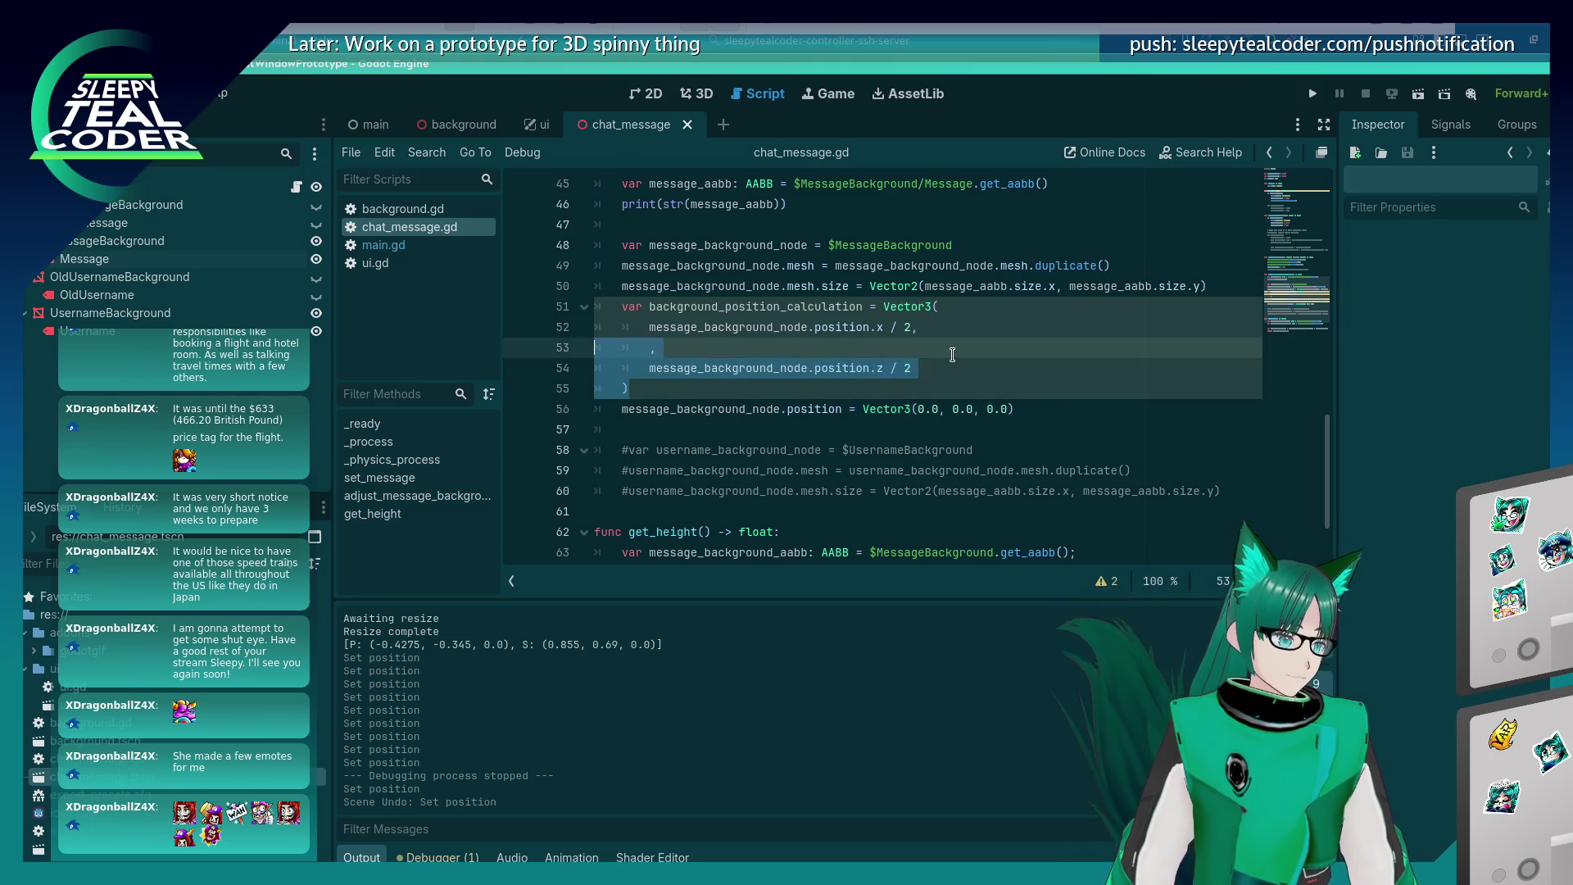
pyautogui.press('BackSpace')
pyautogui.press('Down')
pyautogui.press('BackSpace')
pyautogui.press('BackSpace')
pyautogui.press('BackSpace')
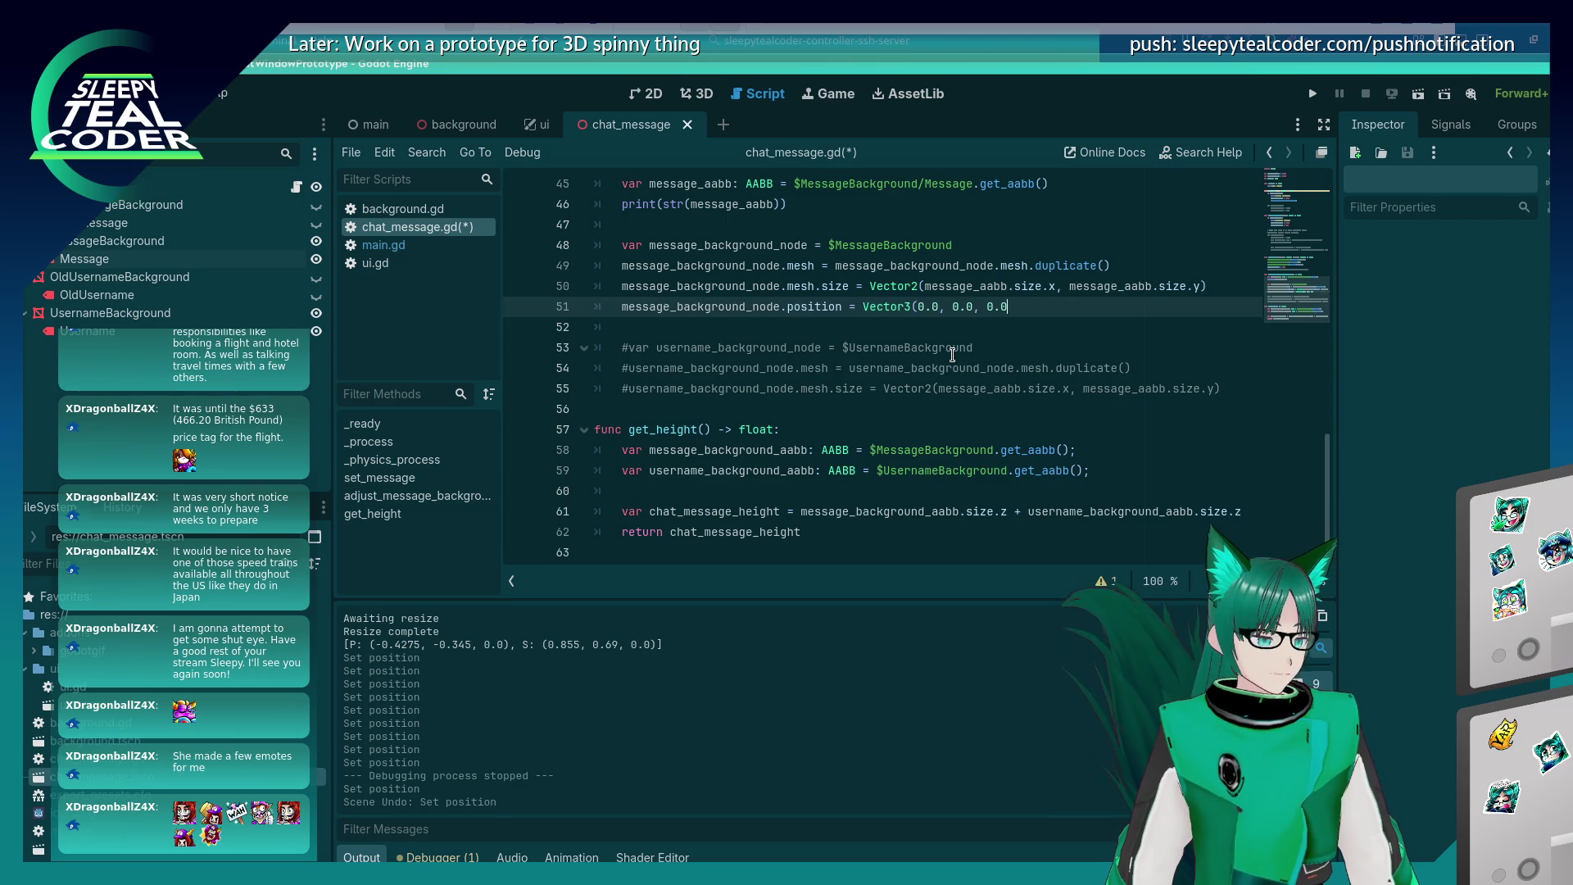
pyautogui.write('.y += ')
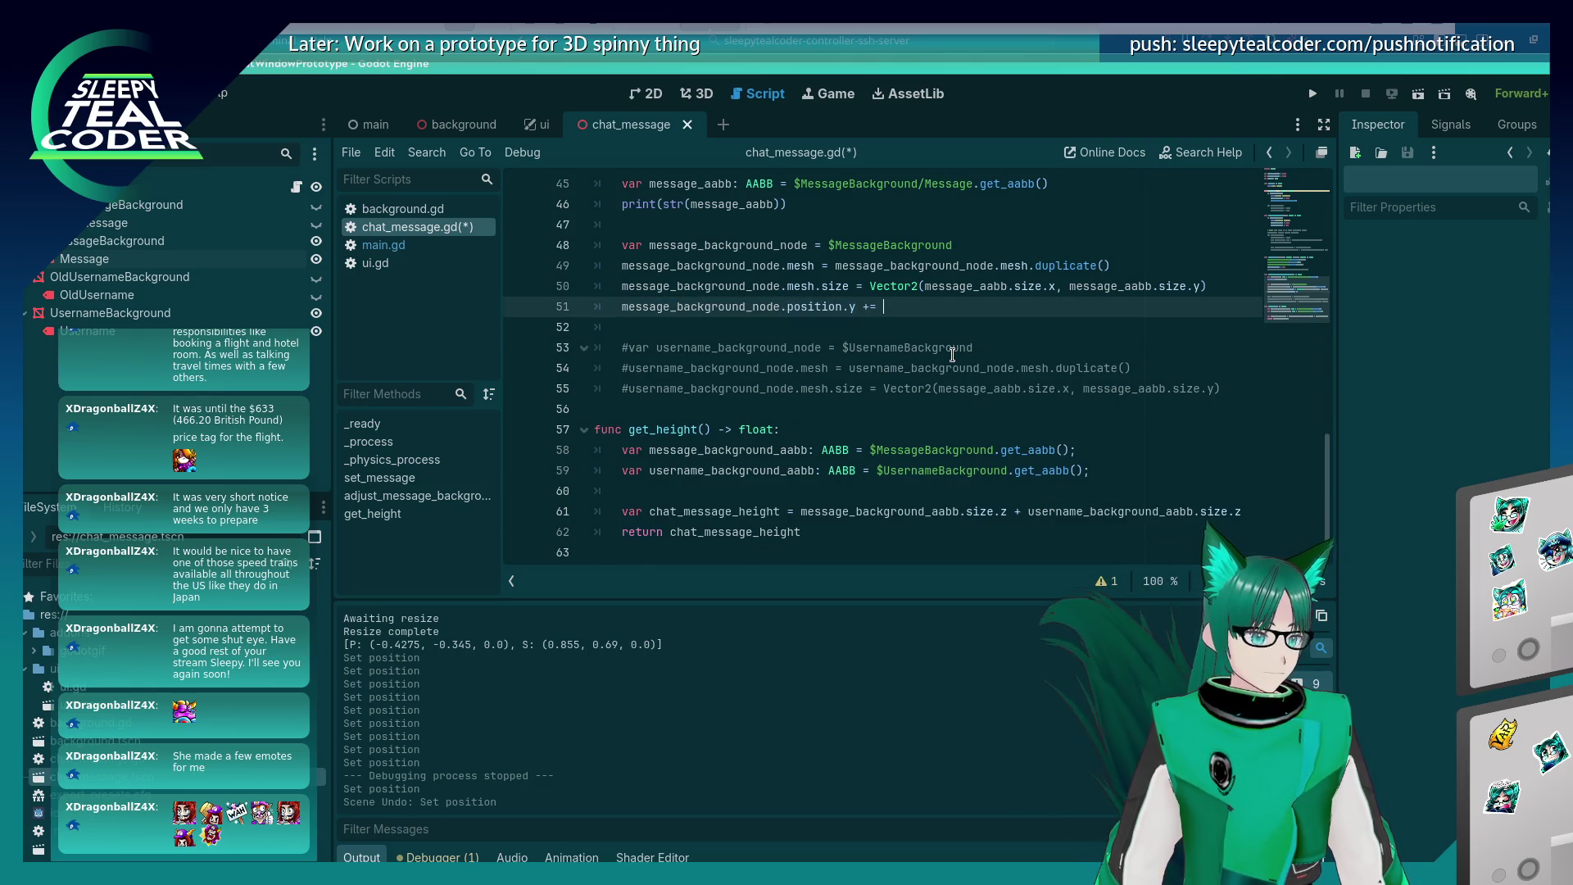
pyautogui.write('(message_background_node.position.y / 2')
pyautogui.hotkey('ctrl', 's')
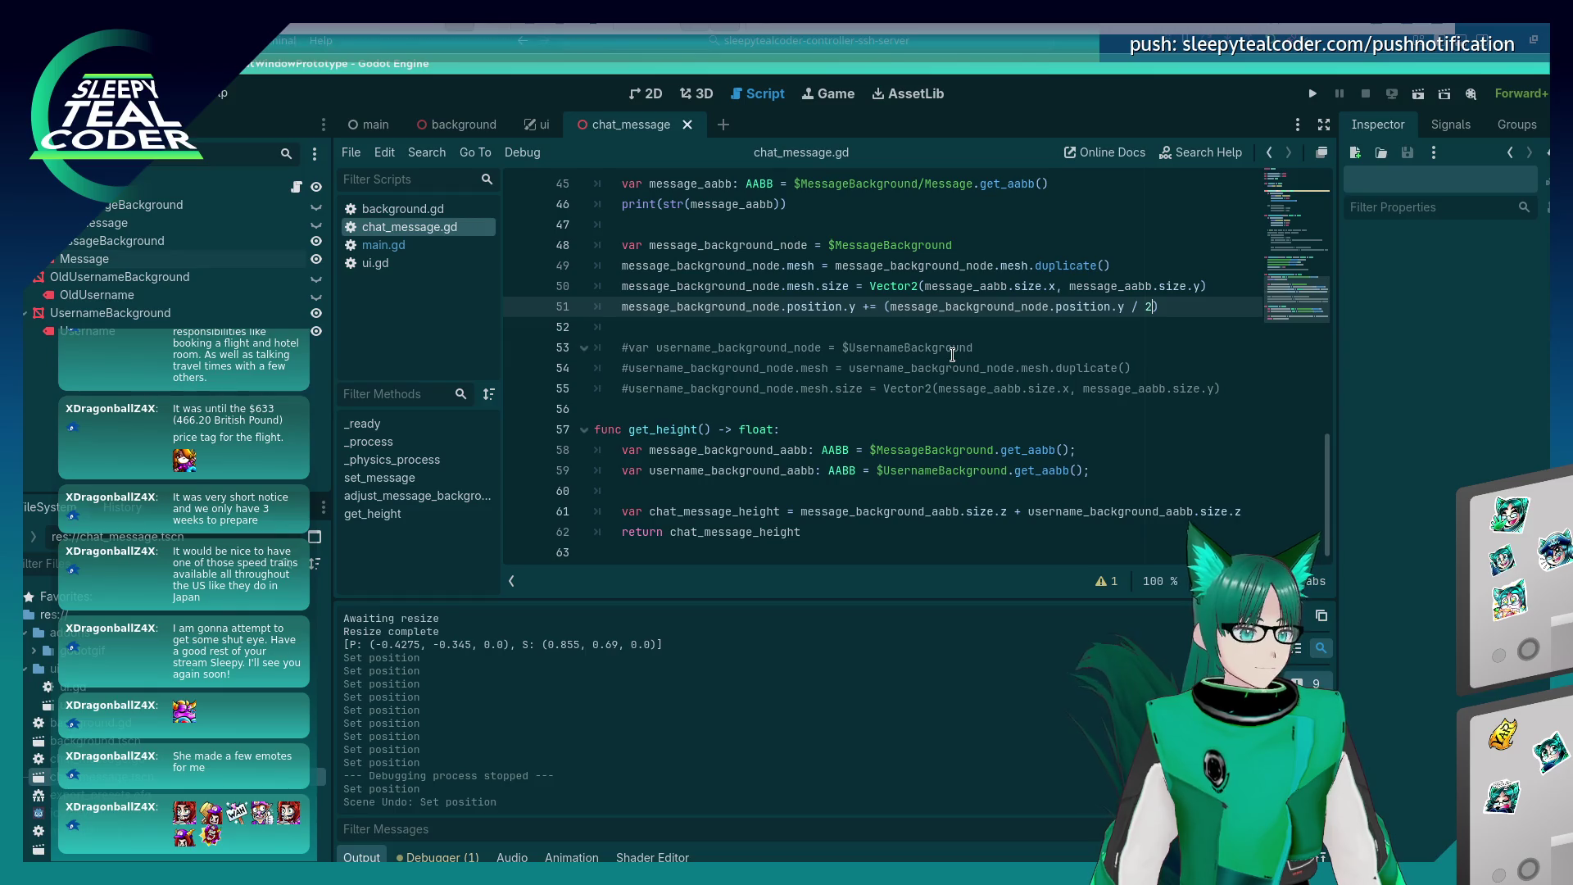
pyautogui.click(961, 324)
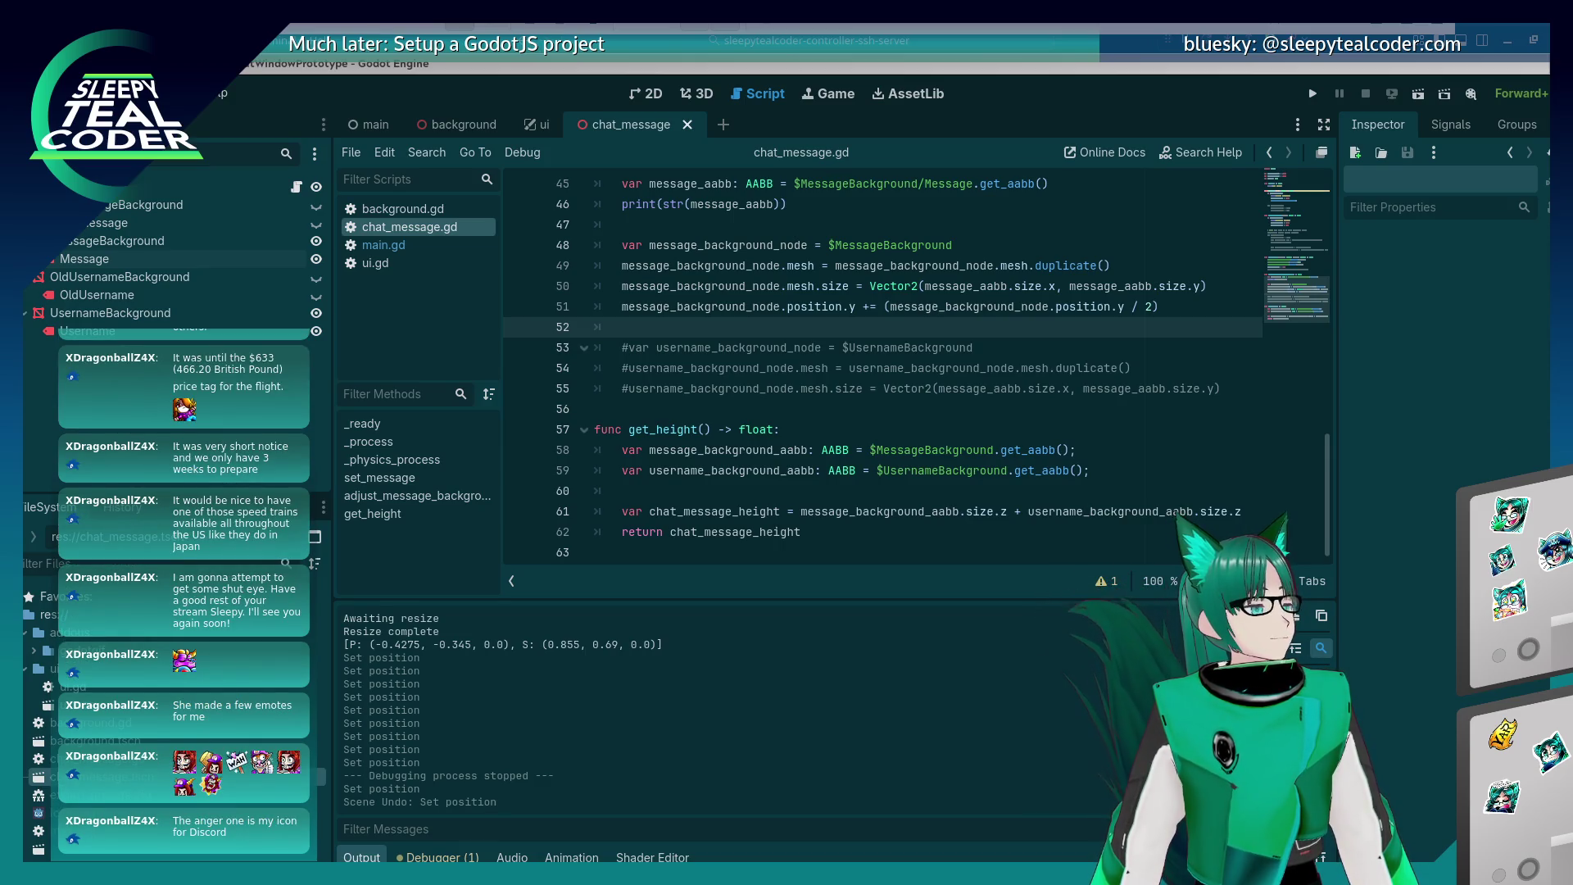
pyautogui.hotkey('alt', 'Tab')
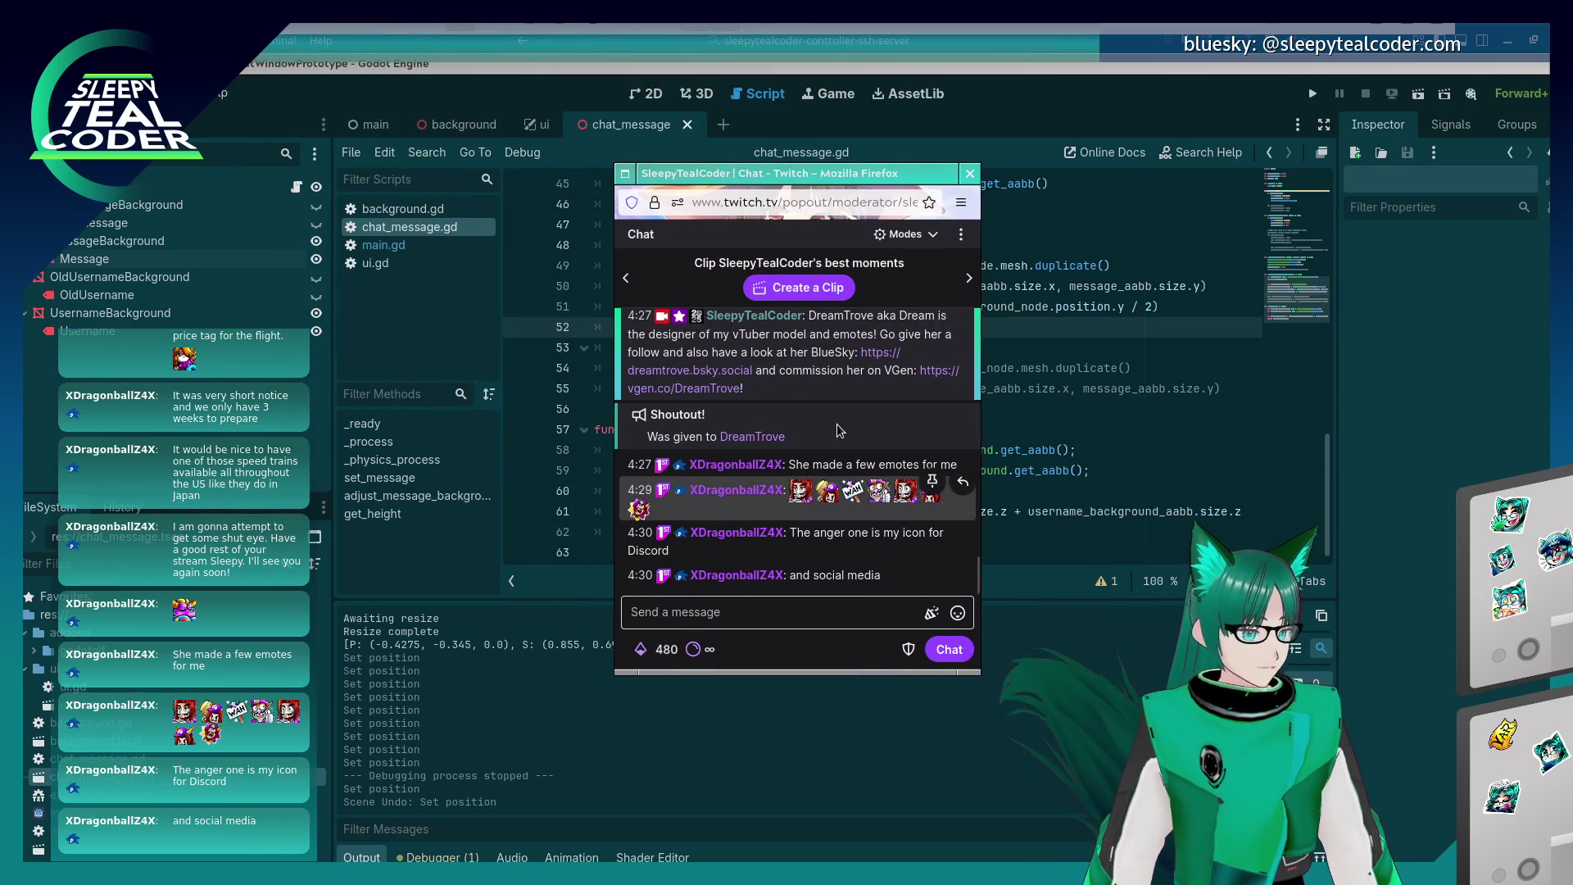
pyautogui.click(641, 509)
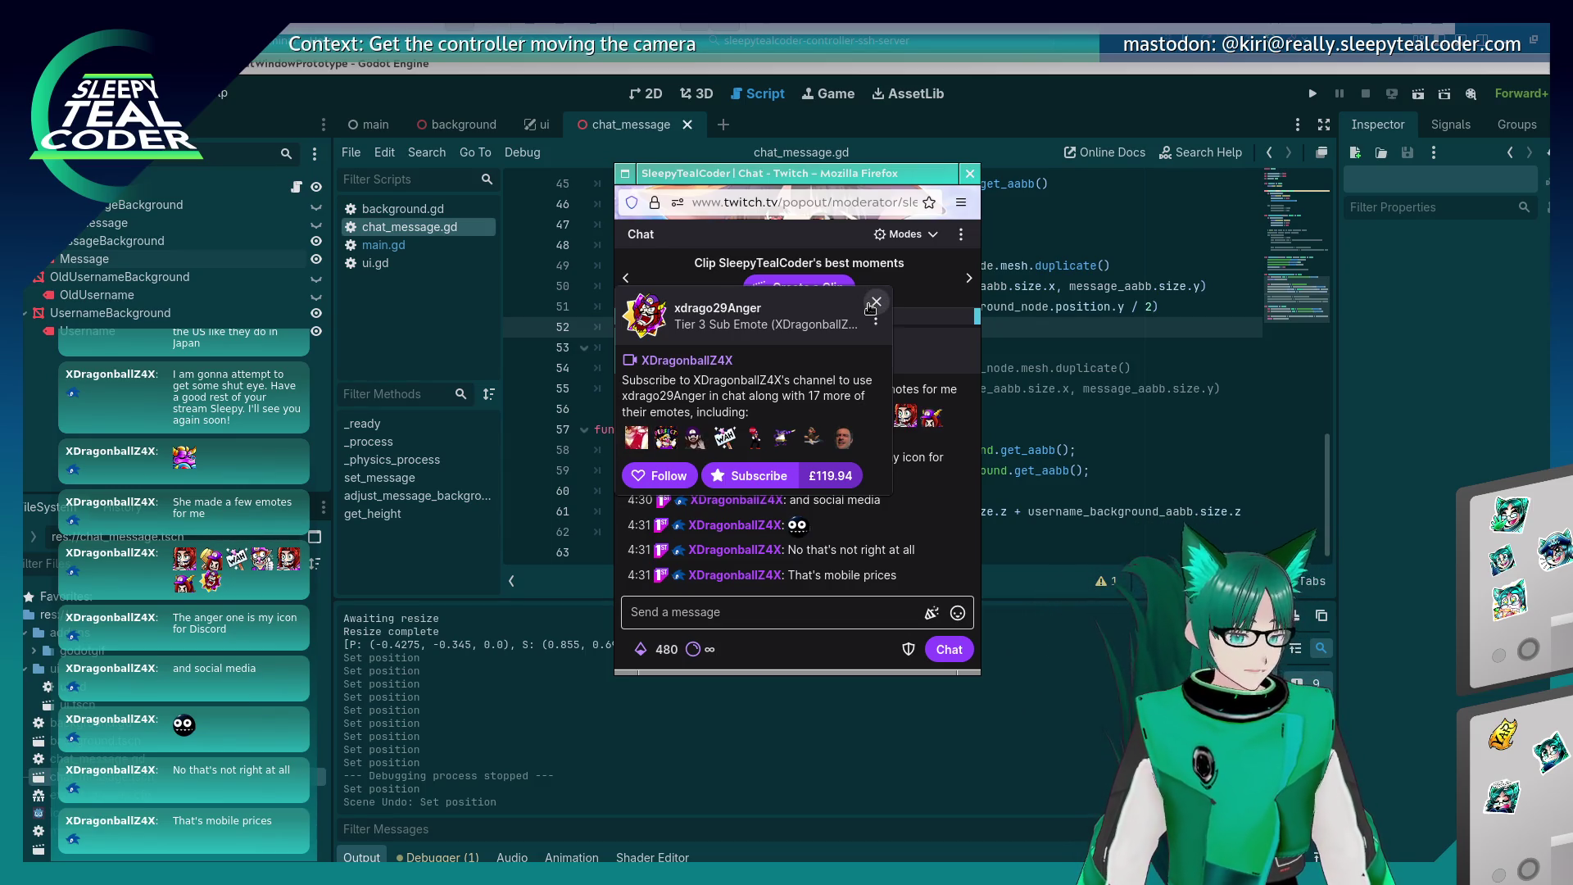
pyautogui.click(874, 303)
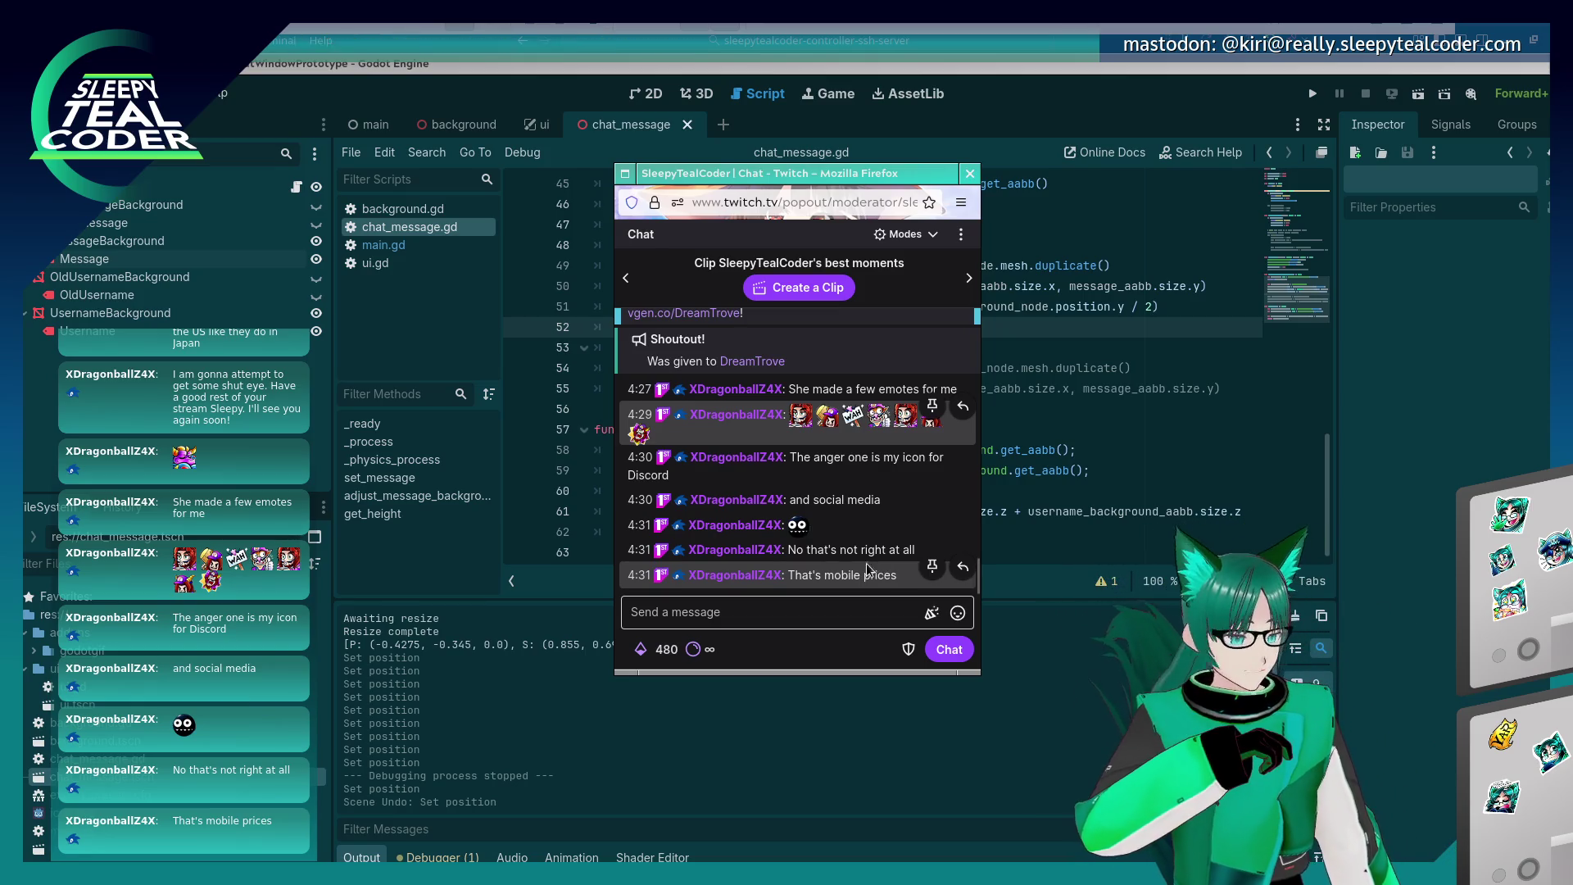
pyautogui.click(635, 434)
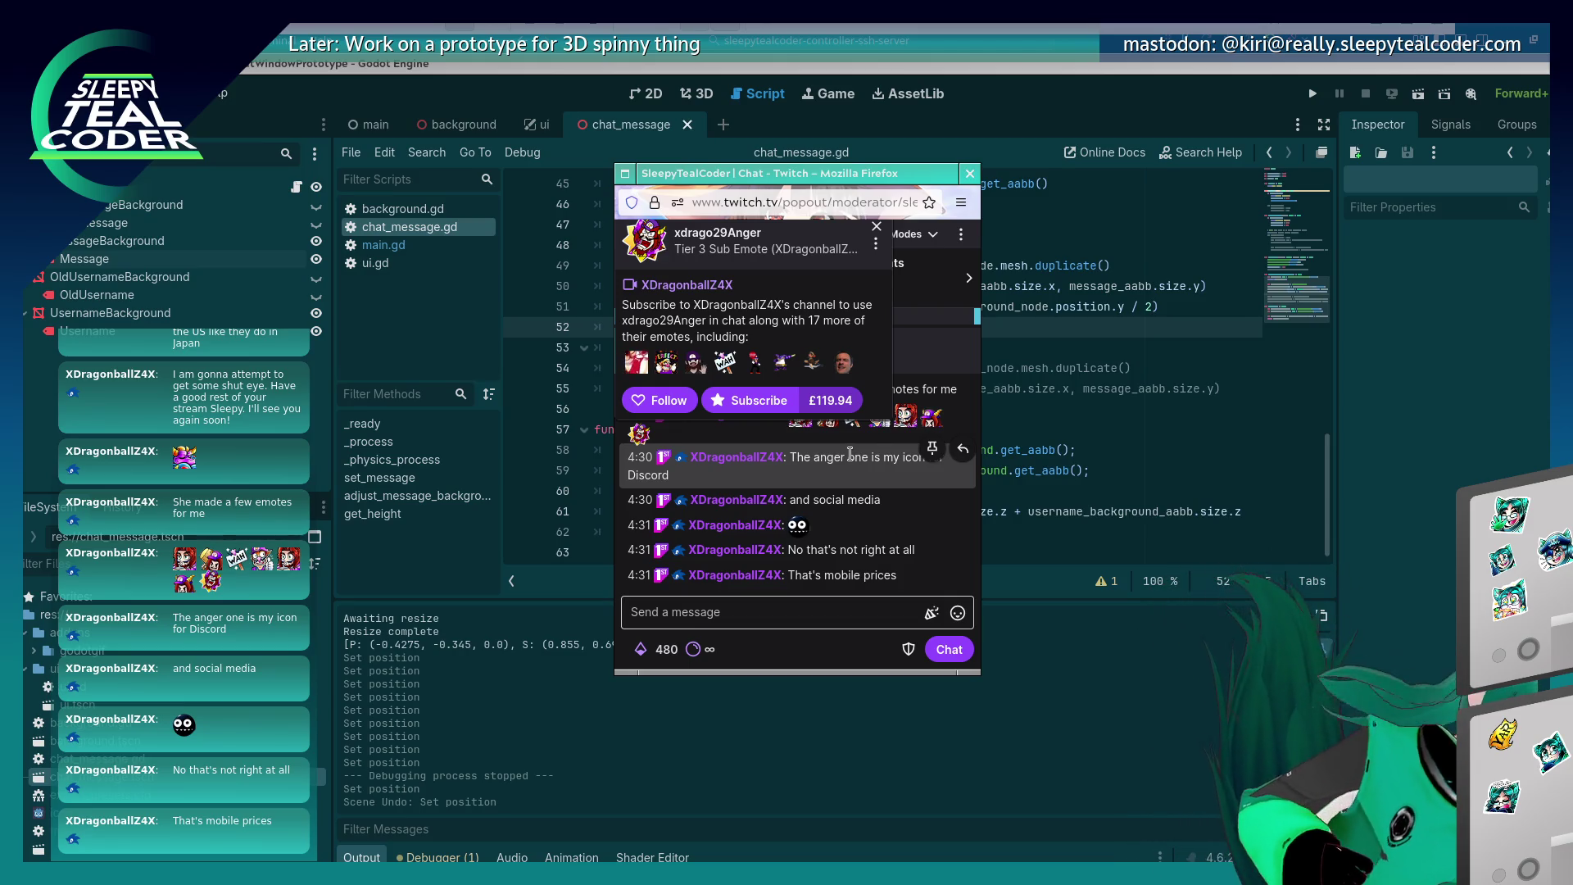
pyautogui.click(876, 226)
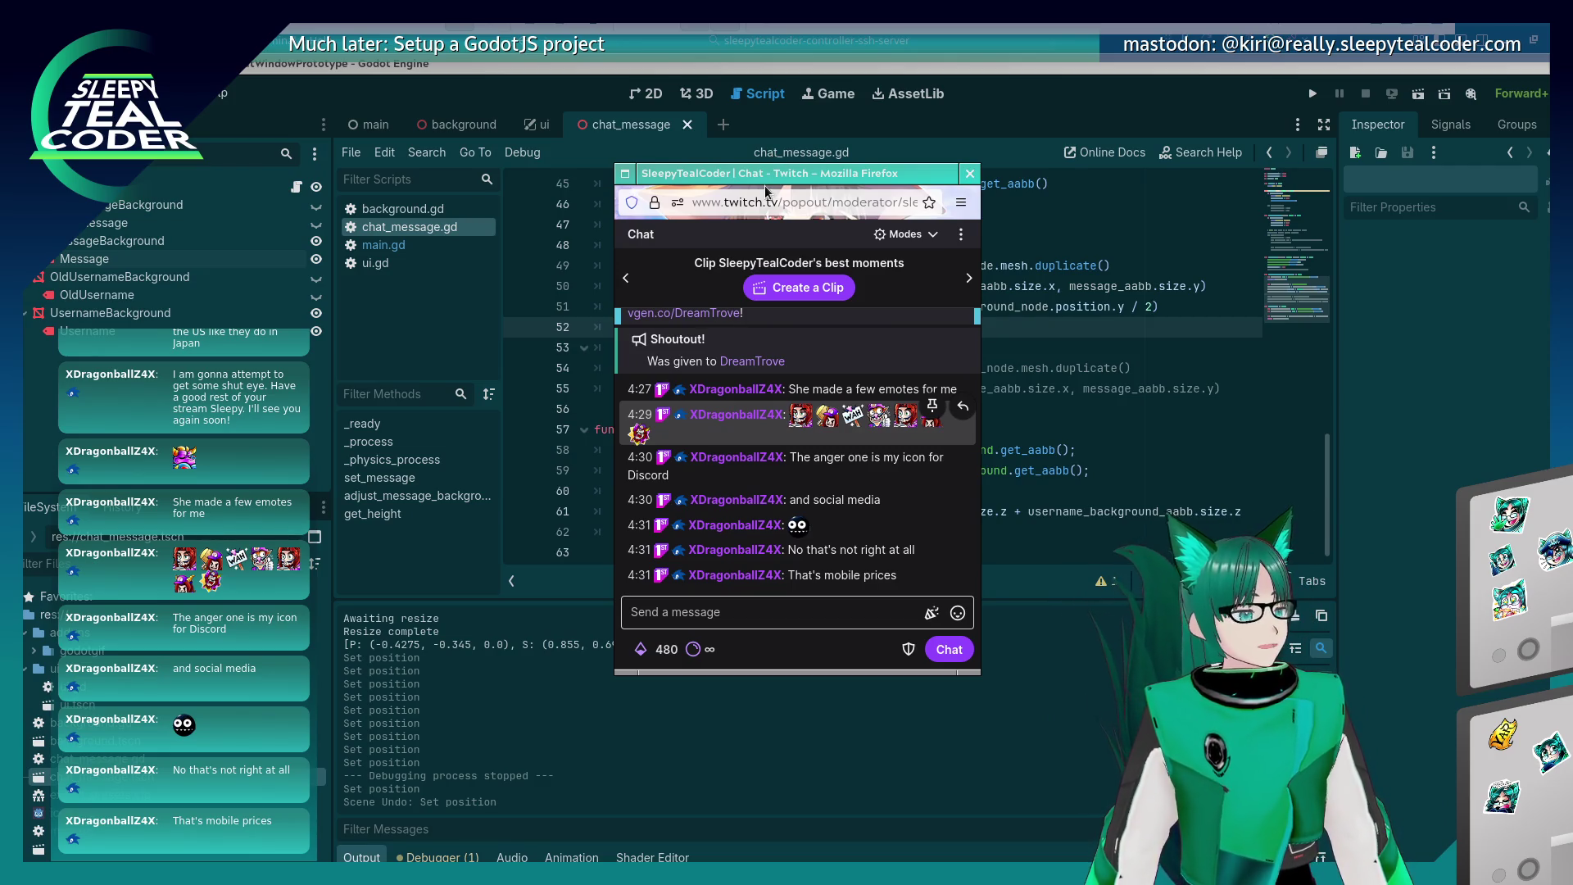
pyautogui.press('super+h')
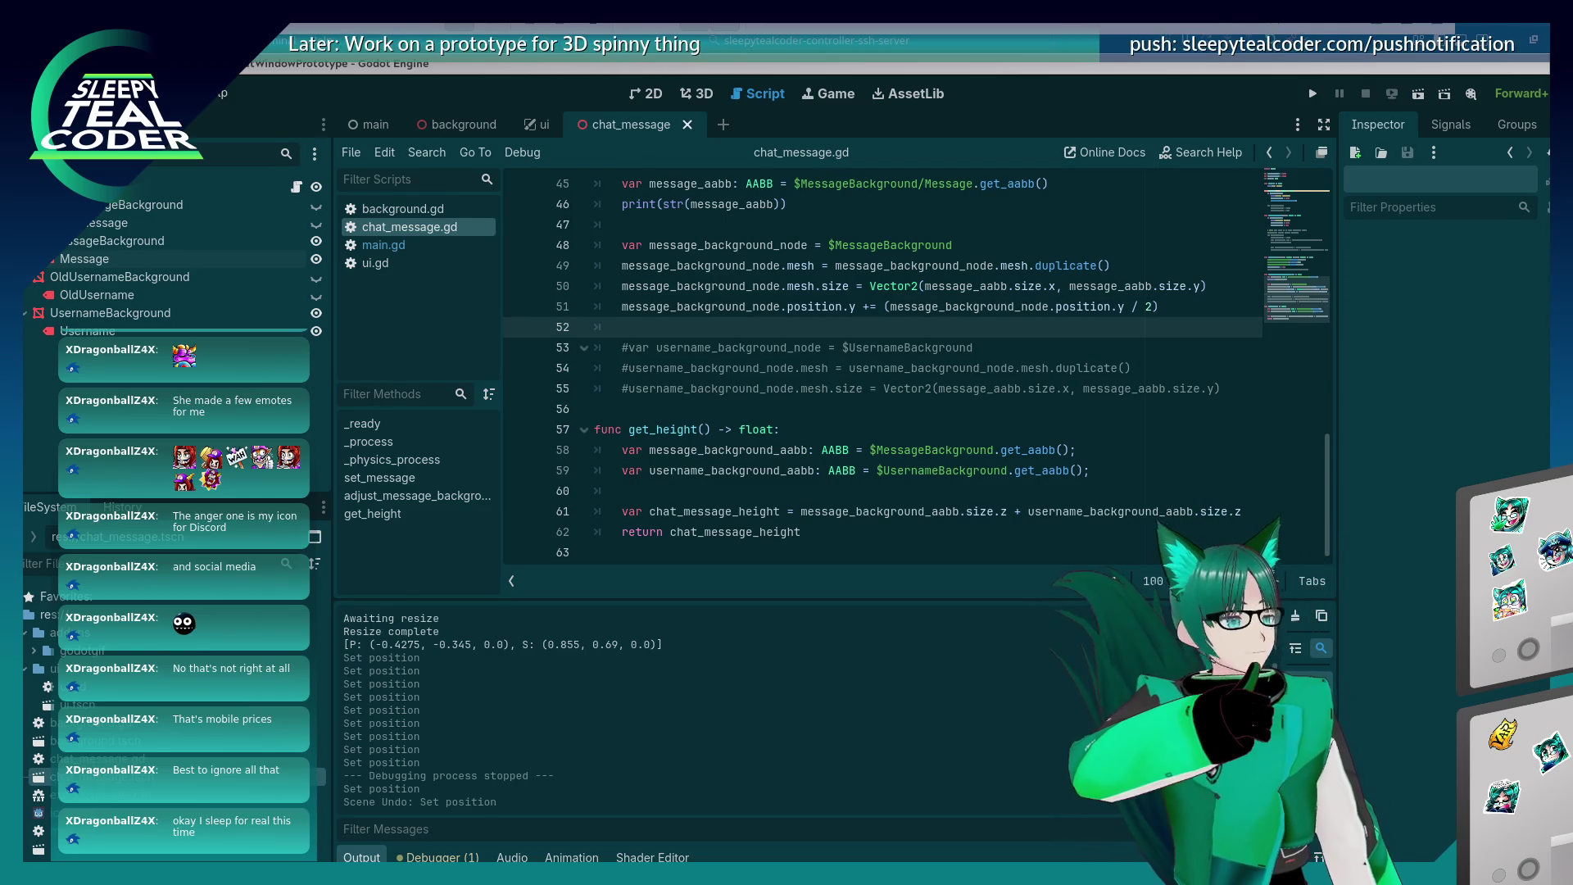
# Step: Run the chat prototype and post a long 'Moooo…' message to the chat
pyautogui.click(747, 394)
pyautogui.click(743, 322)
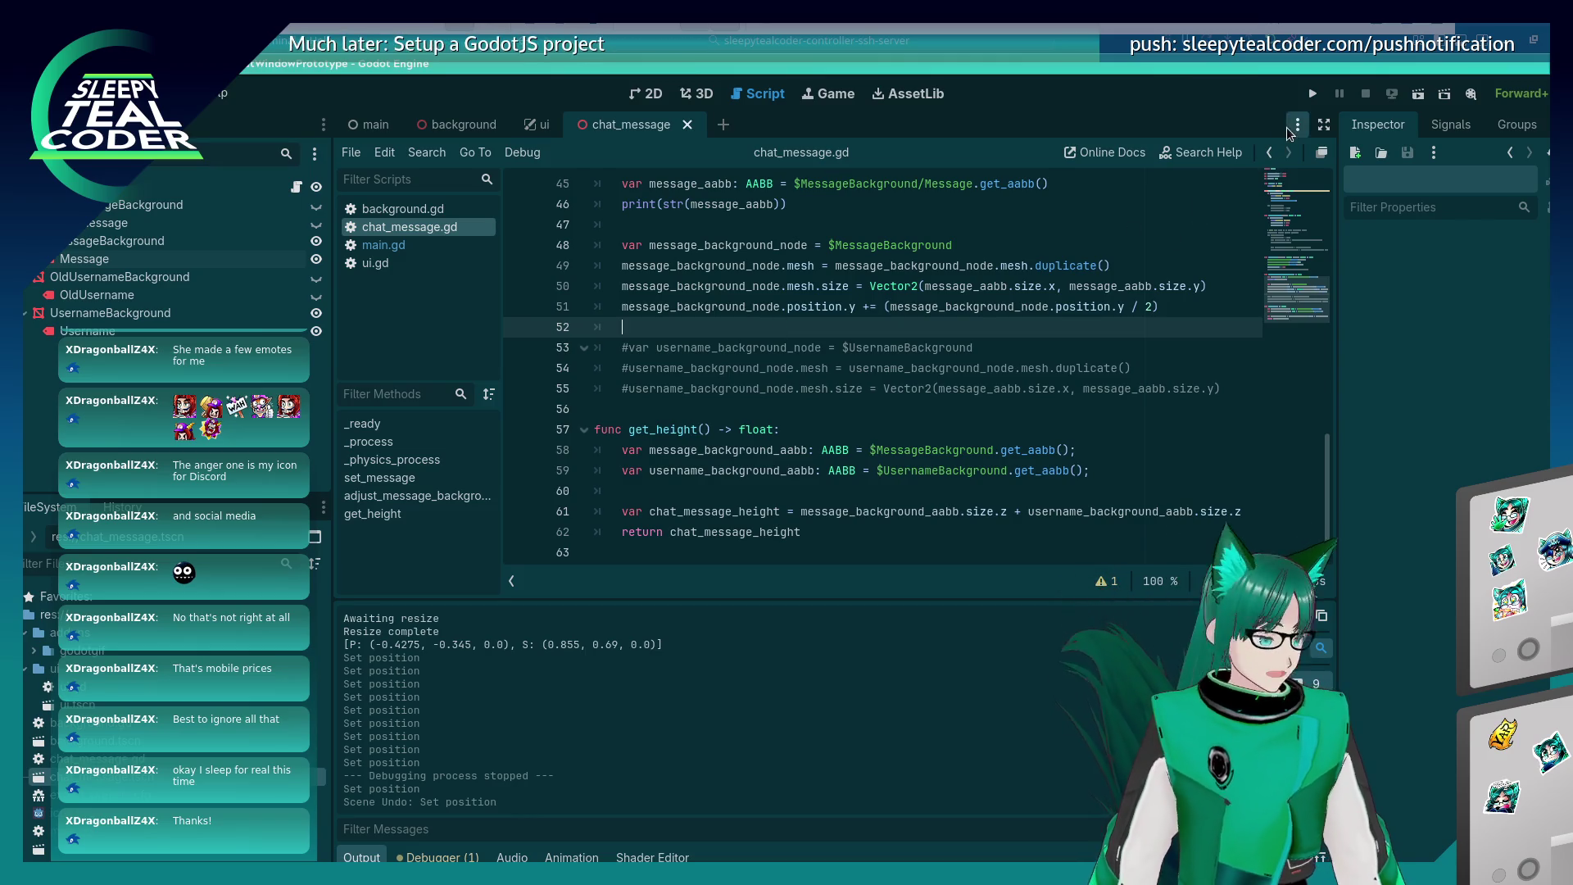
pyautogui.click(1313, 95)
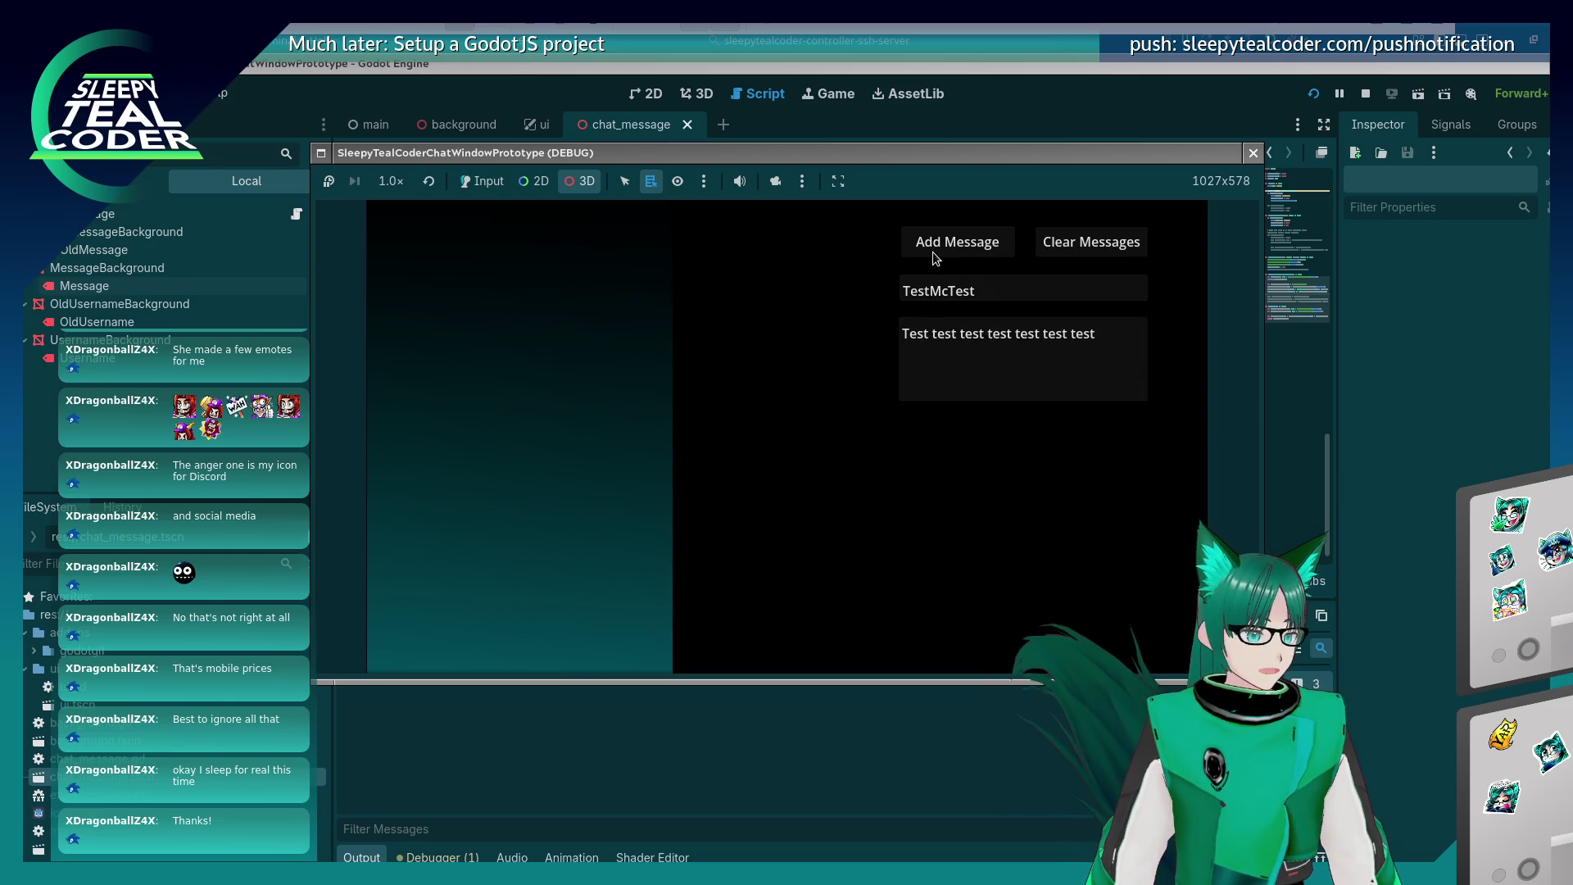
pyautogui.click(484, 181)
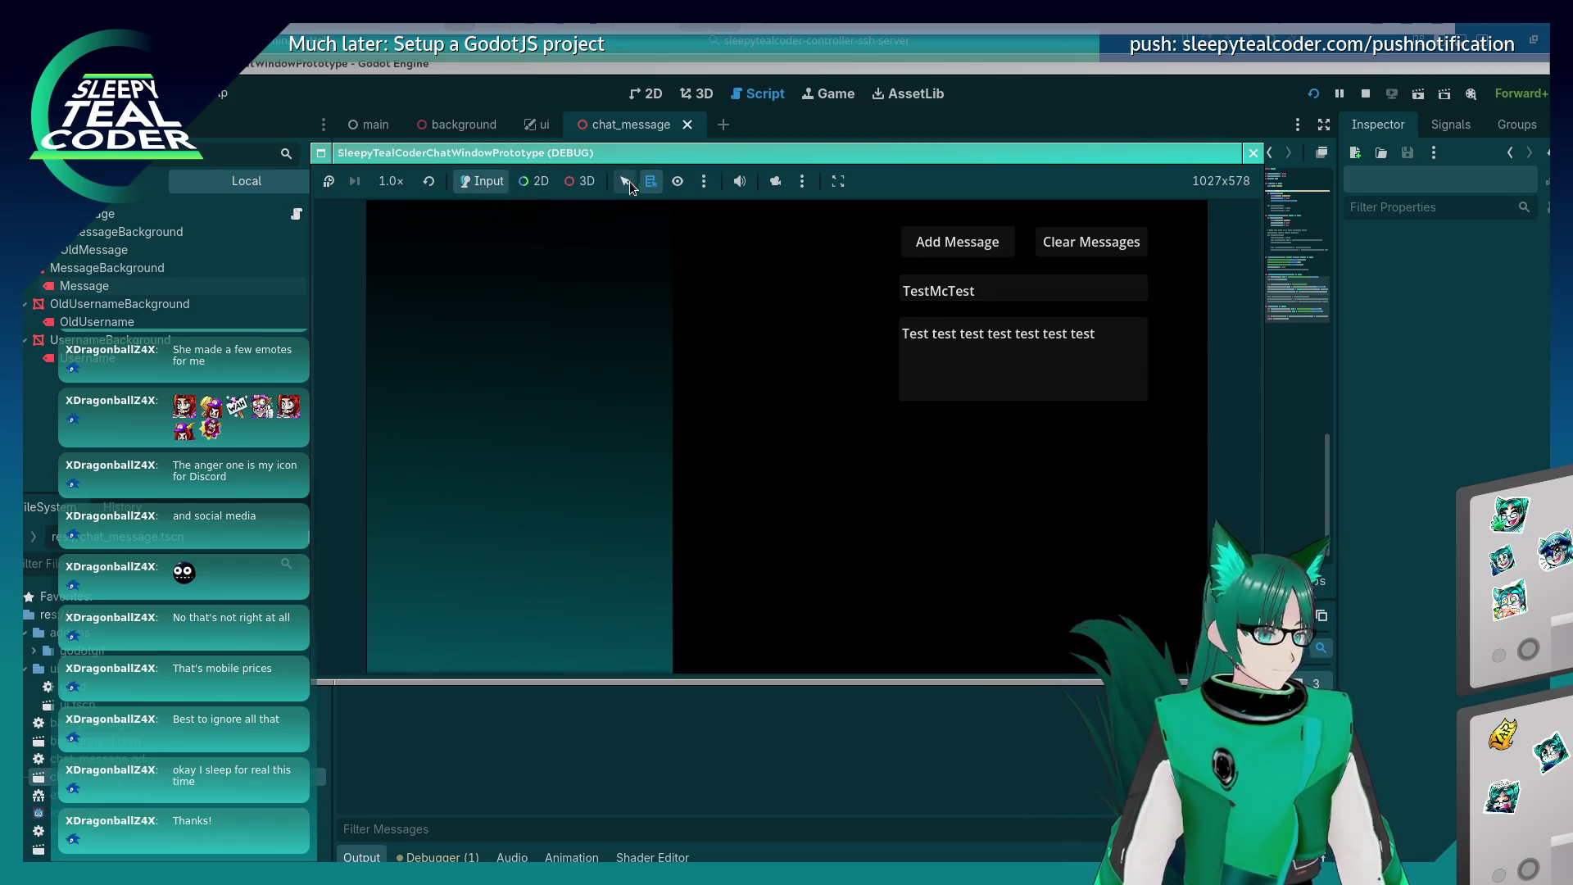
pyautogui.click(633, 186)
pyautogui.click(922, 246)
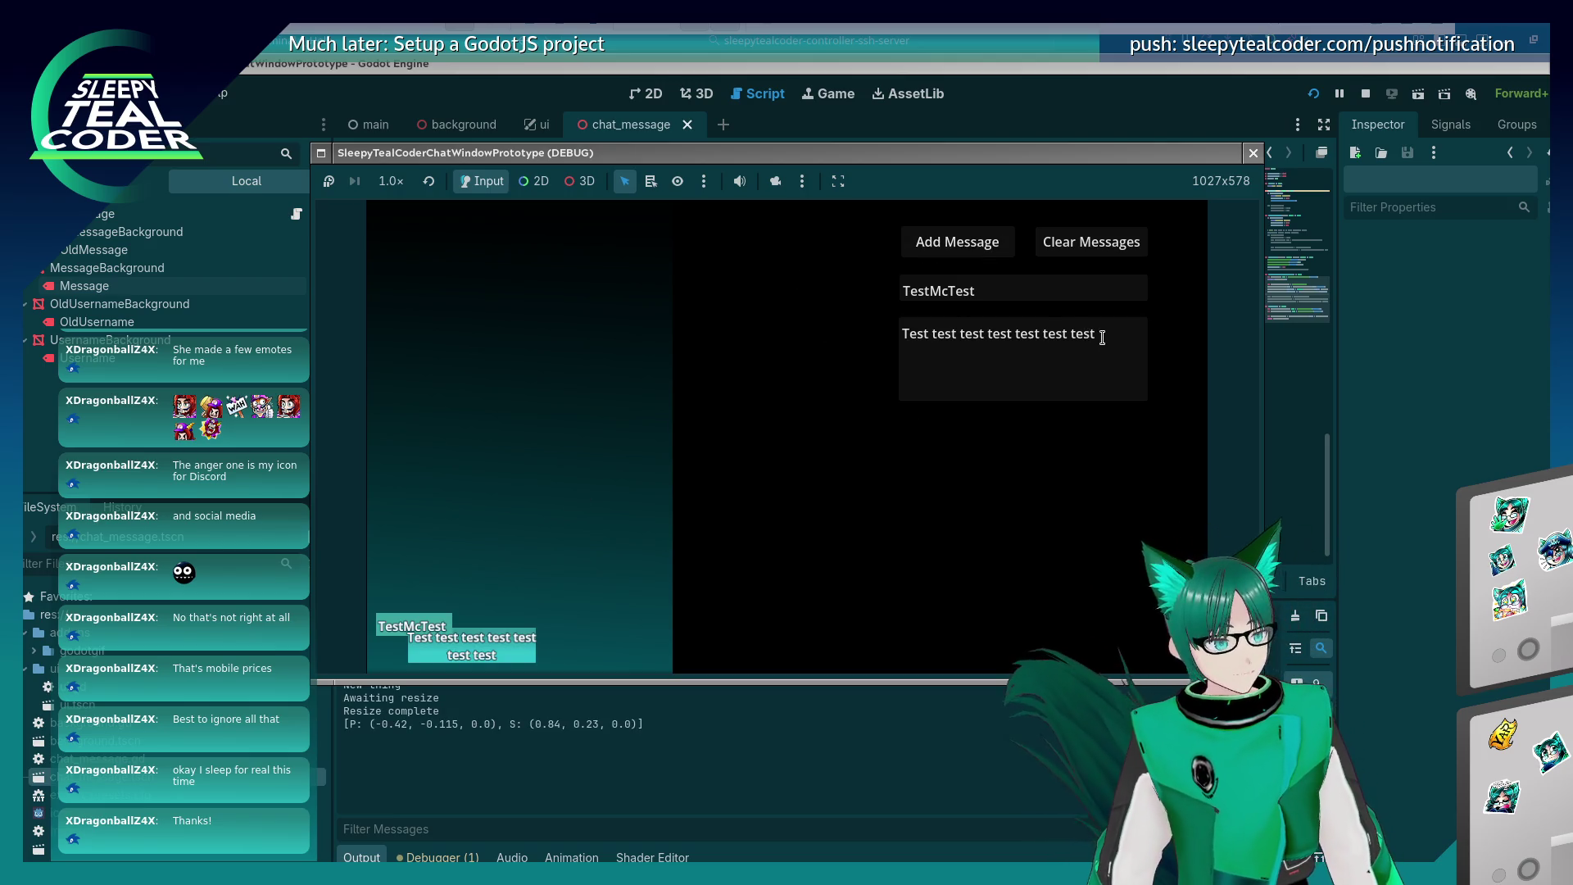
pyautogui.moveTo(1098, 334); pyautogui.dragTo(893, 337)
pyautogui.write('Mooooooooooooooooooooo')
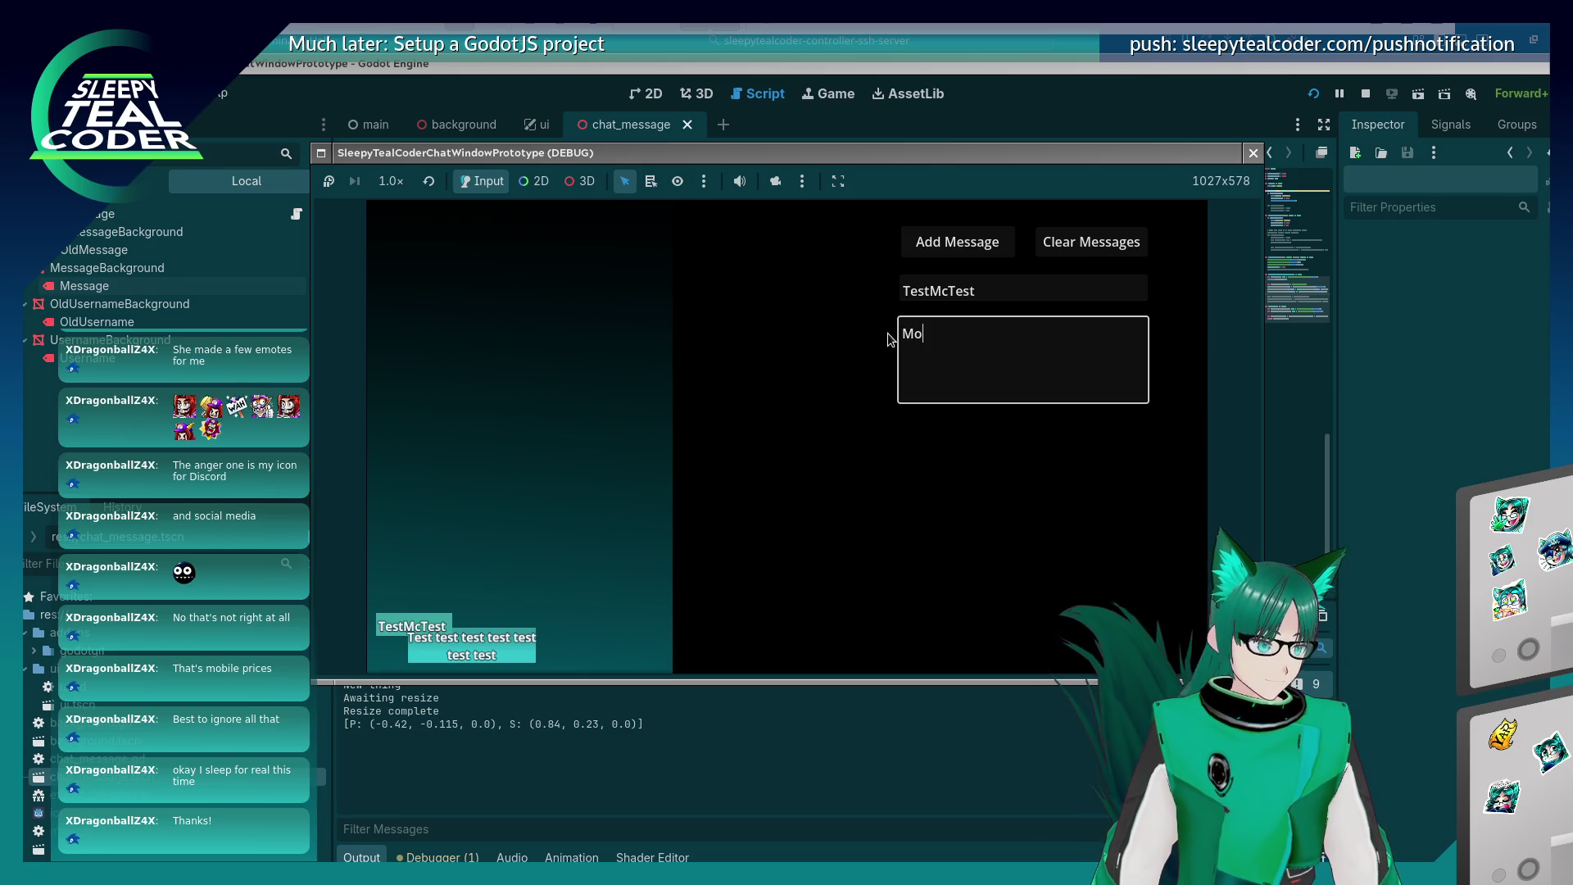
pyautogui.write('oooooooooooooooooooooooooooooooooooooooooooooooooo')
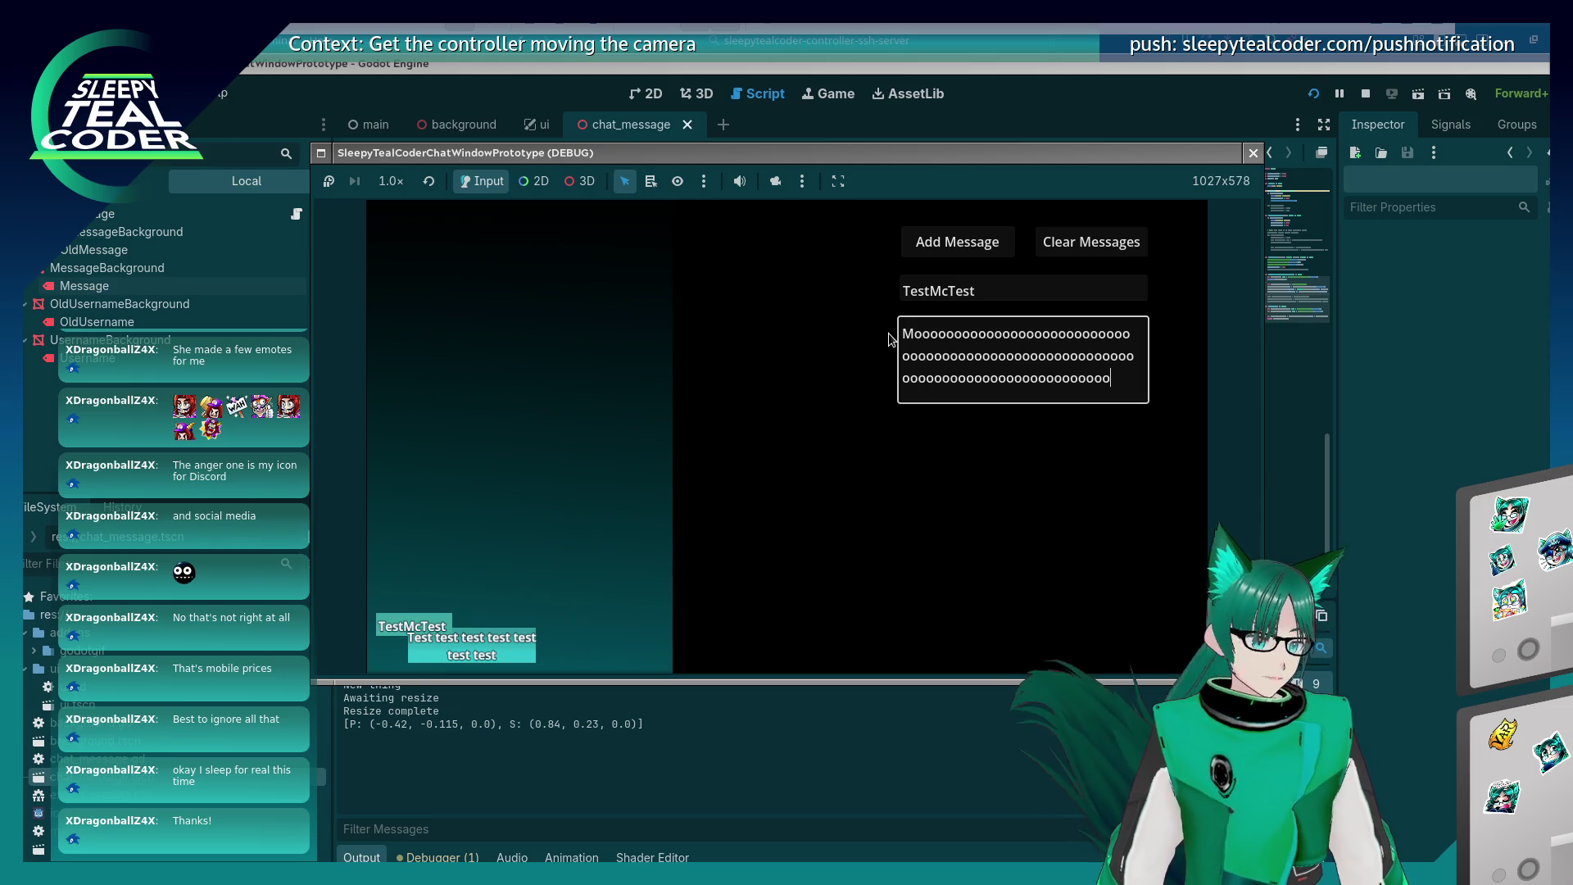
pyautogui.click(947, 246)
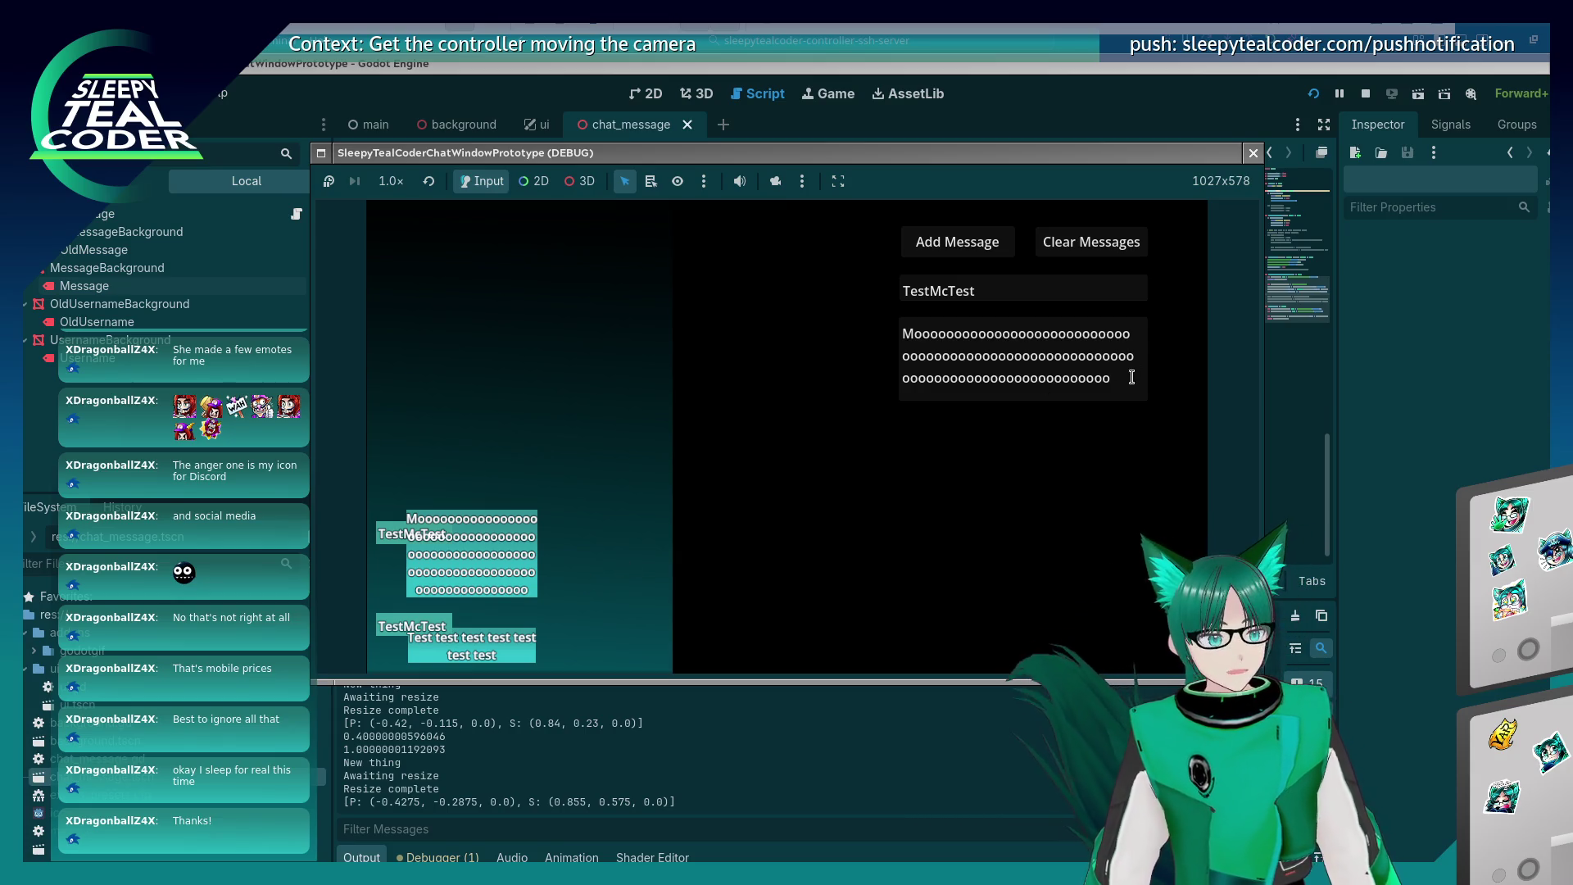
# Step: Add another Moooo message, clear the chat, add one message, orbit the 3D camera, then stop
pyautogui.click(942, 242)
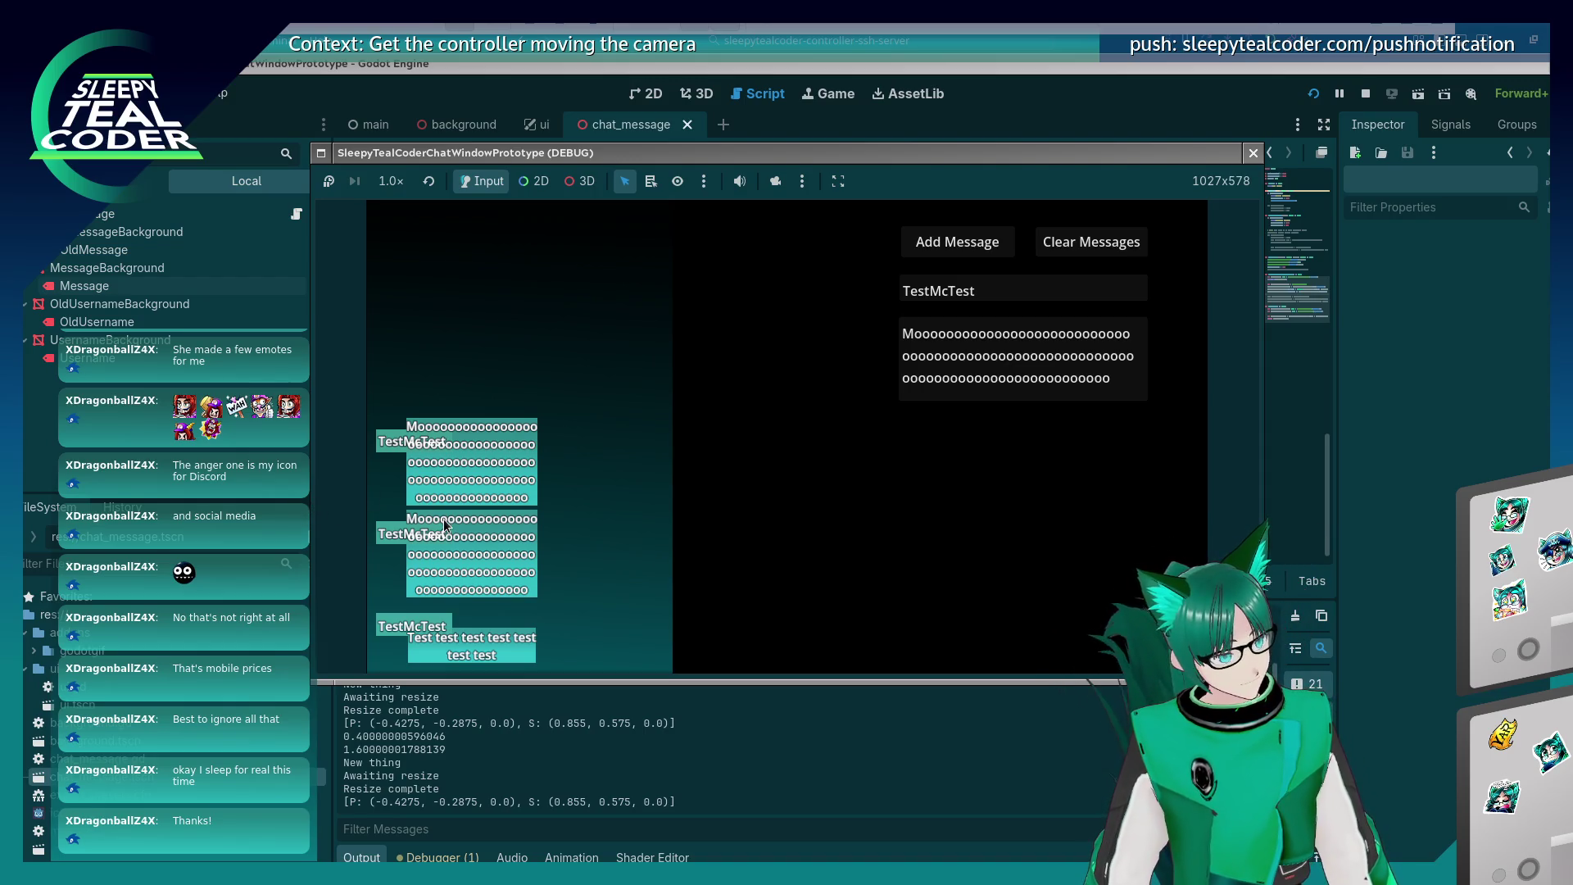
pyautogui.click(1057, 246)
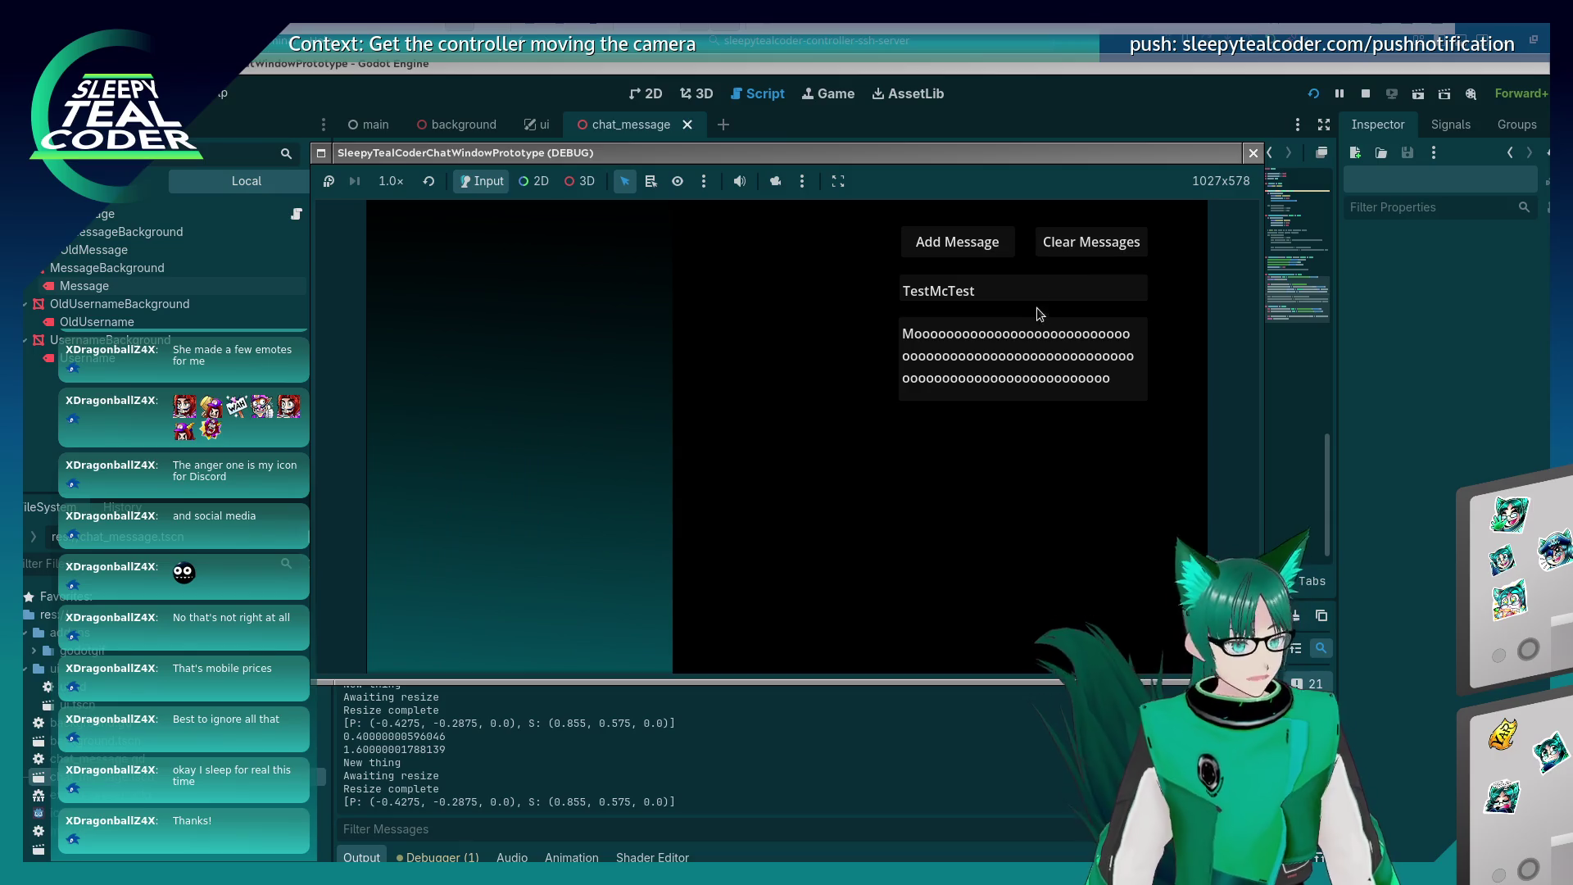
pyautogui.click(996, 247)
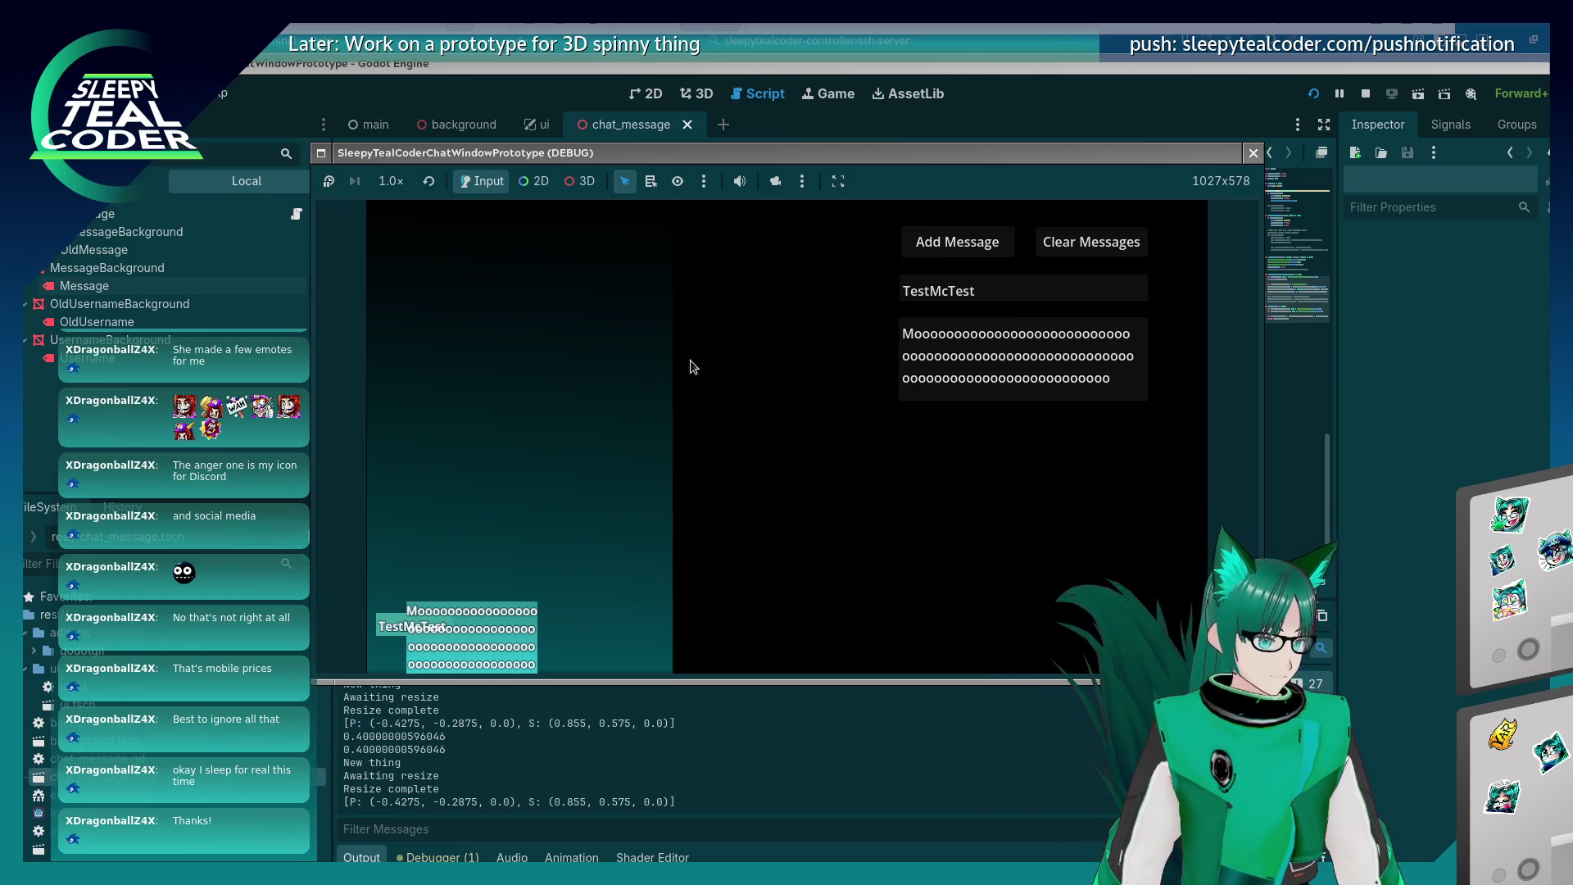
pyautogui.click(776, 181)
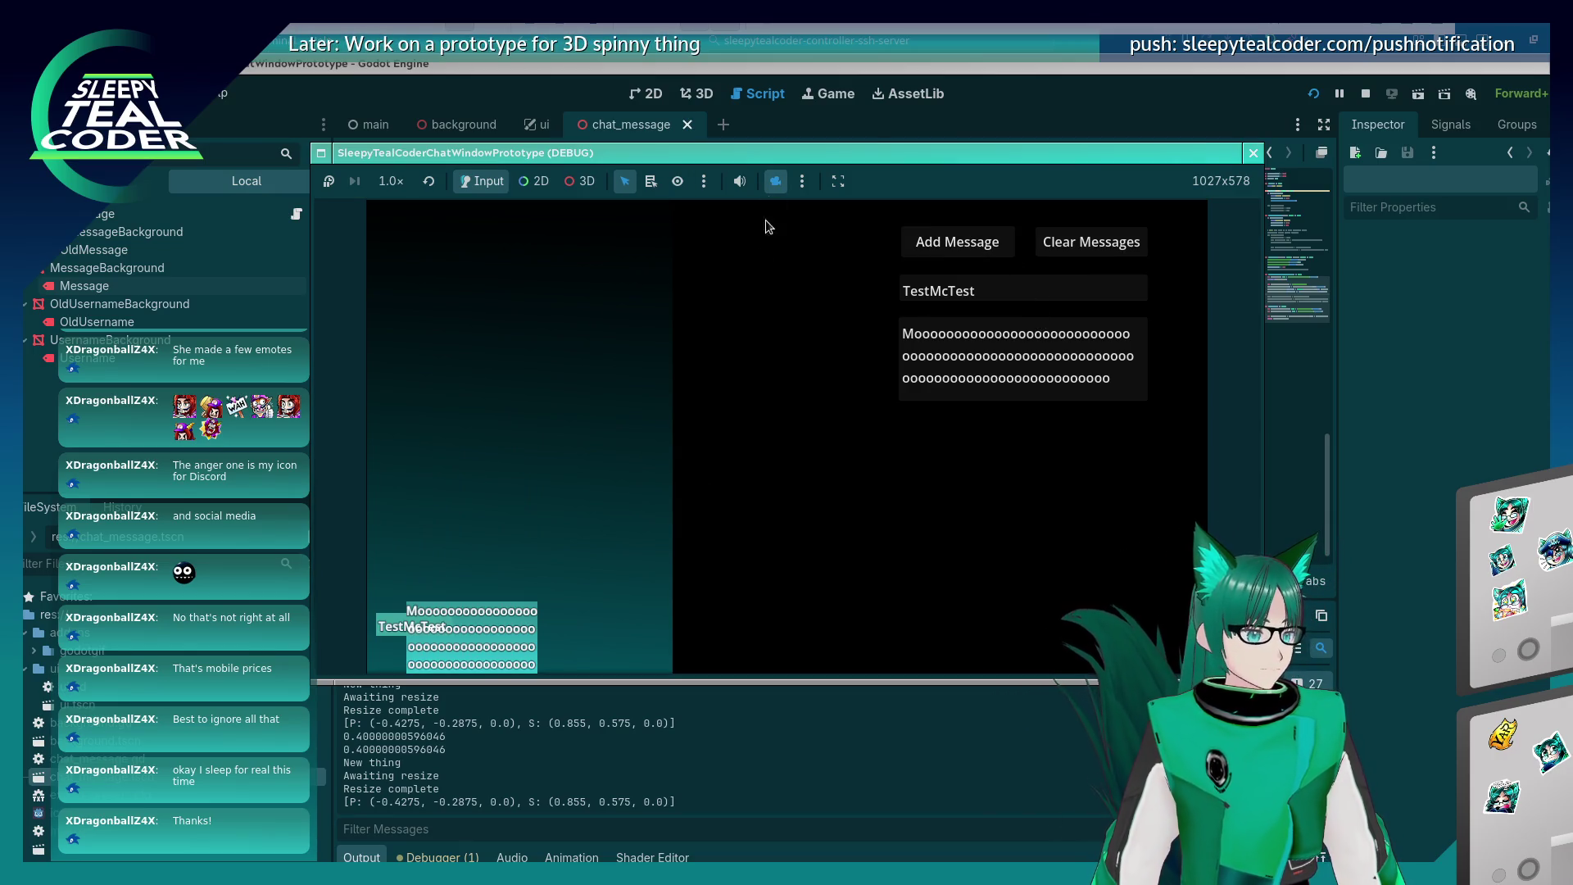
pyautogui.click(580, 181)
pyautogui.moveTo(534, 572)
pyautogui.mouseDown()
pyautogui.moveTo(554, 510)
pyautogui.moveTo(555, 615)
pyautogui.mouseUp()
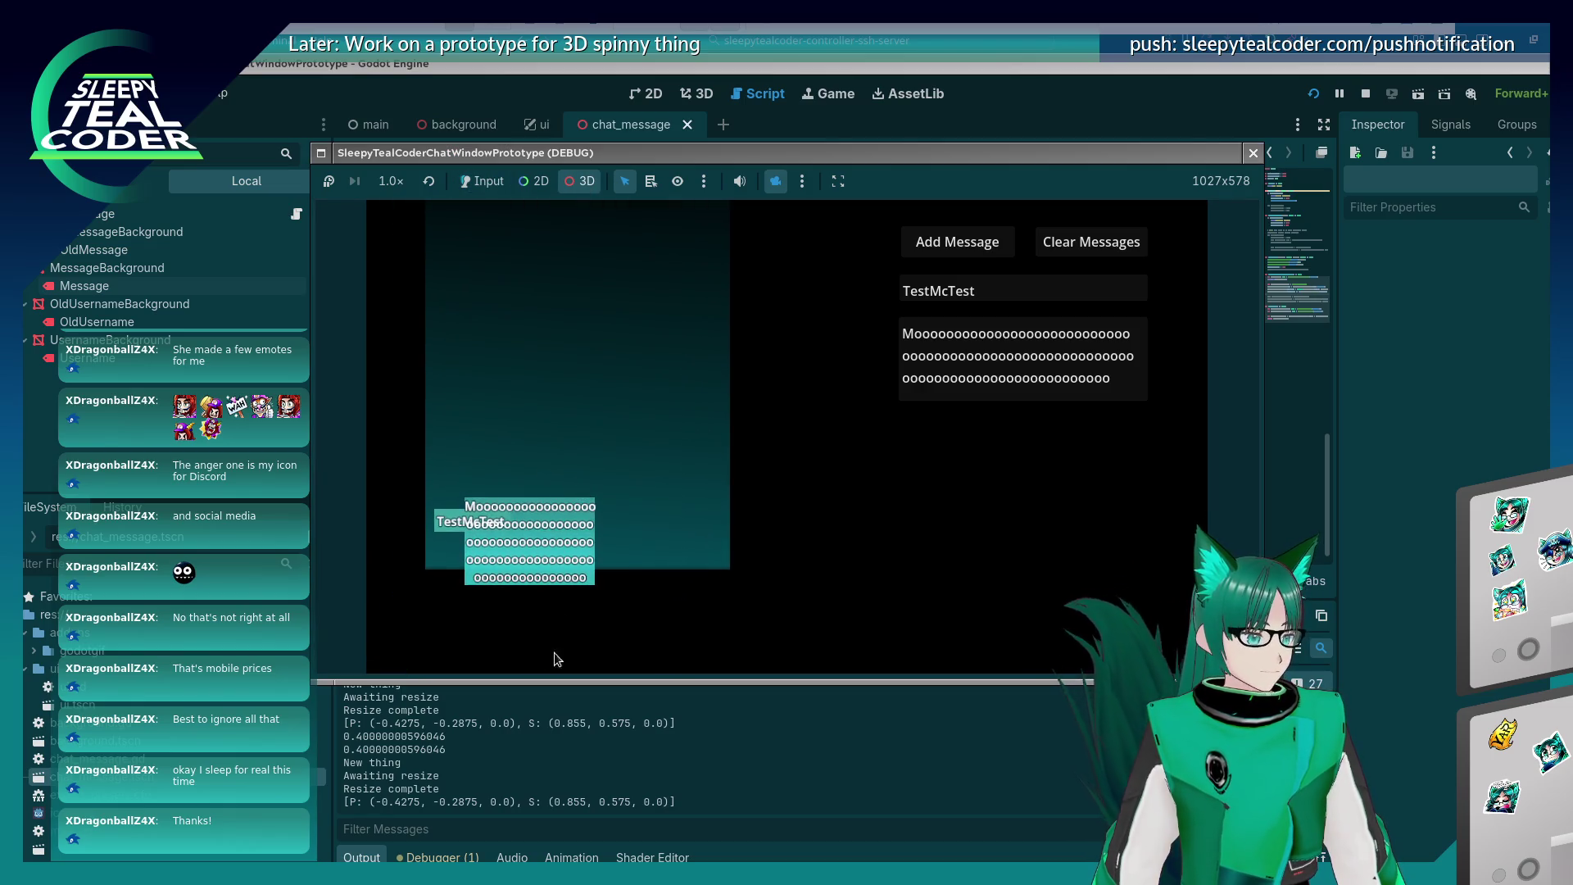
pyautogui.moveTo(534, 533); pyautogui.dragTo(595, 503)
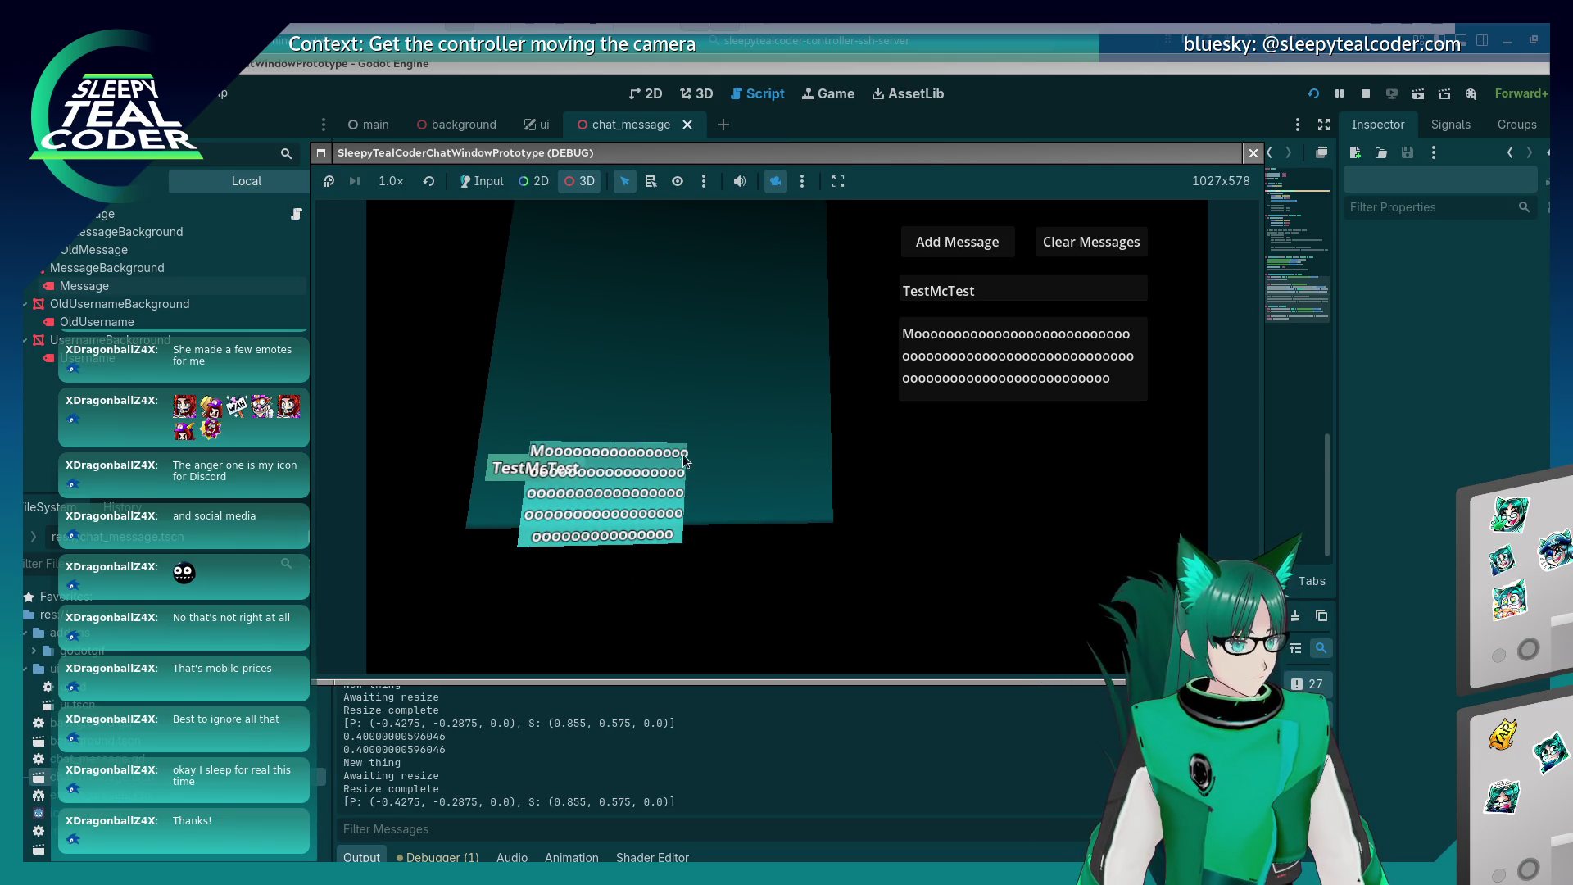
pyautogui.click(1254, 153)
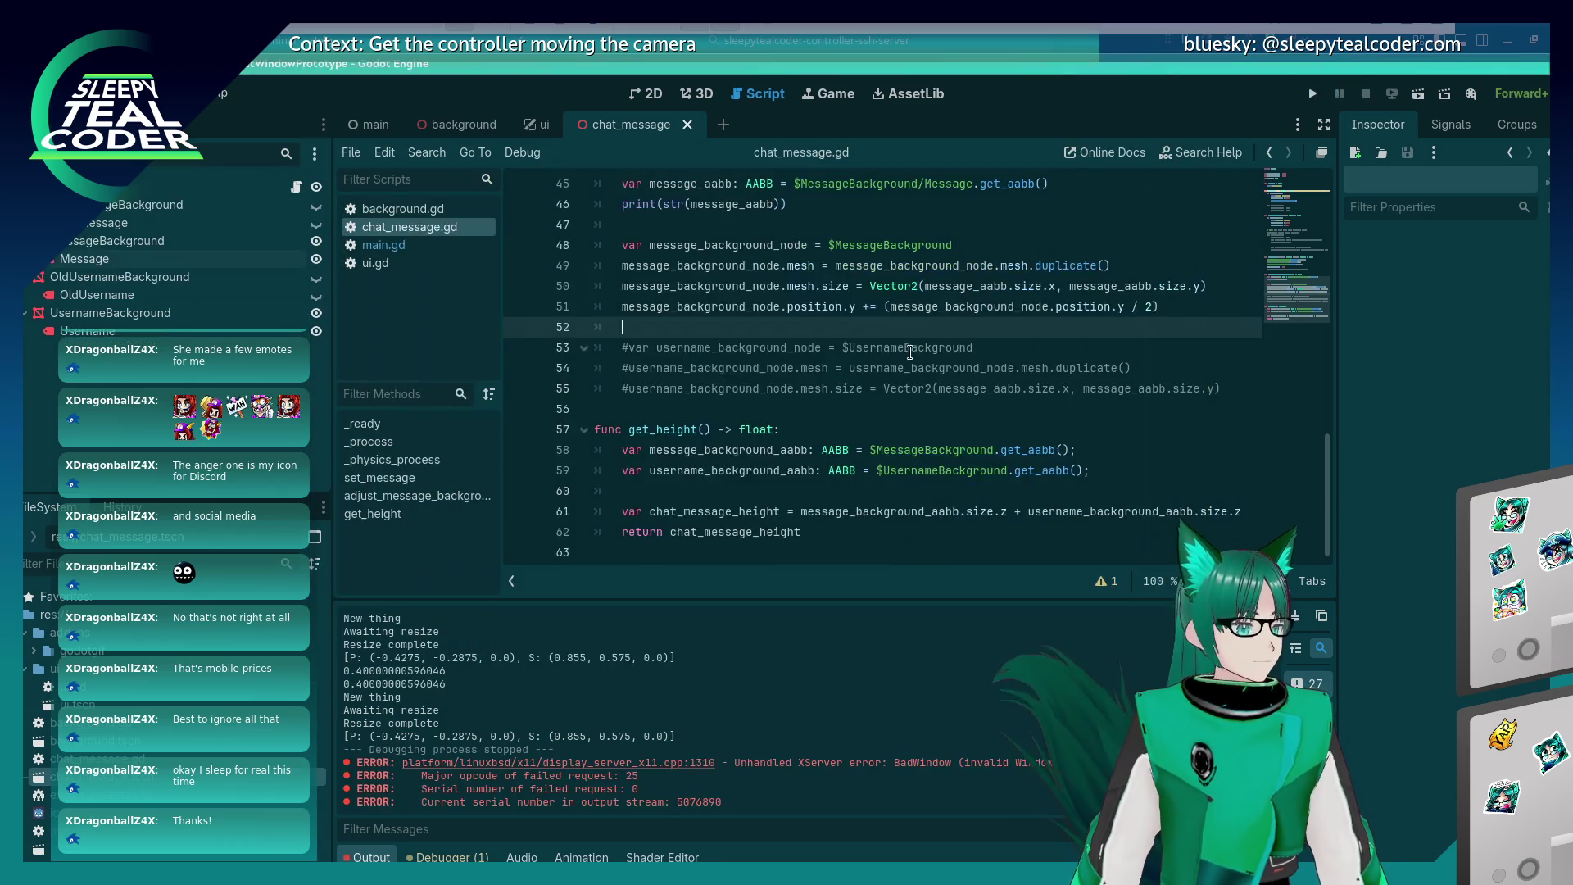
# Step: Add '+ 0.05' padding to message_aabb.size.x and size.y on line 50
pyautogui.scroll(6, 906, 368)
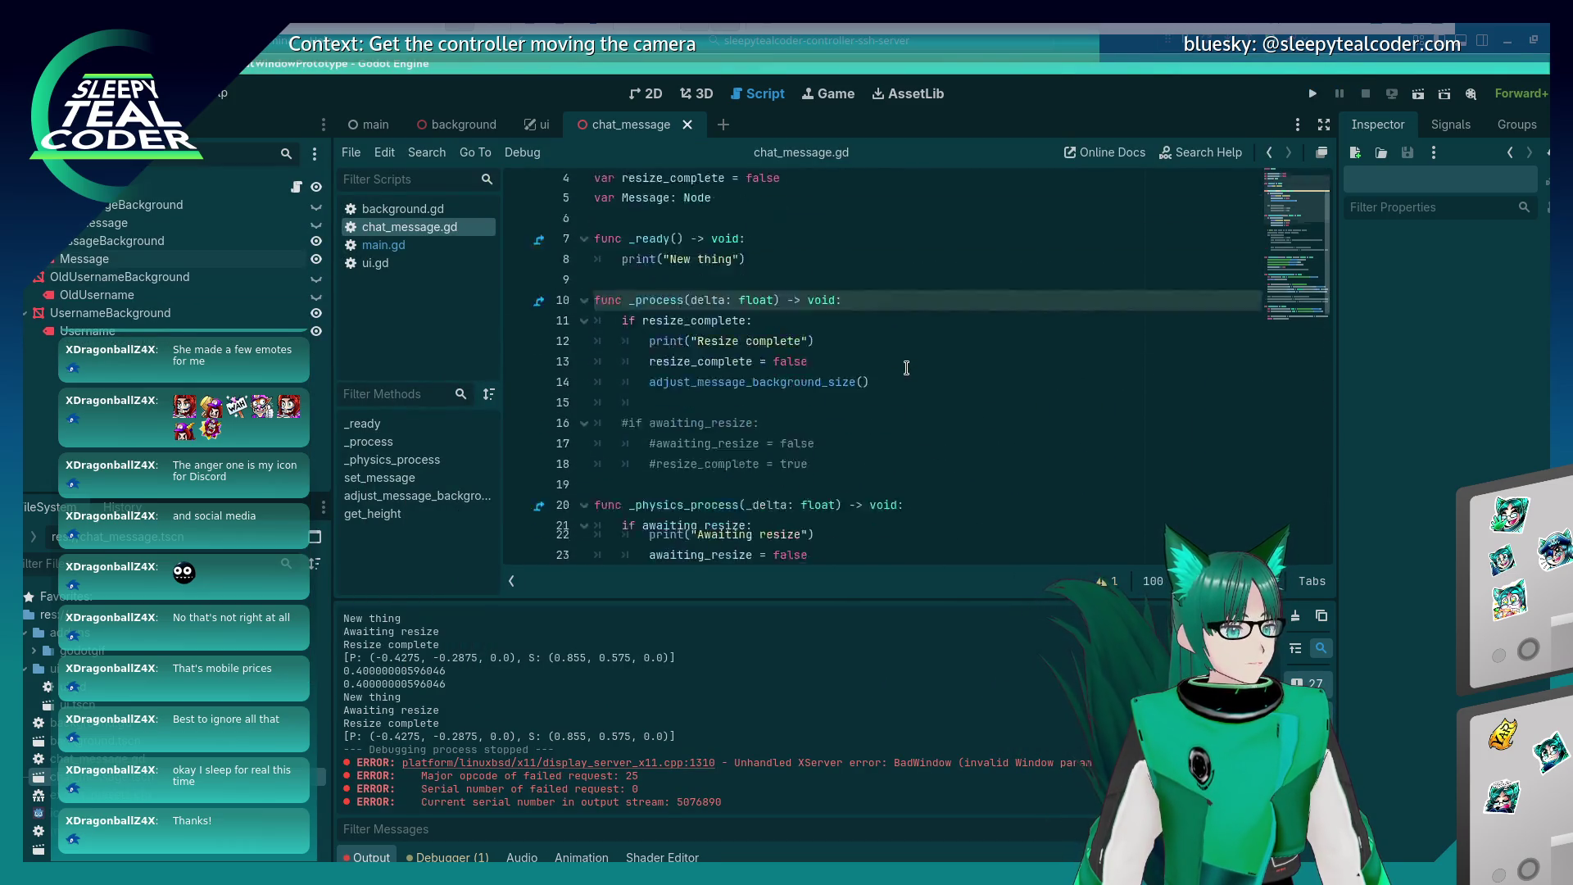
pyautogui.scroll(-10, 907, 367)
pyautogui.scroll(-1, 907, 368)
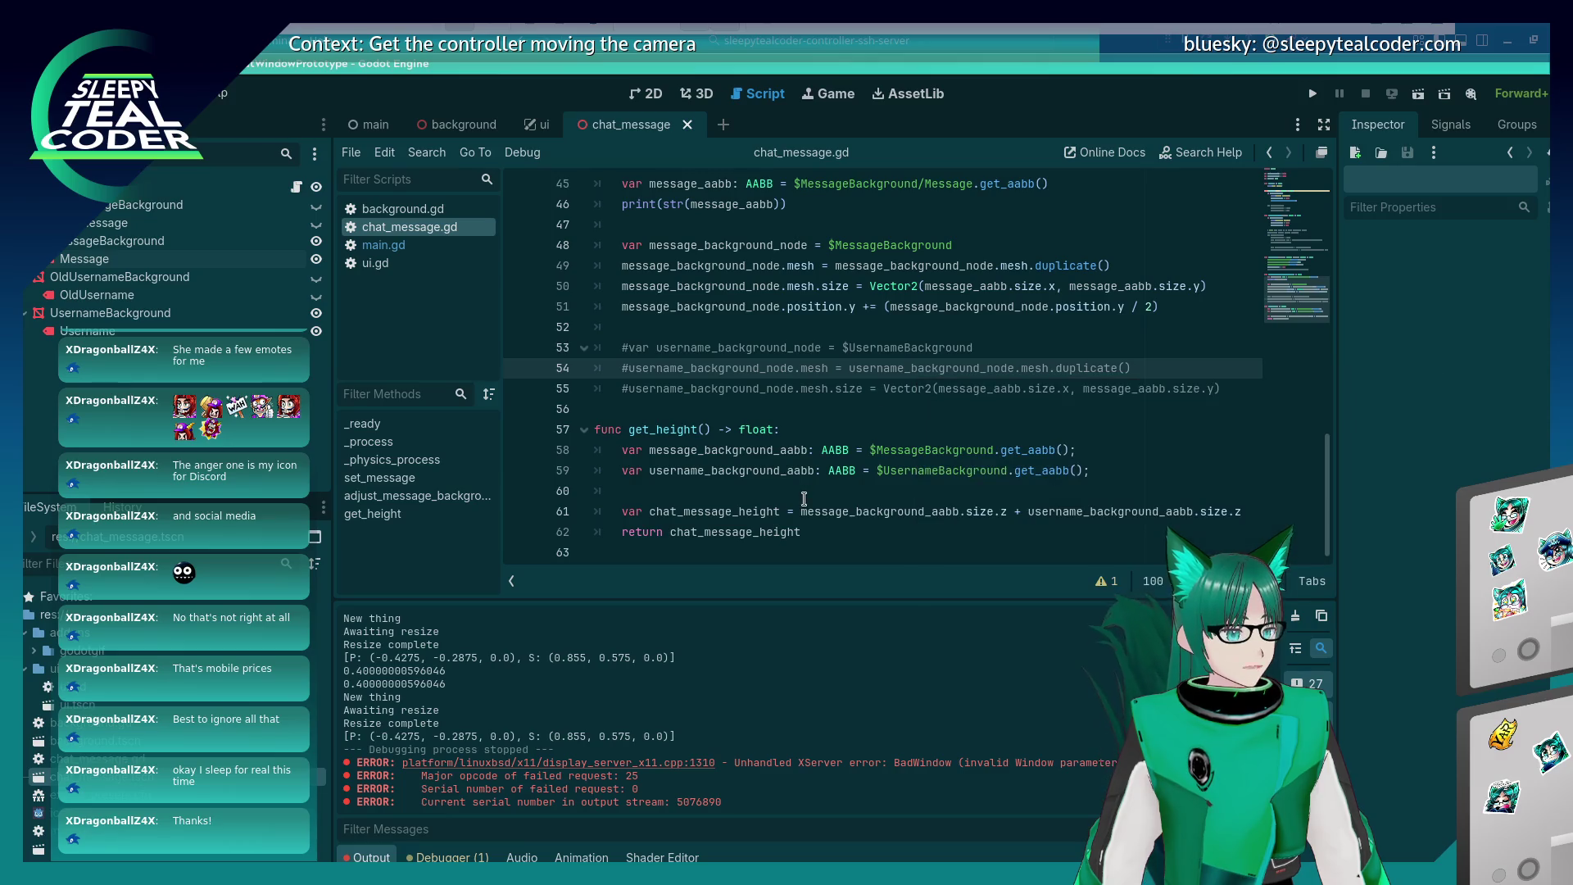
pyautogui.scroll(3, 803, 498)
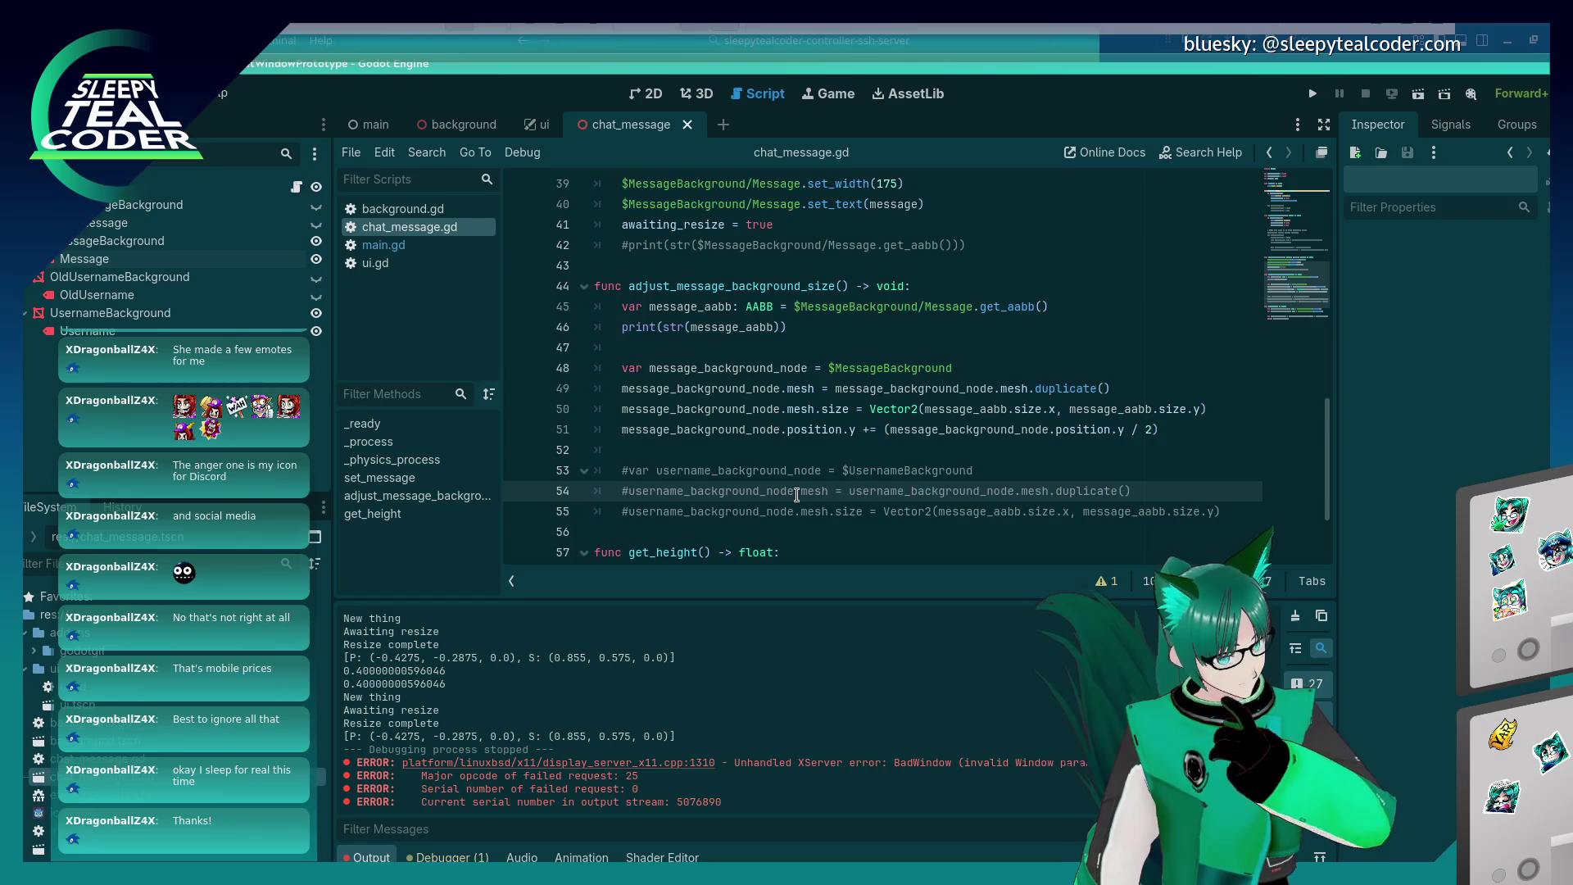
pyautogui.click(1057, 409)
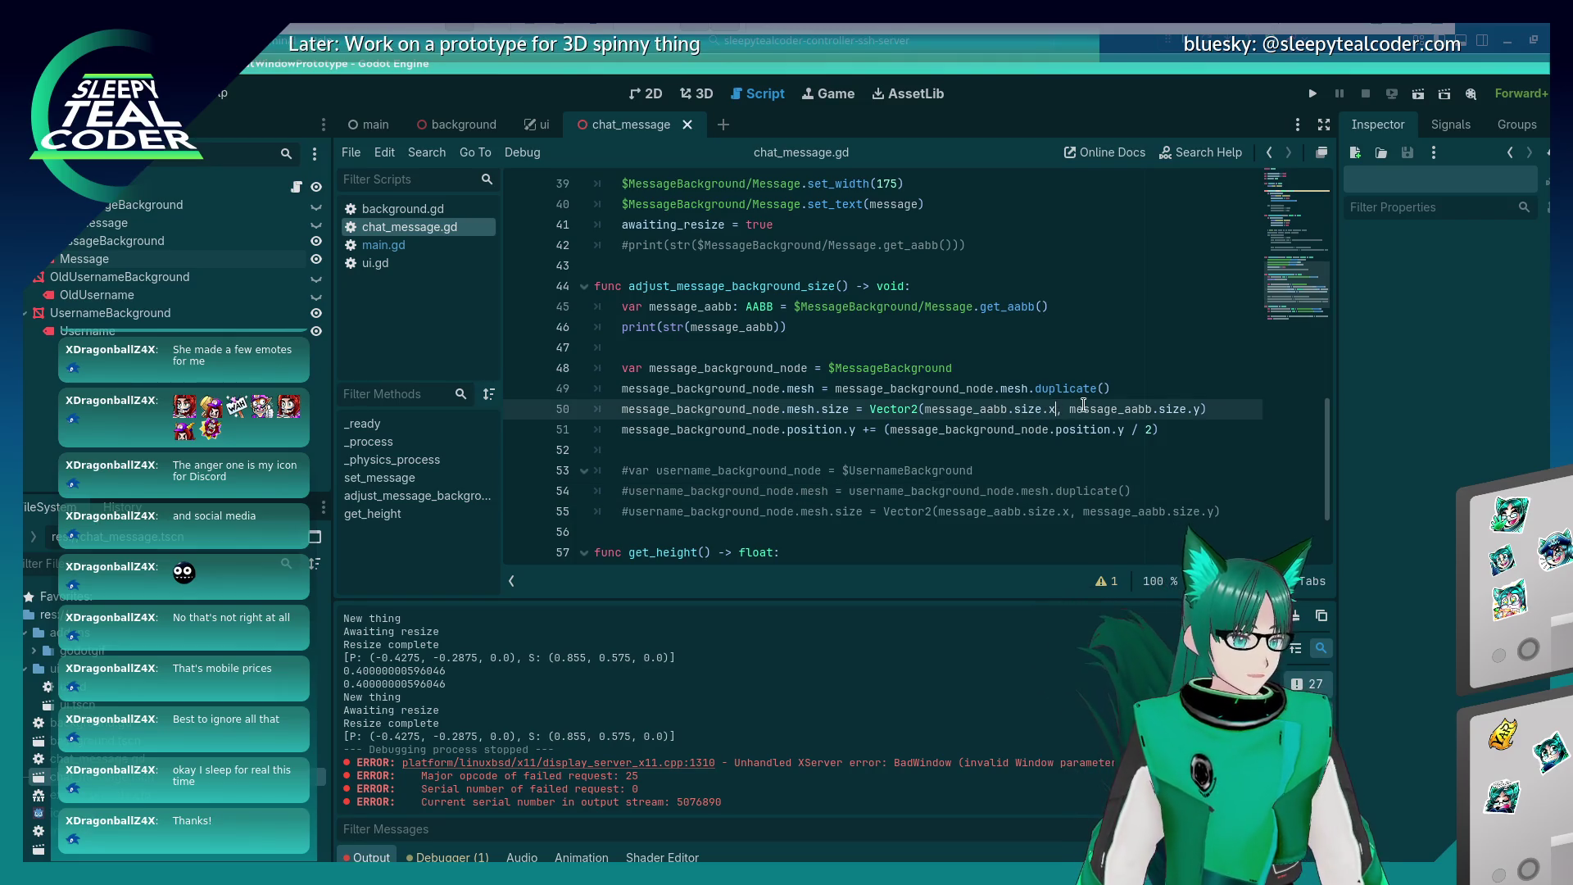
pyautogui.write('+ 0.5')
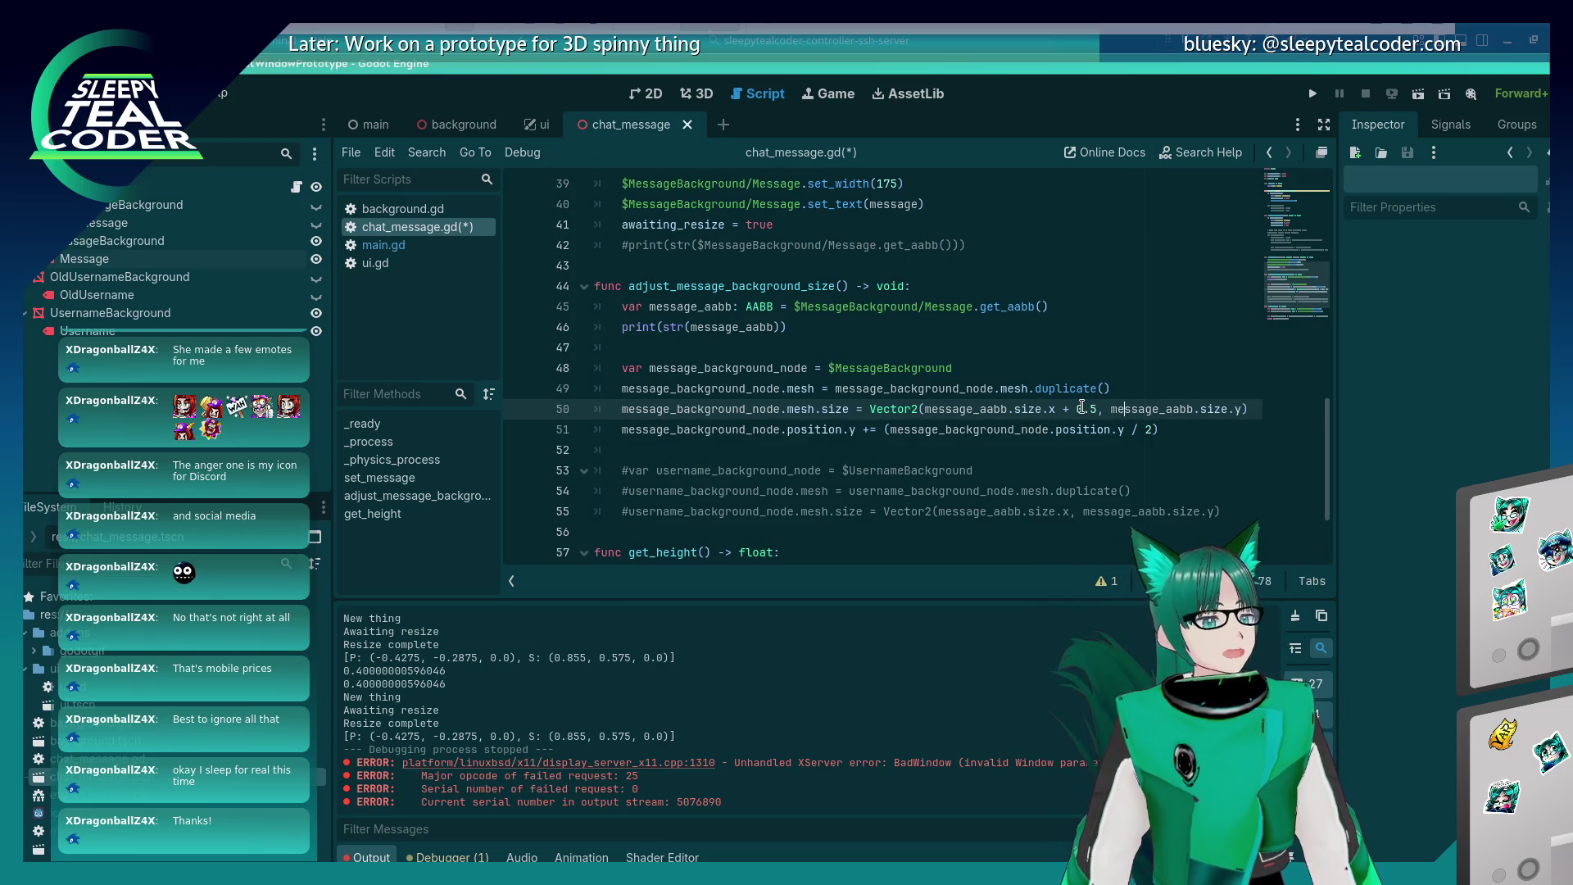
pyautogui.write('0')
pyautogui.press('End')
pyautogui.press('Left')
pyautogui.write('+ 0.')
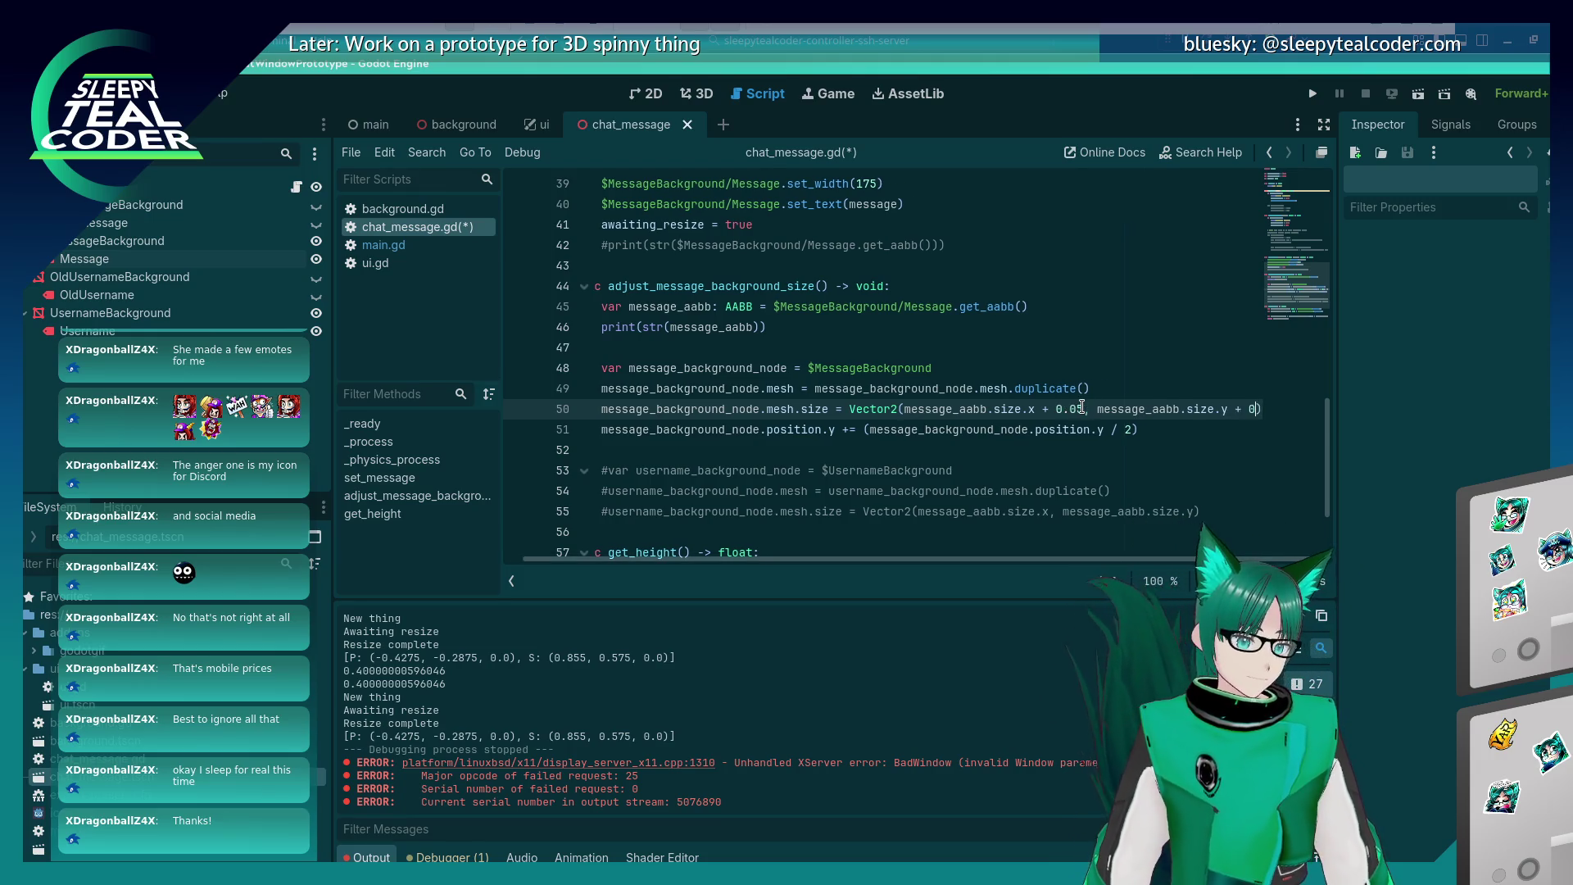
pyautogui.write('05')
# Step: Save the script, run the project and add a test chat message
pyautogui.hotkey('ctrl', 's')
pyautogui.click(1316, 93)
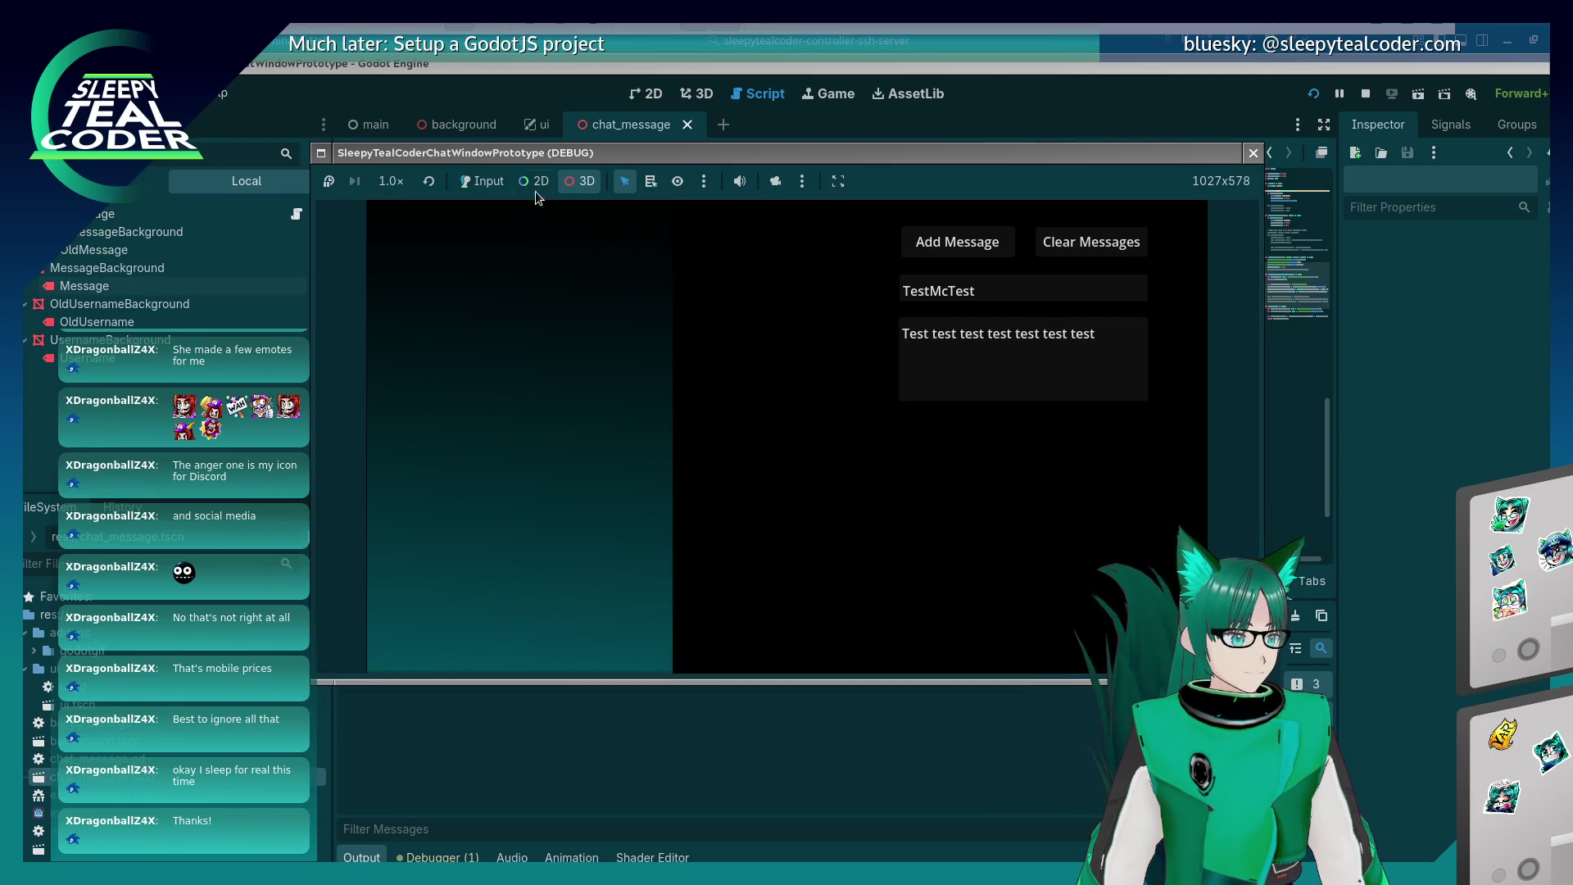
pyautogui.click(929, 235)
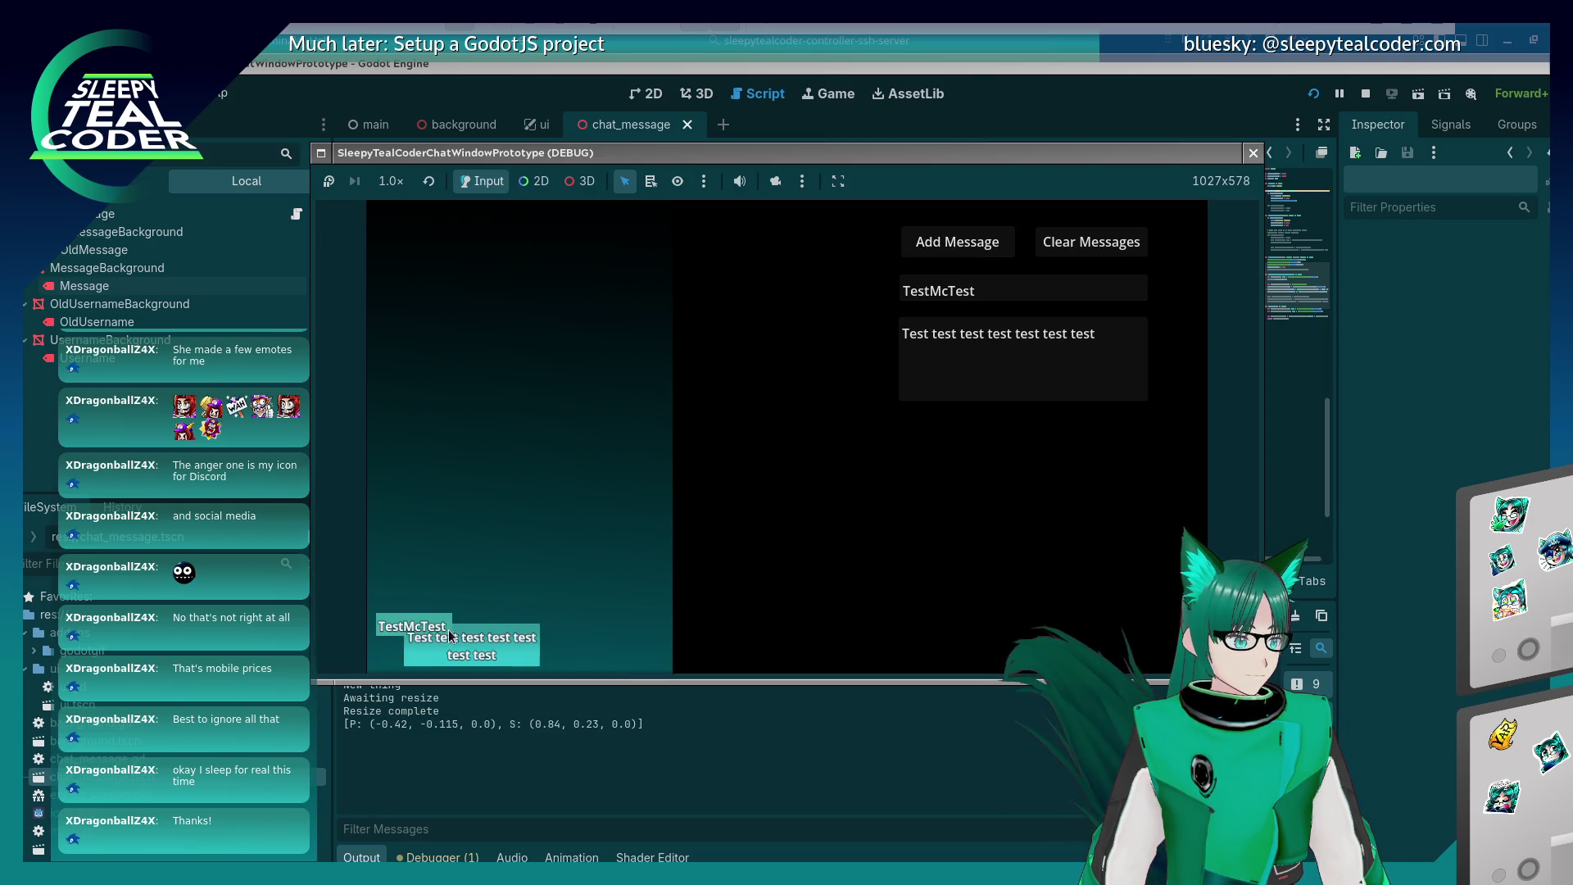
# Step: Post a long 'Mooo…' message to the running chat
pyautogui.moveTo(1088, 360); pyautogui.dragTo(741, 270)
pyautogui.write('Mooooooooooooooooooooo')
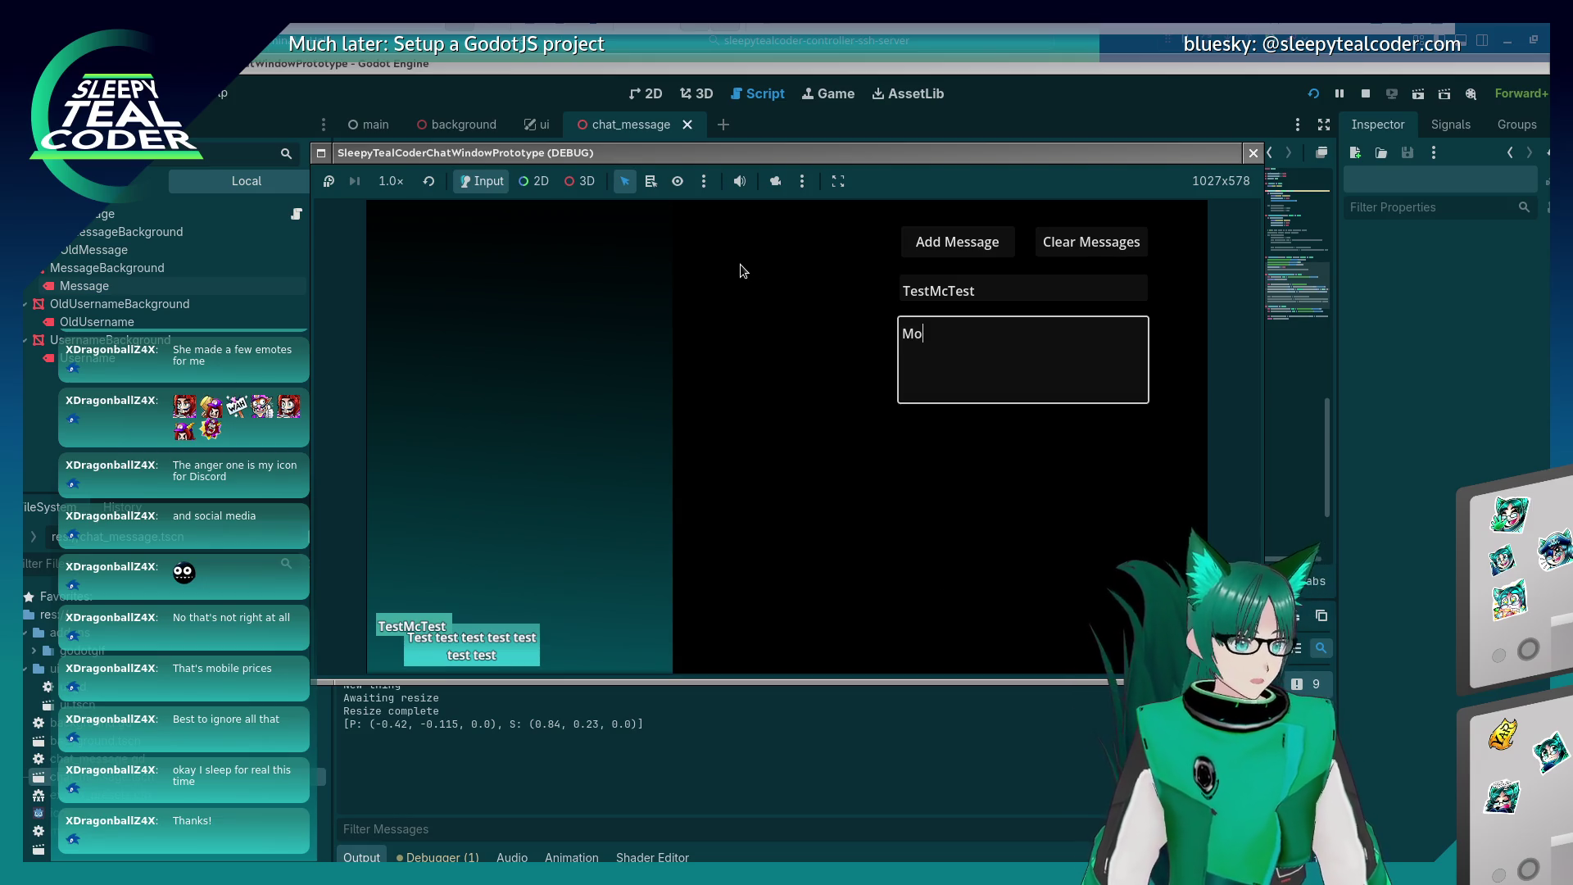
pyautogui.write('ooooooooooooooooooooooooooooooooooooooooooooooooo')
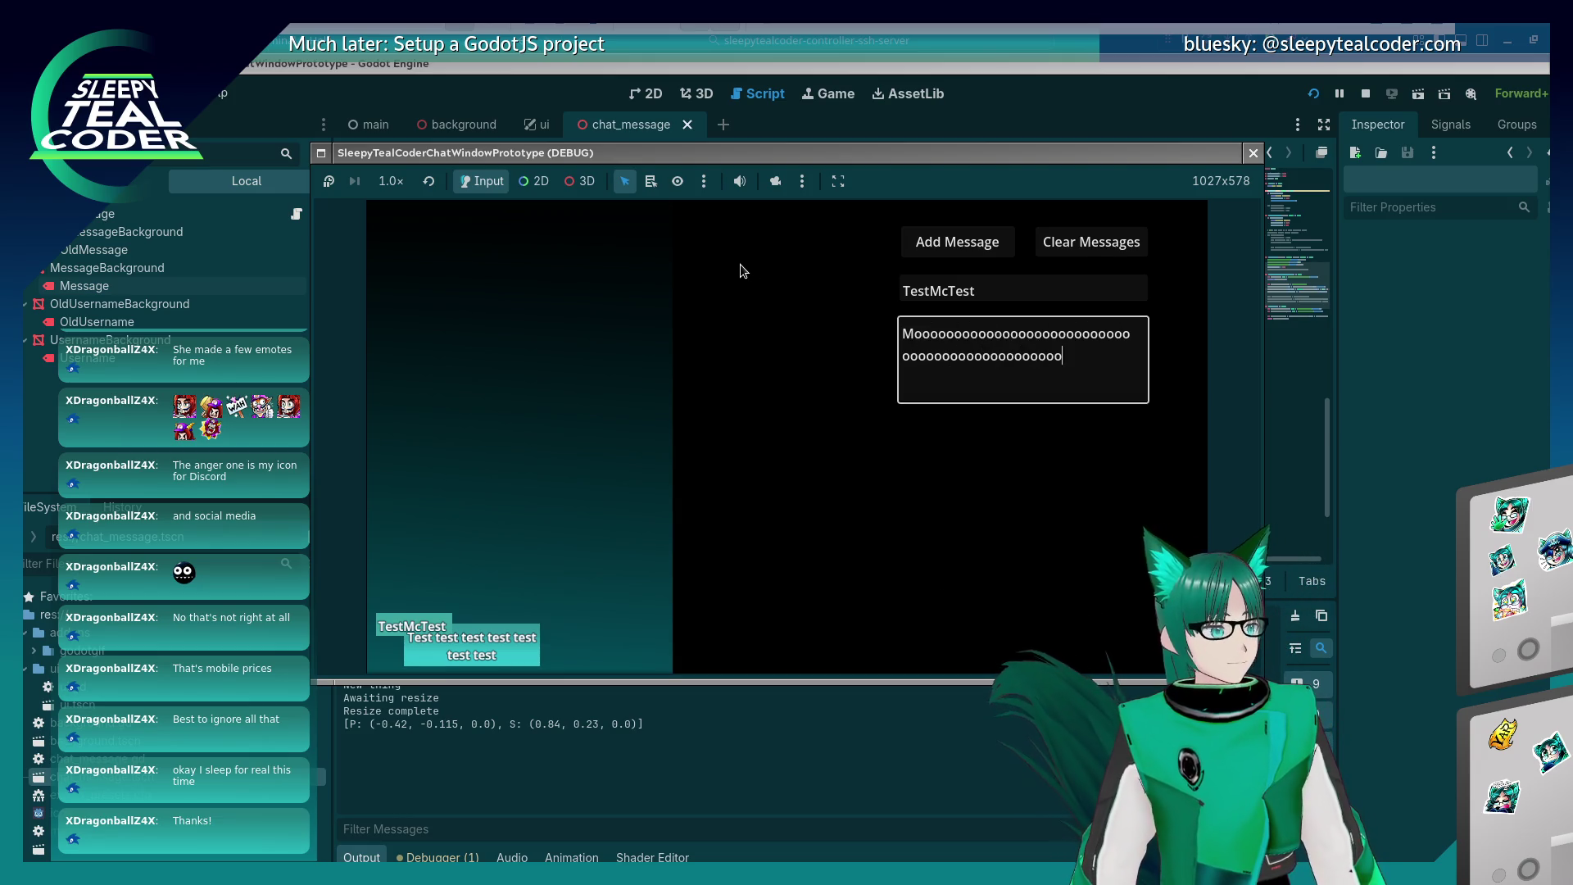
pyautogui.write('oooooooooooooooooooooooooooooooooooooooo')
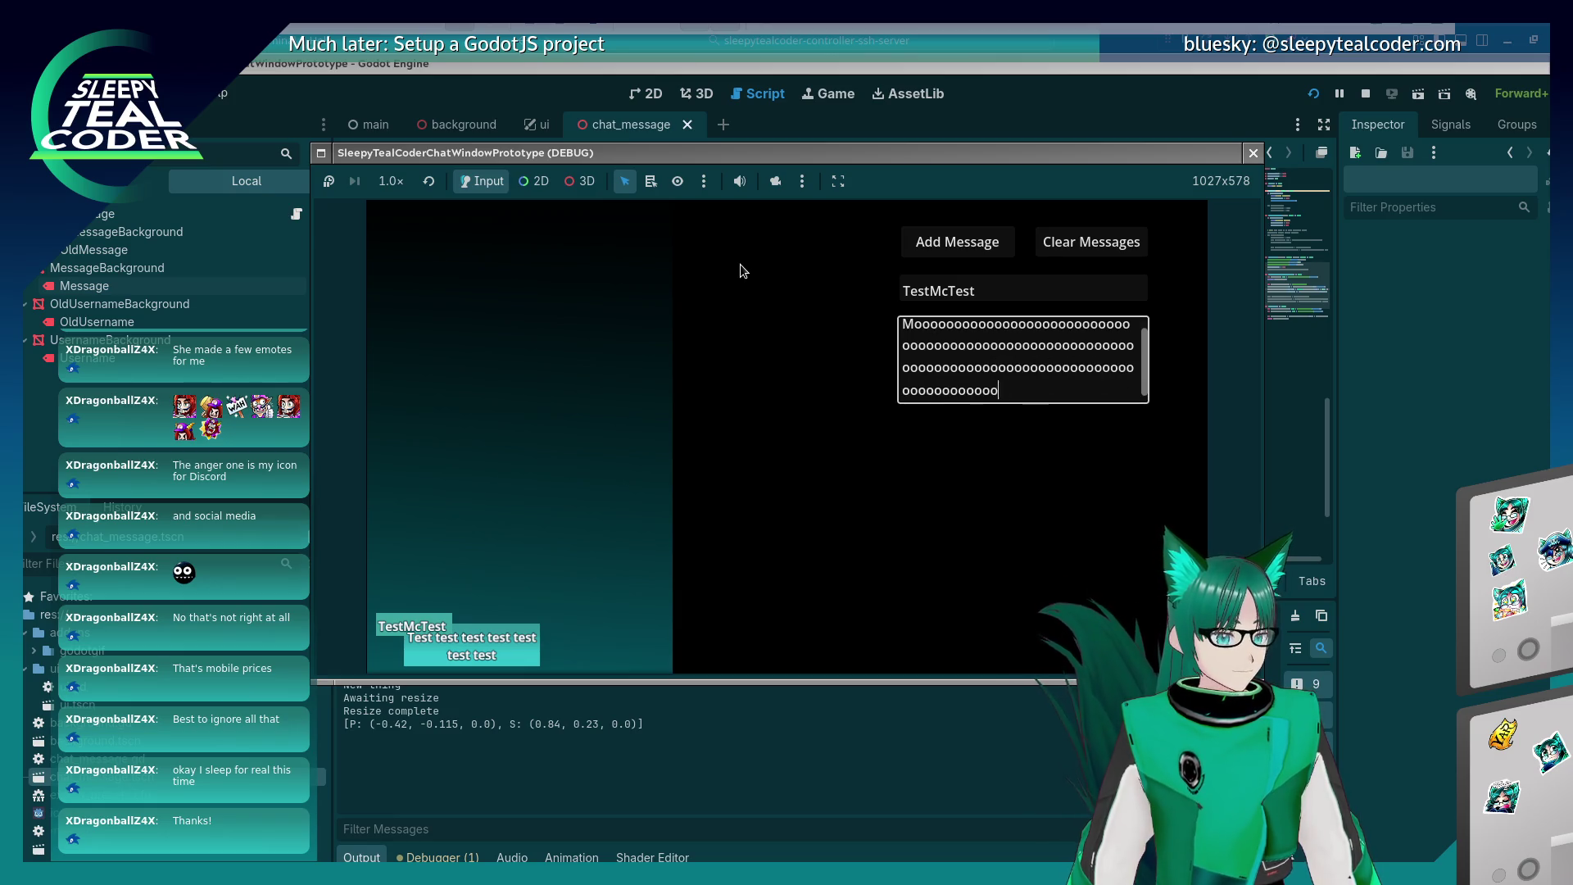
pyautogui.click(957, 242)
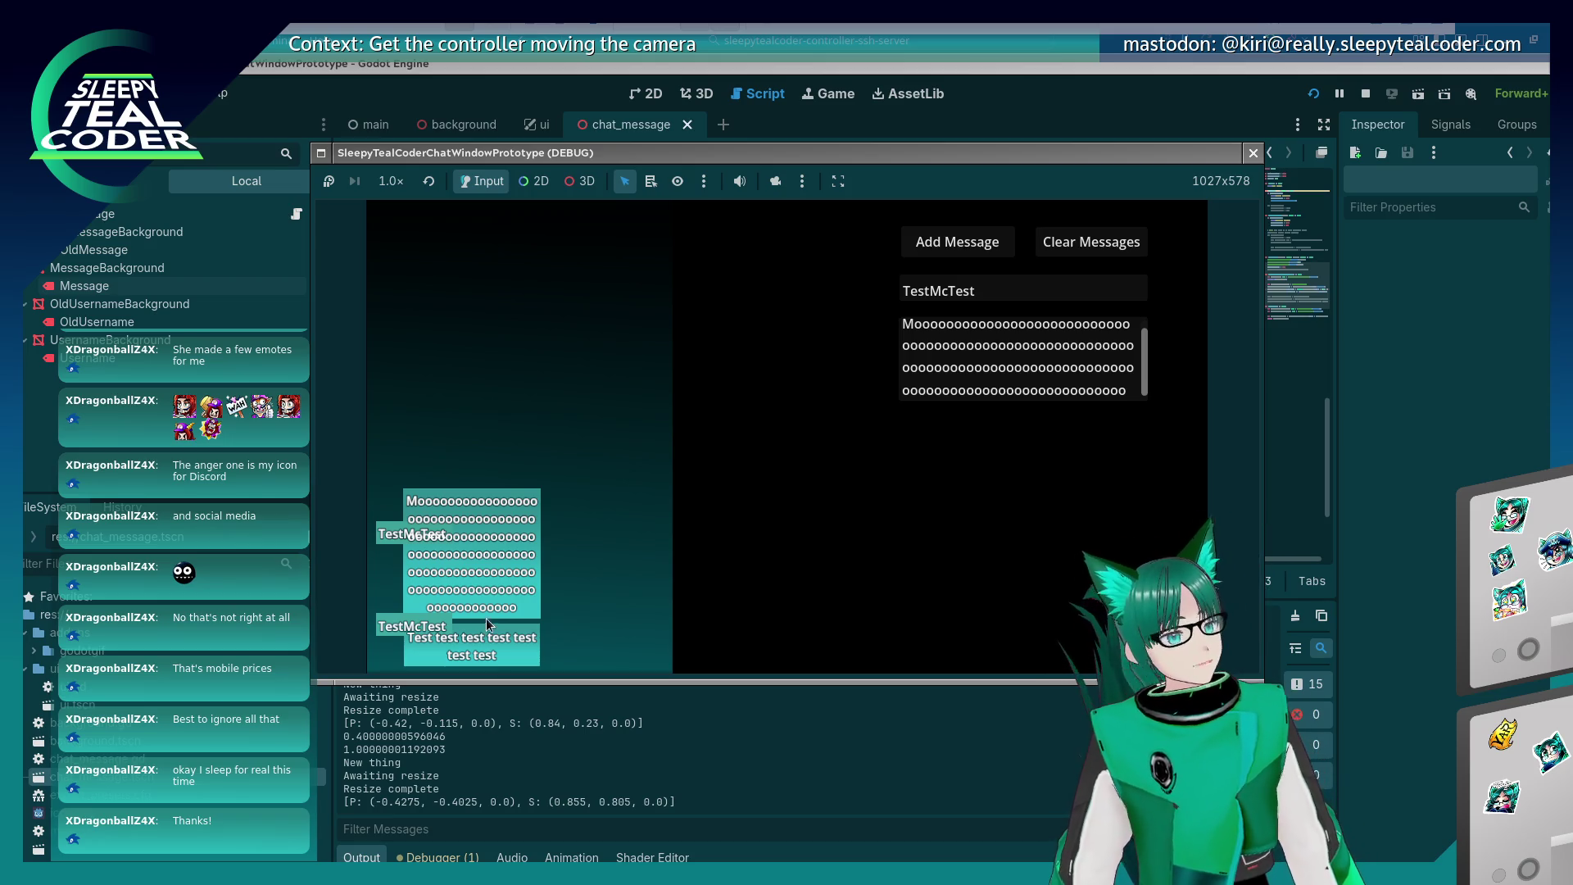
# Step: Change the message text to 'Test' and post four Test messages
pyautogui.tripleClick(1131, 395)
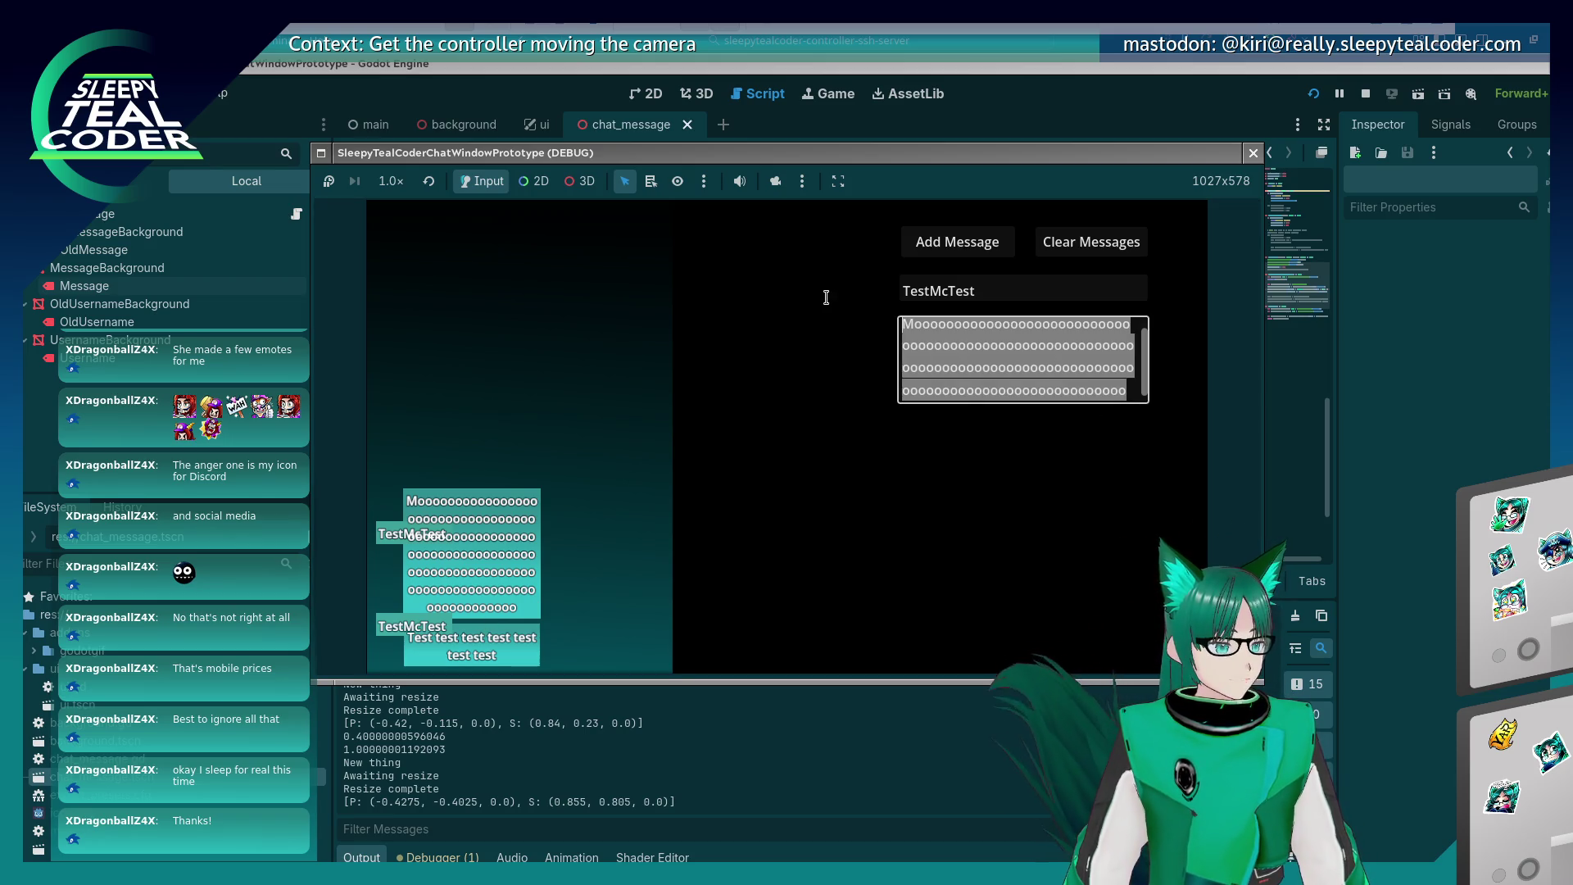
pyautogui.press('BackSpace')
pyautogui.write('Test')
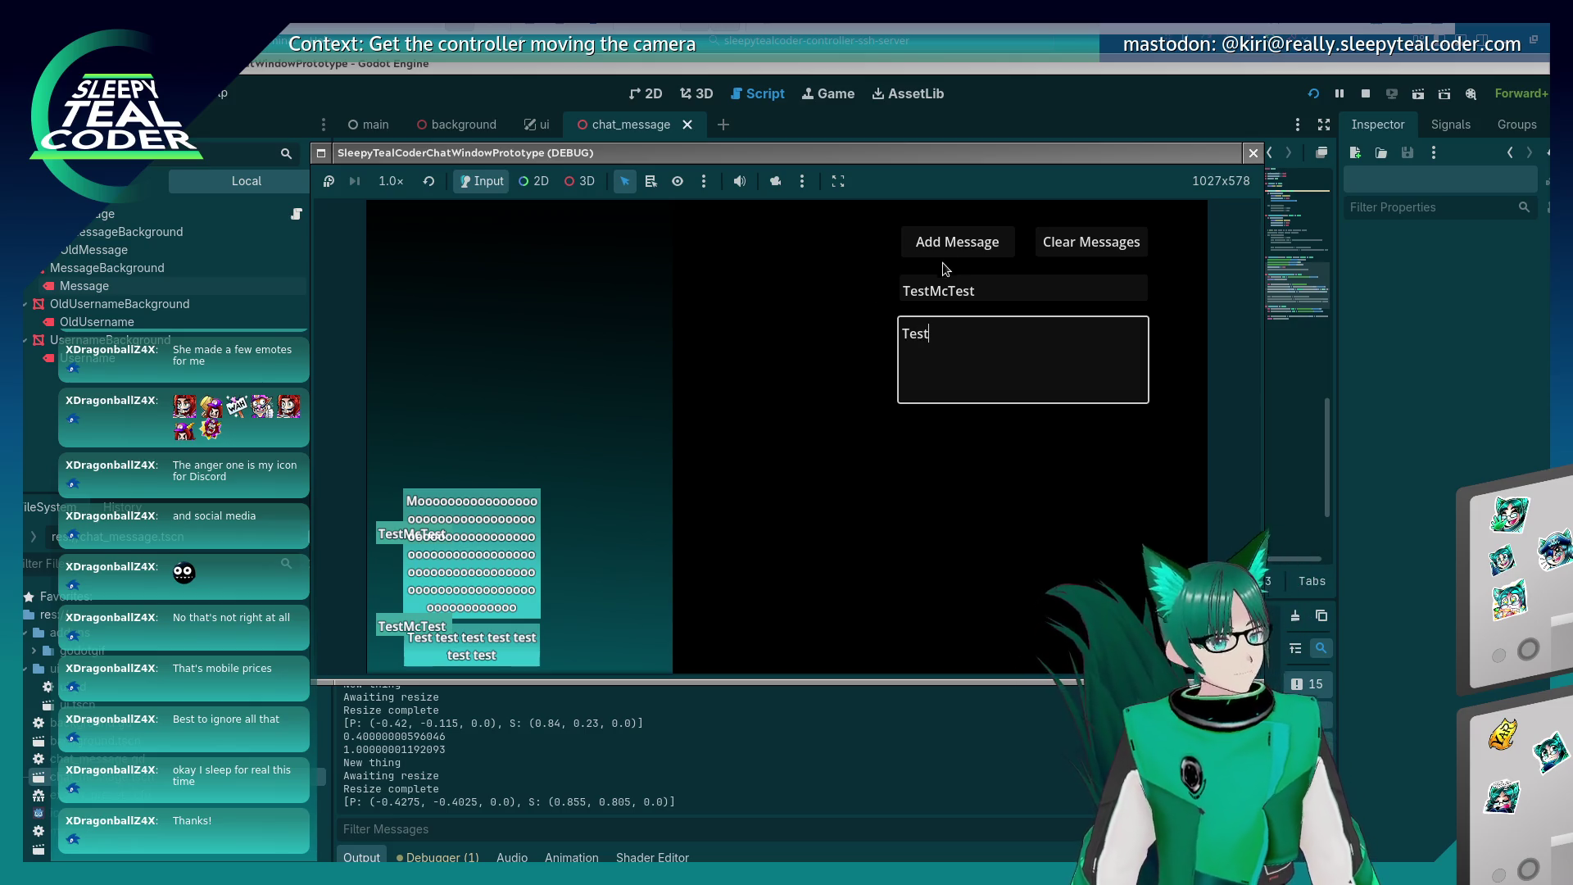
pyautogui.click(973, 251)
pyautogui.click(972, 252)
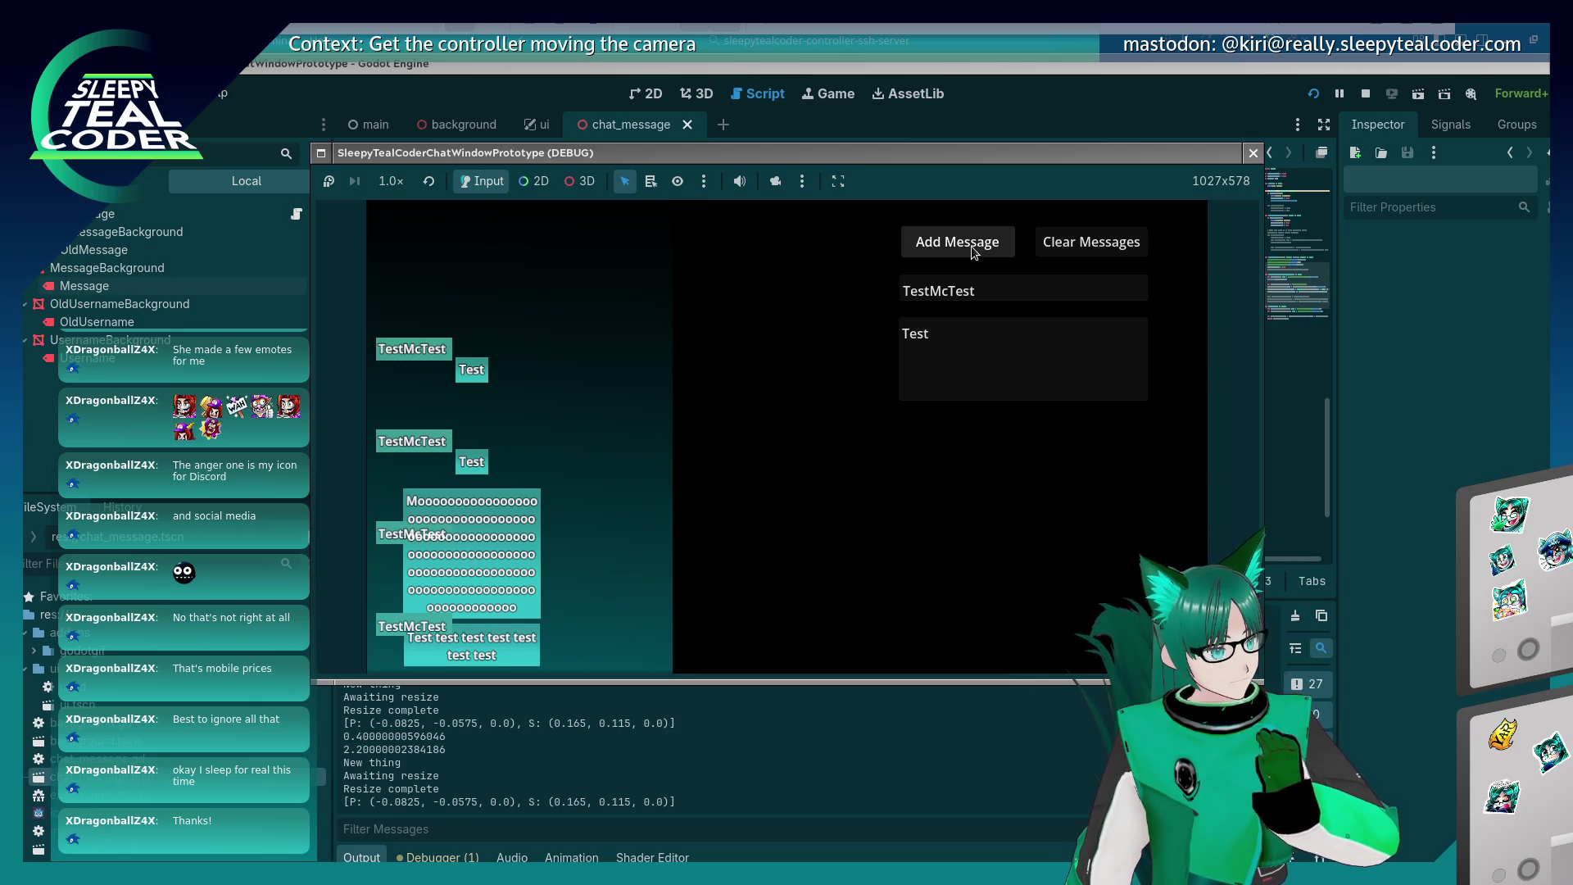
pyautogui.click(973, 252)
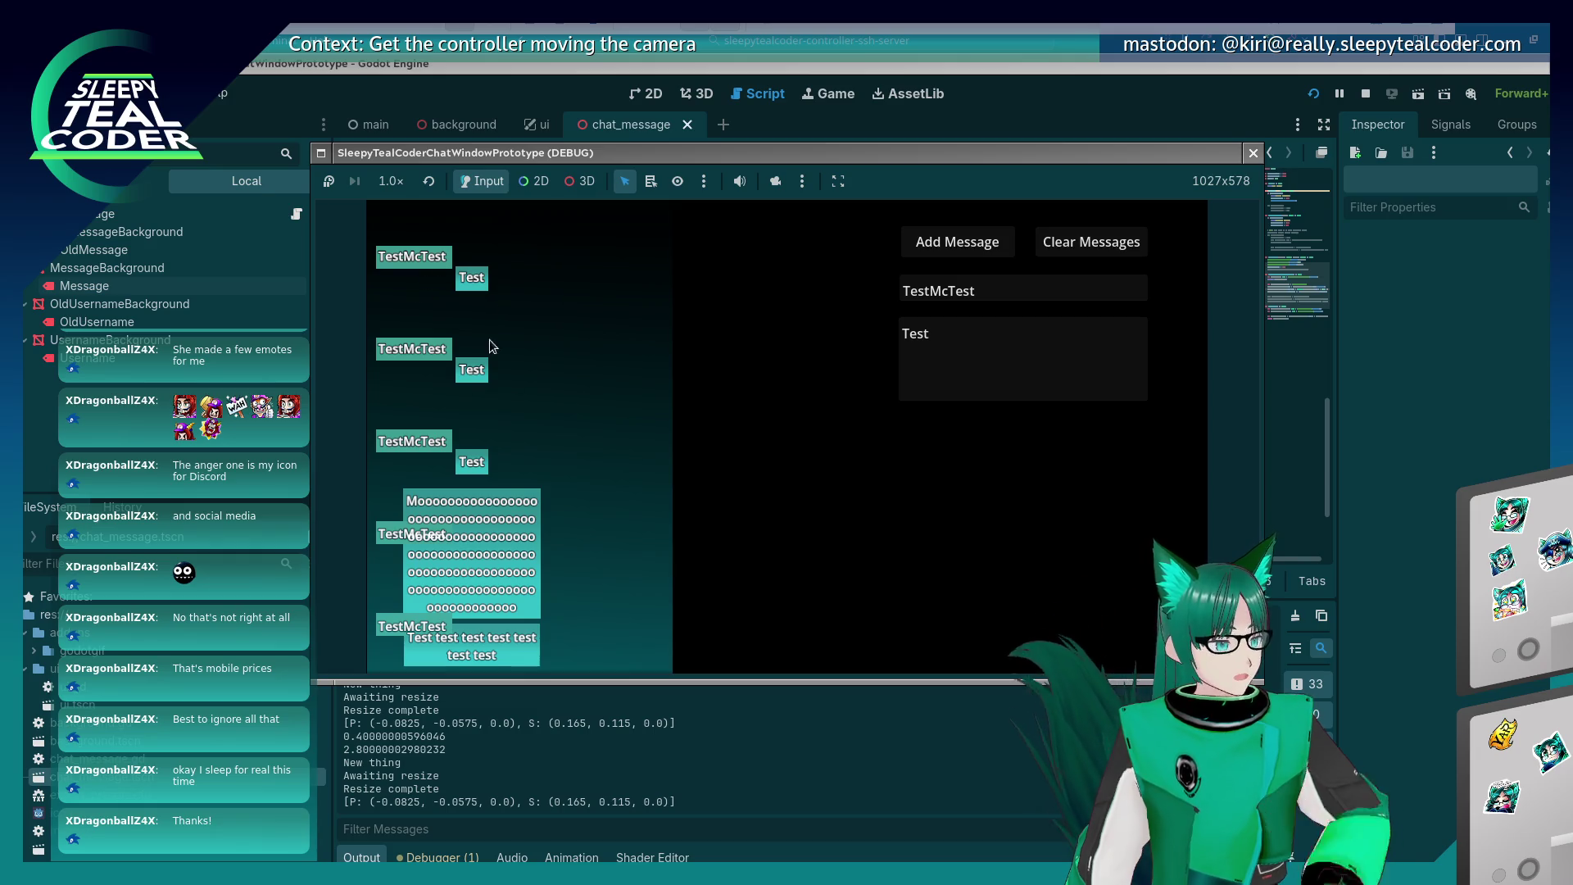
pyautogui.click(994, 245)
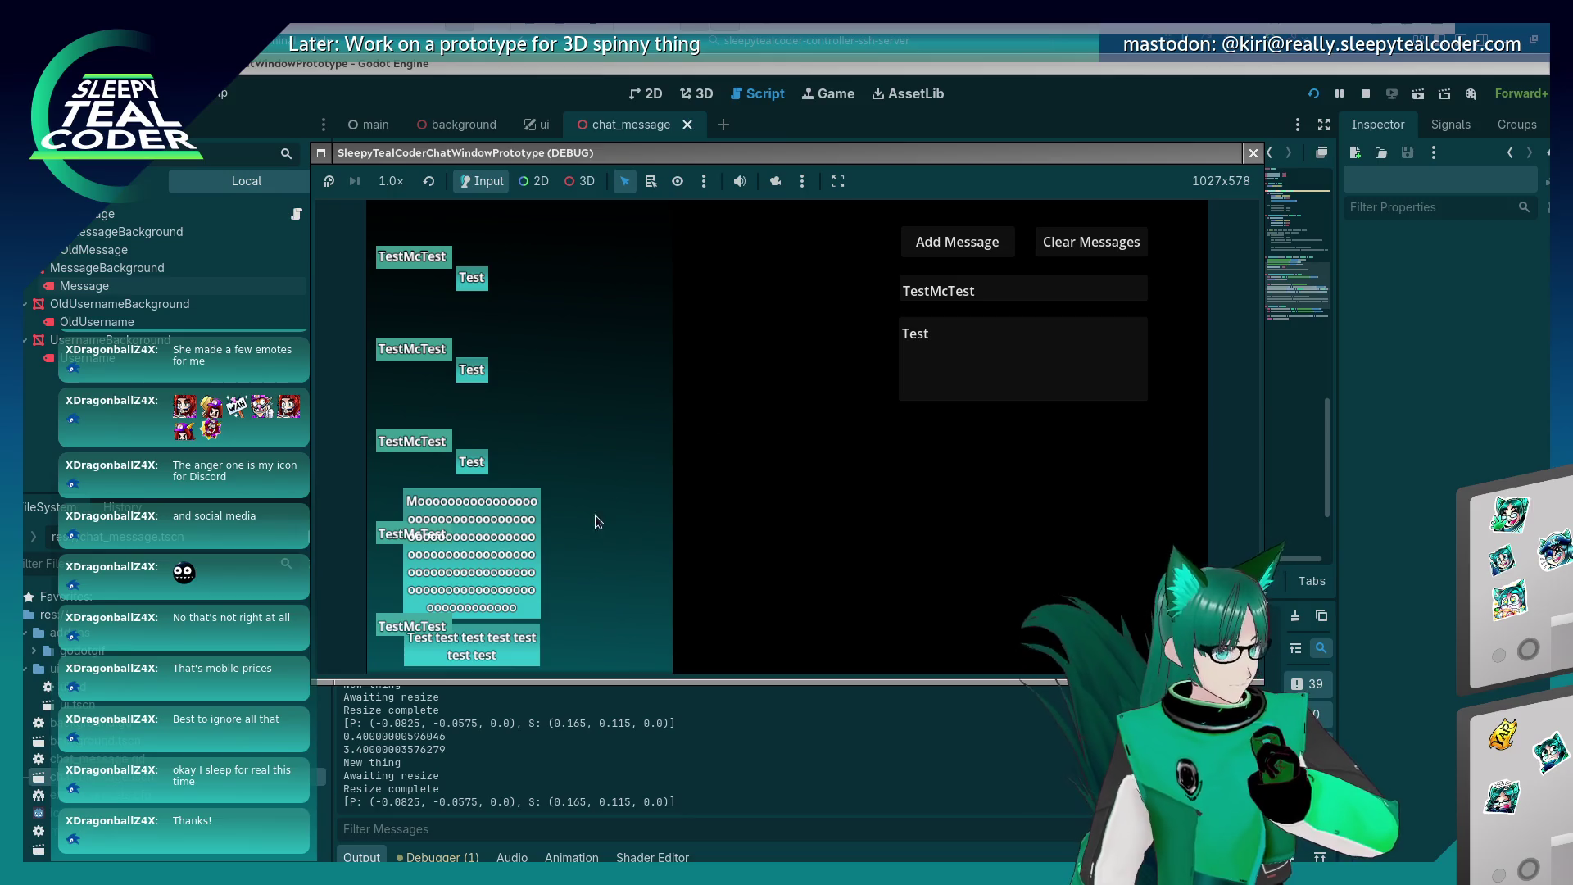
# Step: Clear the chat and post five Test messages
pyautogui.click(1044, 250)
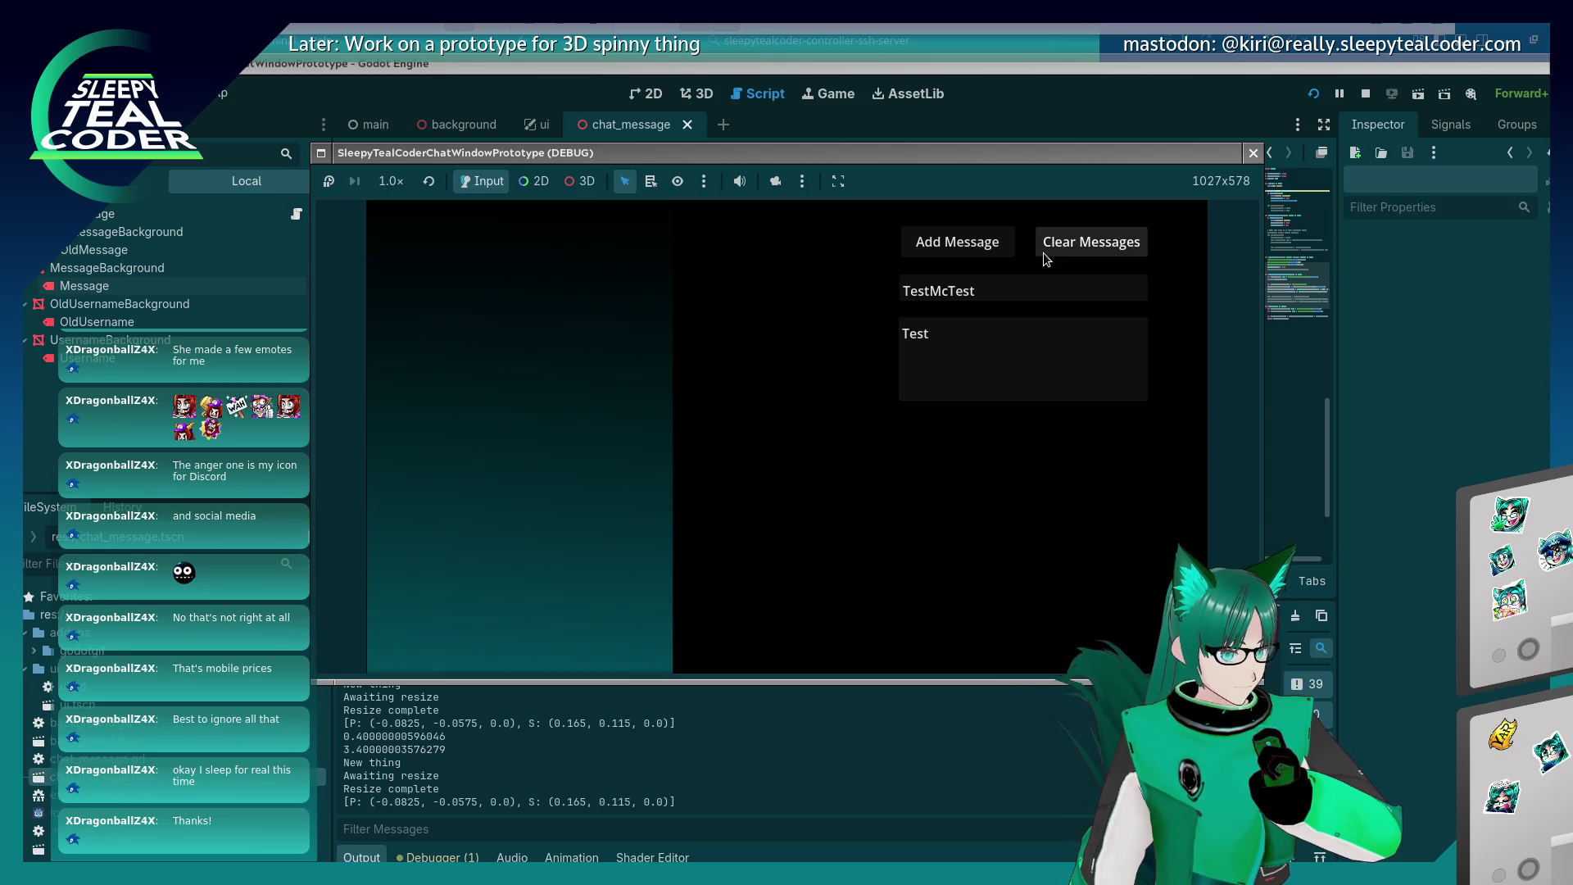
pyautogui.click(989, 250)
pyautogui.click(989, 251)
pyautogui.click(990, 254)
pyautogui.click(990, 254)
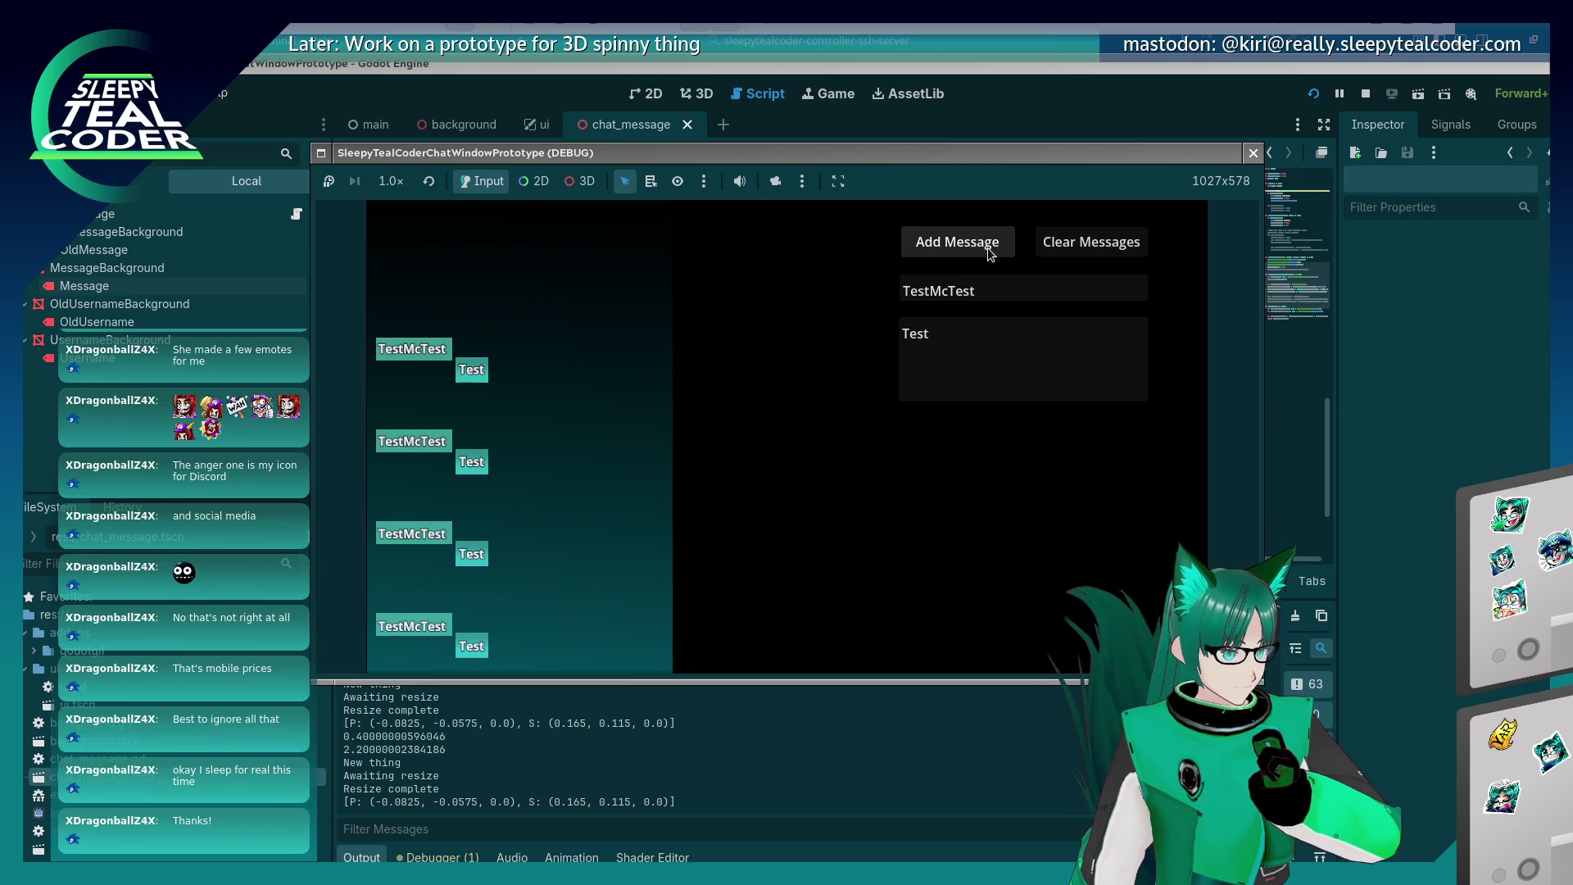
pyautogui.click(989, 254)
# Step: Clear the chat again and post three Test messages
pyautogui.click(1057, 246)
pyautogui.click(978, 248)
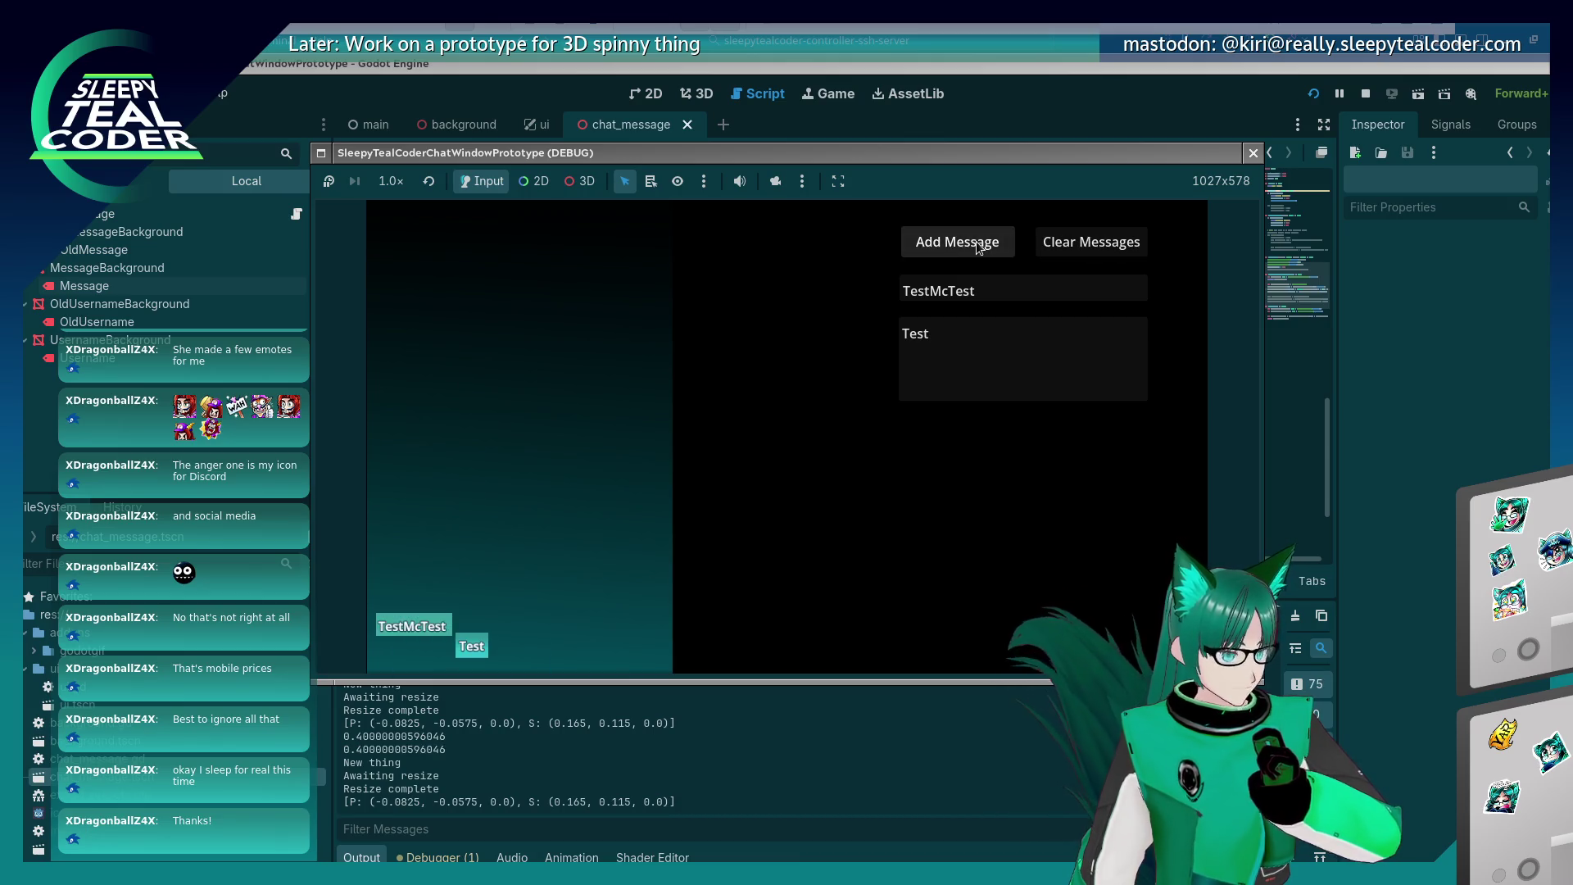
pyautogui.click(977, 248)
pyautogui.click(977, 248)
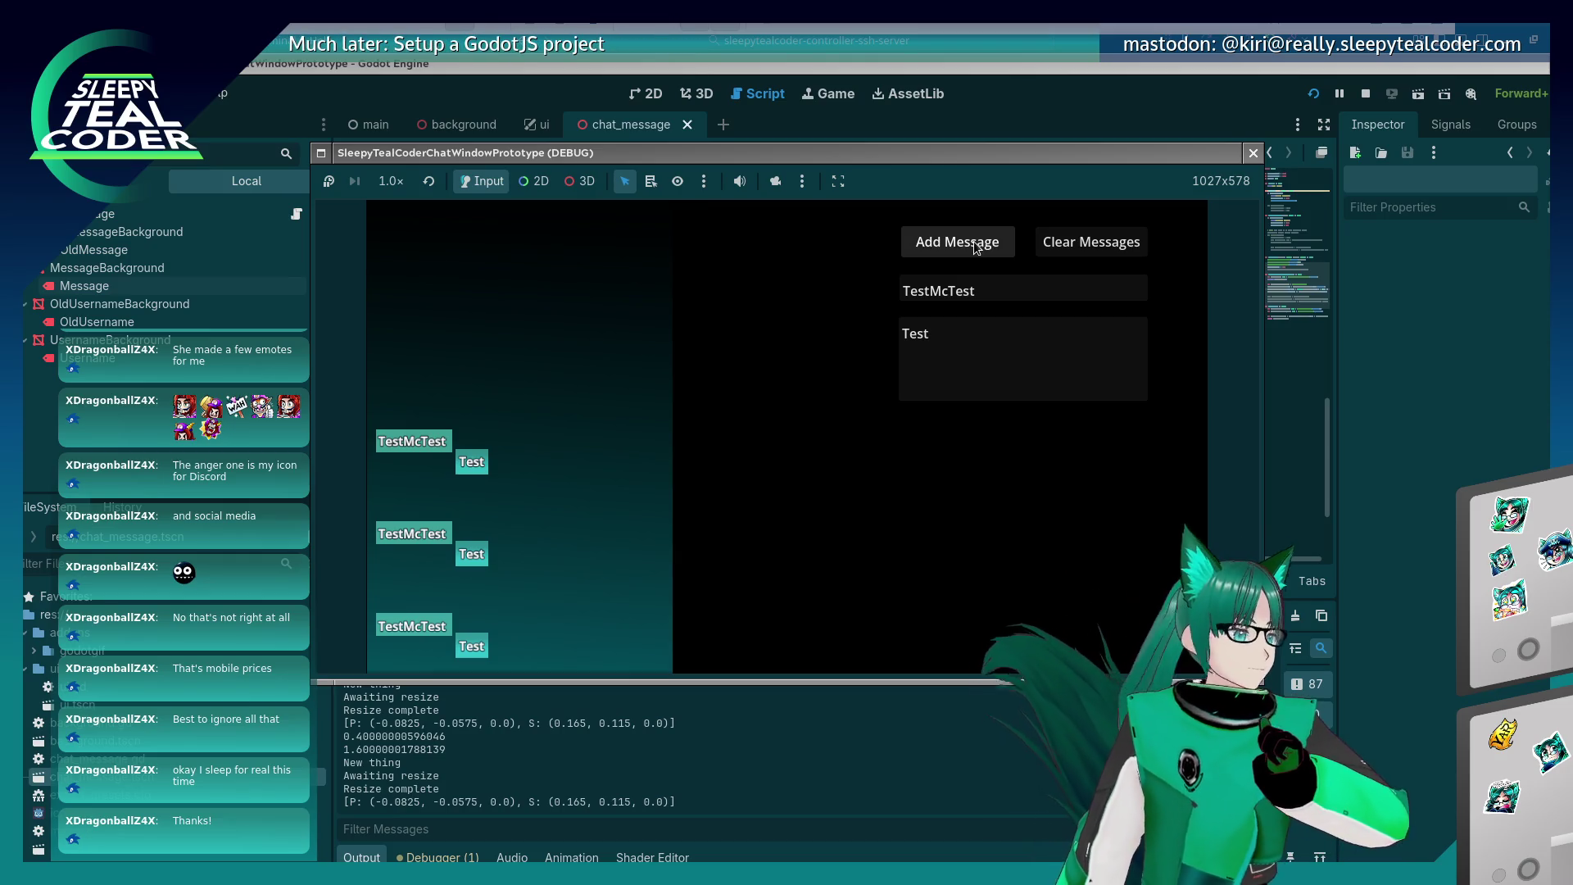
pyautogui.moveTo(1024, 320); pyautogui.dragTo(885, 338)
# Step: Enter a long 'Mooo…' text, add it twice to the chat, then stop the game
pyautogui.write('Mooooooooooooooooooooooooooooo')
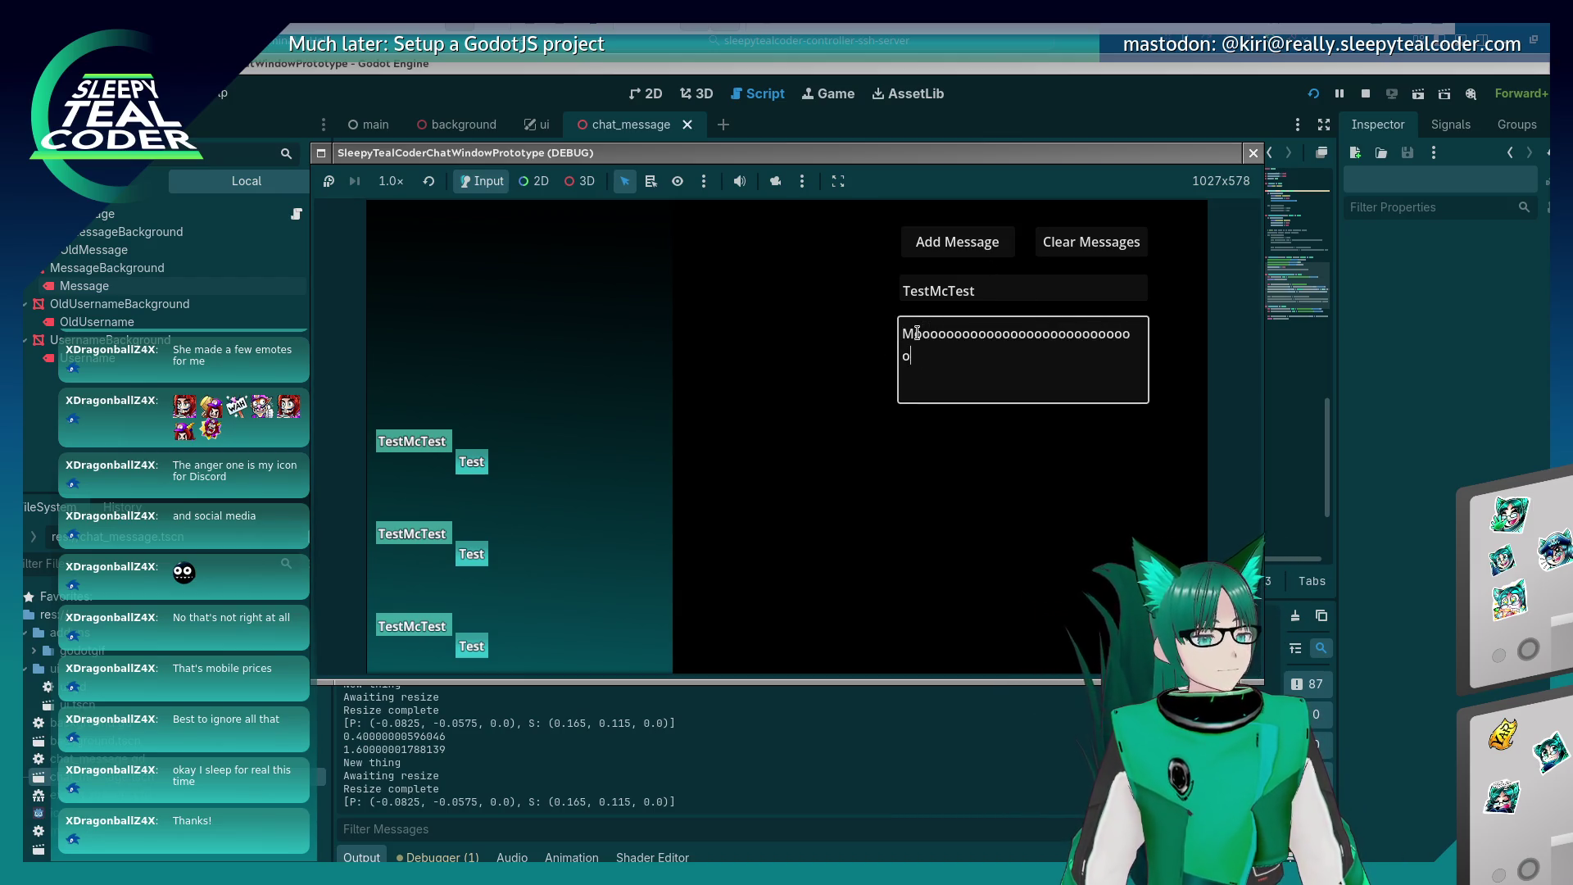
pyautogui.write('oooooooooooooooooooooooooooooooooooooooooooooooo')
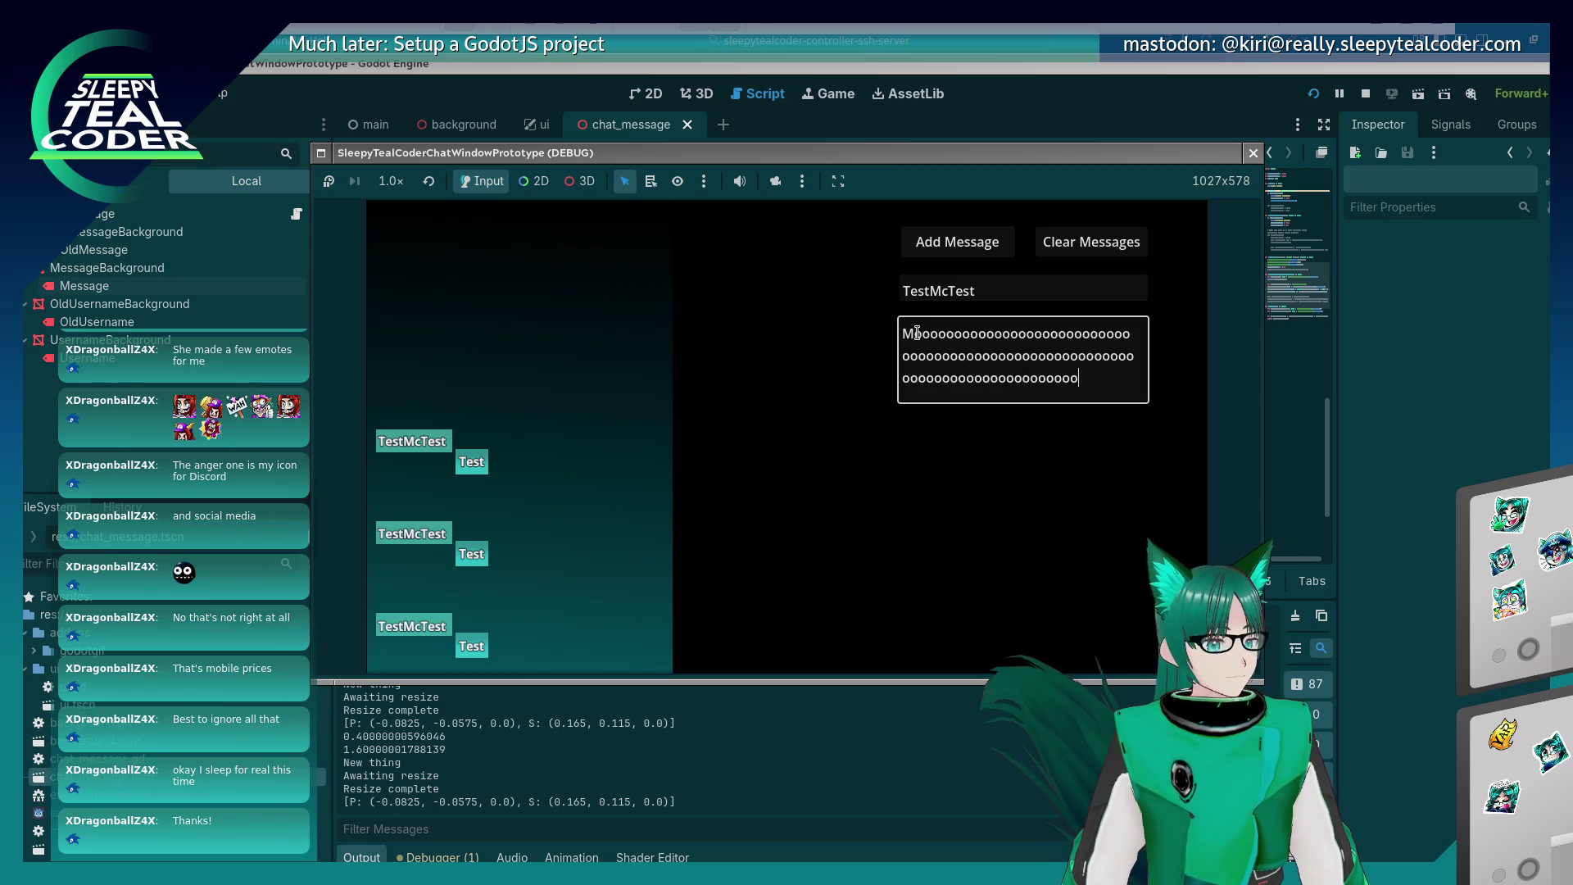
pyautogui.write('oooooooooooooooooooooooooooooooooo')
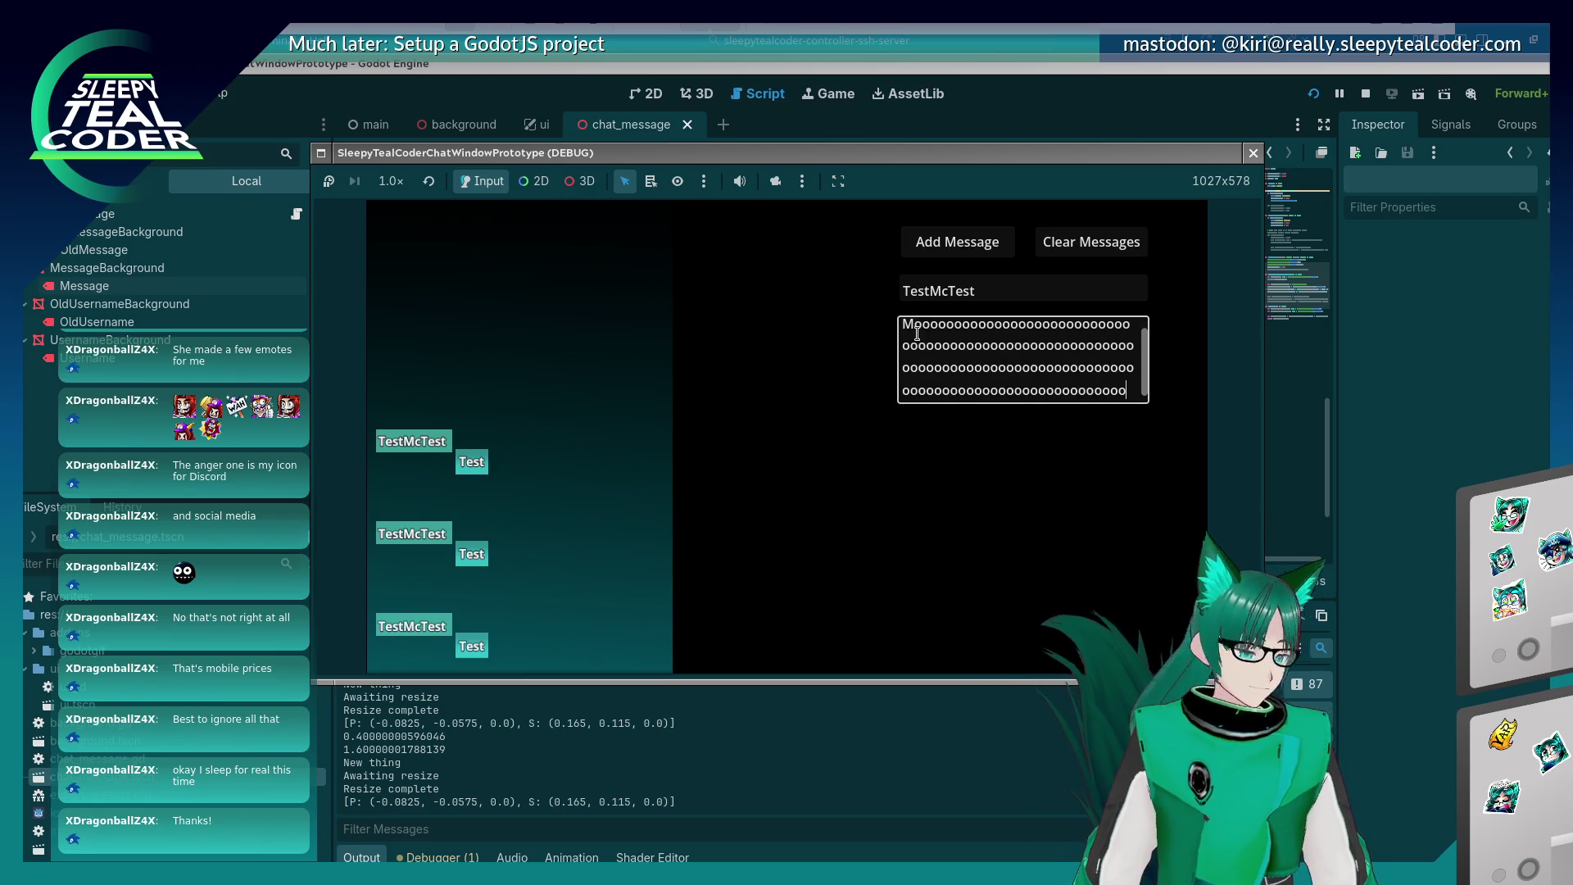
pyautogui.click(950, 246)
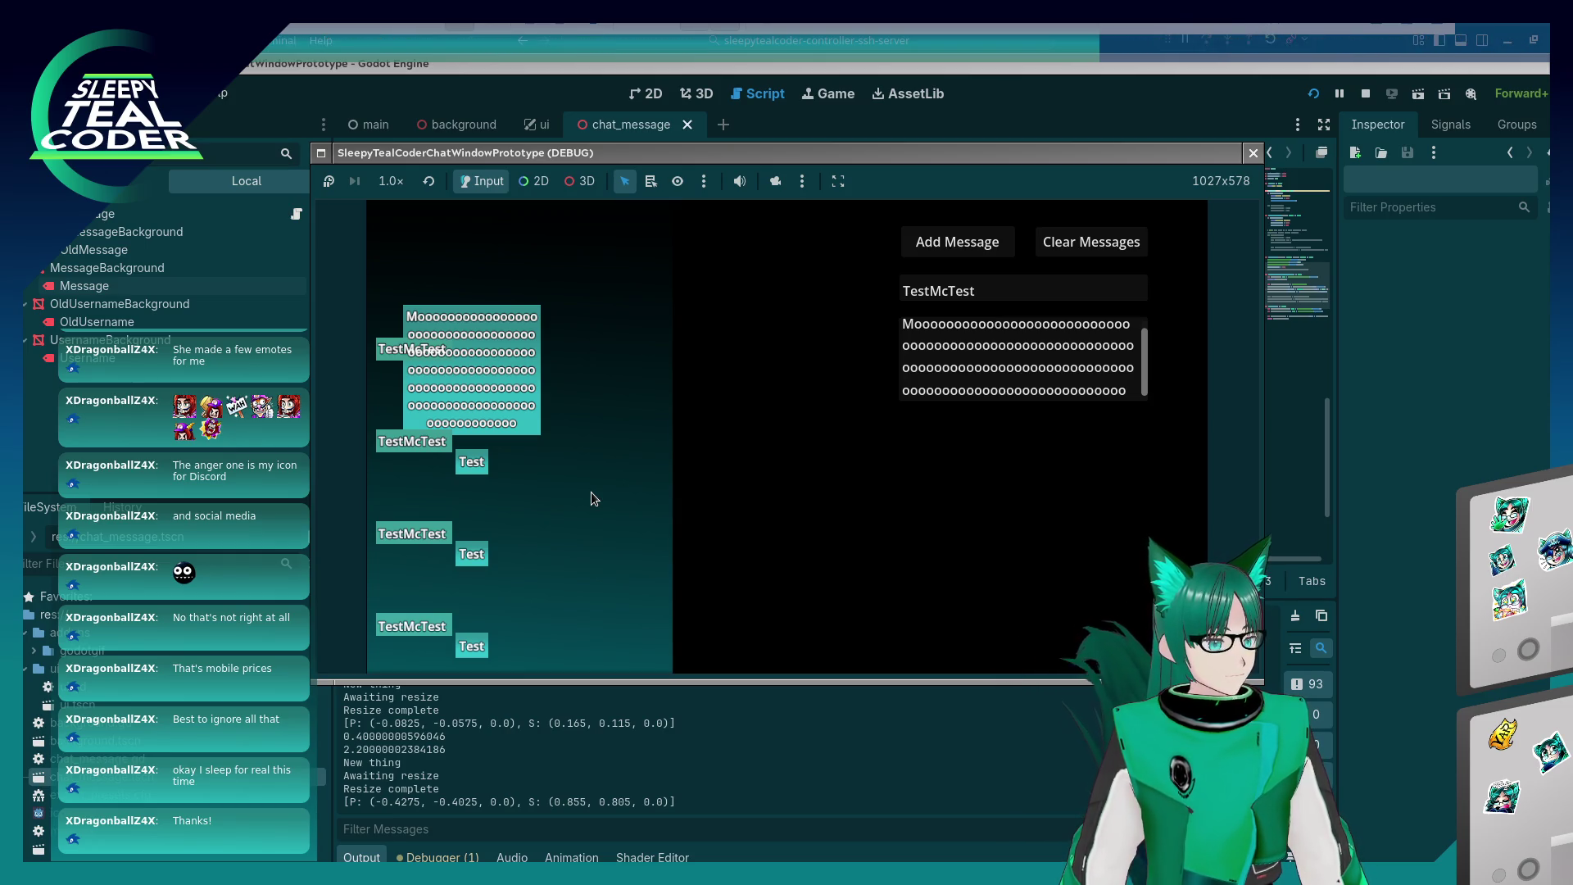
pyautogui.click(962, 252)
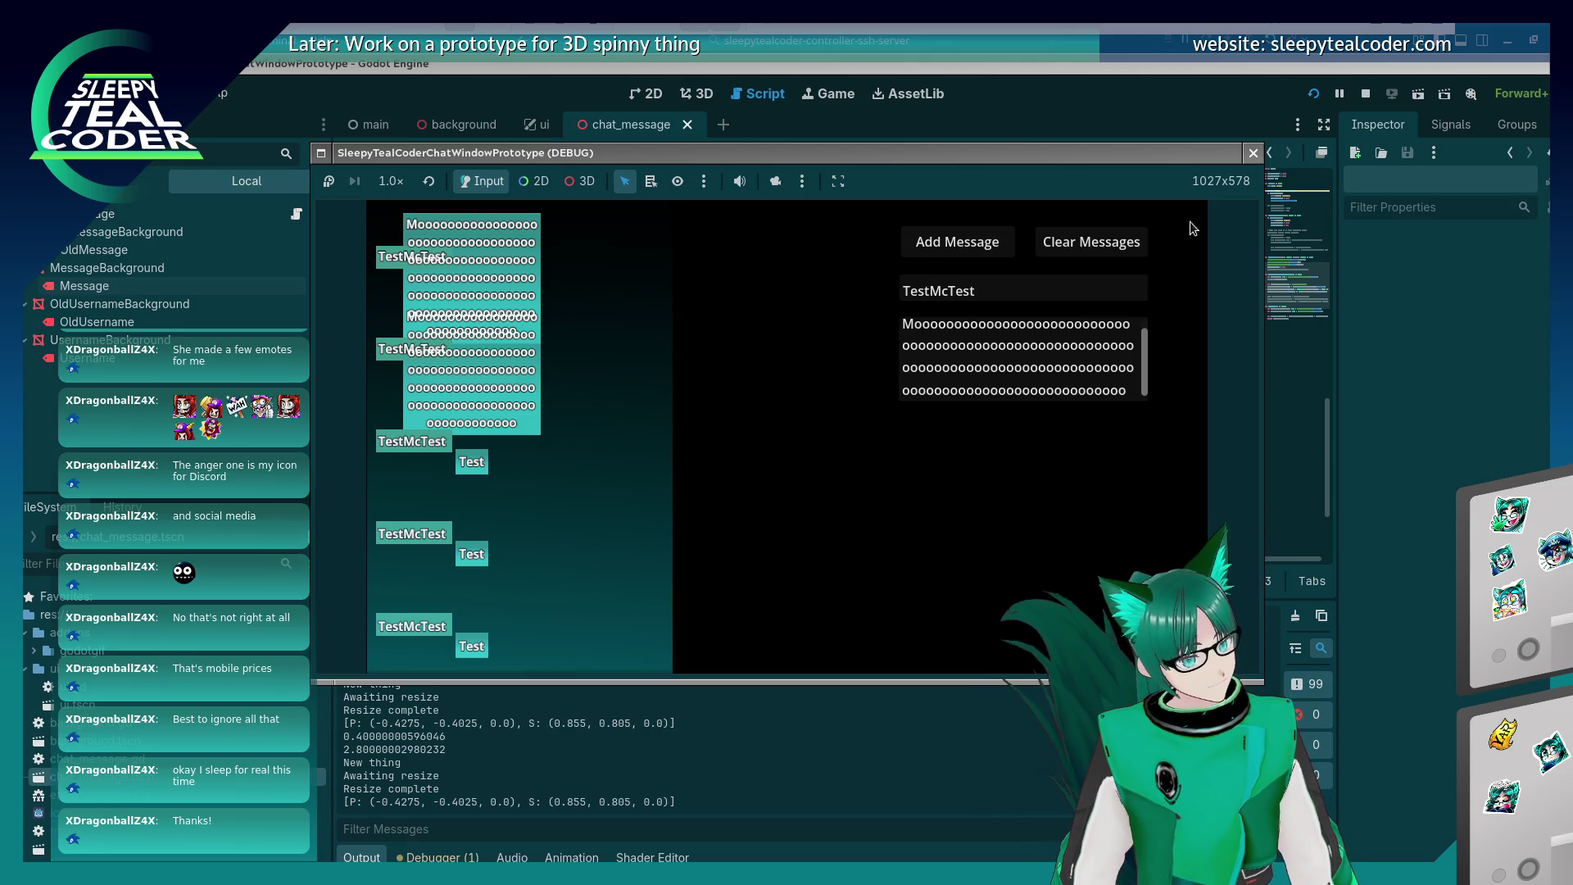
pyautogui.click(1253, 153)
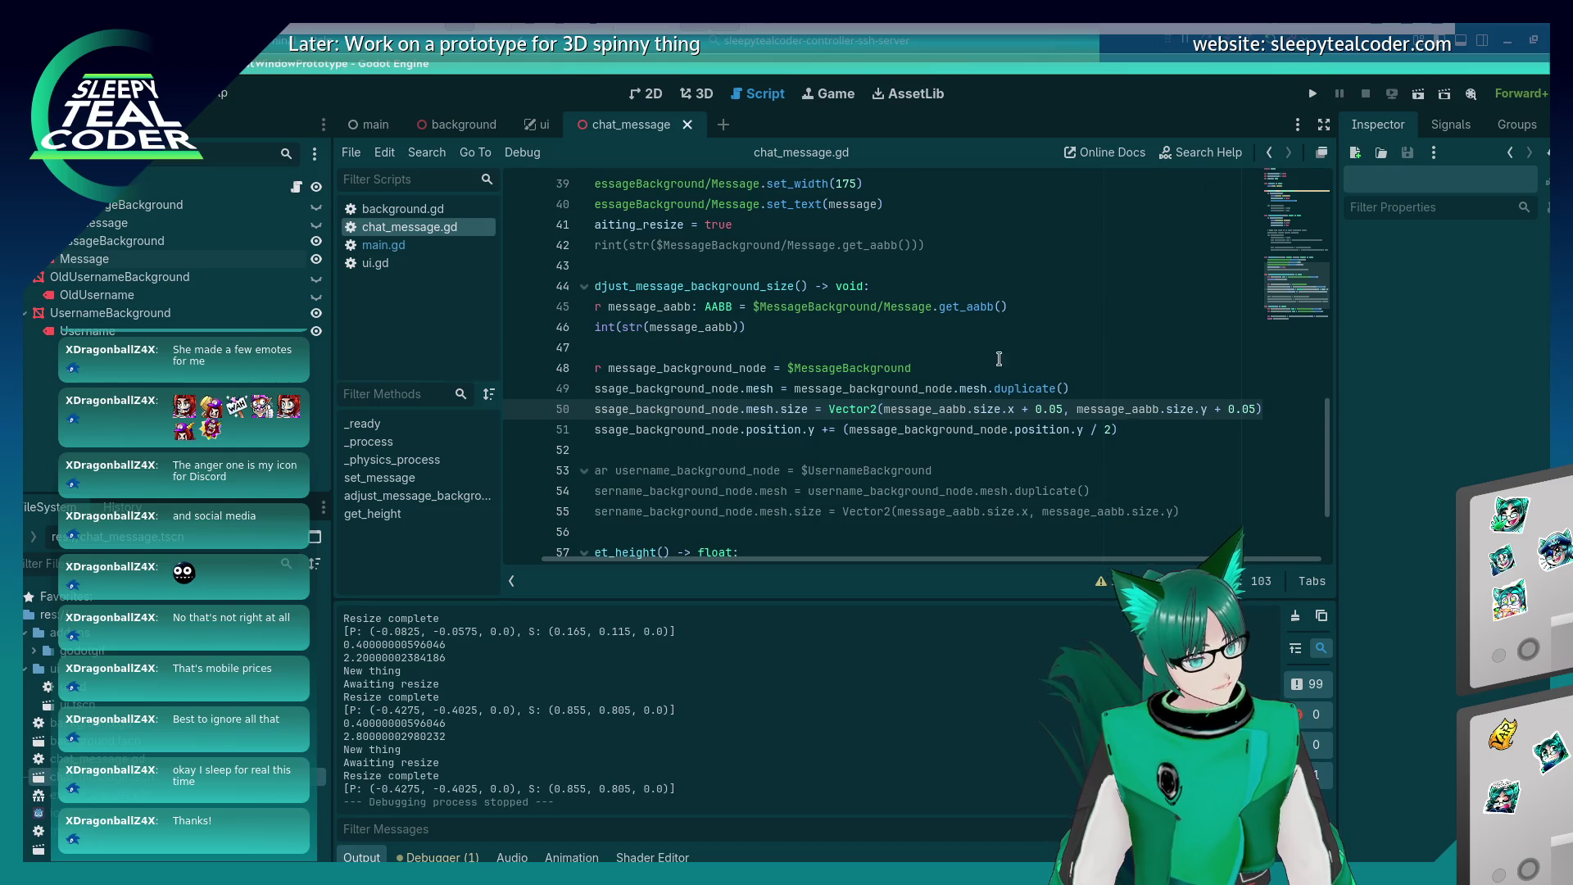
pyautogui.click(979, 371)
pyautogui.scroll(-2, 979, 370)
pyautogui.scroll(3, 967, 376)
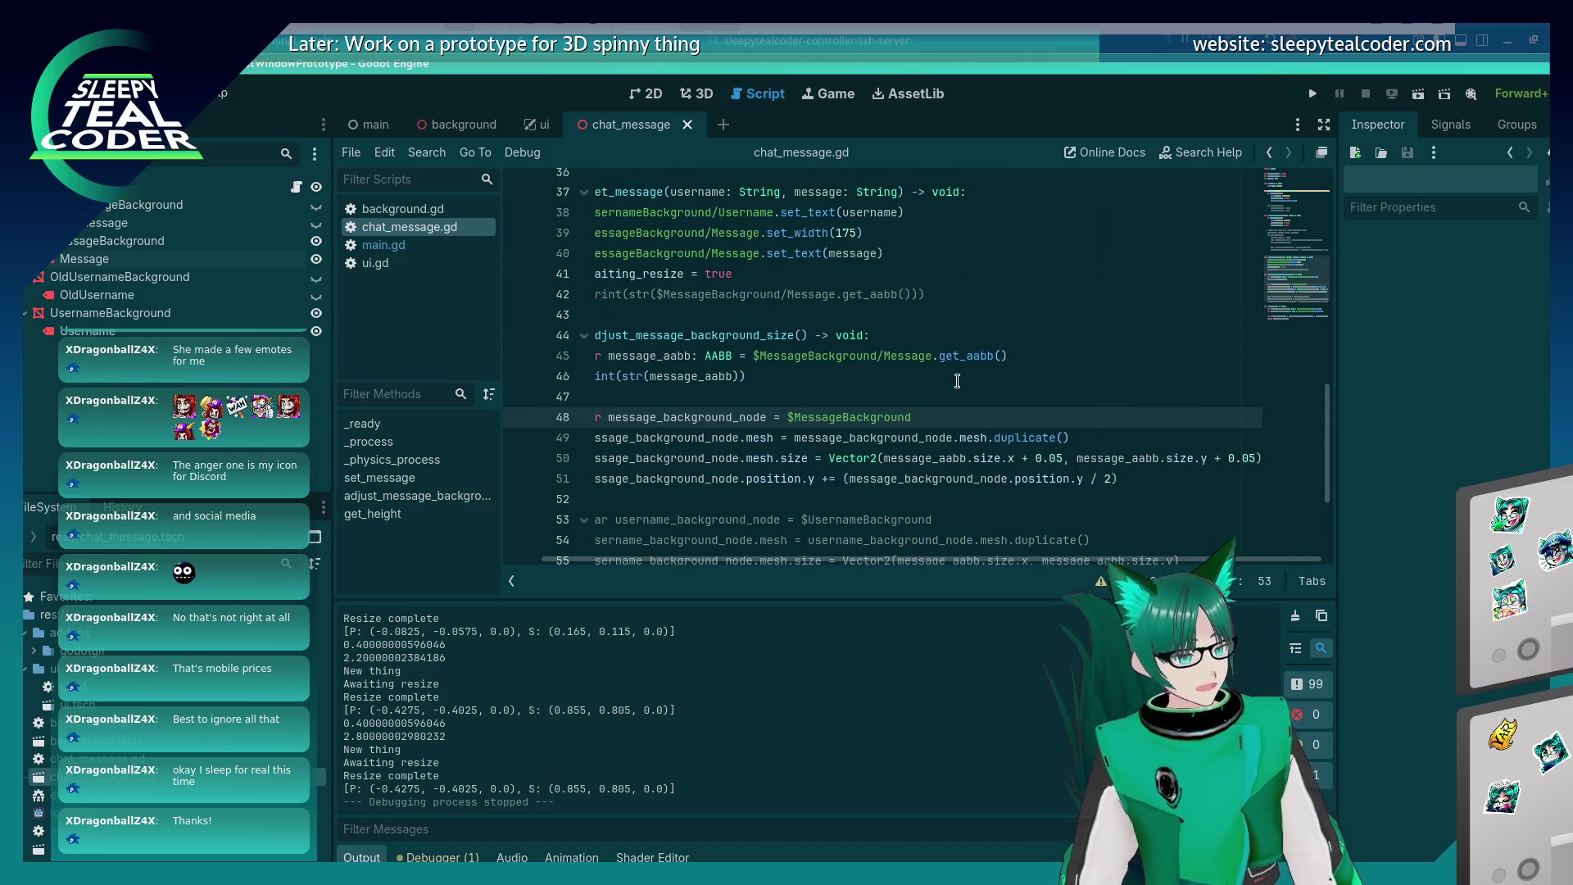
pyautogui.press('Home')
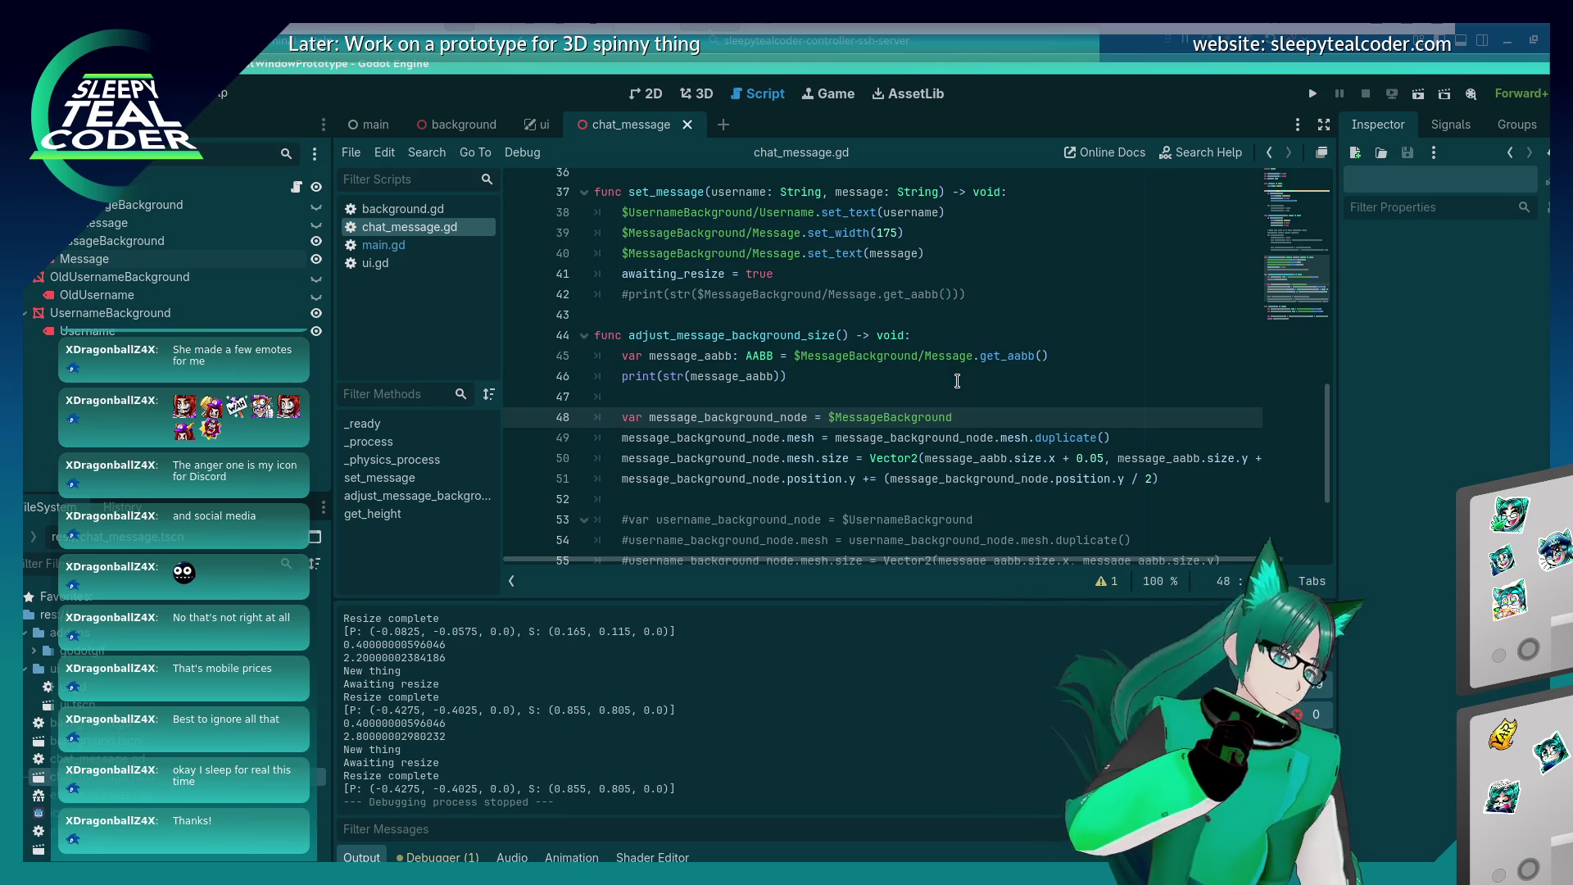
pyautogui.press('pageup')
pyautogui.press('pageup')
pyautogui.click(792, 296)
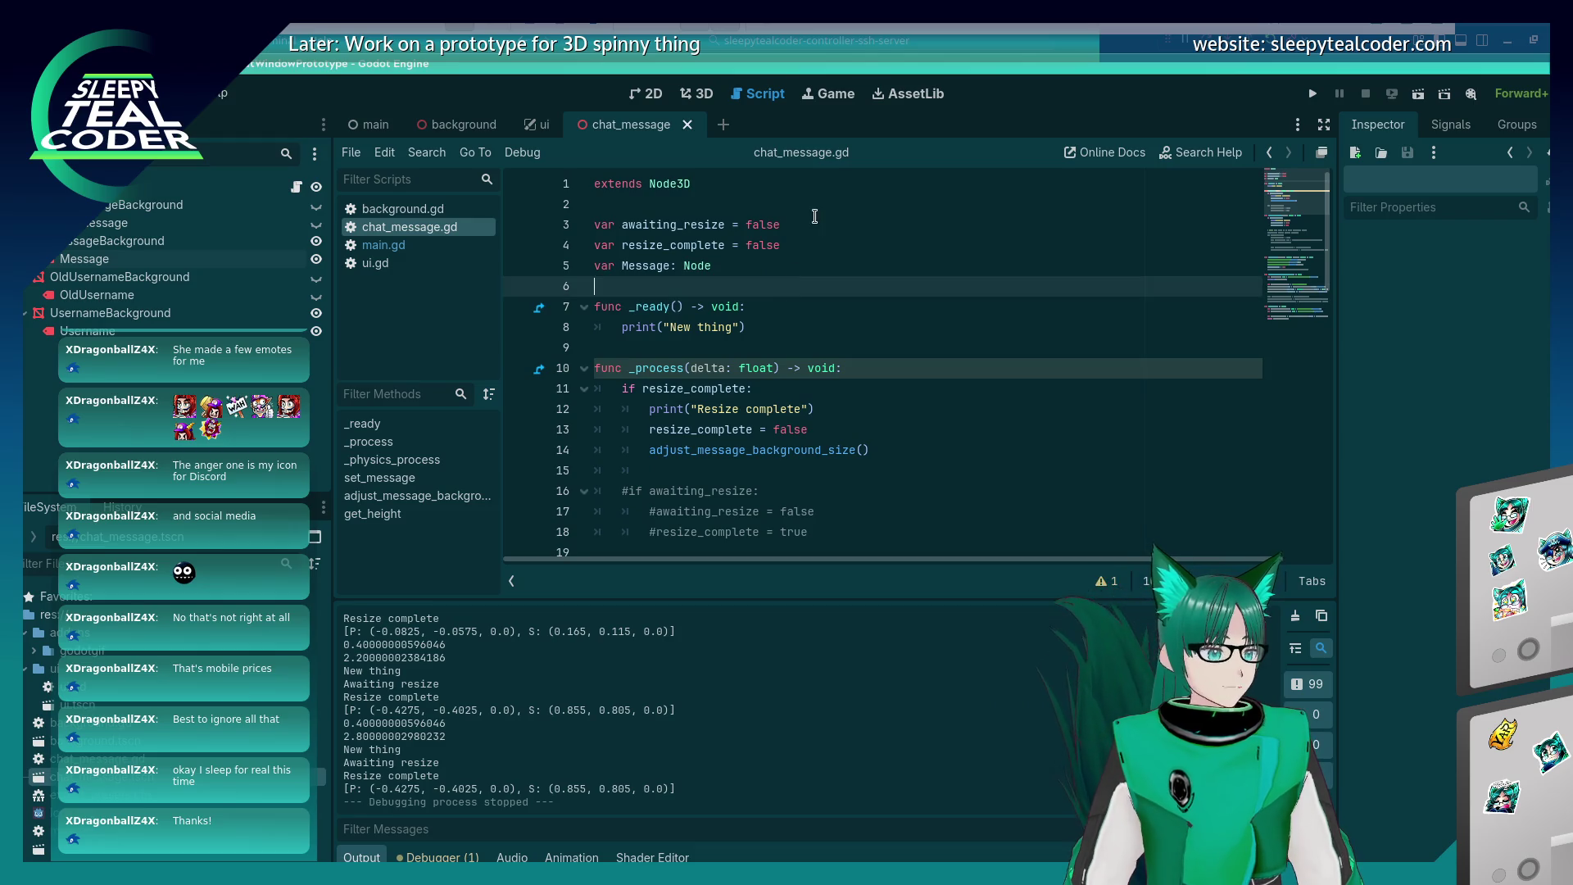
# Step: Add 'signal size_set' on line 3 of chat_message.gd, save, and open the main scene
pyautogui.click(816, 211)
pyautogui.press('Return')
pyautogui.press('Return')
pyautogui.press('Up')
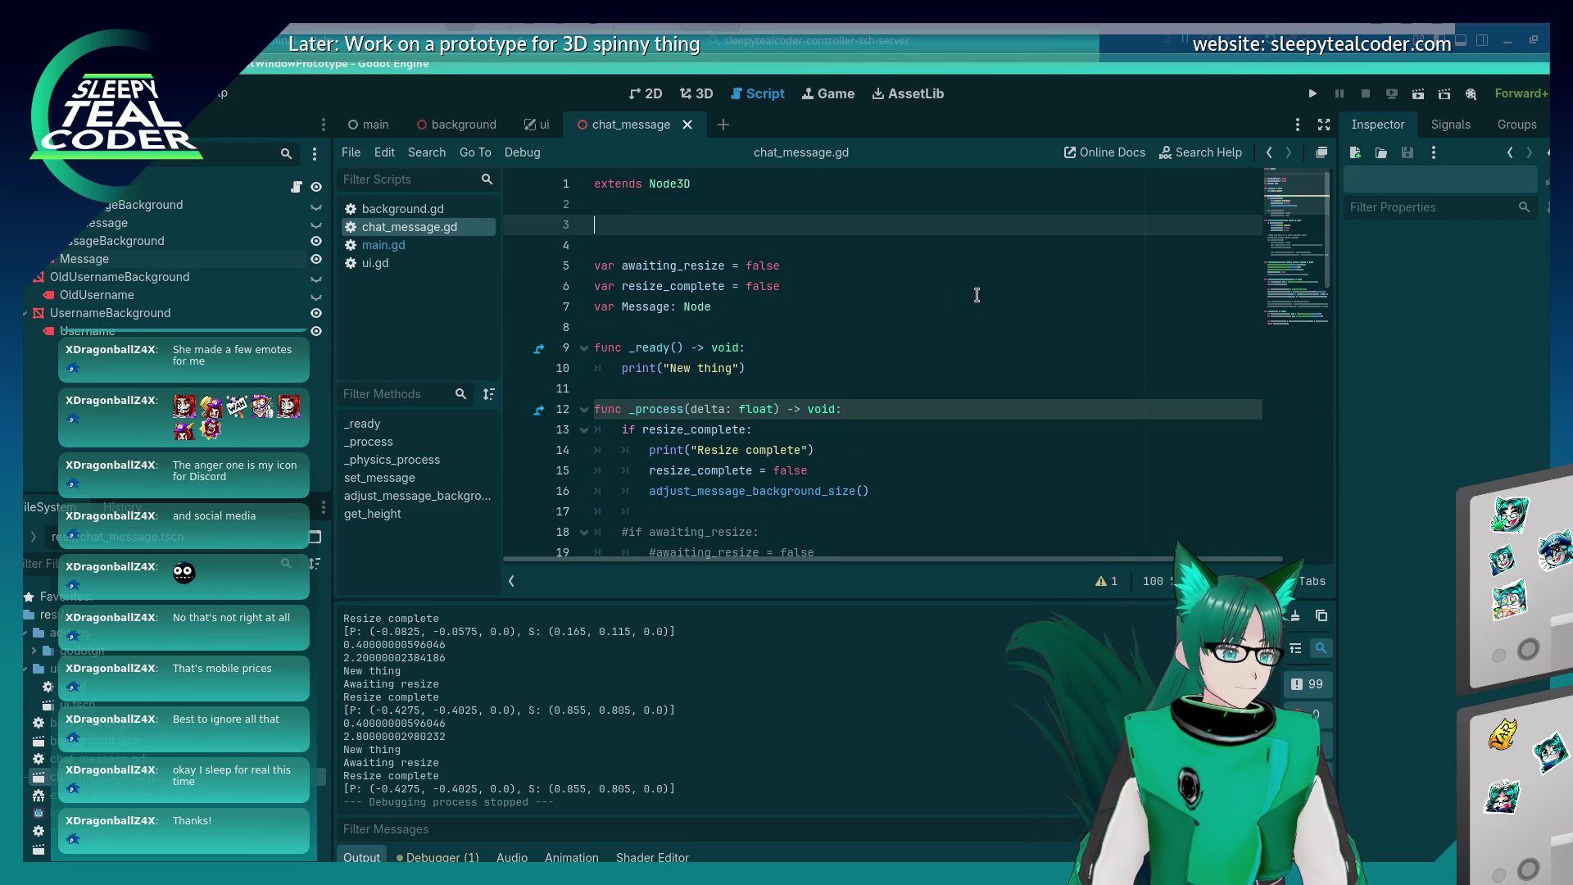
pyautogui.write('signal ad')
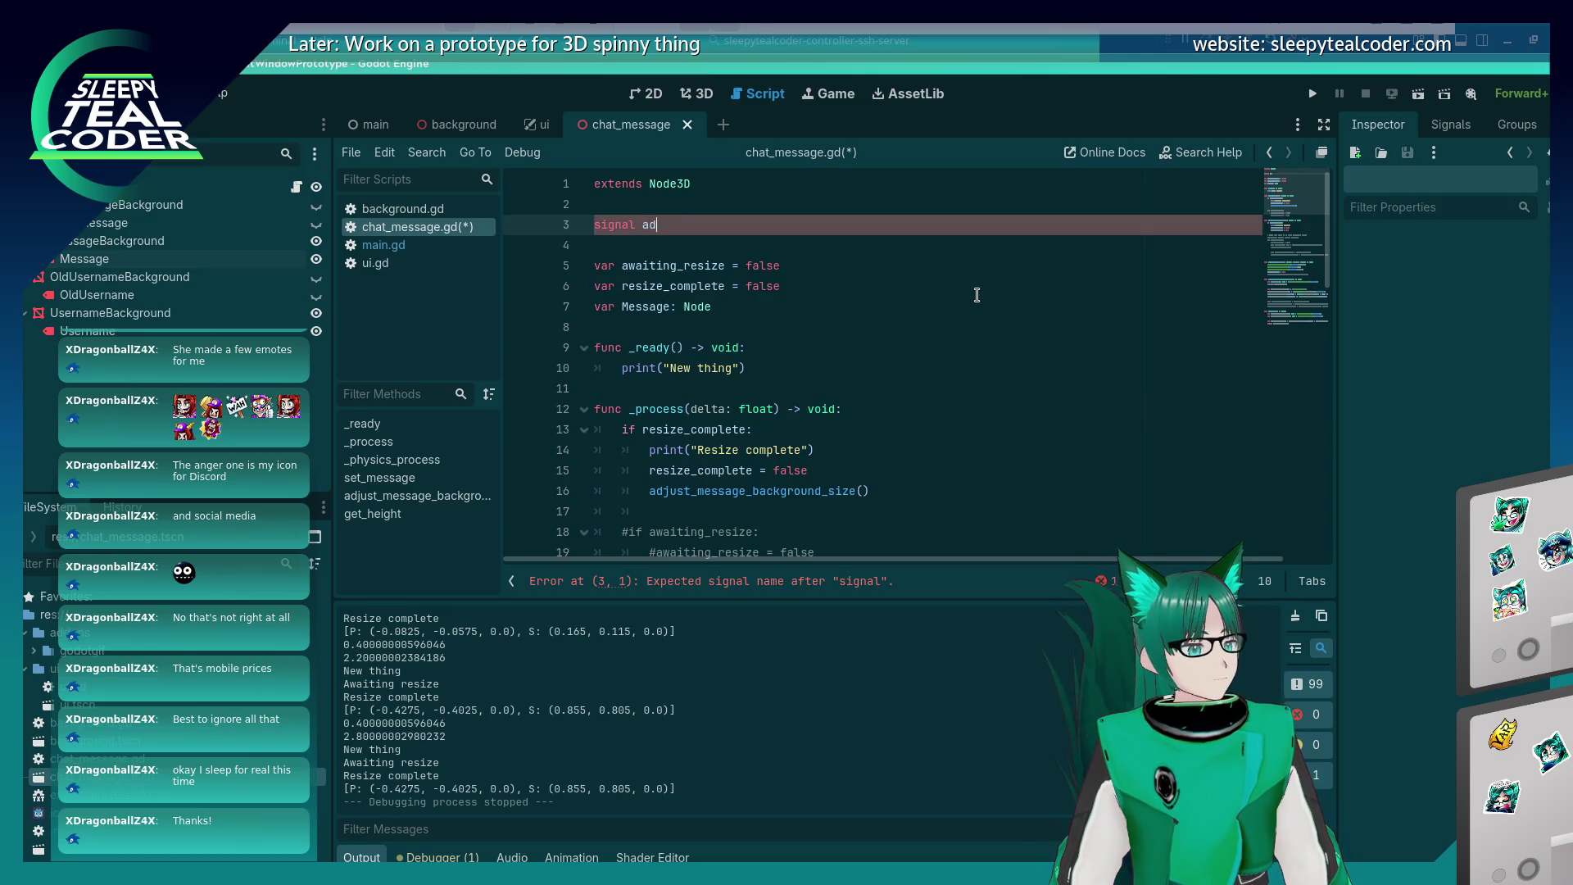
pyautogui.write('justment')
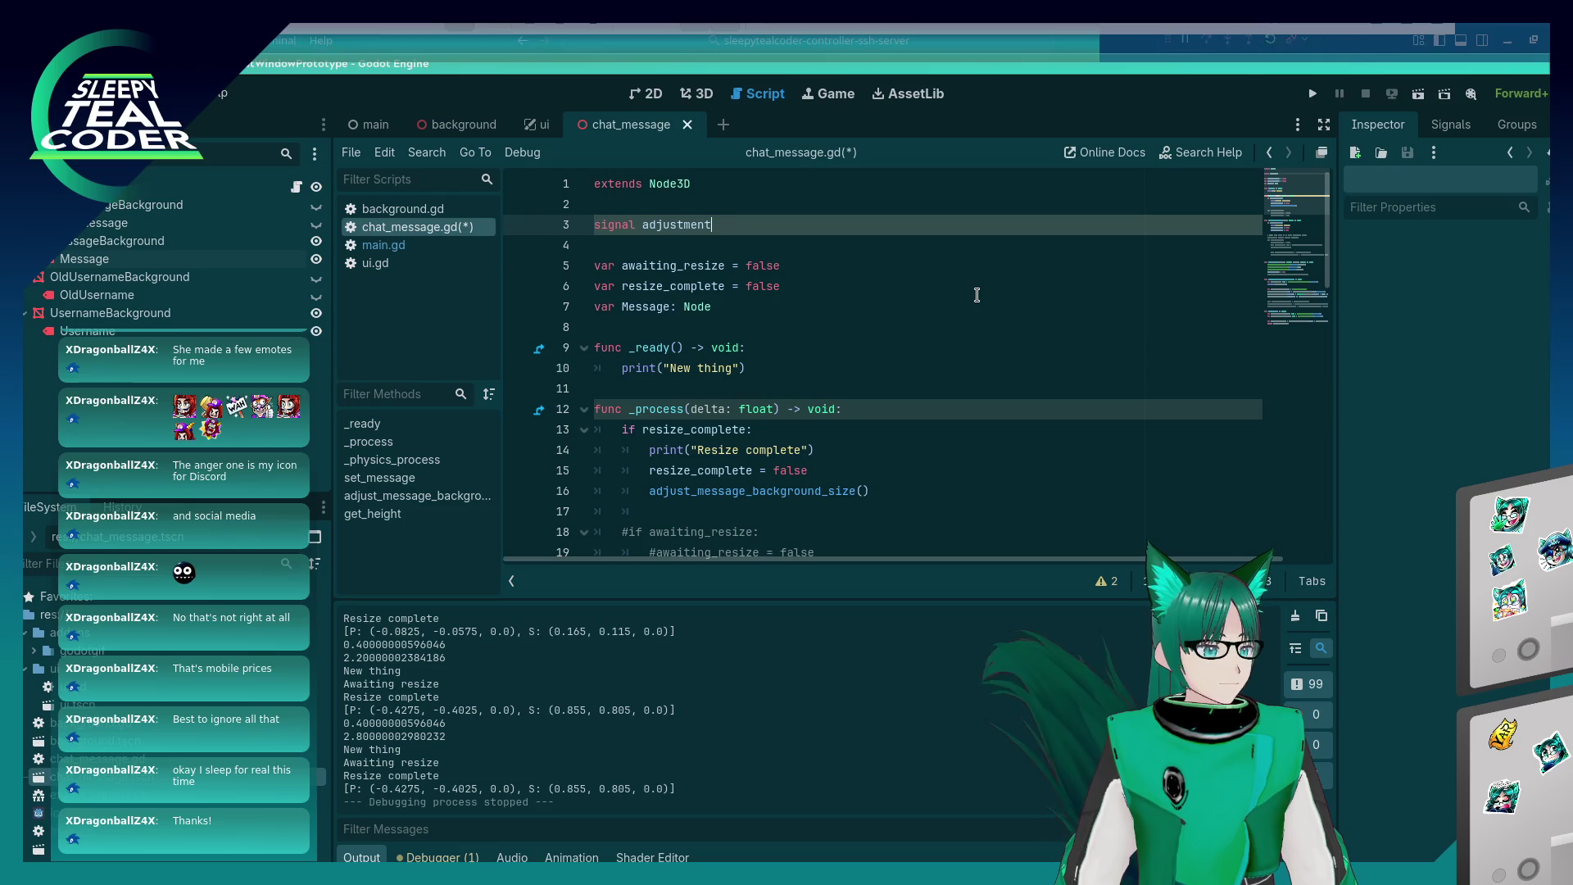
pyautogui.write('_cmomple')
pyautogui.press('BackSpace')
pyautogui.press('BackSpace')
pyautogui.press('BackSpace')
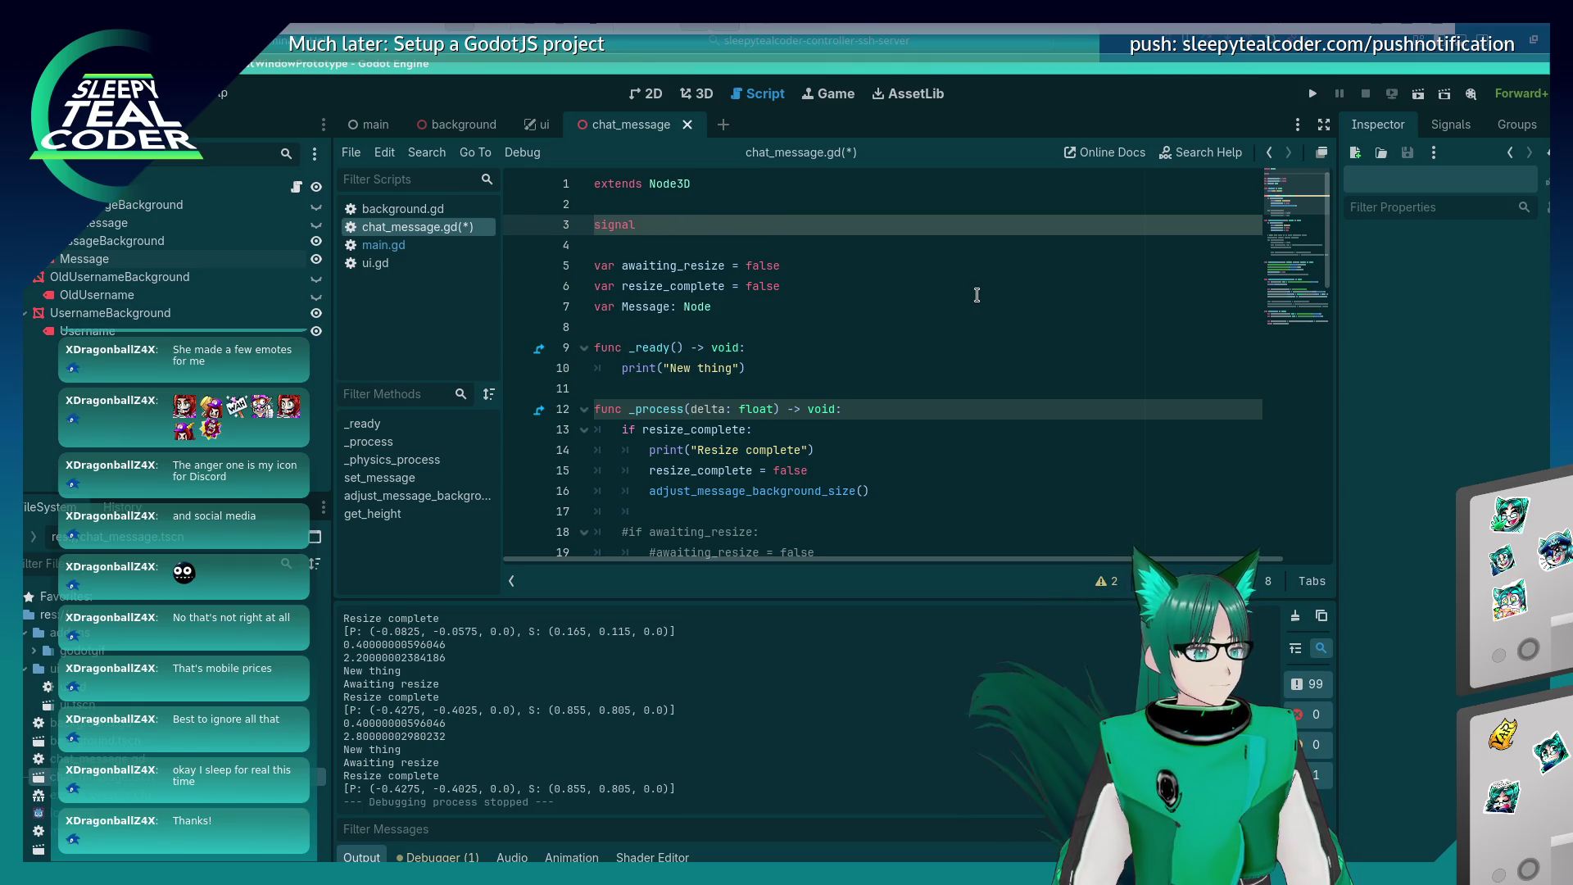
pyautogui.write('size_set')
pyautogui.hotkey('ctrl', 's')
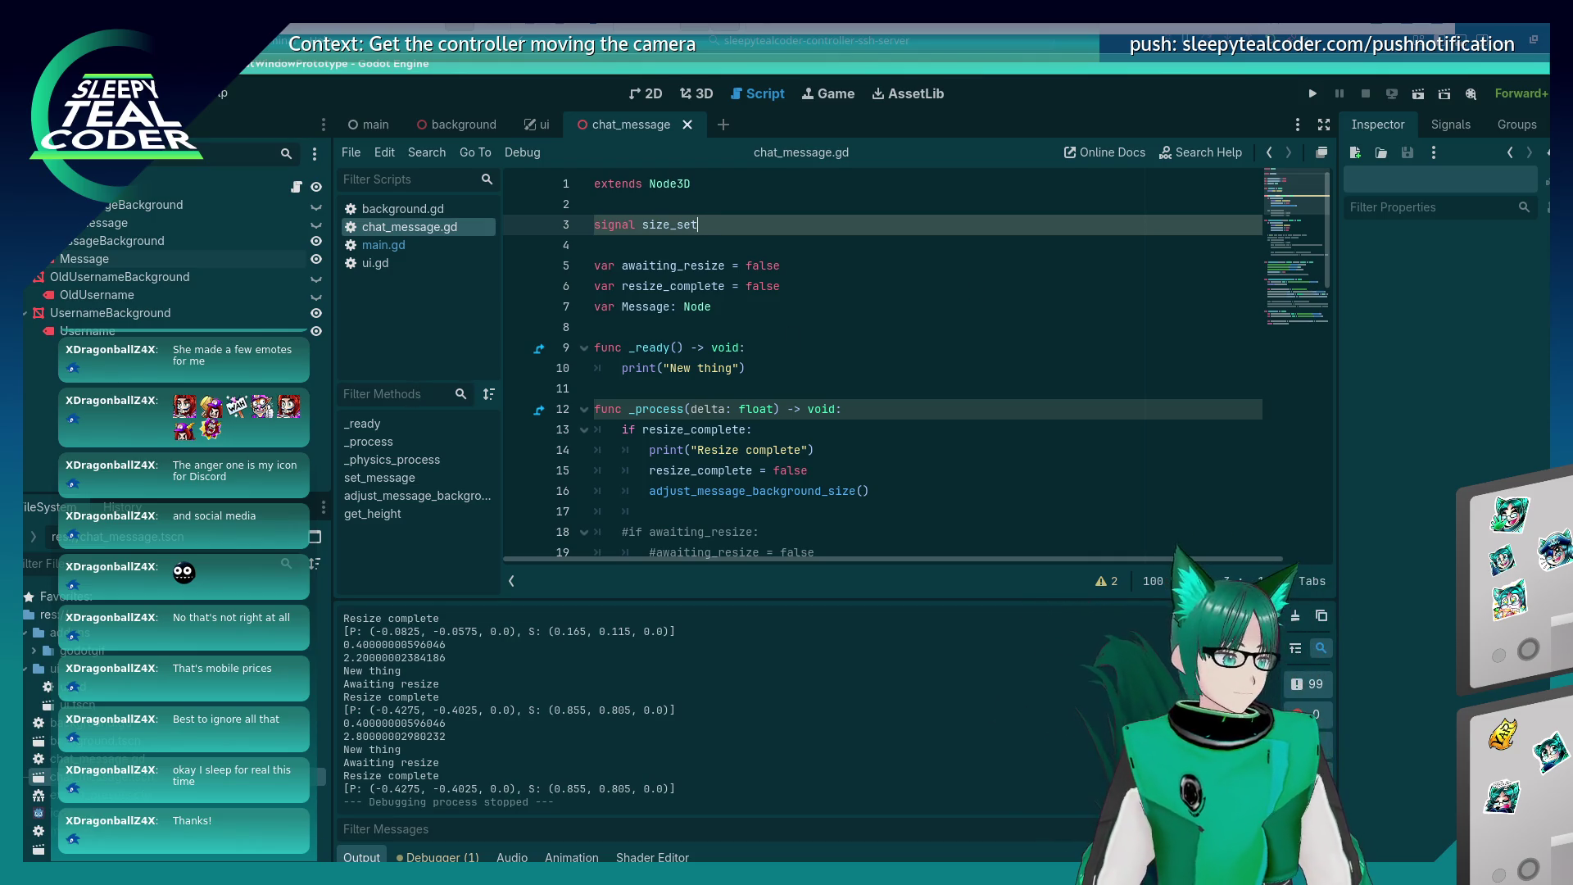
pyautogui.doubleClick(74, 850)
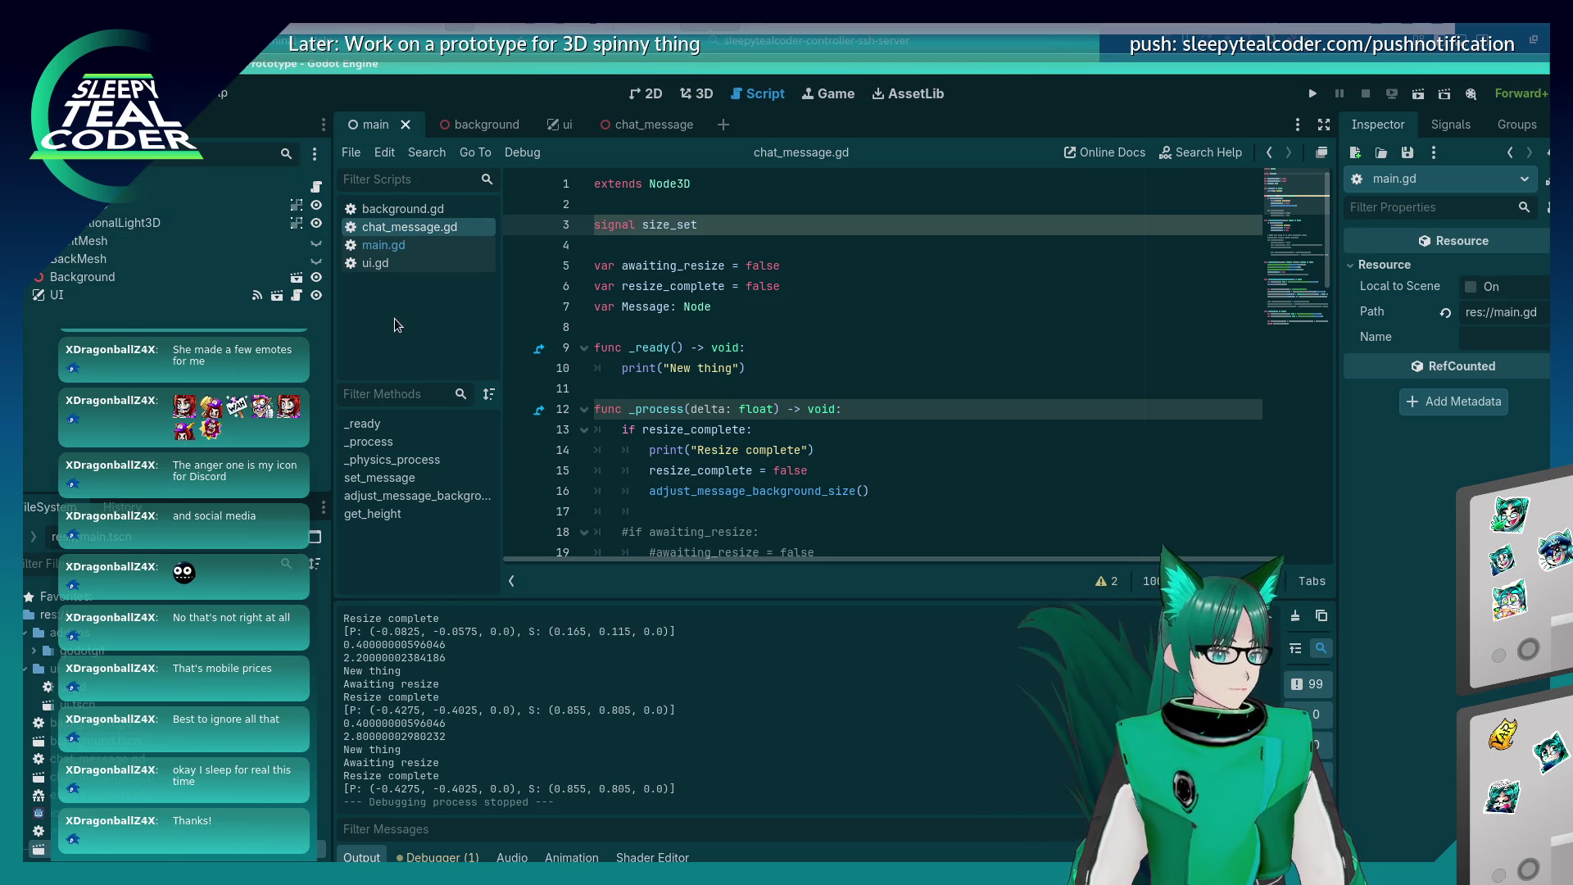
# Step: Start a 'new_chat_message.size_set =' line after the instantiate call in main.gd
pyautogui.click(400, 246)
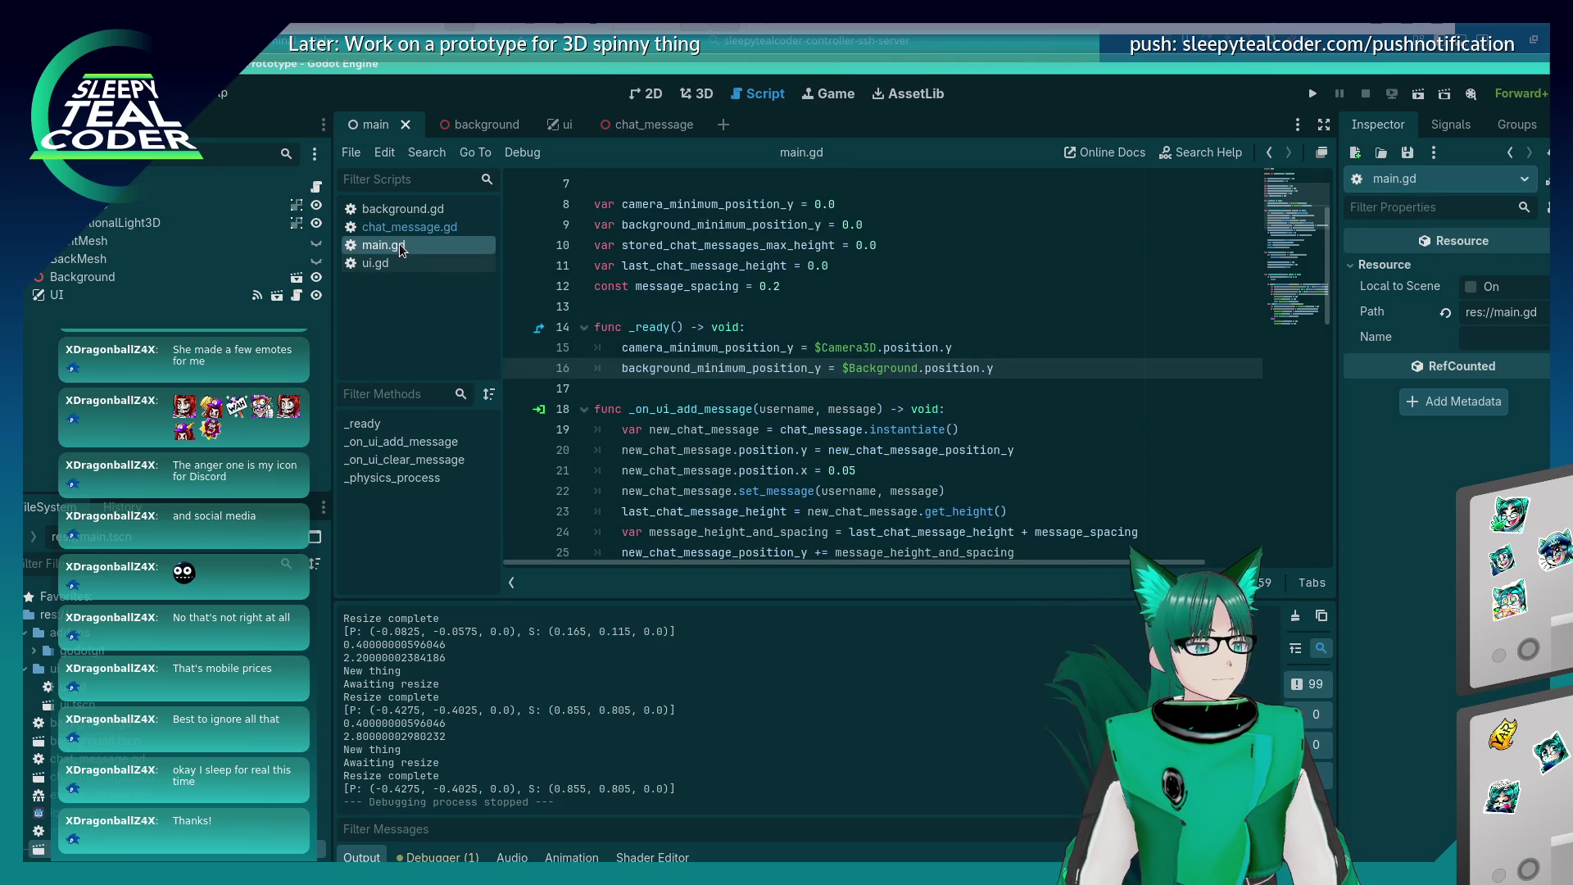
pyautogui.scroll(-3, 809, 380)
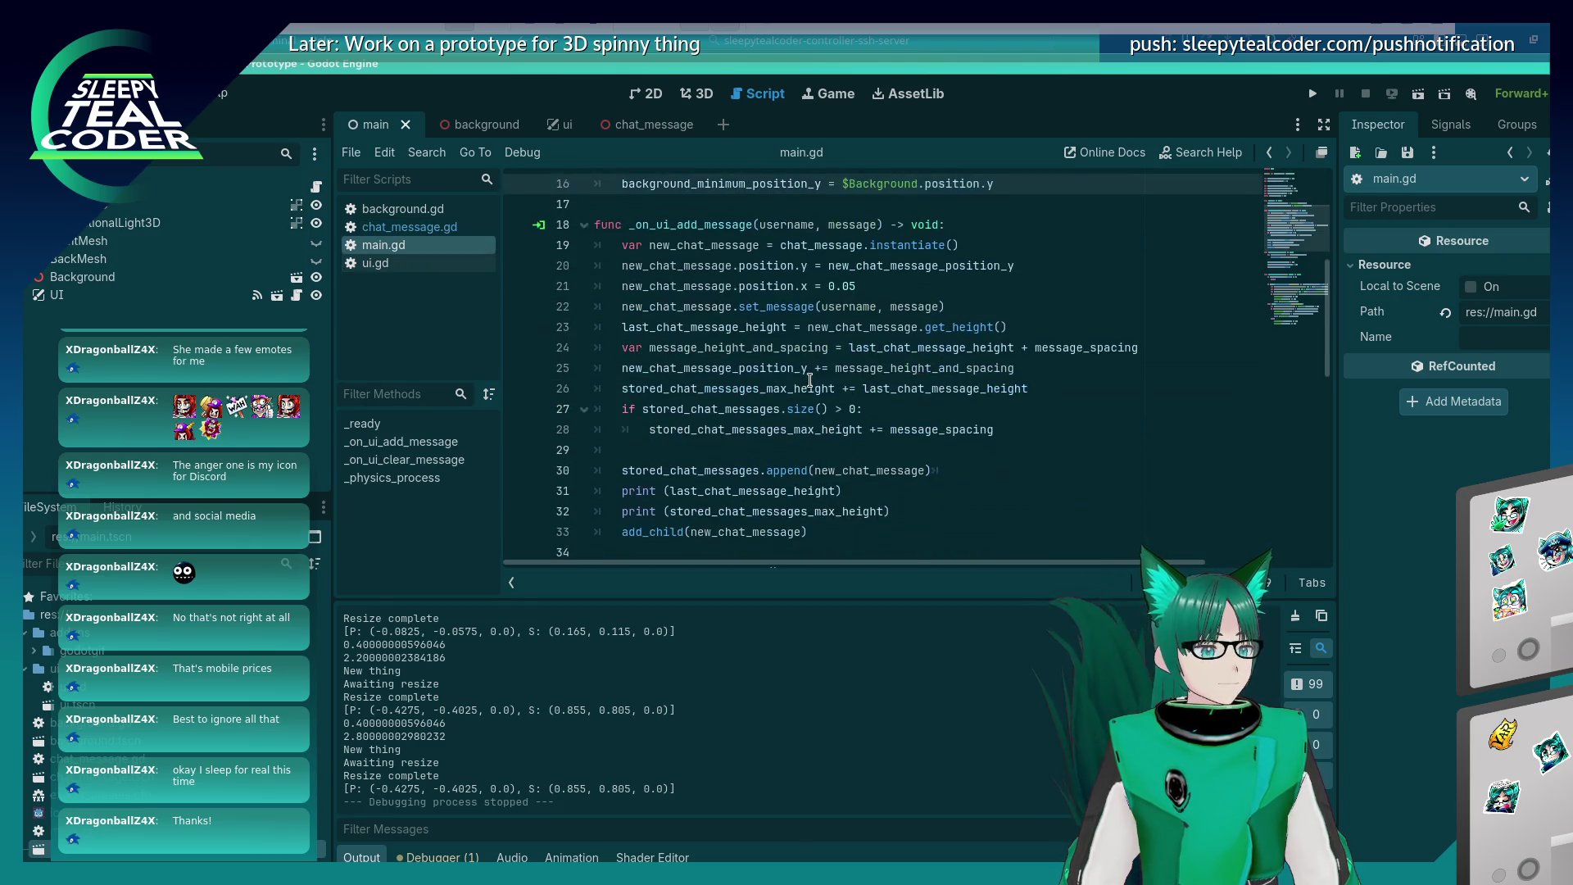
pyautogui.scroll(4, 810, 380)
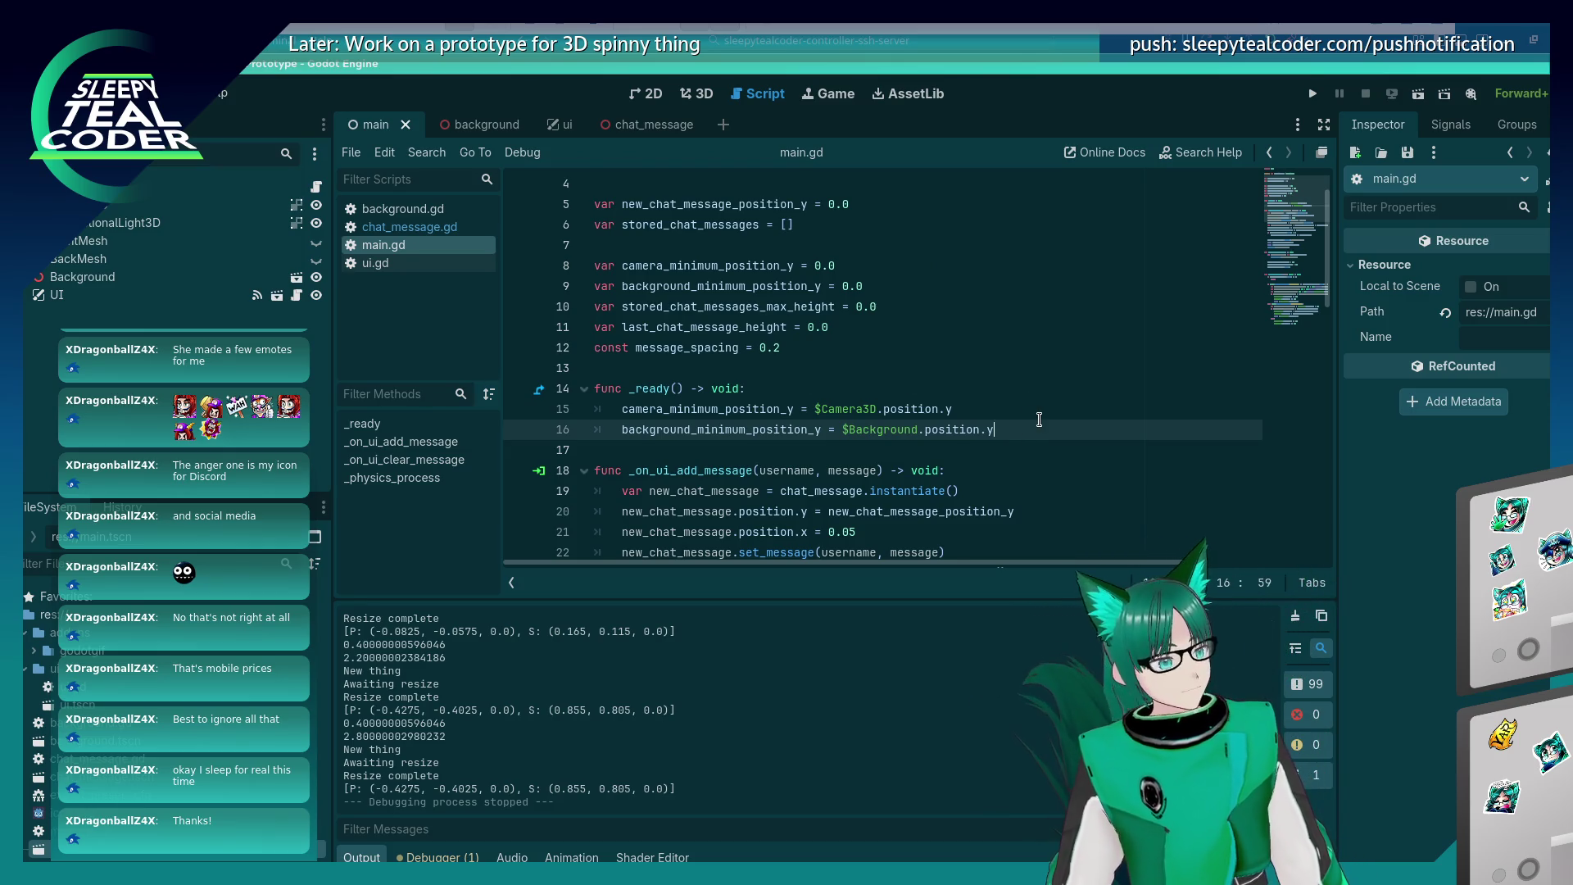
pyautogui.click(980, 490)
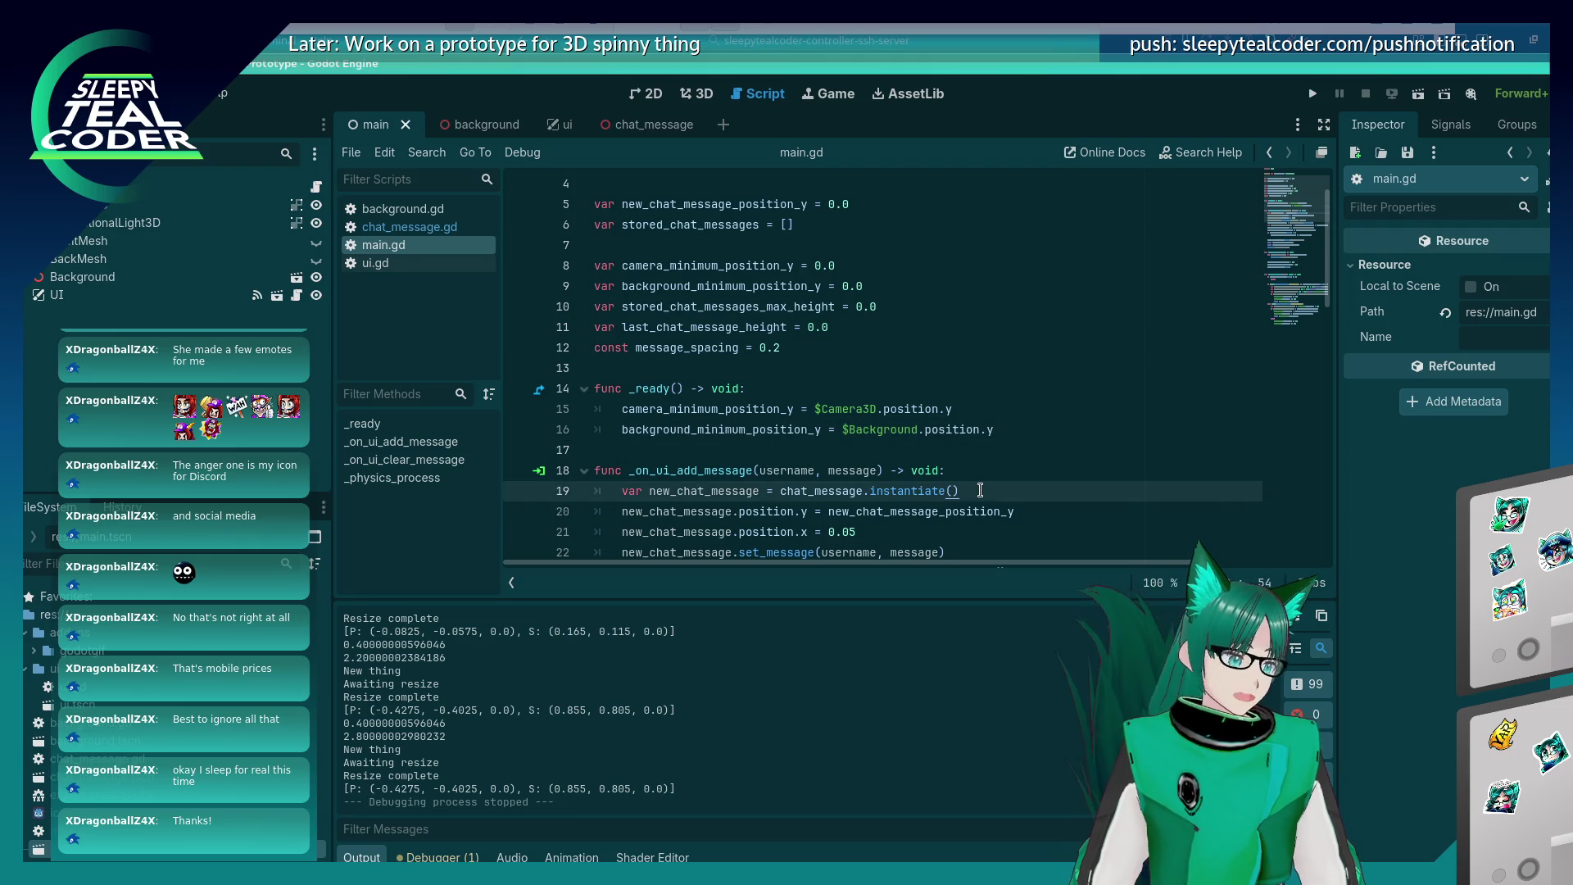
pyautogui.press('Return')
pyautogui.write('_chat_message')
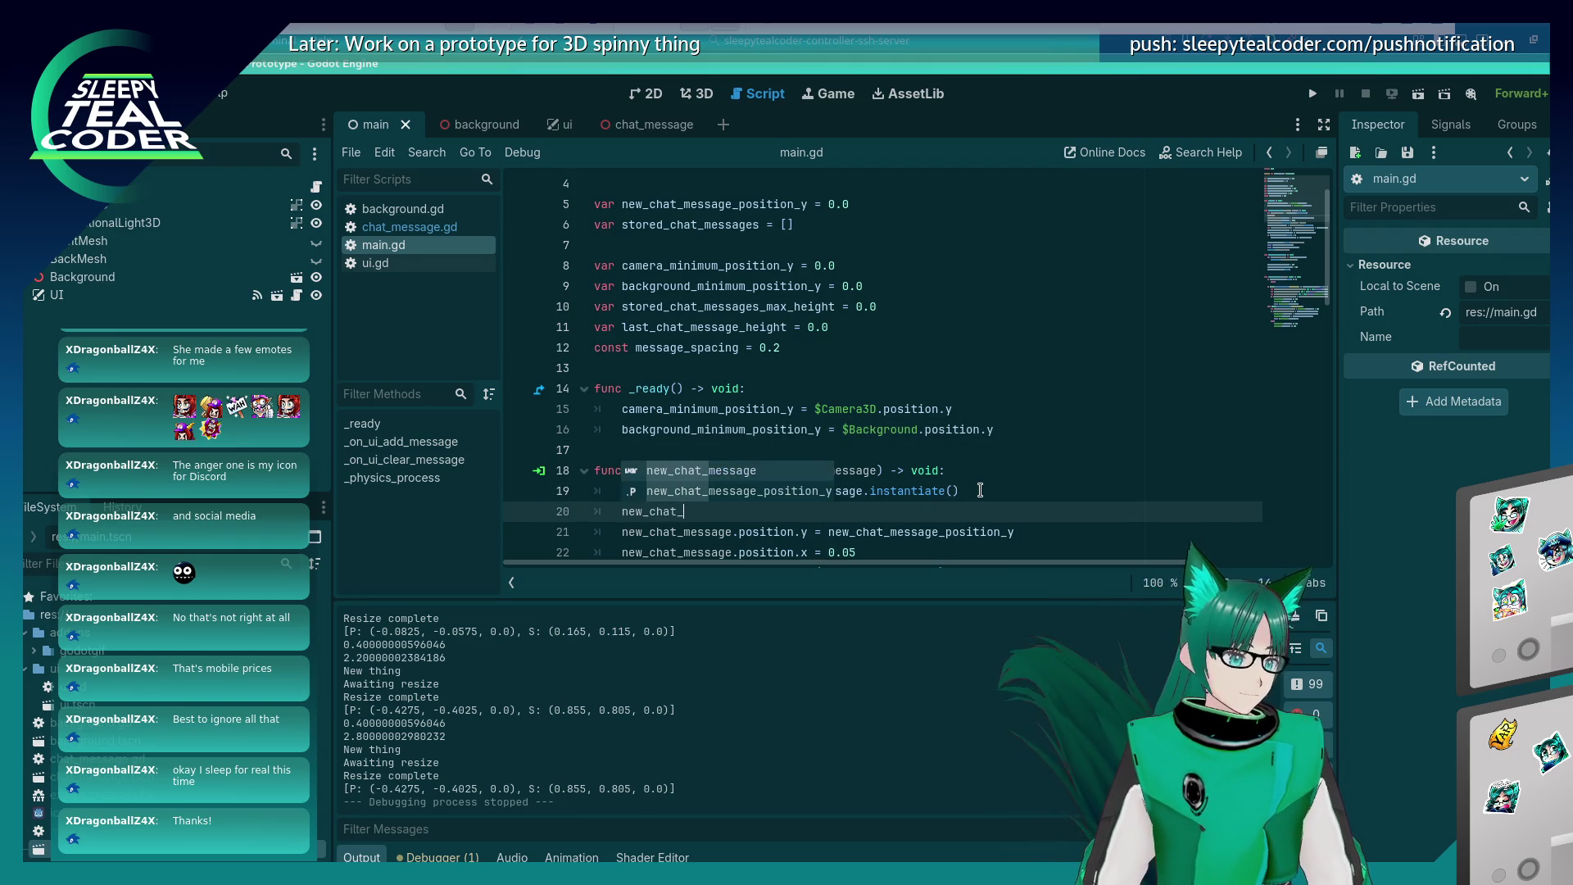
pyautogui.write('.s')
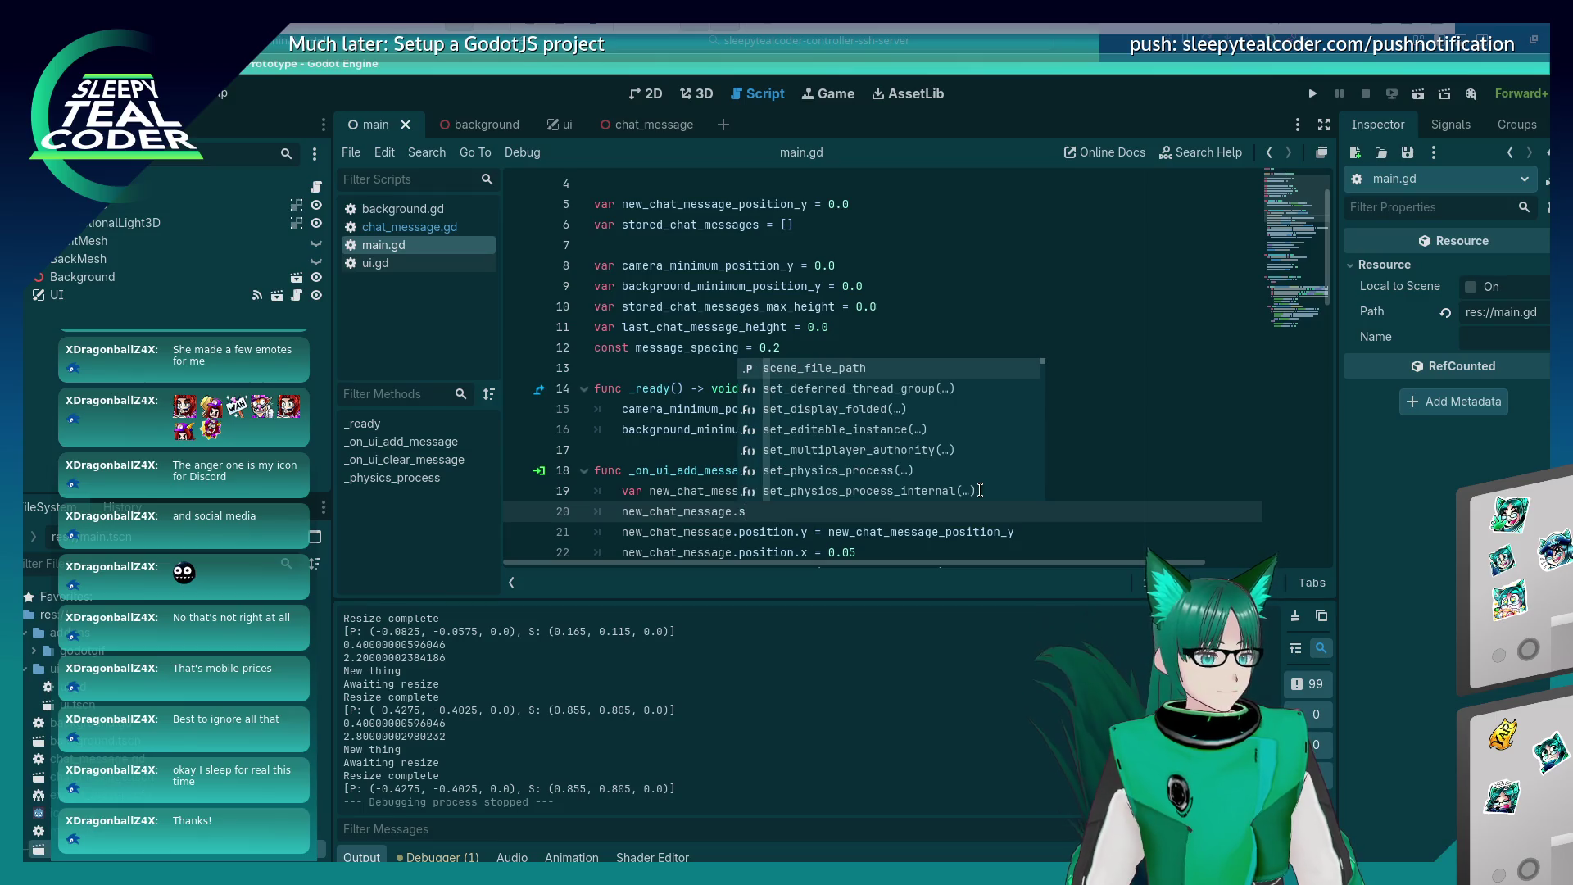
pyautogui.write('ize_set ')
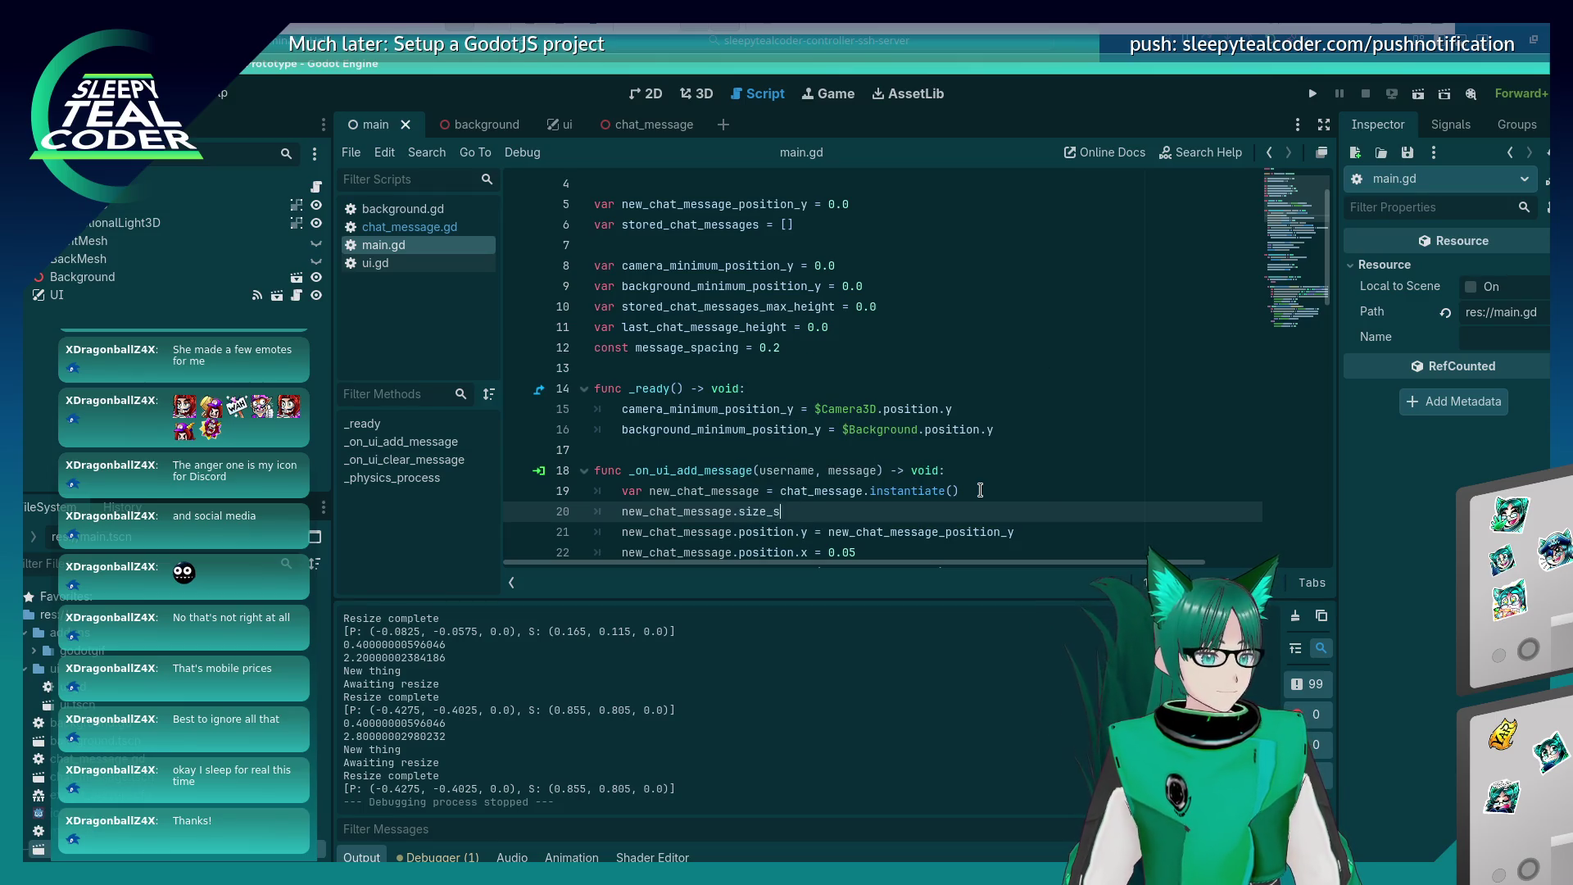
pyautogui.write('=')
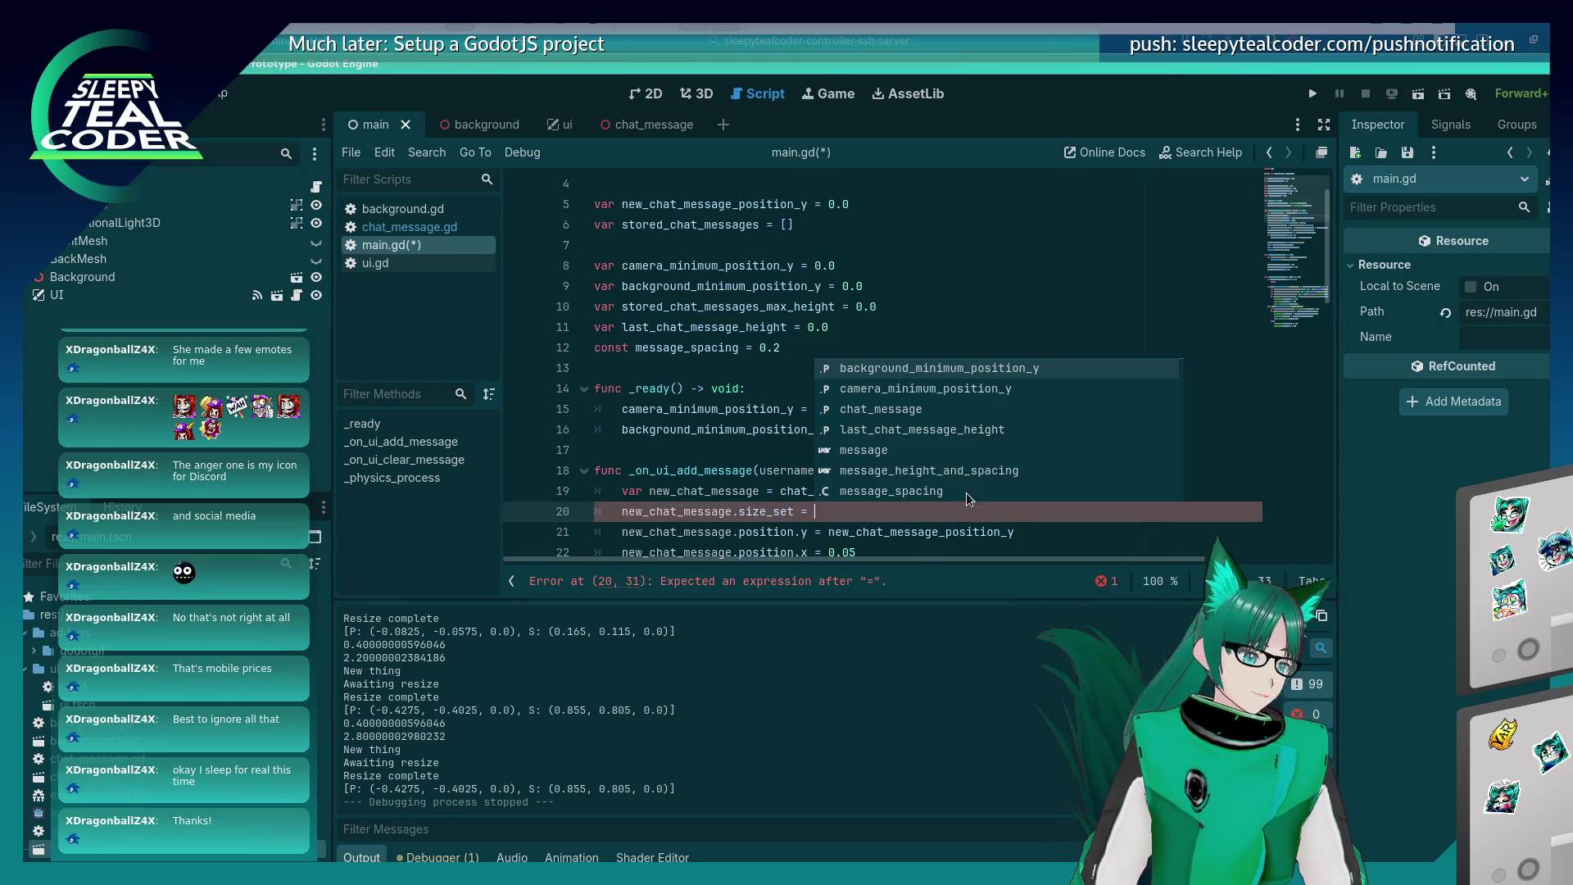
pyautogui.click(459, 230)
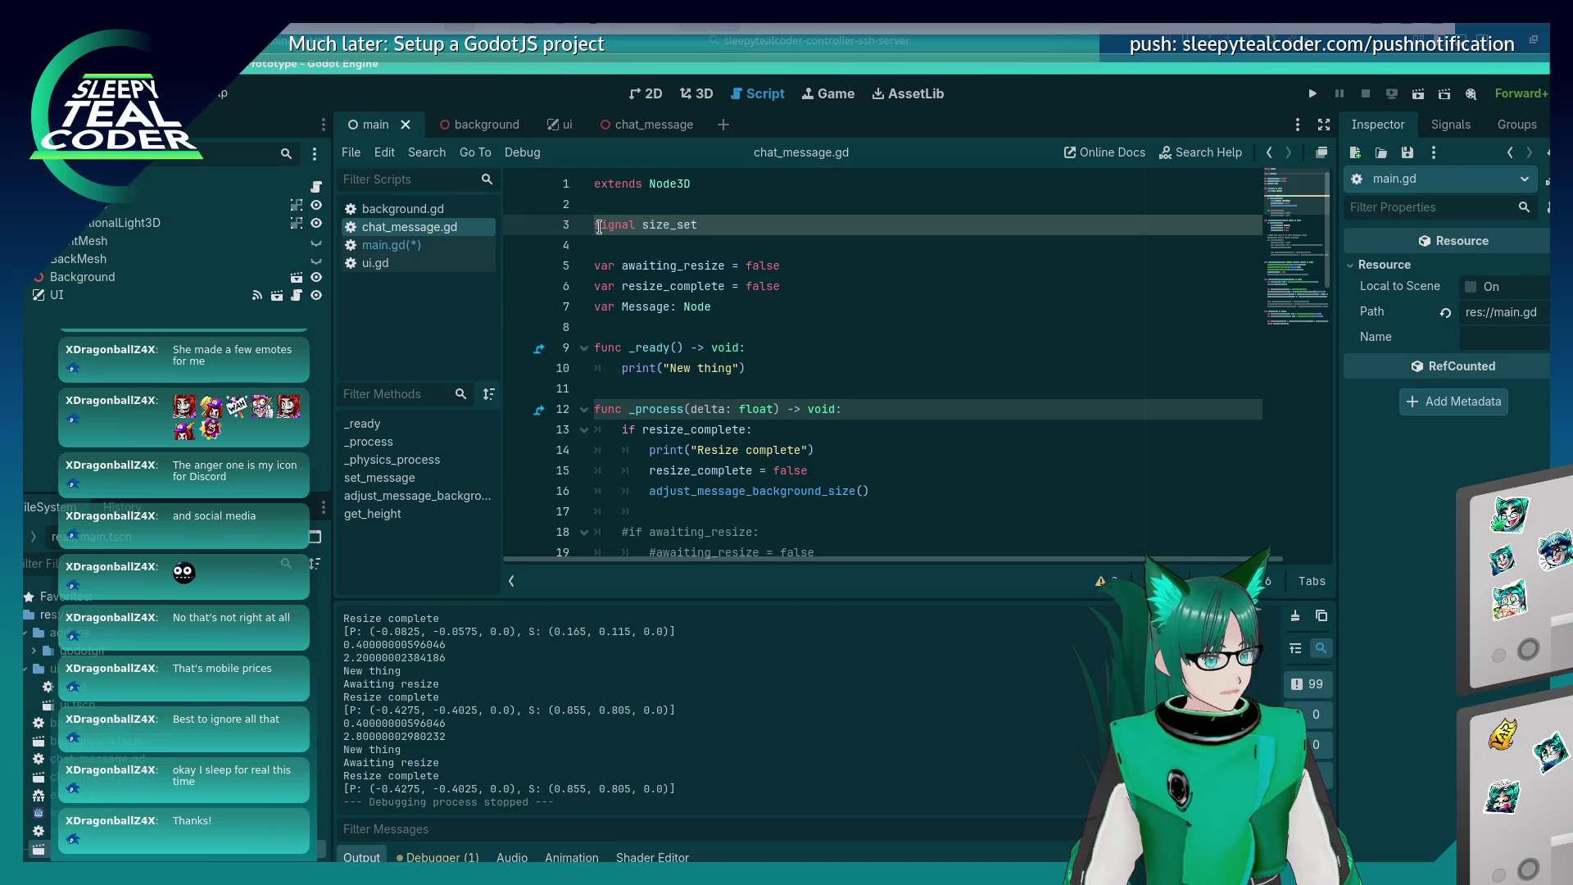
pyautogui.write('@export')
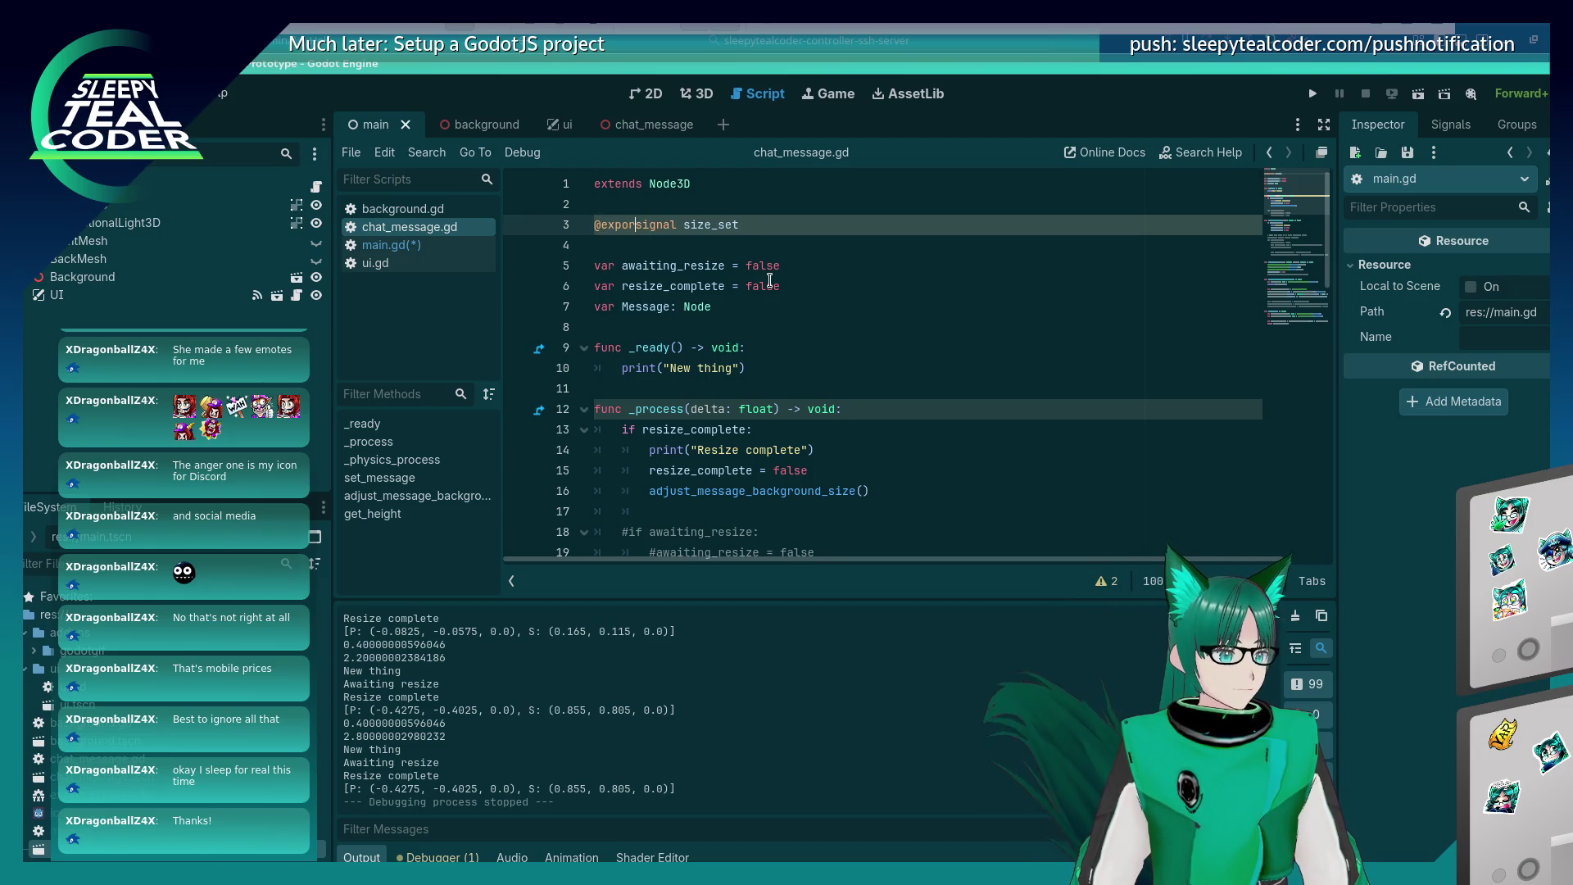
pyautogui.hotkey('ctrl', 's')
pyautogui.moveTo(644, 225)
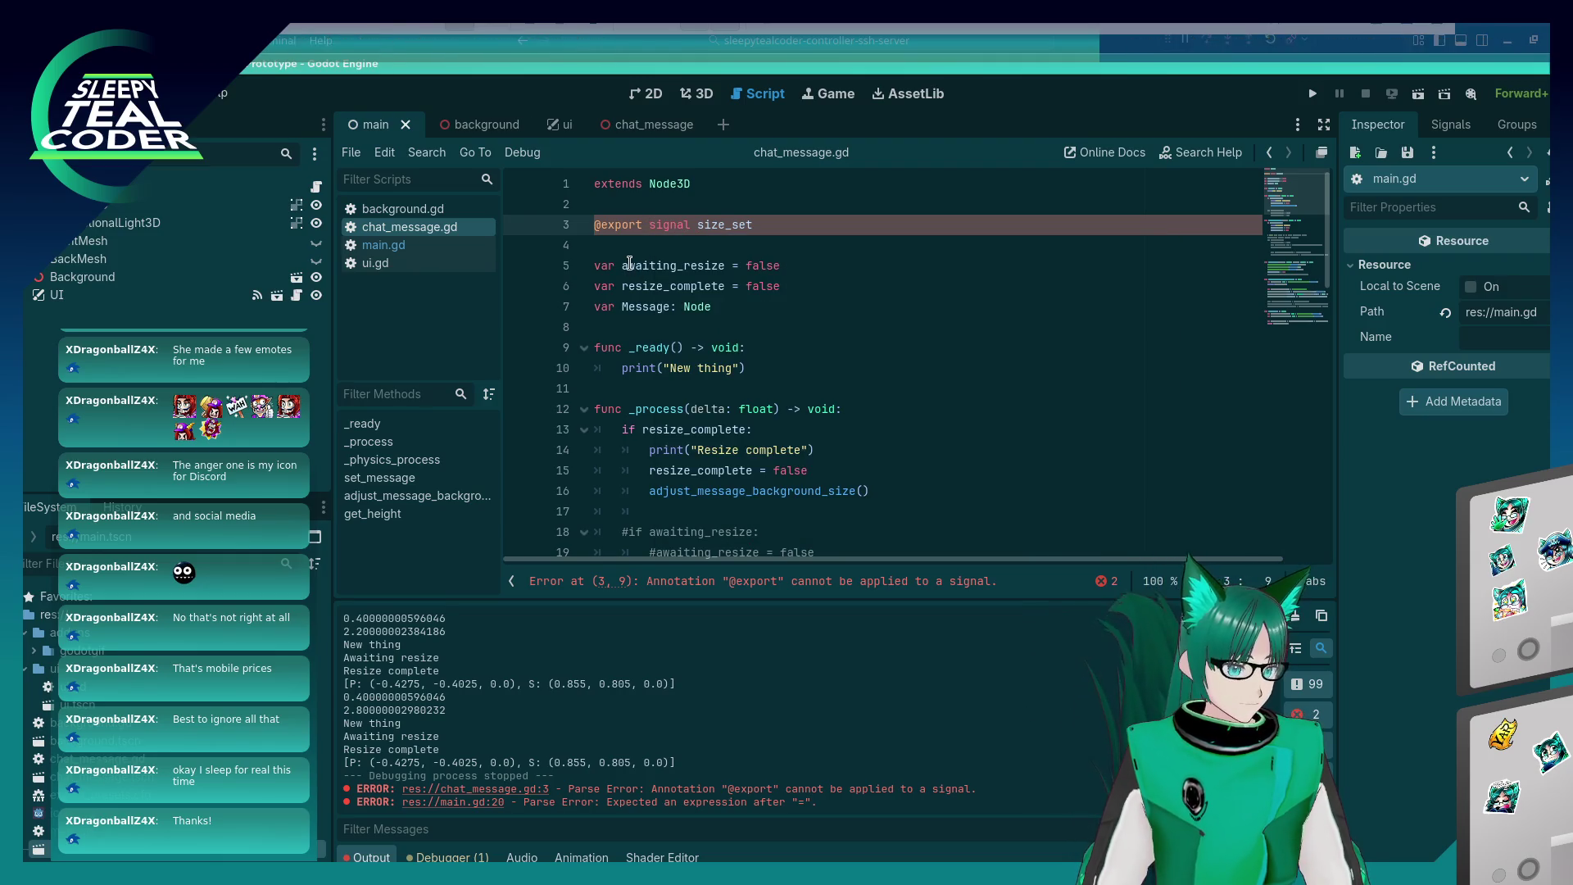
pyautogui.hotkey('ctrl', 'z')
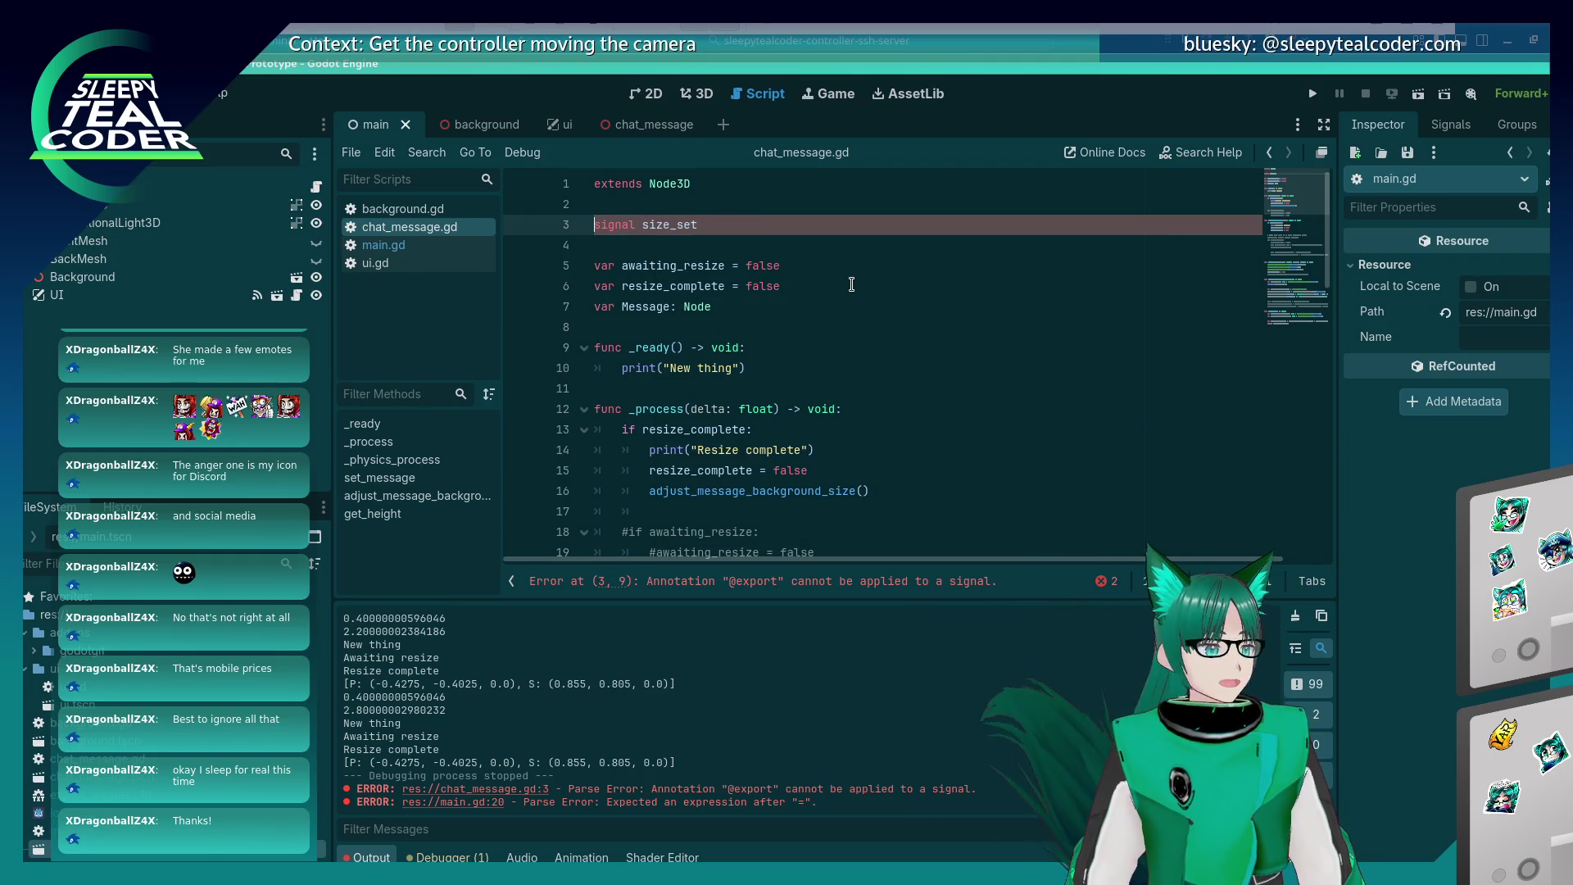
pyautogui.hotkey('ctrl', 's')
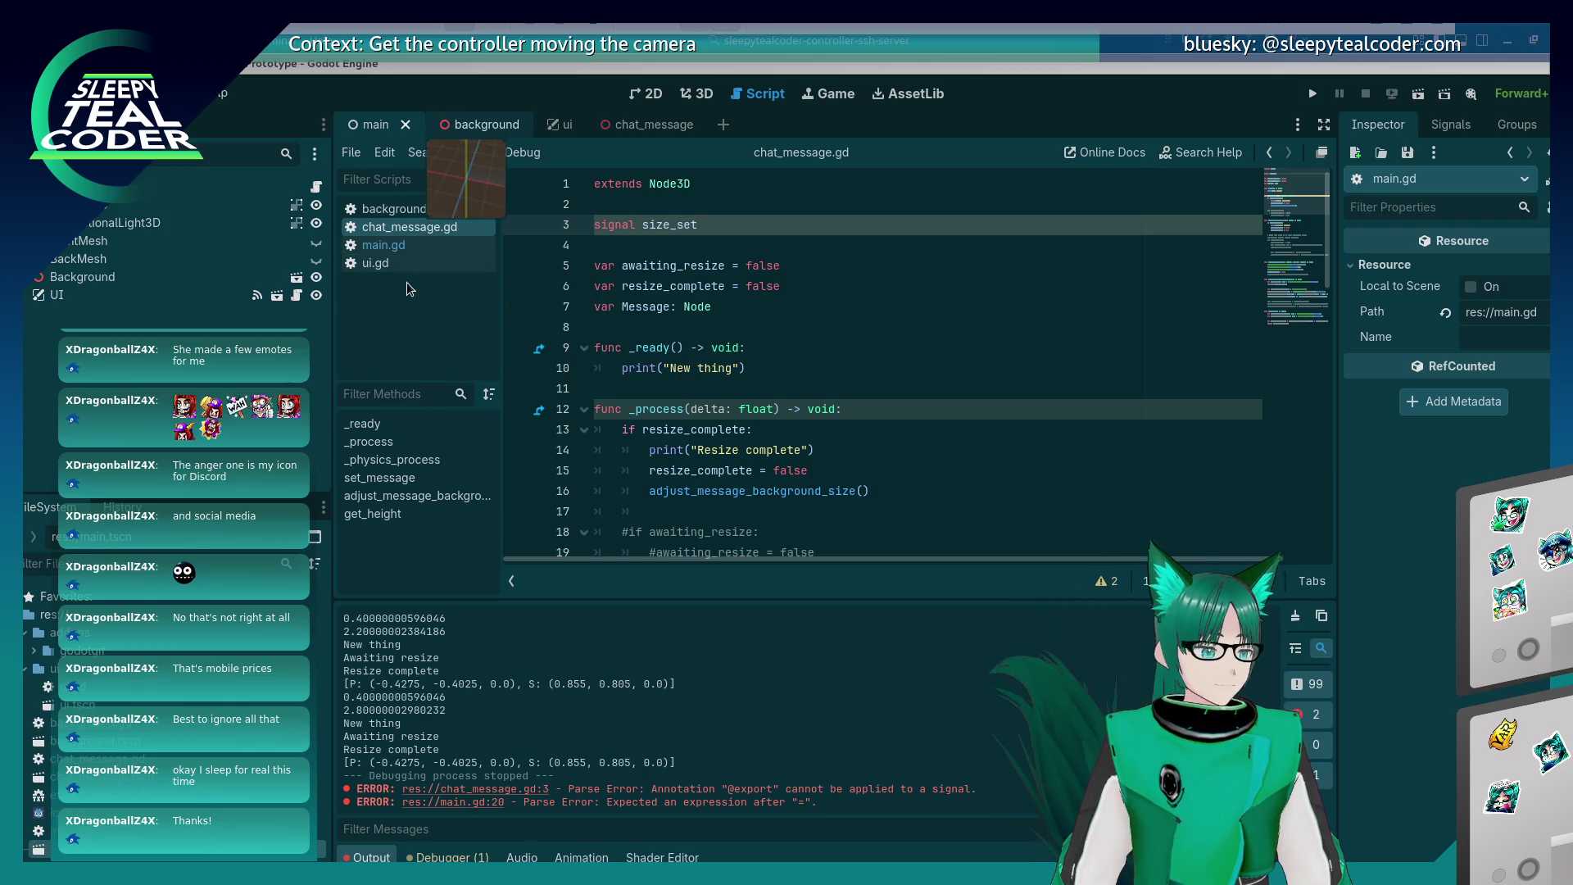
# Step: Delete the unfinished size_set line from main.gd and save
pyautogui.click(377, 262)
pyautogui.click(385, 244)
pyautogui.click(743, 469)
pyautogui.click(807, 509)
pyautogui.hotkey('shift', 'Home')
pyautogui.hotkey('shift', 'Home')
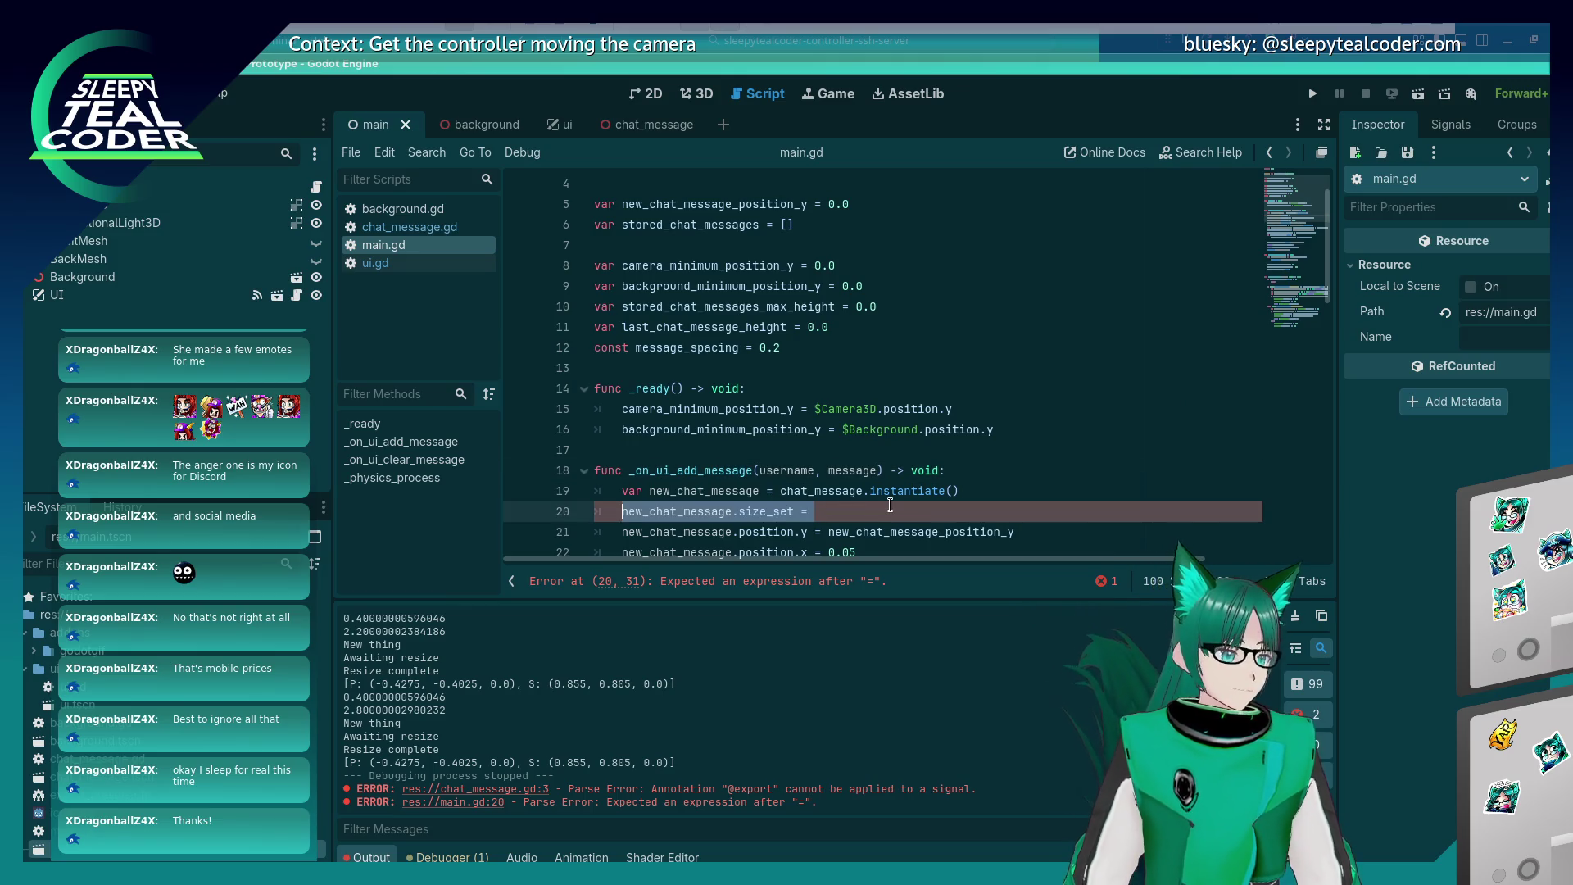
pyautogui.press('BackSpace')
pyautogui.press('BackSpace')
pyautogui.hotkey('ctrl', 's')
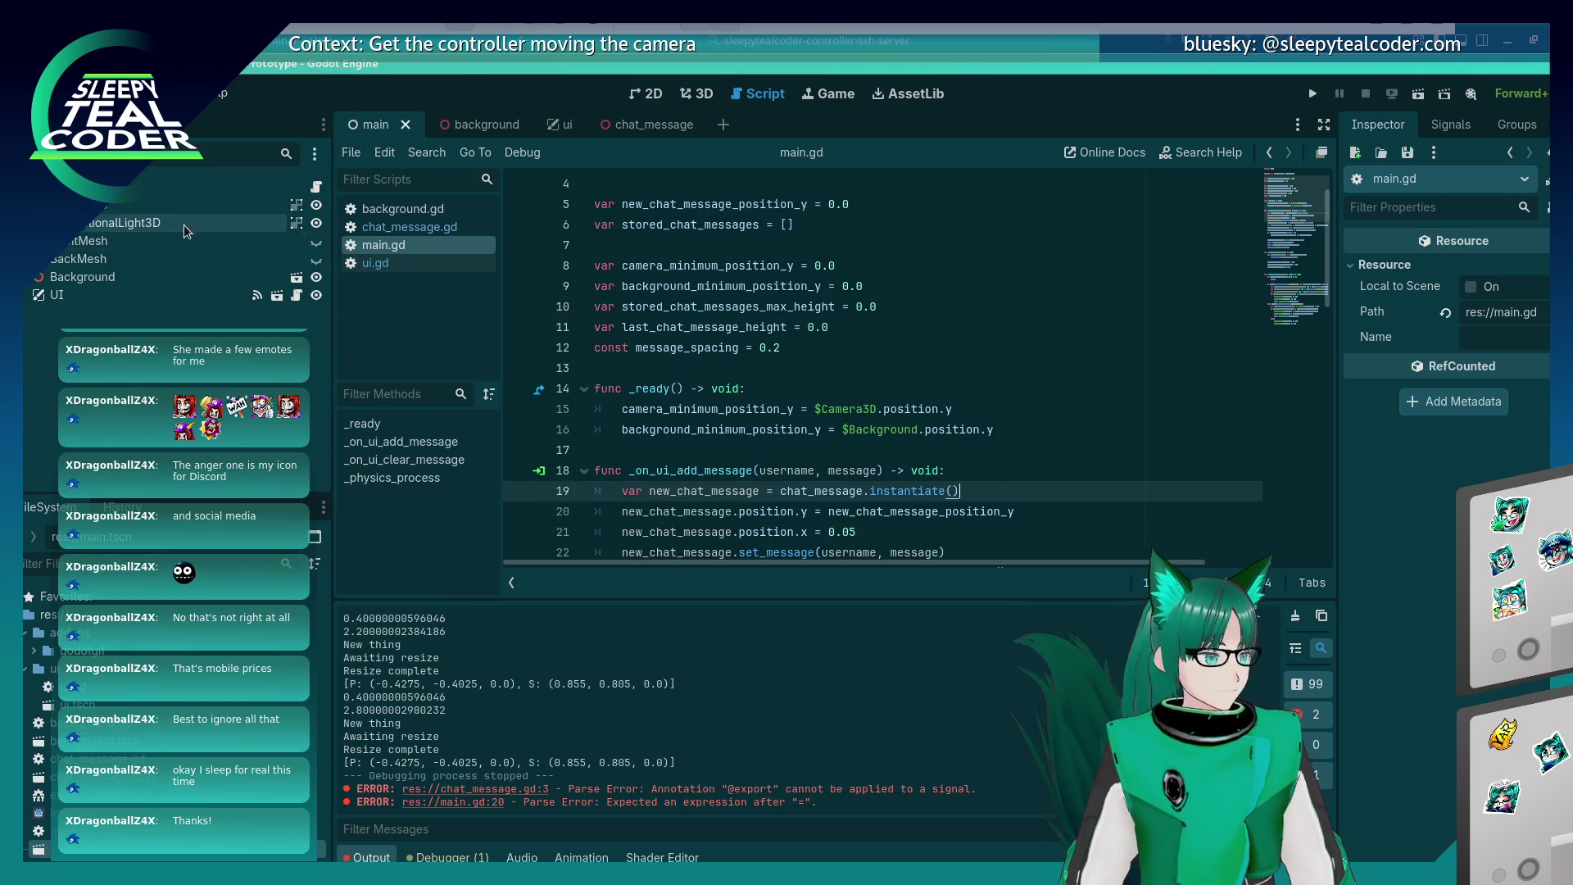
pyautogui.click(131, 241)
# Step: Inspect the Main, DirectionalLight3D and Background nodes, then show the UI node's signals
pyautogui.click(127, 259)
pyautogui.click(125, 277)
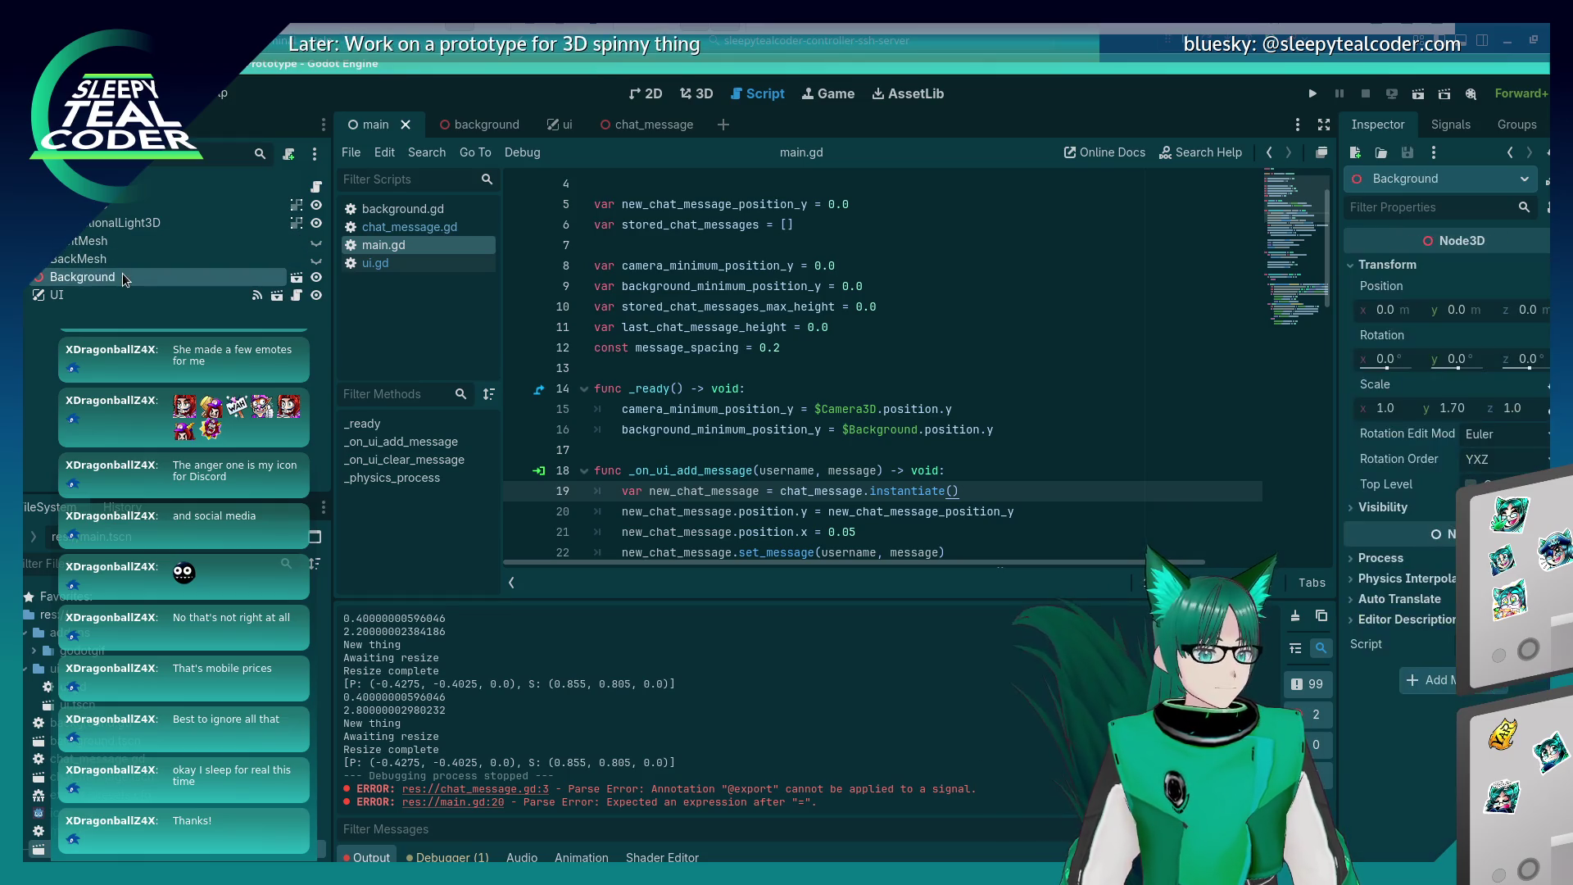
pyautogui.click(123, 204)
pyautogui.click(123, 222)
pyautogui.click(132, 187)
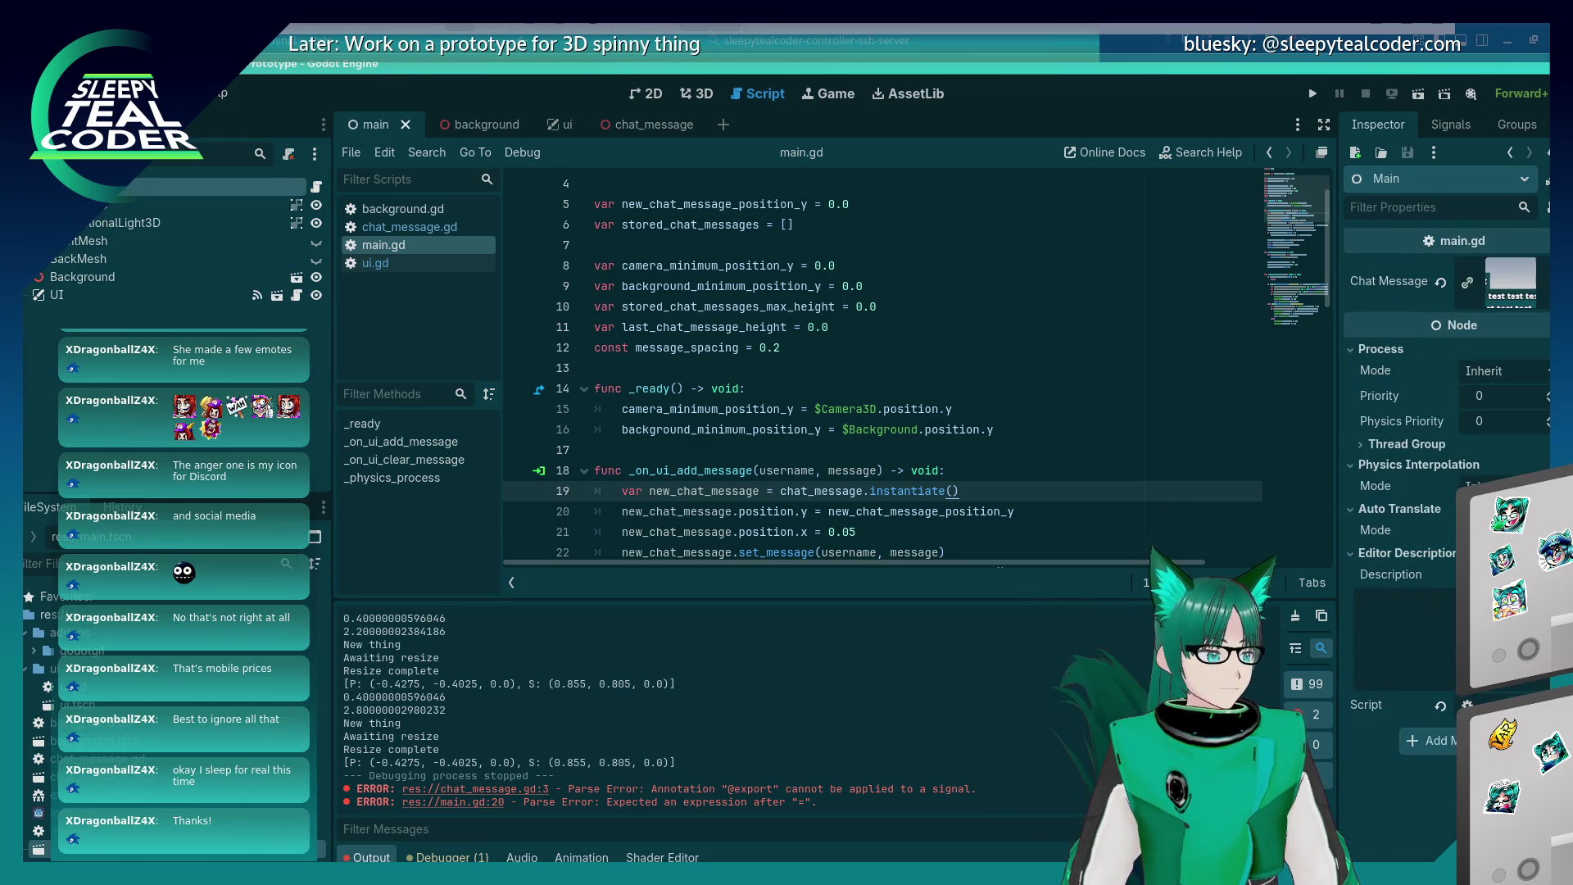
pyautogui.click(94, 222)
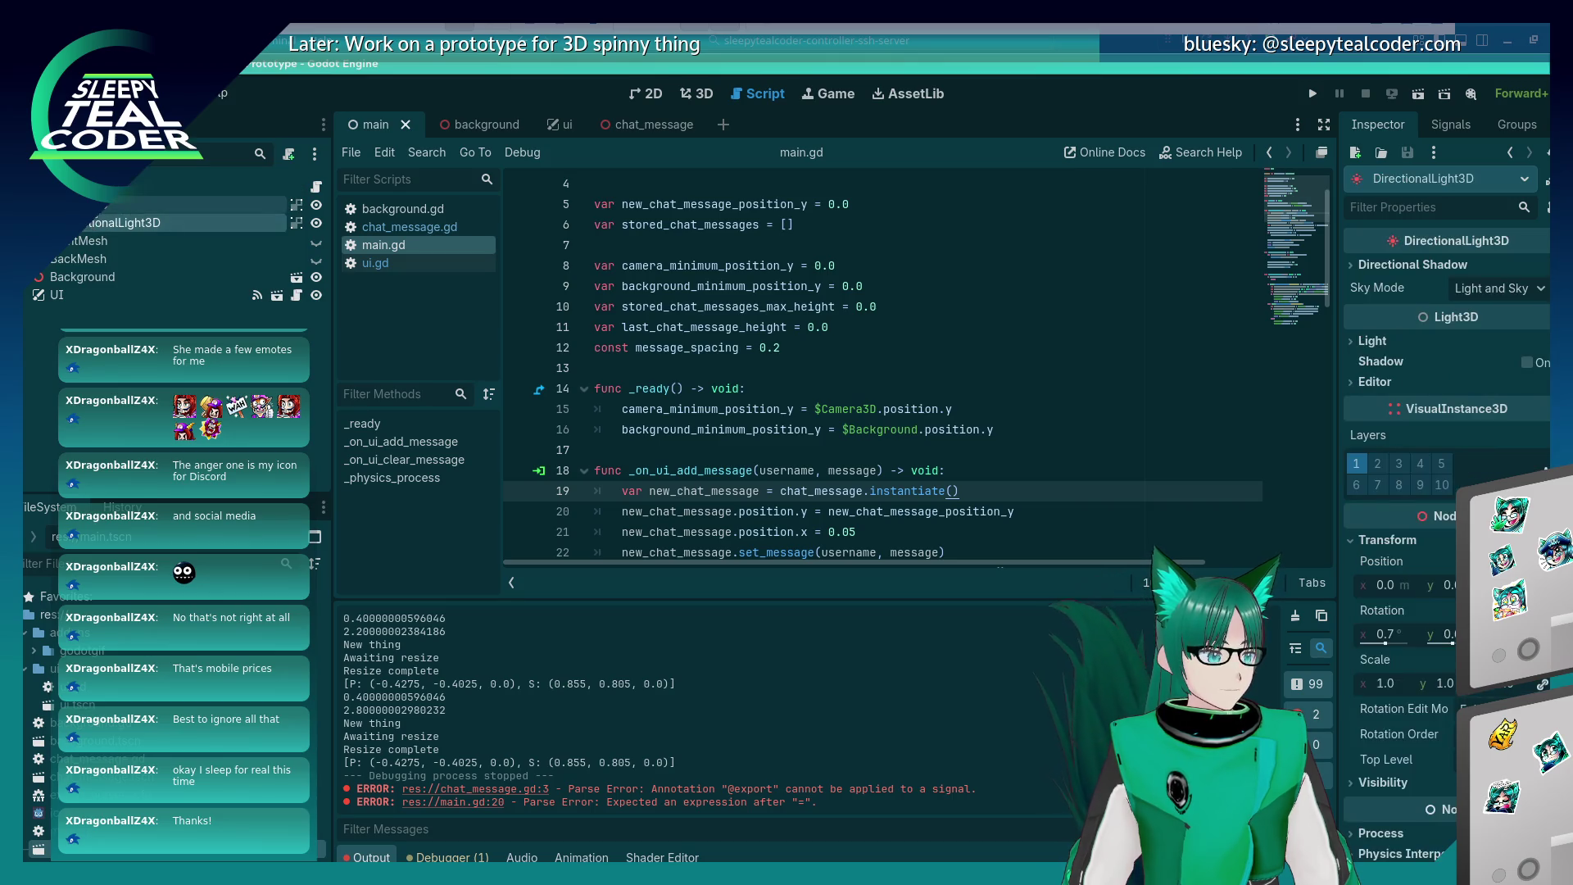
pyautogui.click(95, 205)
pyautogui.click(94, 222)
pyautogui.click(93, 241)
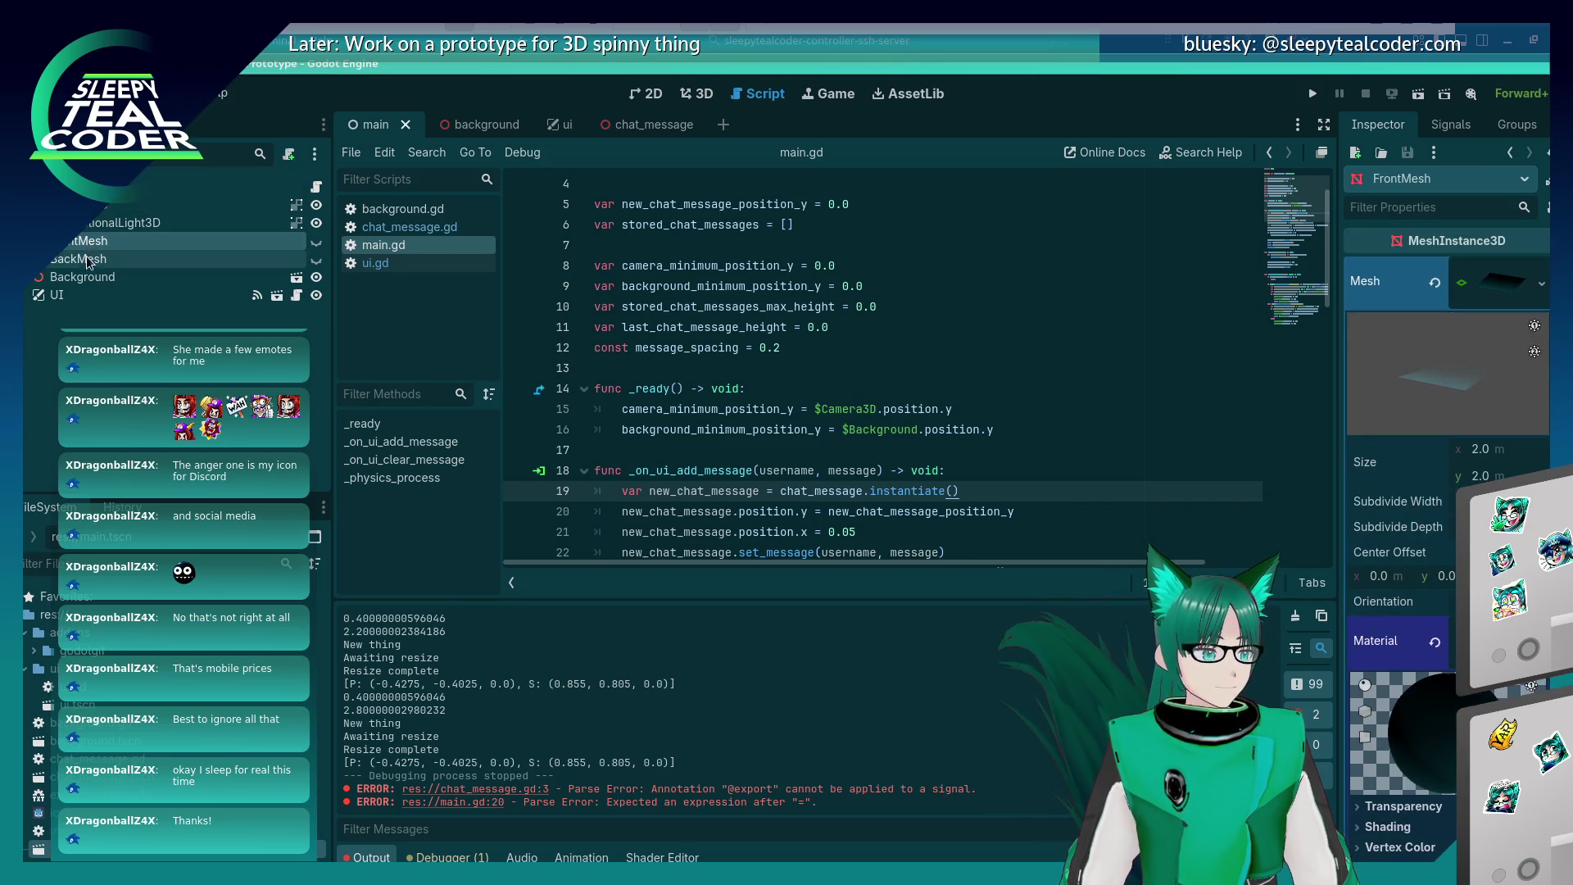
pyautogui.click(90, 259)
pyautogui.click(90, 277)
pyautogui.click(89, 293)
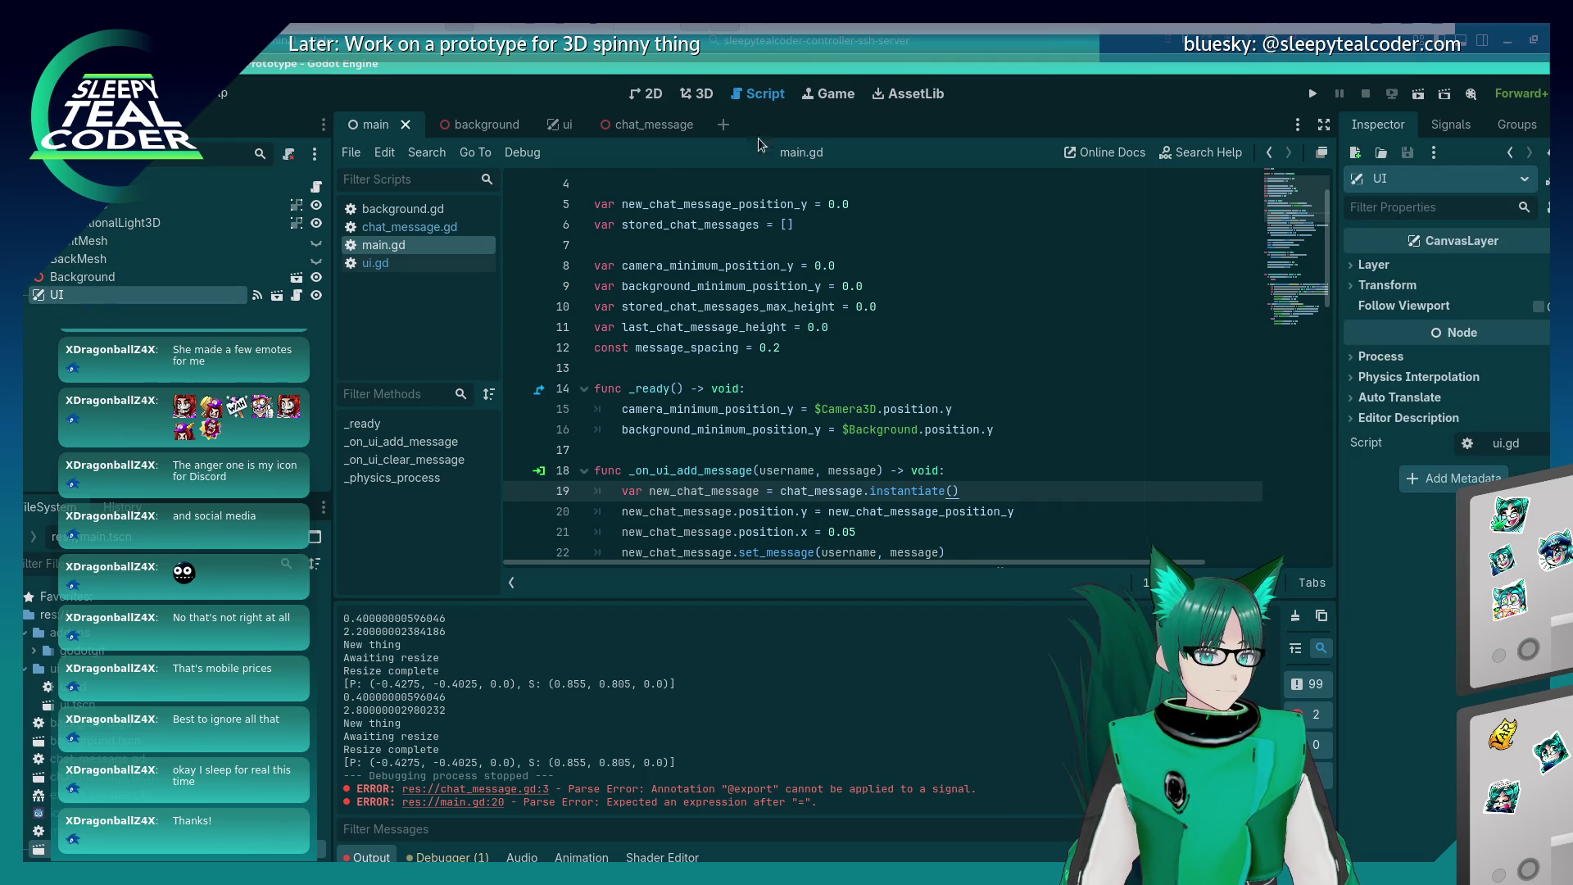
pyautogui.click(1426, 128)
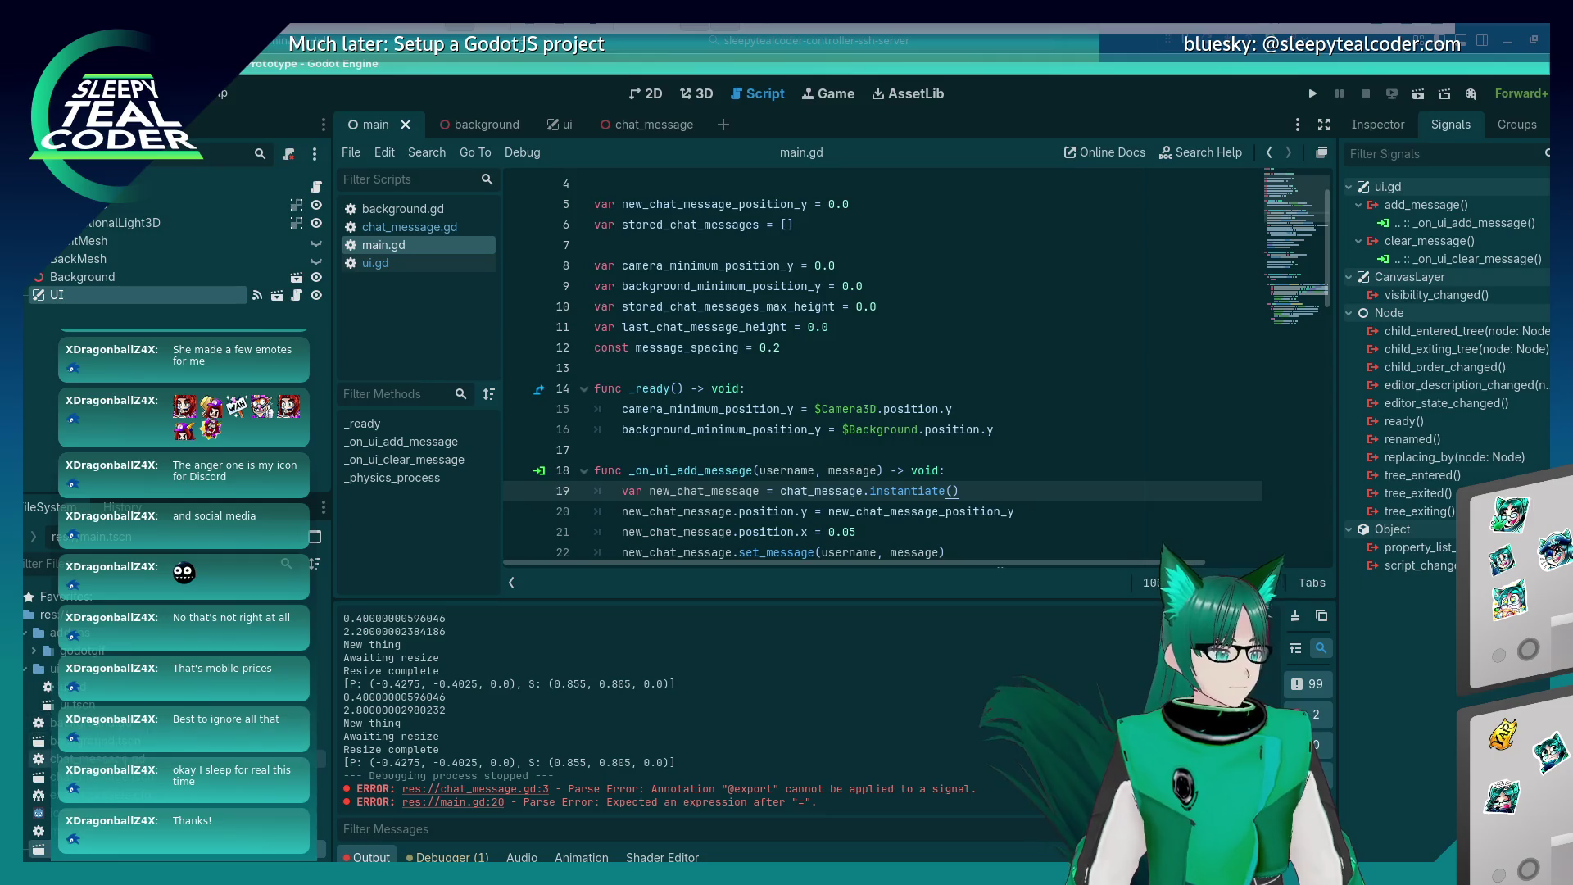
# Step: Open the chat_message scene and select the visibility_changed signal in the Signals dock
pyautogui.doubleClick(78, 776)
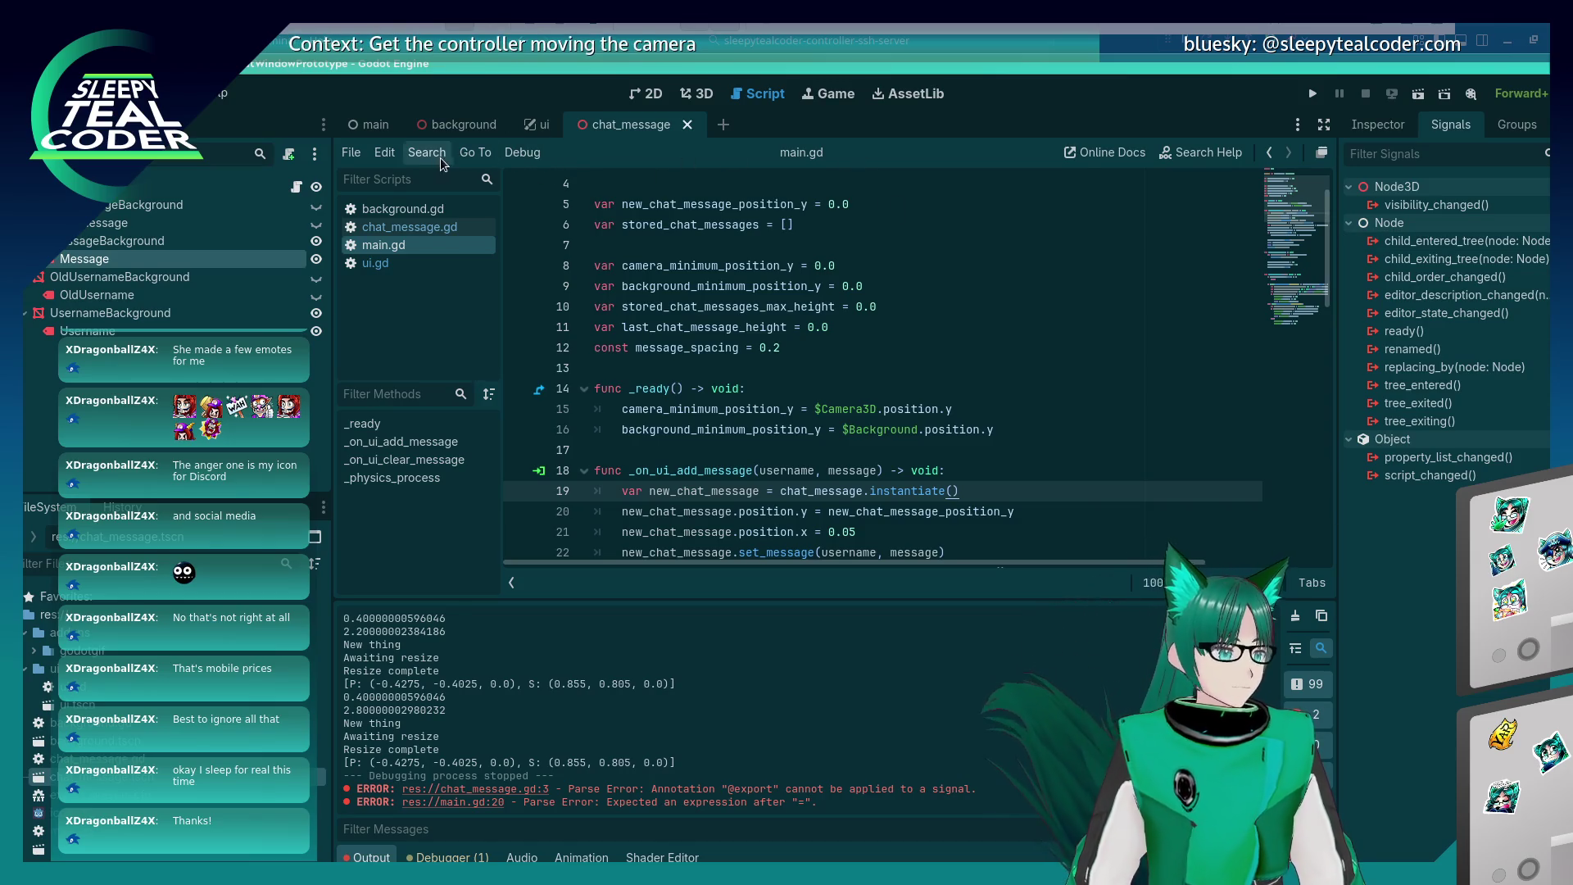
pyautogui.click(1436, 205)
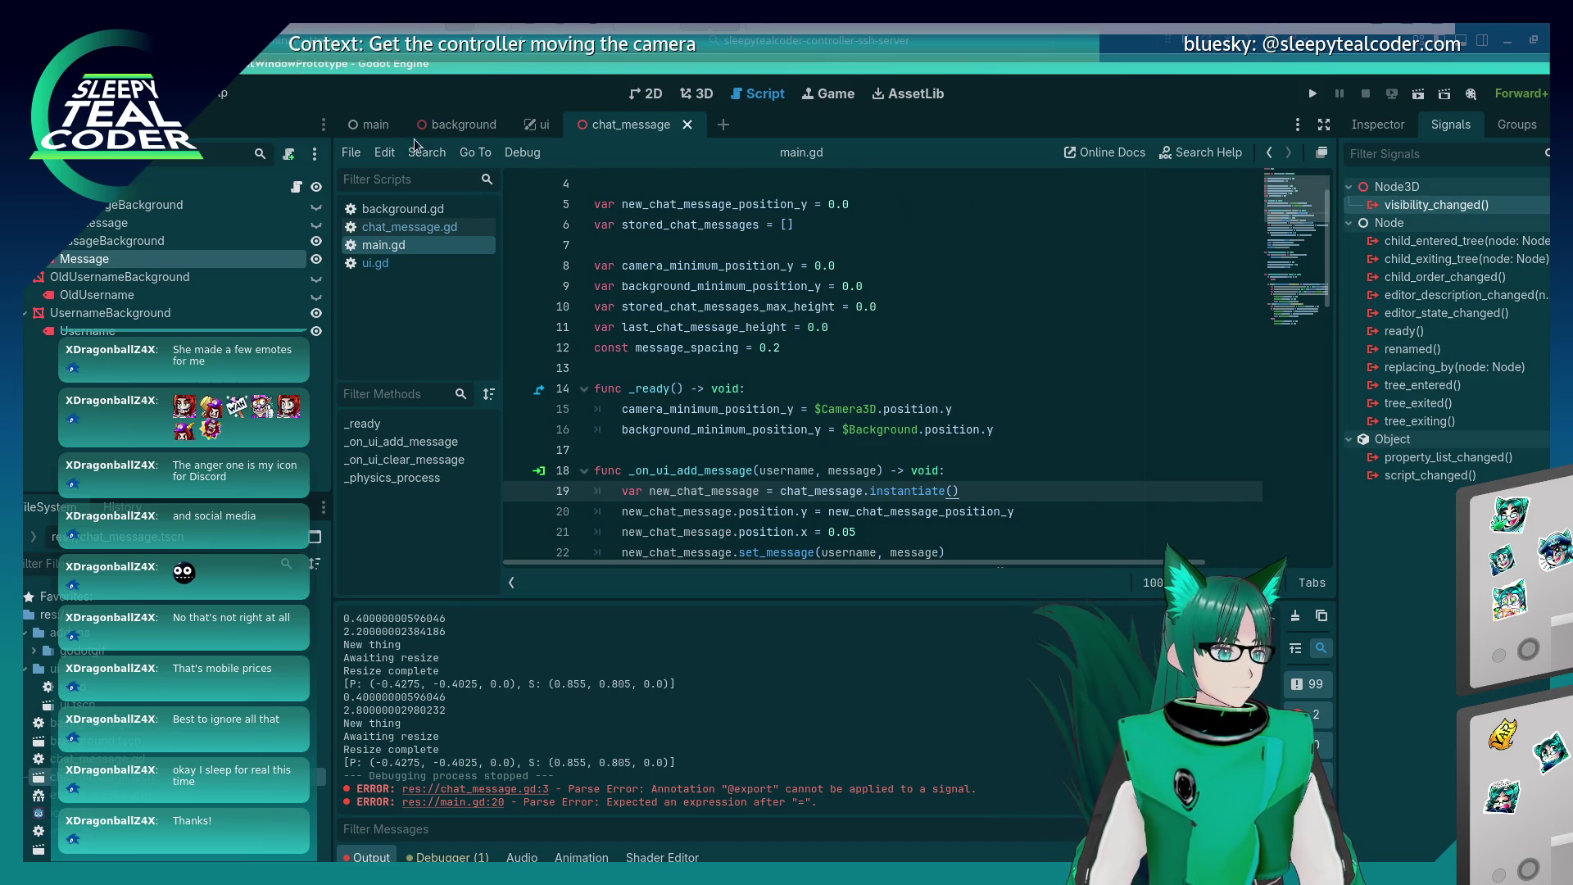